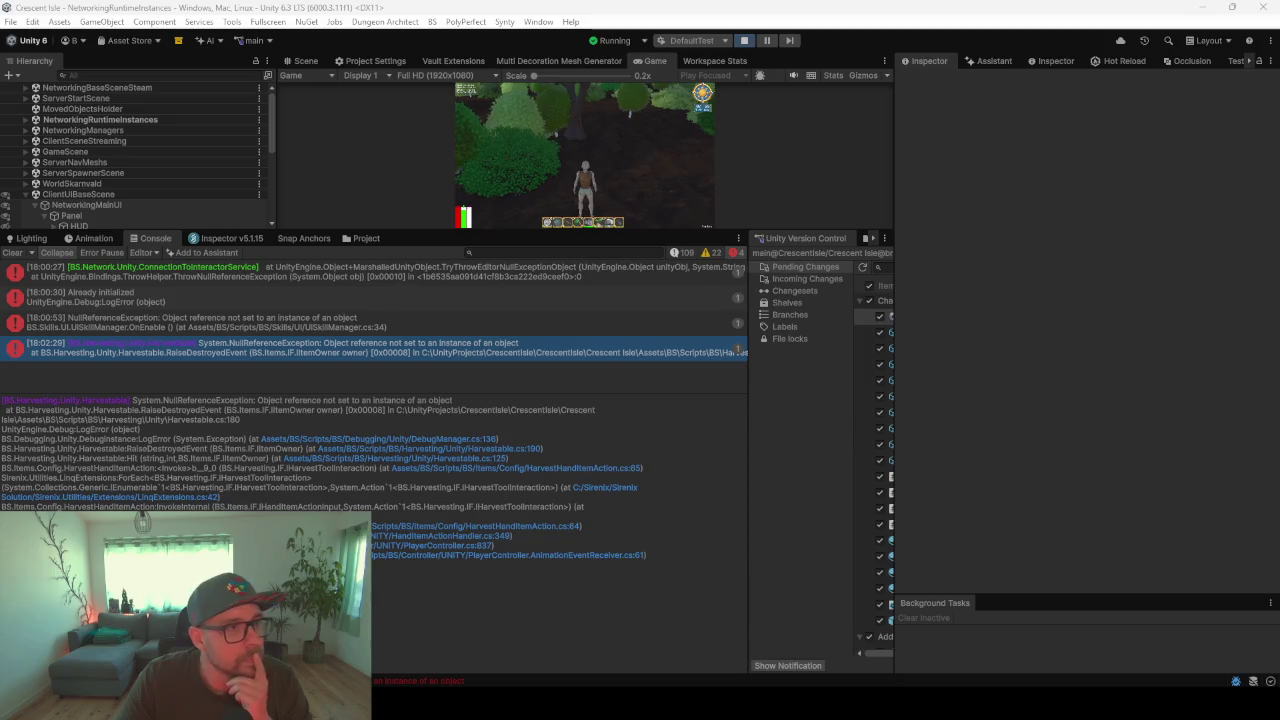
- Select the owner text in the Console's NullReferenceException stack trace to reach Harvestable's Hit method
left_click(264, 408)
key("ctrl+a")
left_click(328, 413)
left_click_drag(340, 411, 287, 412)
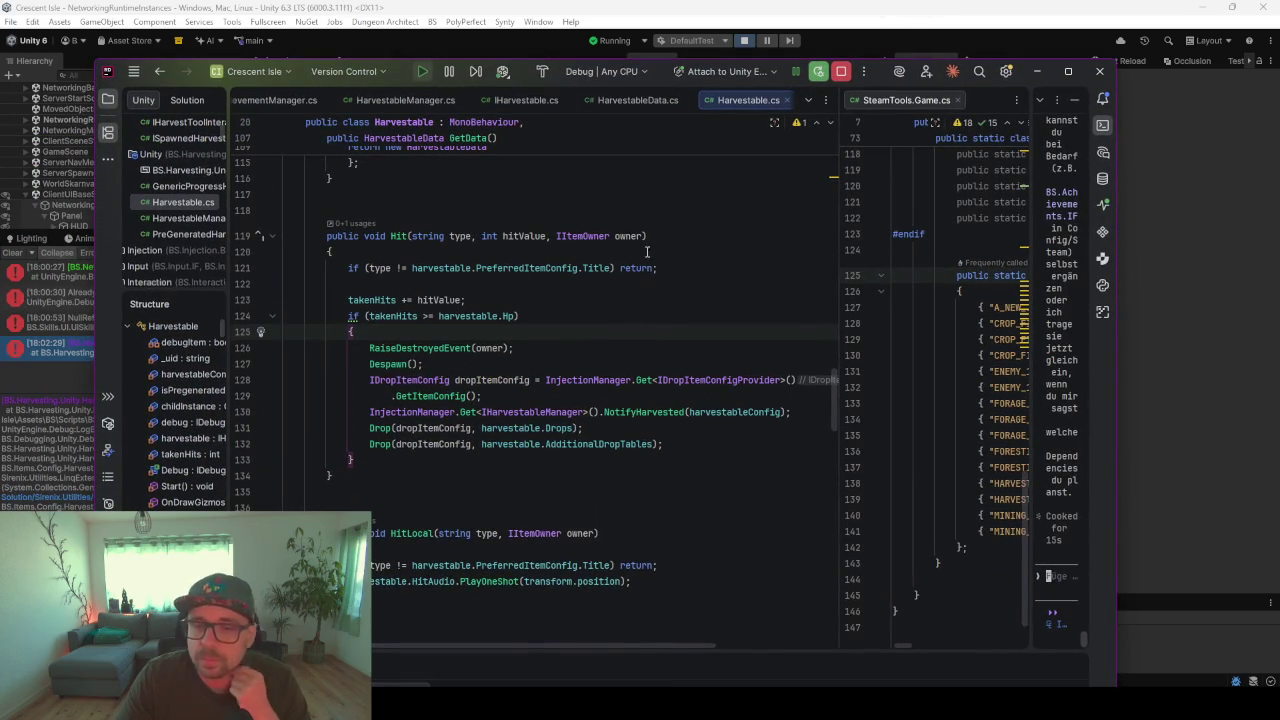
- Highlight owner in Hit and follow Hit's usages to its call in HarvestHandItemAction
left_click(645, 235)
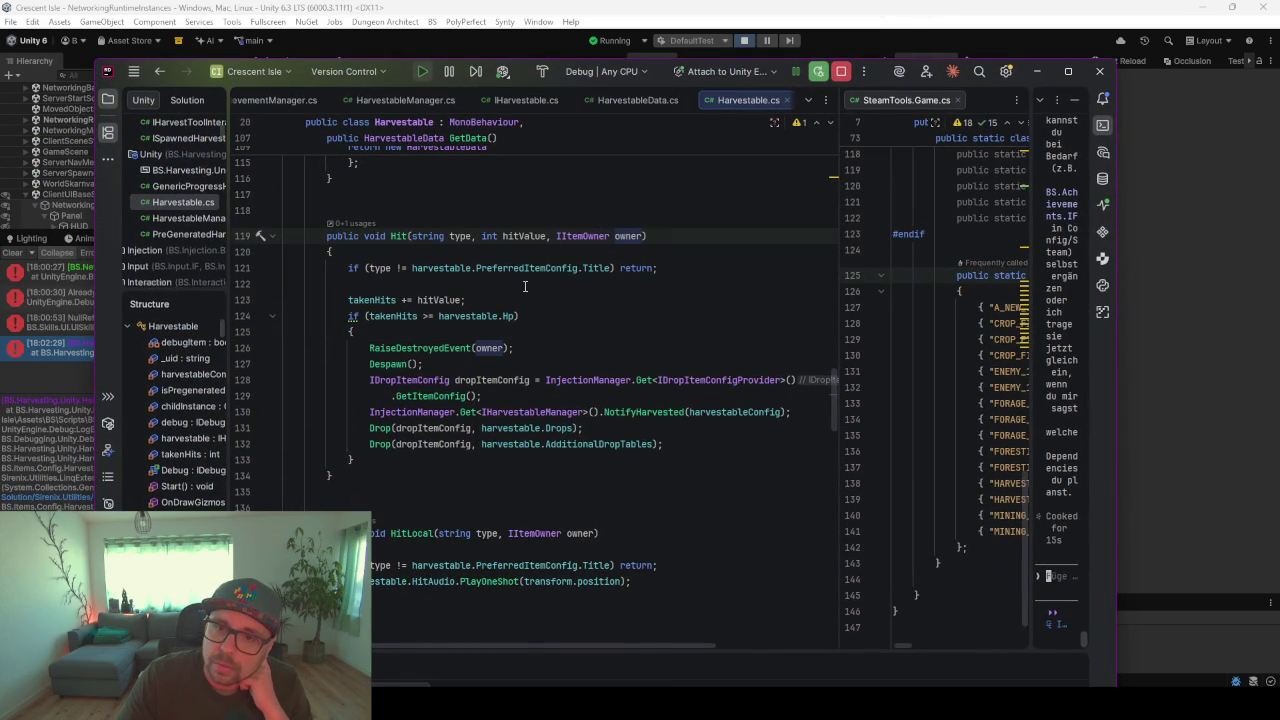
left_click(360, 224)
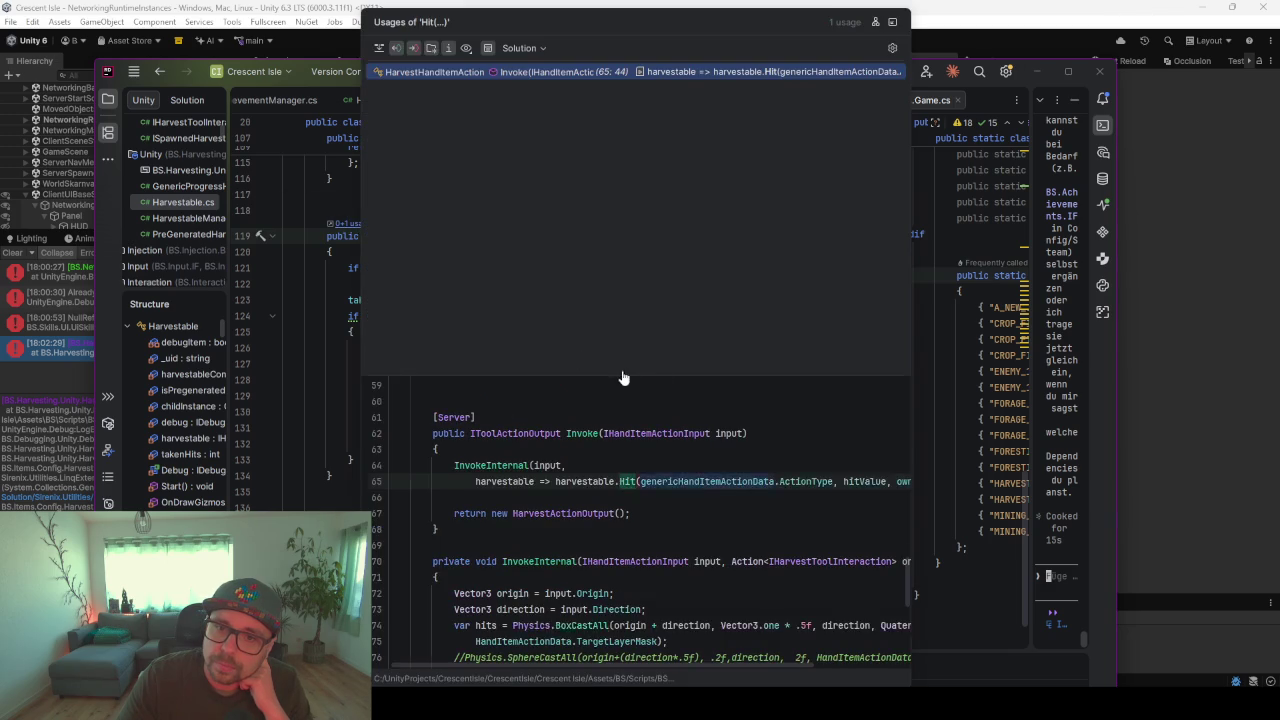
left_click(524, 73)
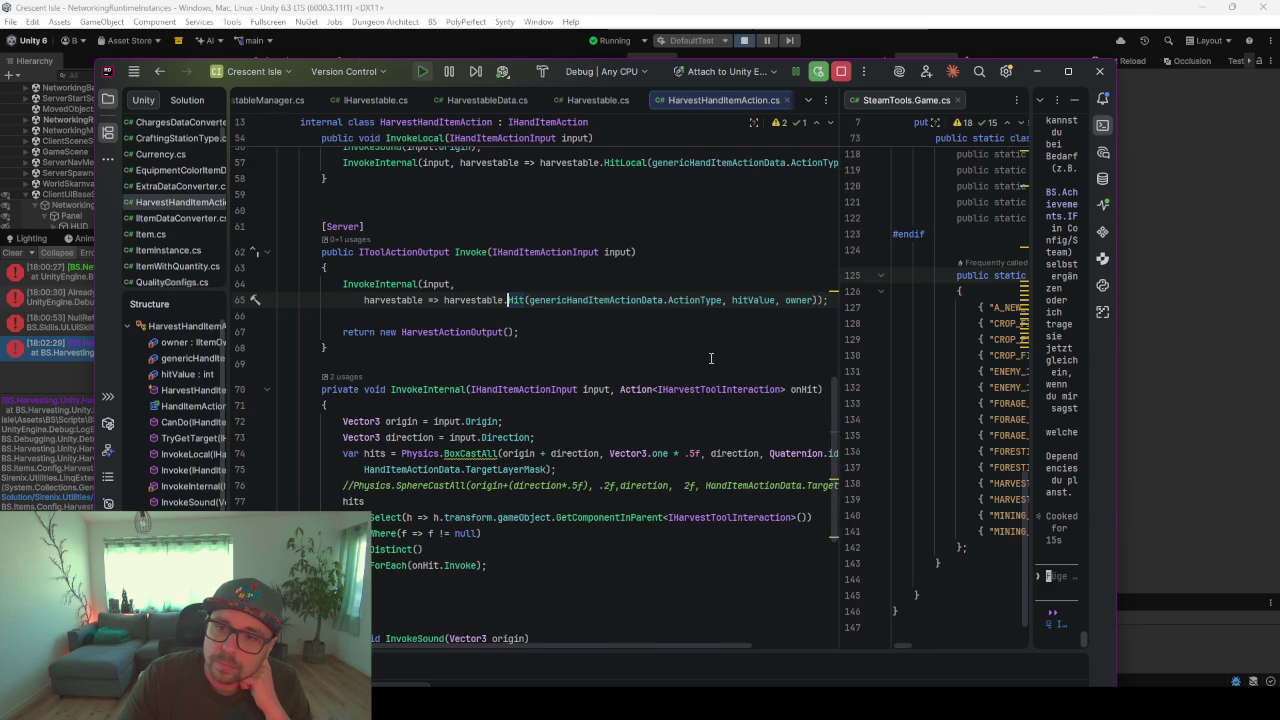
scroll(484, 401, "up", 10)
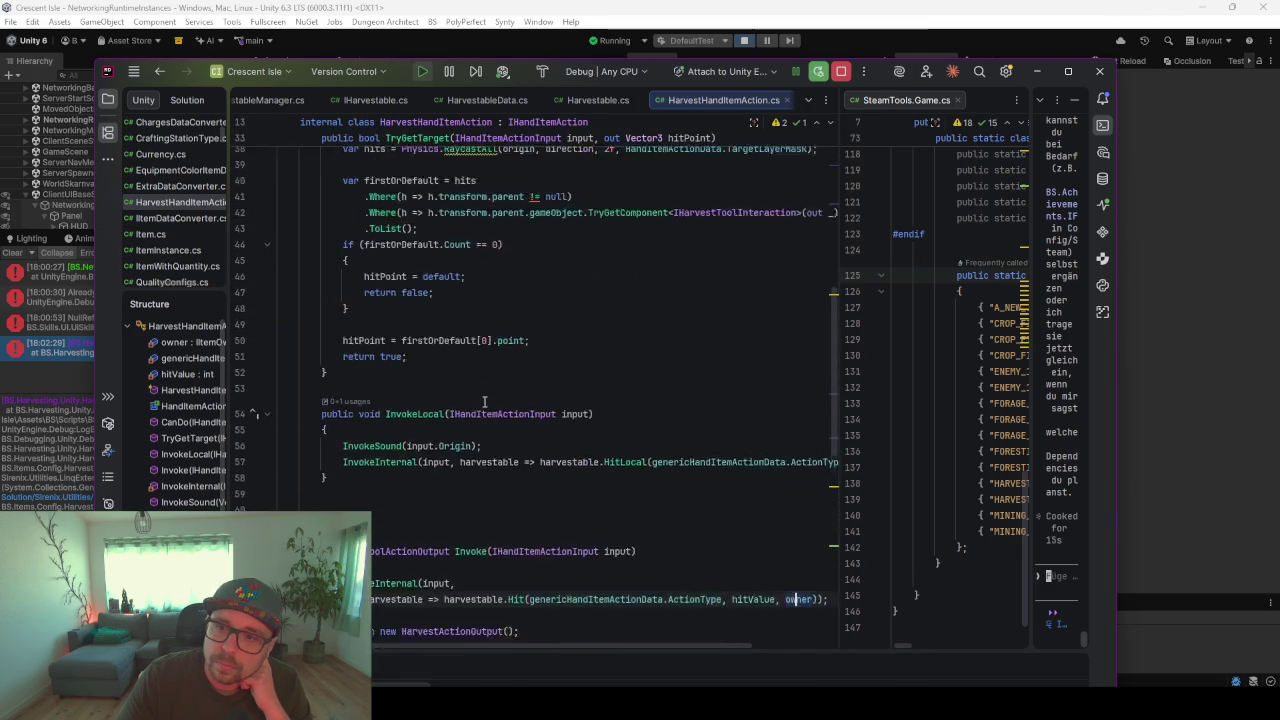
scroll(484, 401, "up", 5)
scroll(489, 396, "right", 2)
scroll(489, 396, "left", 2)
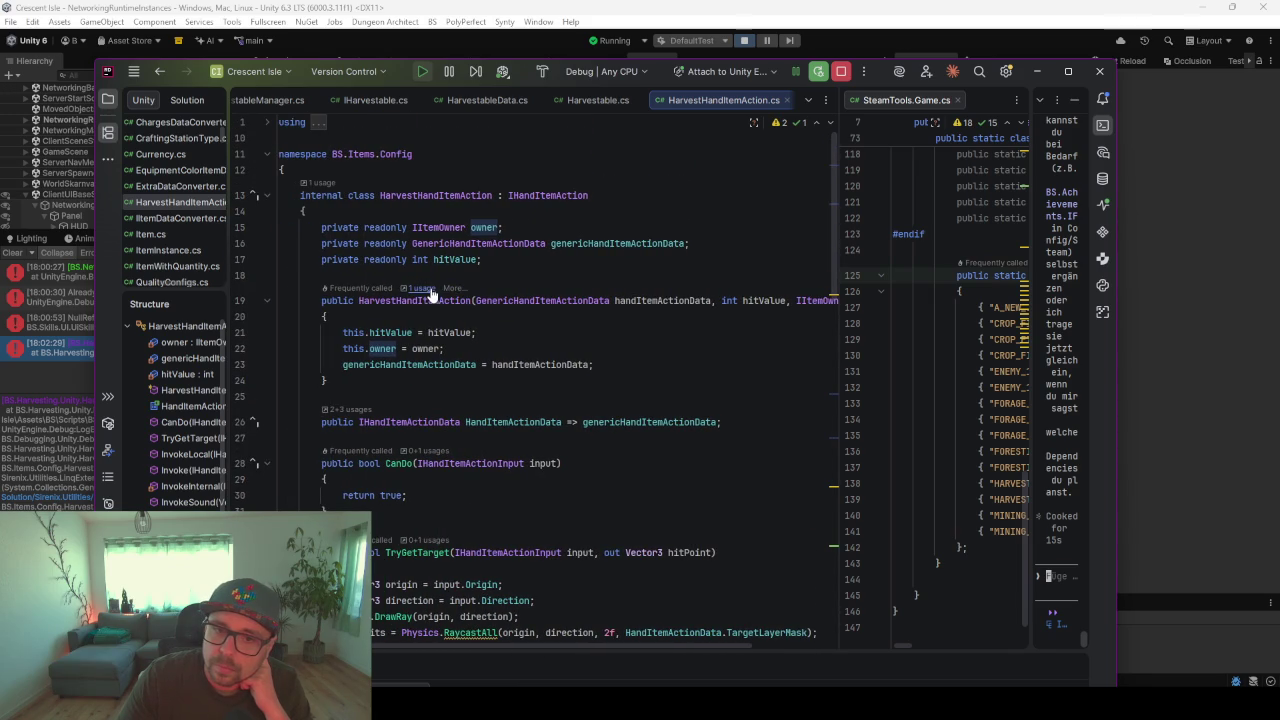
- Follow HarvestHandItemAction's usages to where UsableToolWithInteraction creates it
left_click(429, 288)
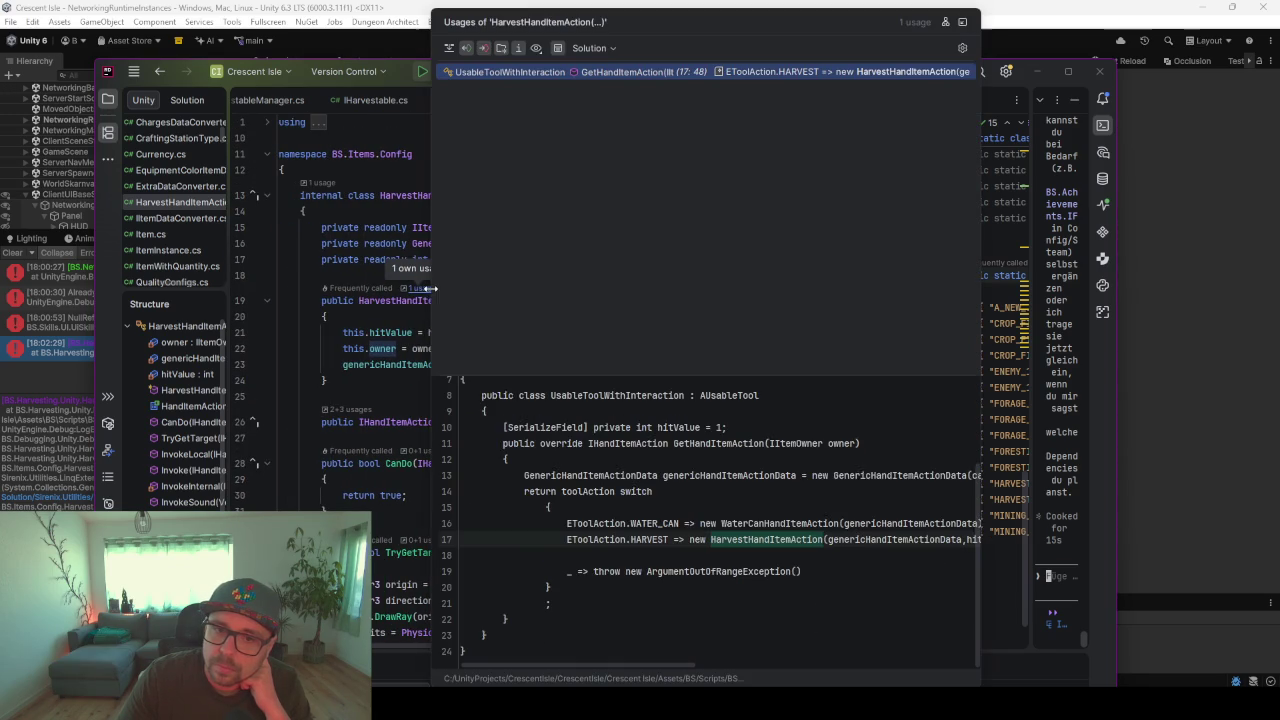
left_click(577, 73)
scroll(682, 420, "right", 3)
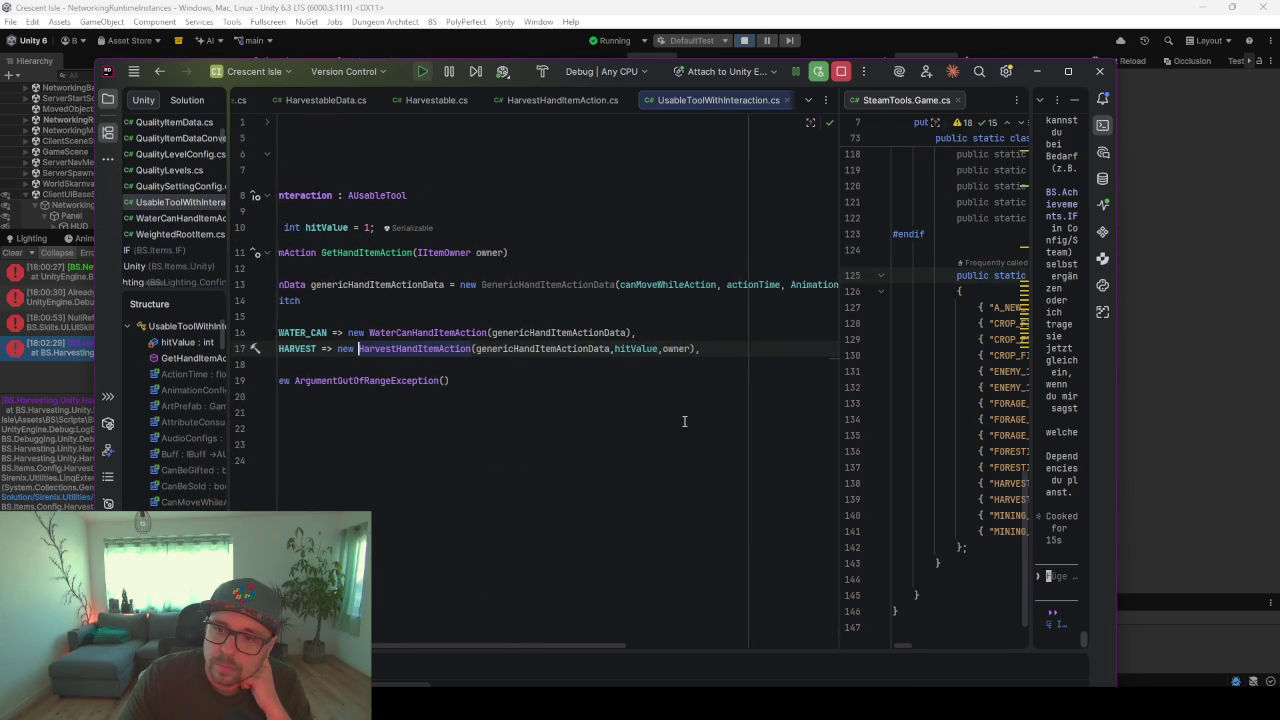
scroll(580, 414, "left", 3)
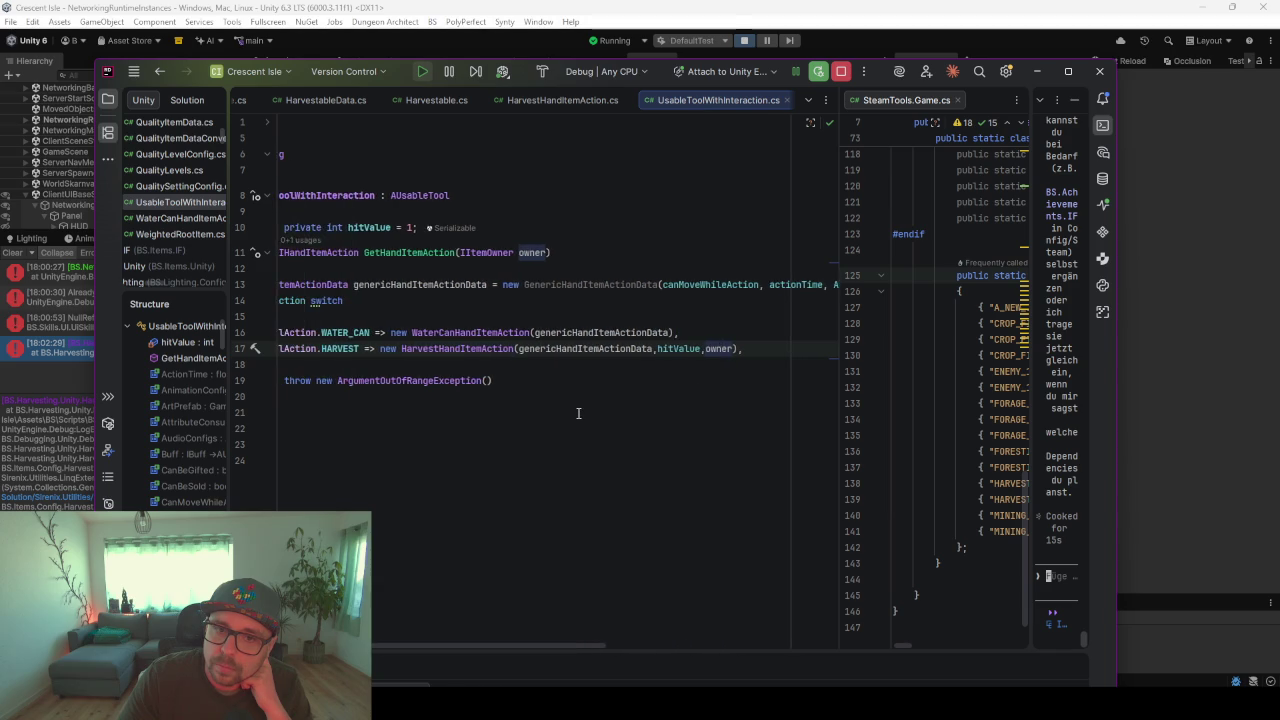
- Trace GetHandItemAction to HandItemActionHandler and select the 'itemOwner = owner;' assignment
left_click(425, 240)
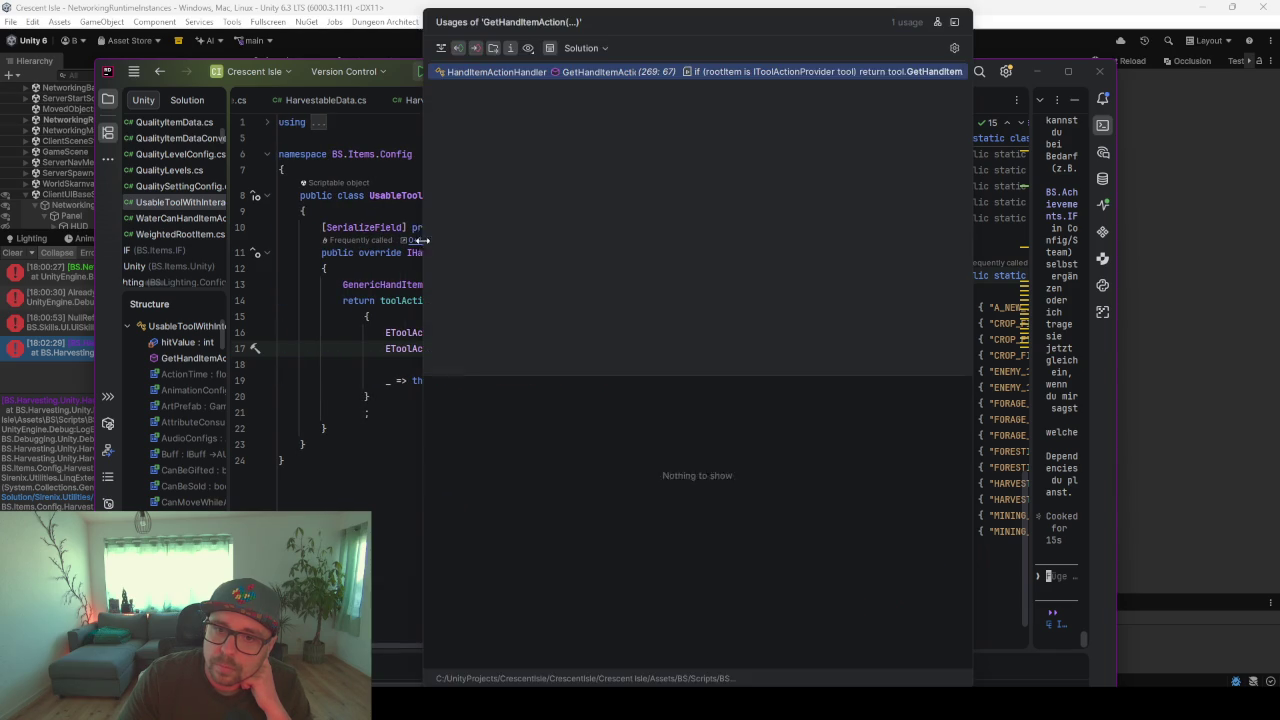
left_click(640, 76)
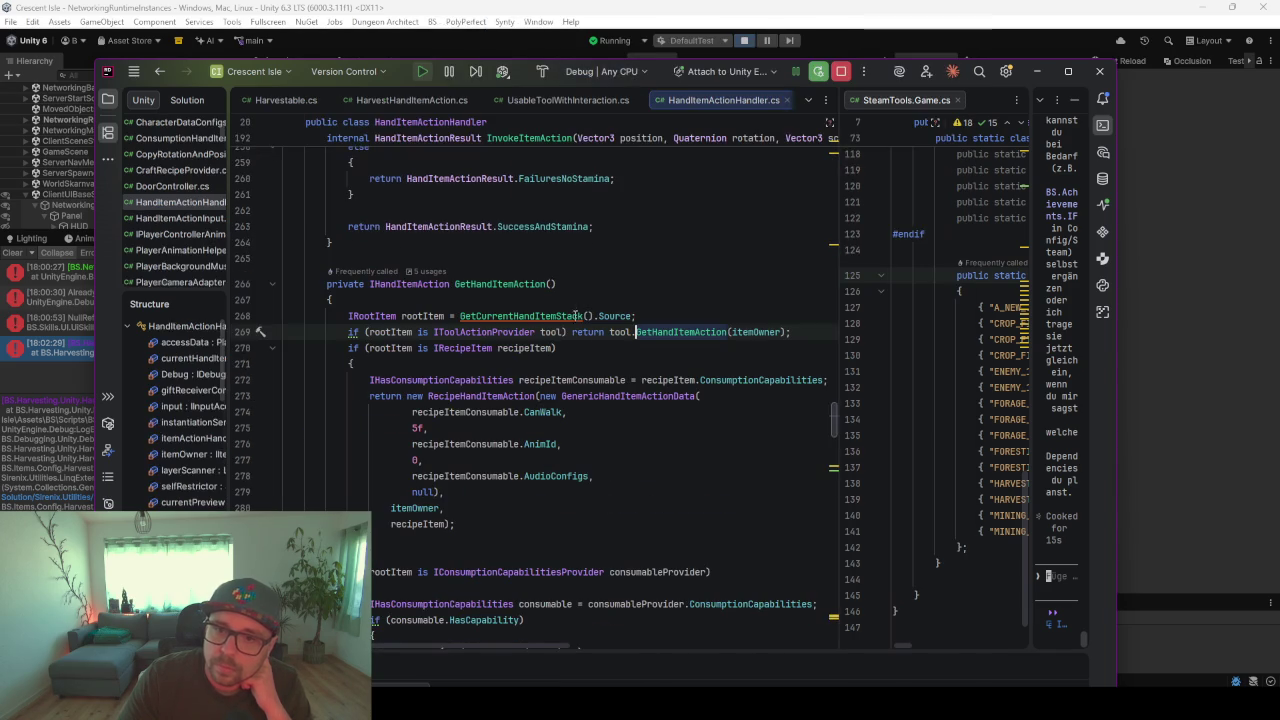
left_click(776, 332)
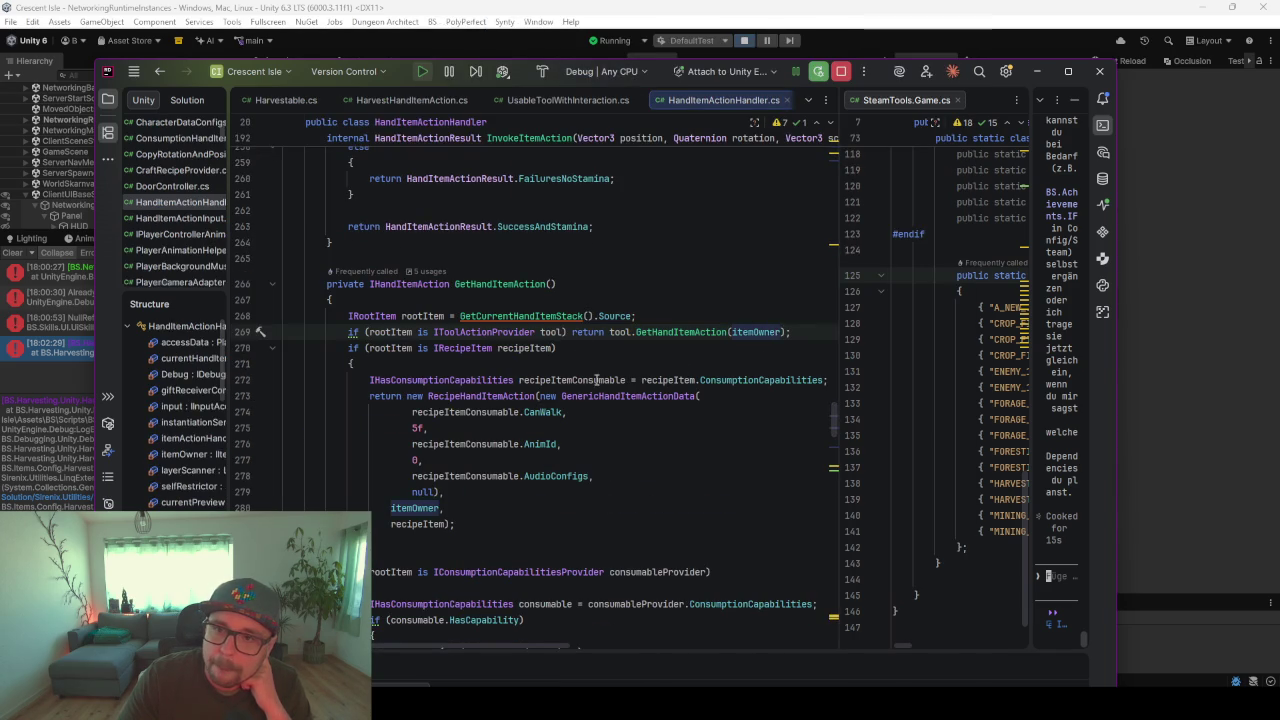
scroll(597, 379, "up", 20)
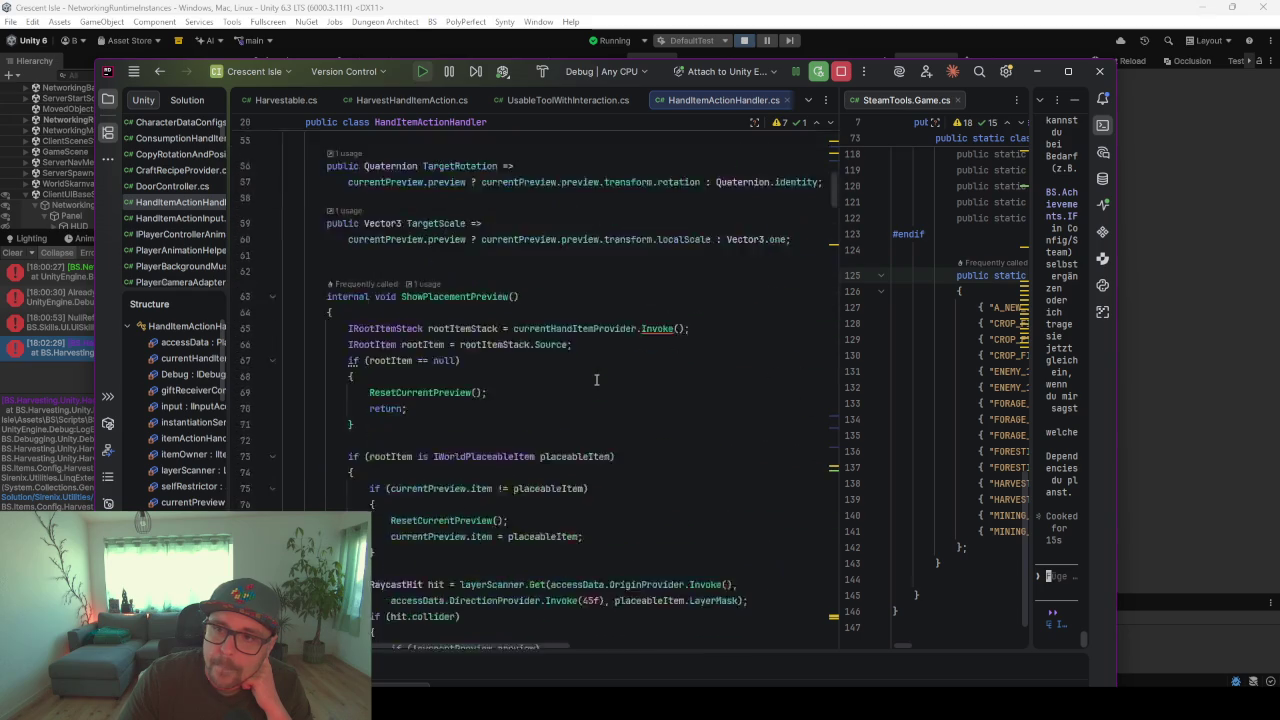
scroll(597, 379, "up", 10)
scroll(597, 379, "down", 5)
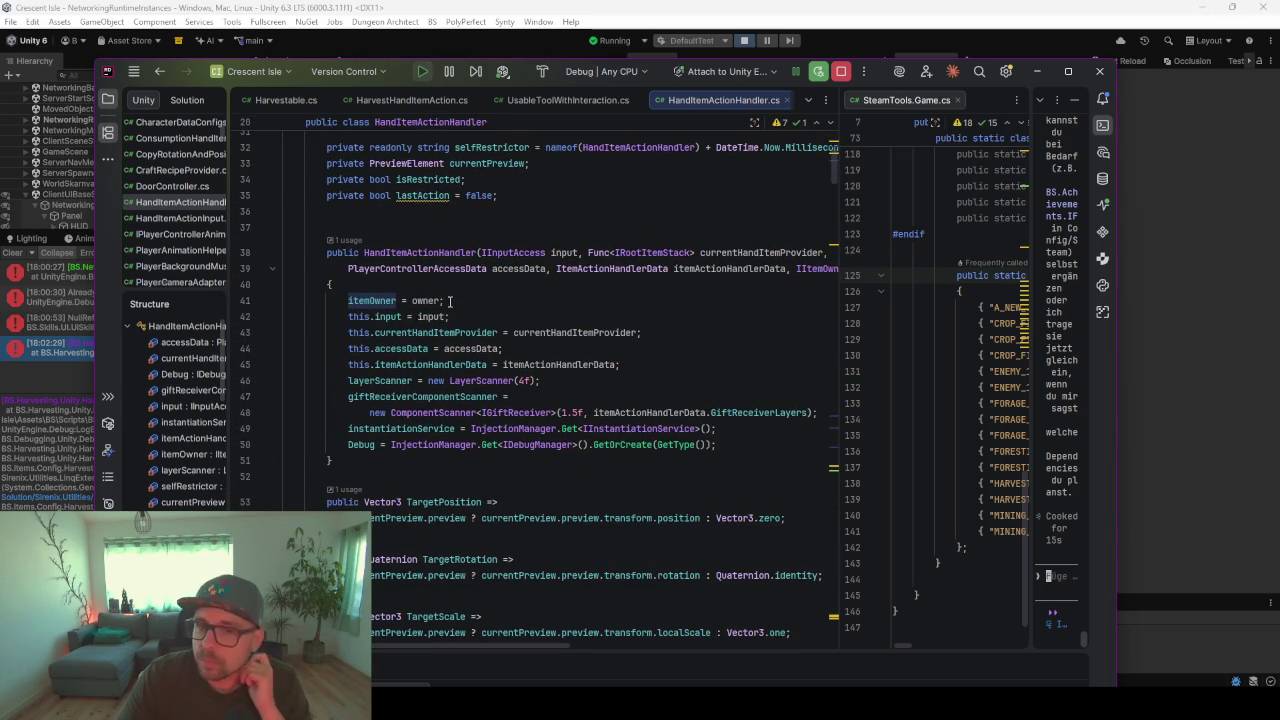
left_click_drag(443, 300, 349, 300)
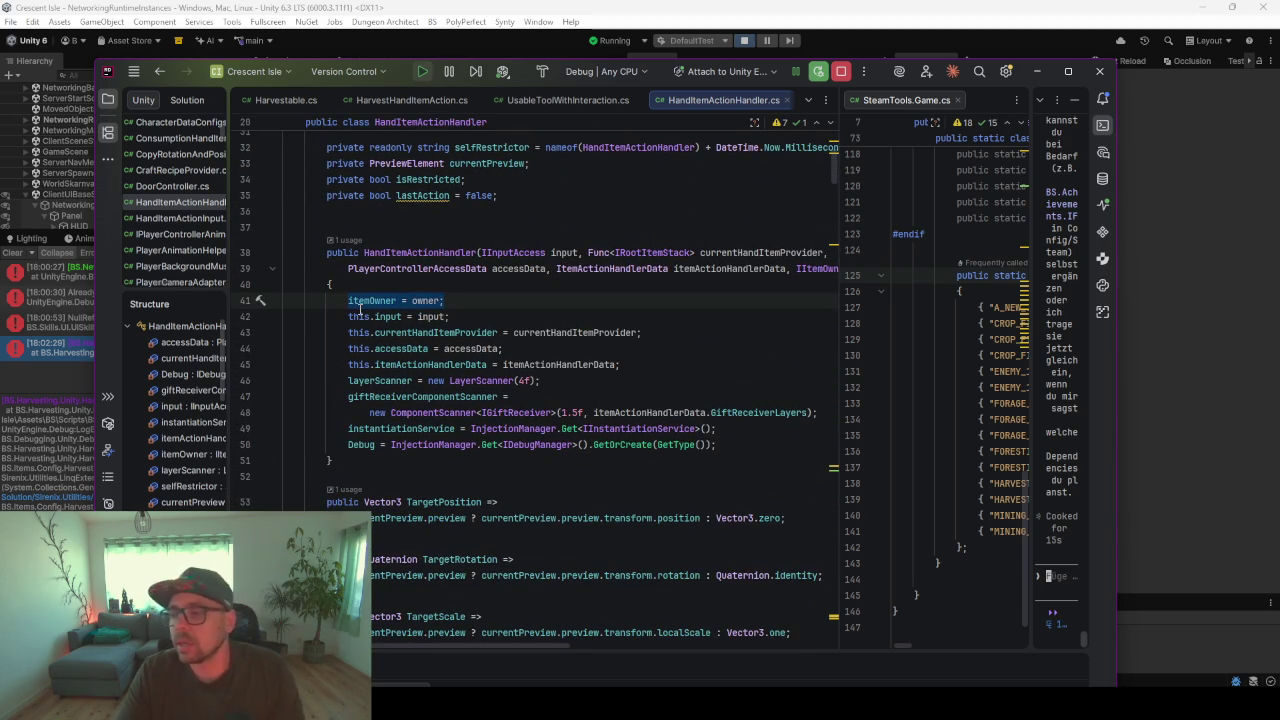
left_click(880, 77)
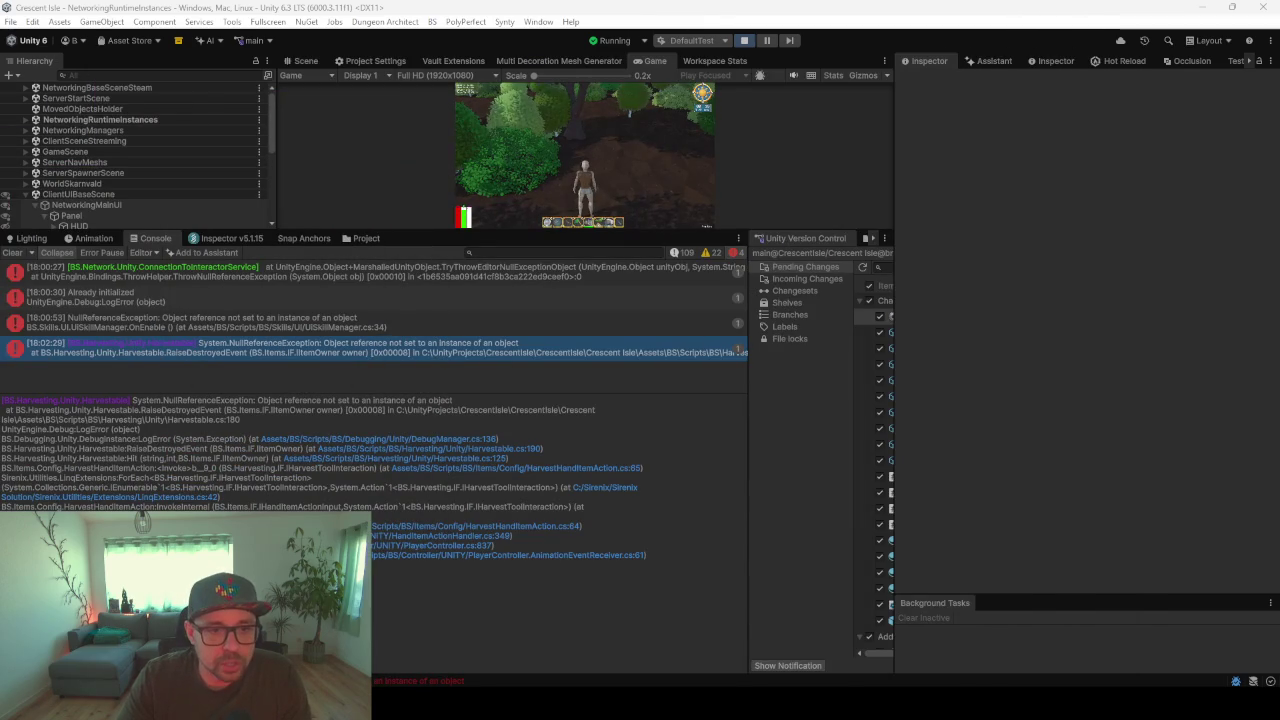
- Select the Harvestable.cs:180 reference in the Unity console stack trace and switch to Rider
left_click(367, 350)
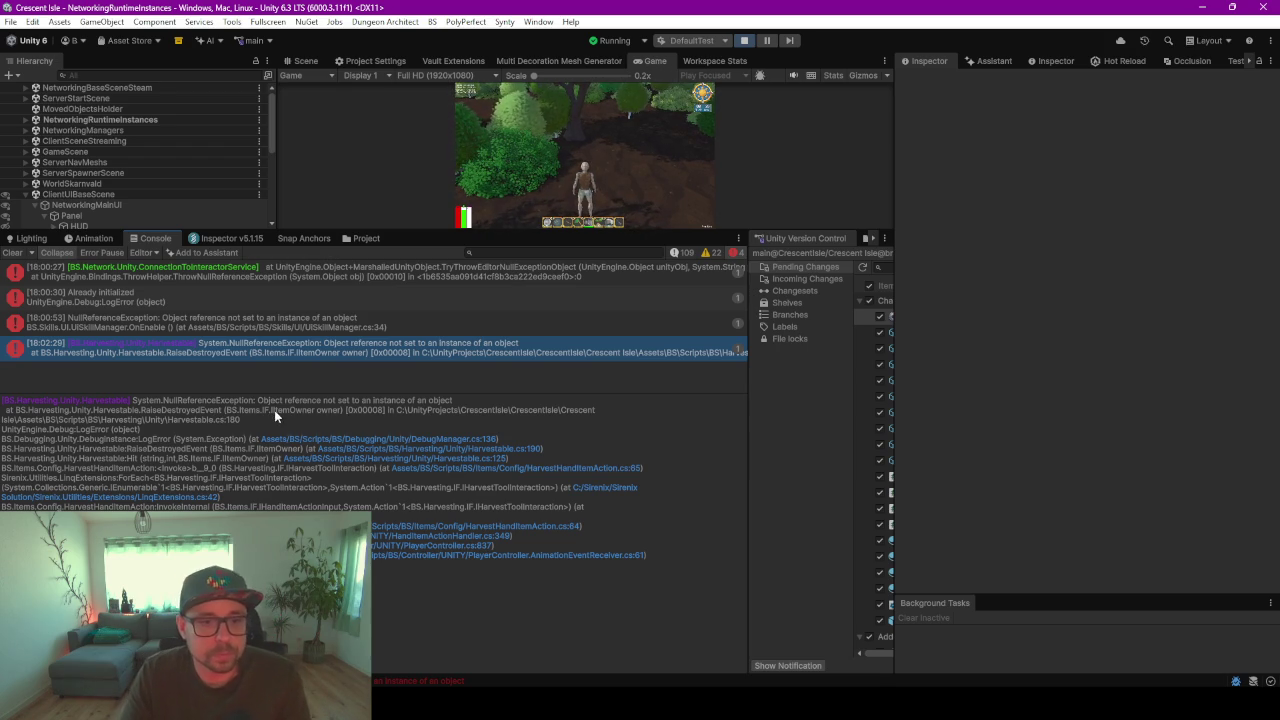
double_click(192, 419)
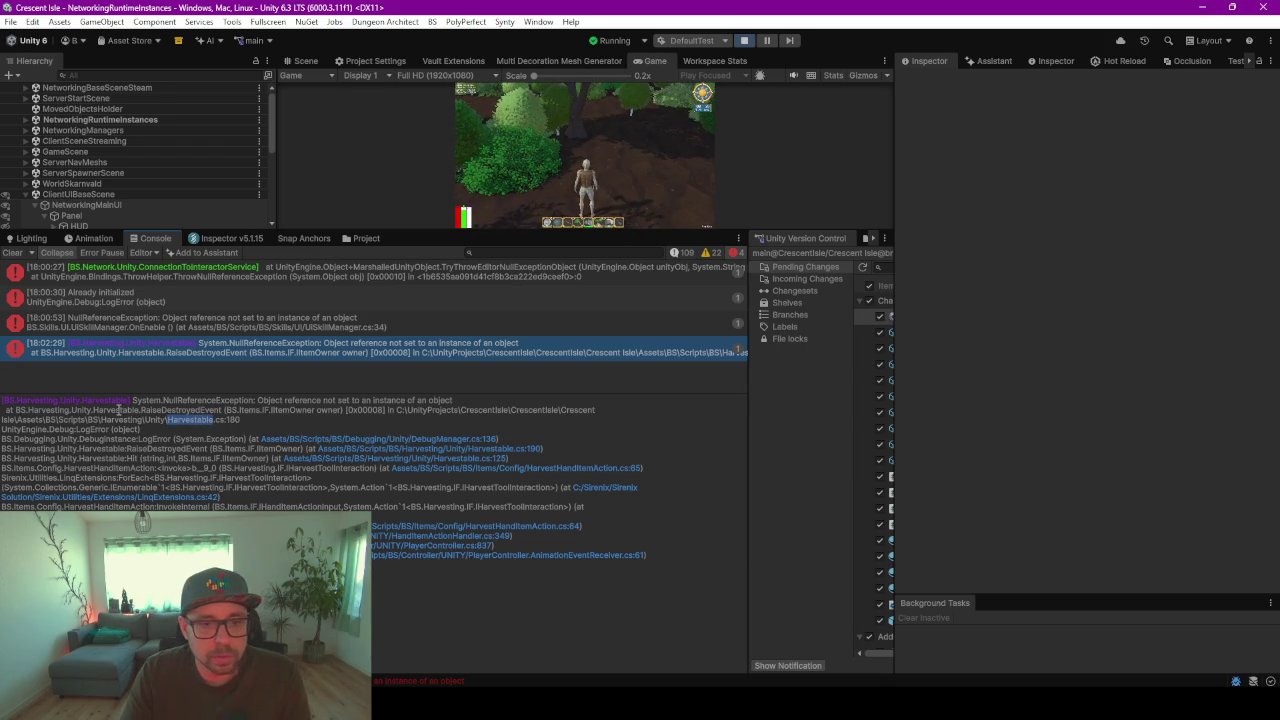
left_click_drag(250, 421, 200, 421)
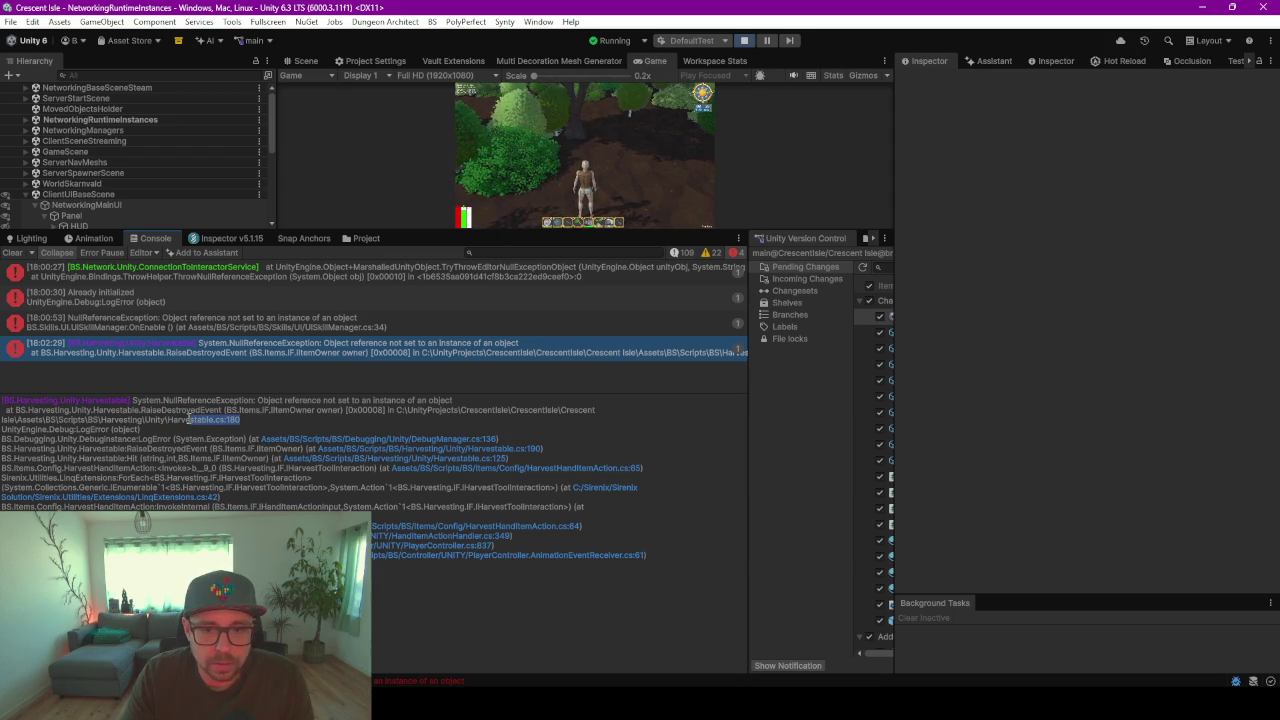
key("alt+Tab")
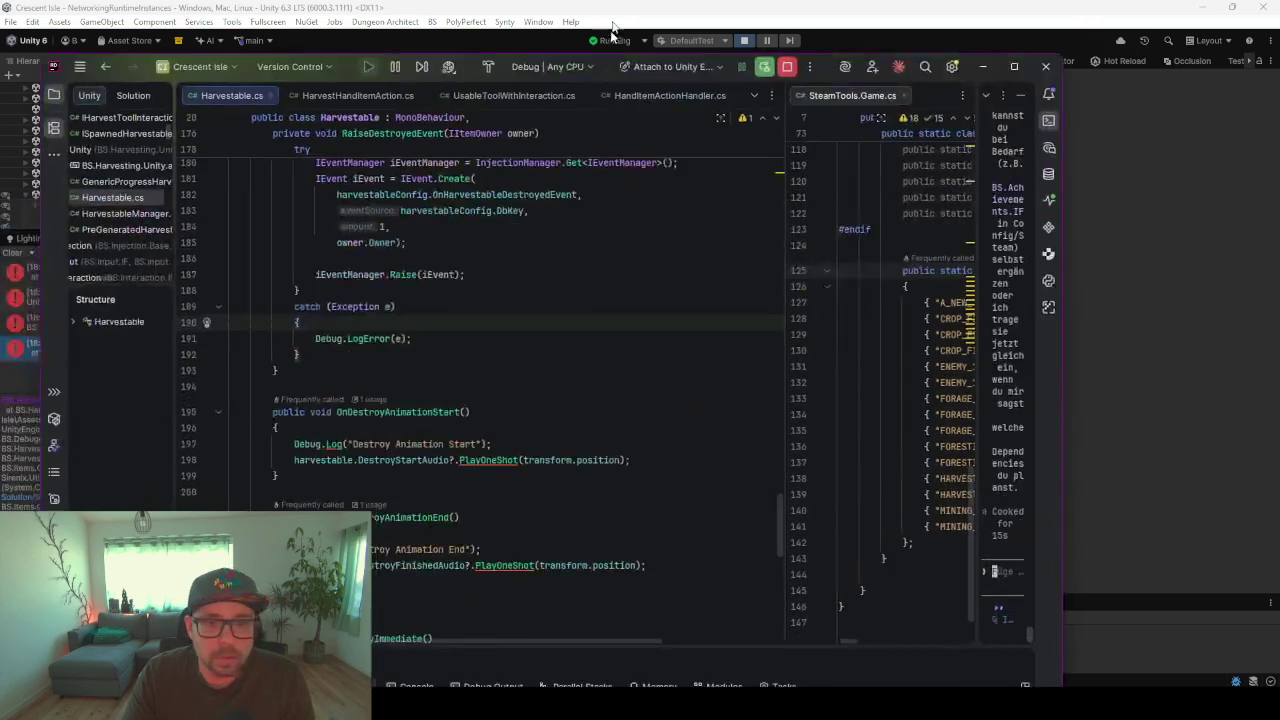
- Highlight the usages of iEventManager, IEventManager and InjectionManager on line 180
scroll(447, 221, "up", 1)
left_click(432, 157)
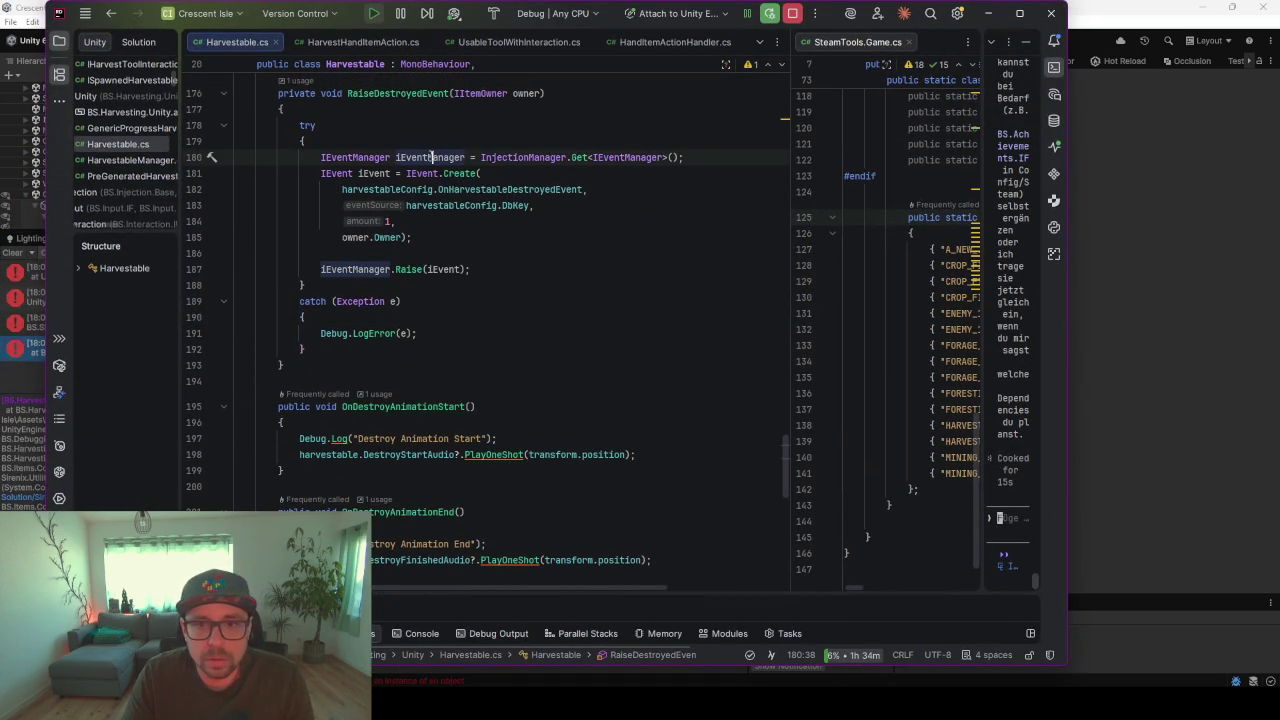
left_click(608, 157)
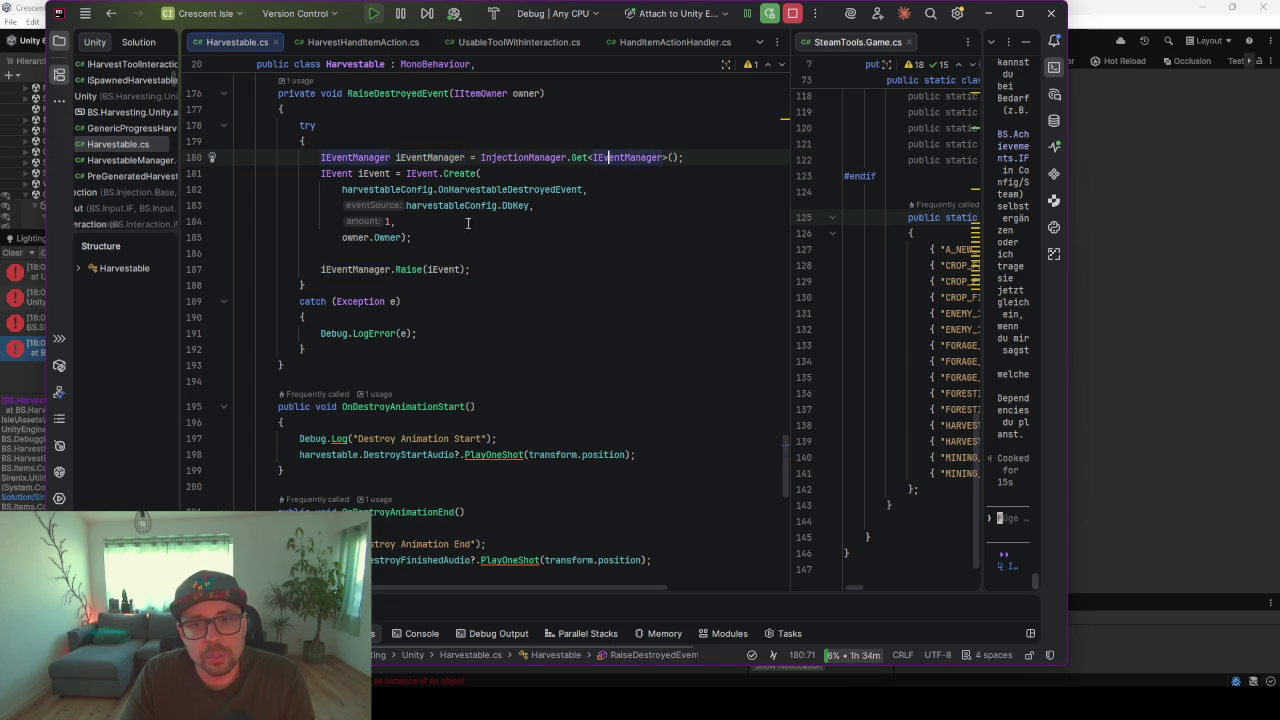
scroll(463, 200, "up", 3)
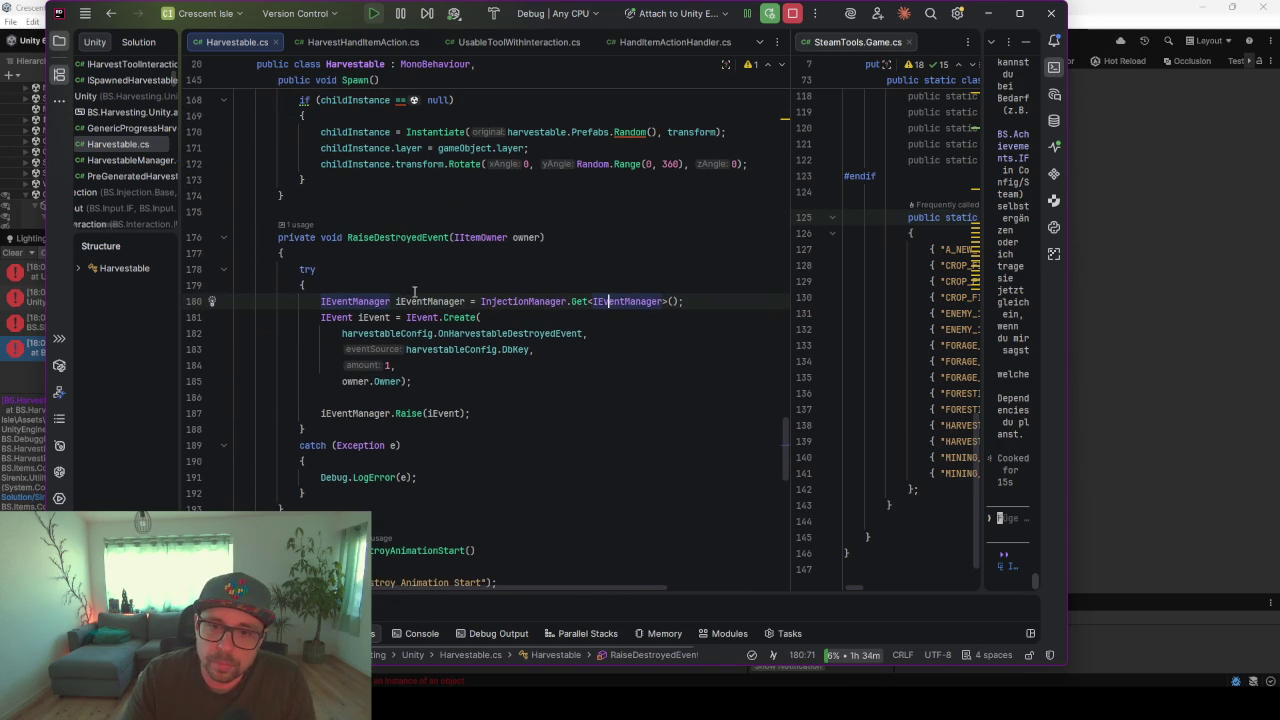
left_click(495, 301)
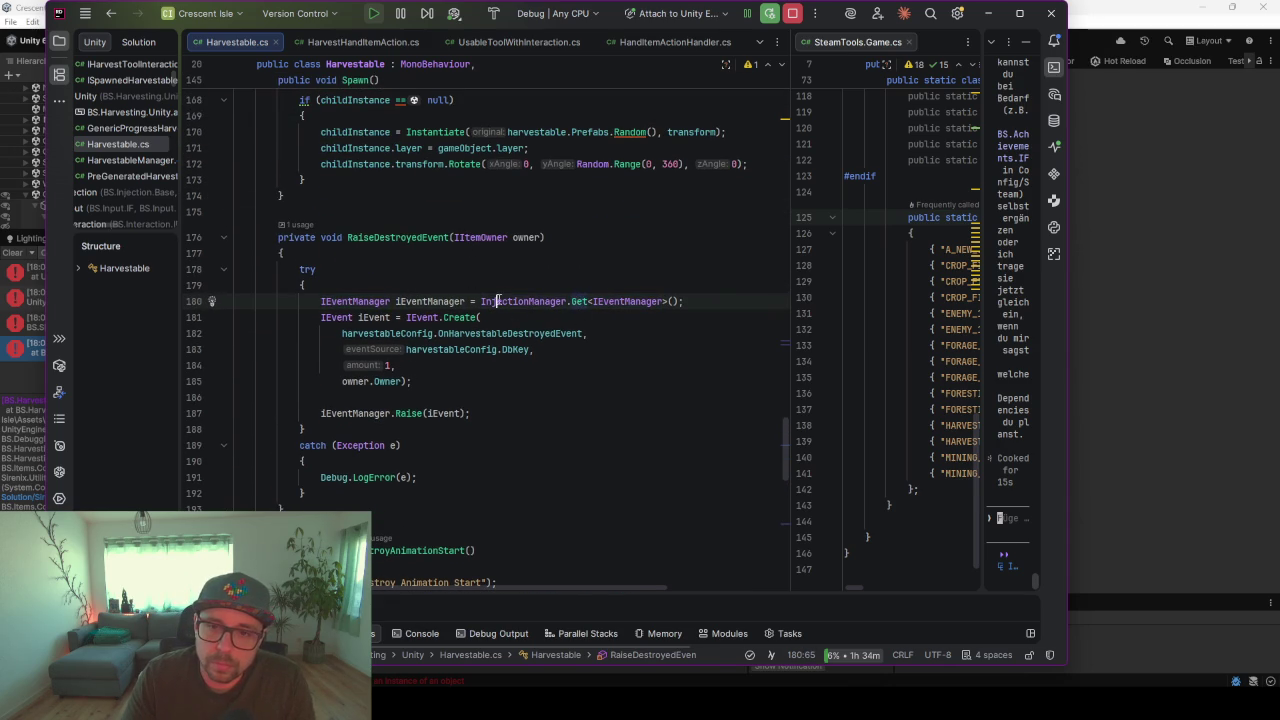
left_click(805, 96)
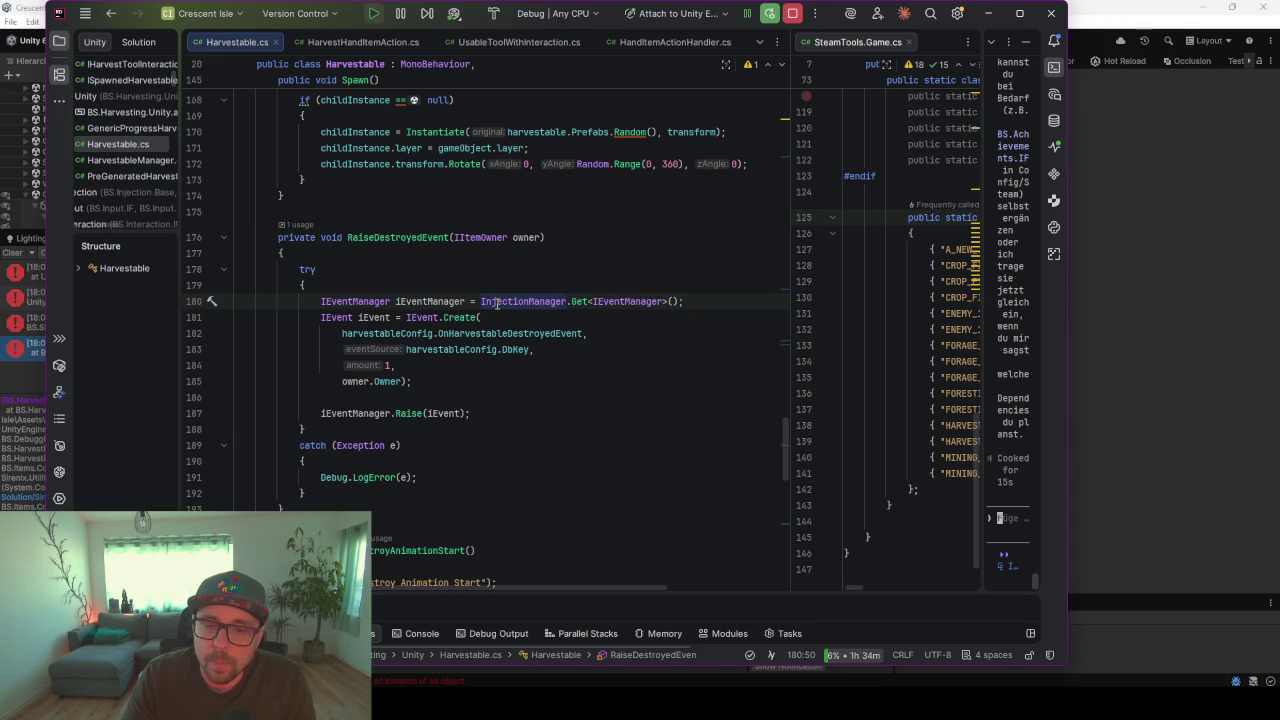
- Reposition the Rider window and select the InjectionManager.Get<IEventManager>() lookup on line 180
left_click(848, 14)
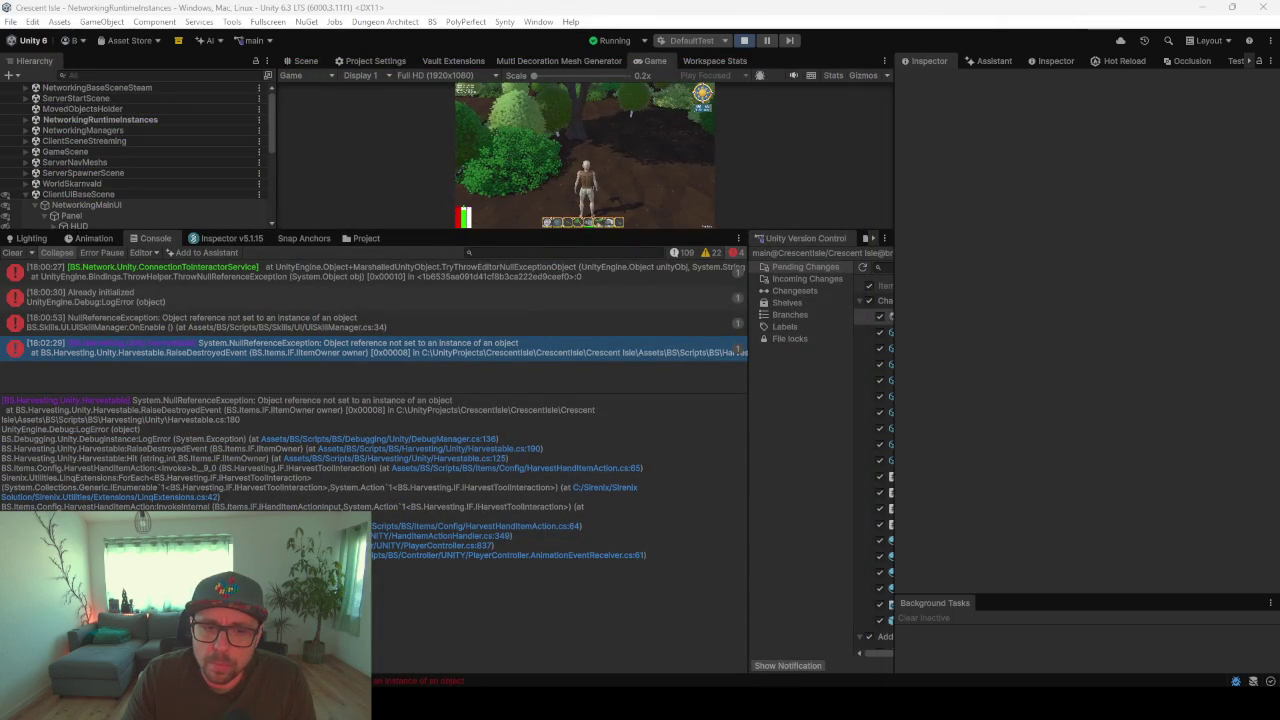
key("alt+Tab")
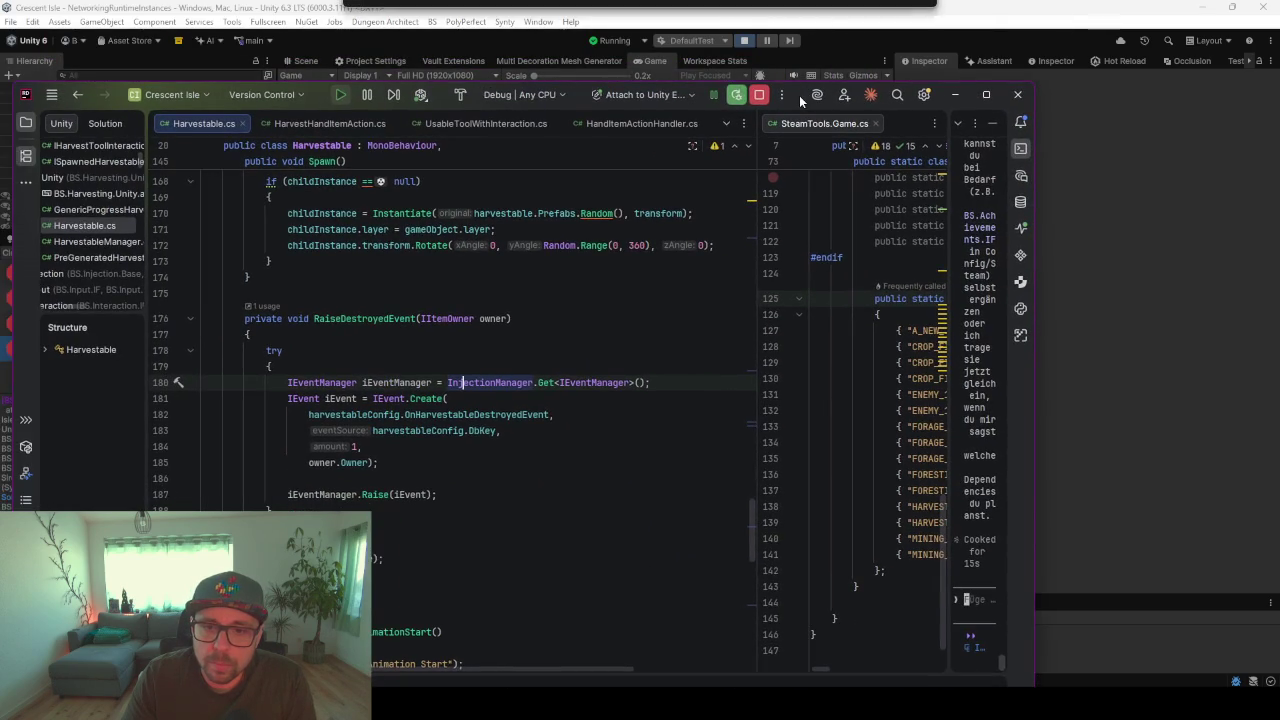
left_click_drag(799, 95, 799, 79)
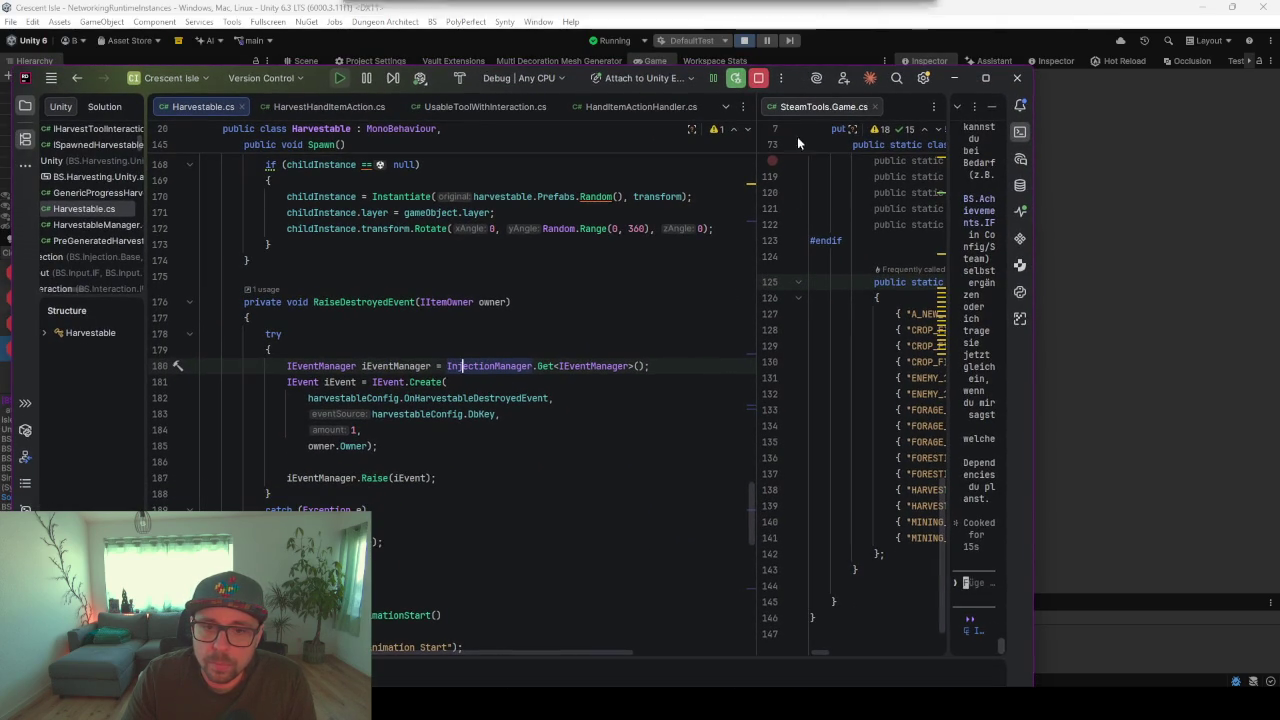
left_click_drag(672, 366, 447, 366)
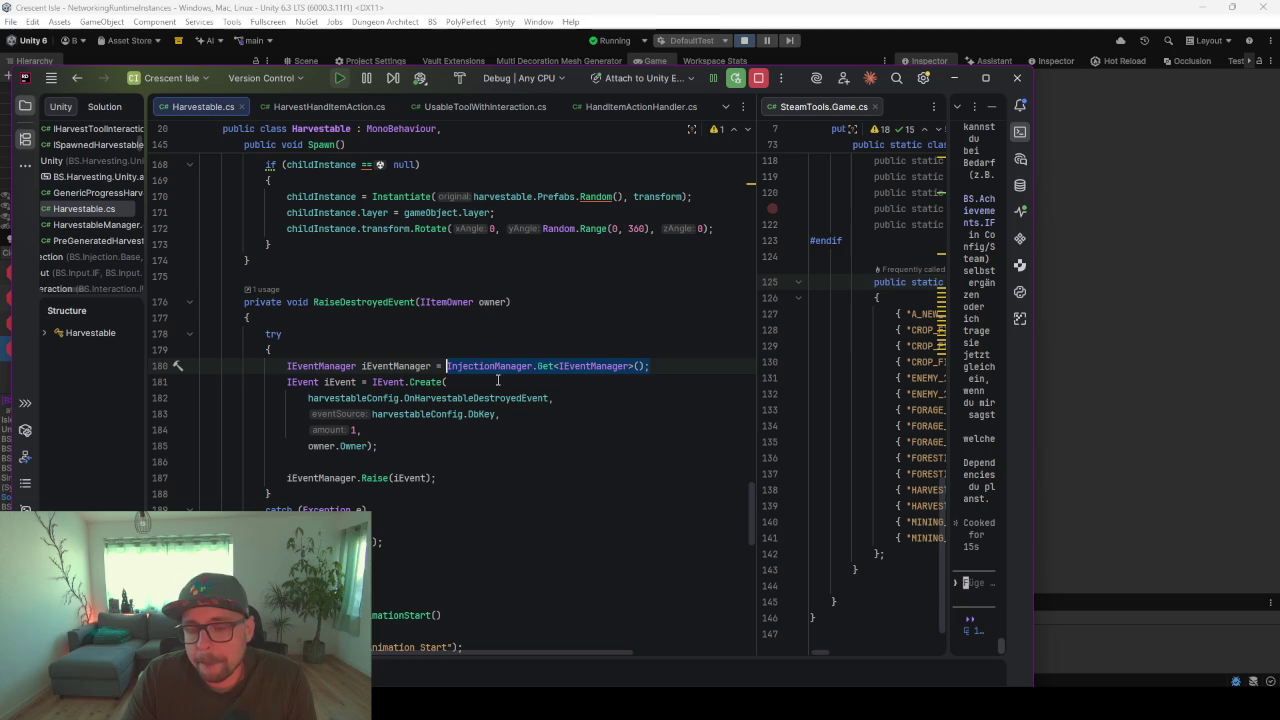
left_click(600, 367)
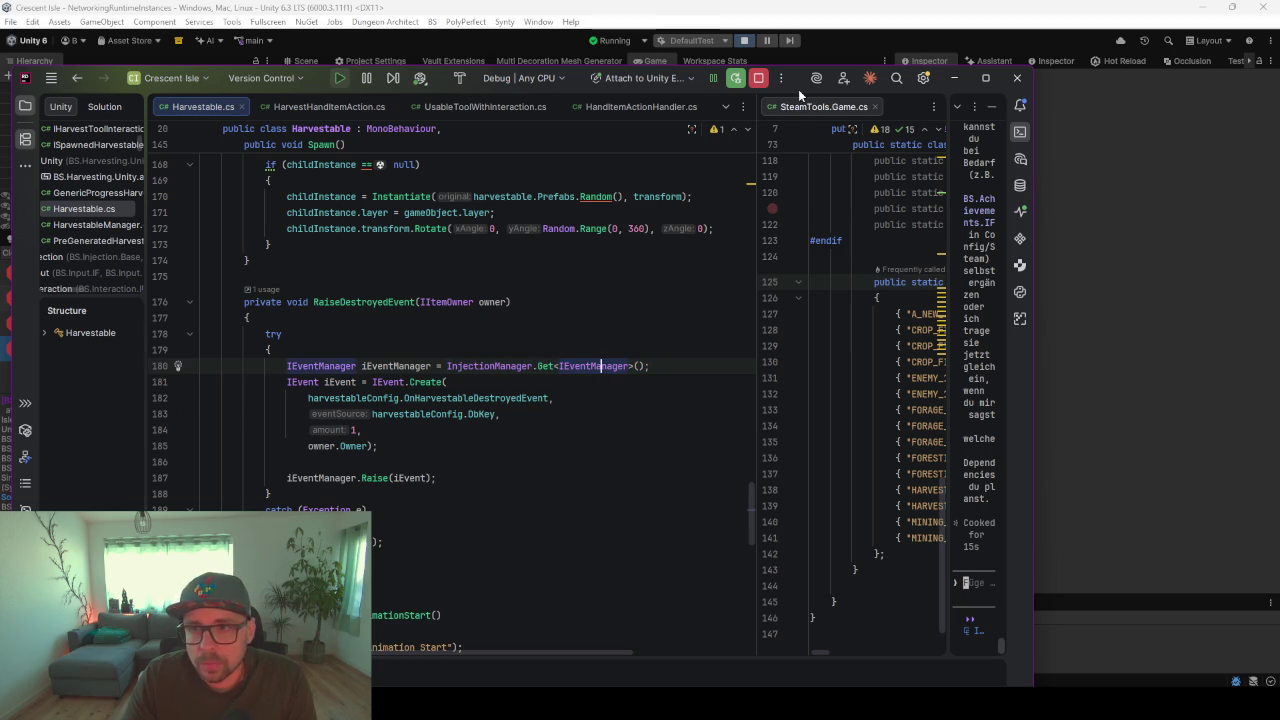
key("alt+Tab")
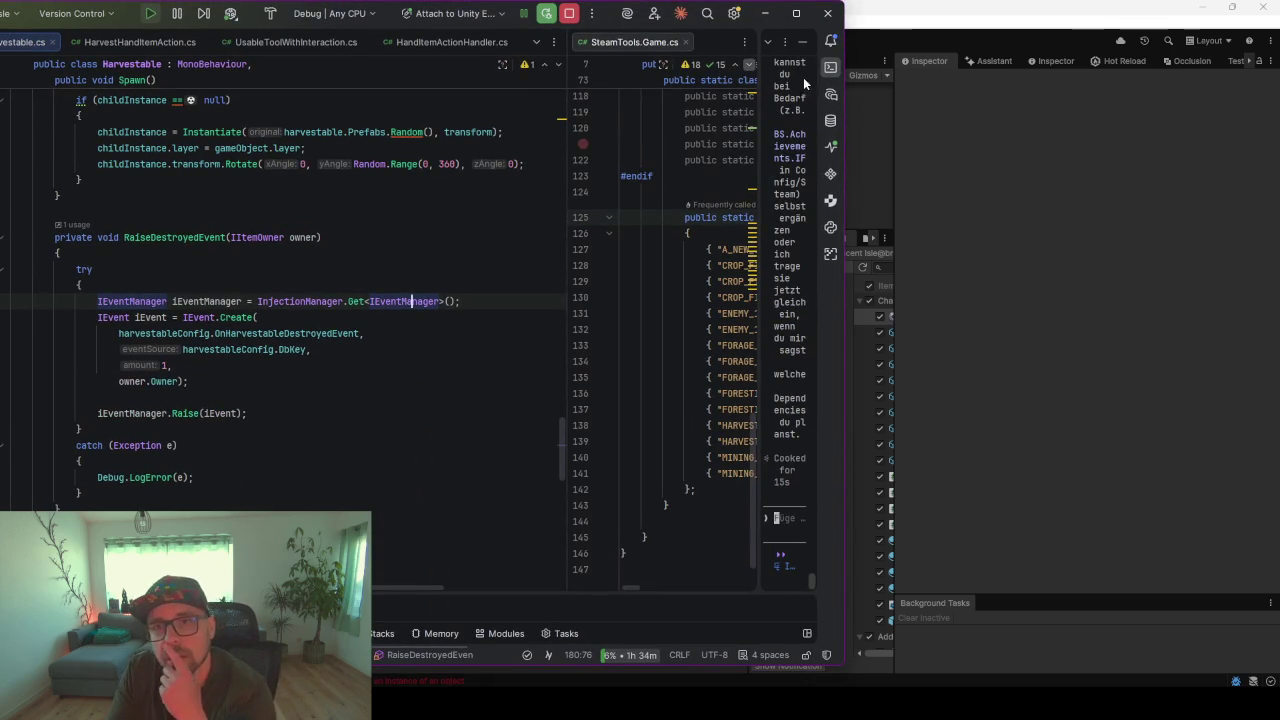
- Maximize the Rider window and scroll from RaiseDestroyedEvent up toward the Hit method
left_click(795, 14)
left_click(370, 234)
scroll(376, 330, "up", 4)
scroll(376, 348, "up", 15)
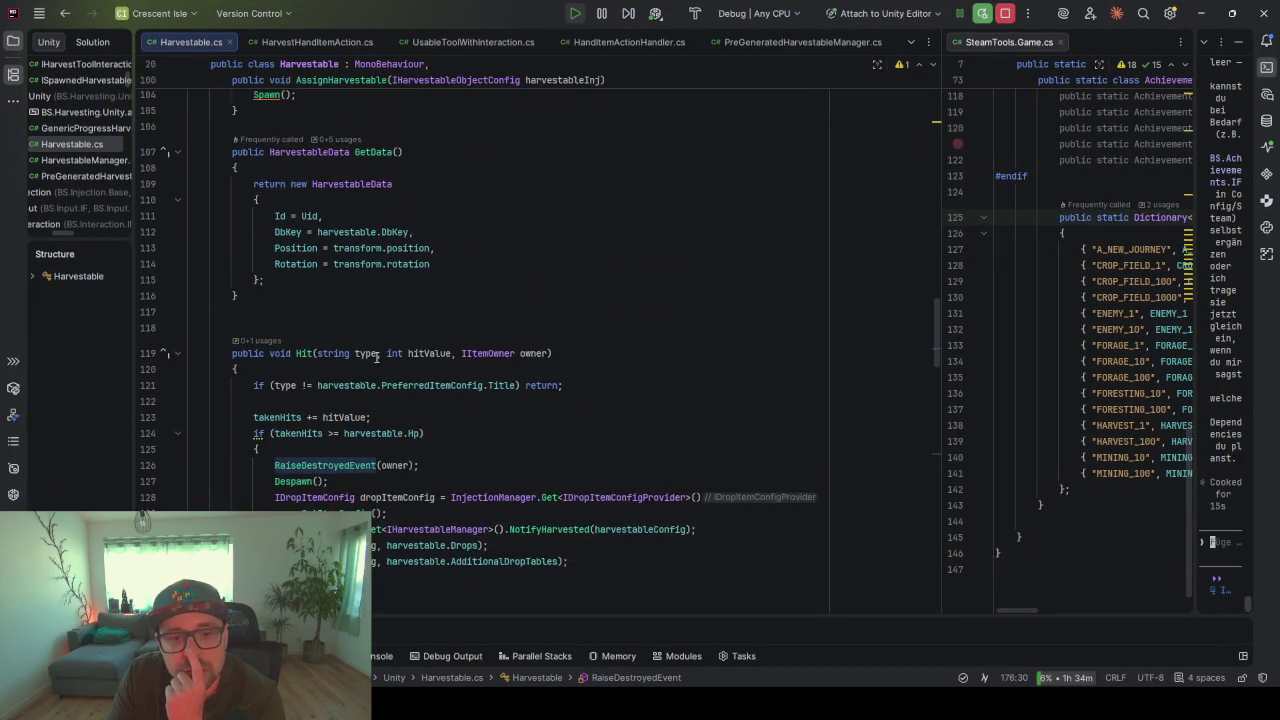
scroll(380, 350, "down", 2)
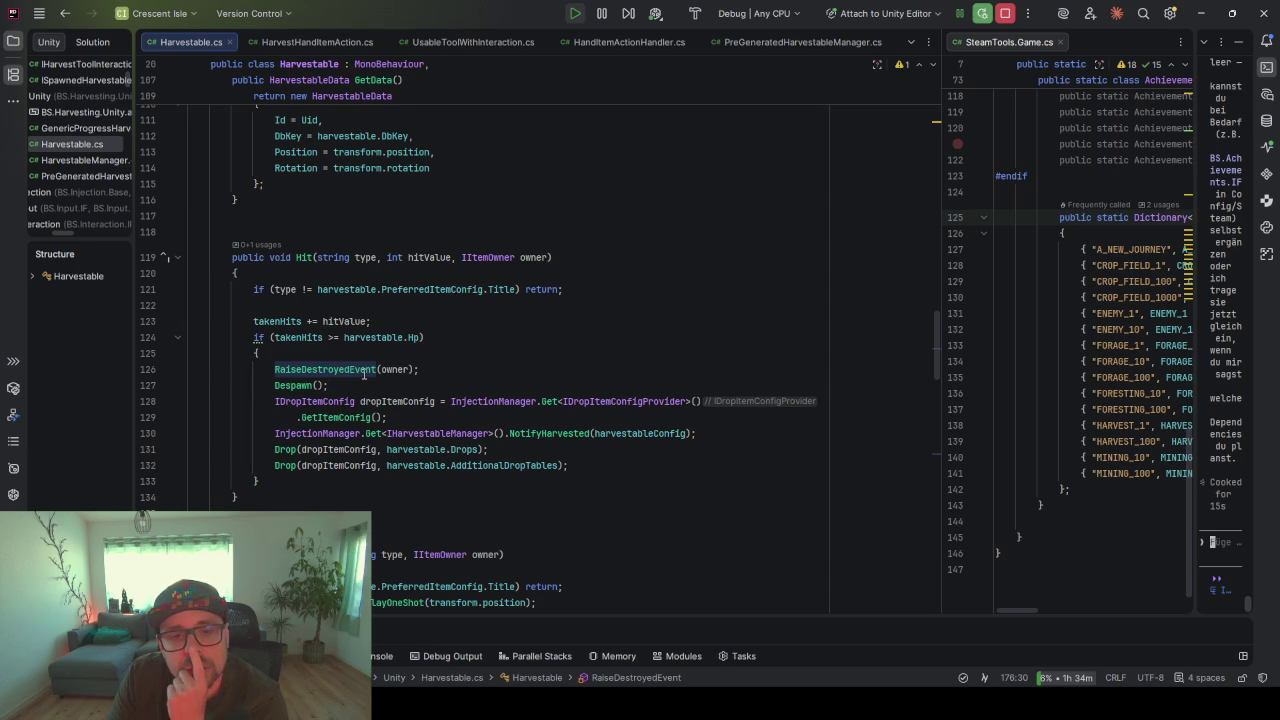
- Select the RaiseDestroyedEvent(owner) call in Hit and insert an empty line above it
left_click(328, 369)
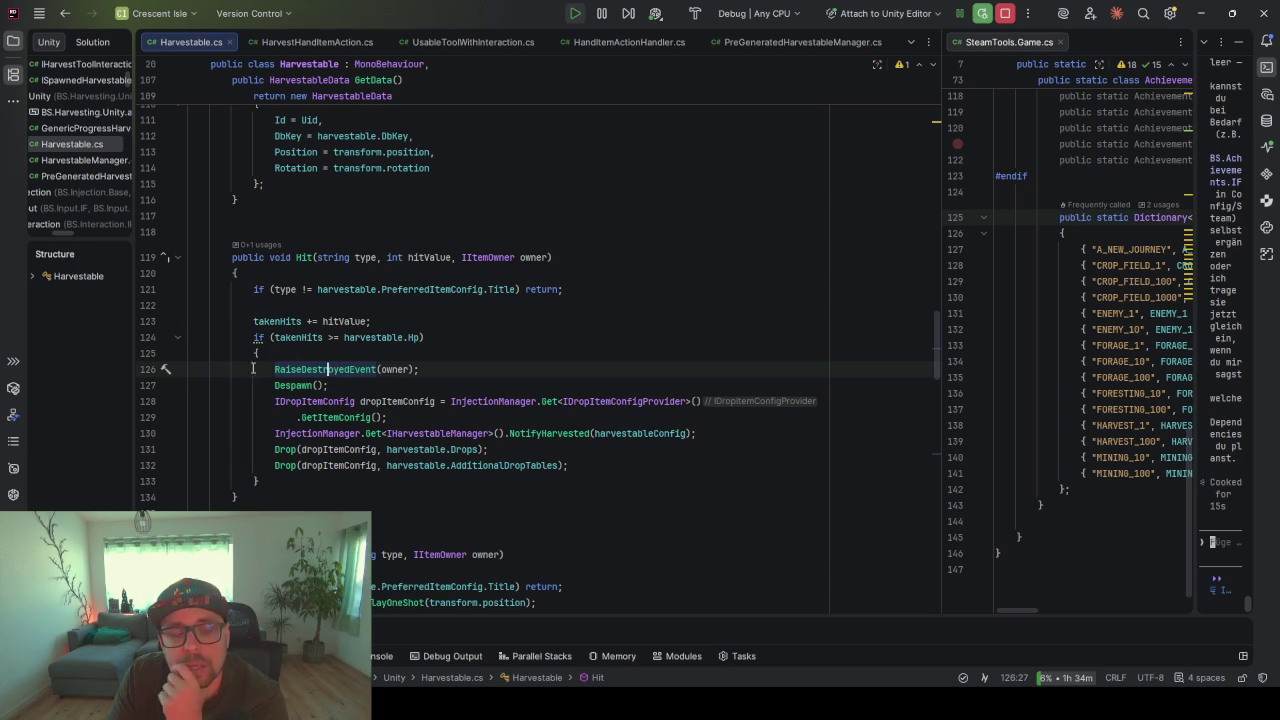
key("ctrl+w")
key("ctrl+w")
key("ctrl+w")
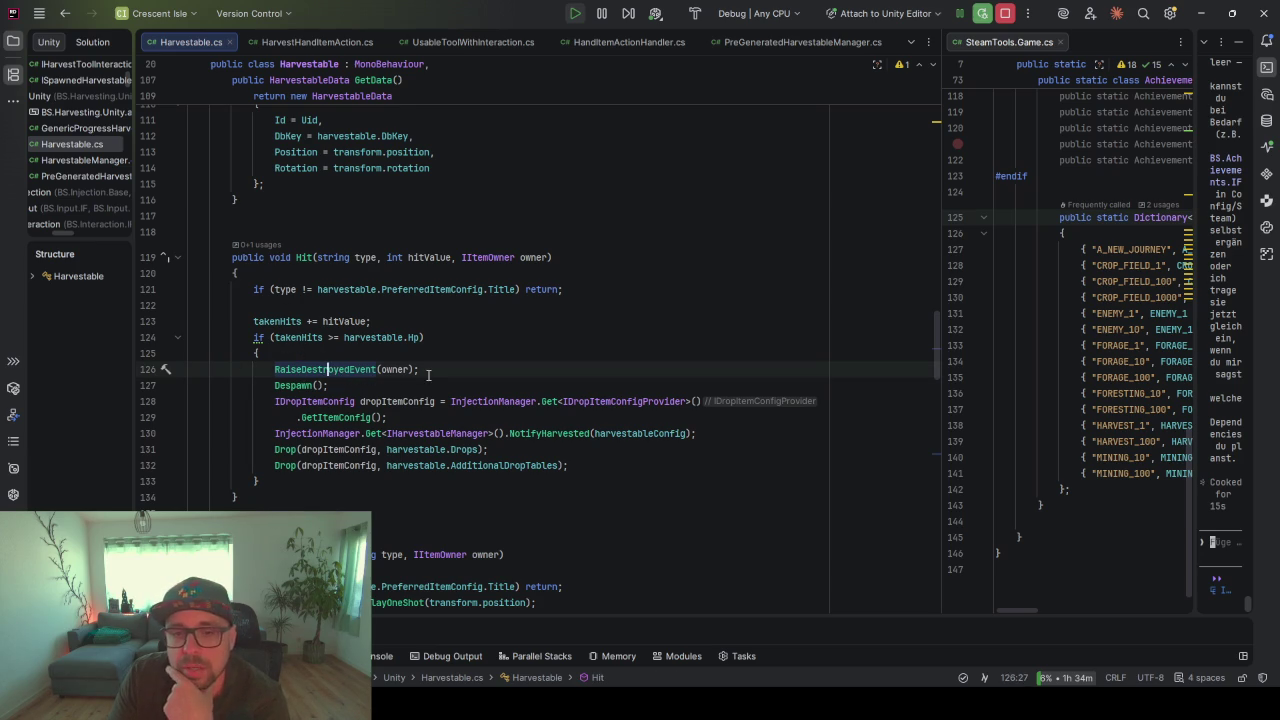
key("ctrl+shift+w")
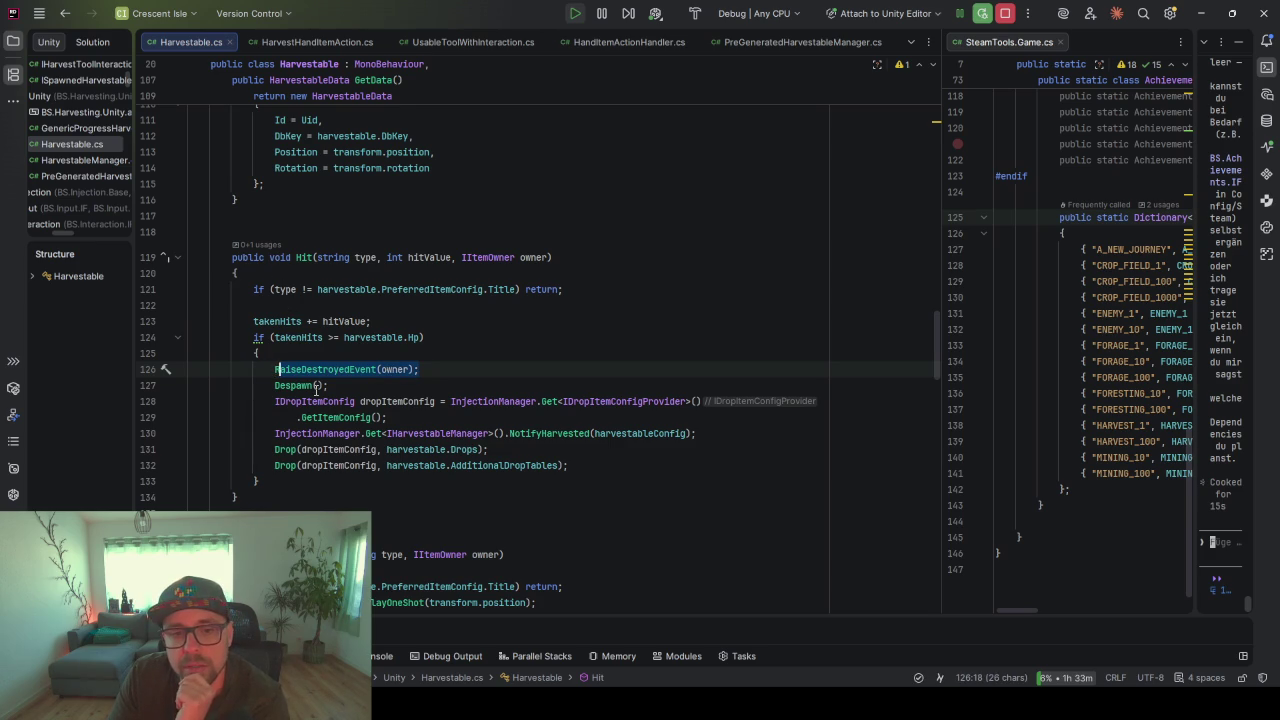
mouse_move(296, 382)
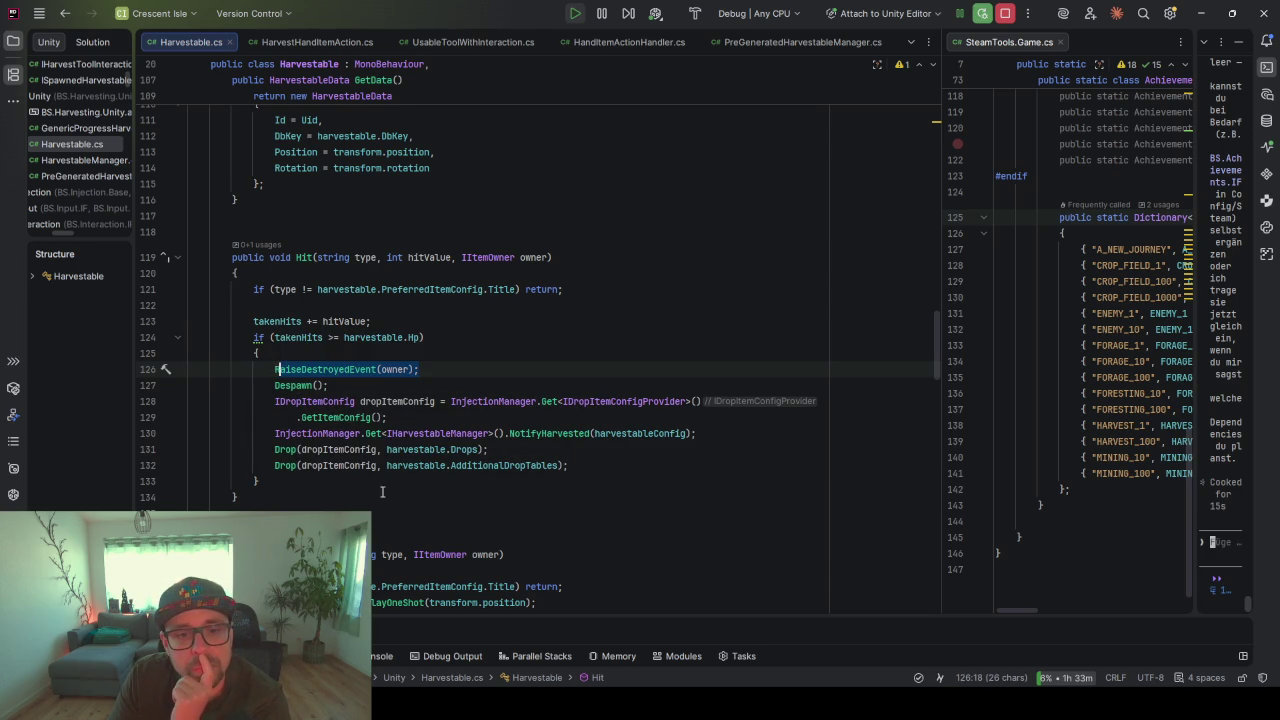
left_click(291, 386)
left_click(329, 352)
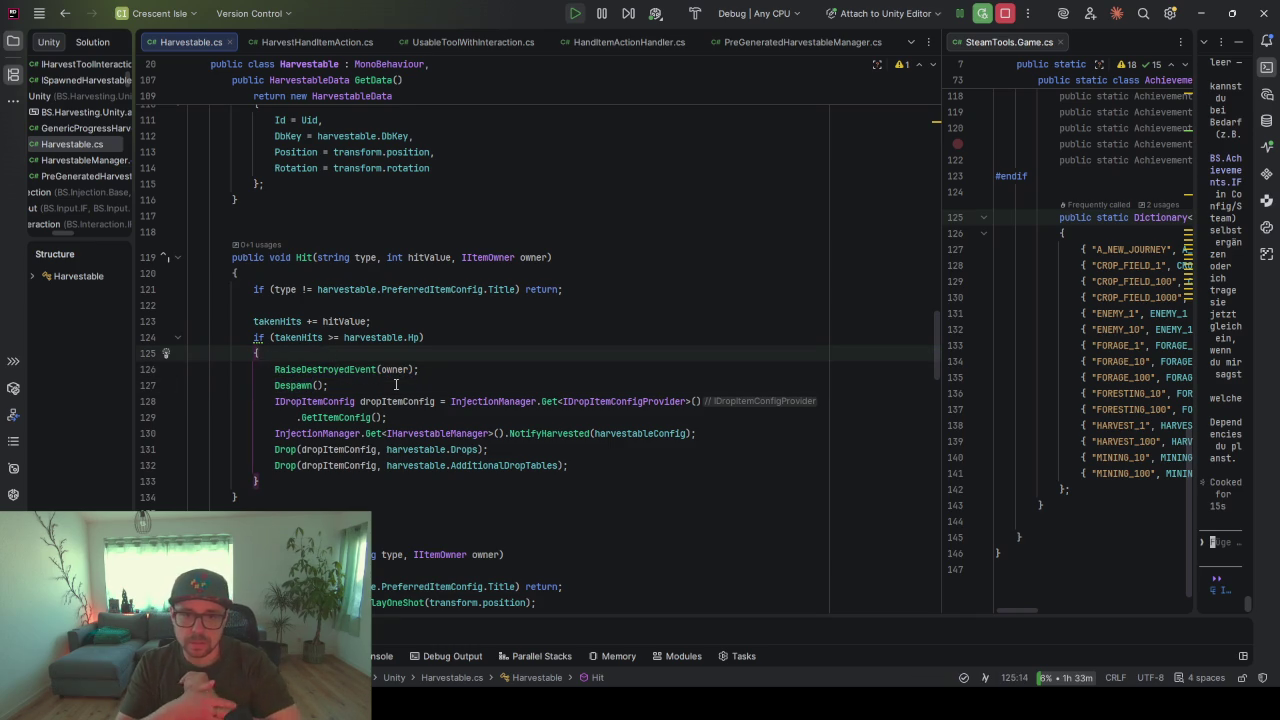
key("Return")
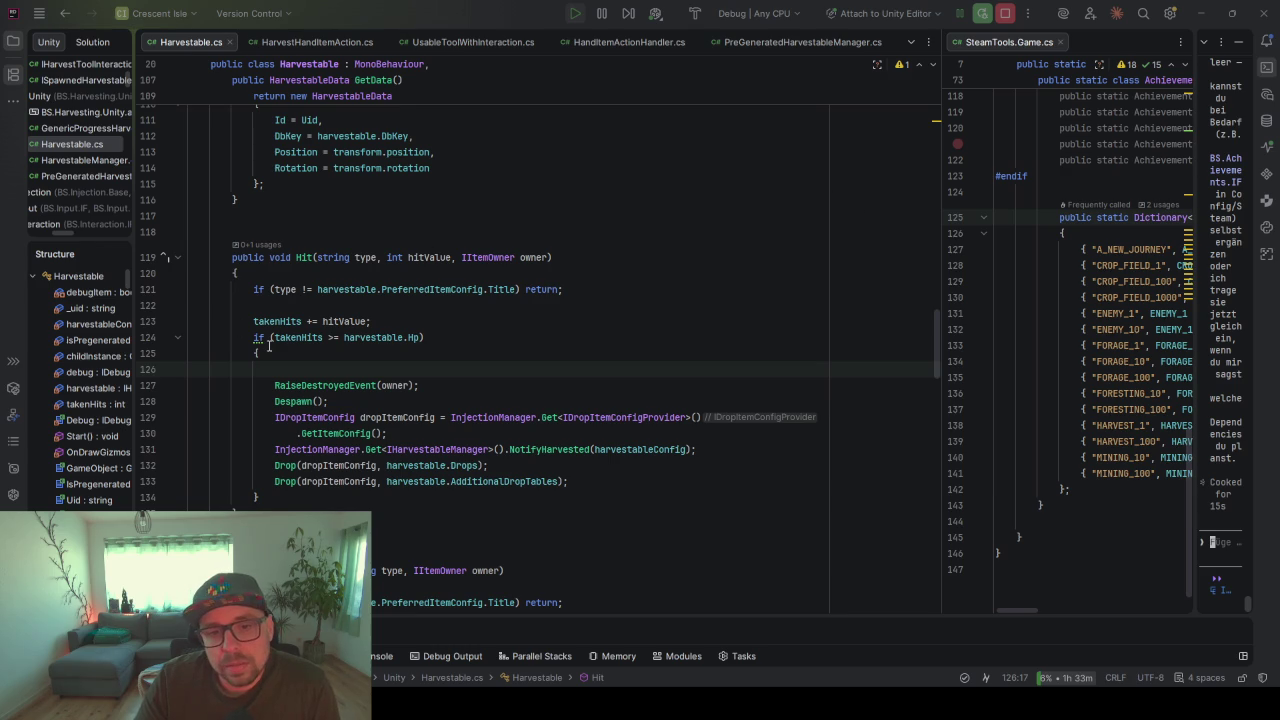
- Review the Hit method and return the caret to the new empty line in the if block
left_click_drag(269, 257, 316, 364)
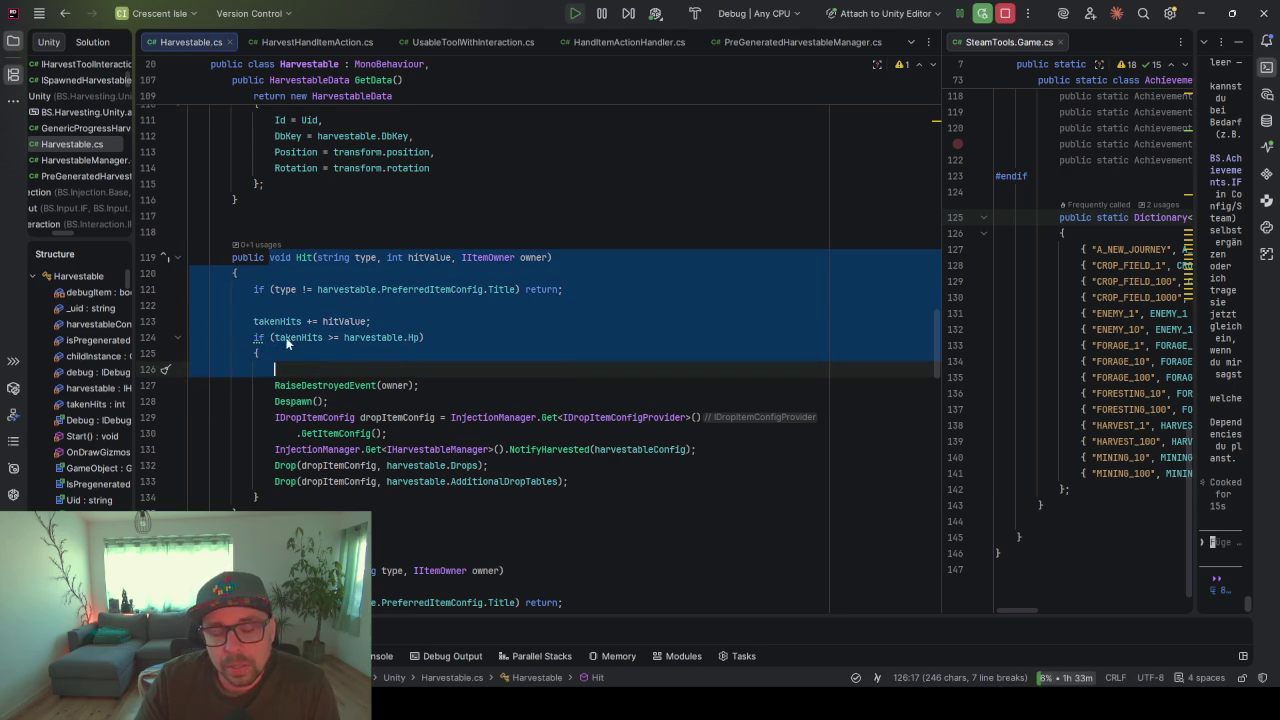
key("Escape")
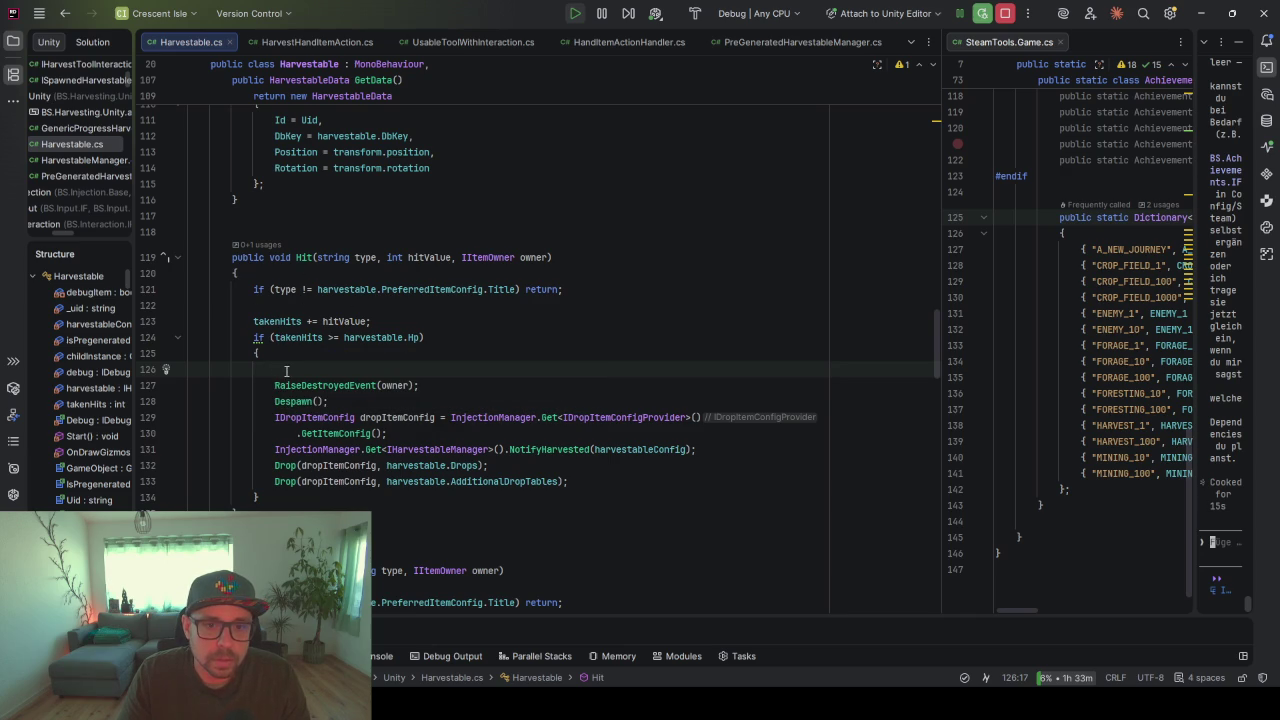
scroll(286, 371, "up", 2)
left_click(309, 353)
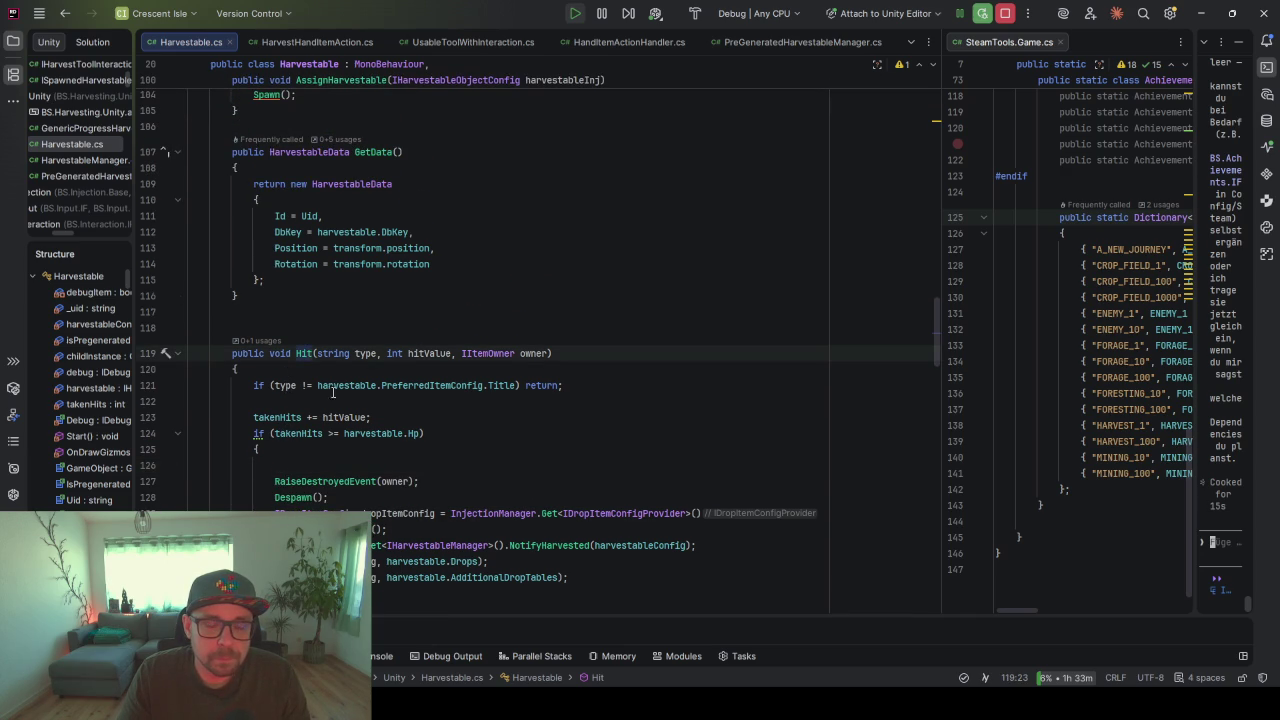
scroll(416, 376, "down", 3)
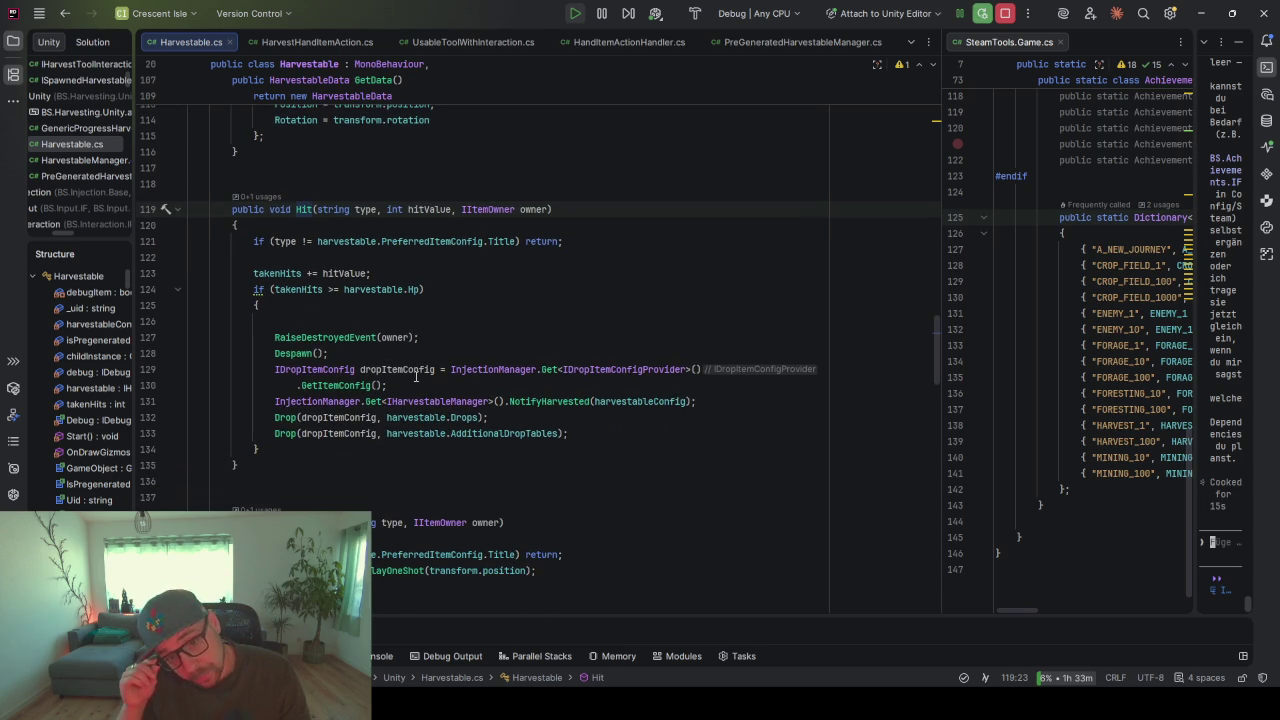
scroll(292, 348, "up", 4)
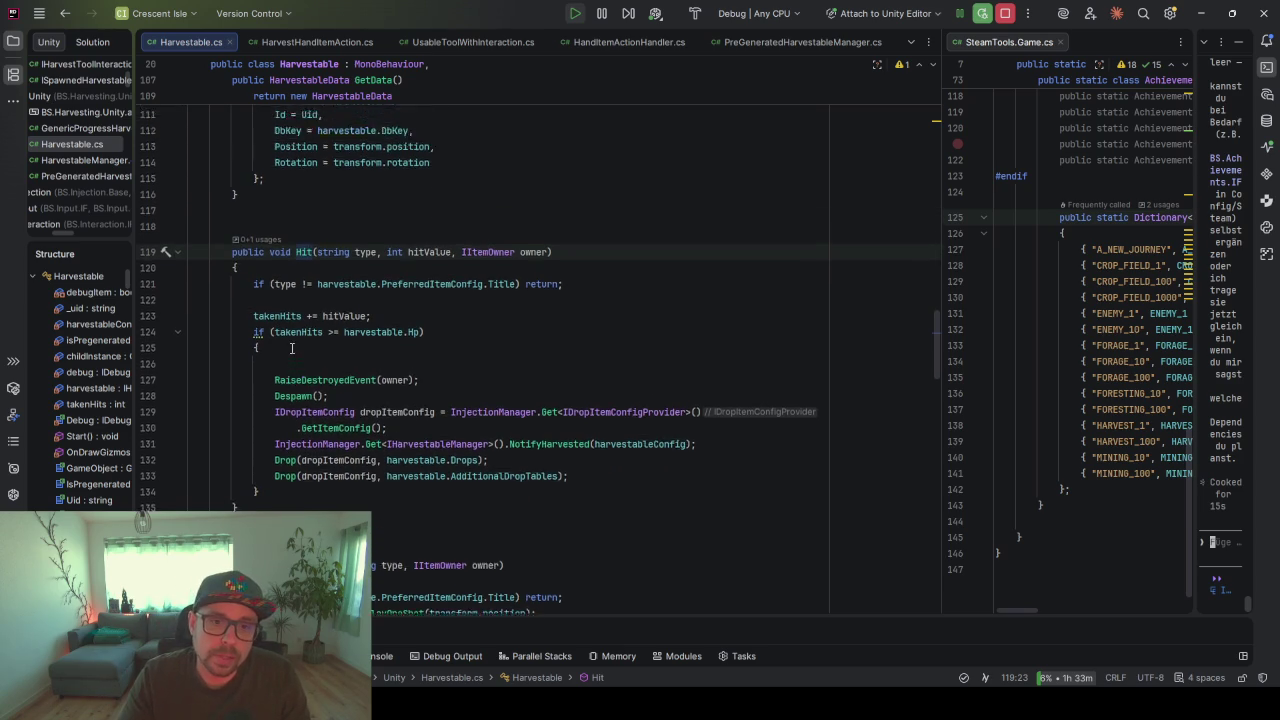
scroll(292, 348, "up", 5)
scroll(323, 376, "down", 7)
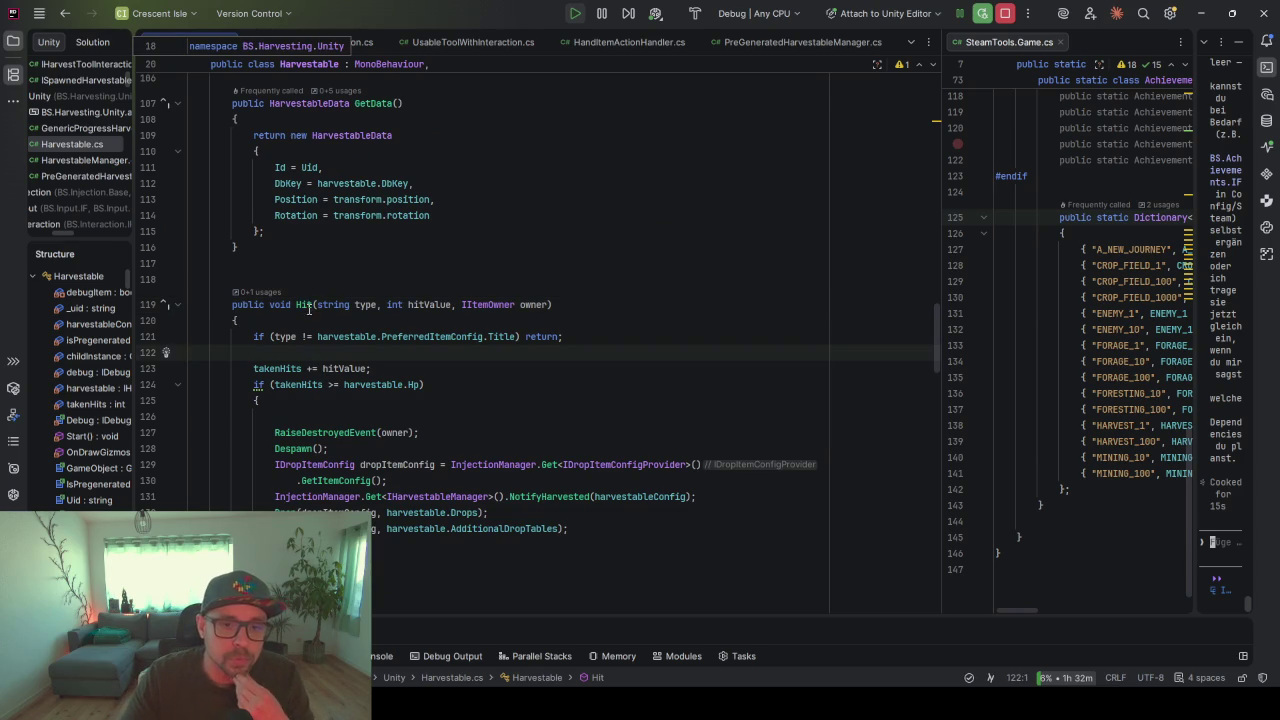
left_click(333, 338)
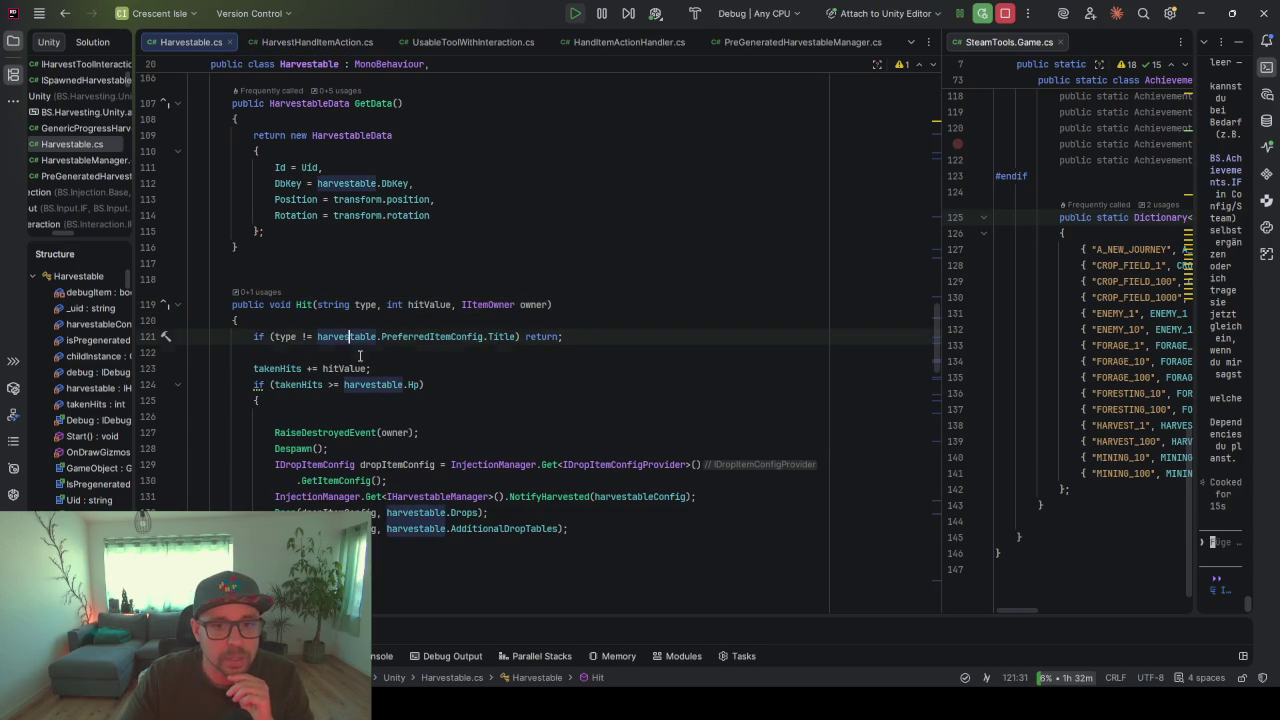
left_click(356, 352)
left_click(420, 417)
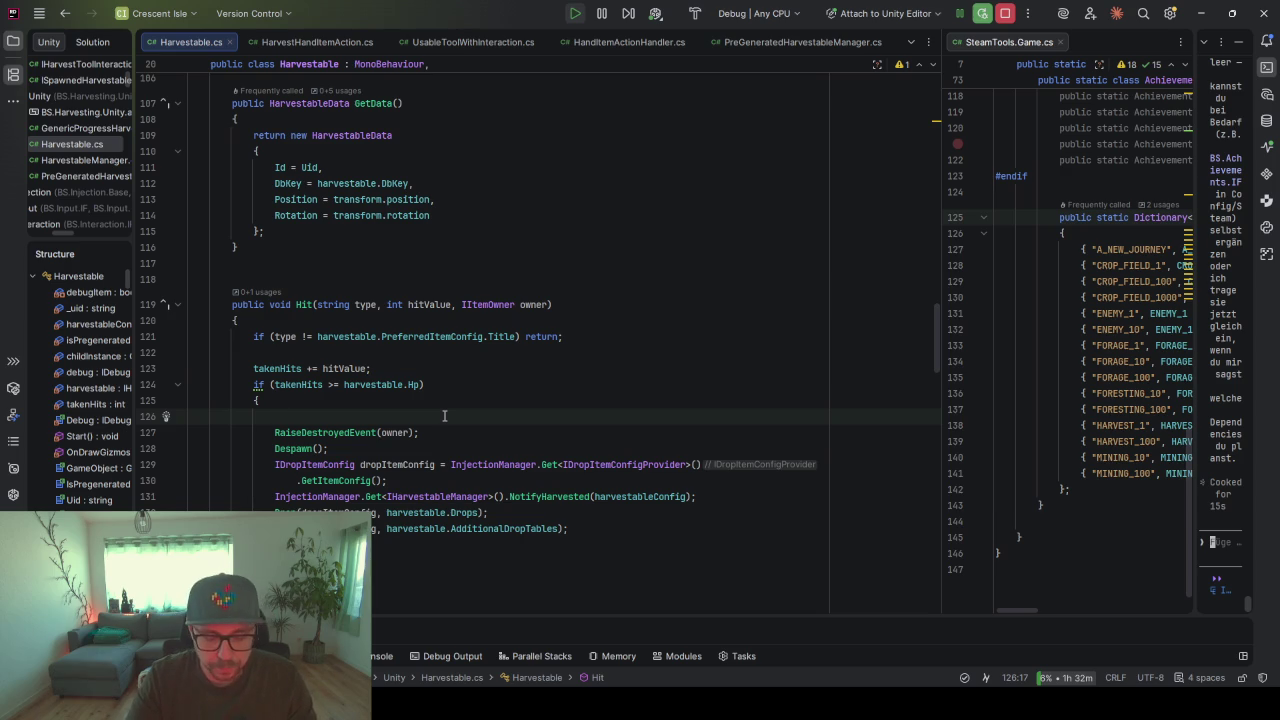
- Type isDestroyed = true; there and bring up quick fixes for the undefined isDestroyed name
type("isDe")
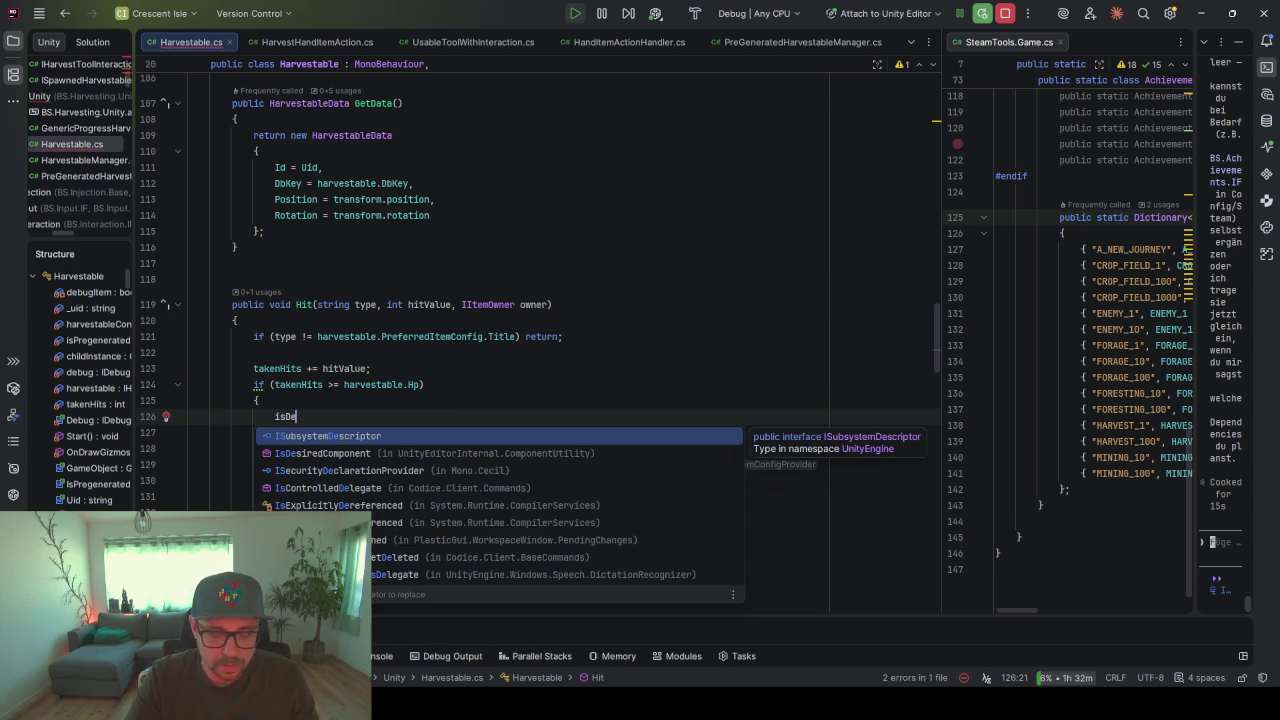
type("stroyu")
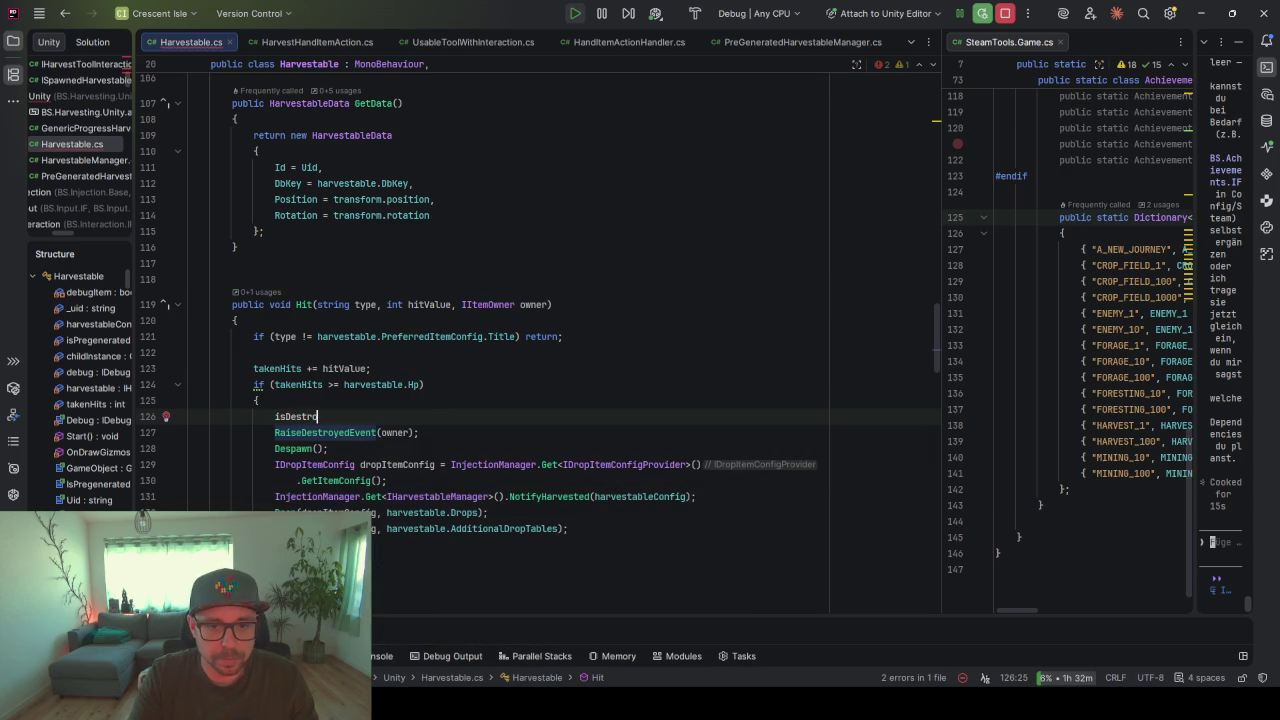
key("BackSpace")
type("ed")
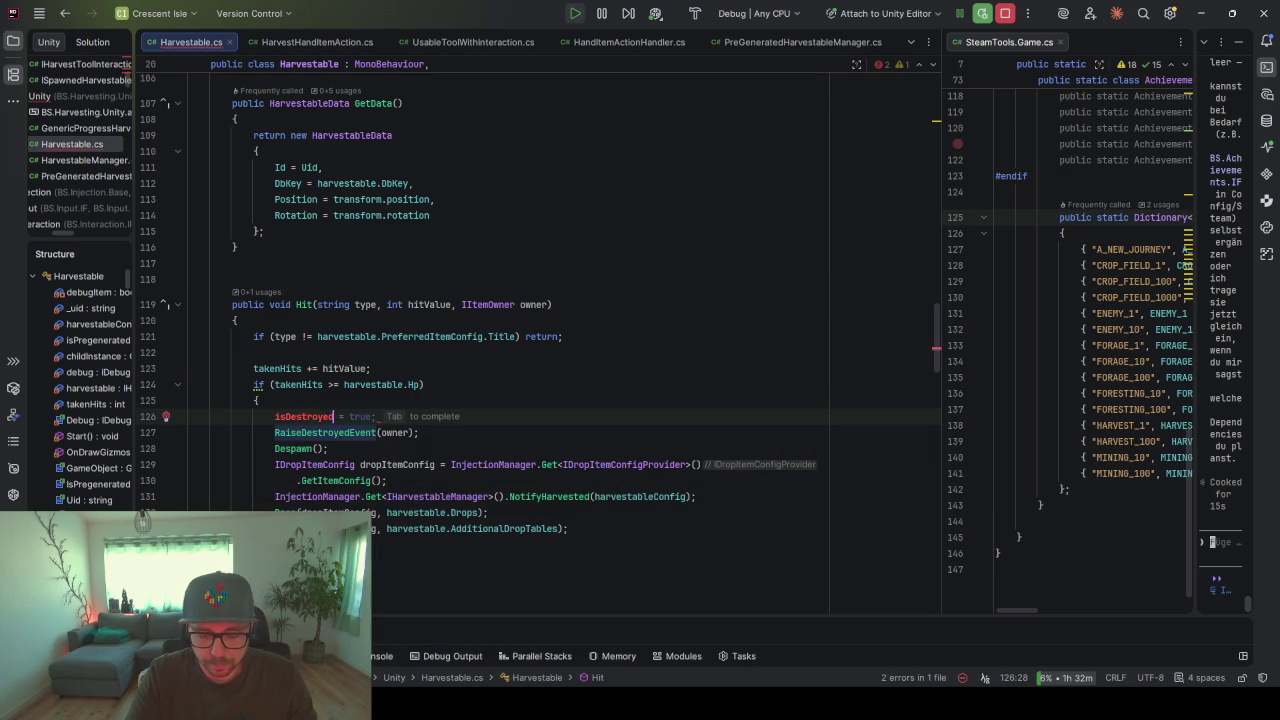
type(" = tru")
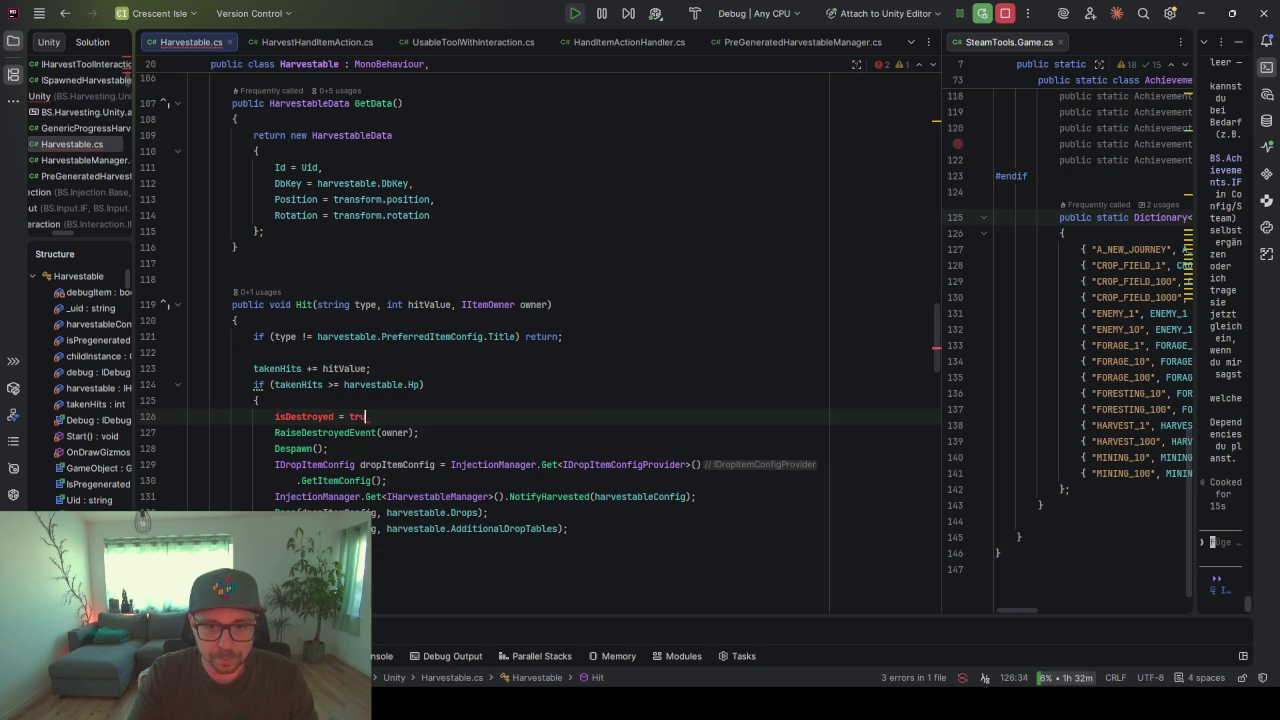
type("ee;")
key("ctrl")
key("ctrl")
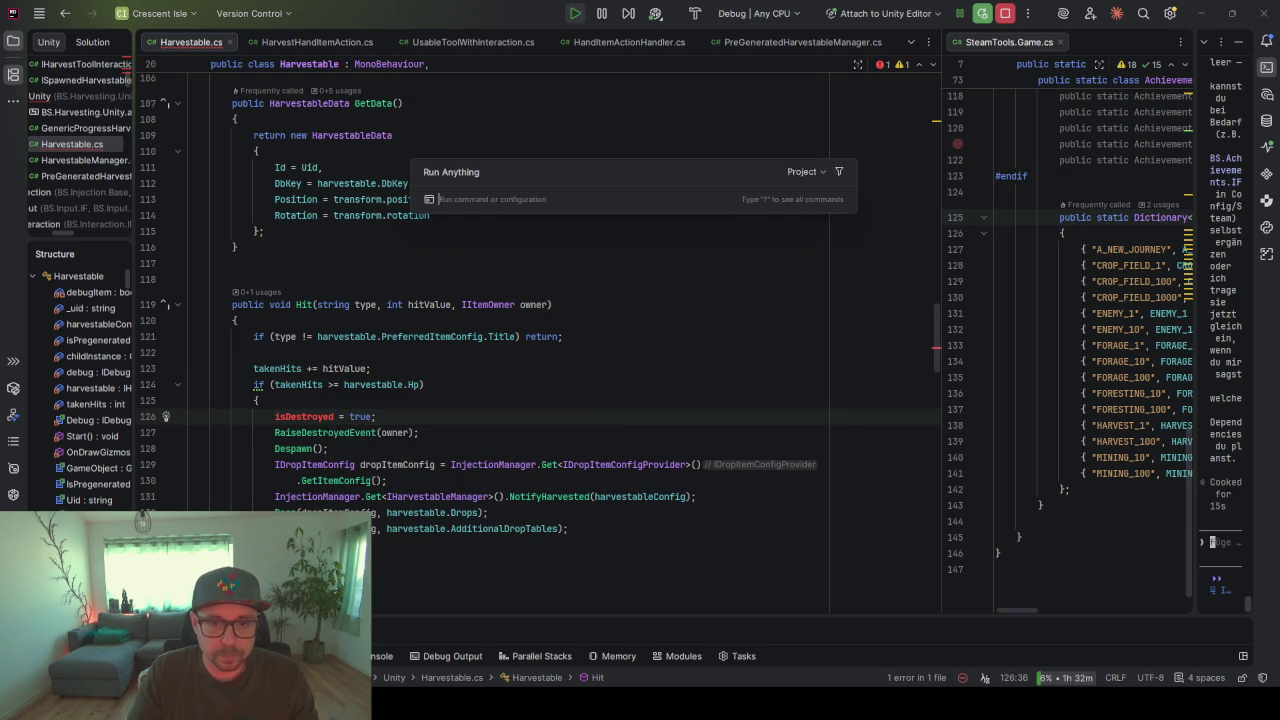
key("Escape")
key("Left")
key("Left")
key("Left")
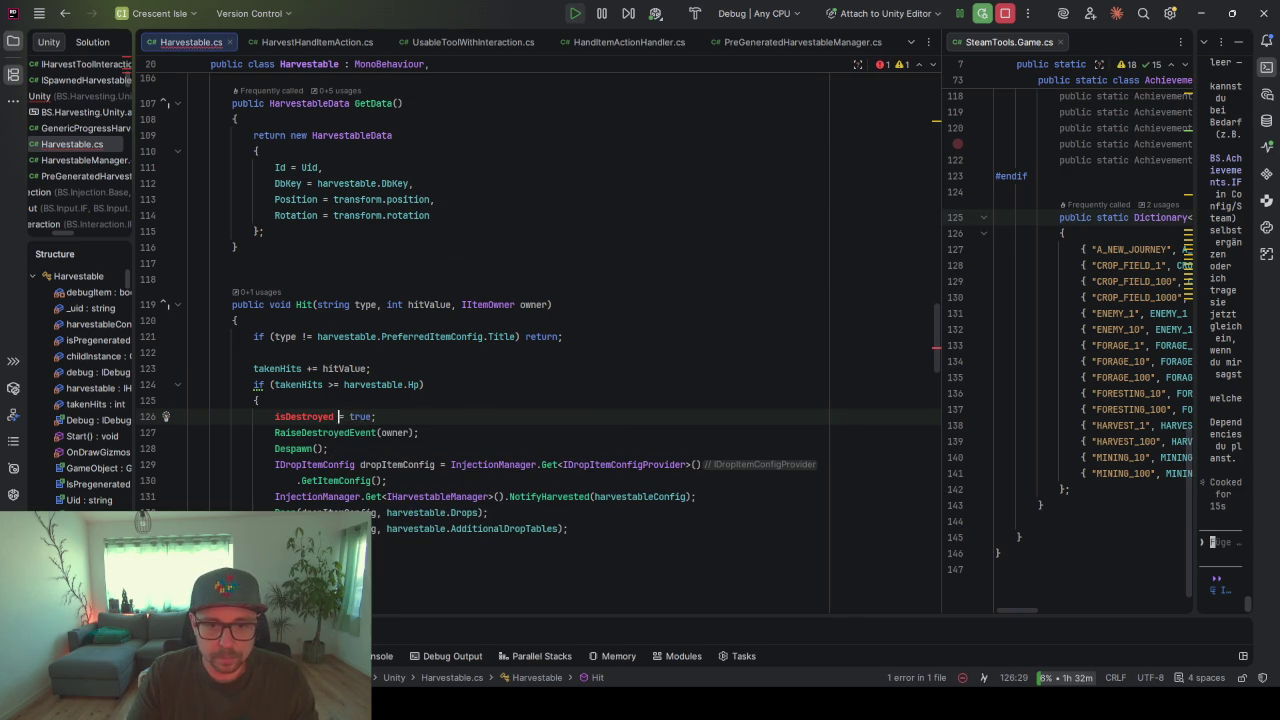
key("alt+Return")
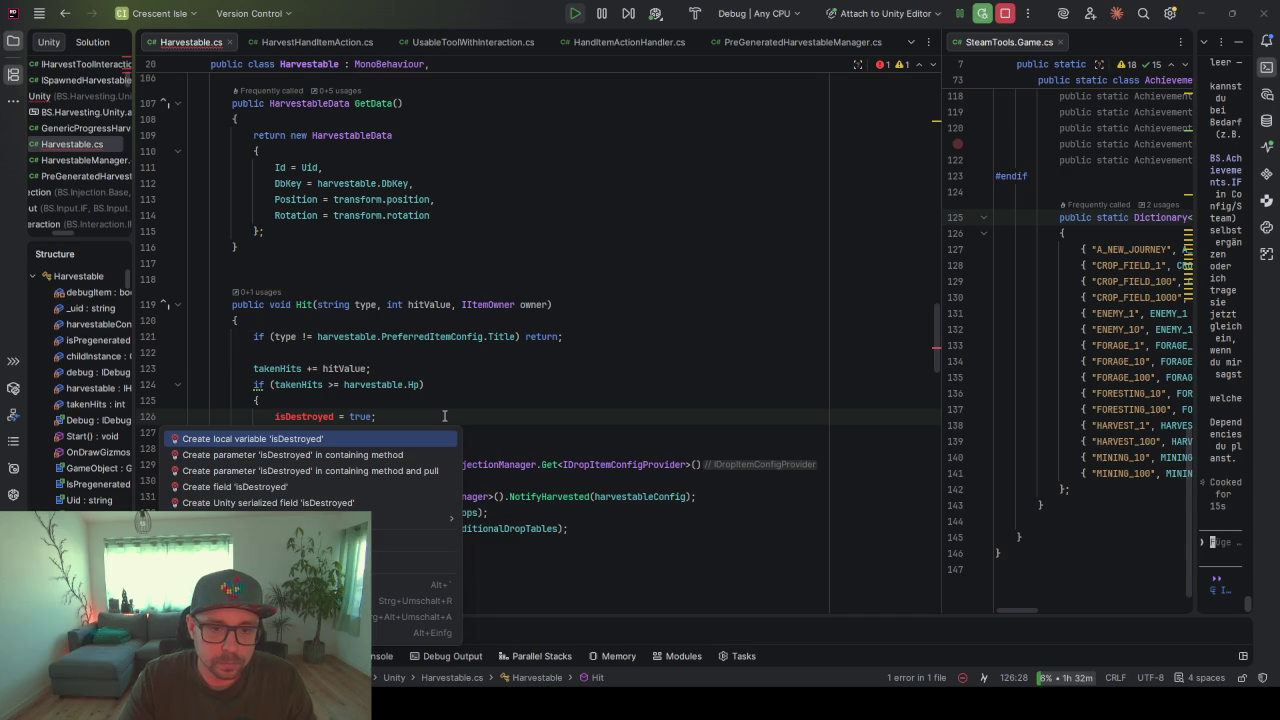
key("Down")
key("Down")
key("Down")
- Create a private bool isDestroyed field from the quick fix, with no default value
key("Return")
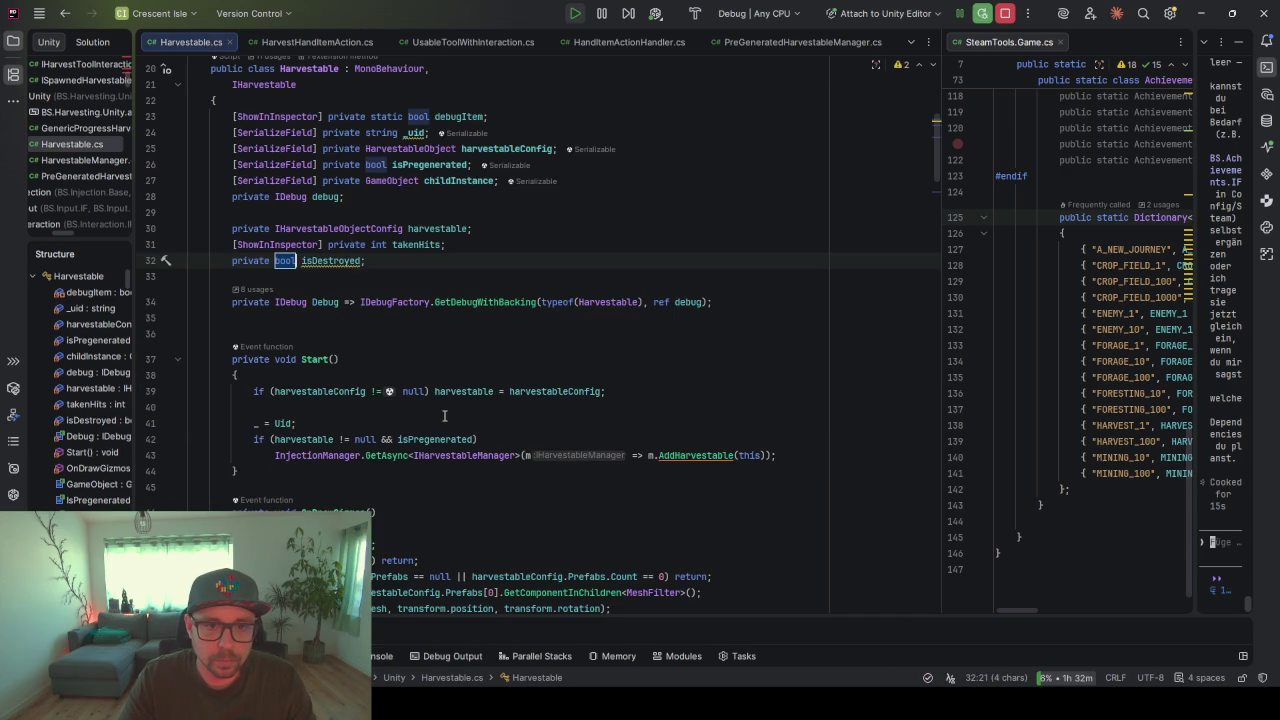
key("Return")
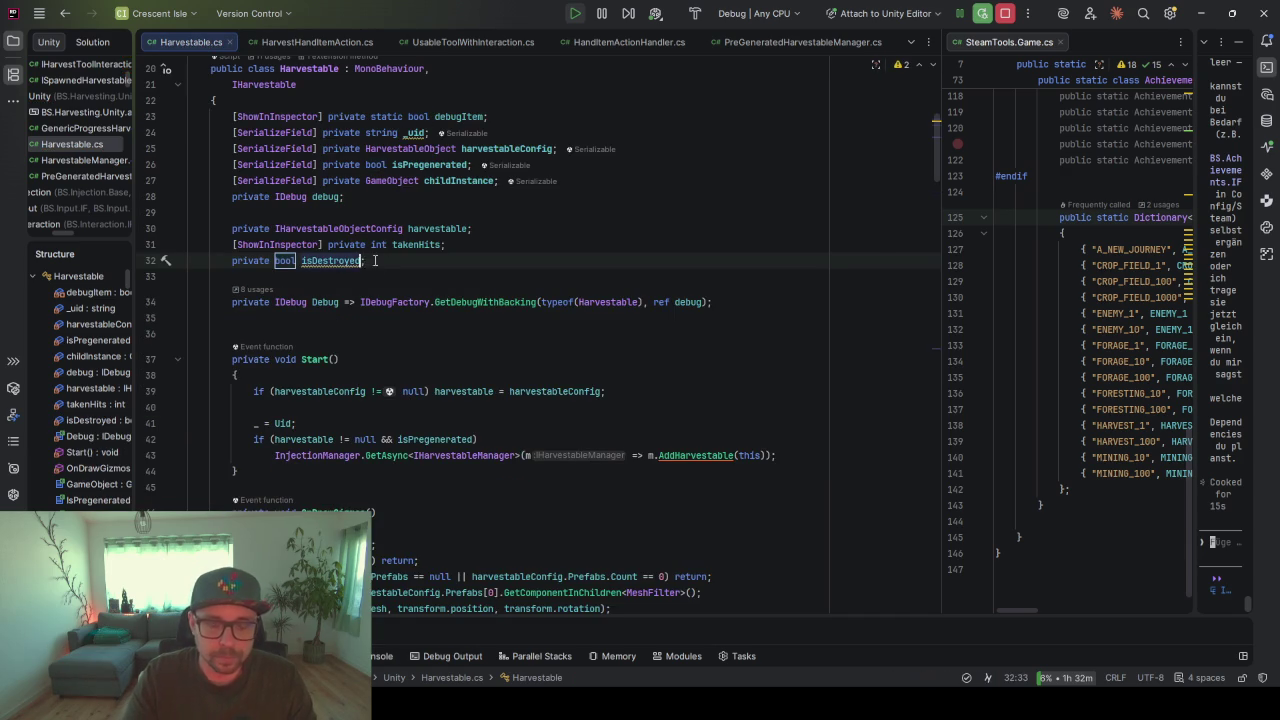
key("Return")
type("= fals")
key("Return")
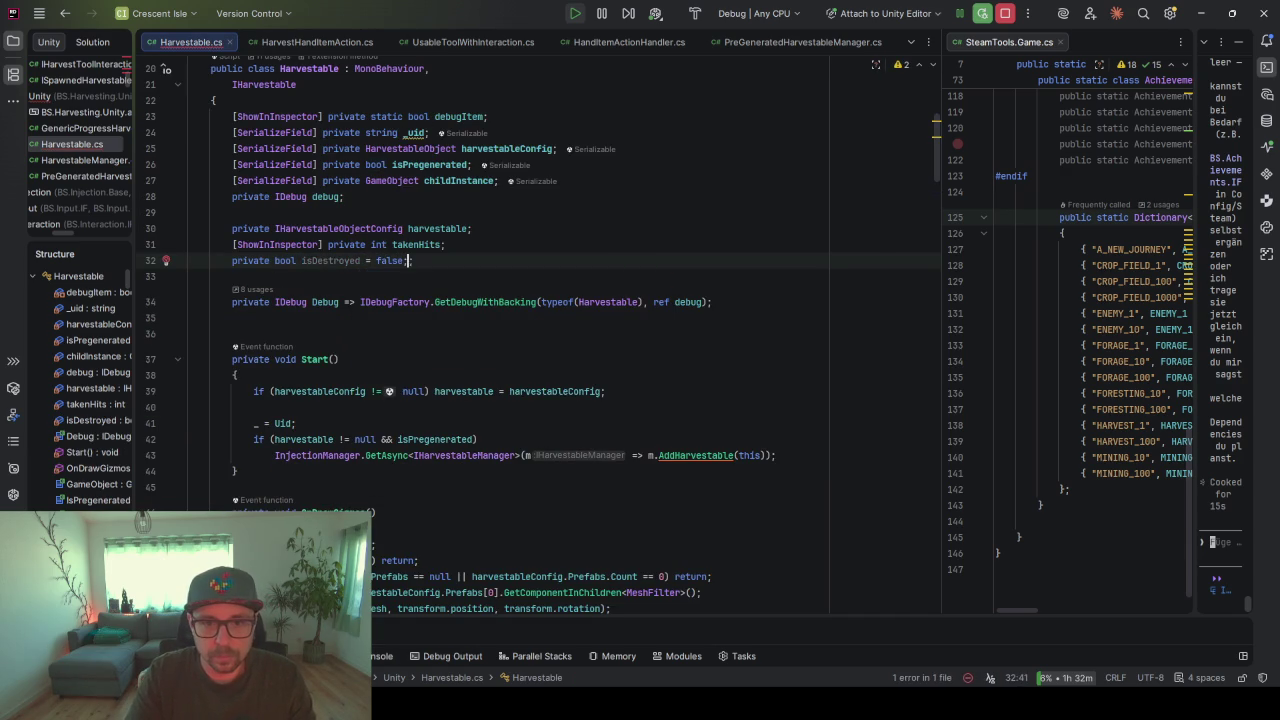
key("BackSpace")
key("BackSpace")
key("BackSpace")
double_click(338, 262)
- Return to the Hit method body and add blank lines after the type check
scroll(411, 300, "down", 5)
scroll(411, 300, "down", 20)
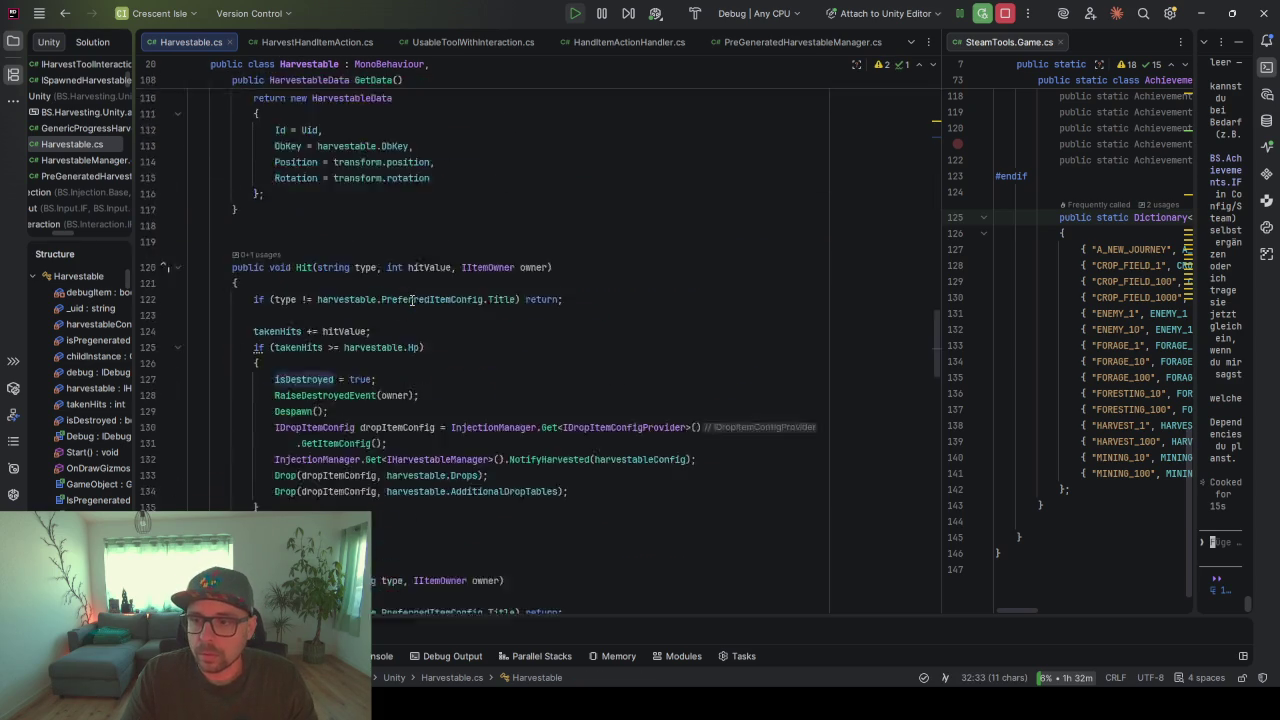
left_click(363, 302)
key("Down")
key("Down")
- Add an if(isDestroyed) return; guard above the type check in Hit
key("Return")
key("Return")
key("Return")
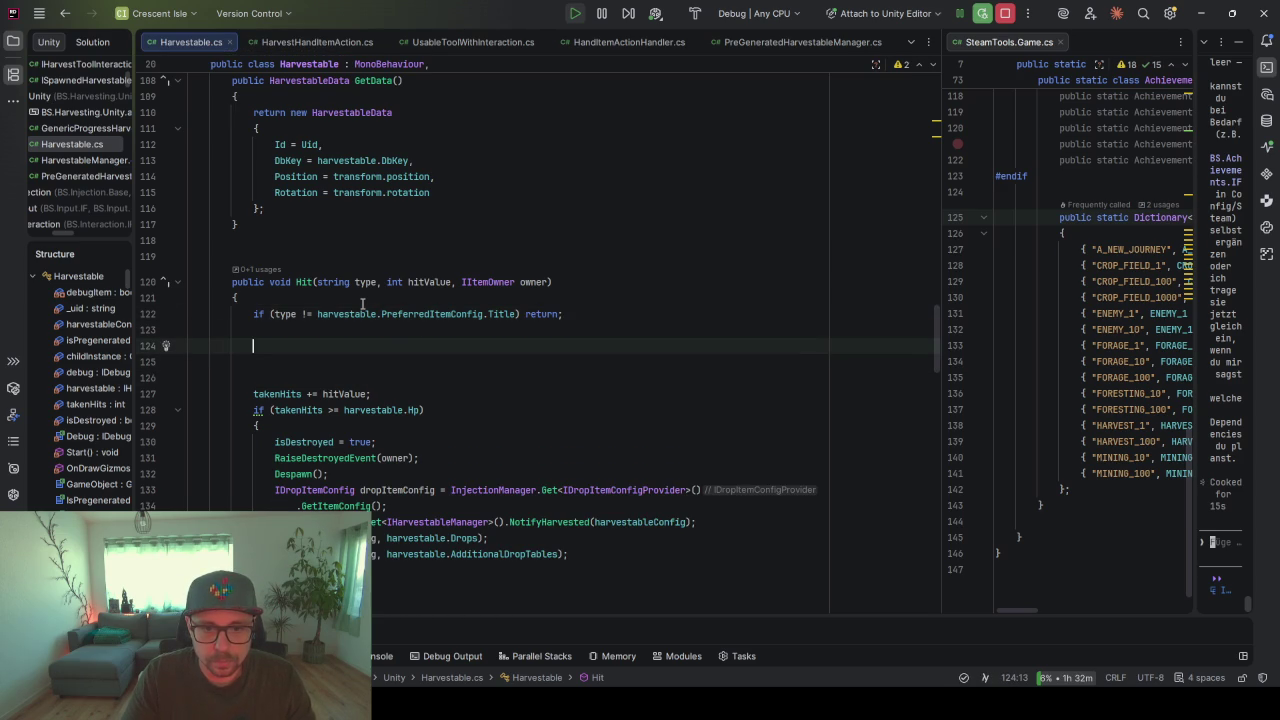
key("Up")
key("Up")
key("ctrl+alt+Return")
key("ctrl+alt+Return")
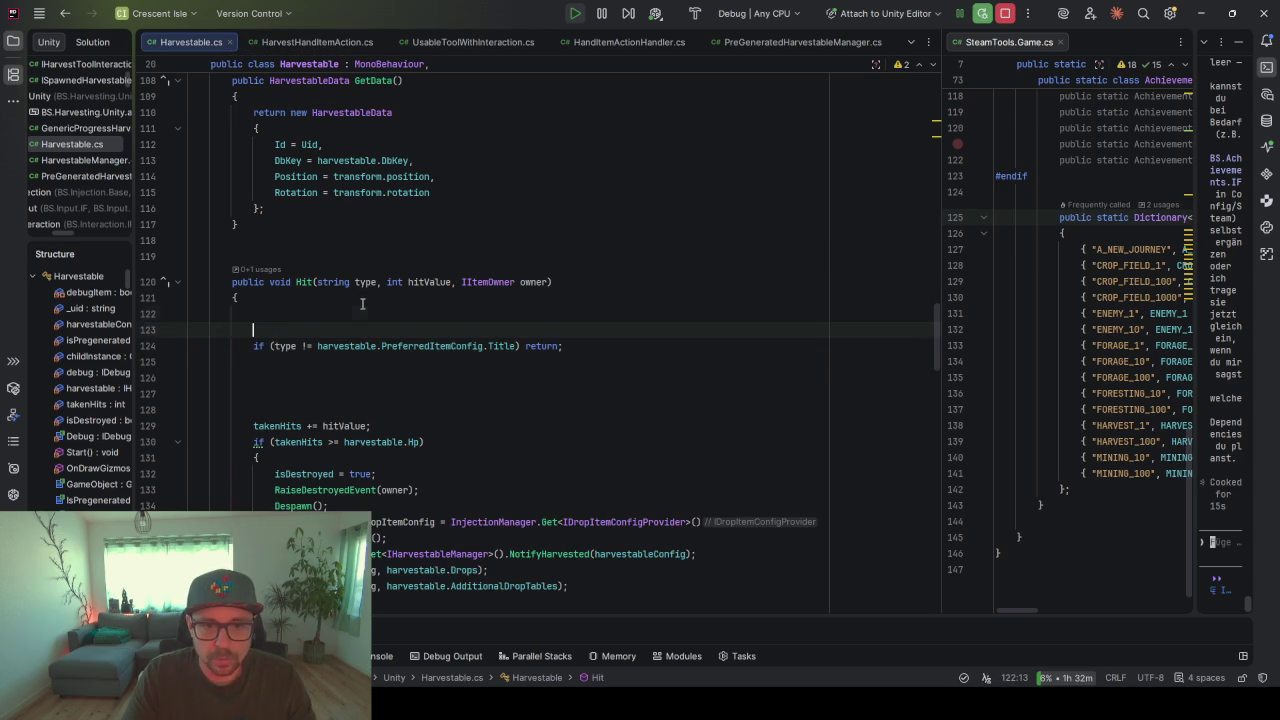
type("i")
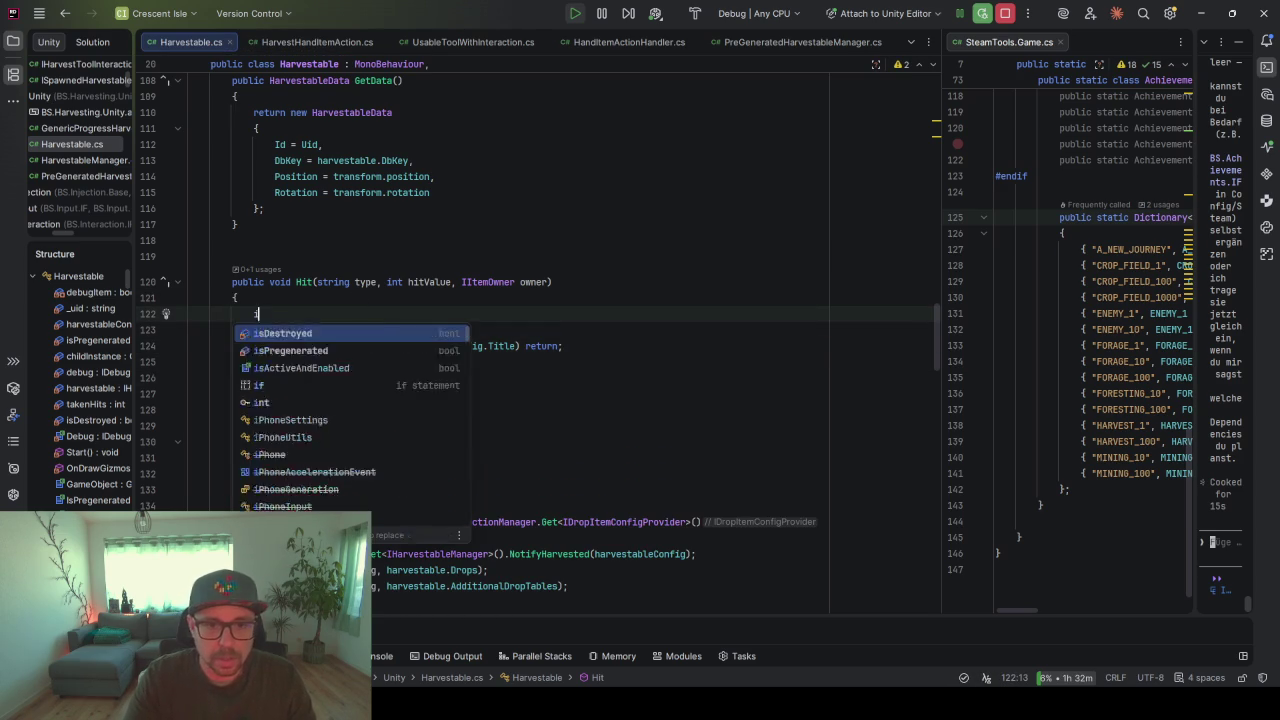
type("f(is")
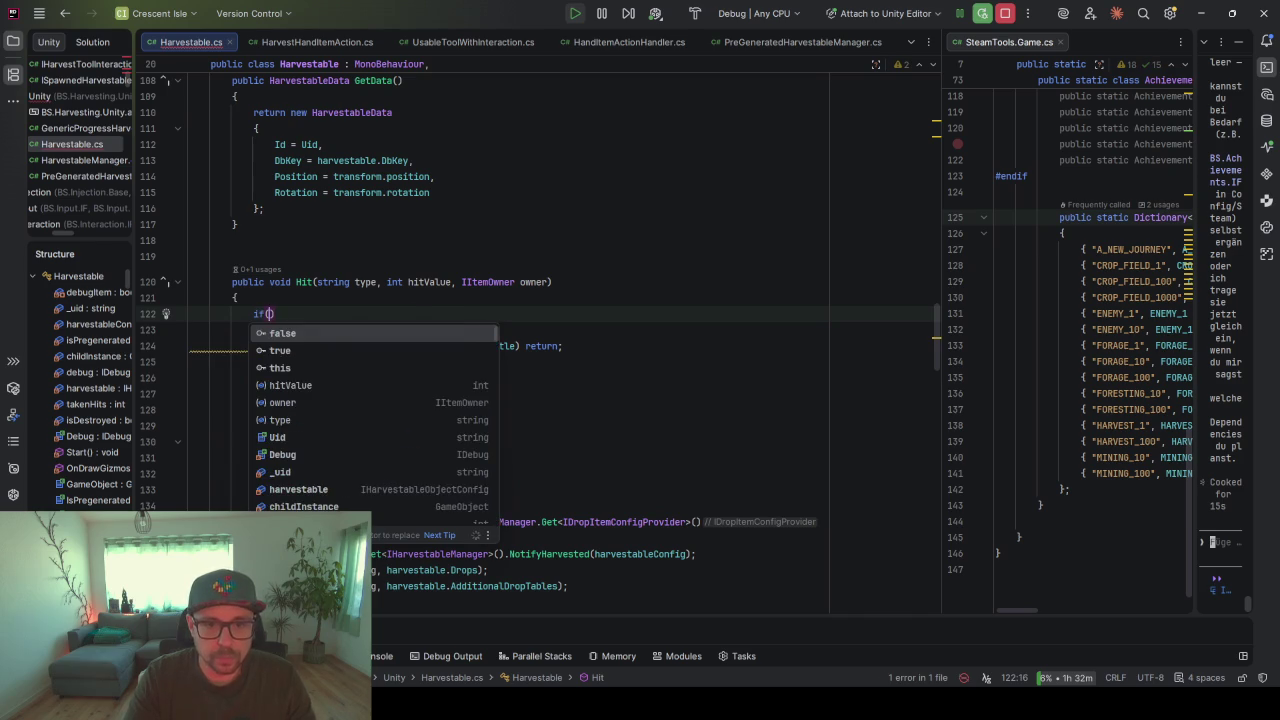
key("Tab")
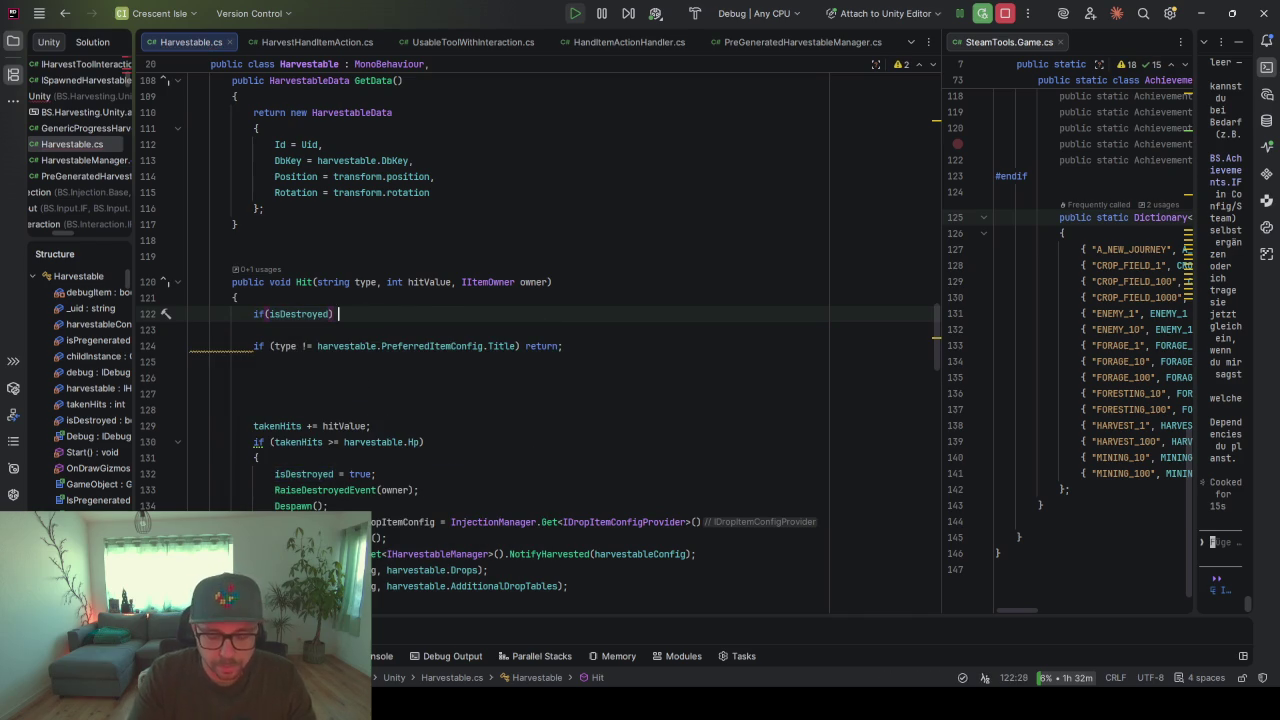
type("retu")
key("Tab")
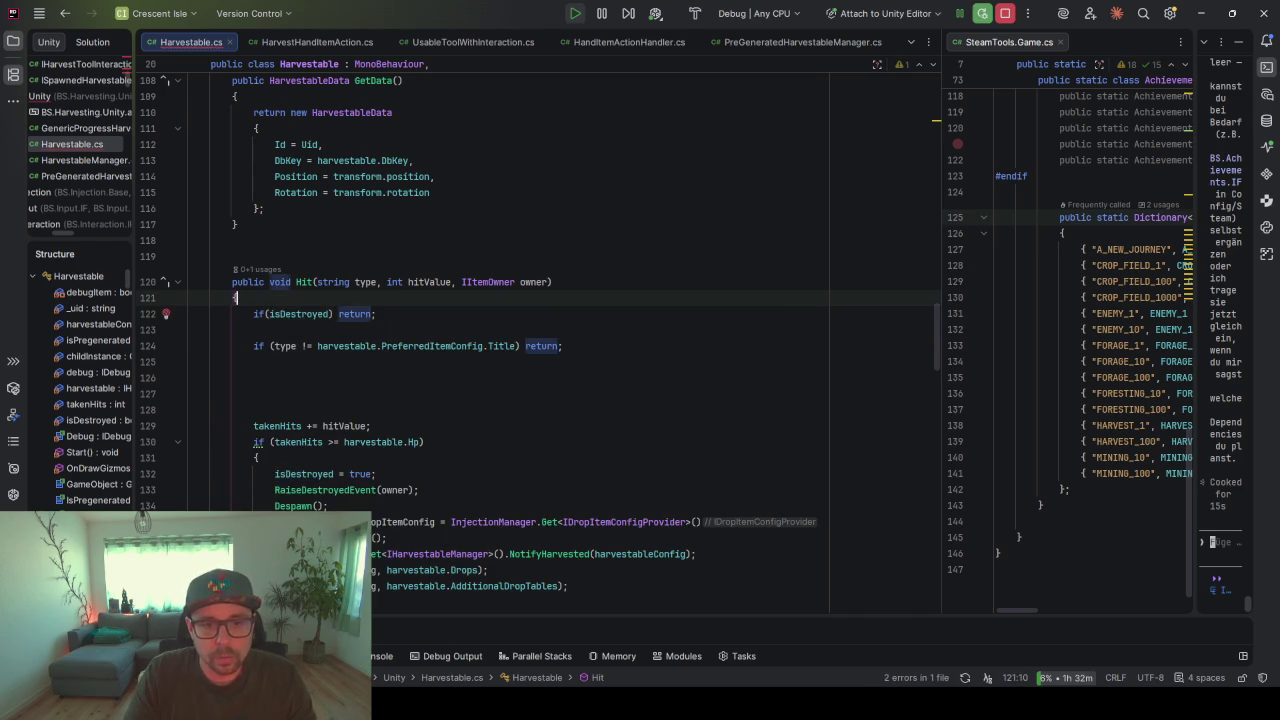
- Insert a lock block above the guard with isDestroyed as its expression
key("ctrl+alt+Return")
type("lock")
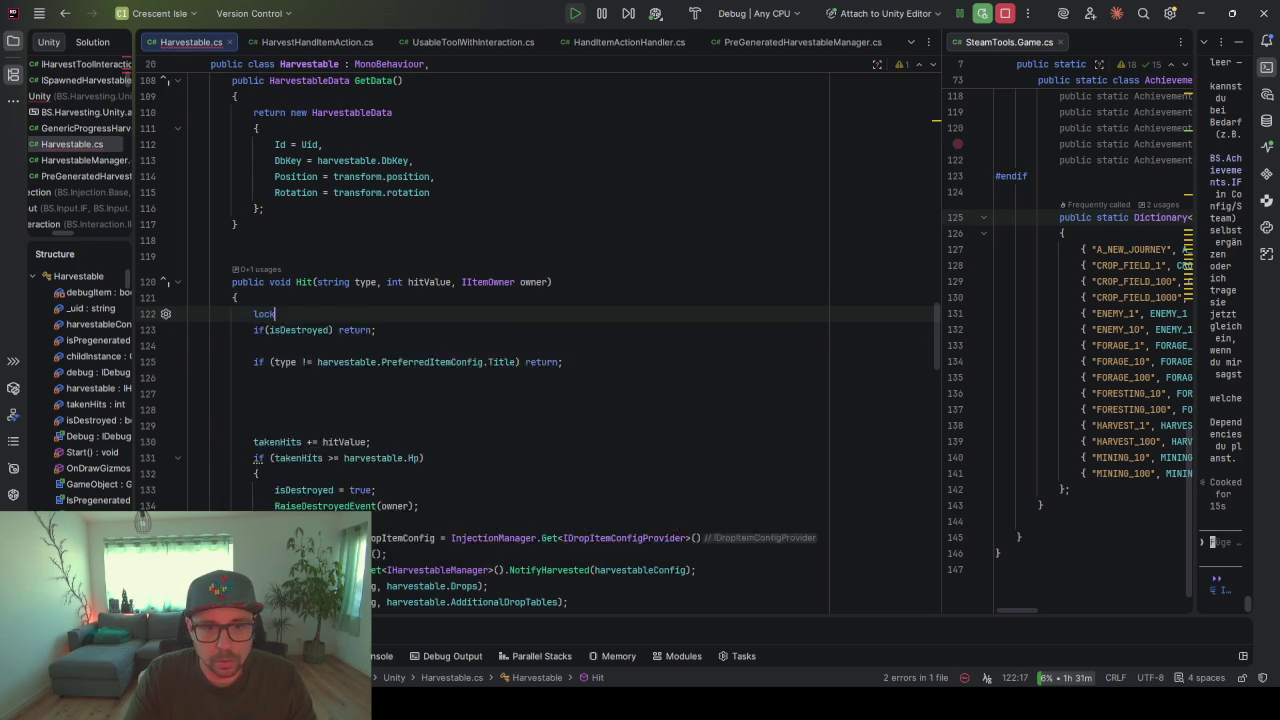
key("Tab")
type("isD")
key("Tab")
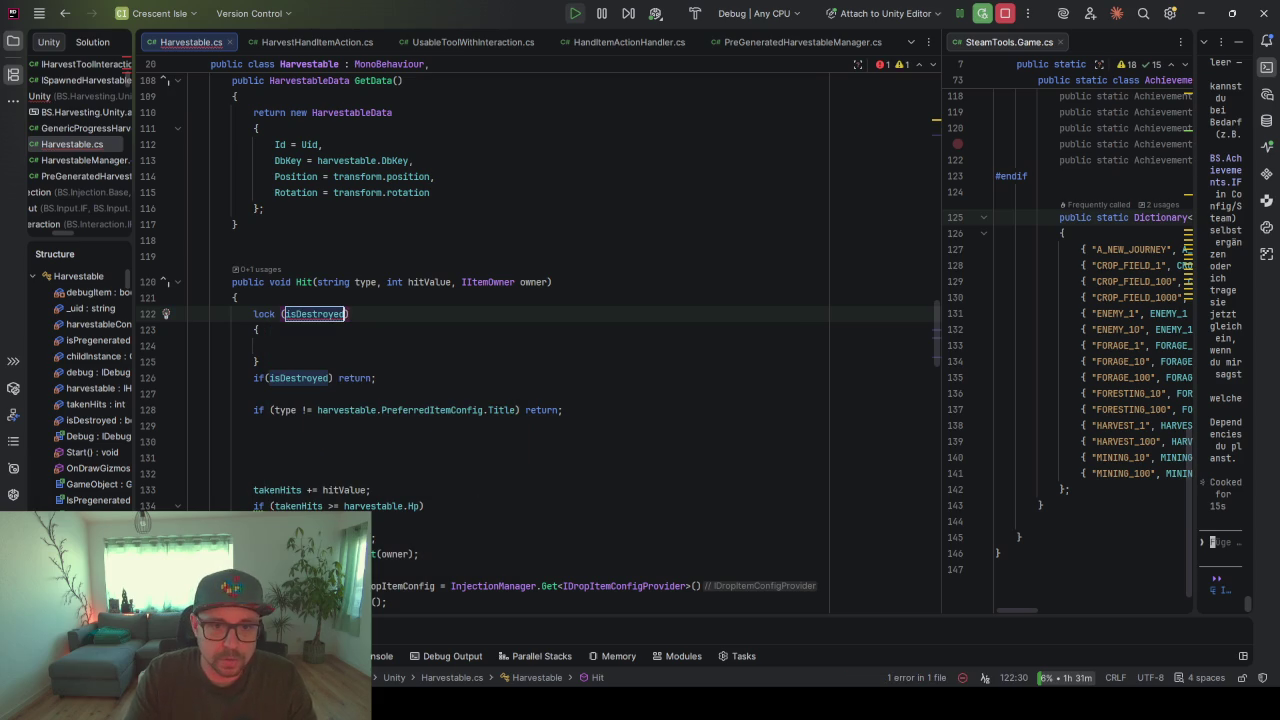
mouse_move(325, 317)
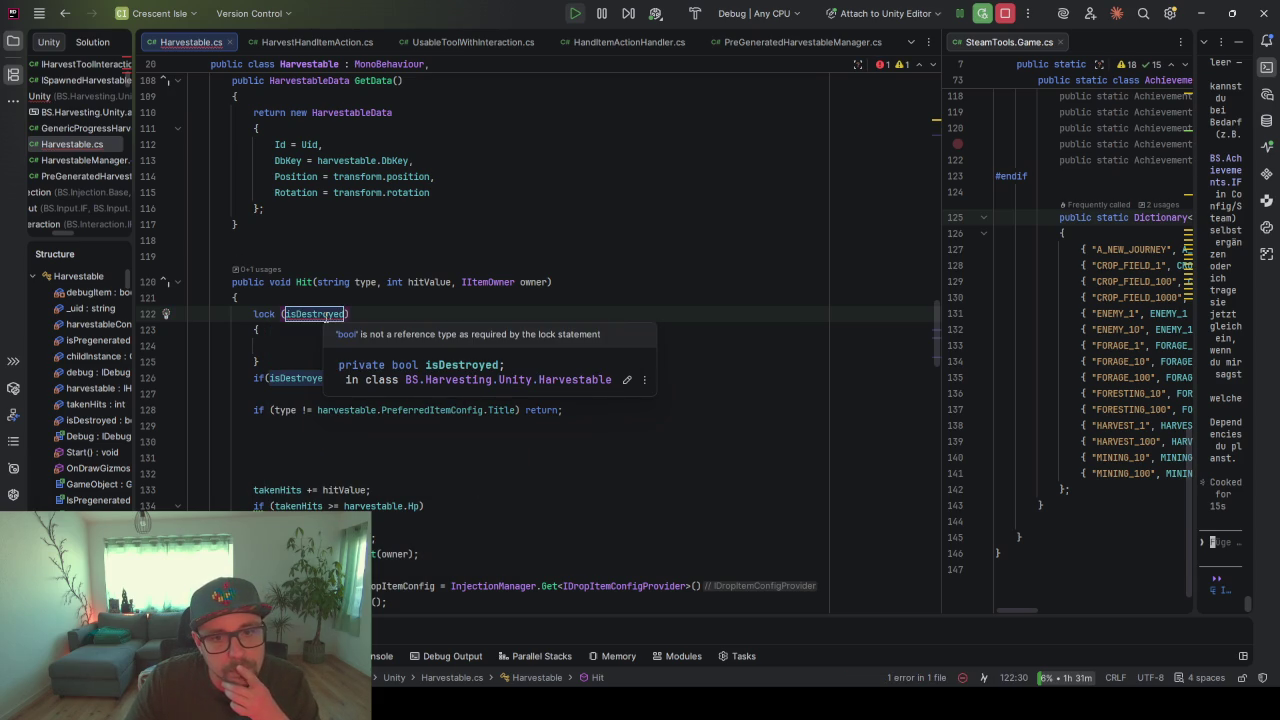
double_click(305, 317)
- Lock on this, move the lock's closing brace to the end of Hit, and save to reformat
type("this")
key("shift+Down")
key("shift+Down")
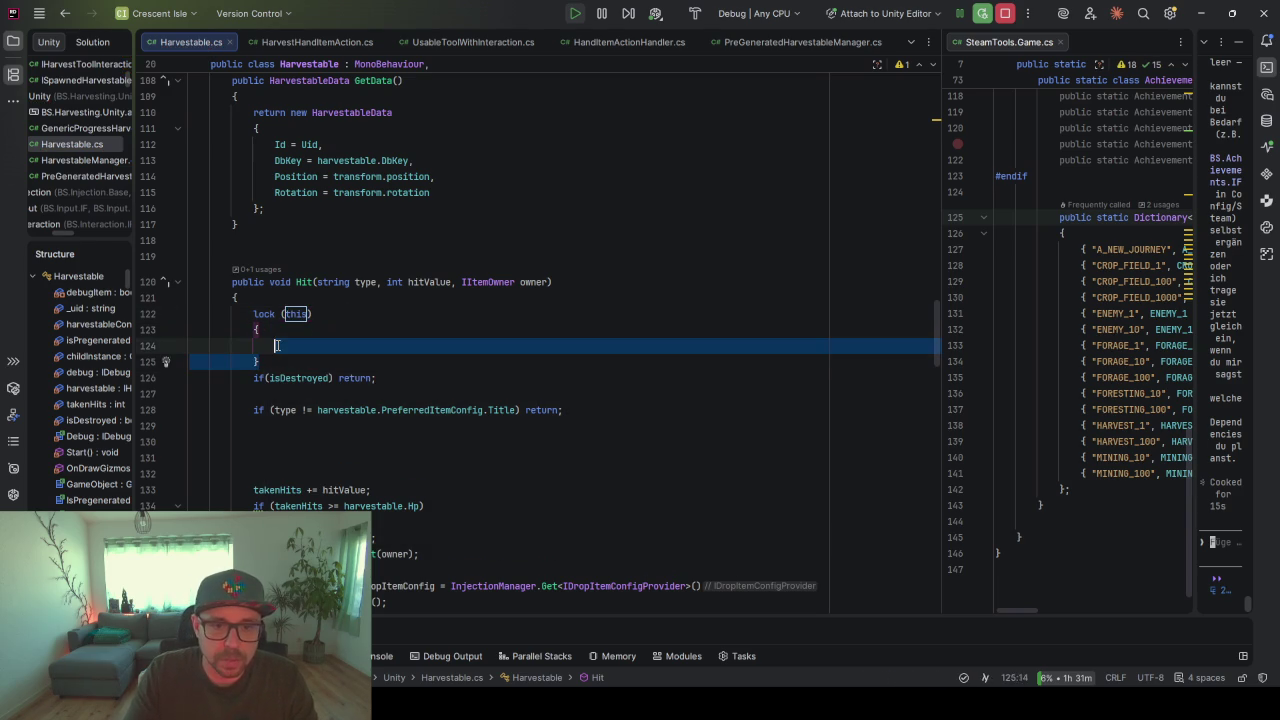
key("BackSpace")
scroll(277, 334, "down", 3)
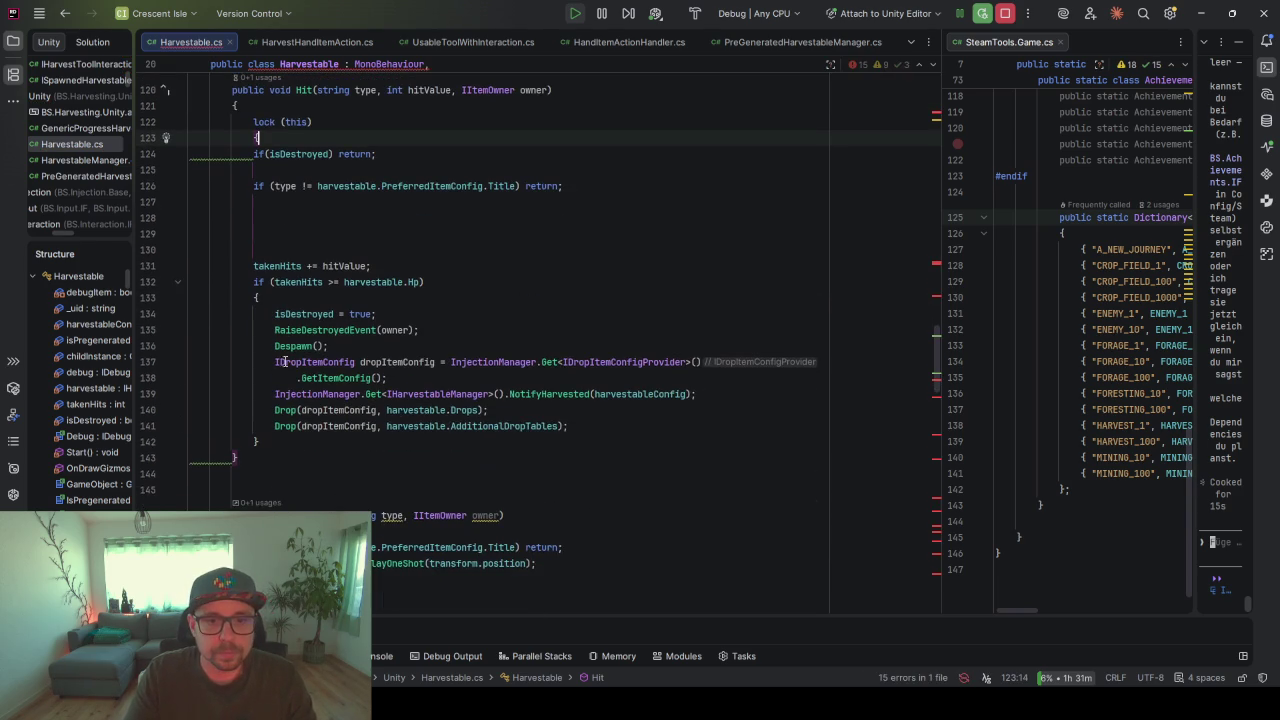
left_click(287, 443)
key("Return")
key("Return")
type("}")
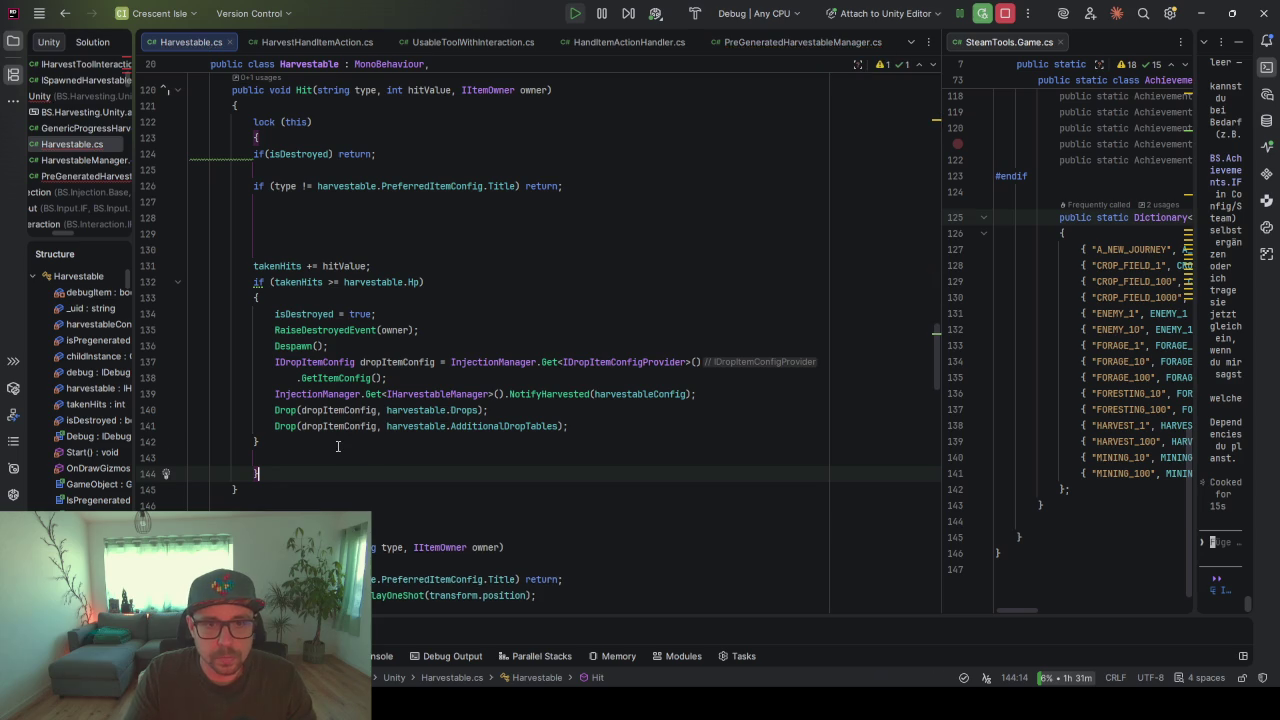
key("ctrl+s")
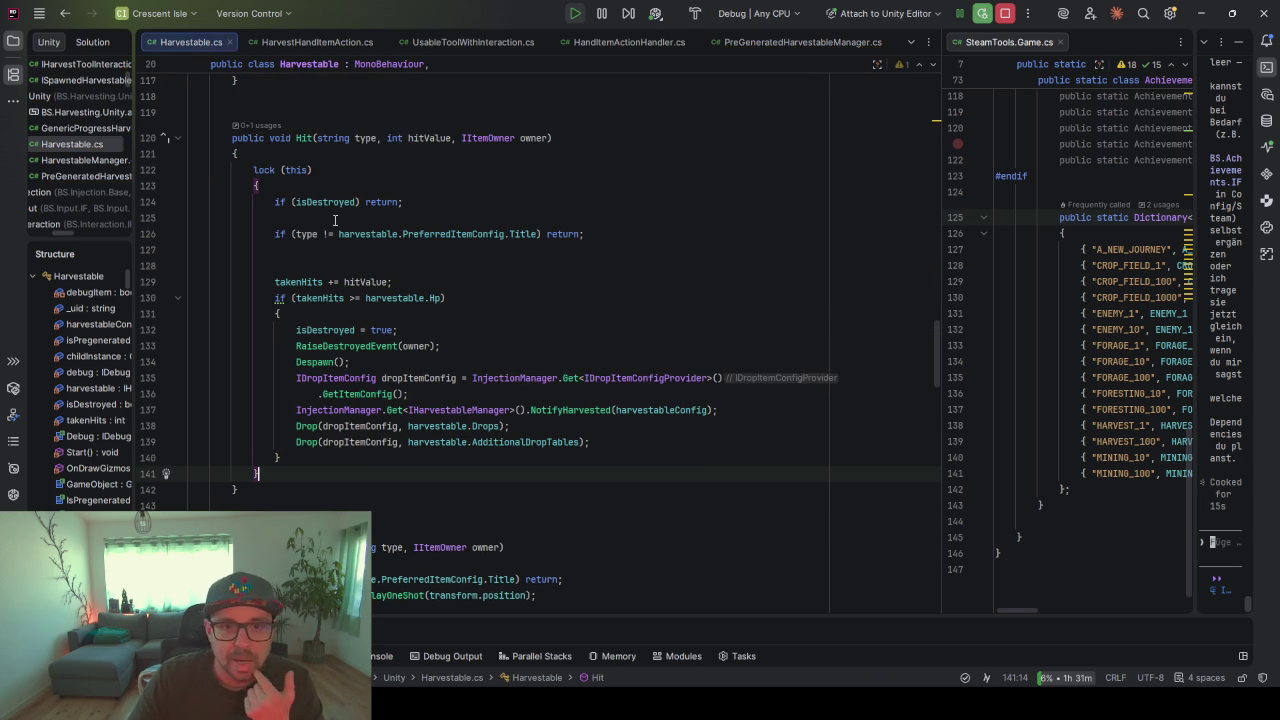
- Select the whole lock block in Hit to review it
left_click(306, 138)
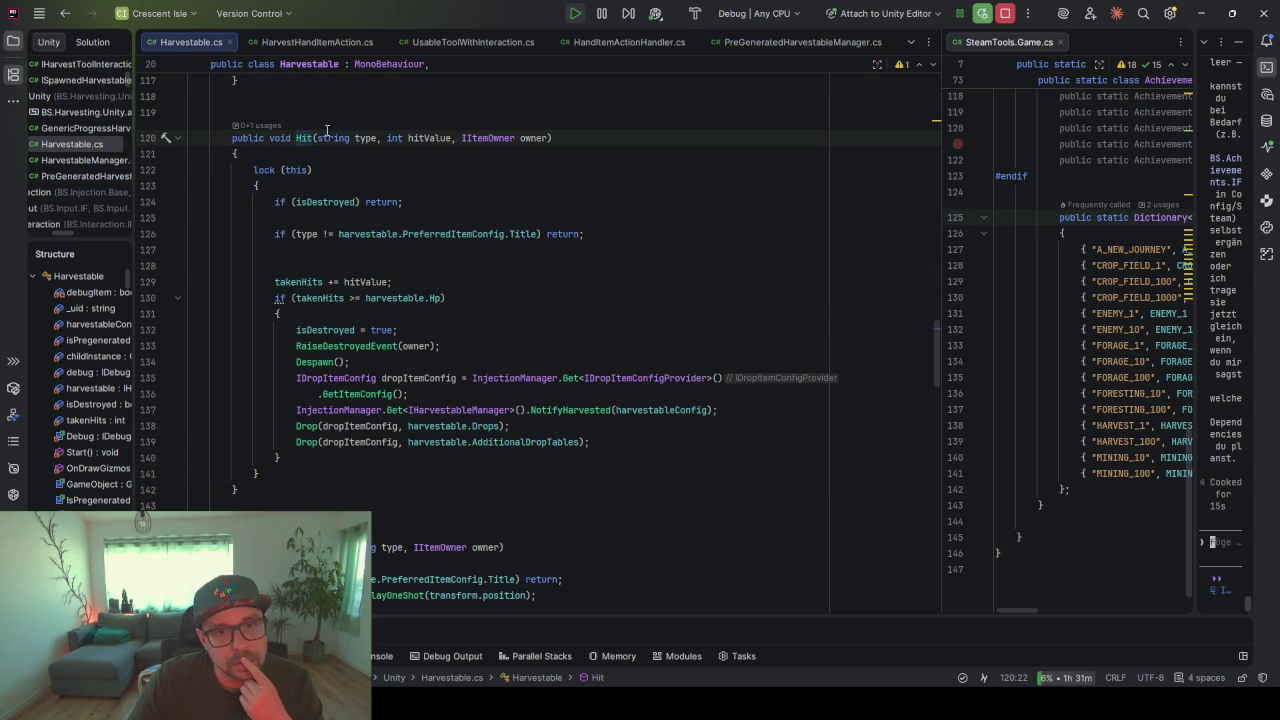
scroll(411, 217, "up", 2)
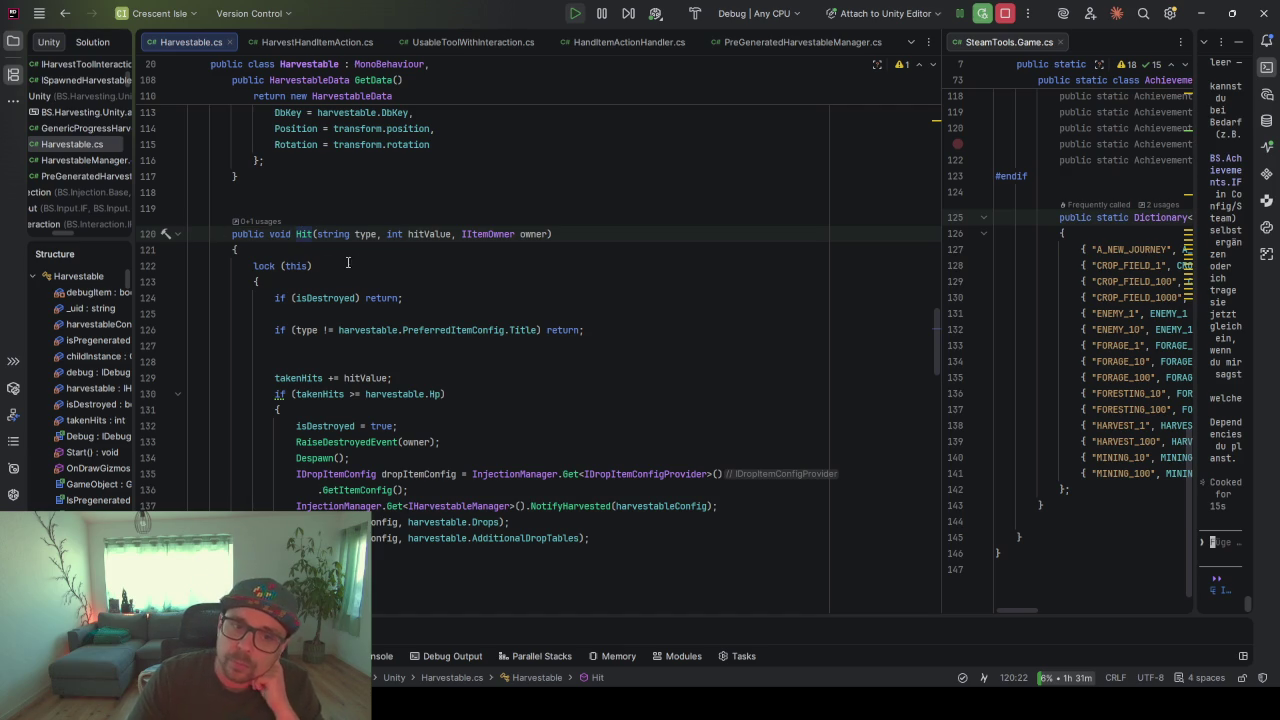
left_click_drag(254, 265, 322, 554)
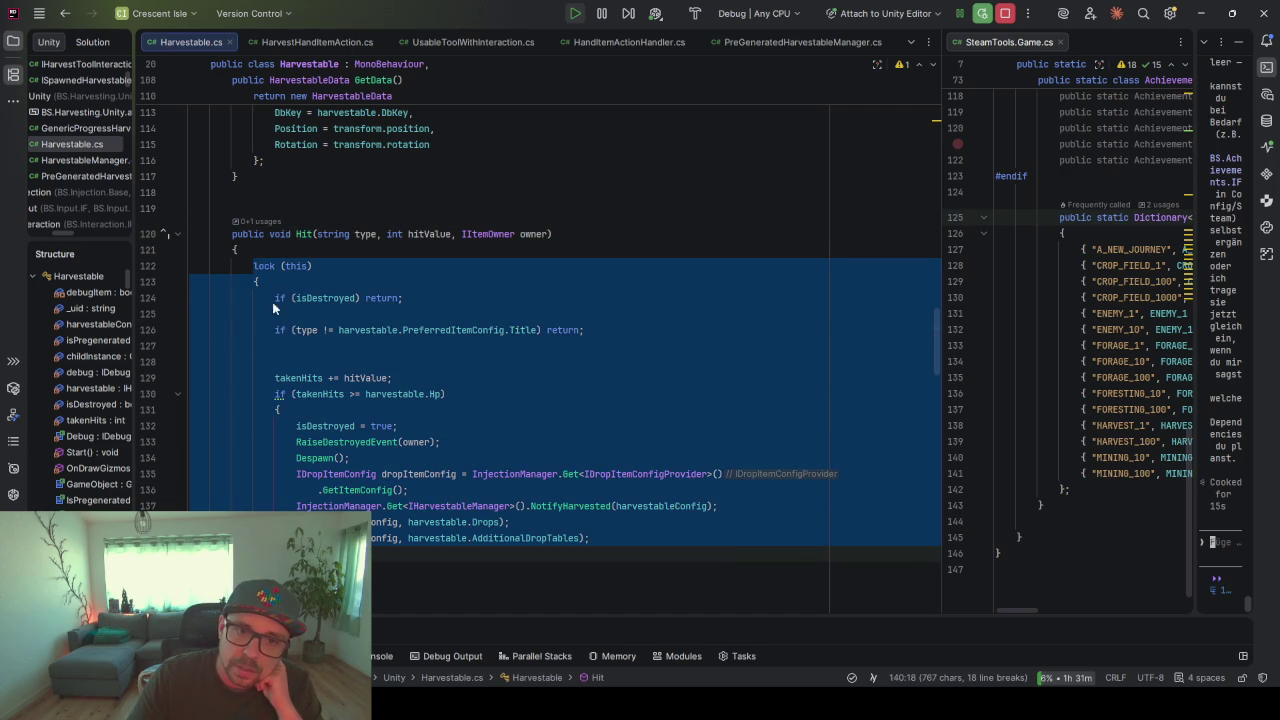
left_click(344, 298)
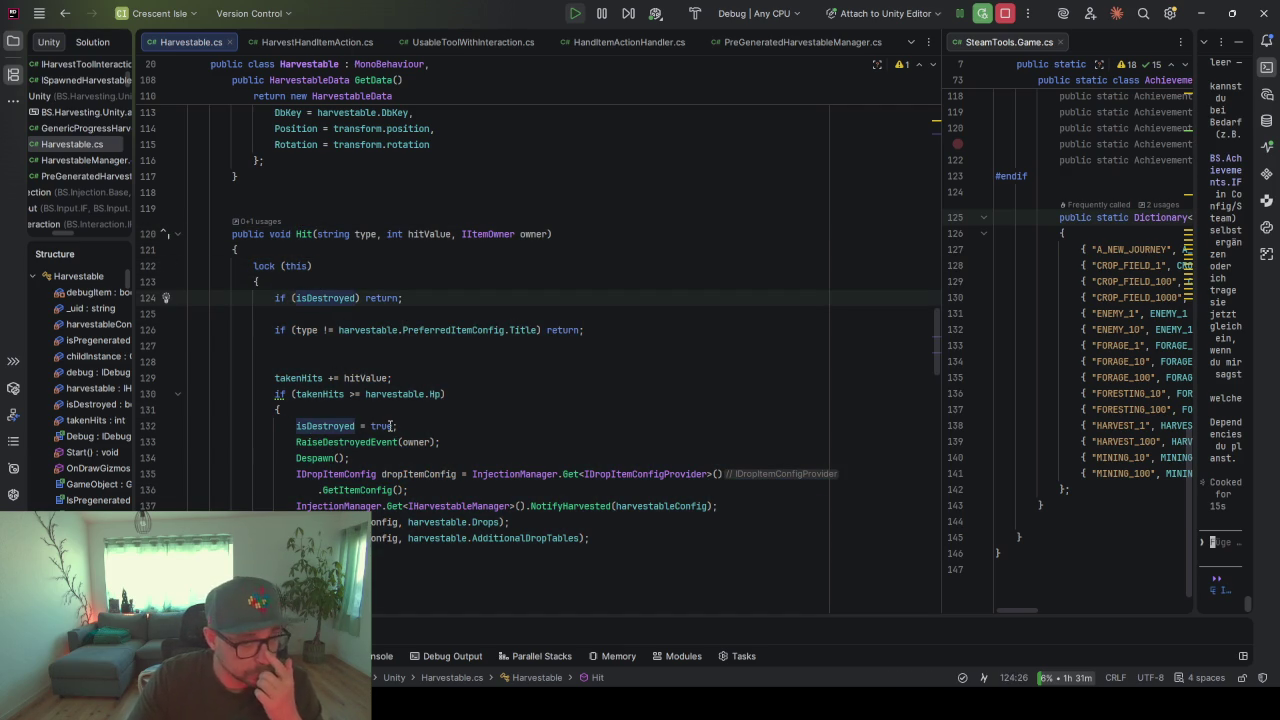
left_click(323, 298)
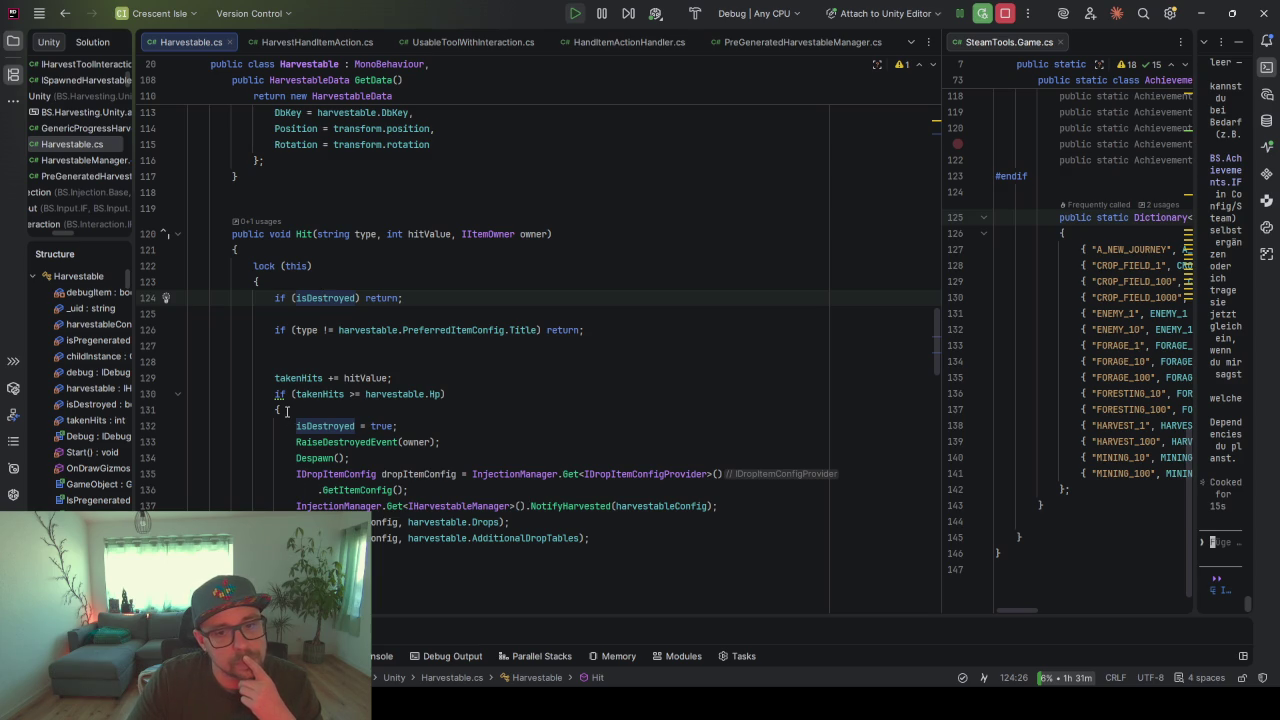
left_click(305, 406)
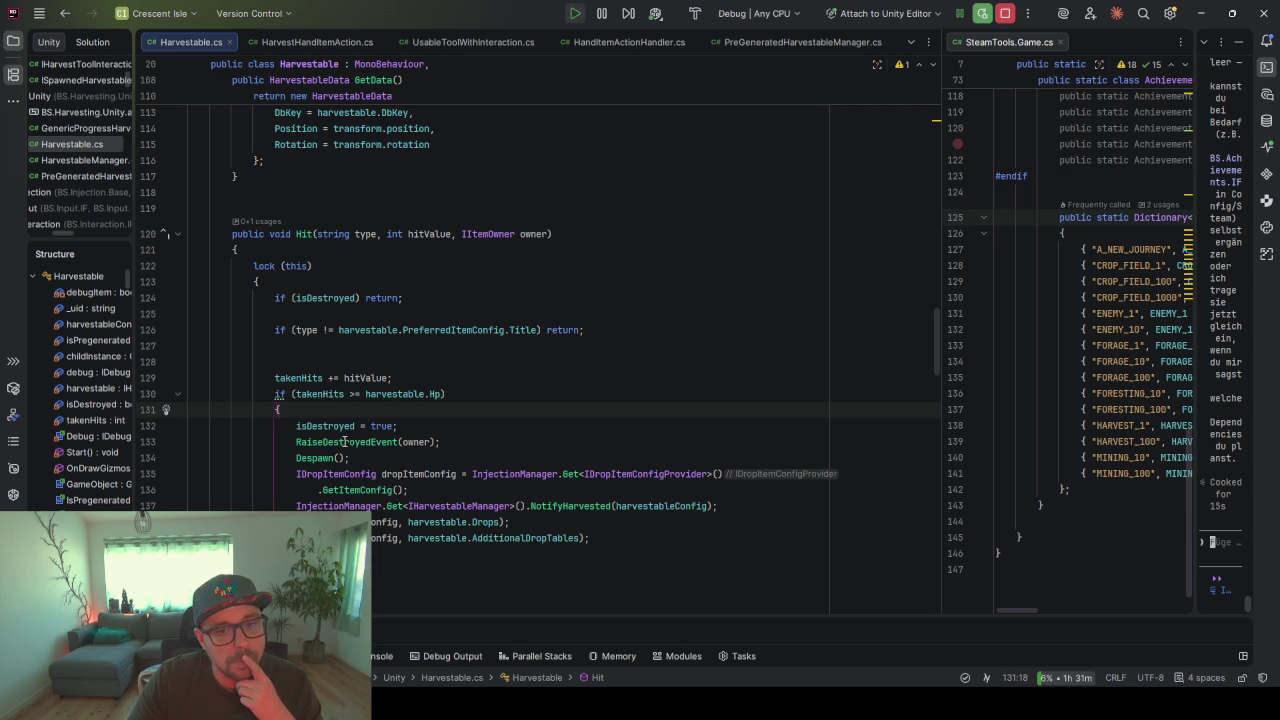
key("ctrl+w")
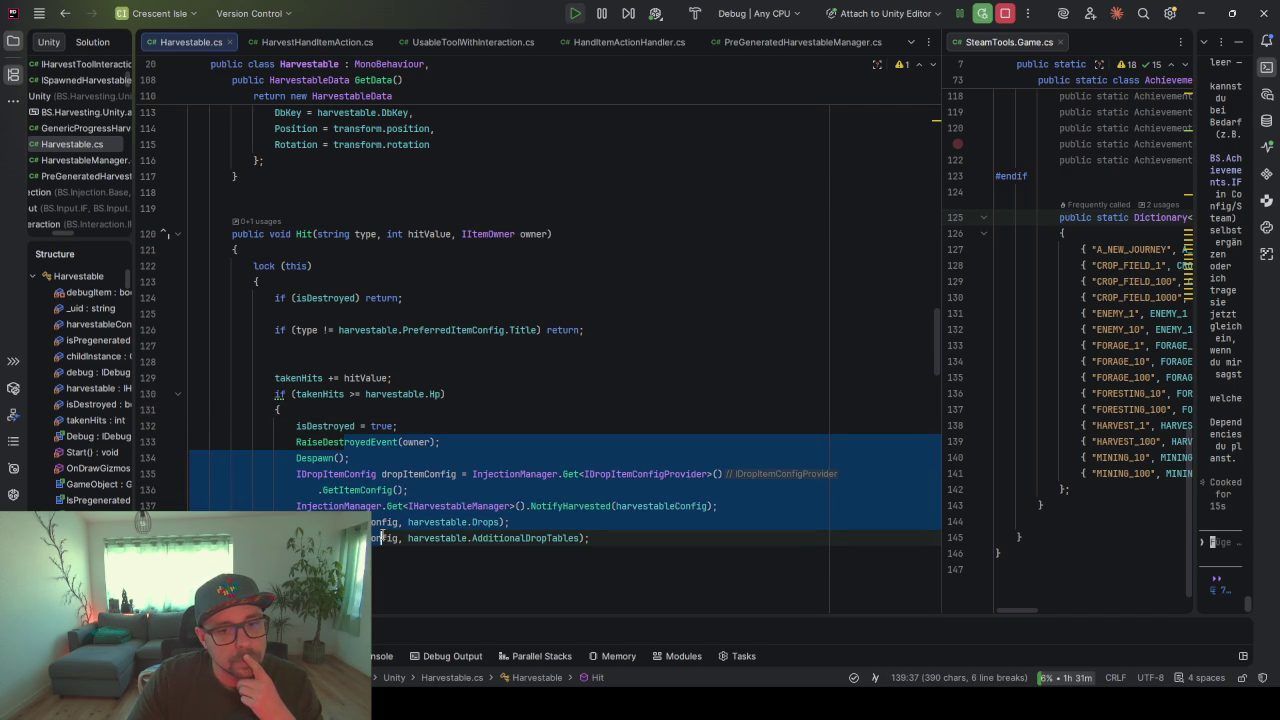
left_click(361, 441)
left_click(381, 490)
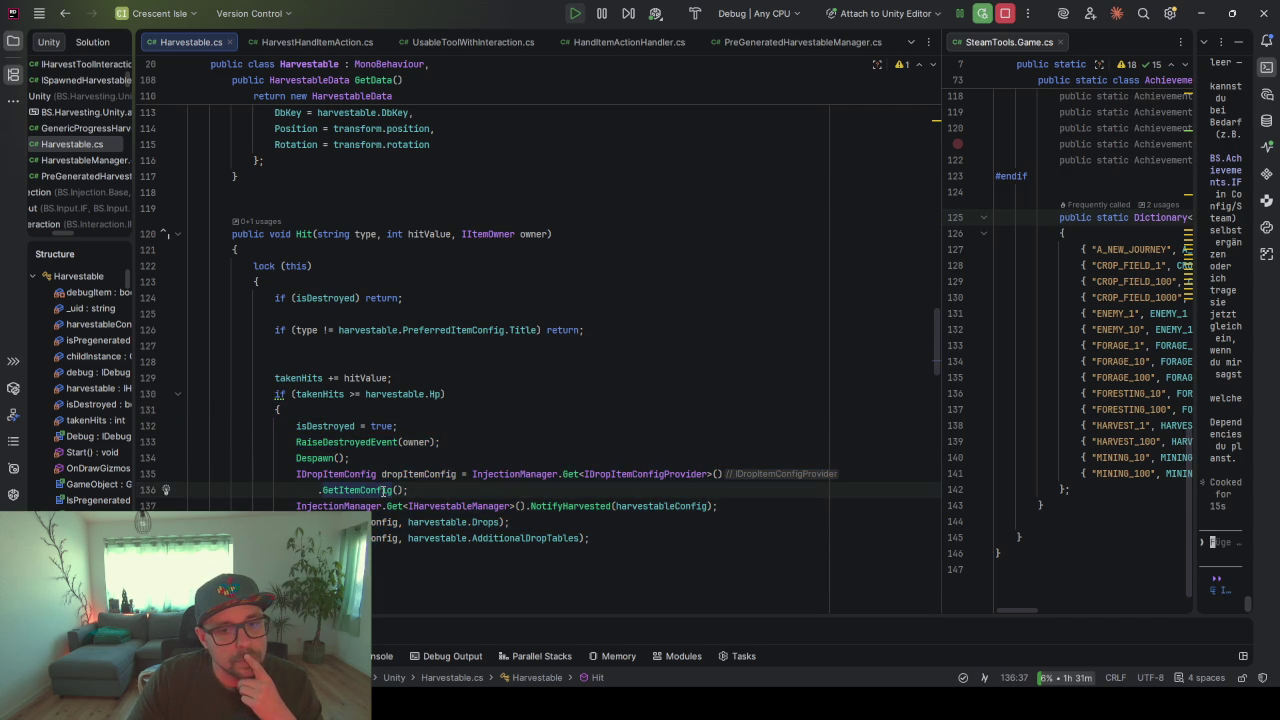
left_click(499, 545)
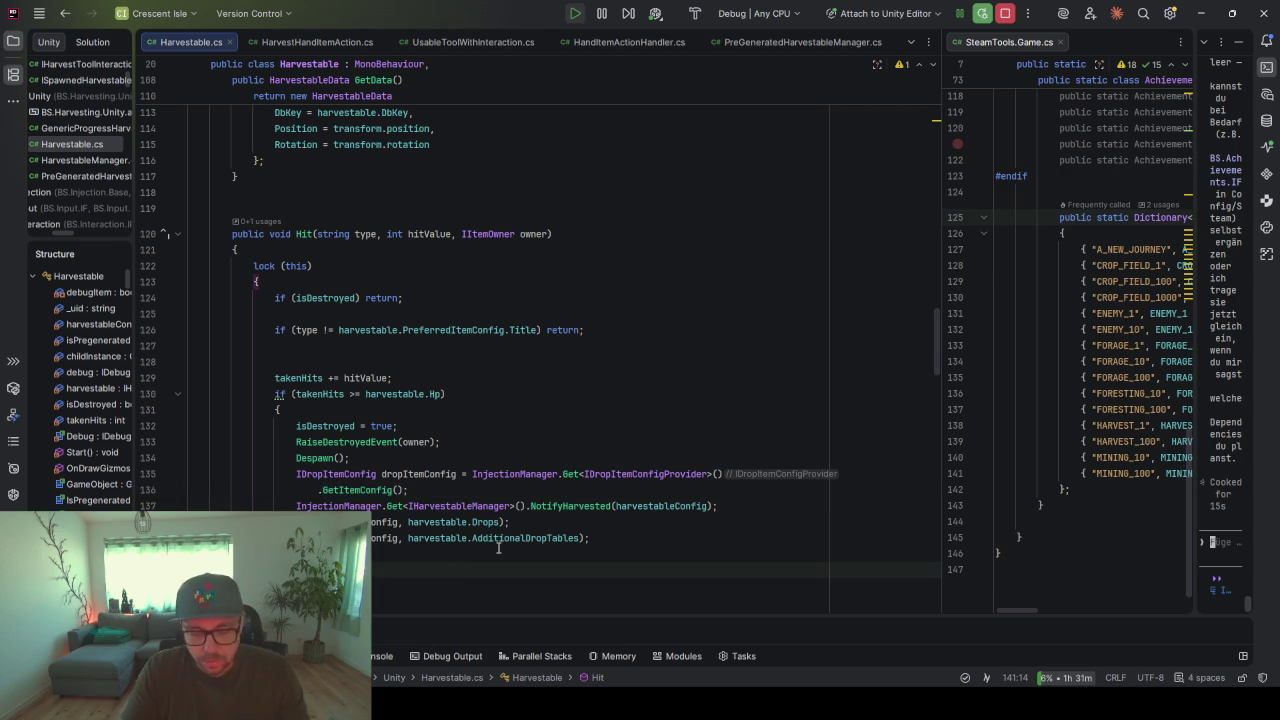
key("Up")
key("ctrl+alt+Return")
- End the lock after takenHits, invert the Hp check to an early return, and move it inside
key("alt+shift+Up")
key("alt+shift+Up")
key("alt+shift+Up")
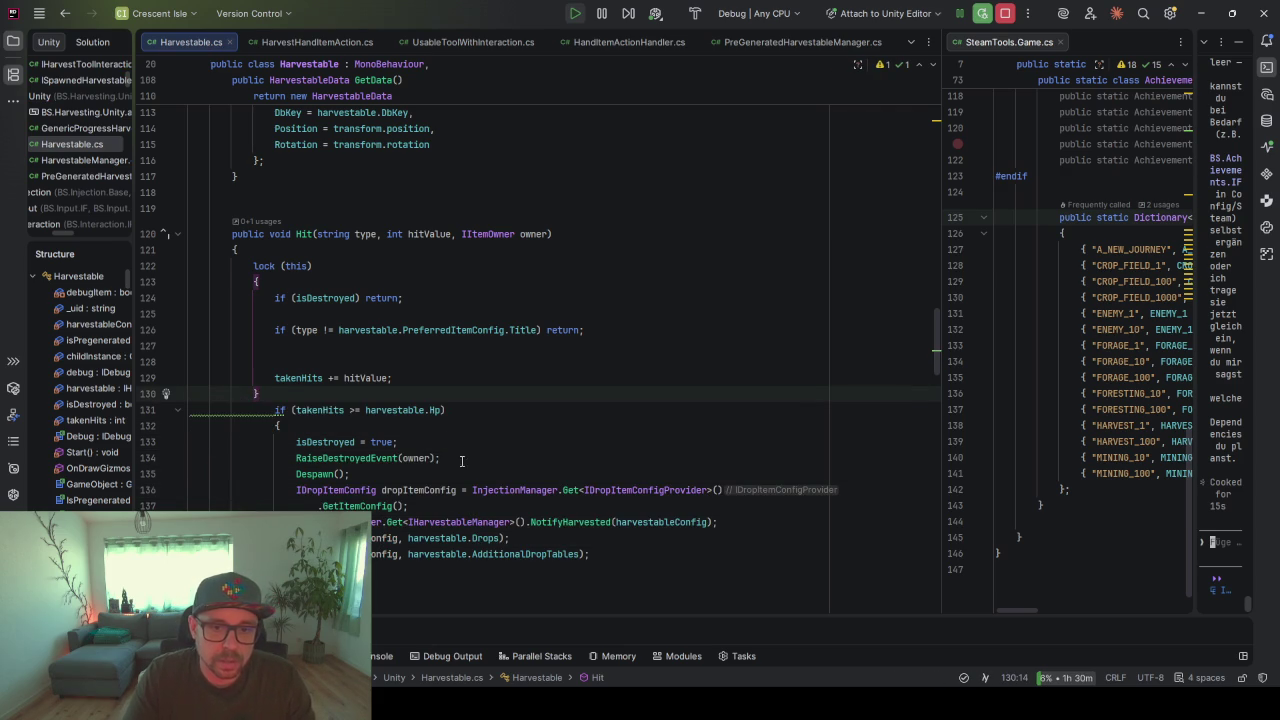
left_click(414, 380)
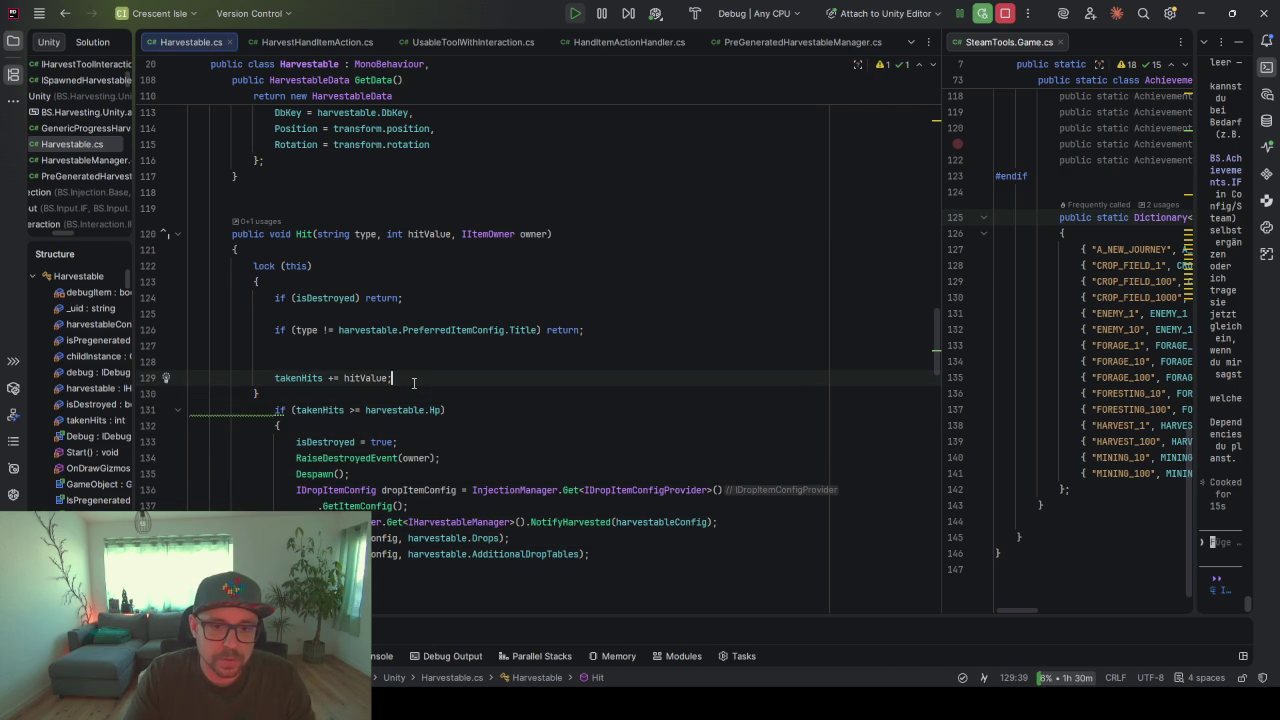
left_click(281, 410)
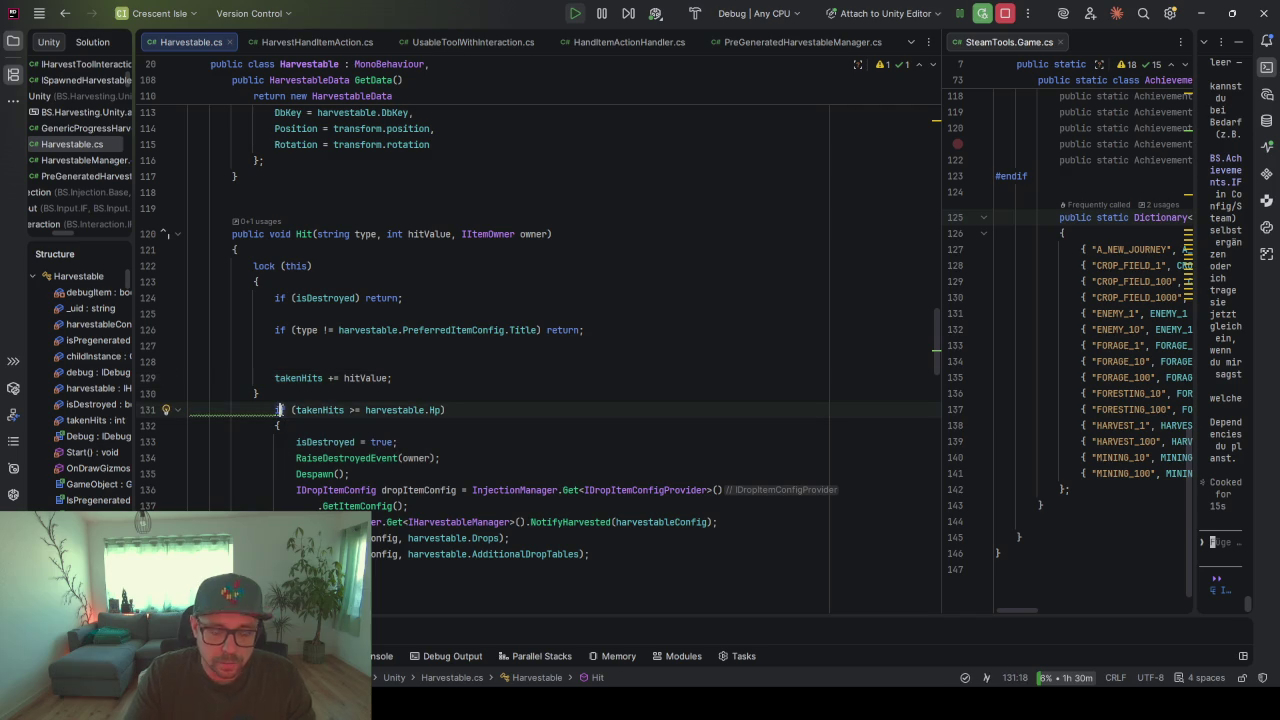
key("alt+Return")
key("Return")
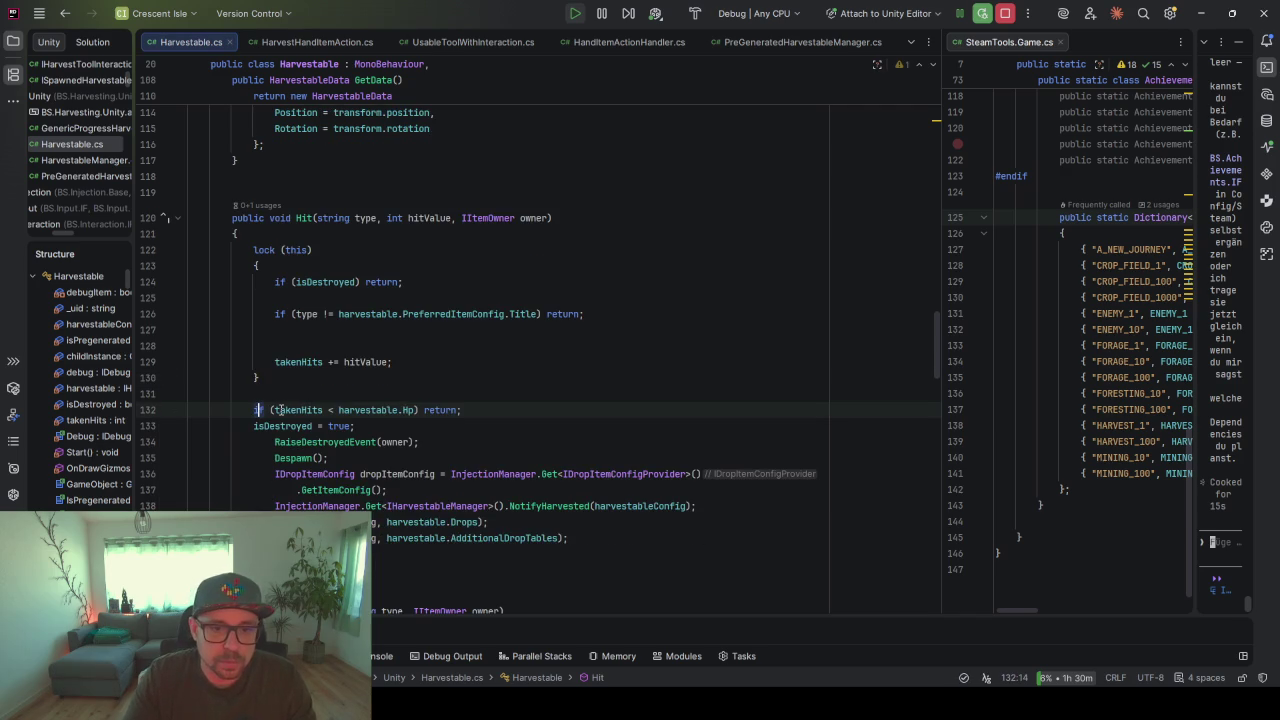
left_click_drag(398, 431, 393, 411)
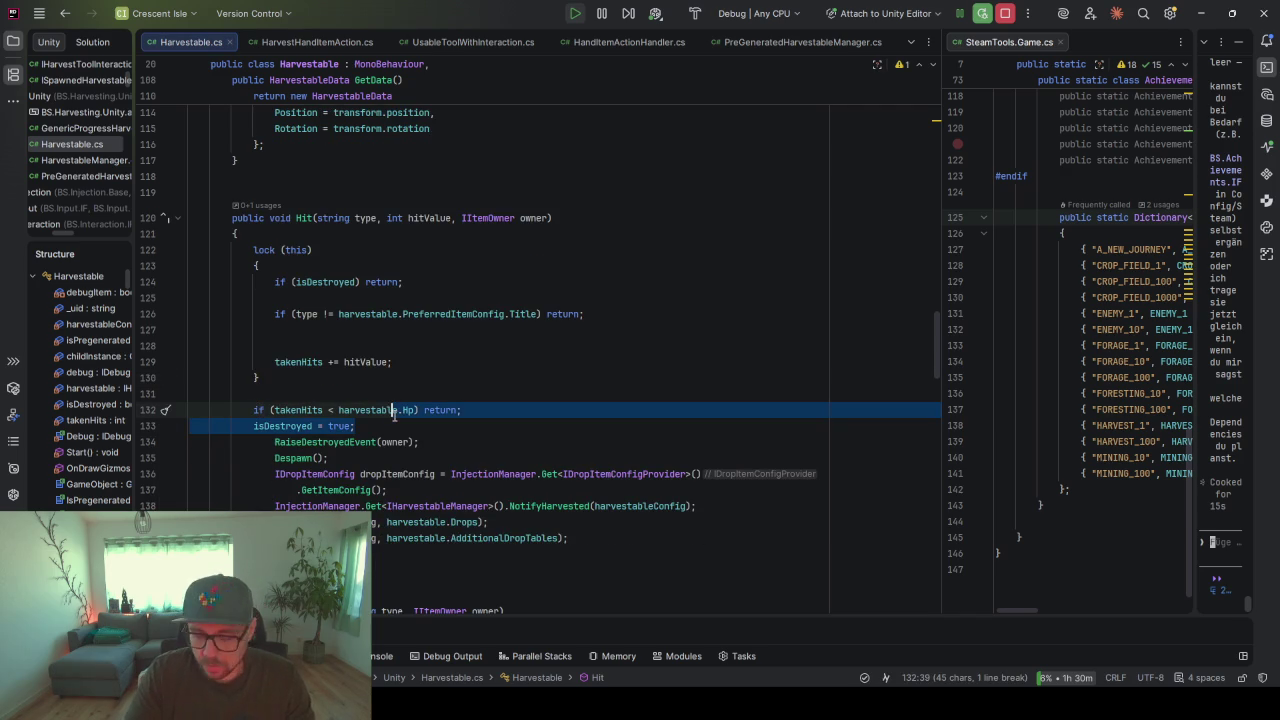
key("alt+shift+Up")
key("alt+shift+Up")
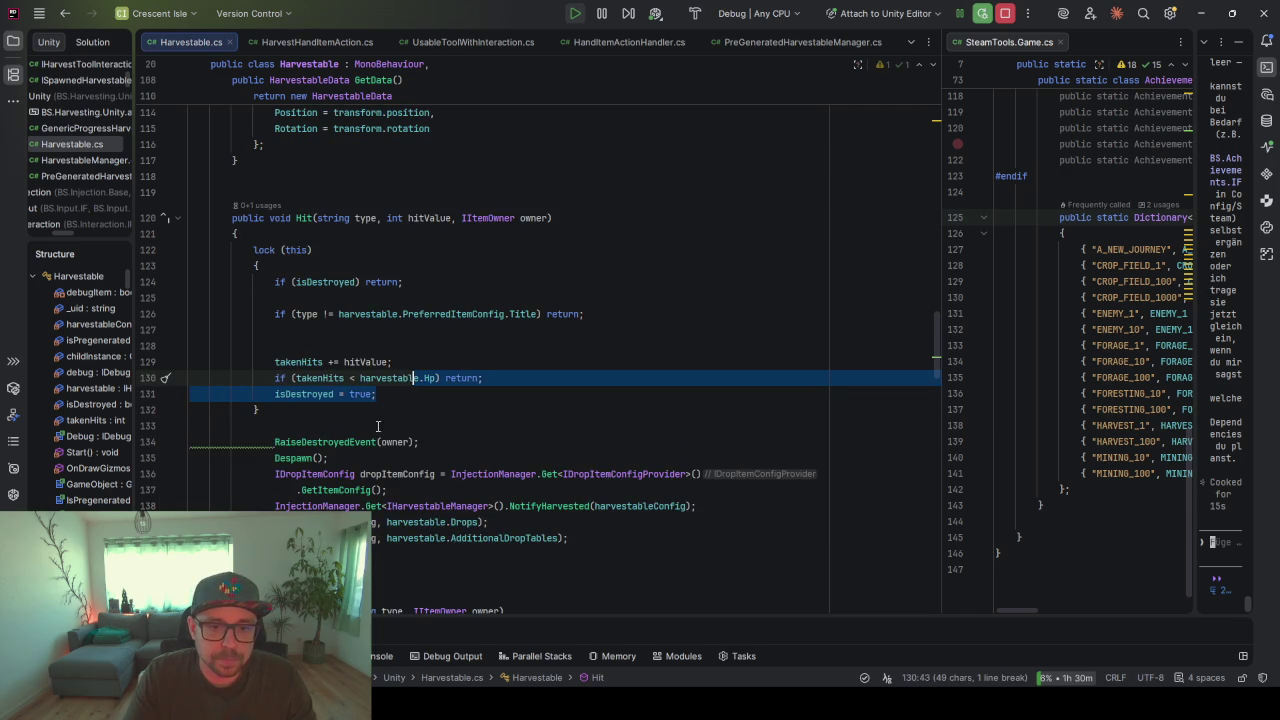
left_click(394, 418)
key("ctrl+alt+l")
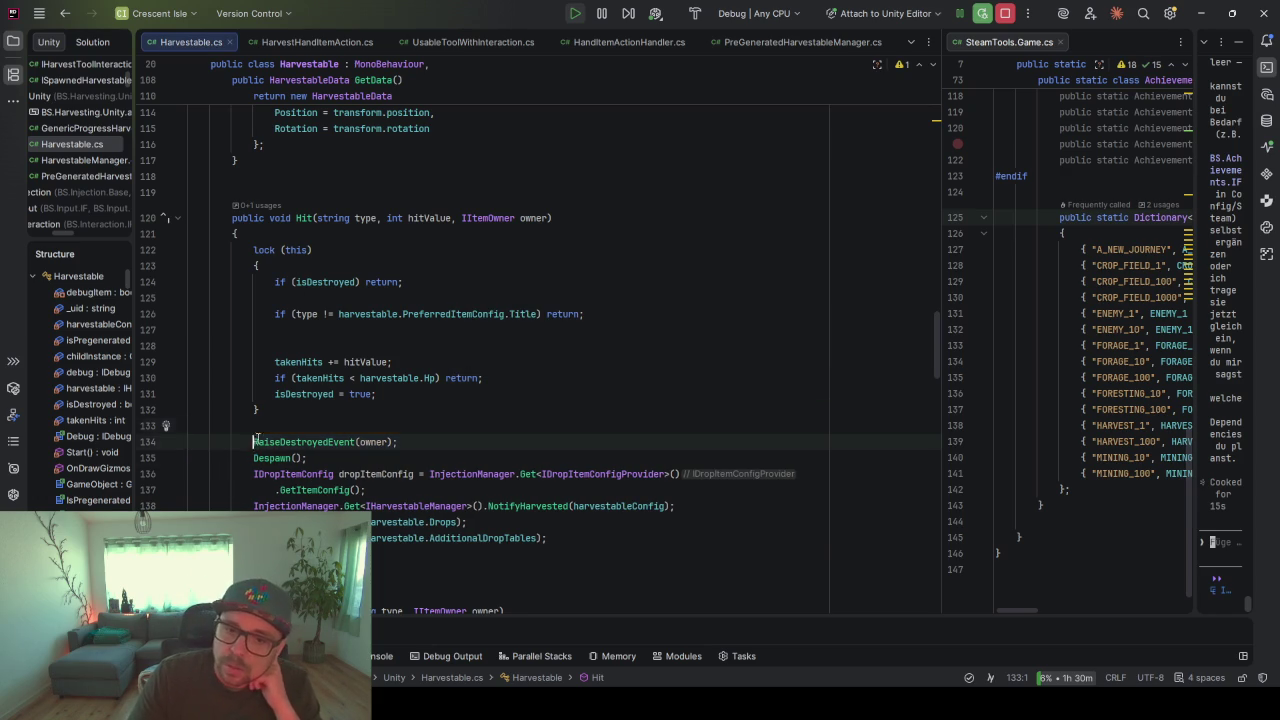
- Delete the blank lines in the lock and above the type check, then run Cleanup Code
left_click(558, 537, "shift")
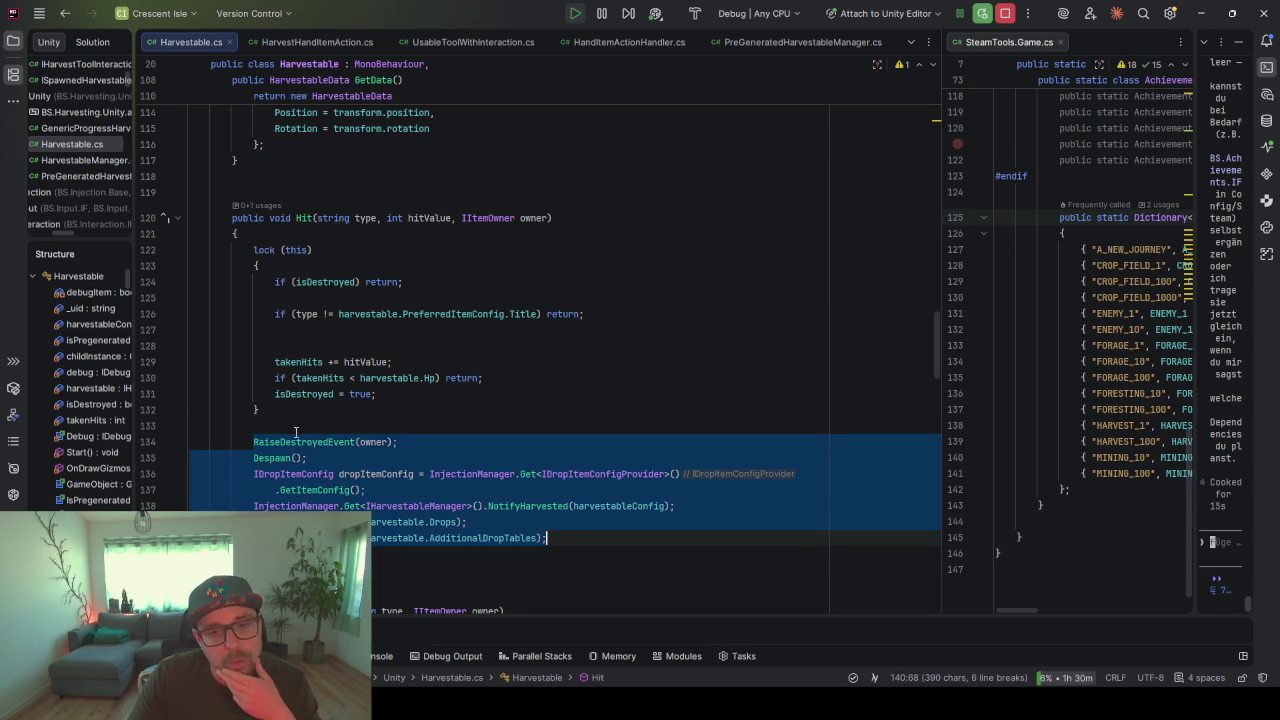
left_click(361, 383)
key("ctrl+Right")
key("ctrl+Right")
key("ctrl+Right")
left_click(299, 394)
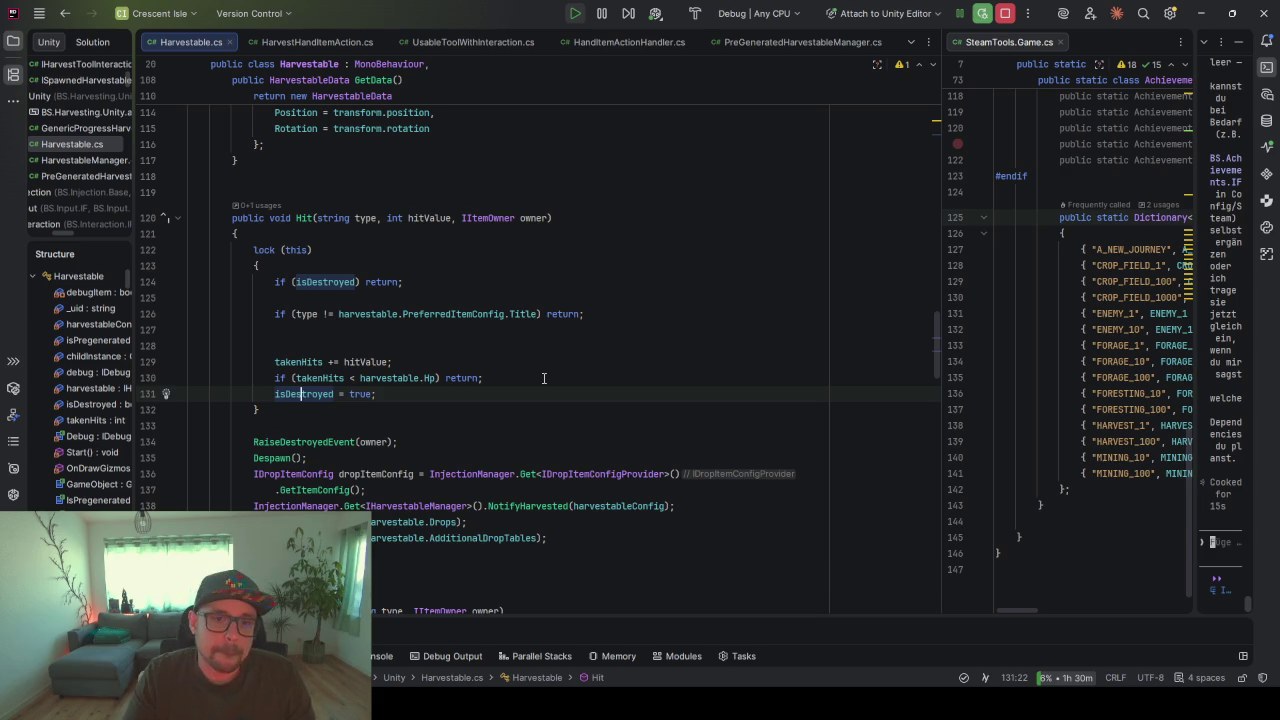
left_click(307, 328)
key("Delete")
key("Delete")
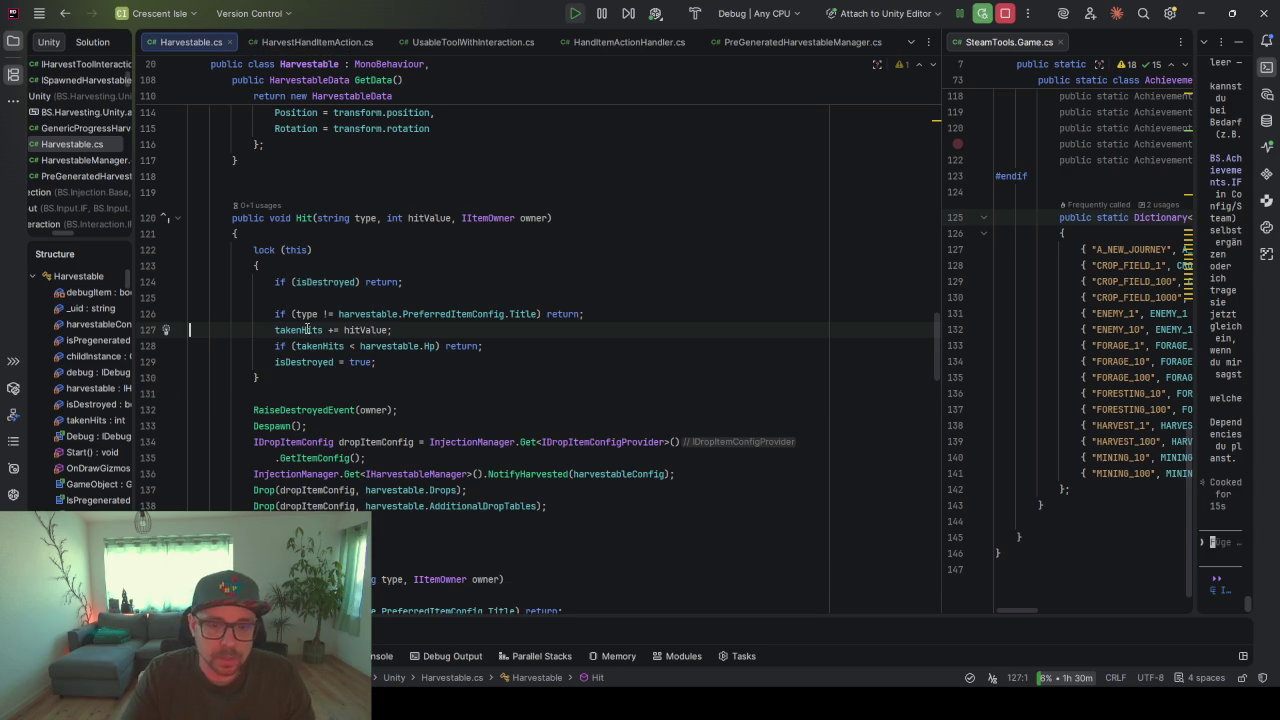
key("Up")
key("Up")
key("Delete")
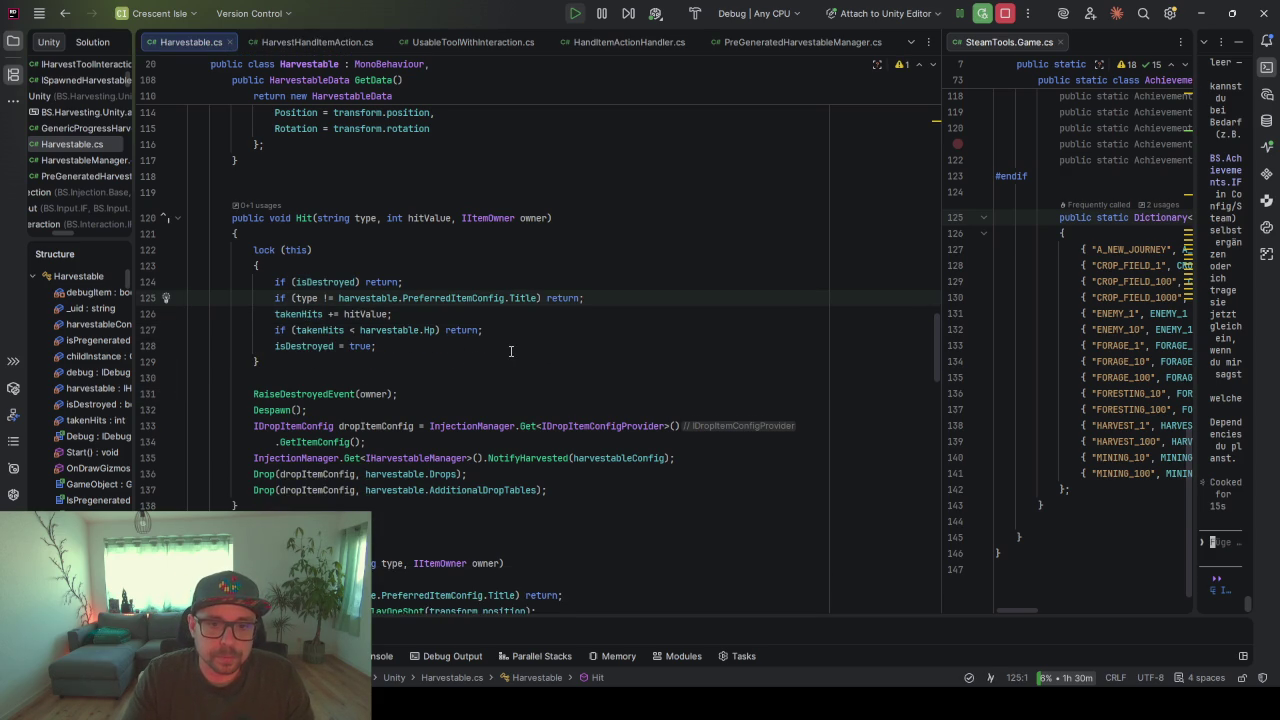
key("ctrl+alt+l")
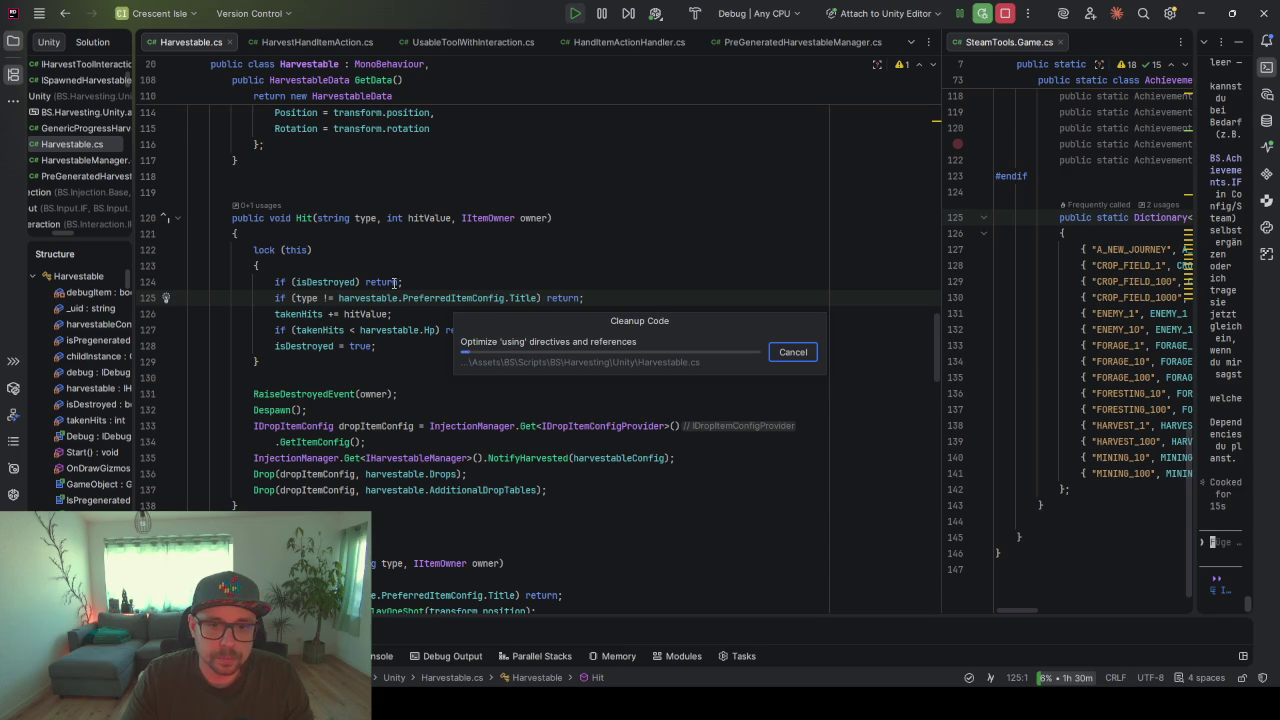
left_click(507, 335)
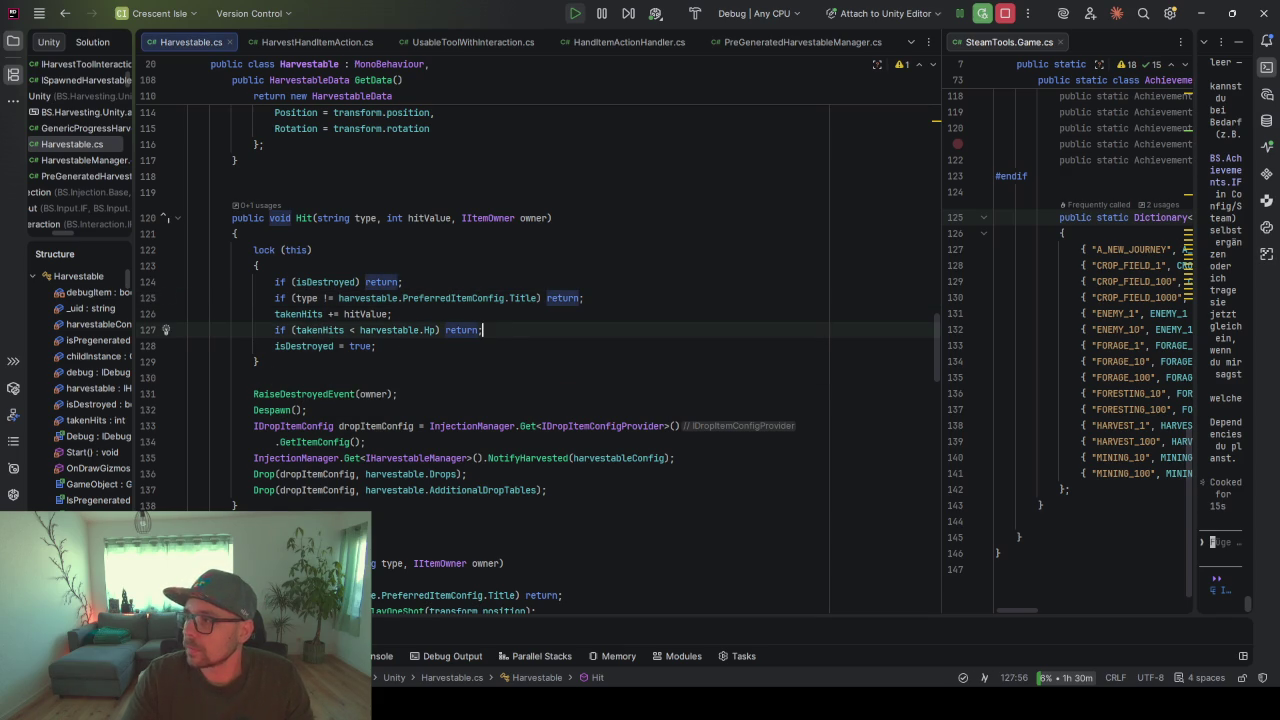
key("alt+Tab")
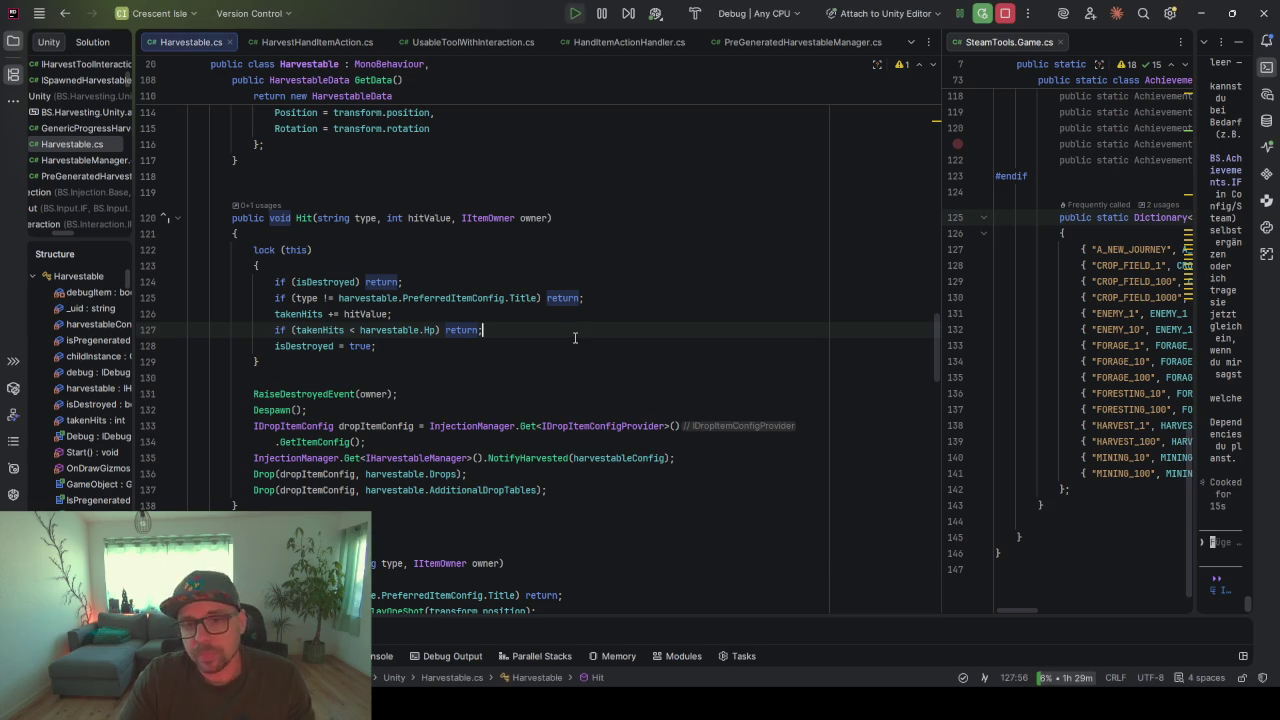
scroll(429, 381, "down", 2)
scroll(429, 381, "up", 2)
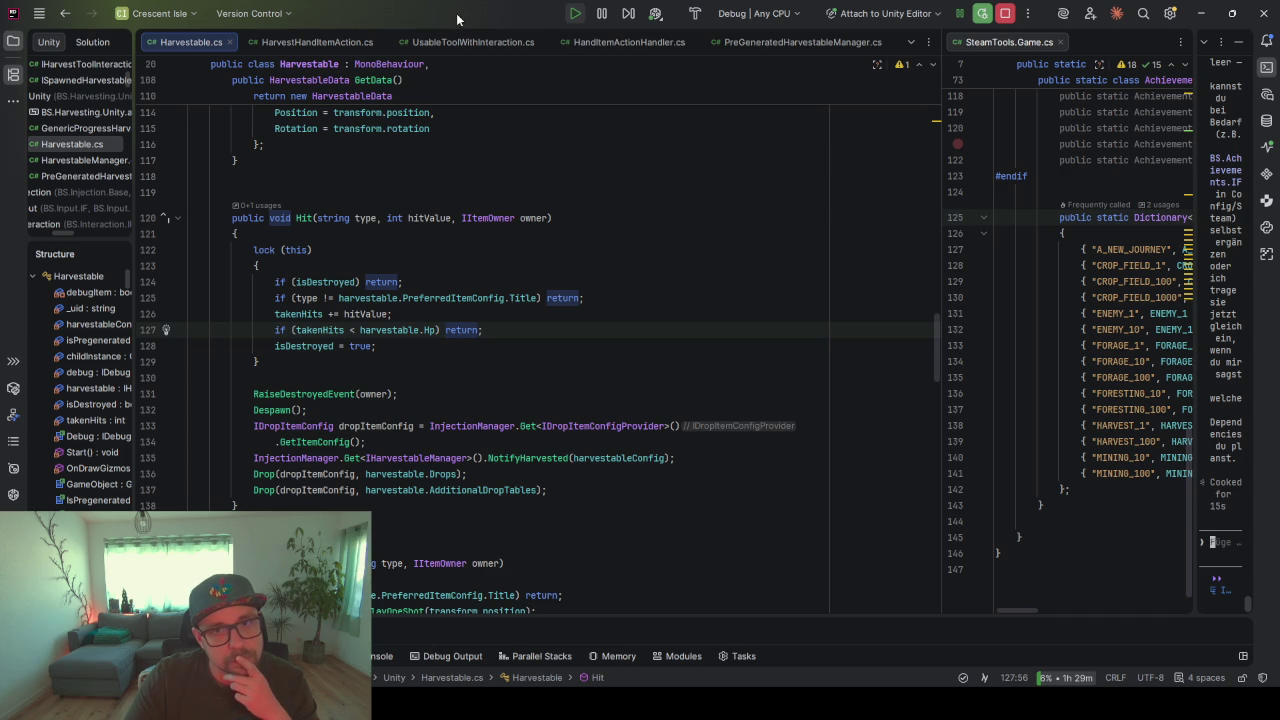
key("alt+Tab")
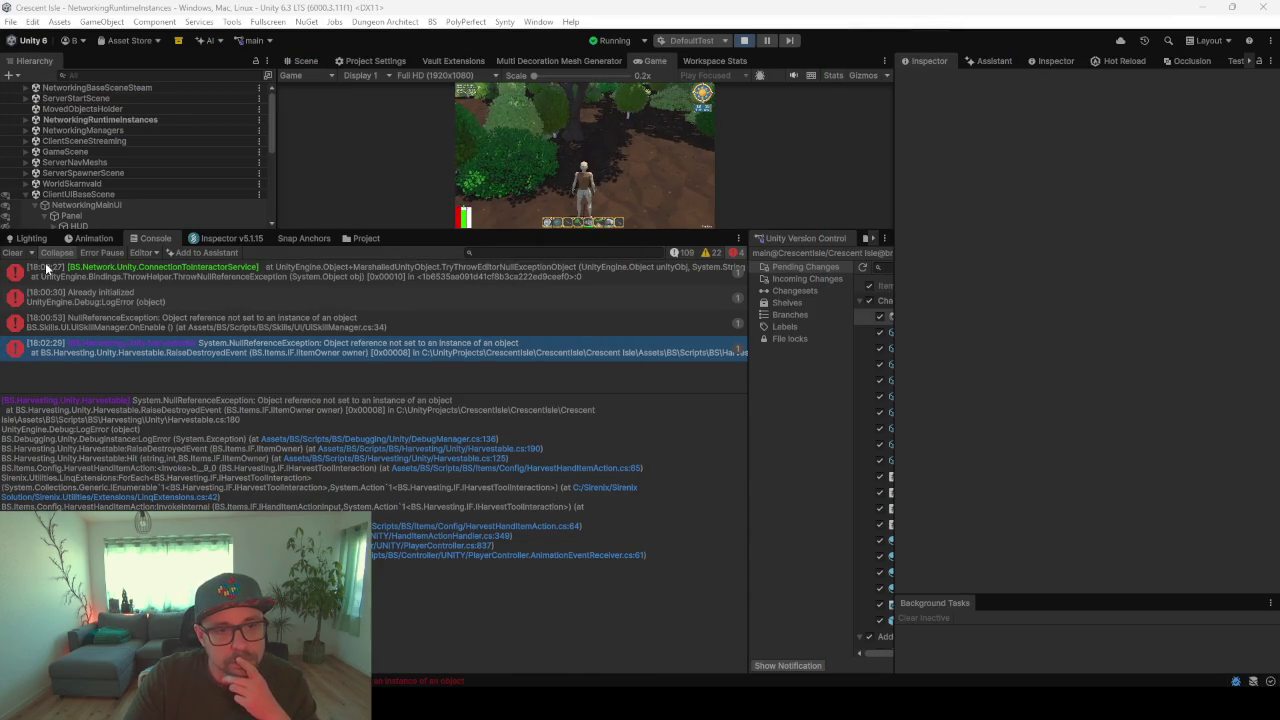
- Clear the console errors, enlarge the game view, exit the running game, and switch to the browser
left_click(12, 252)
left_click_drag(470, 234, 497, 456)
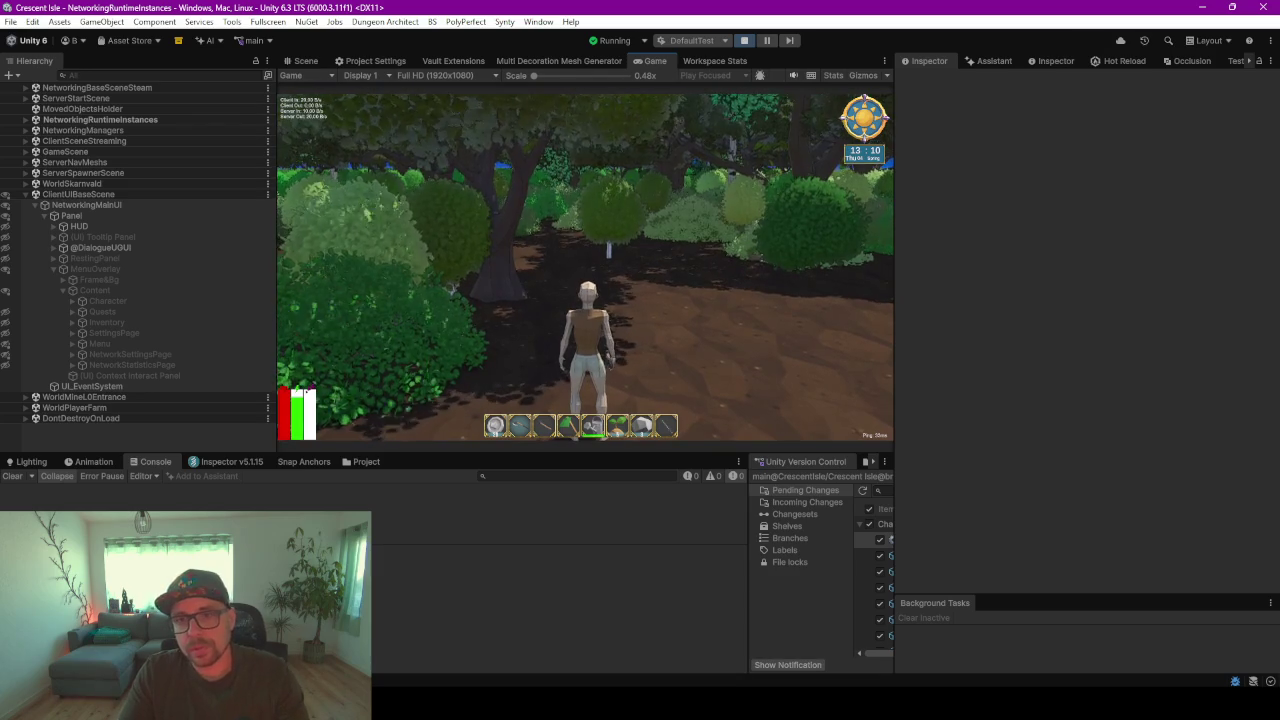
key("Escape")
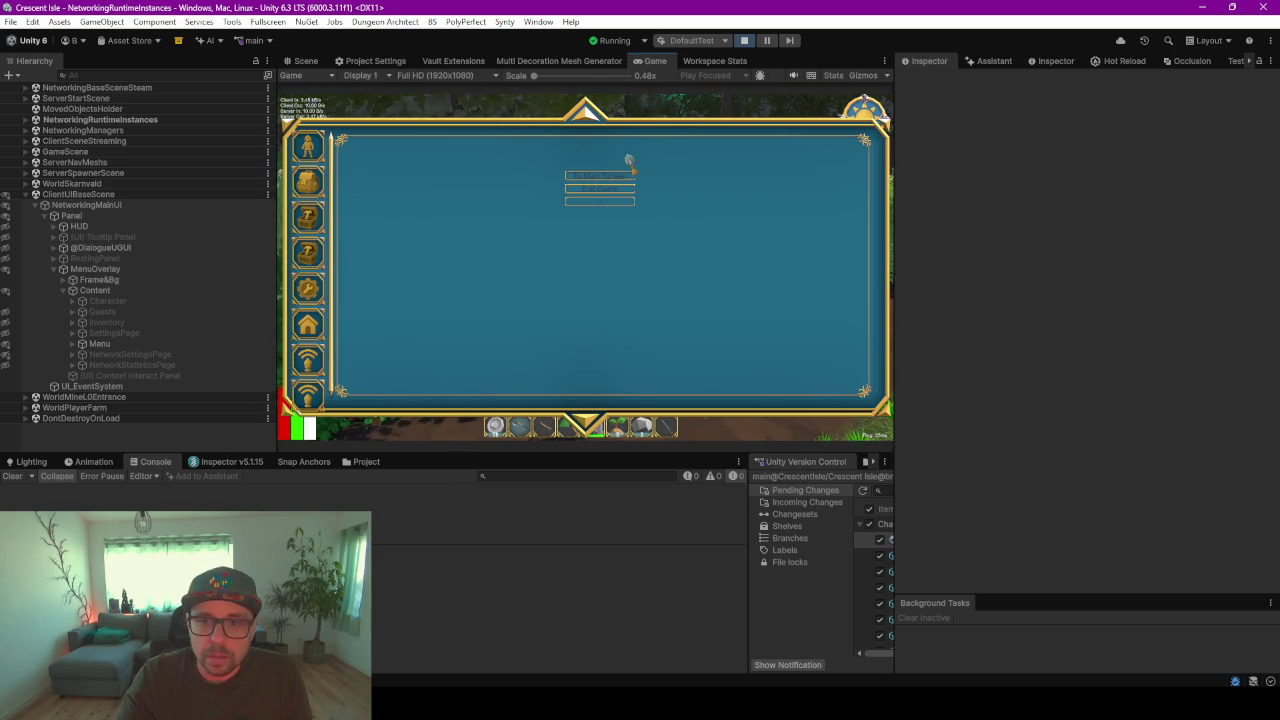
left_click(615, 189)
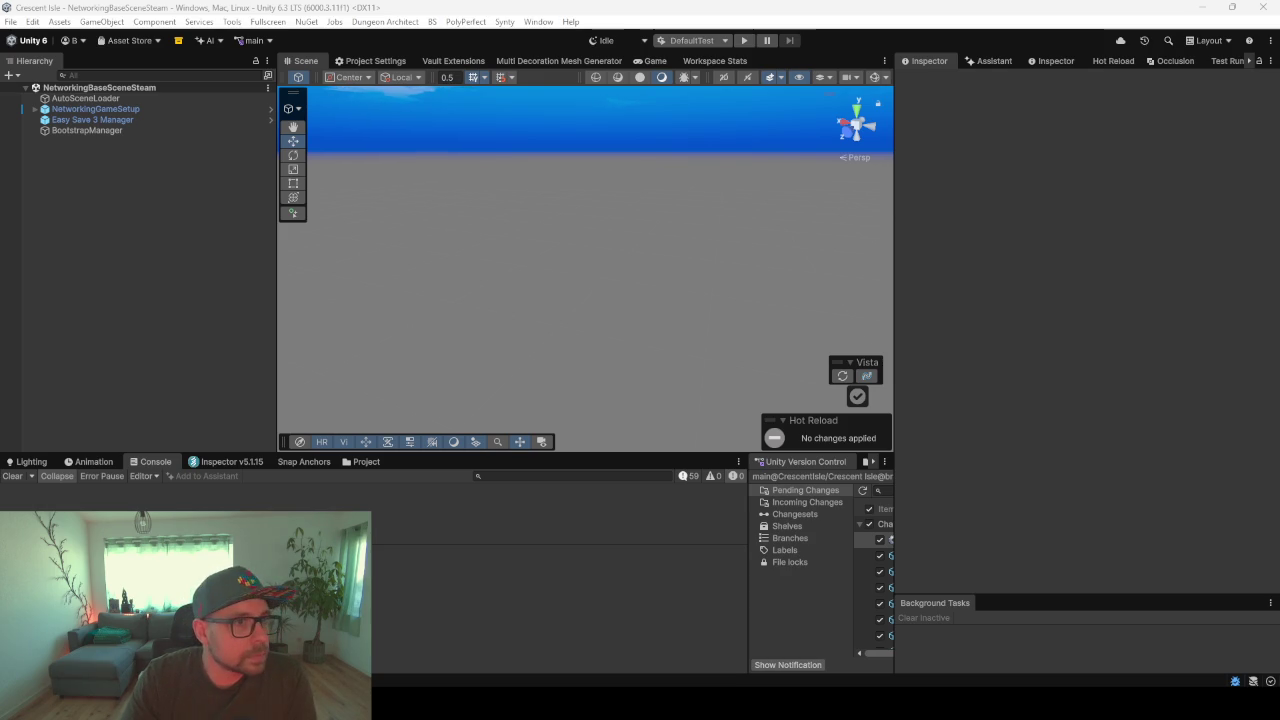
key("alt+Tab")
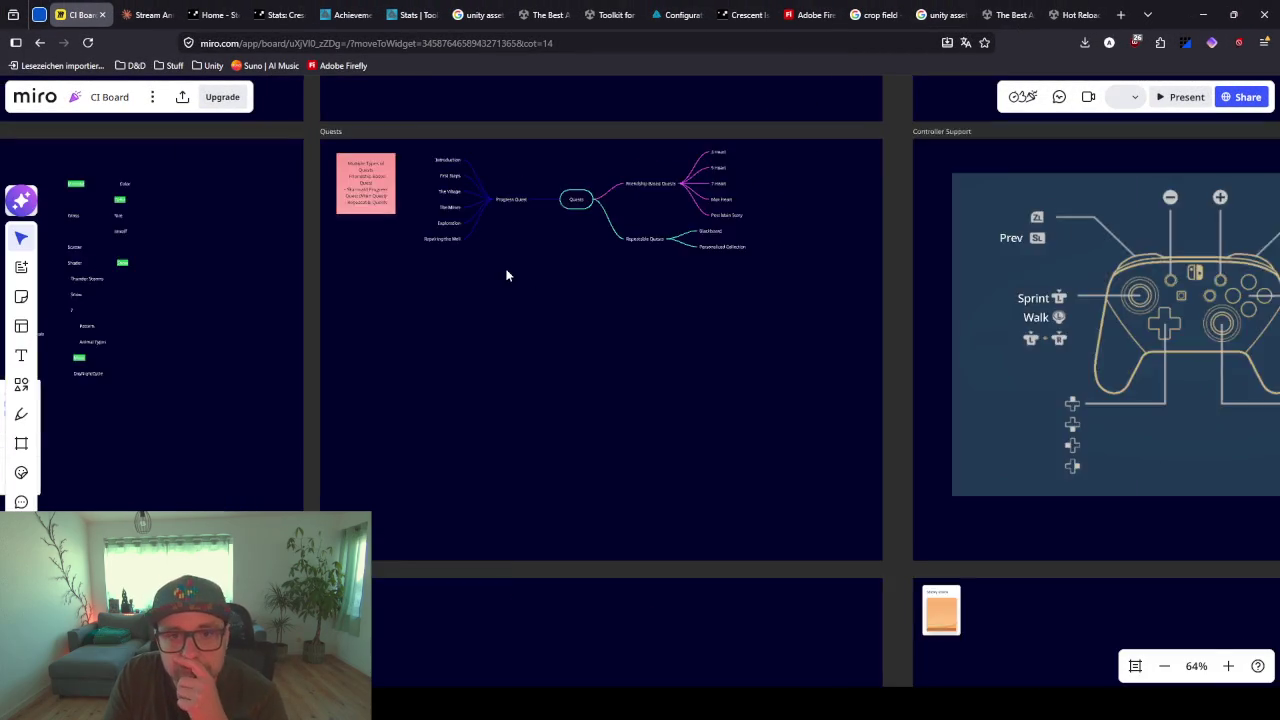
- Move the progress star above Alpha 0.3 and change its percentage from 8% to 10%
scroll(507, 275, "down", 5)
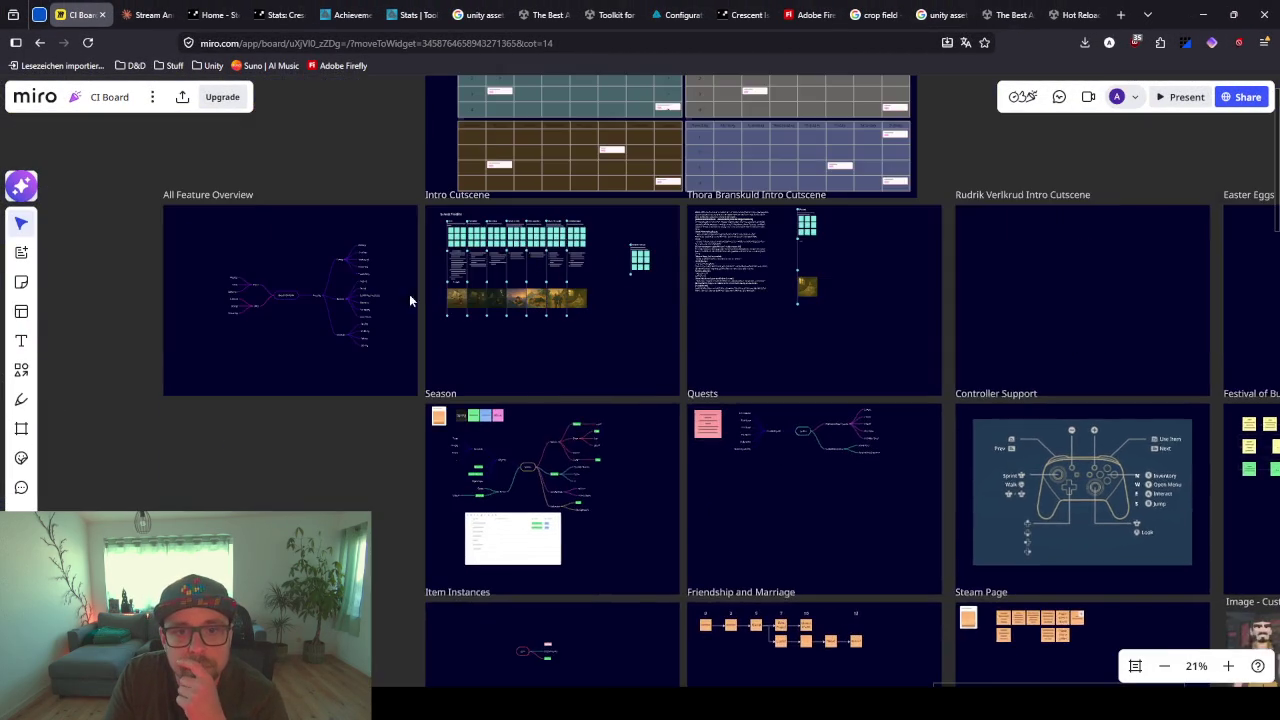
left_click_drag(409, 297, 670, 365)
scroll(603, 400, "left", 5)
scroll(406, 503, "down", 3)
scroll(451, 351, "up", 5)
scroll(290, 280, "up", 10)
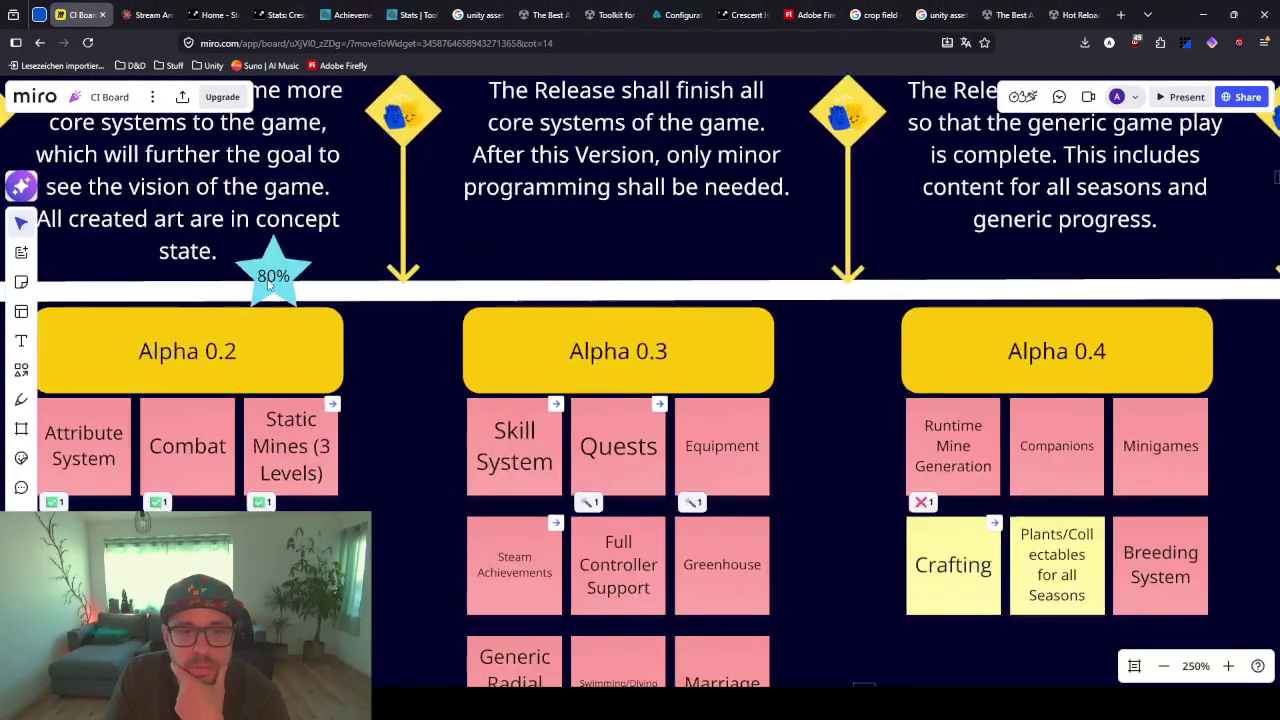
left_click_drag(268, 285, 460, 274)
key("BackSpace")
type("10")
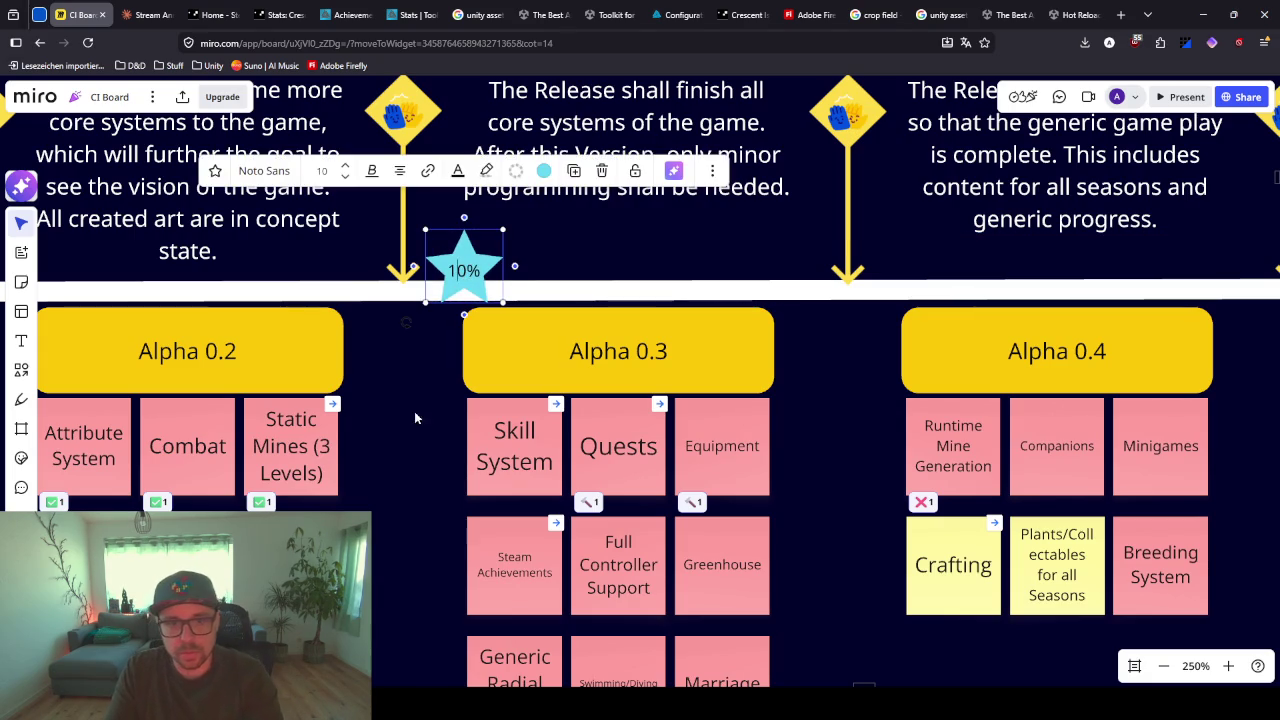
left_click(379, 456)
- Move the NJott Pijer note under Crafting in the Alpha 0.4 column
scroll(379, 456, "down", 5)
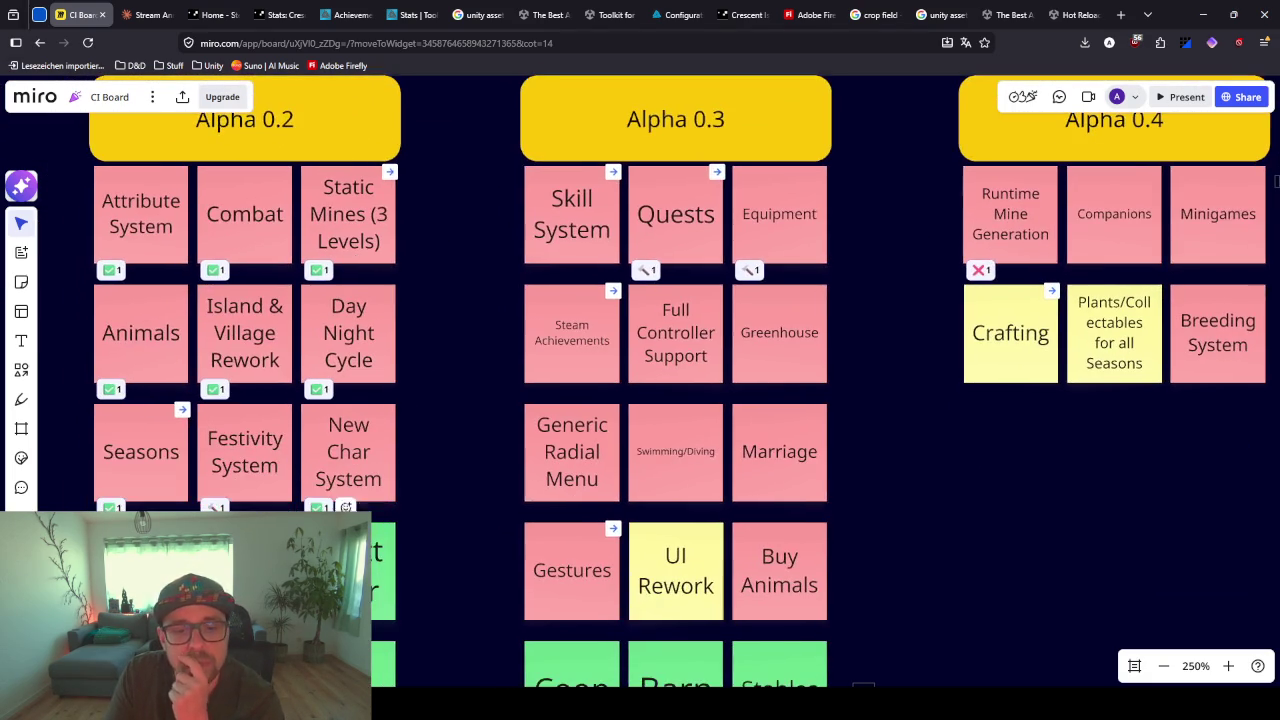
scroll(537, 288, "down", 5)
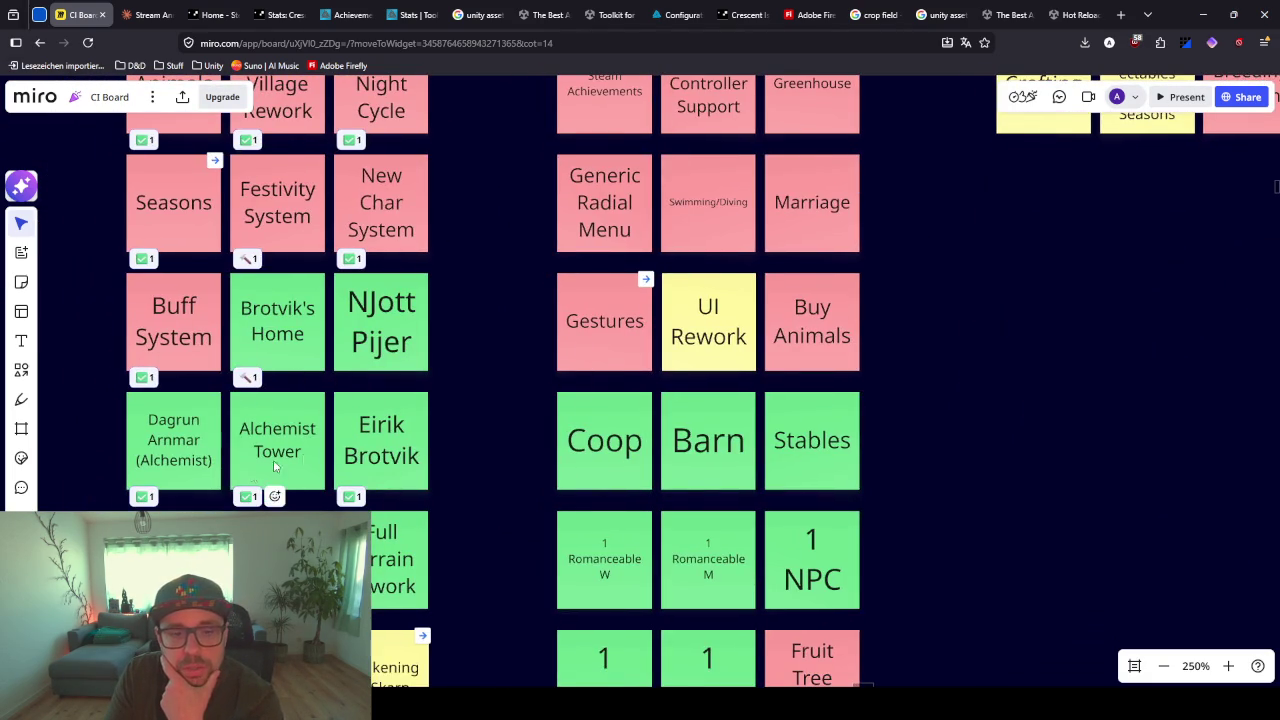
scroll(303, 453, "down", 2)
scroll(303, 453, "down", 2)
mouse_move(362, 367)
left_mouse_down()
mouse_move(816, 301)
mouse_move(785, 288)
left_mouse_up()
left_click(714, 314)
- Move Awakening of Skarn, both cutscenes and Festival of Buds beside NJott Pijer in Alpha 0.4
scroll(382, 400, "down", 4)
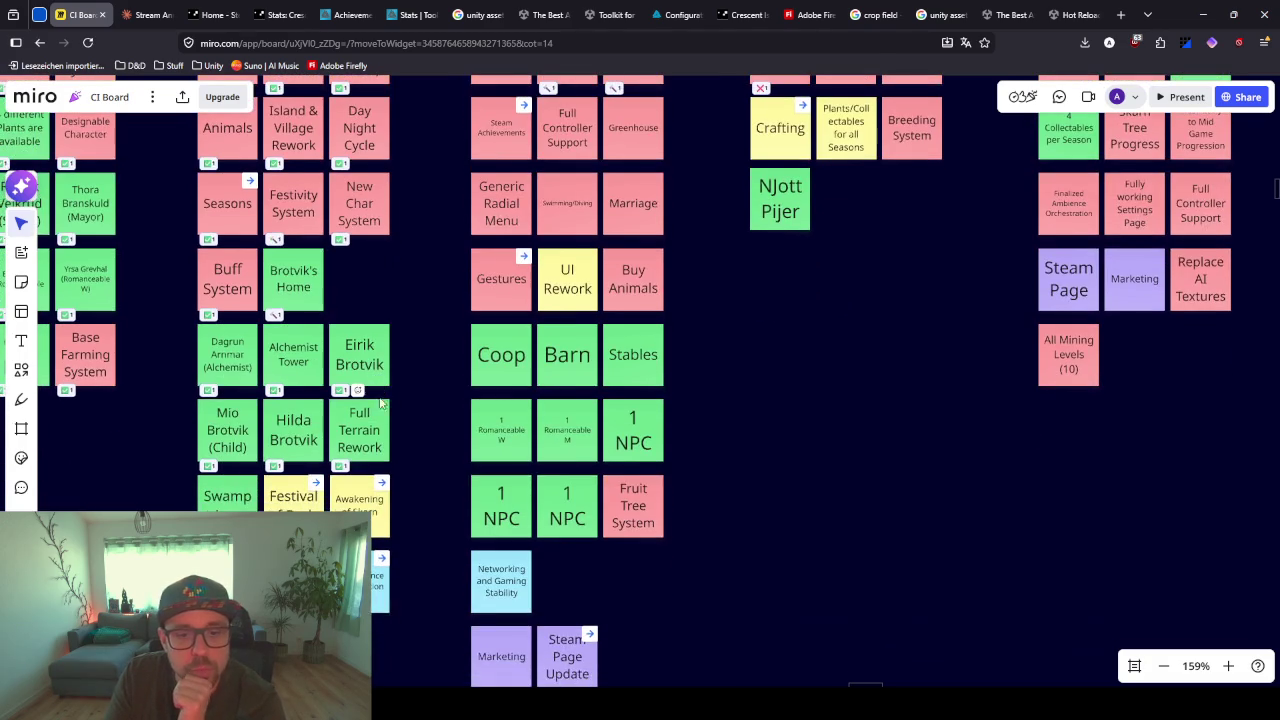
scroll(406, 404, "down", 1)
left_click(346, 432)
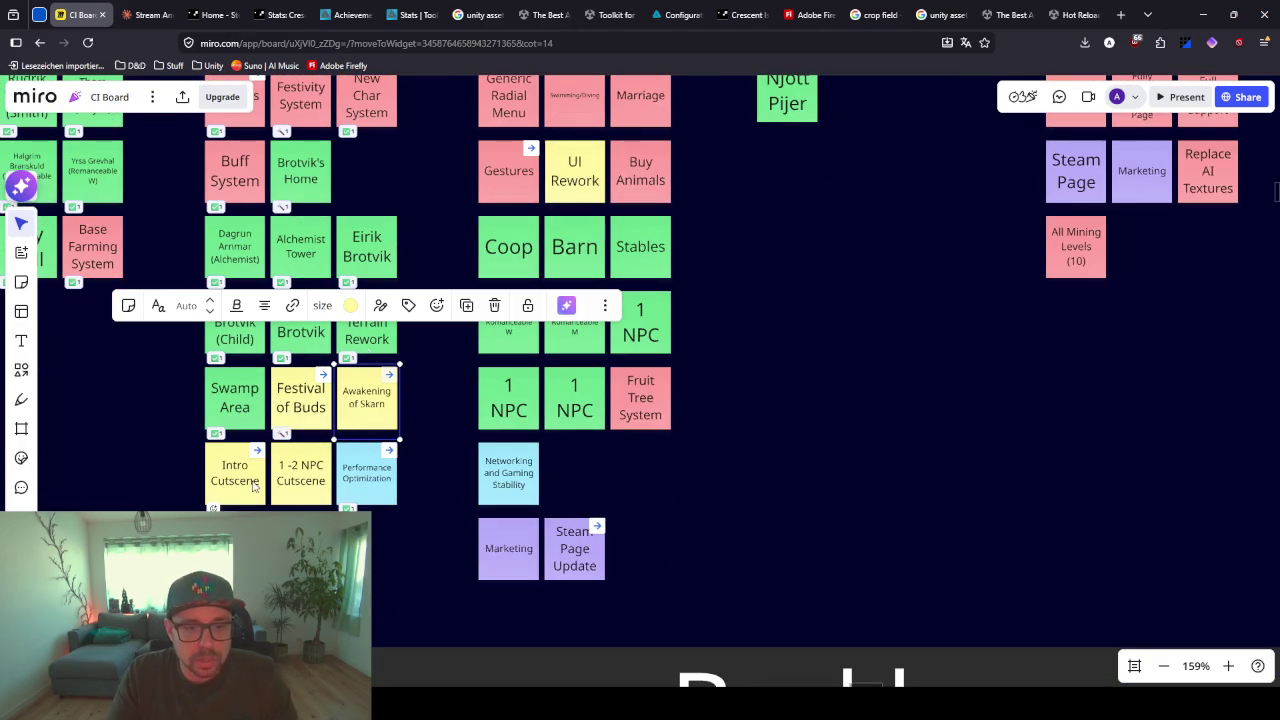
left_click_drag(282, 494, 279, 508)
mouse_move(346, 436)
left_mouse_down()
mouse_move(872, 256)
mouse_move(884, 137)
left_mouse_up()
mouse_move(310, 405)
left_mouse_down()
mouse_move(847, 337)
mouse_move(926, 186)
left_mouse_up()
- Arrange the notes: 1-2 NPC Cutscene beside NJott Pijer, Intro Cutscene below, Festival of Buds beside it
scroll(825, 393, "up", 2)
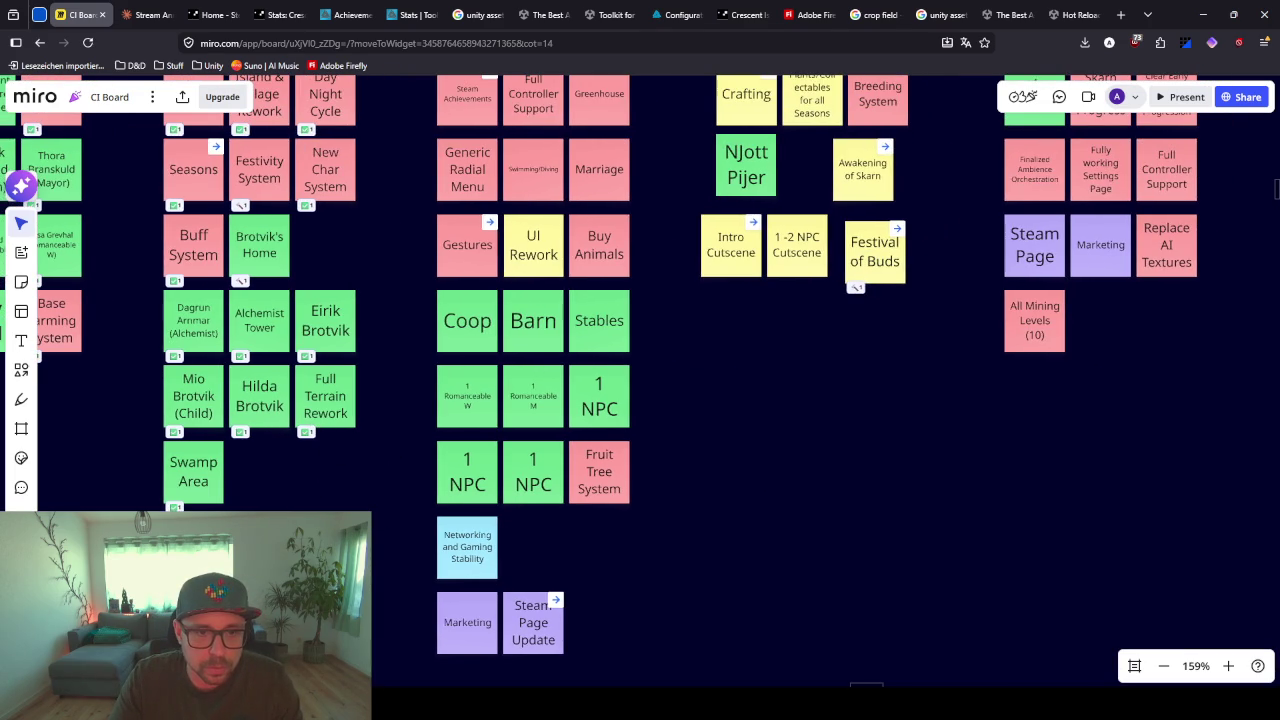
scroll(196, 471, "down", 3)
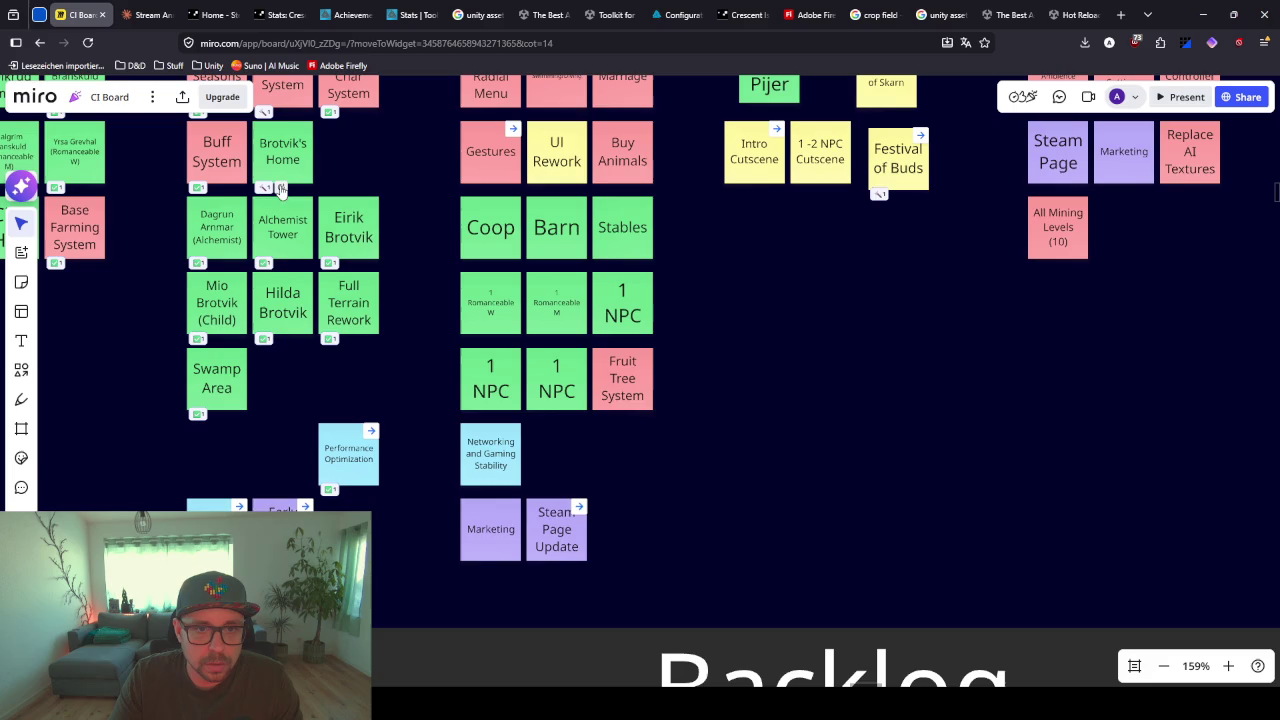
scroll(313, 292, "up", 3)
scroll(295, 386, "up", 3)
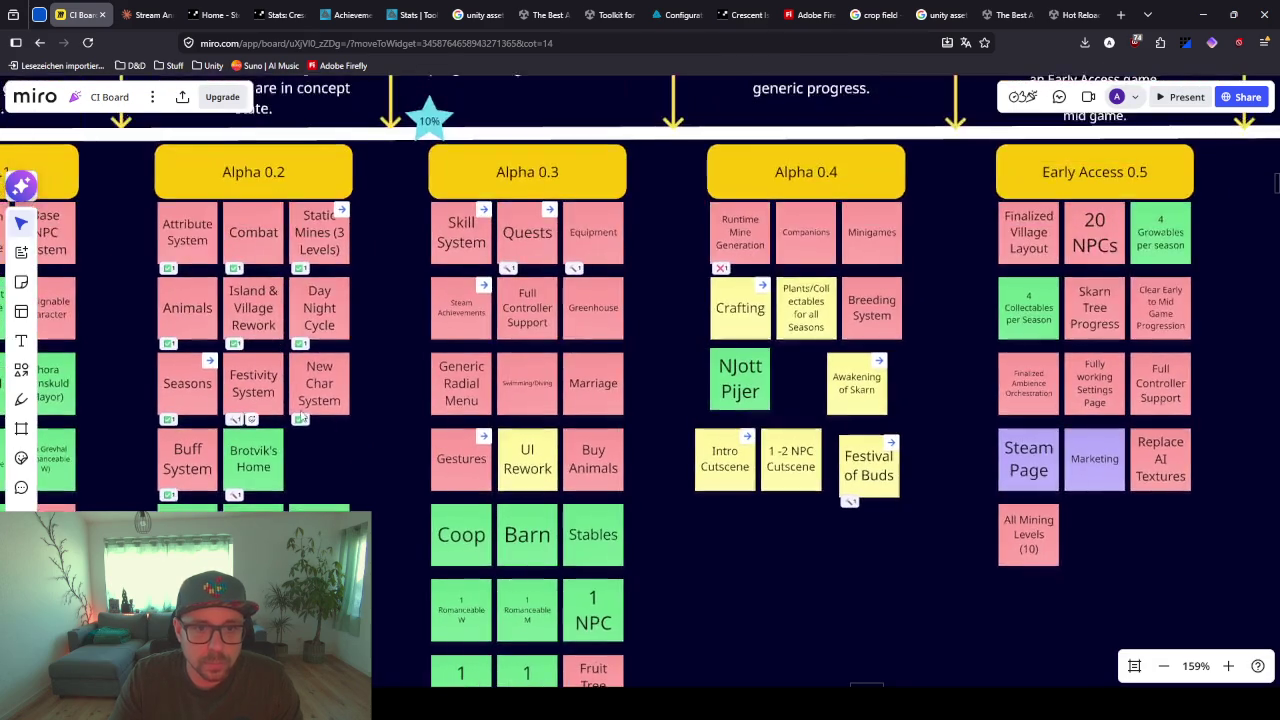
scroll(281, 398, "down", 3)
scroll(281, 398, "down", 3)
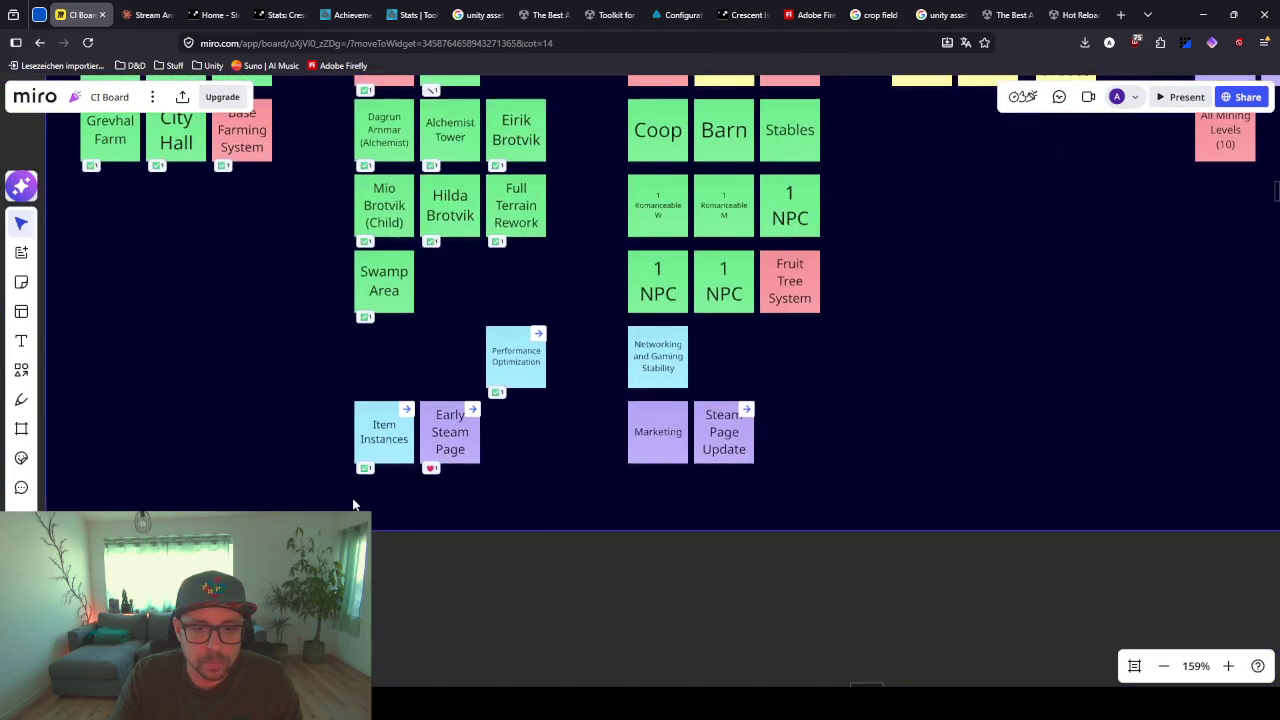
scroll(773, 405, "up", 5)
scroll(773, 405, "right", 3)
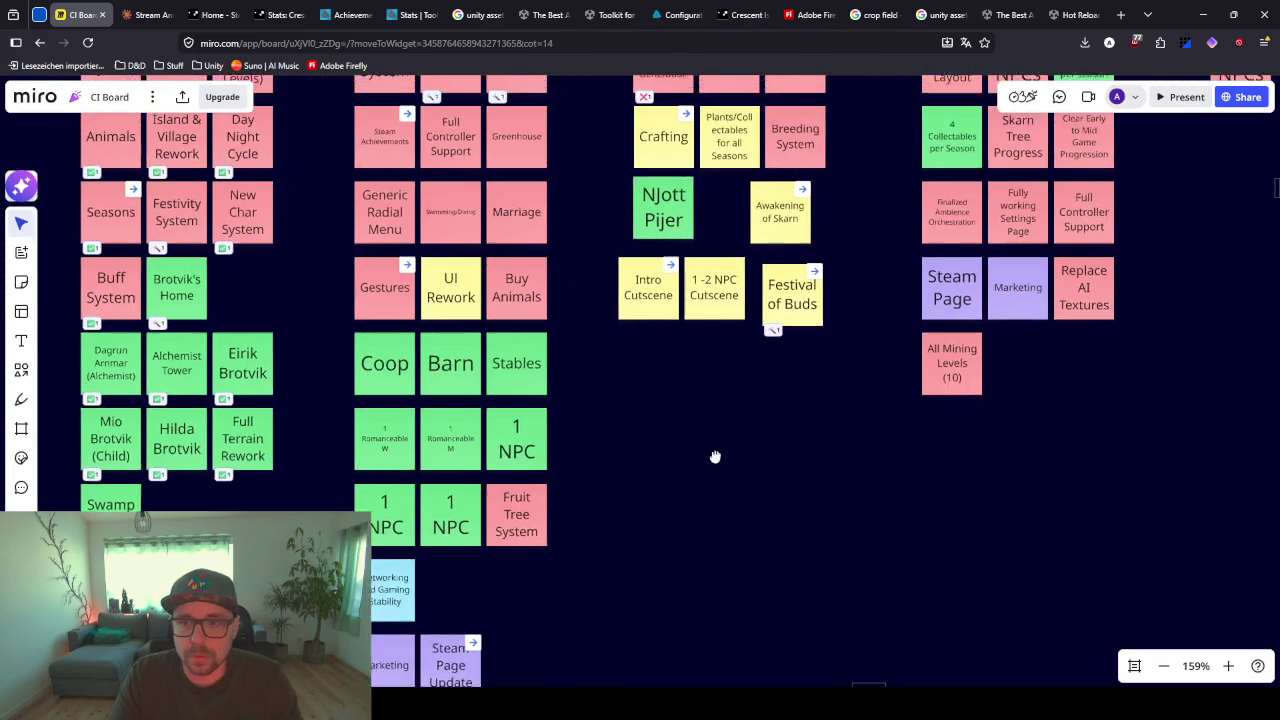
left_click_drag(722, 319, 736, 314)
left_click_drag(673, 378, 688, 297)
mouse_move(622, 396)
left_mouse_down()
mouse_move(630, 385)
mouse_move(654, 396)
left_mouse_up()
left_click_drag(731, 399, 670, 388)
left_click(620, 488)
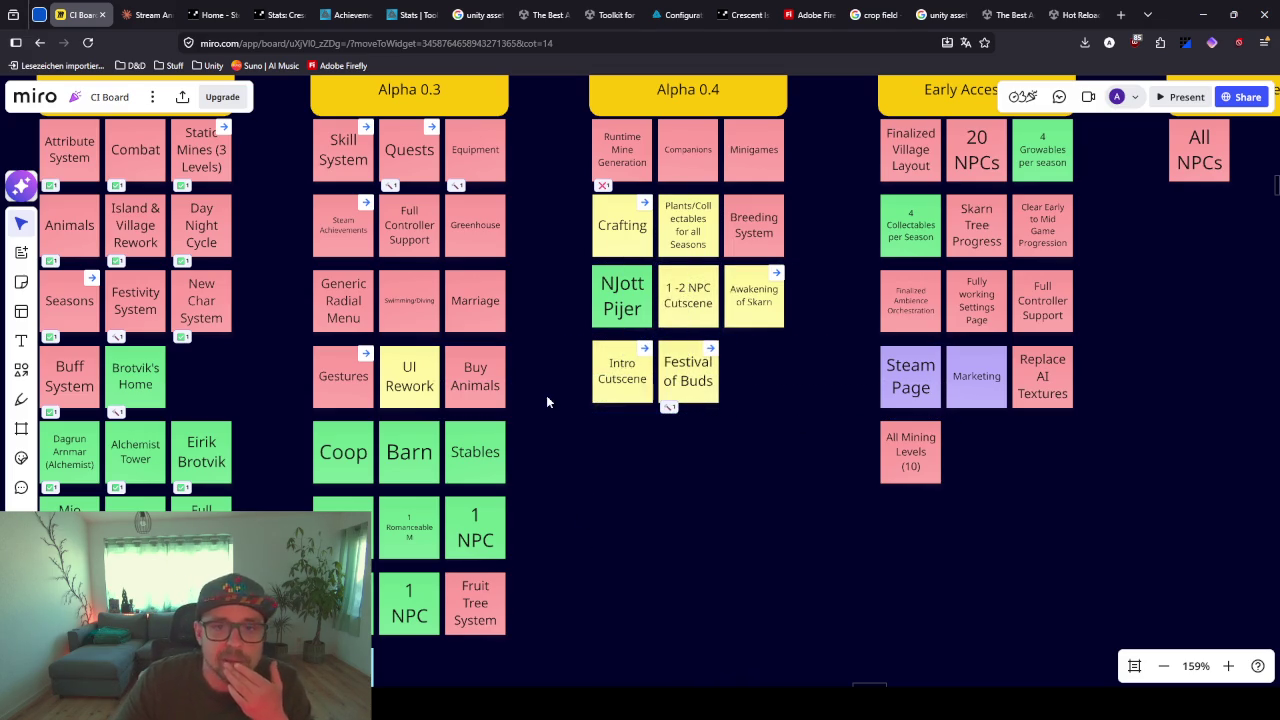
scroll(508, 262, "up", 2)
scroll(435, 238, "up", 5)
scroll(435, 238, "up", 2)
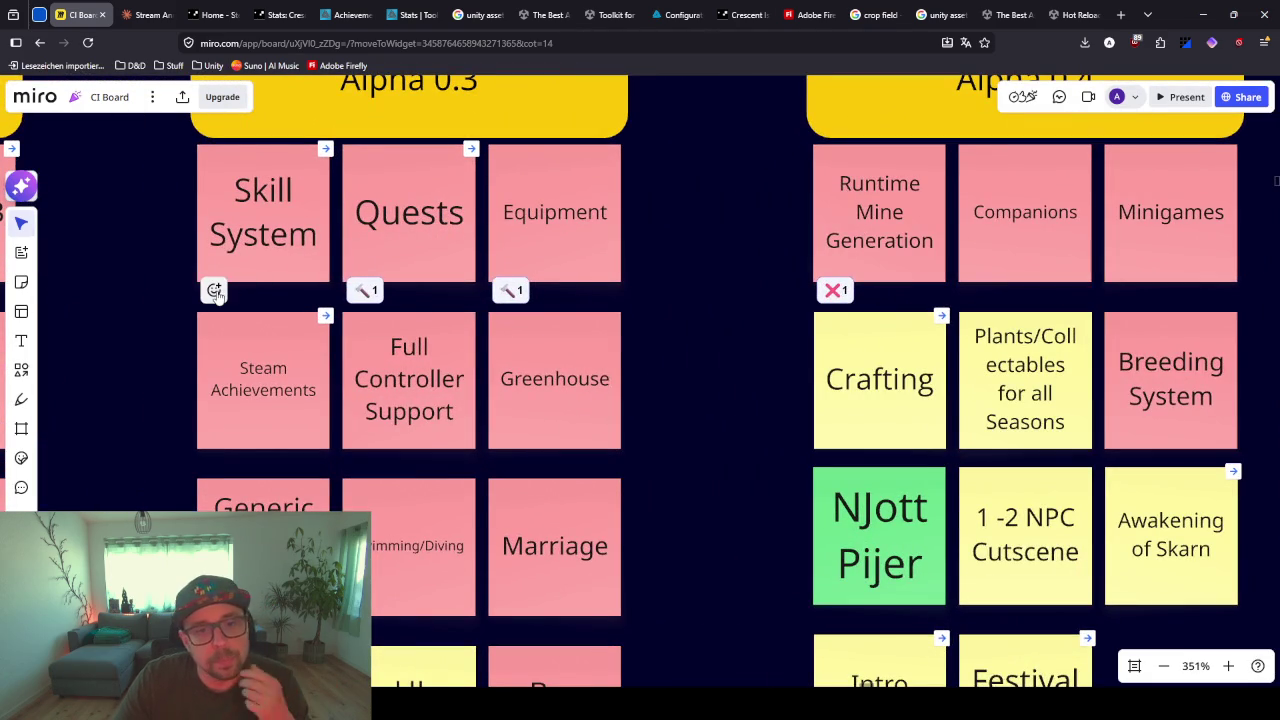
- Put hammer emoji reactions on the Skill System and Steam Achievements sticky notes
mouse_move(216, 292)
left_click(367, 298)
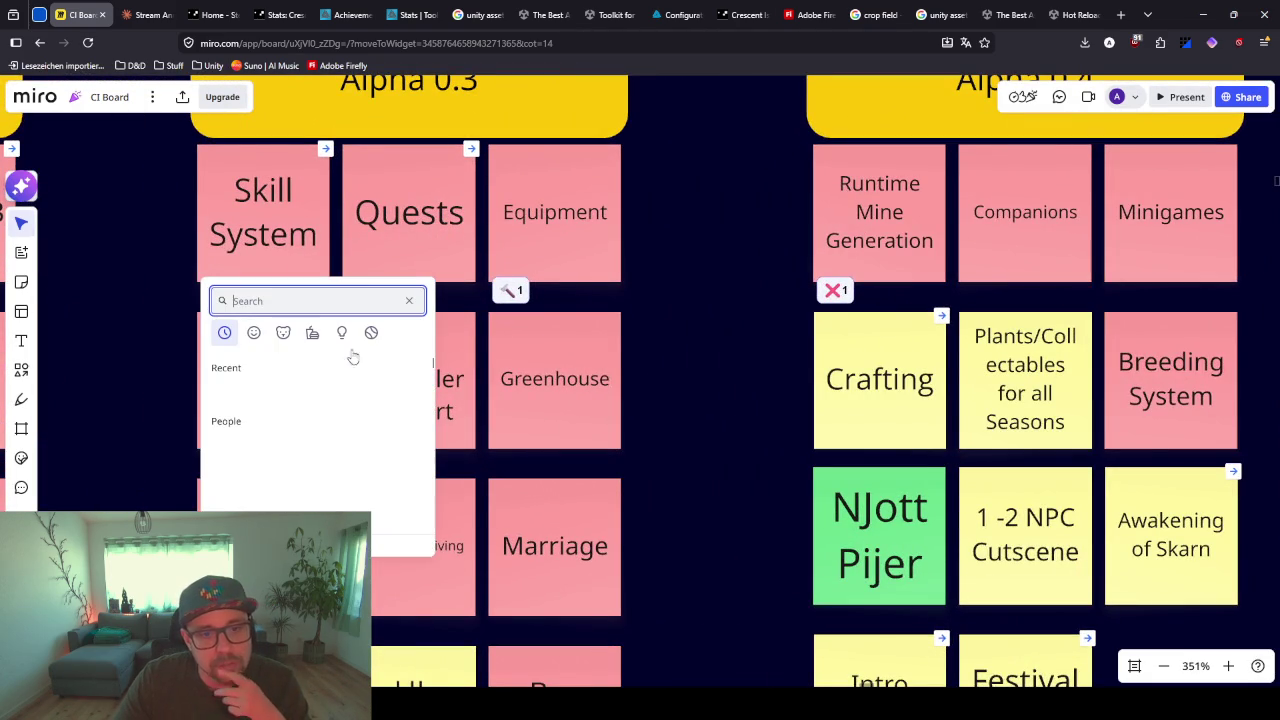
left_click(257, 421)
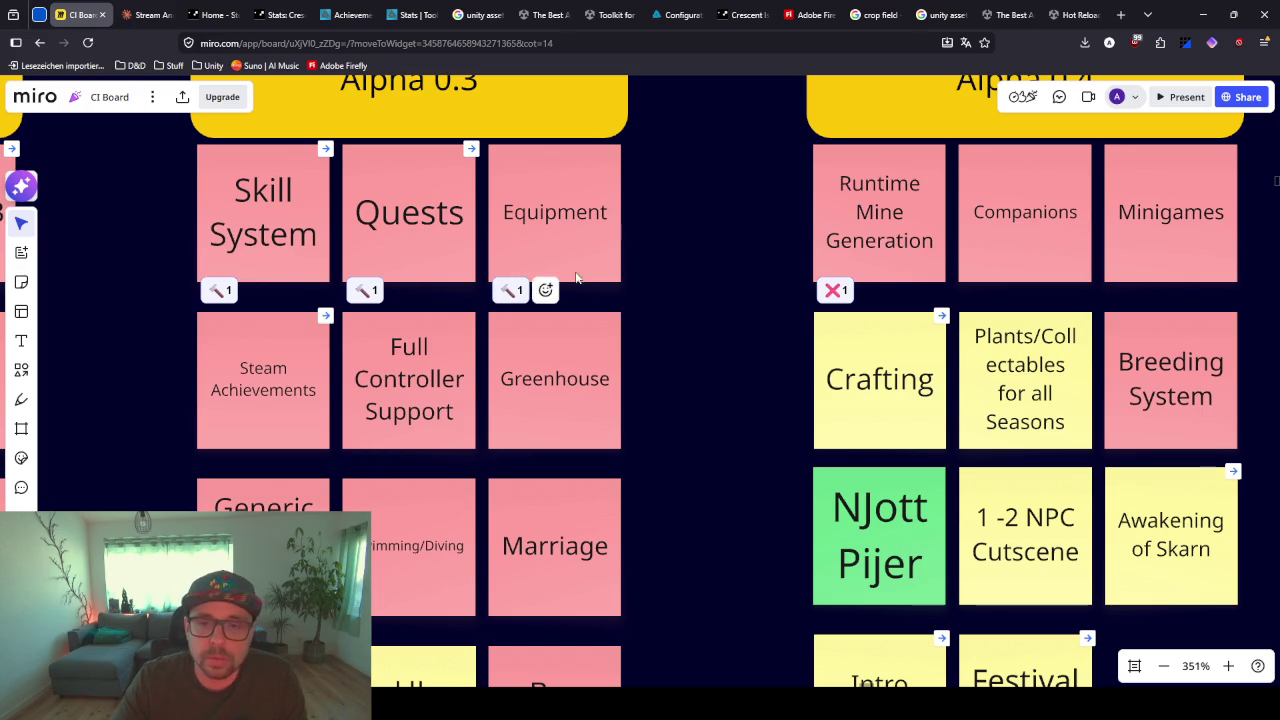
scroll(666, 351, "down", 1)
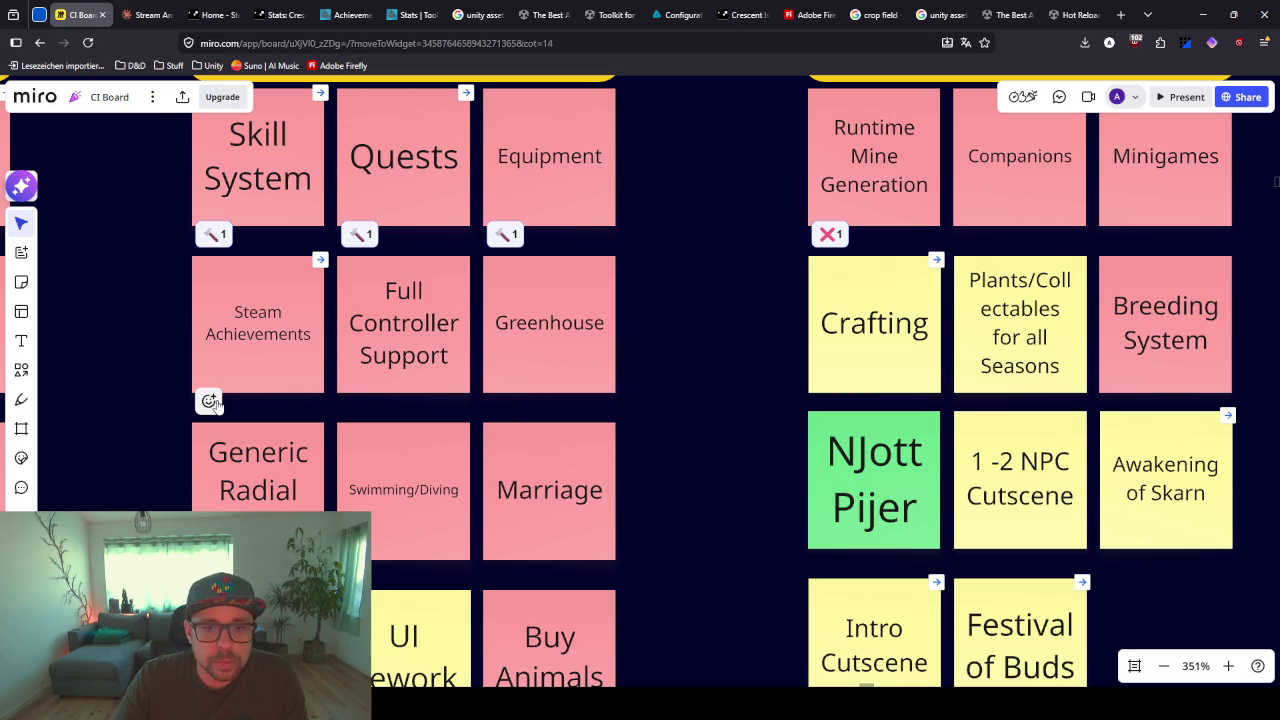
left_click(210, 401)
left_click(364, 408)
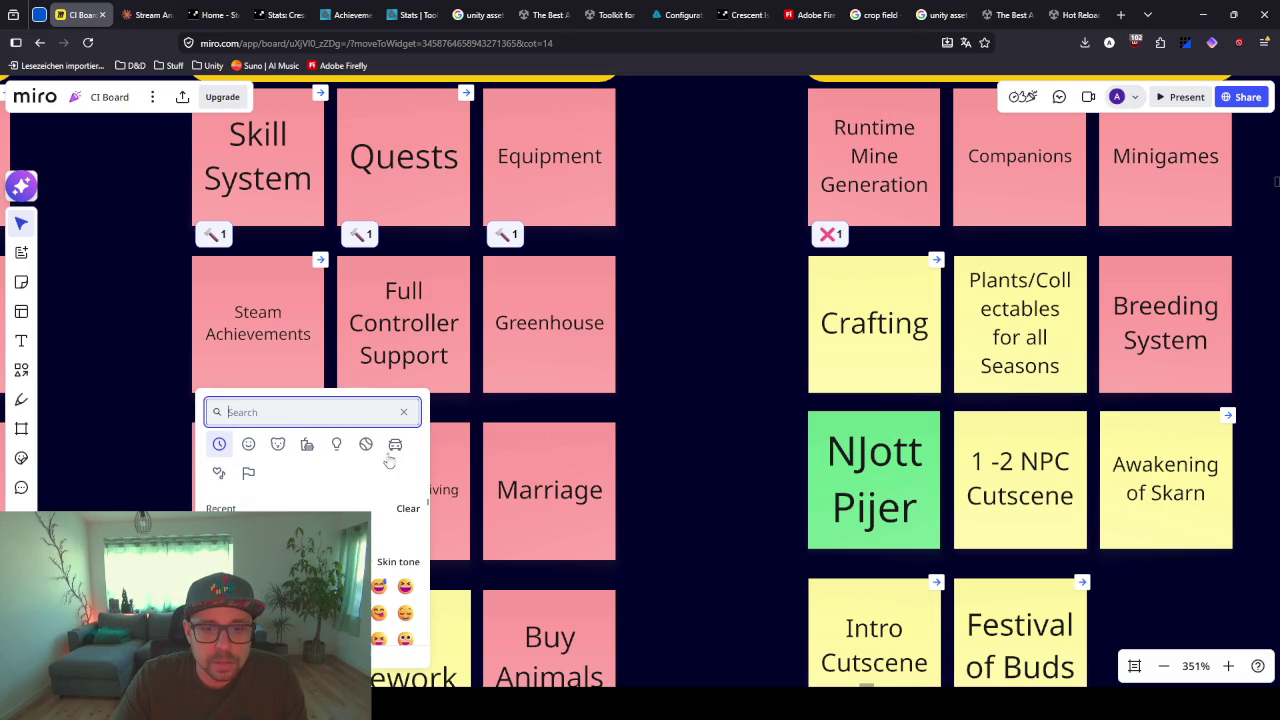
left_click(218, 532)
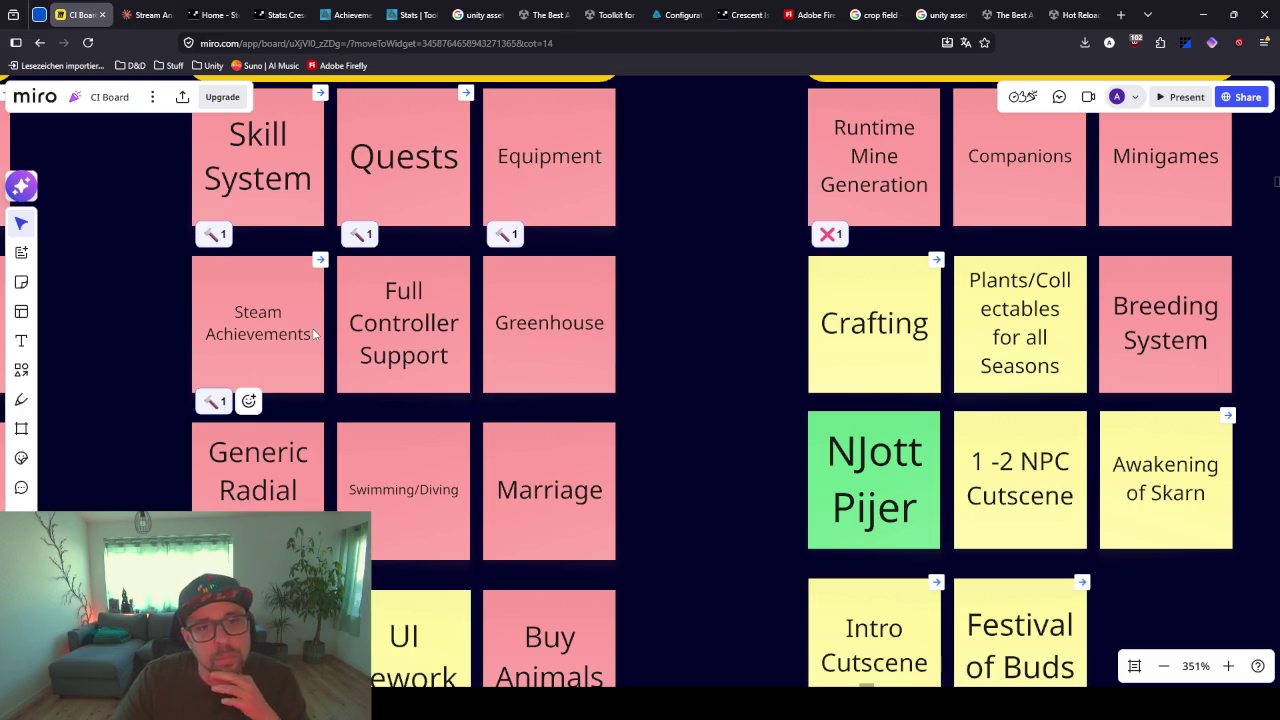
- Zoom the board out to see all the release columns
mouse_move(604, 315)
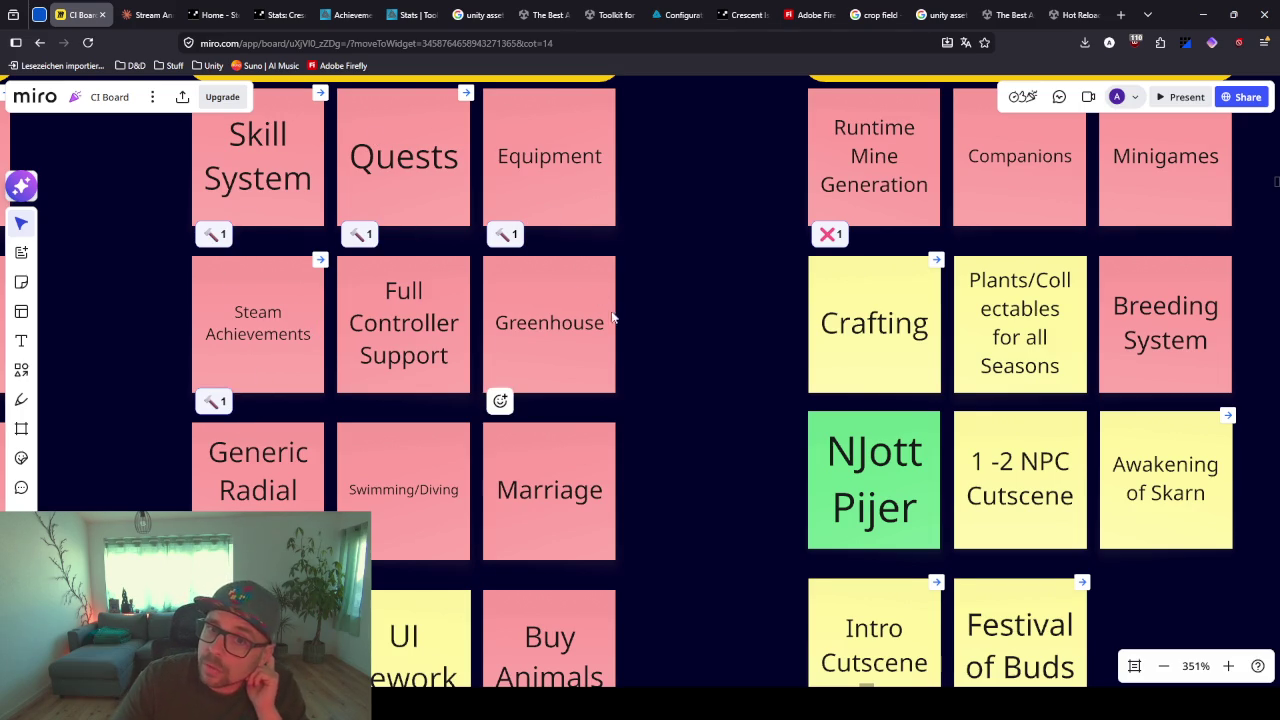
scroll(551, 300, "down", 5)
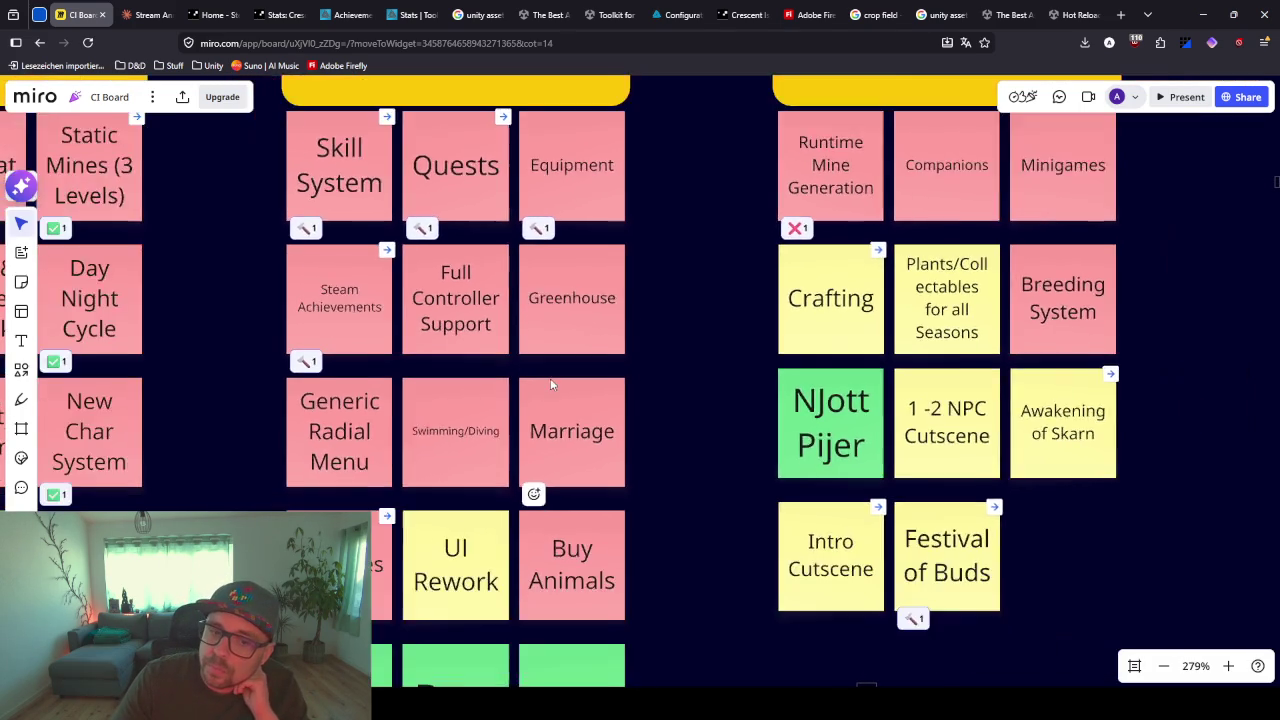
scroll(519, 444, "down", 3)
scroll(484, 244, "down", 4)
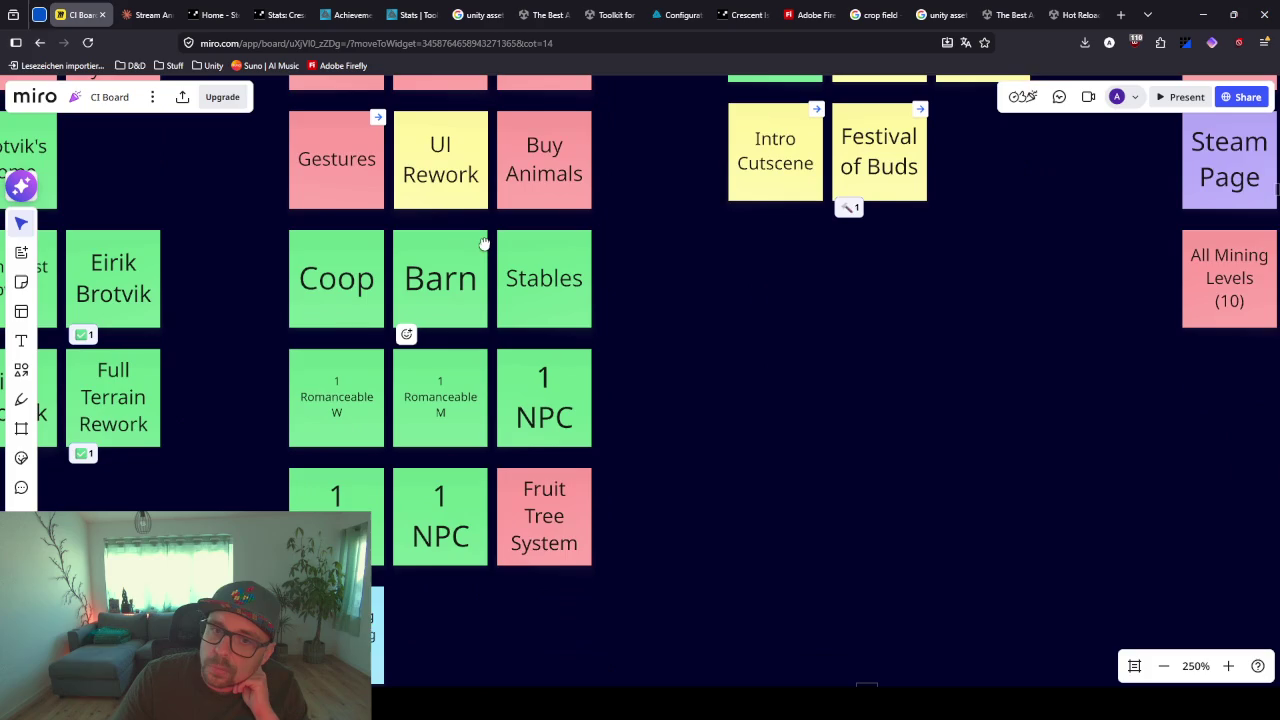
scroll(457, 450, "down", 2)
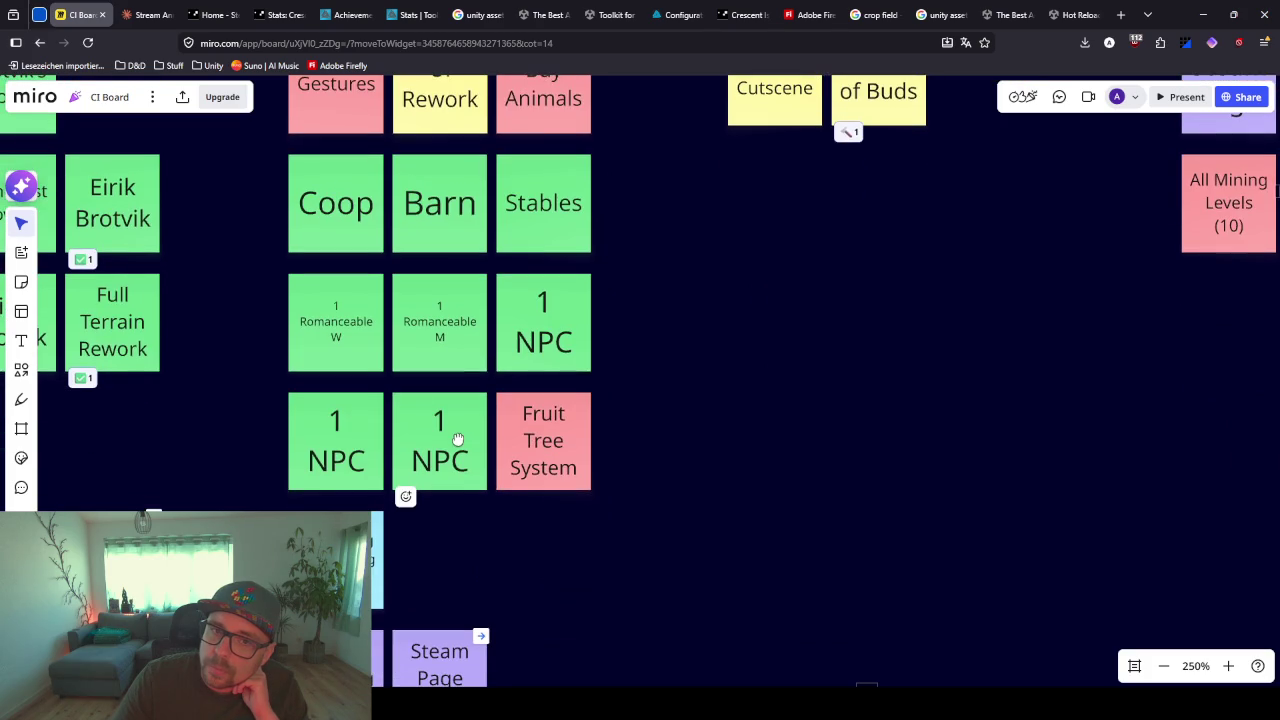
scroll(457, 390, "down", 1)
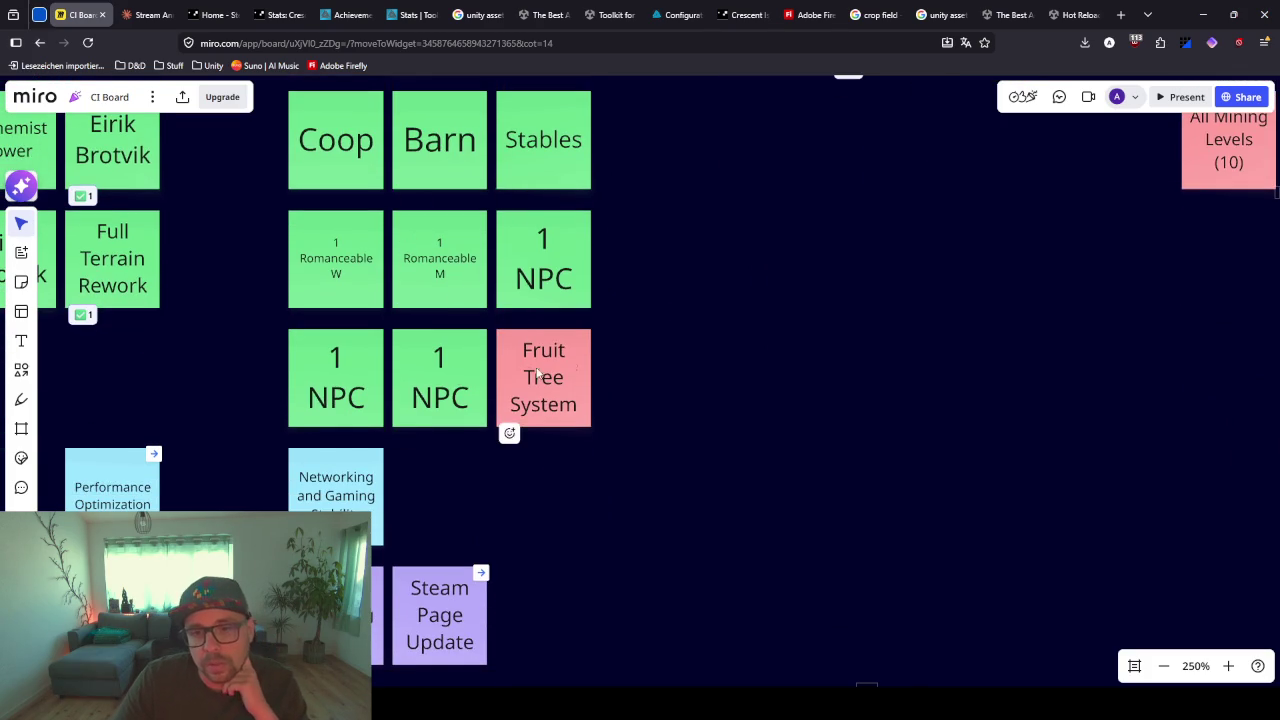
scroll(703, 300, "up", 2)
scroll(643, 429, "down", 4)
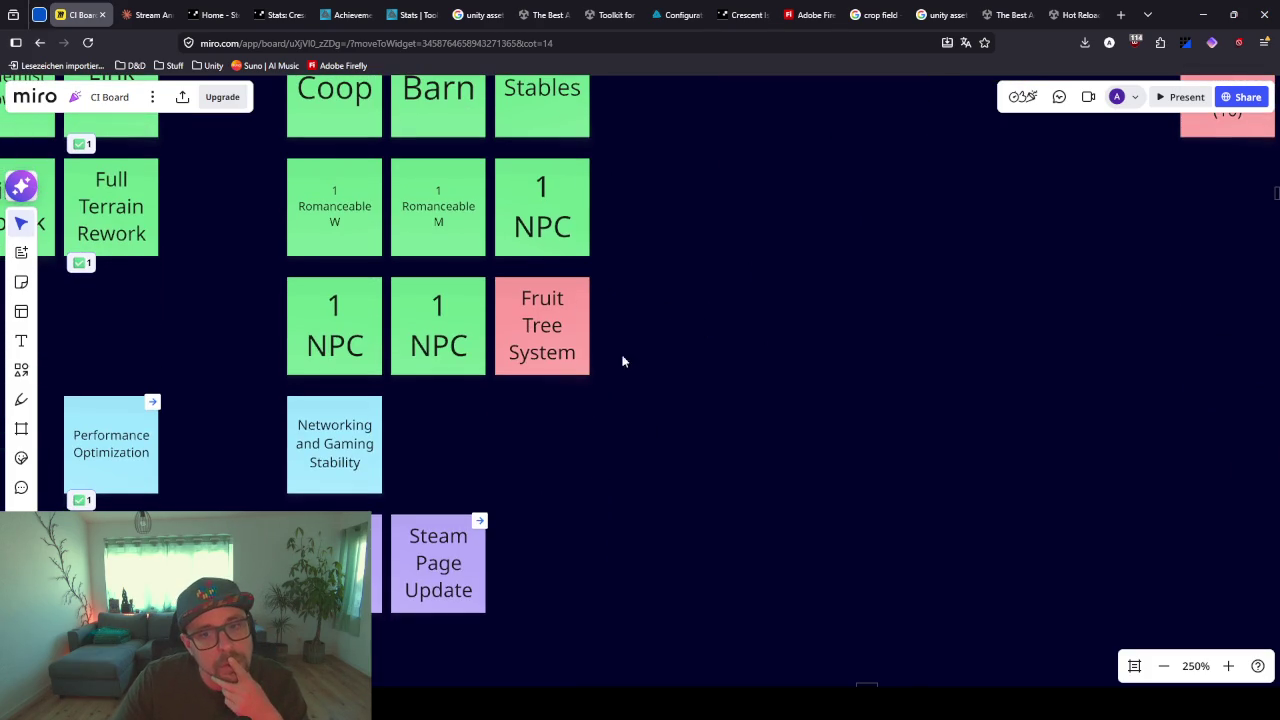
left_click_drag(643, 303, 640, 523)
scroll(631, 489, "down", 5)
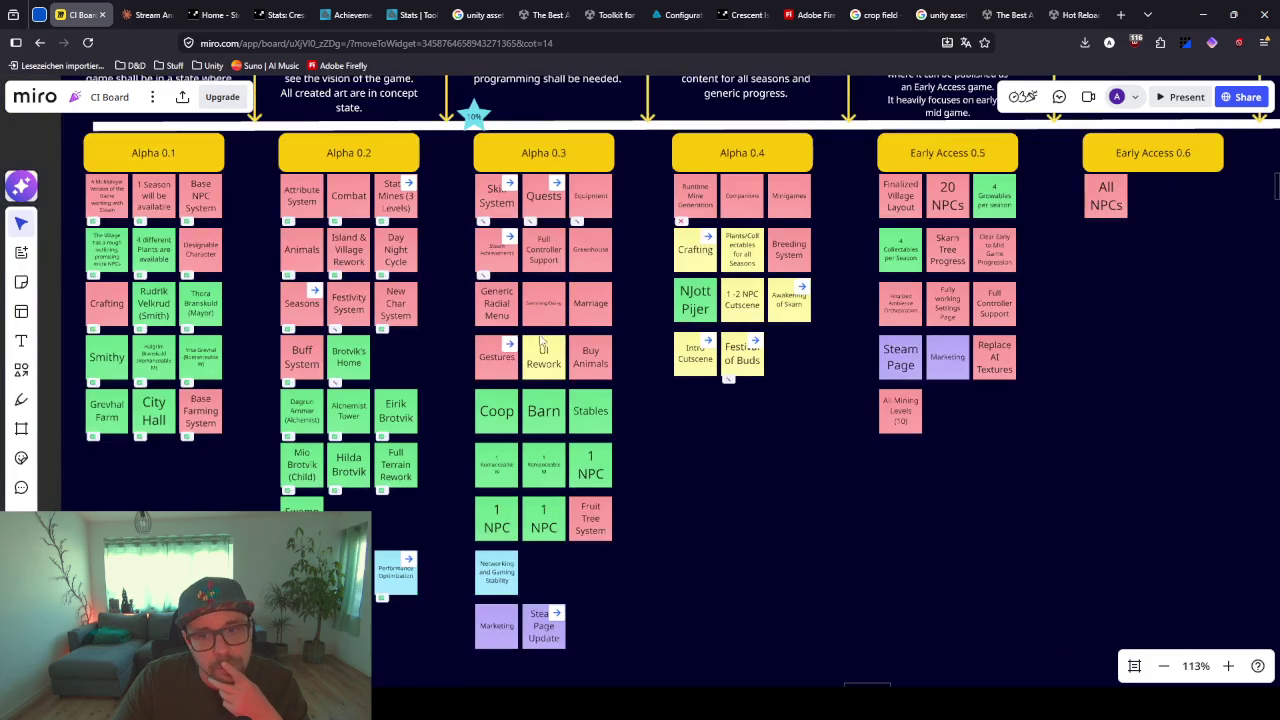
- Move UI Rework beside Networking and Gaming Stability, and Fruit Tree System into the slot beside Gestures
left_click_drag(545, 370, 545, 585)
left_click_drag(591, 535, 545, 375)
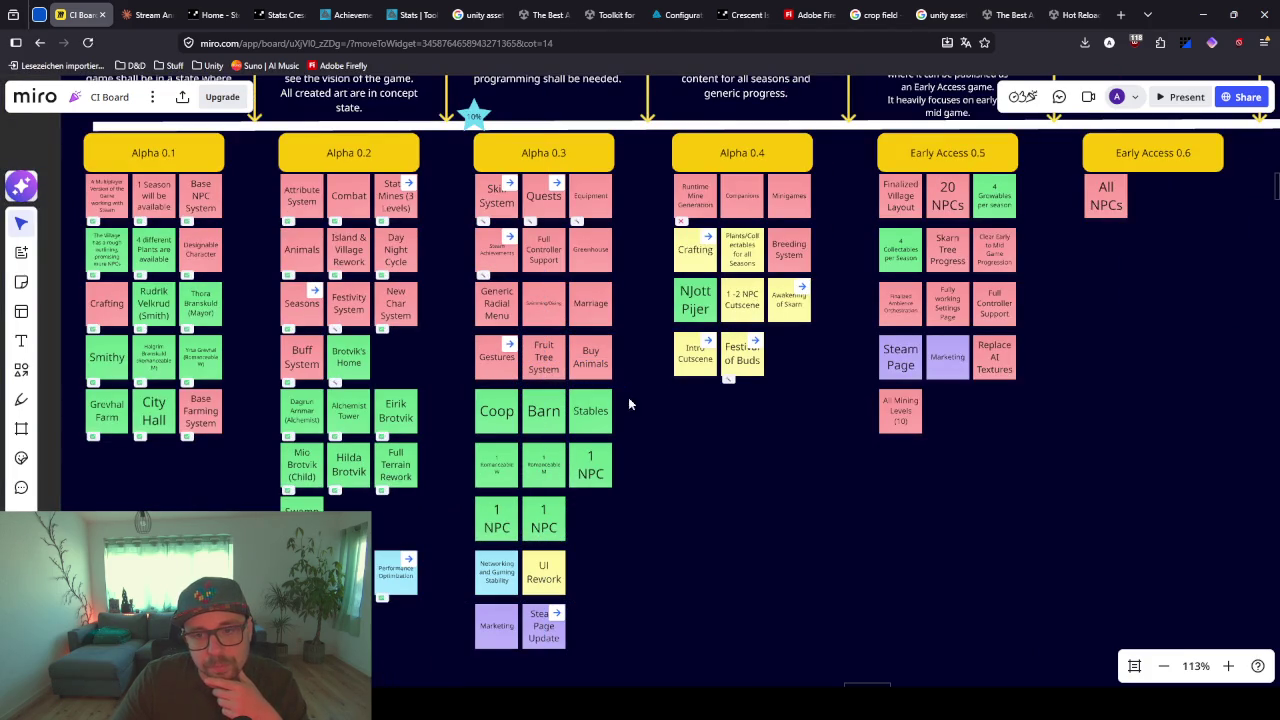
scroll(655, 418, "up", 6)
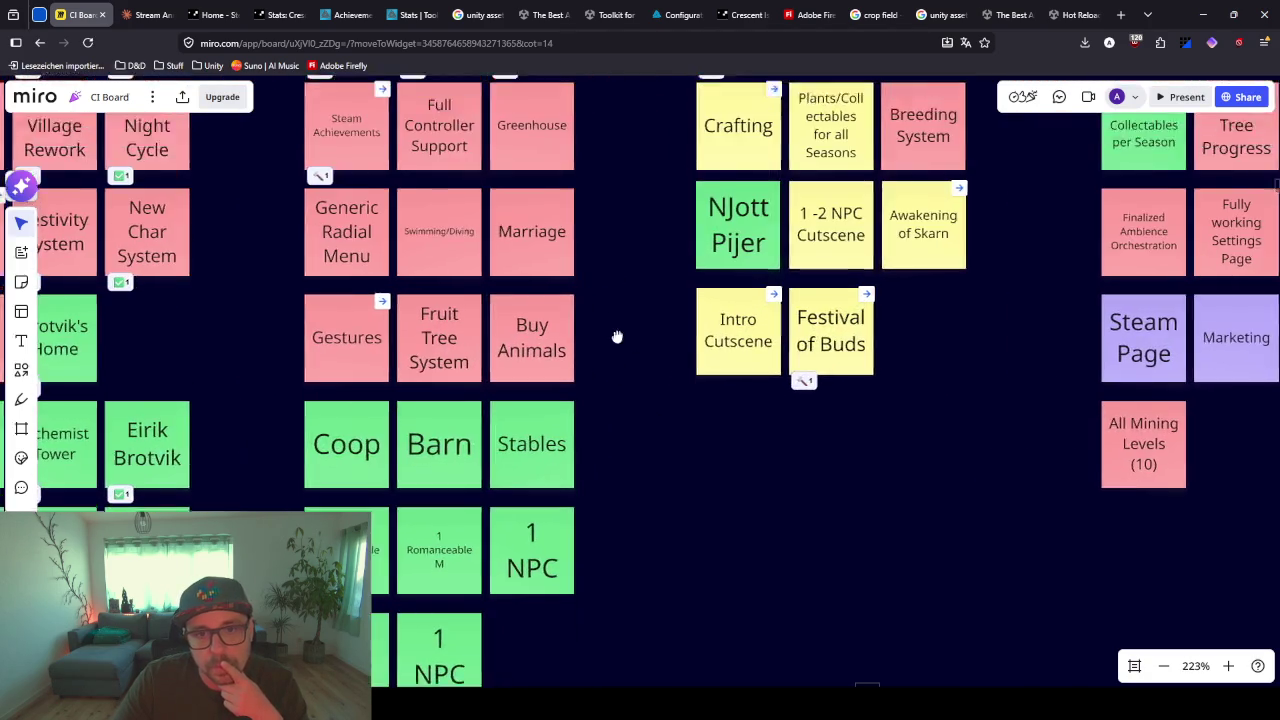
scroll(627, 492, "down", 1)
scroll(612, 225, "down", 10)
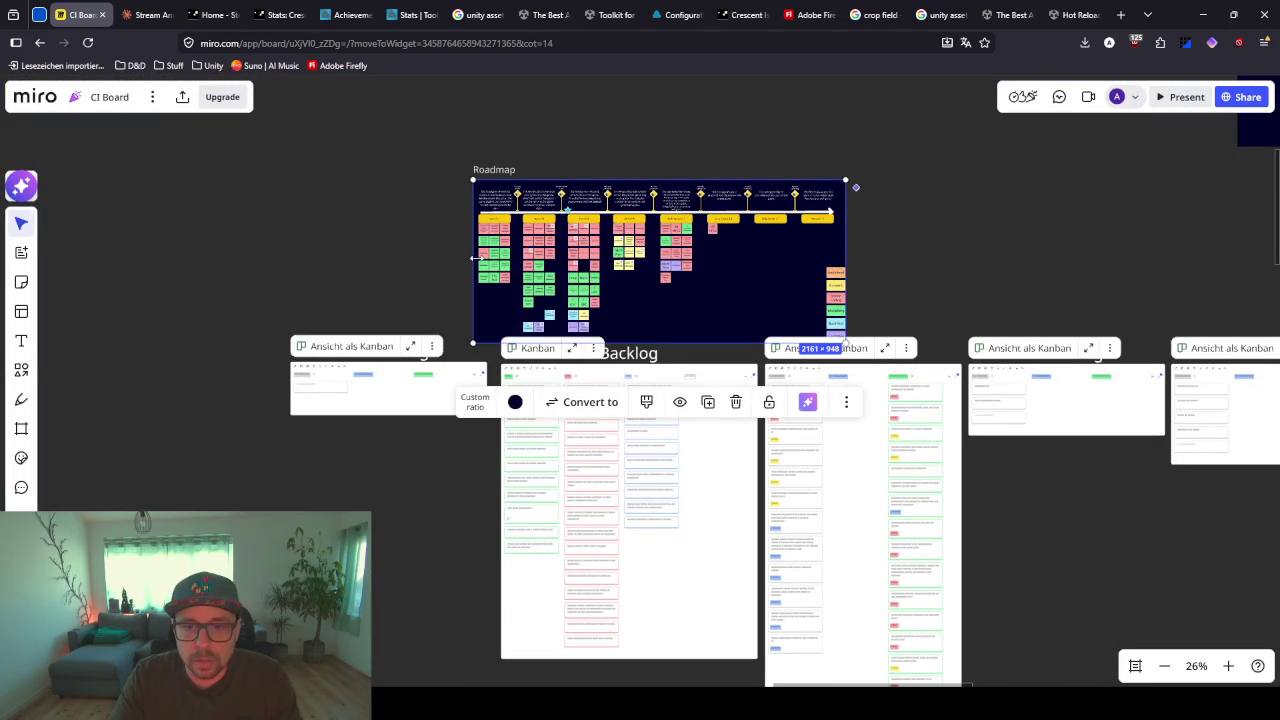
scroll(517, 291, "up", 8)
scroll(630, 291, "right", 5)
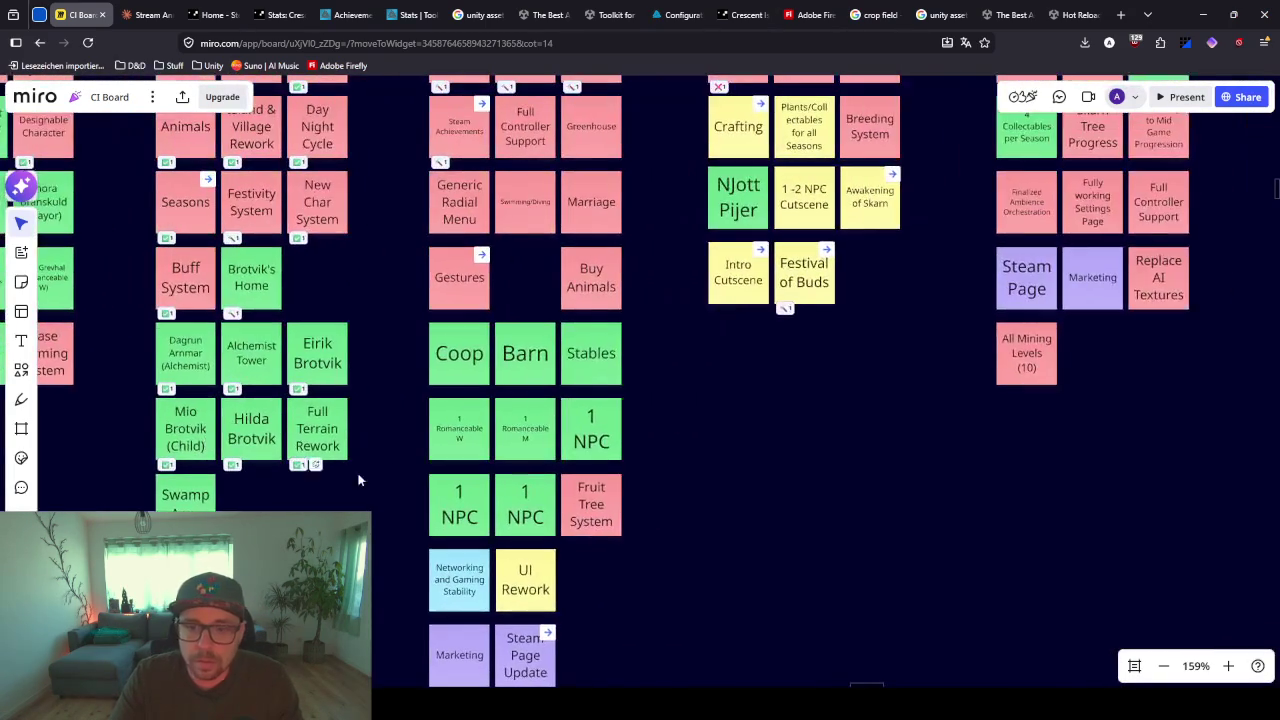
- Return UI Rework between Gestures and Buy Animals and briefly select the Steam Achievements–Marriage notes
mouse_move(535, 578)
left_mouse_down()
mouse_move(516, 333)
mouse_move(533, 276)
left_mouse_up()
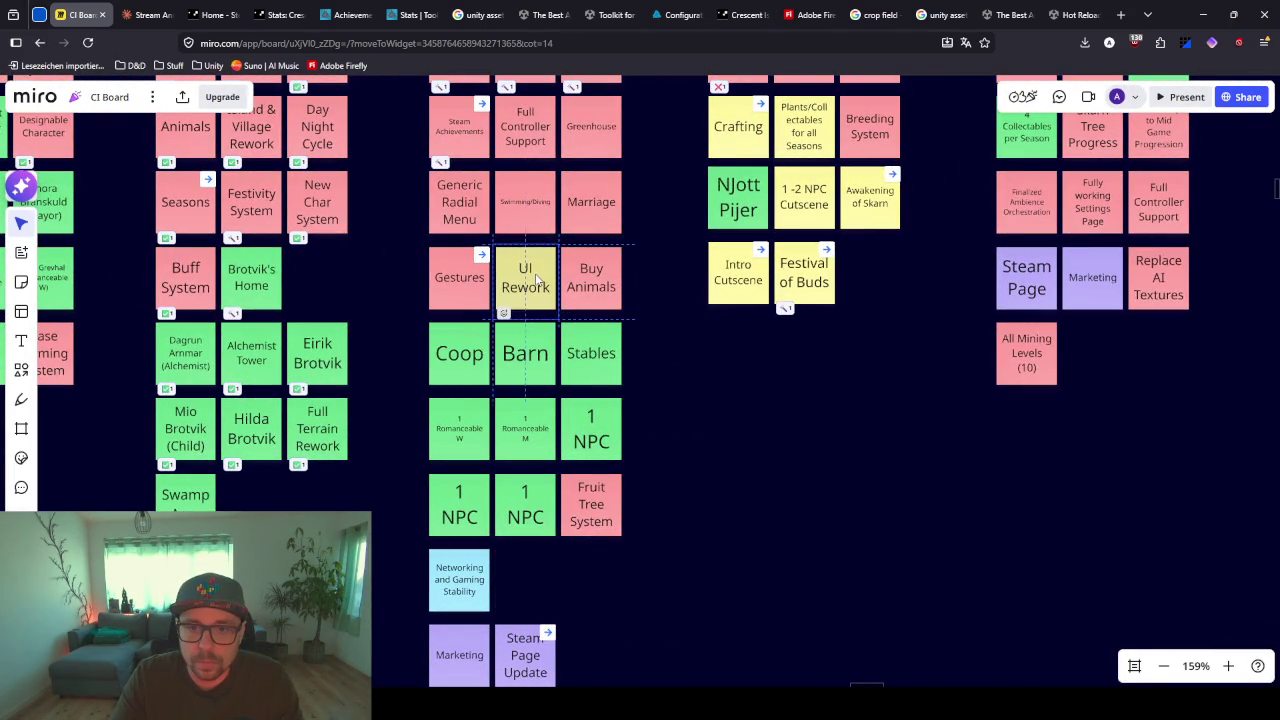
mouse_move(411, 260)
left_mouse_down()
mouse_move(486, 286)
mouse_move(486, 171)
mouse_move(625, 95)
left_mouse_up()
scroll(678, 266, "up", 2)
left_click(678, 266)
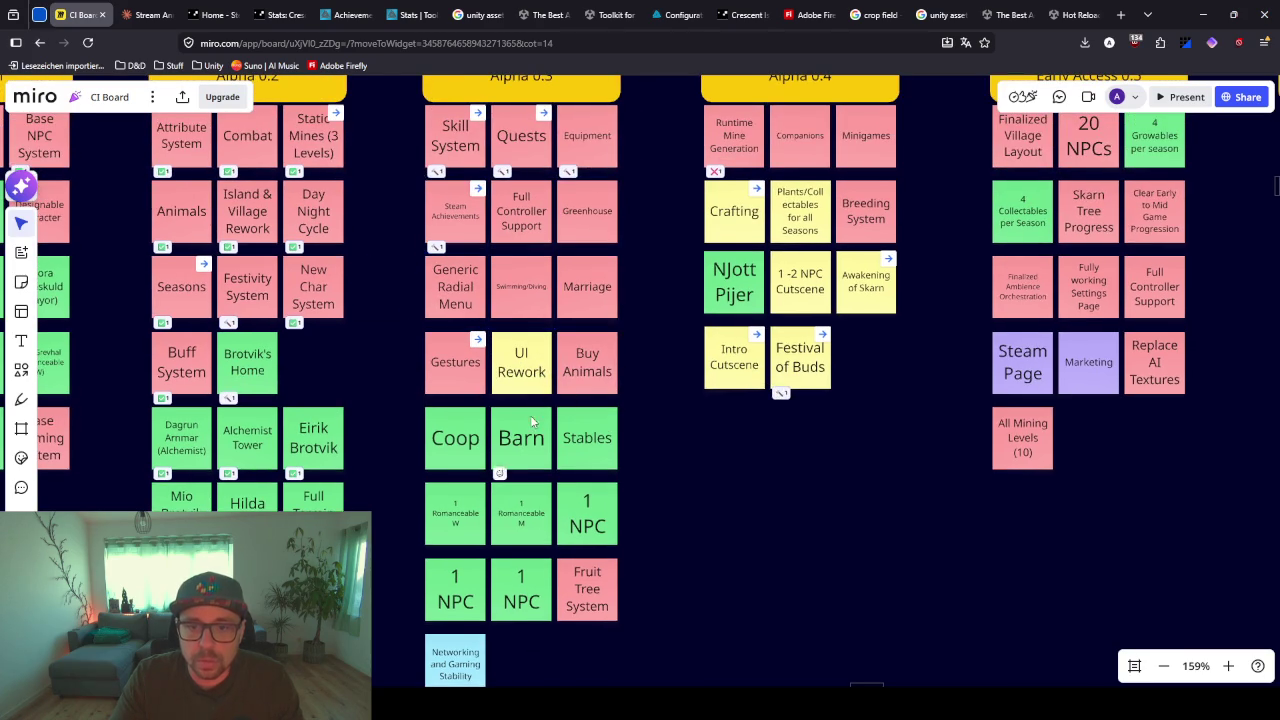
- Move UI Rework down beside Networking and Gaming Stability again, and Fruit Tree System beside Gestures
mouse_move(528, 370)
left_mouse_down()
mouse_move(504, 670)
mouse_move(530, 640)
left_mouse_up()
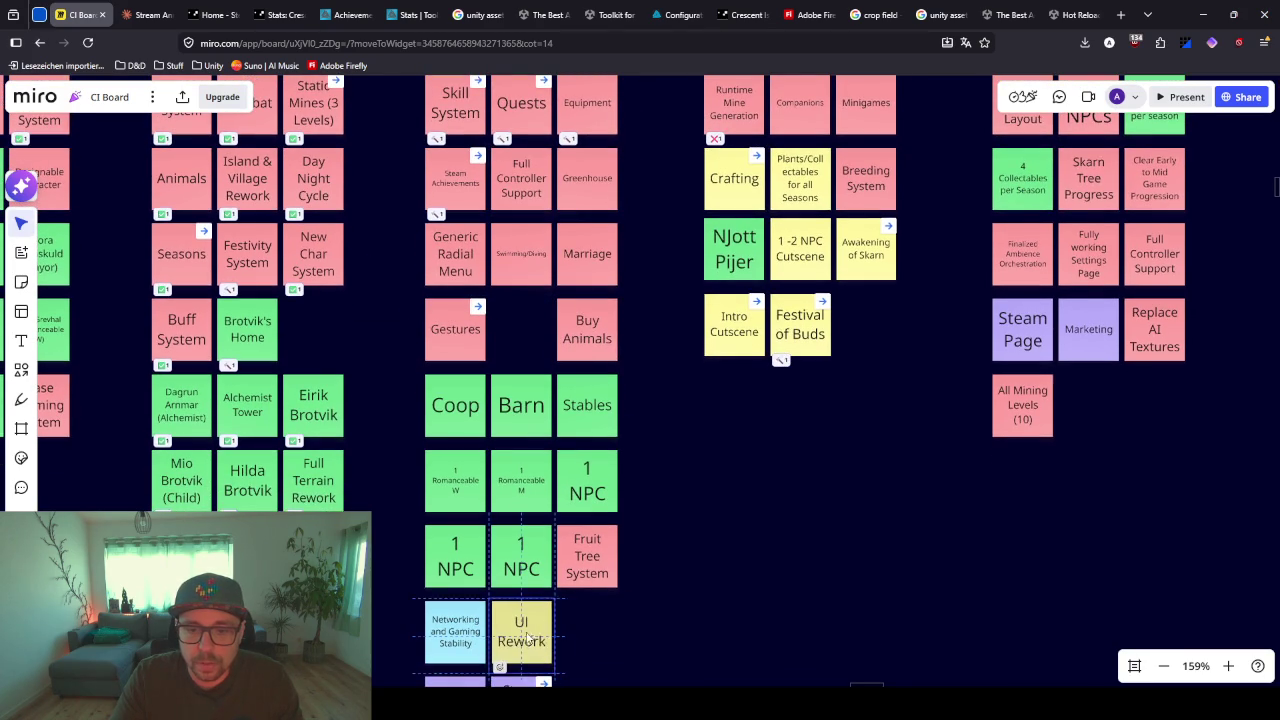
mouse_move(577, 540)
left_mouse_down()
mouse_move(510, 300)
mouse_move(521, 350)
left_mouse_up()
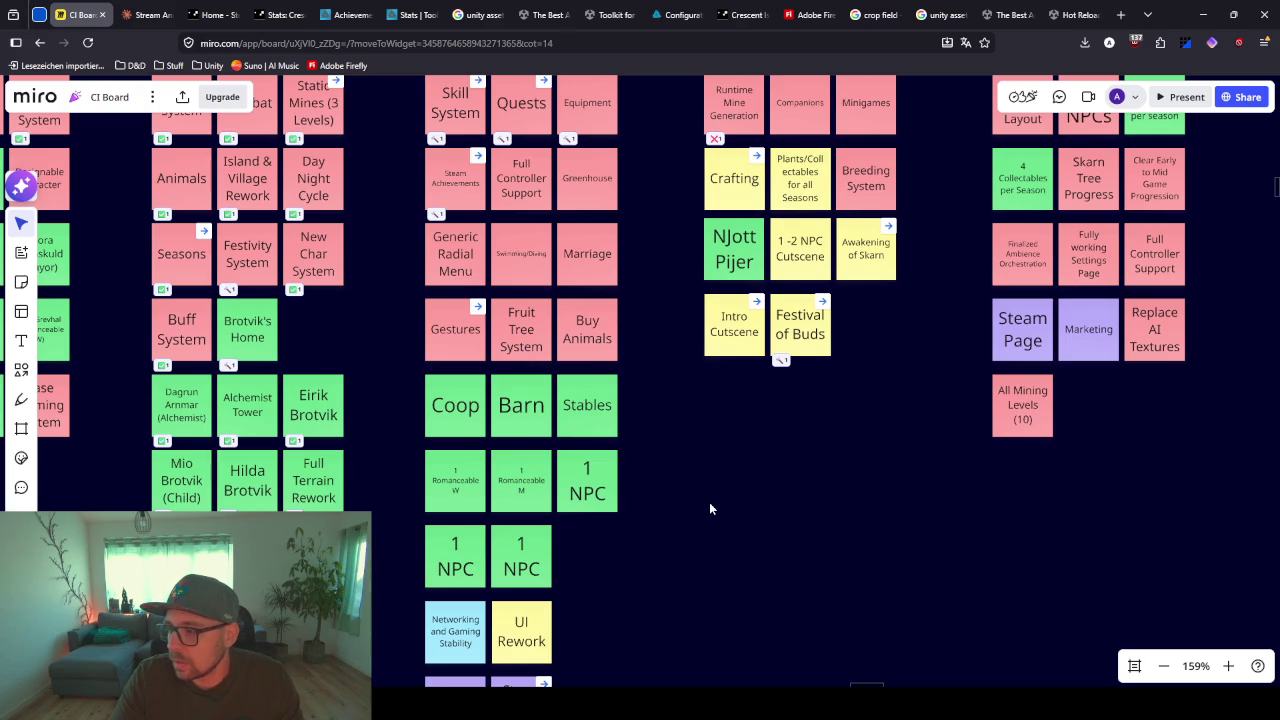
scroll(674, 438, "up", 3)
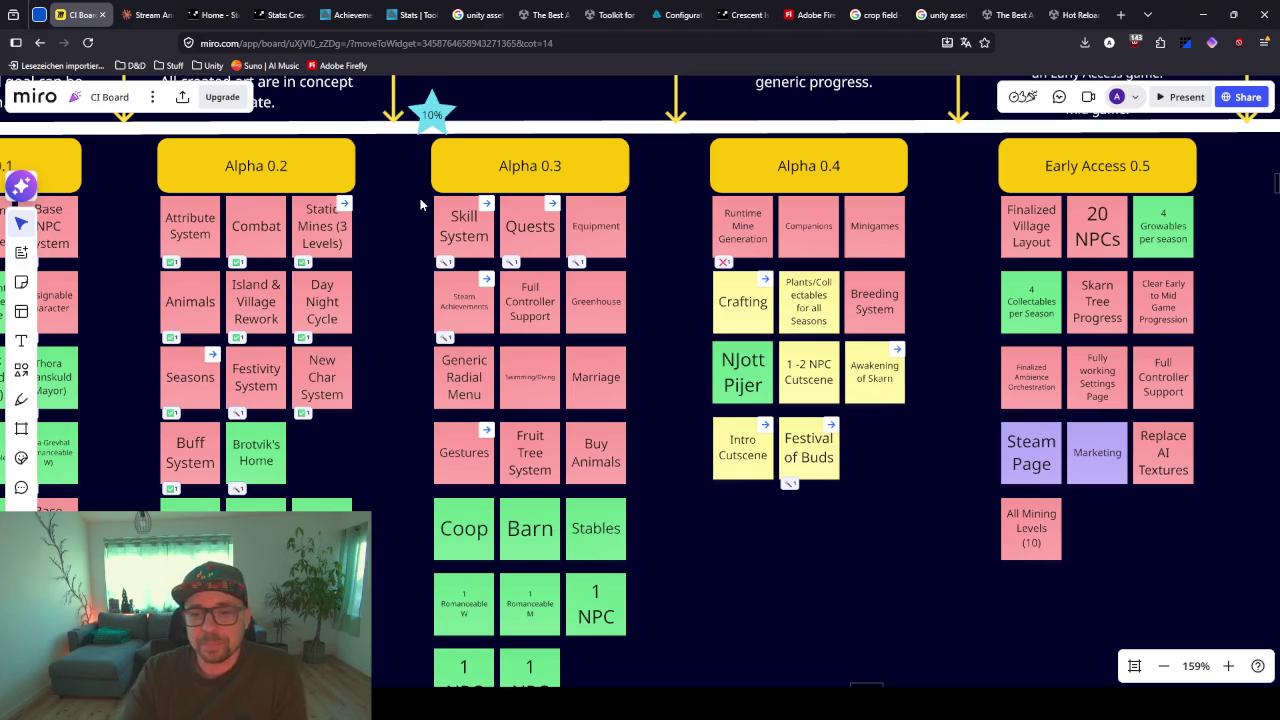
- Zoom into Alpha 0.3 to inspect the Generic Radial Menu note, then start an Asset Store search
scroll(640, 328, "down", 1)
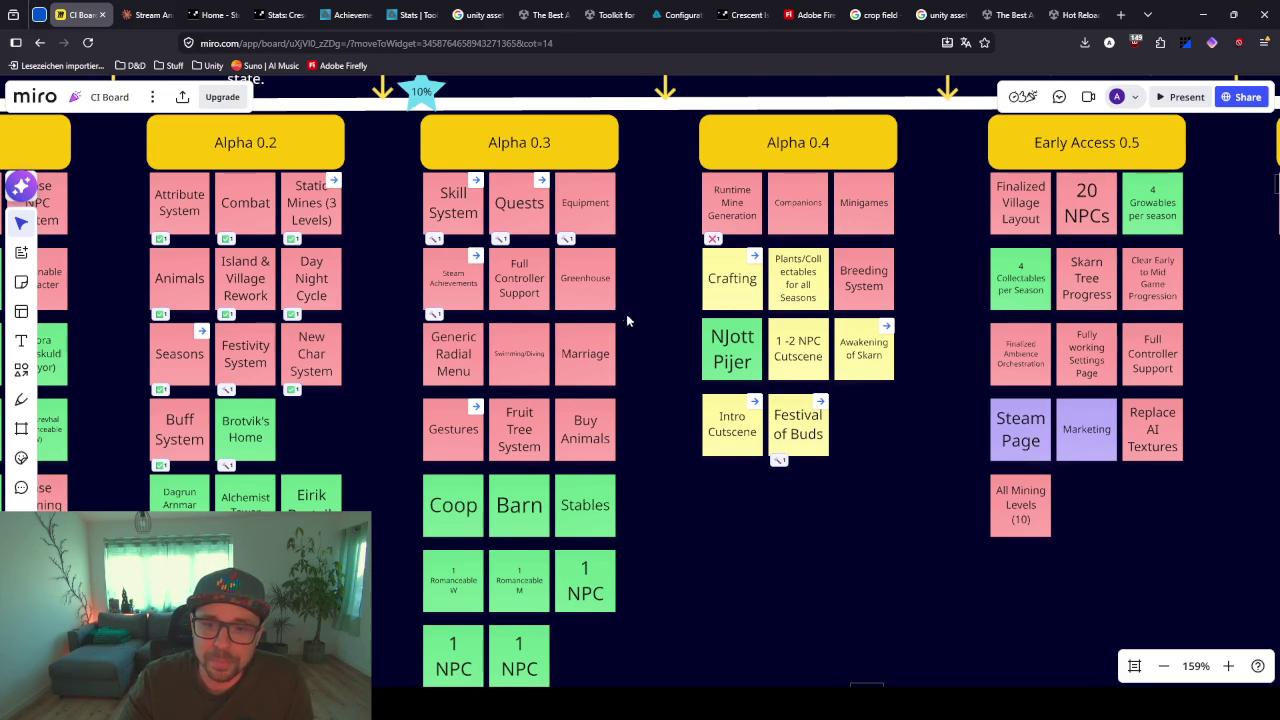
scroll(612, 310, "up", 5)
scroll(634, 343, "up", 3)
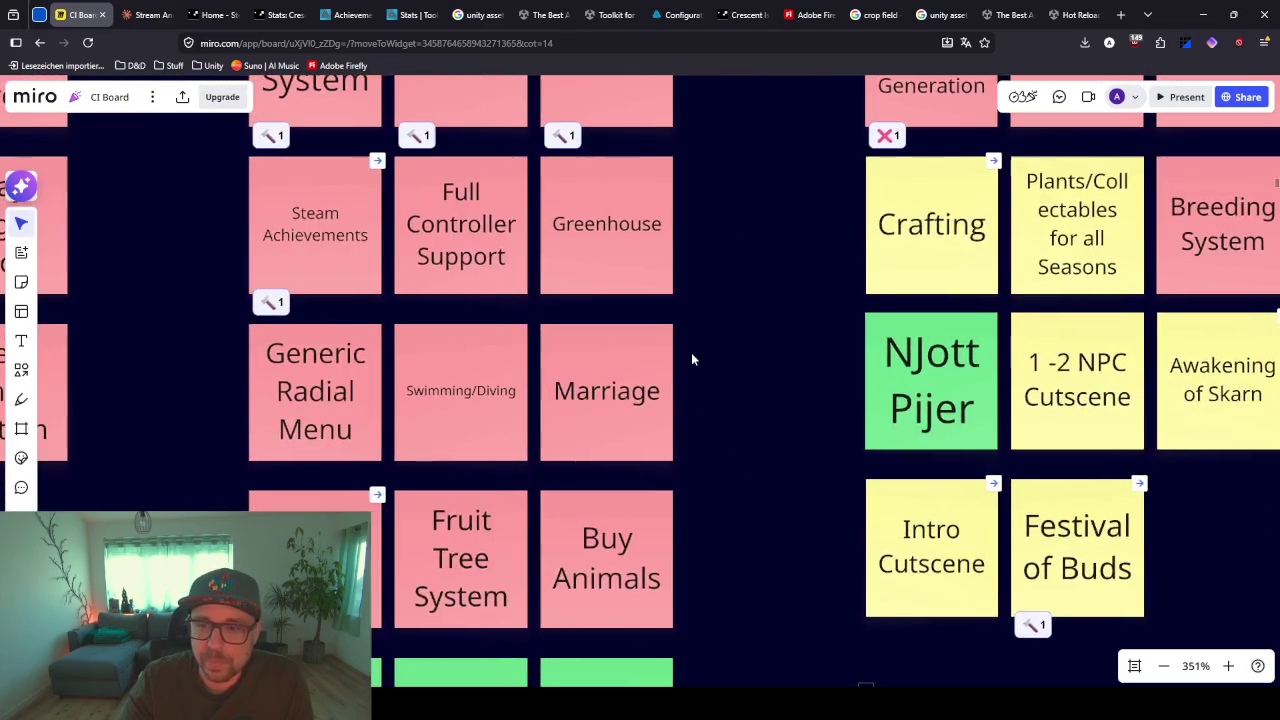
scroll(691, 352, "down", 2)
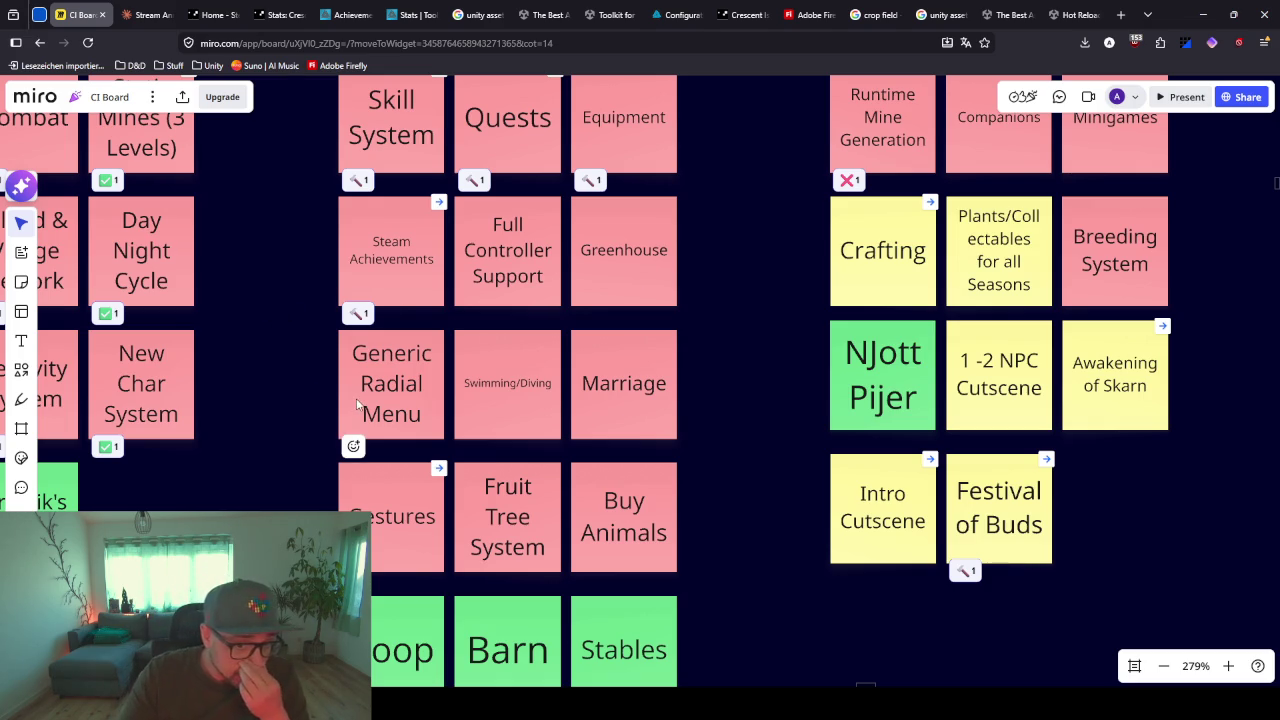
left_click(396, 416)
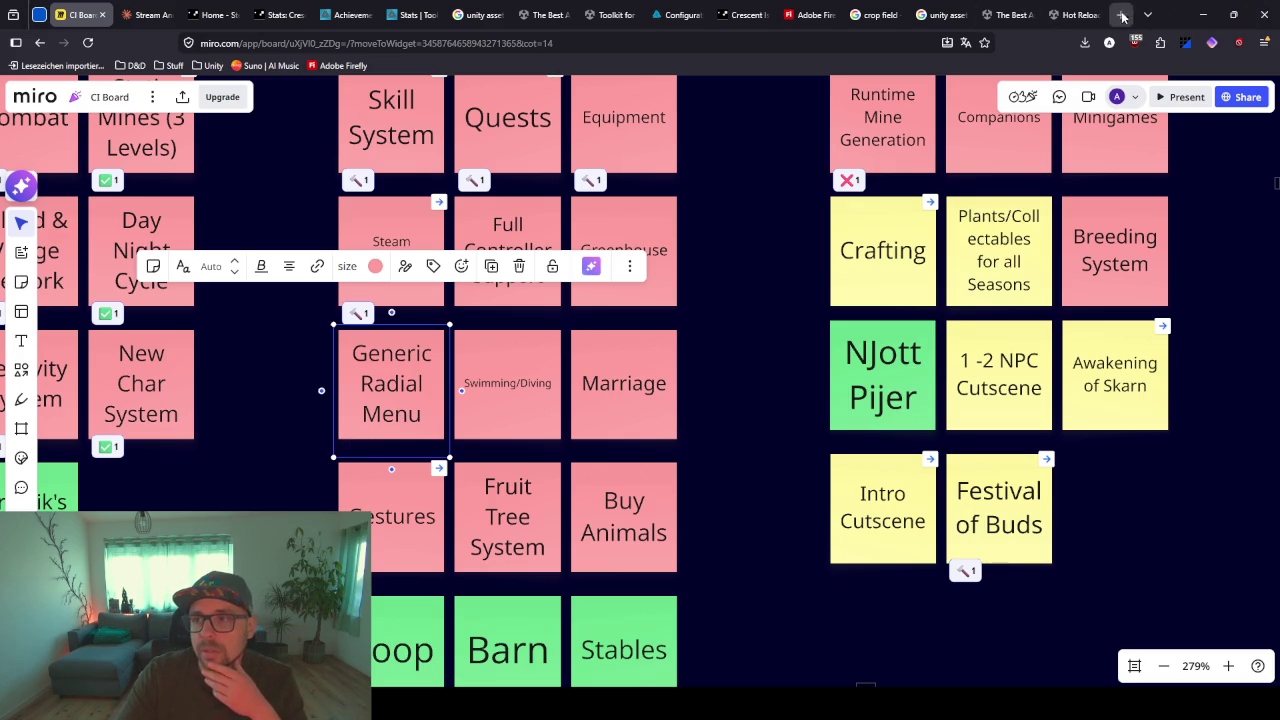
left_click(1075, 14)
left_click(626, 130)
- Search the Asset Store for 'radial menu' and open the Radial Menu Framework package page
type("radial menu")
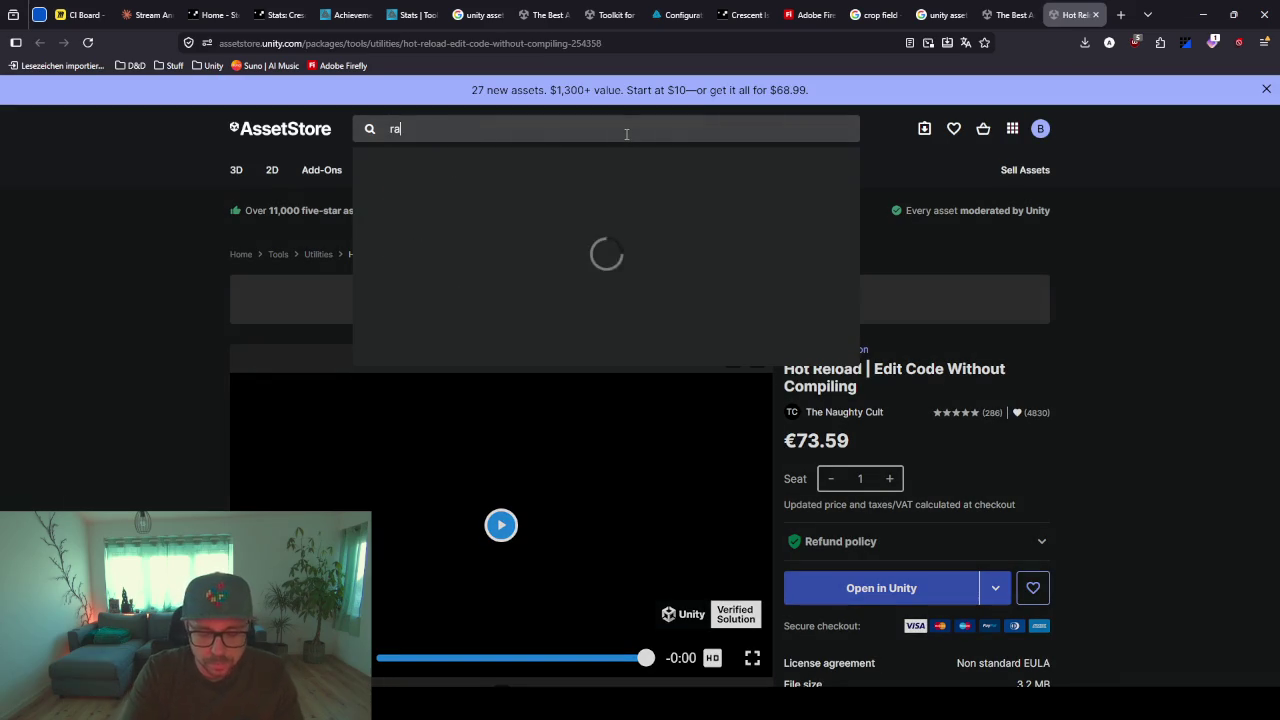
key("Return")
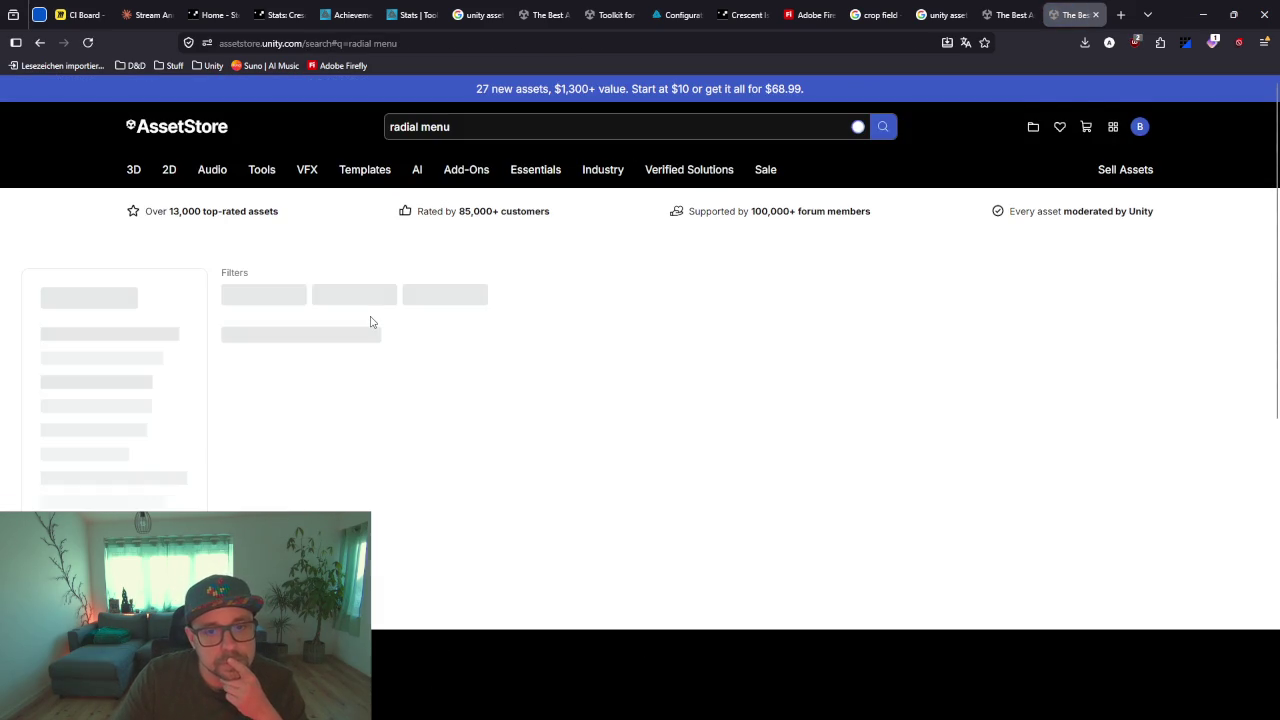
scroll(347, 400, "down", 3)
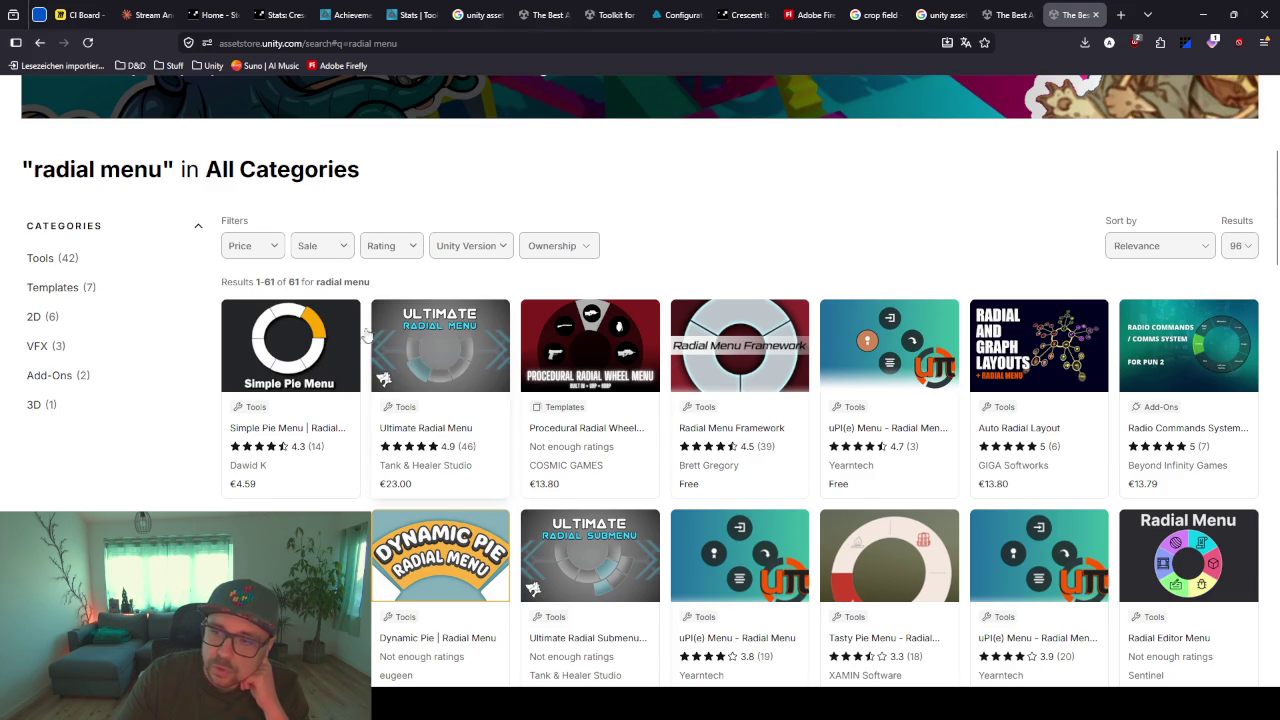
left_click(749, 434)
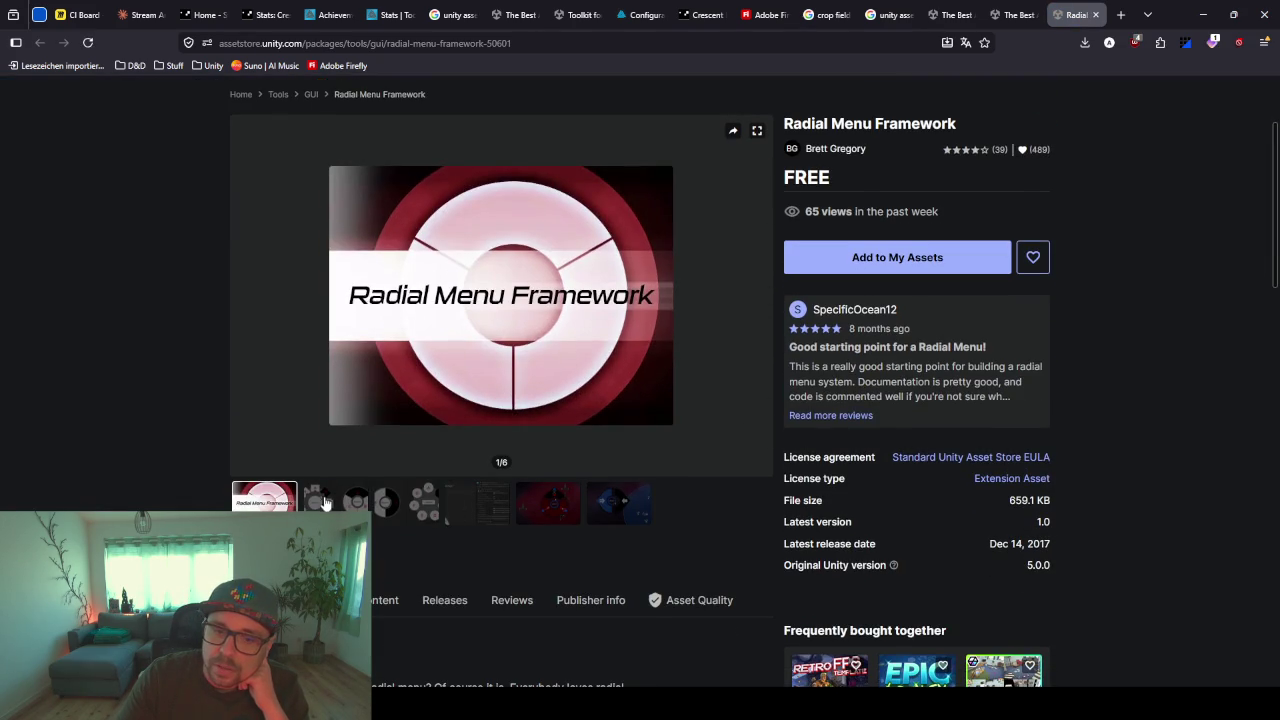
- View the second and third gallery images showing the package's included examples
left_click(325, 502)
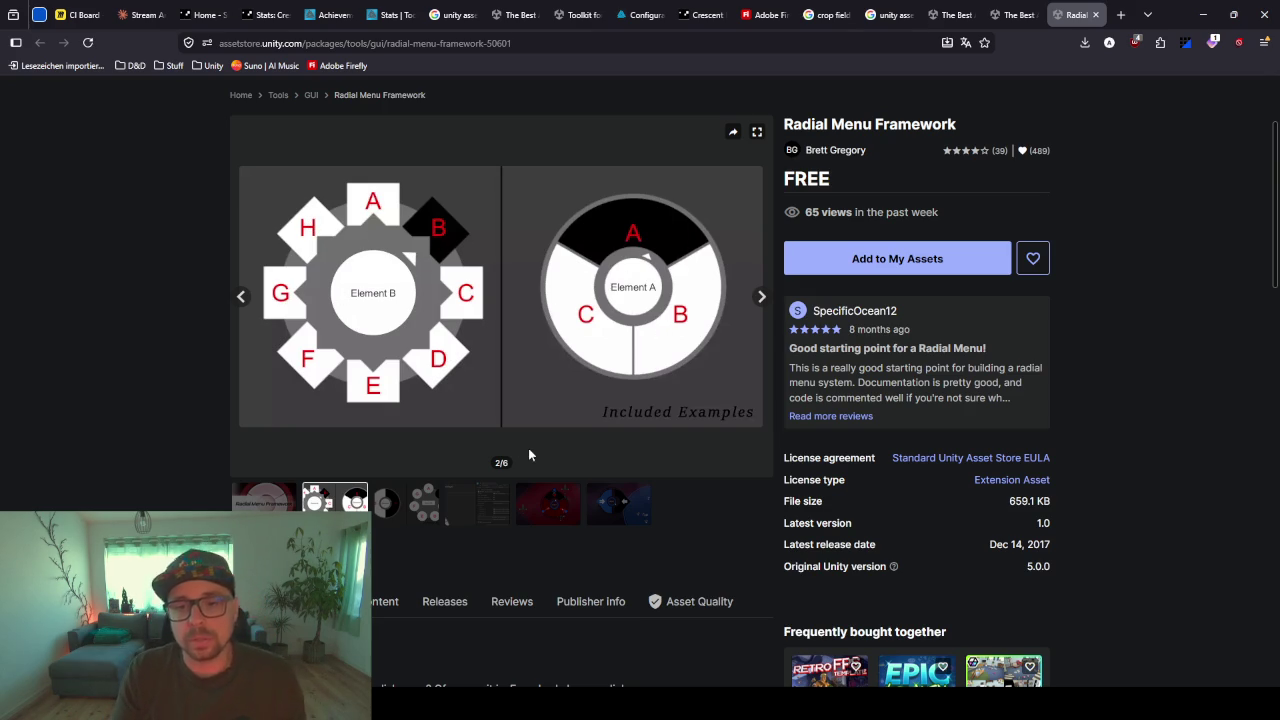
left_click(400, 512)
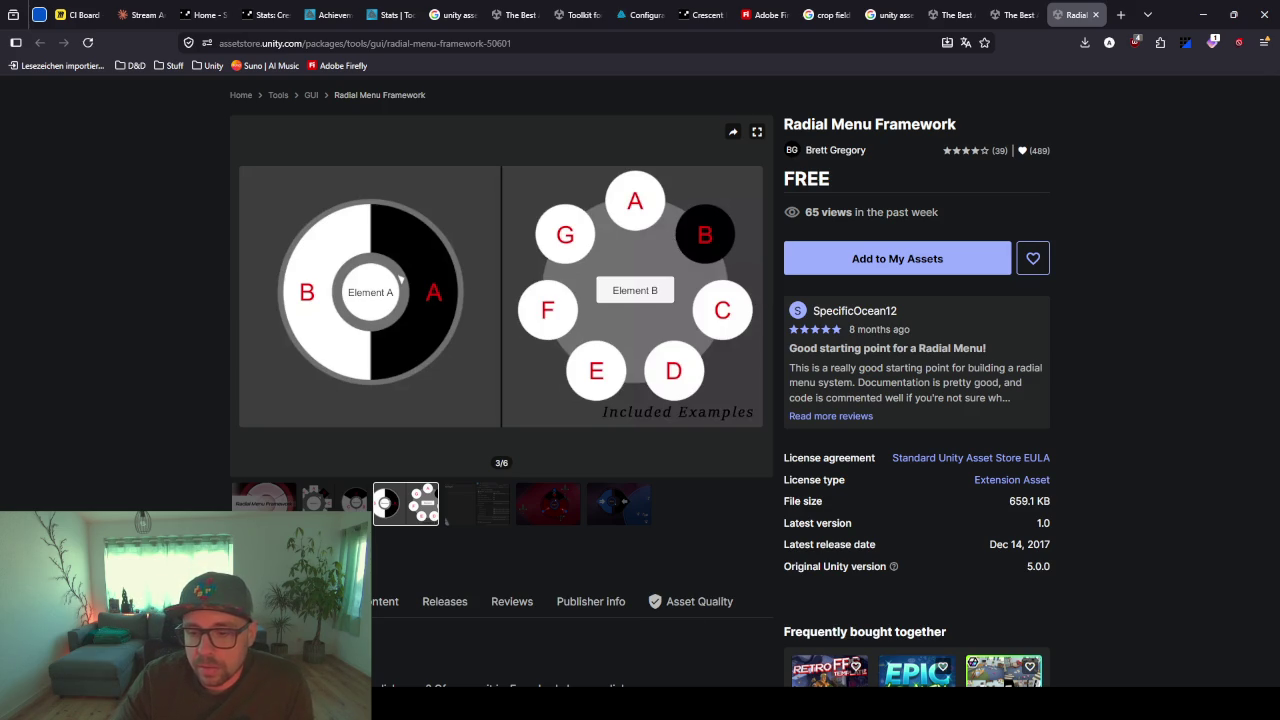
left_click(745, 700)
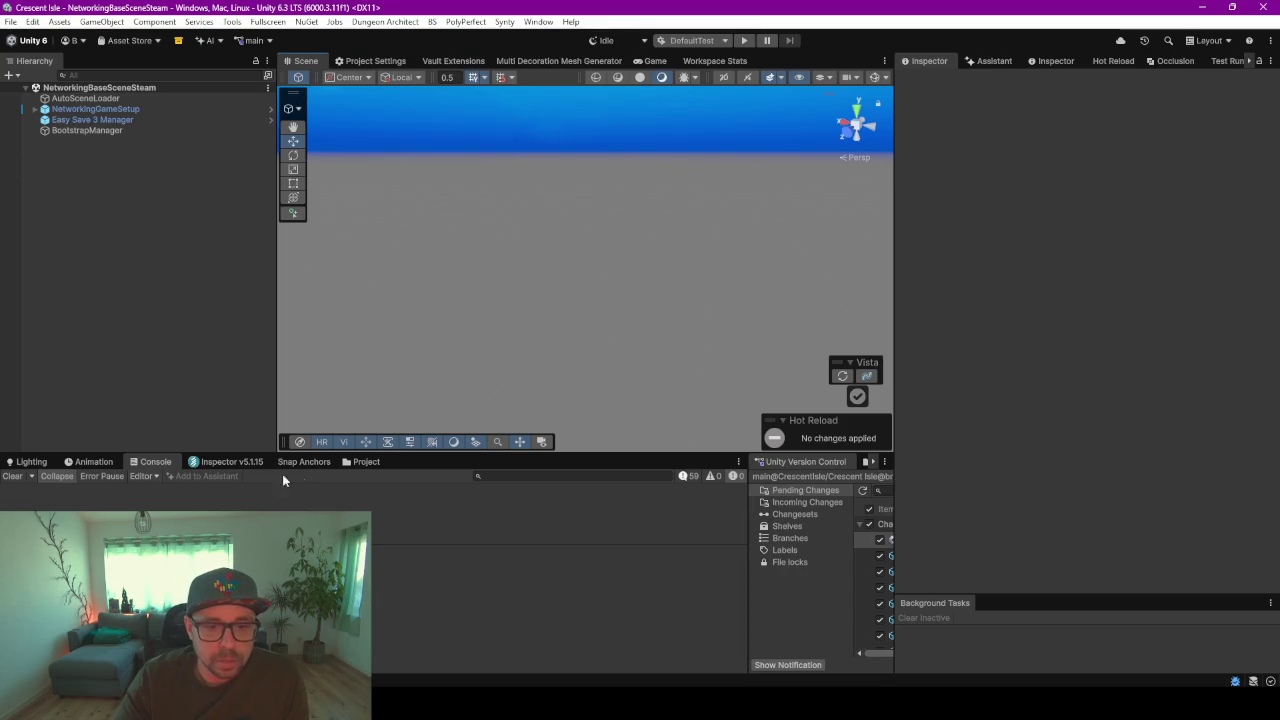
- Enlarge the Project panel and open the ClientUIBaseScene scene
left_click(376, 455)
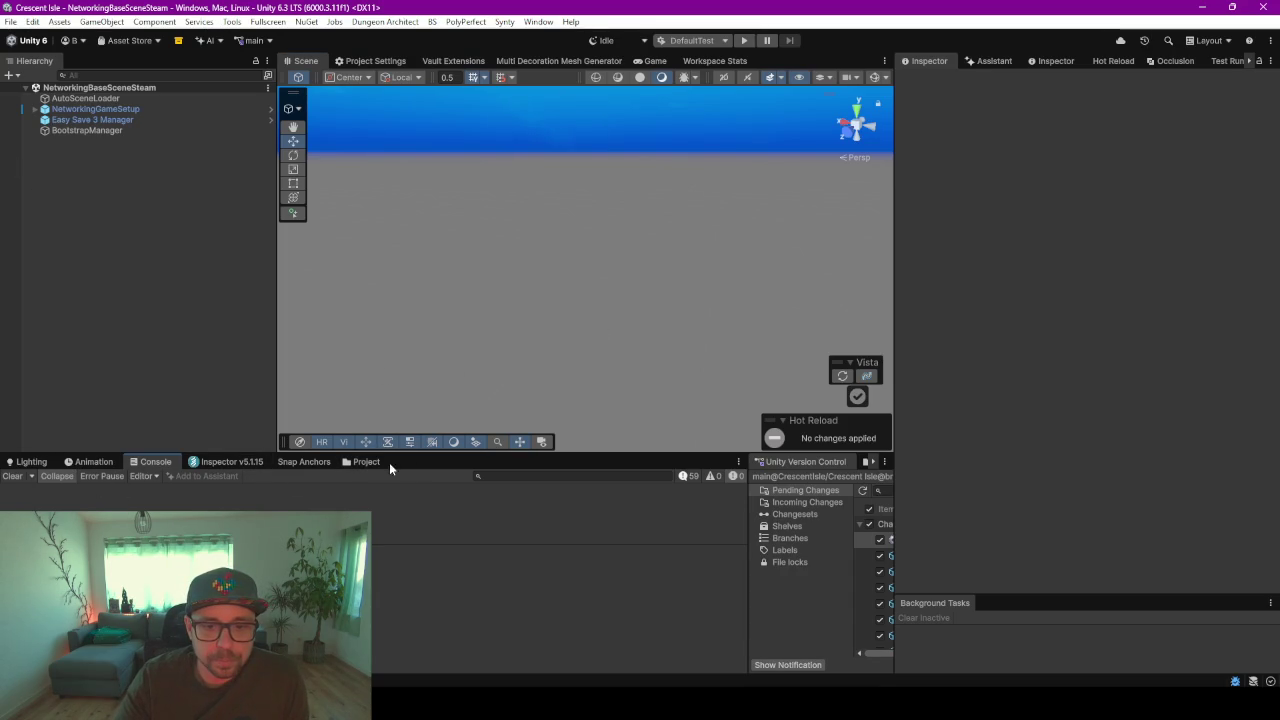
left_click_drag(411, 453, 408, 262)
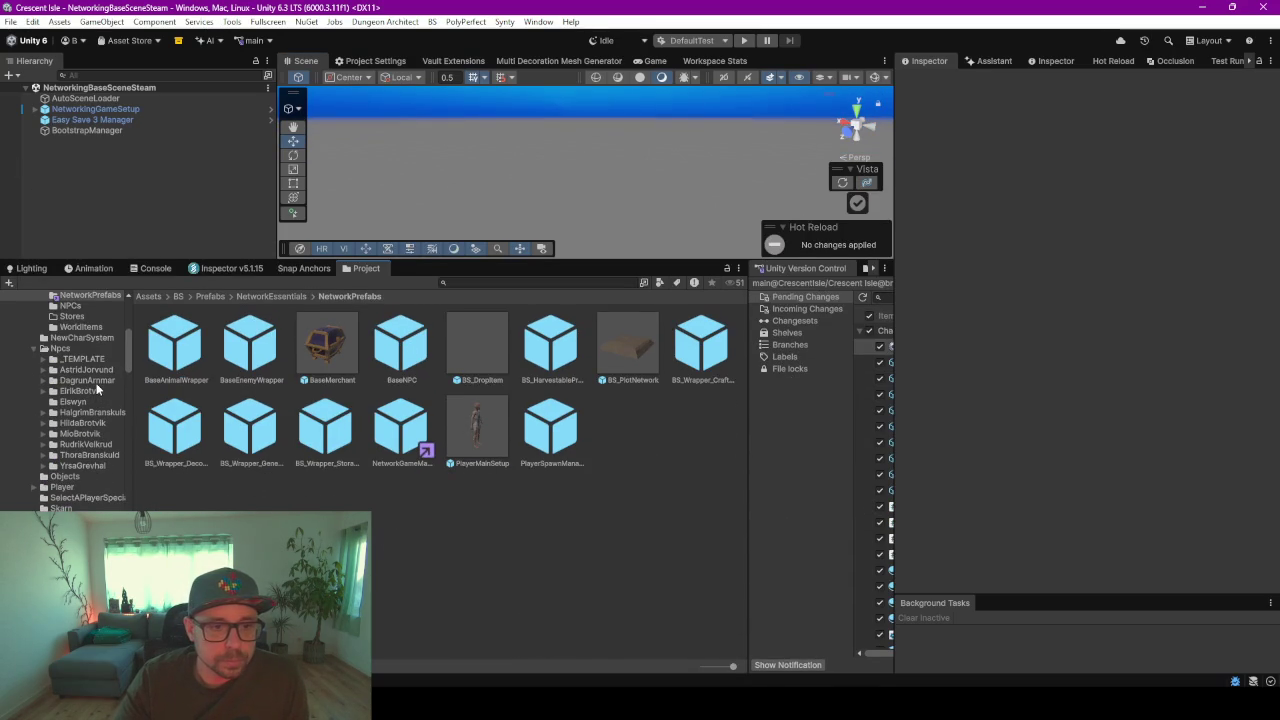
left_click(65, 423)
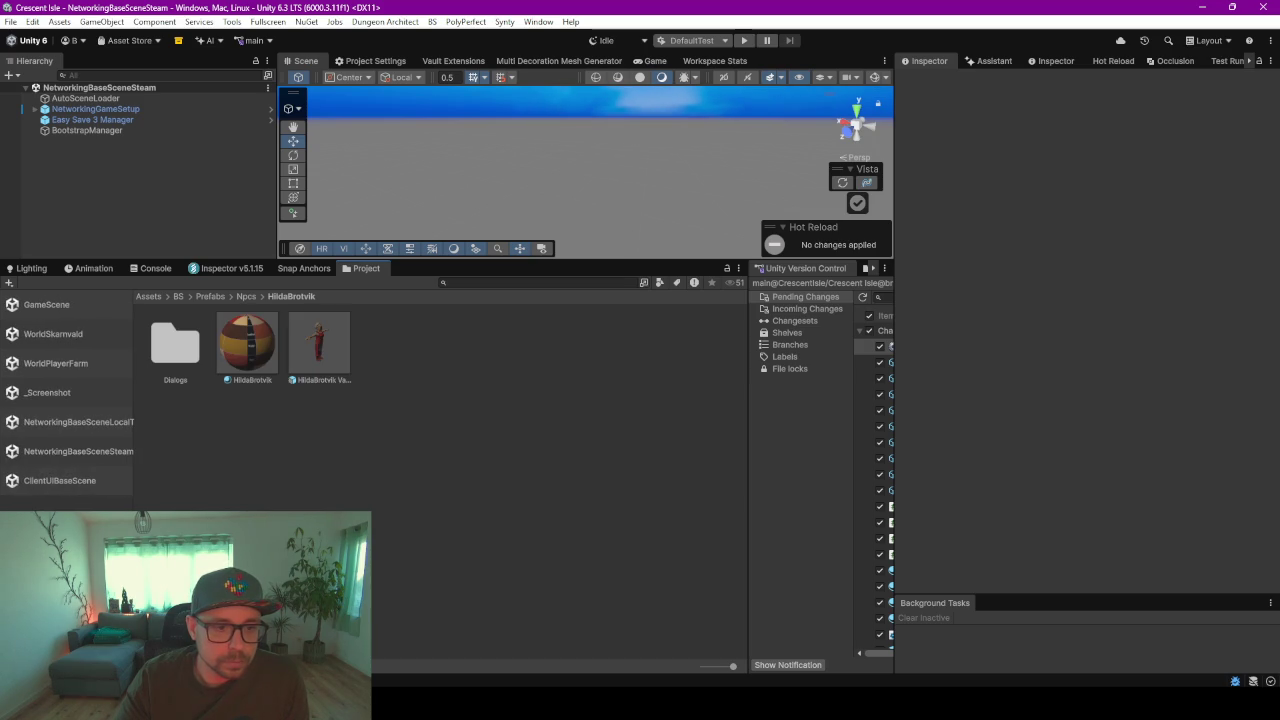
left_click(58, 481)
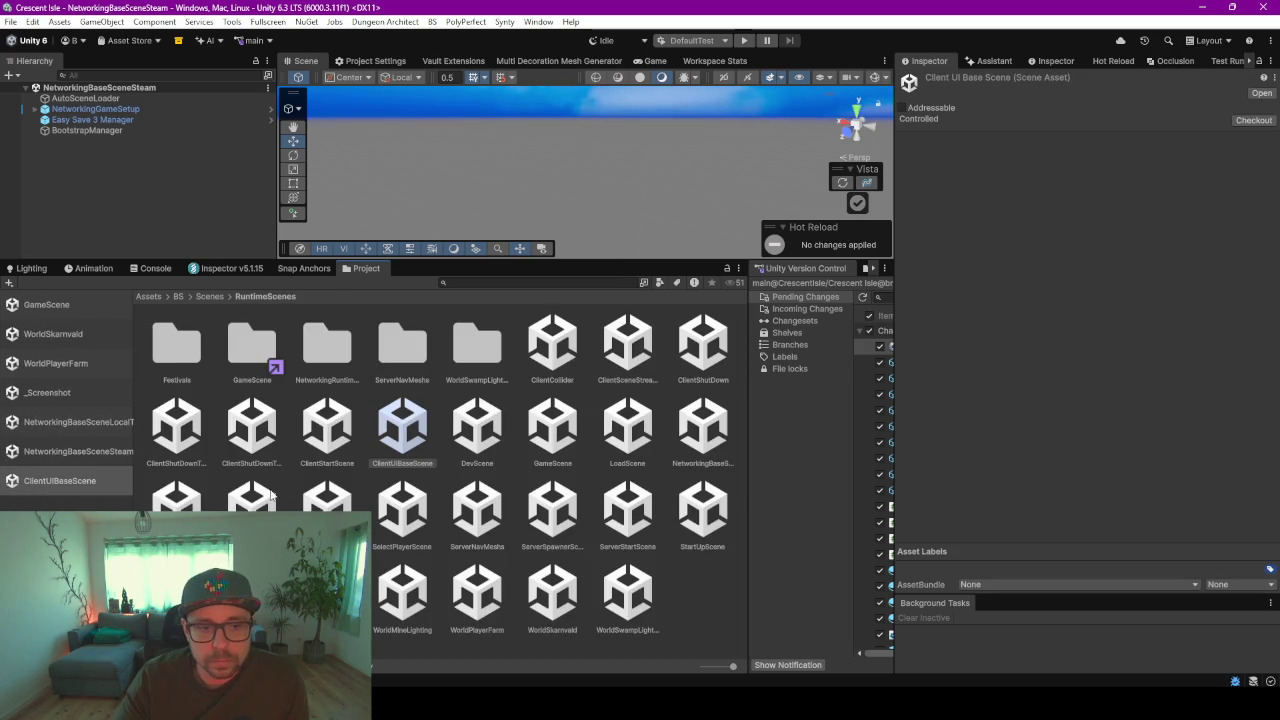
double_click(68, 481)
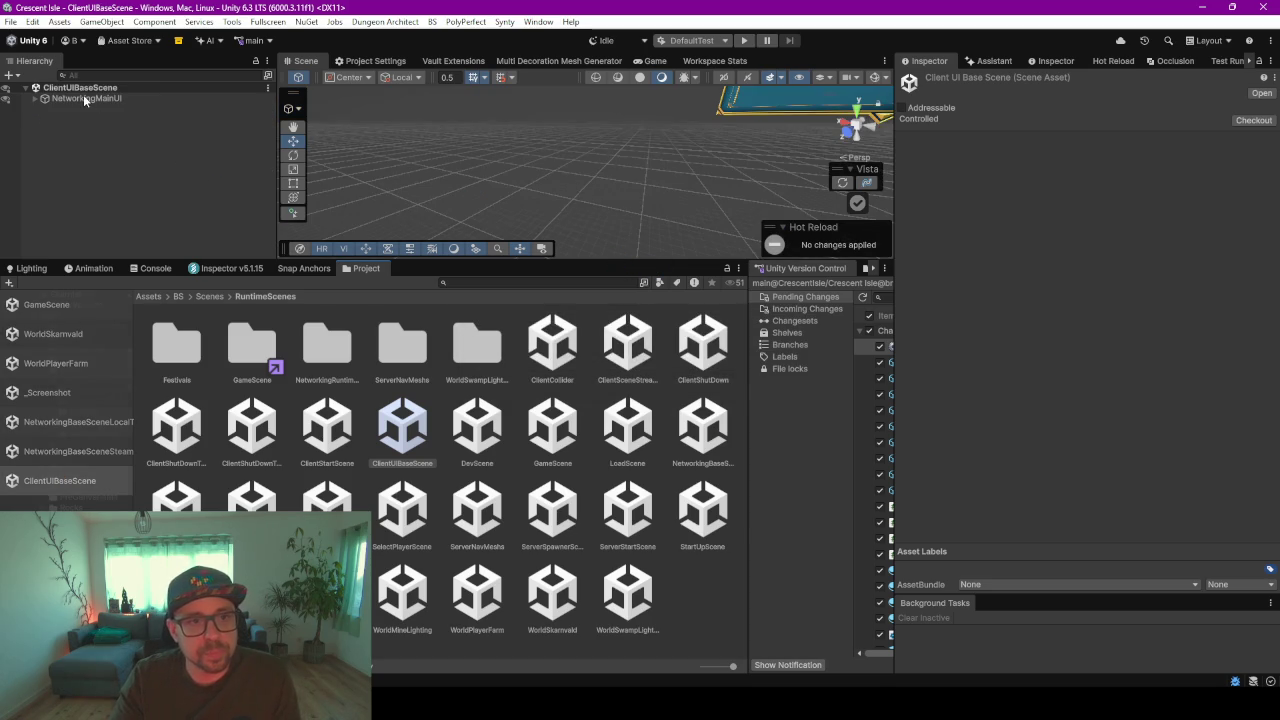
- Frame the NetworkingMainUI canvas in a 2D, rect-tool Scene view and make the Scene view taller
left_click(83, 98)
key("f")
left_click(548, 196)
key("2")
key("t")
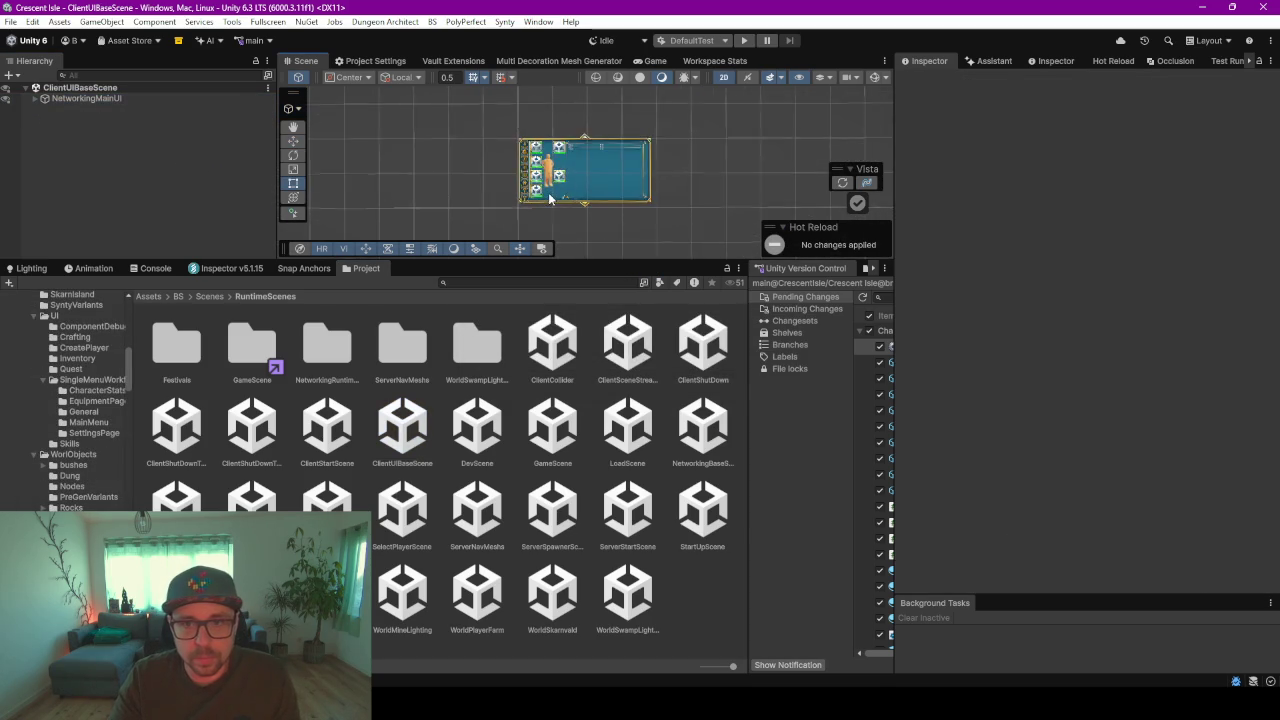
scroll(575, 190, "up", 4)
left_click_drag(623, 259, 623, 516)
scroll(480, 404, "down", 3)
left_click(35, 98)
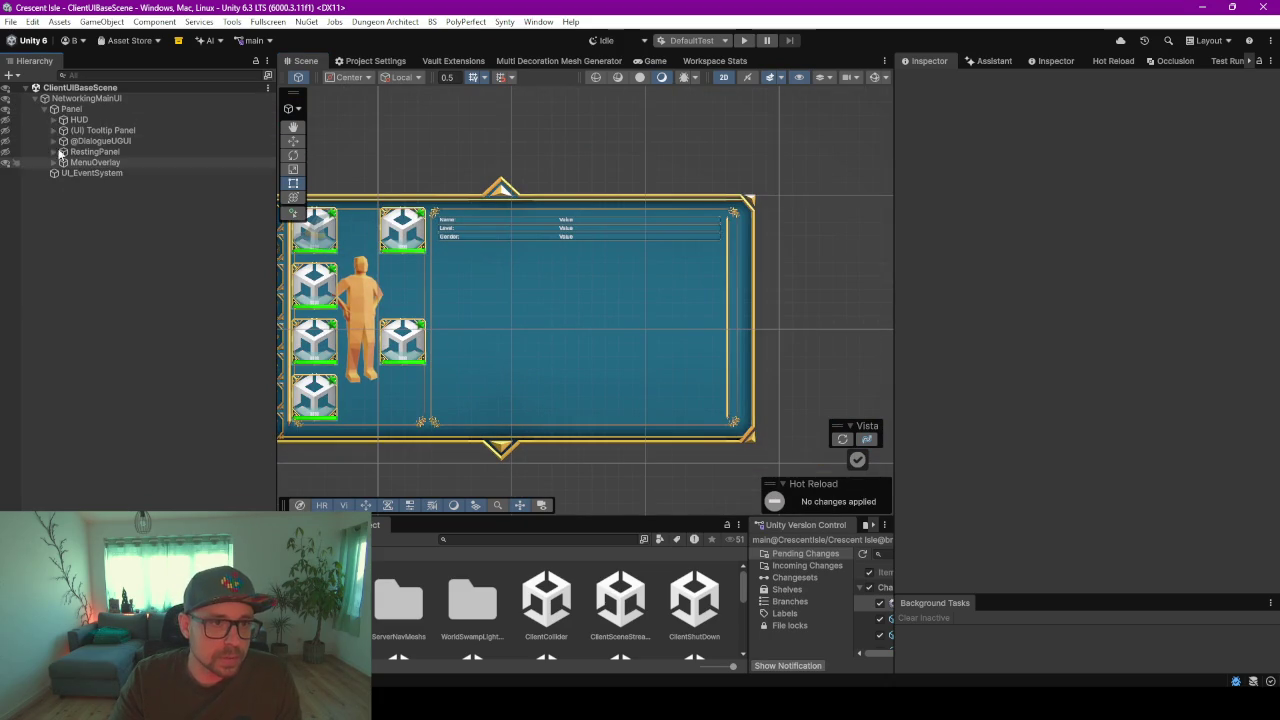
left_click(5, 162)
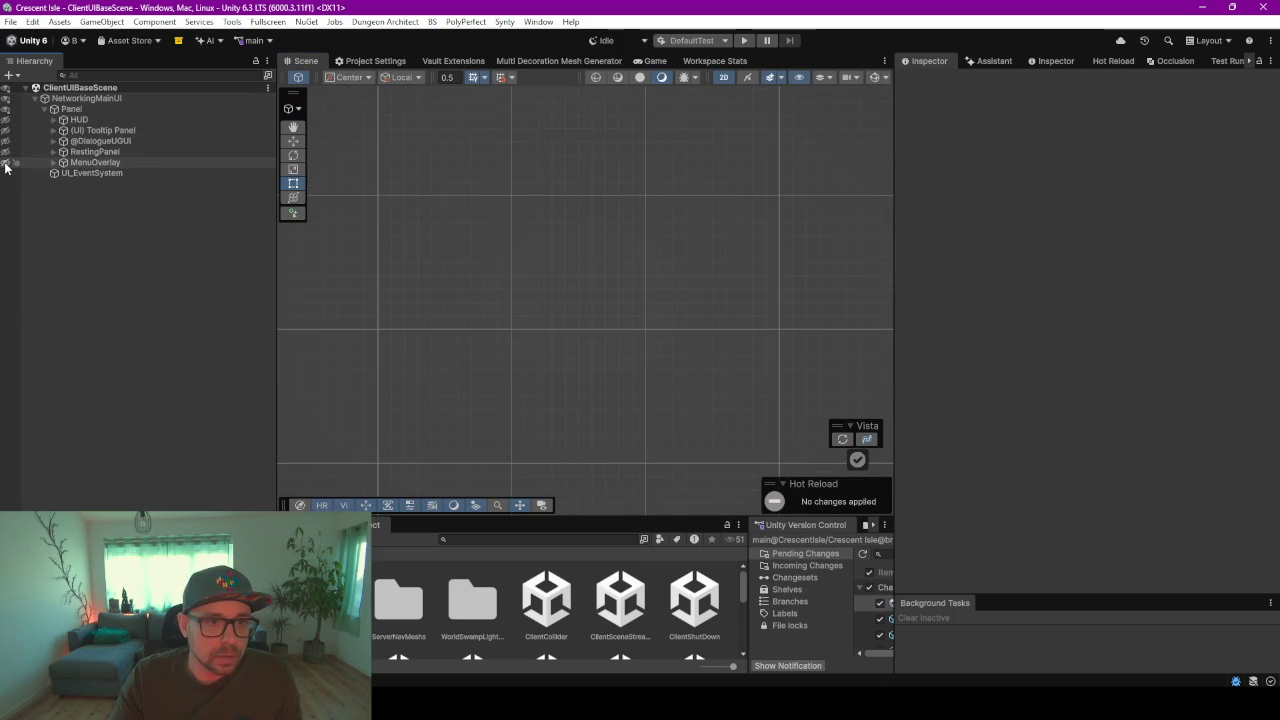
left_click(5, 120)
mouse_move(458, 383)
left_mouse_down()
mouse_move(583, 340)
mouse_move(603, 360)
left_mouse_up()
scroll(606, 378, "down", 2)
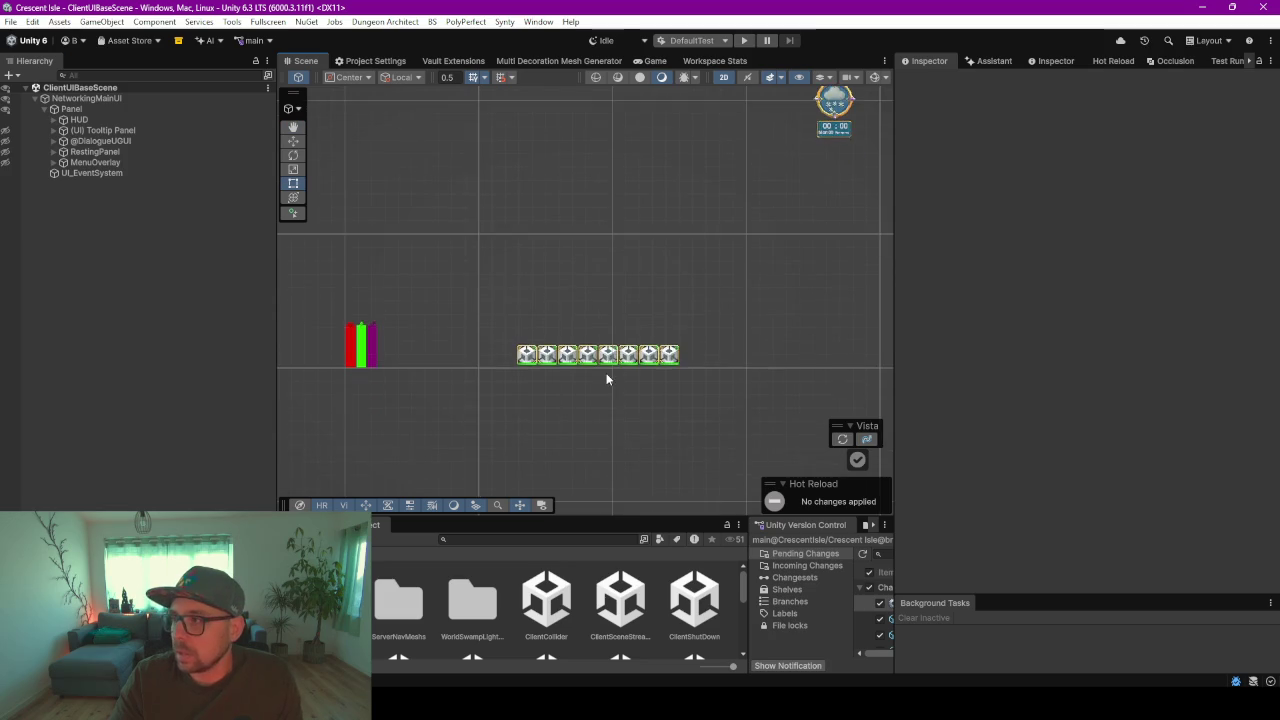
scroll(606, 378, "up", 3)
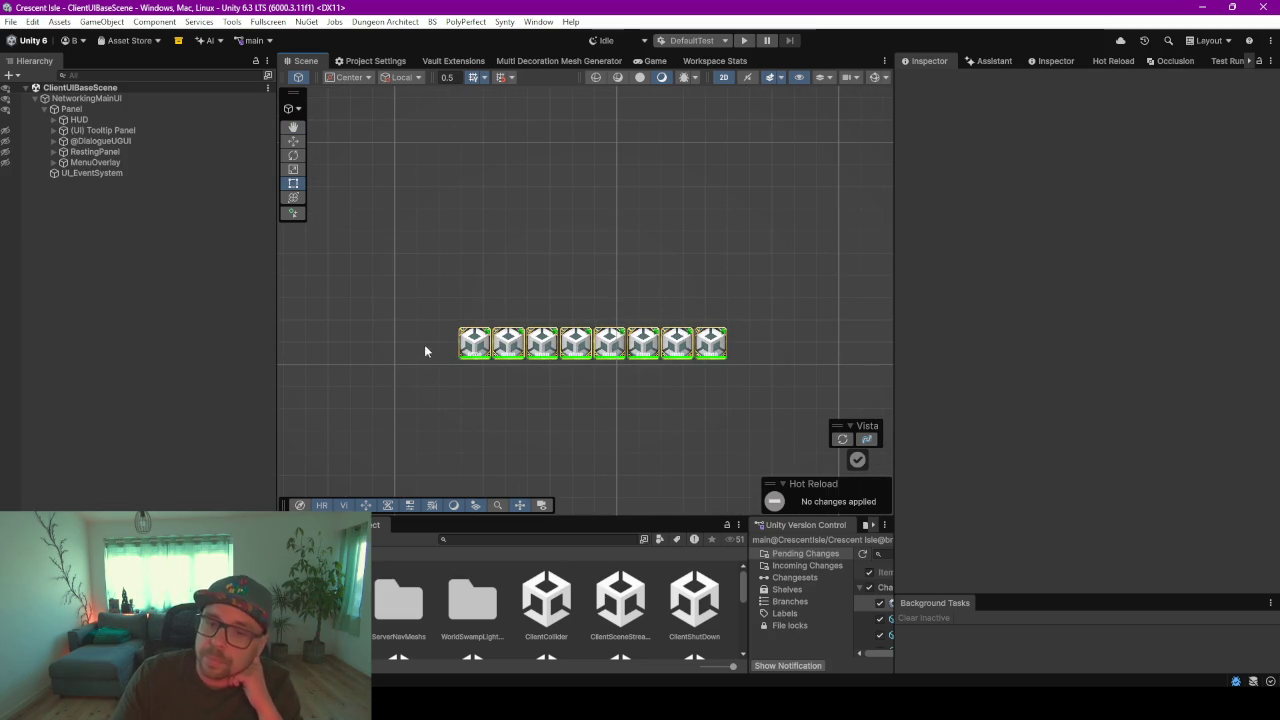
left_click_drag(598, 292, 570, 346)
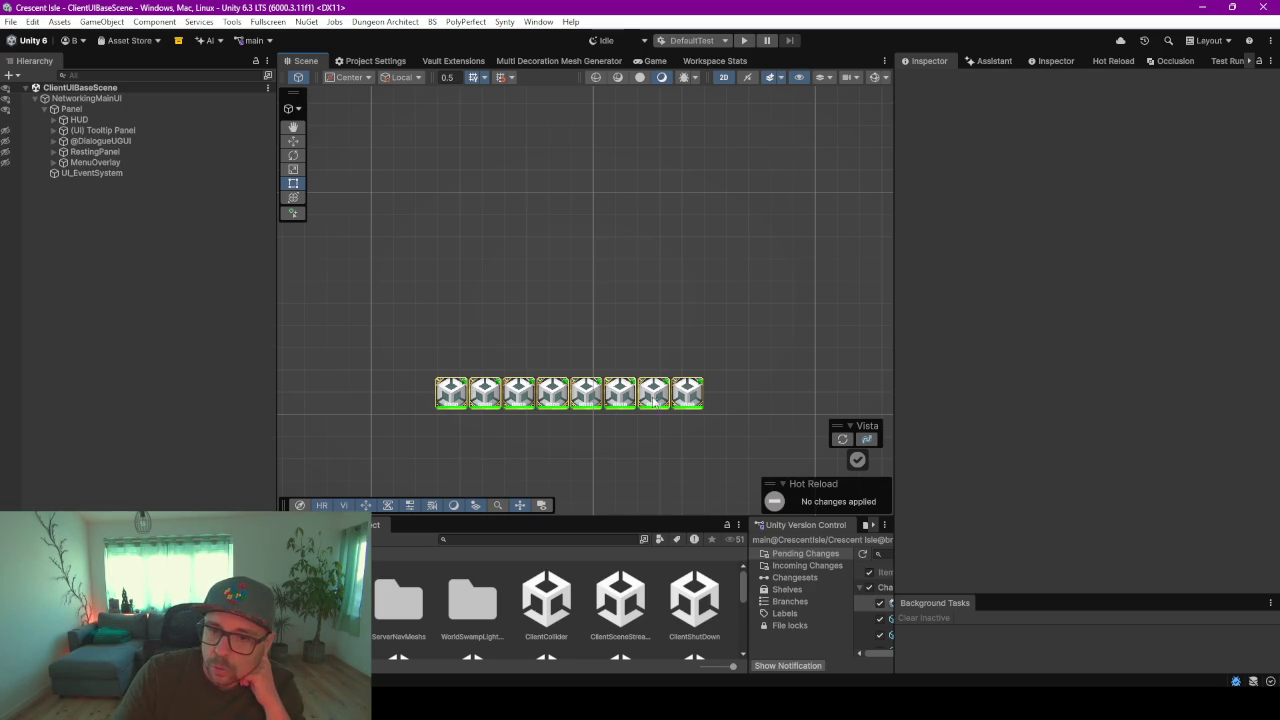
mouse_move(566, 328)
left_mouse_down()
mouse_move(686, 437)
mouse_move(720, 446)
left_mouse_up()
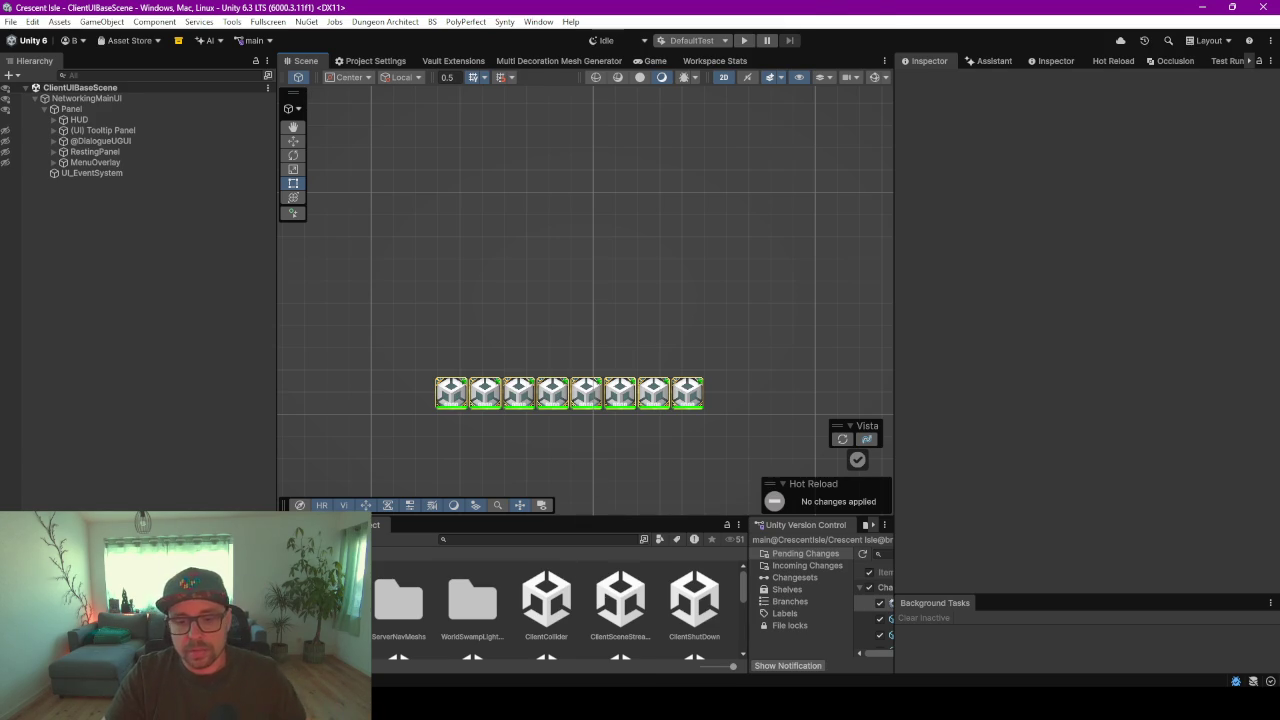
- Page through the remaining Radial Menu Framework gallery screenshots on the store page
key("alt+Tab")
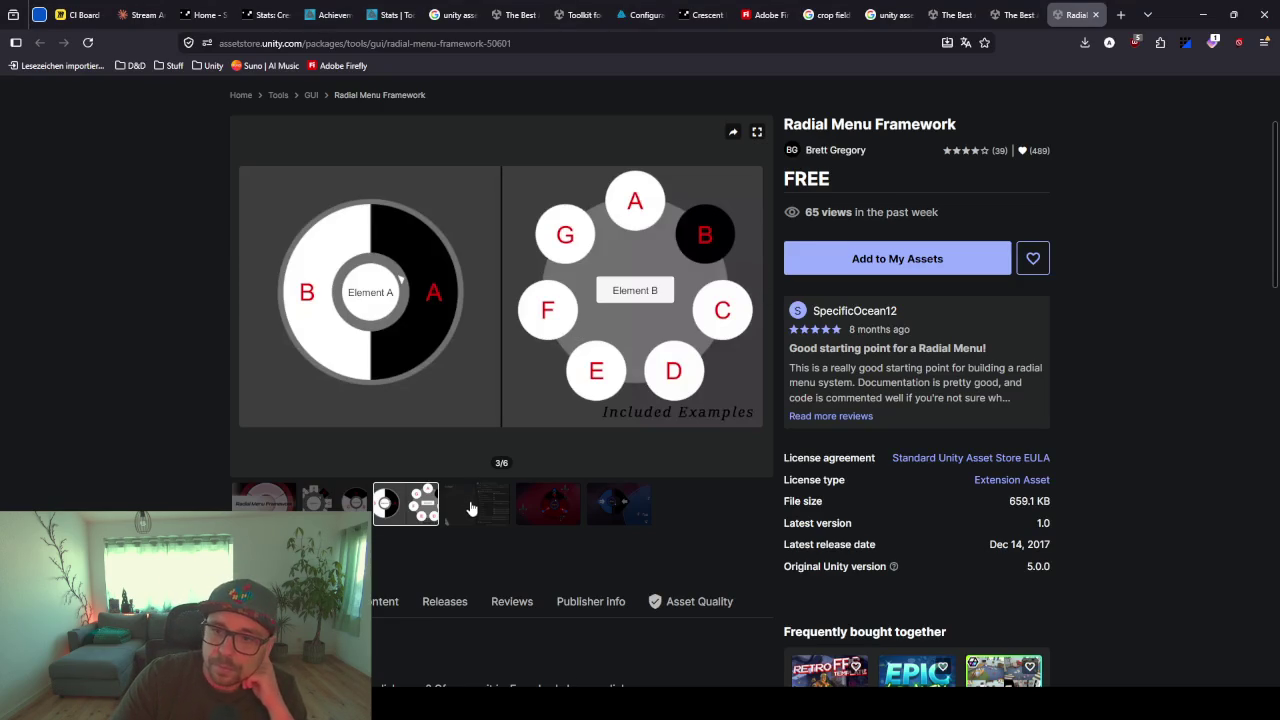
left_click(474, 506)
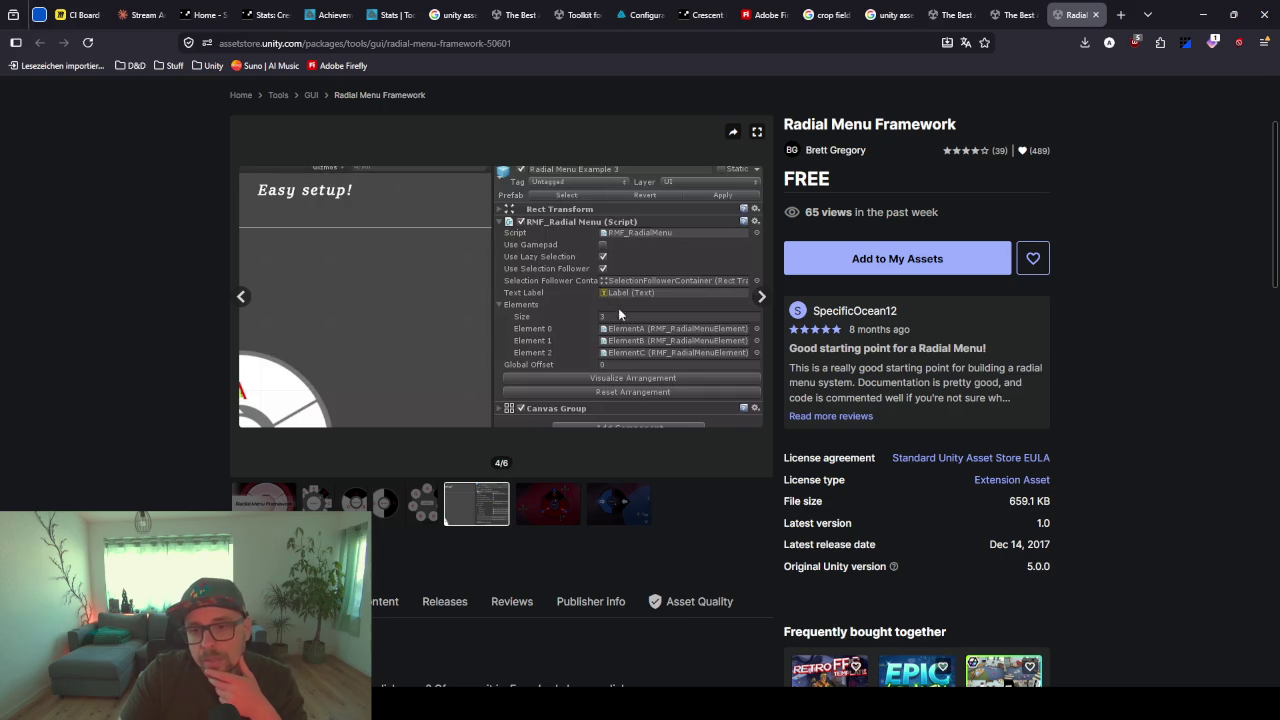
scroll(610, 330, "down", 3)
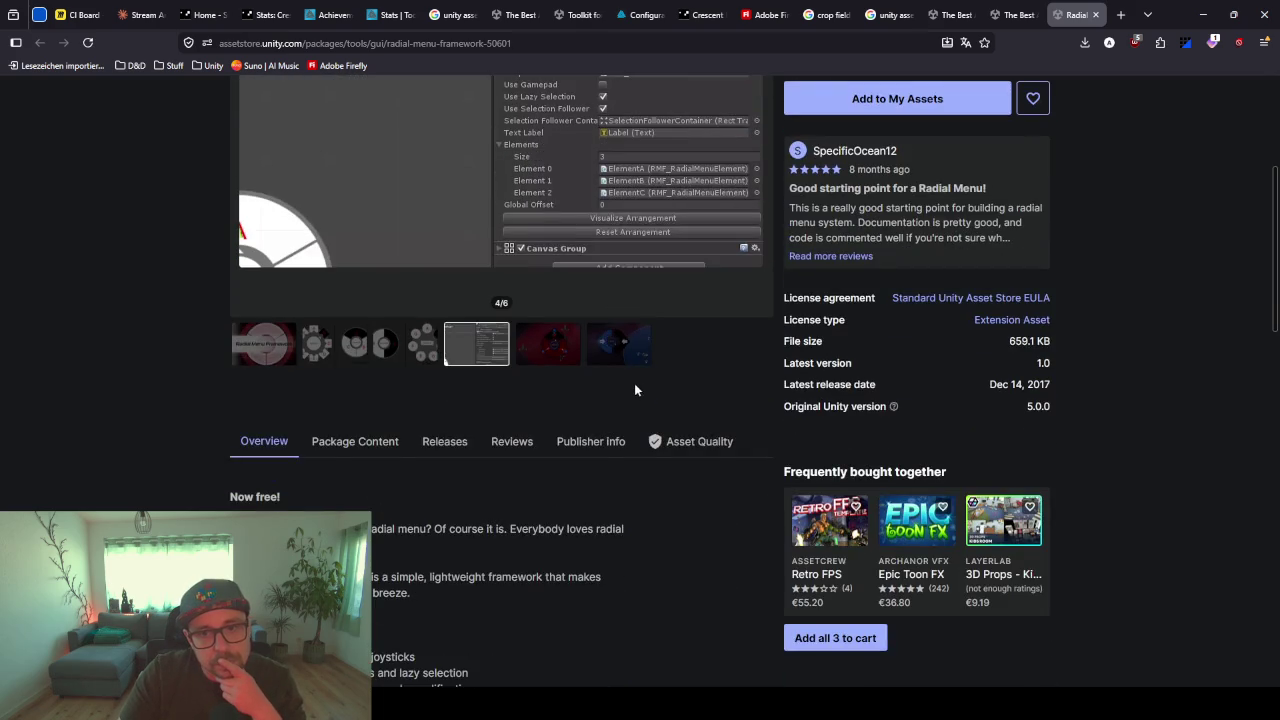
scroll(634, 382, "up", 4)
left_click(563, 542)
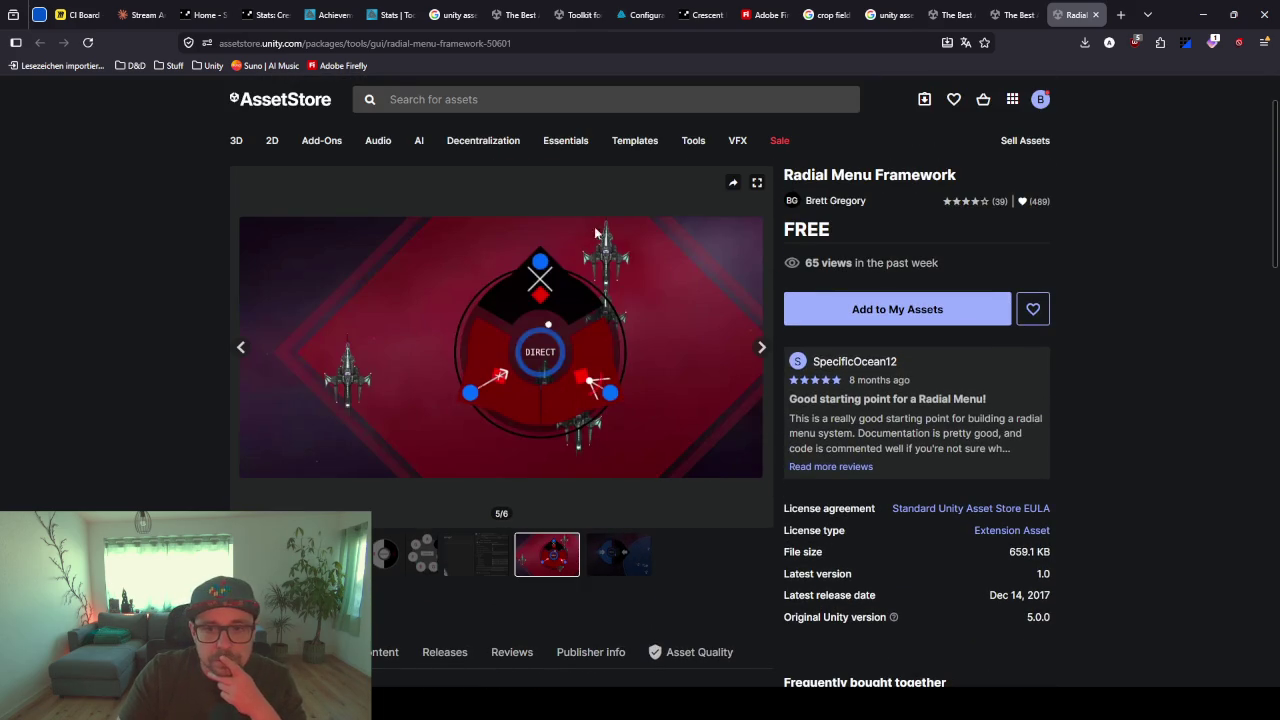
left_click(761, 347)
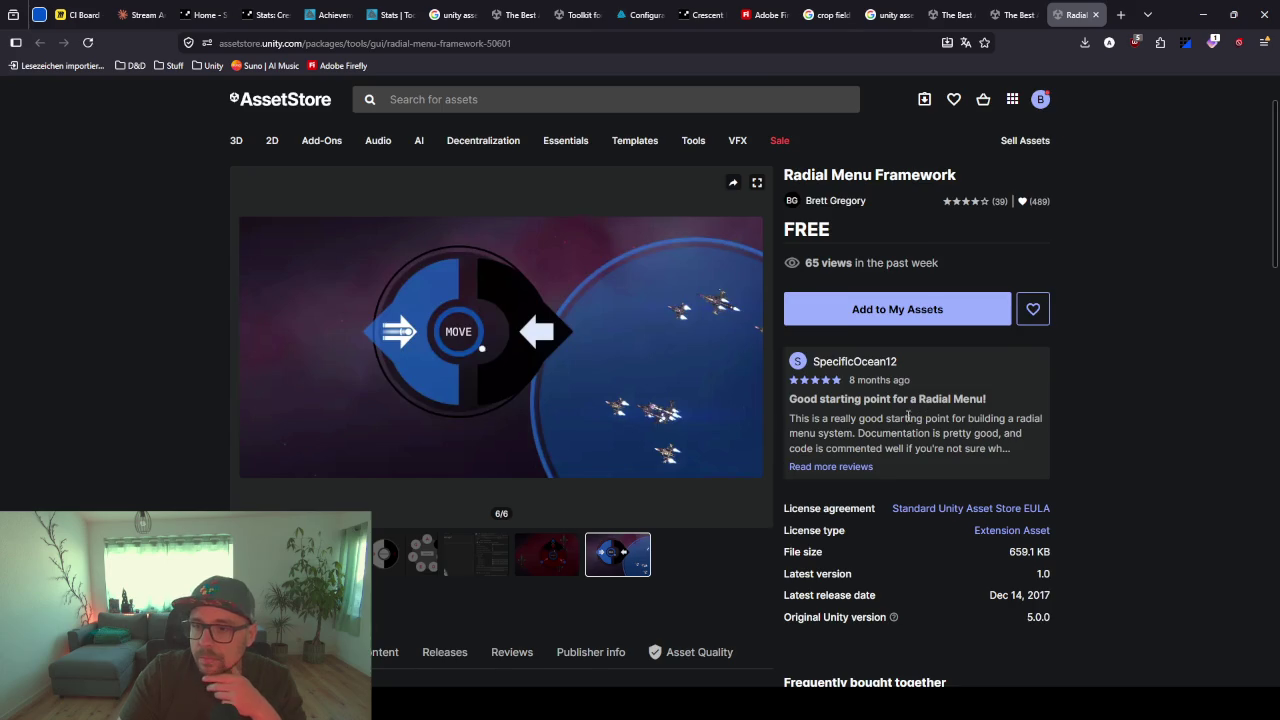
scroll(903, 419, "down", 2)
scroll(617, 423, "down", 3)
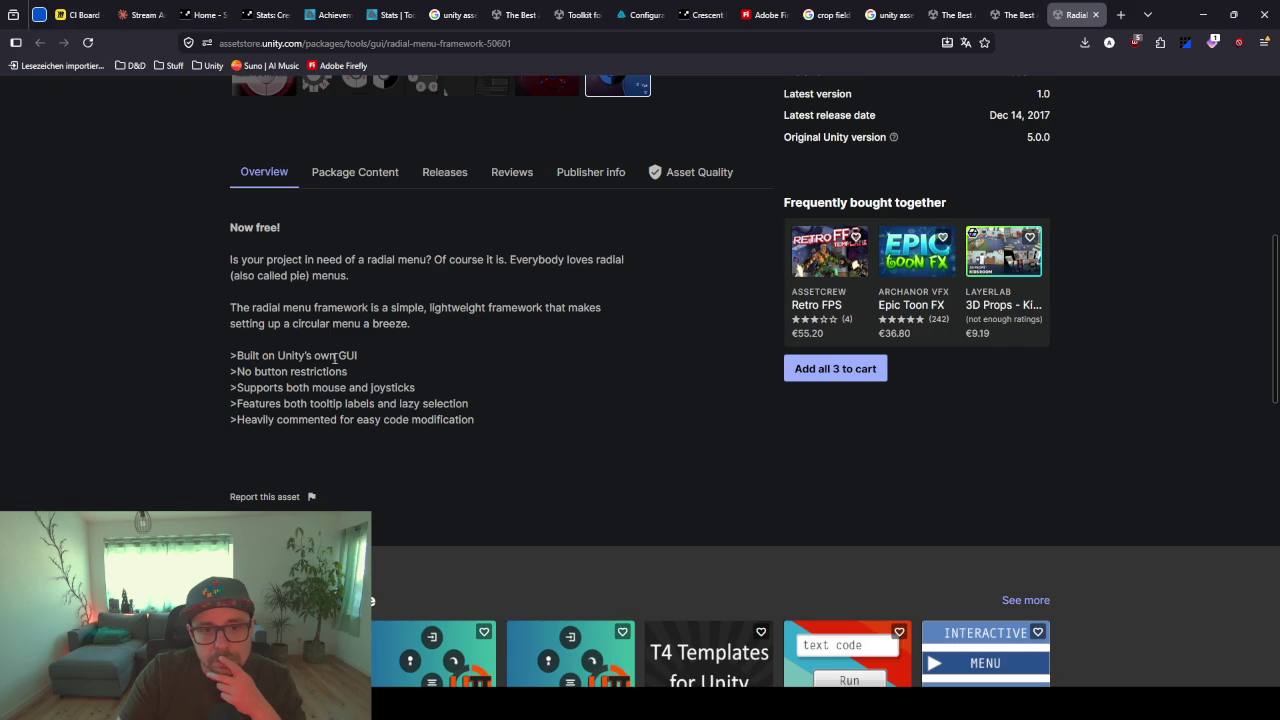
scroll(486, 408, "up", 6)
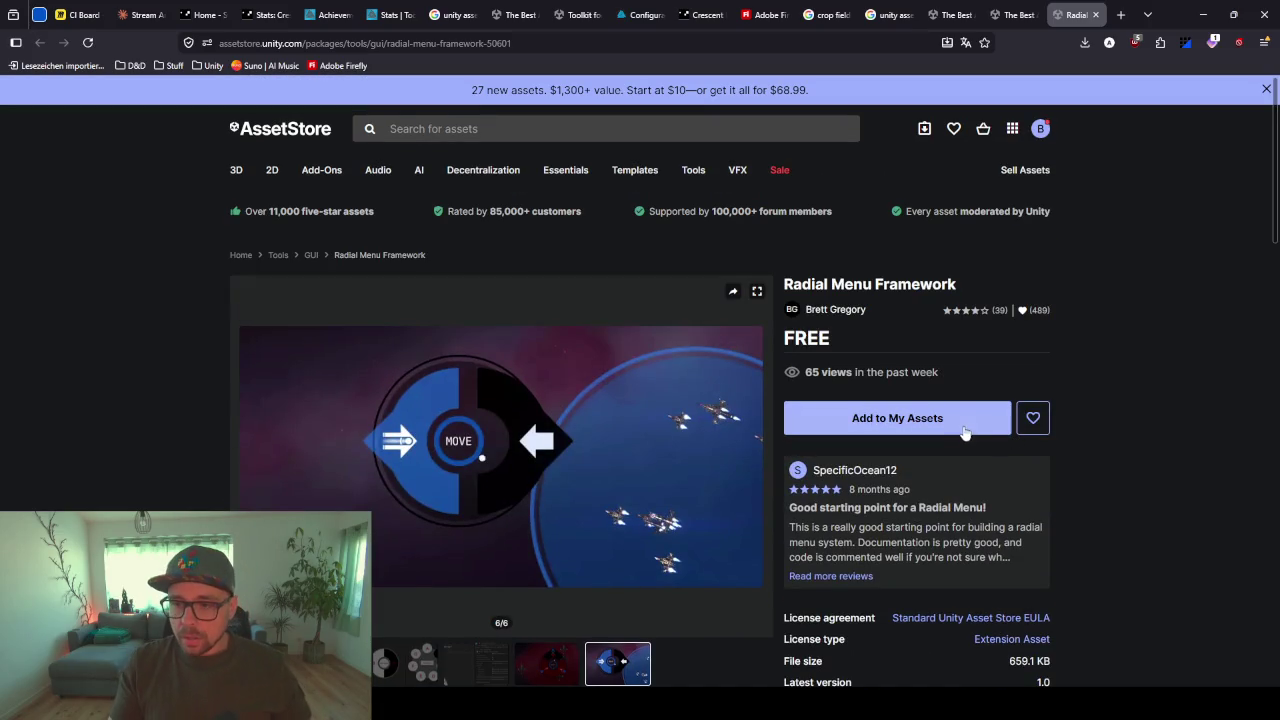
- Add the free asset to My Assets, accept the terms of service, and open it in Unity
left_click(963, 430)
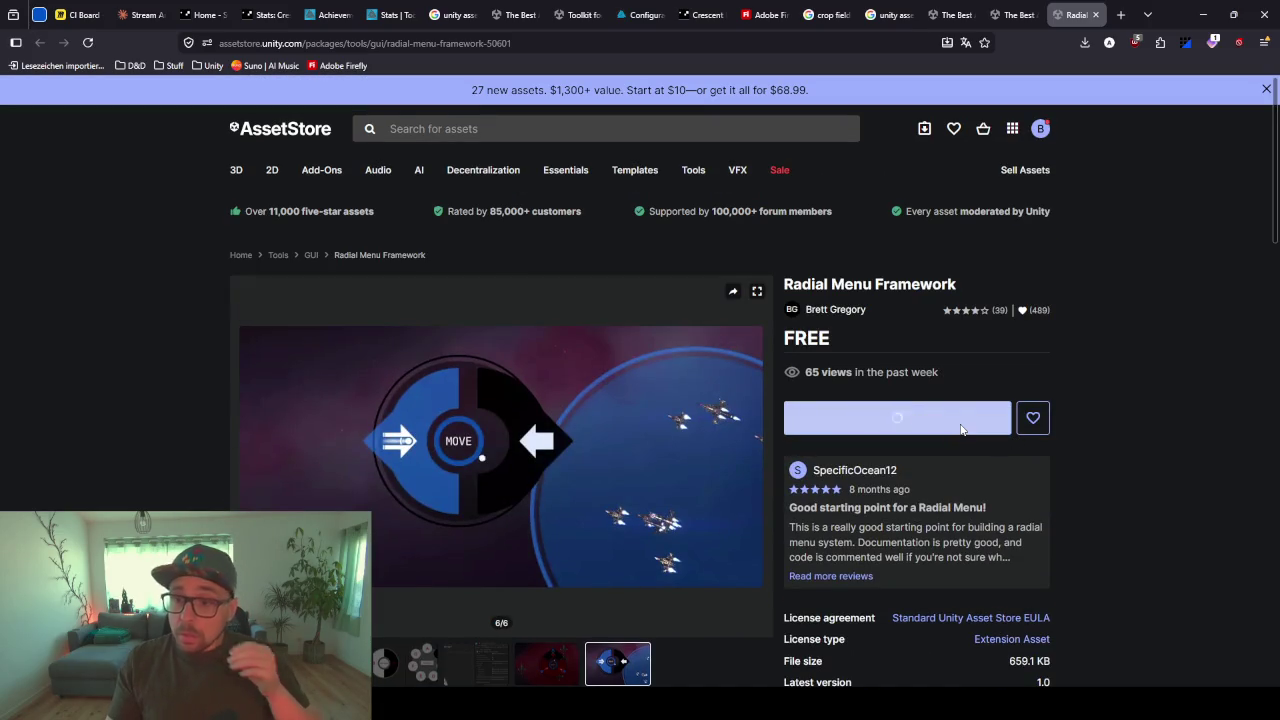
left_click(732, 455)
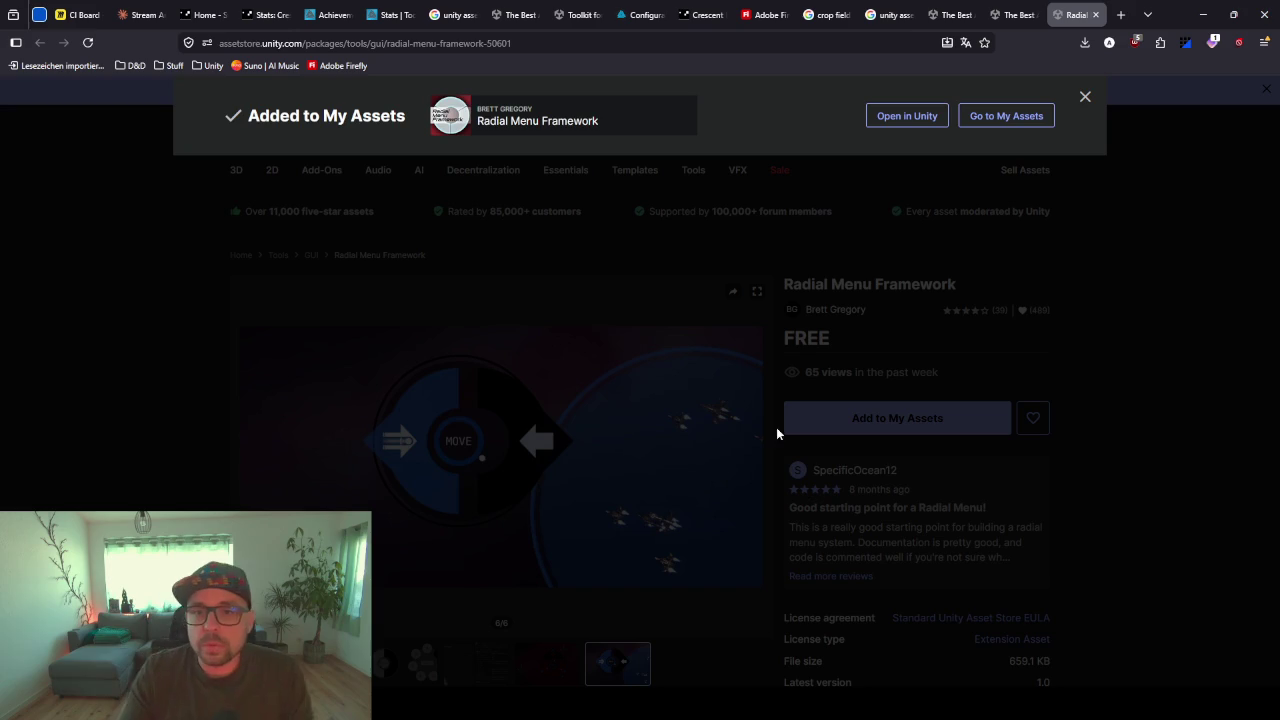
left_click(914, 120)
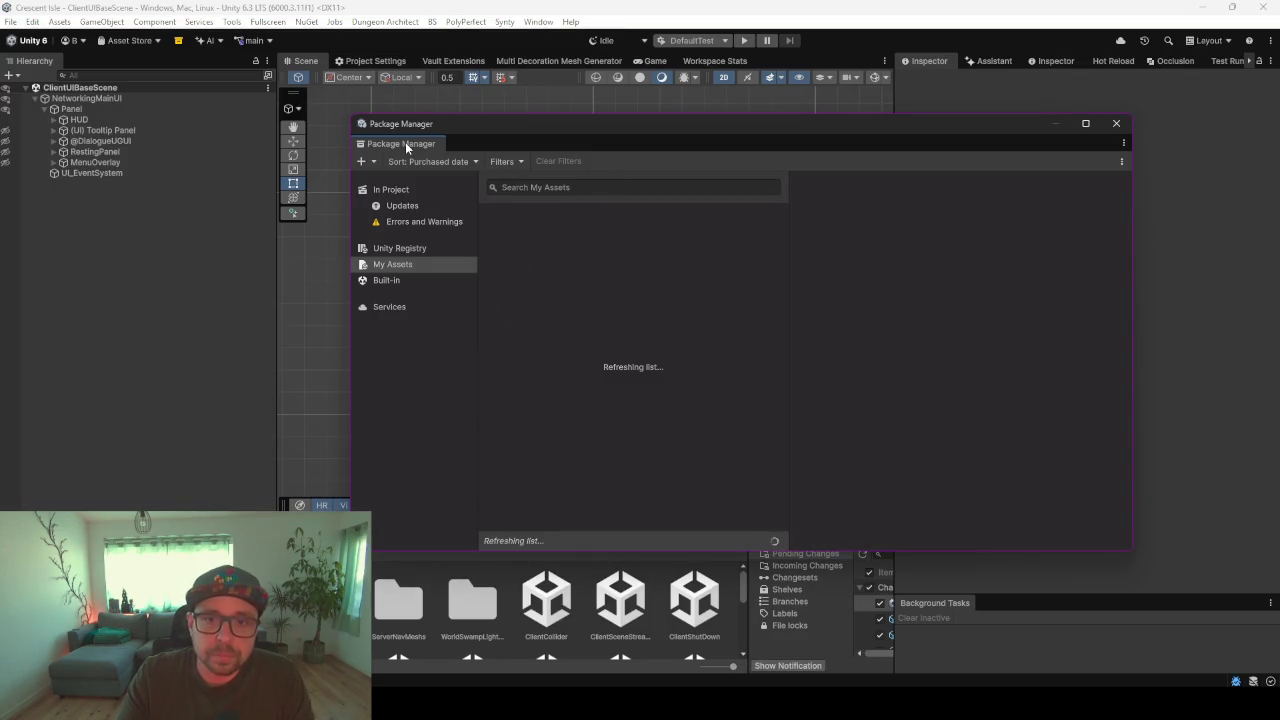
- Dock the Package Manager beside Workspace Stats and enlarge the Project and pending-changes panels
left_click_drag(409, 148, 758, 68)
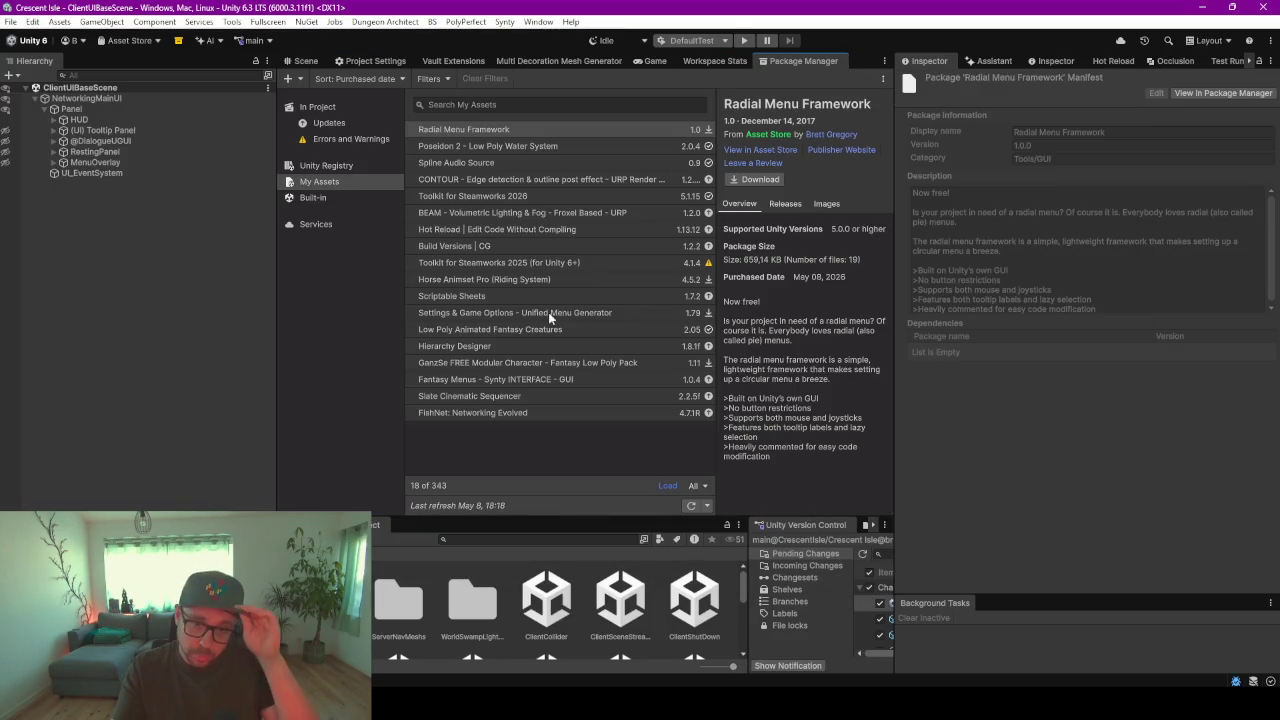
left_click_drag(450, 518, 481, 270)
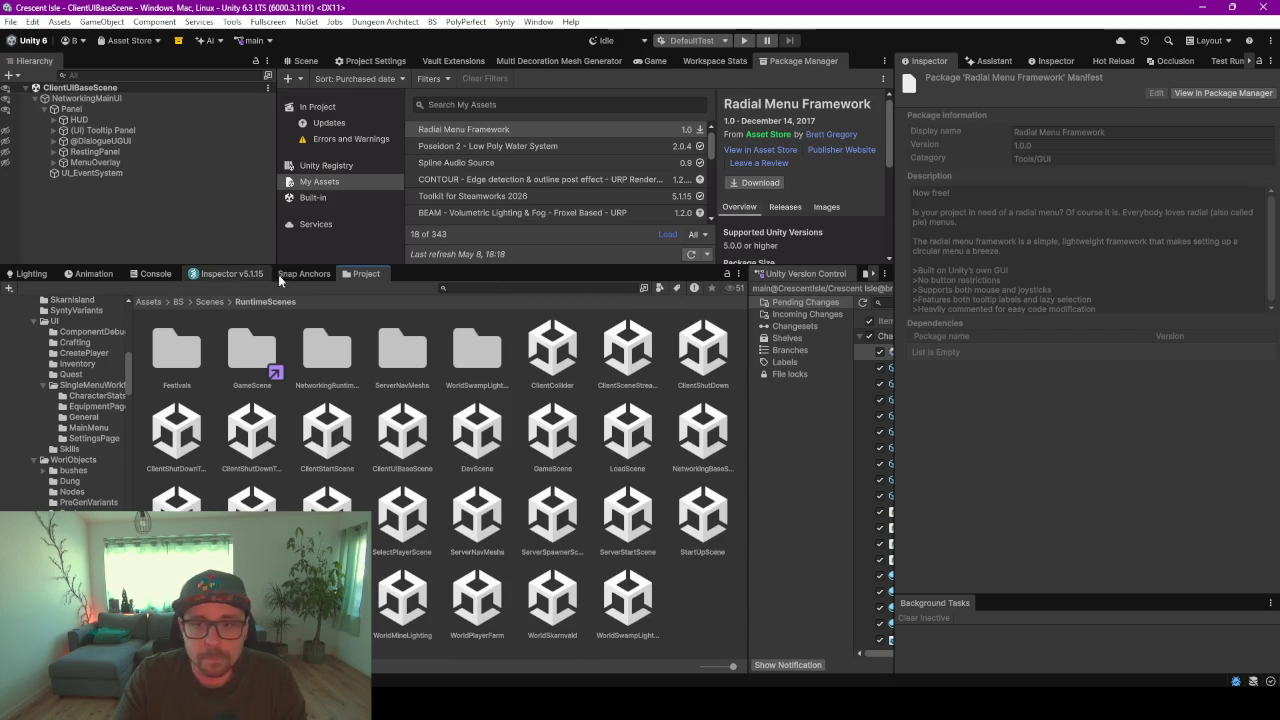
left_click_drag(749, 288, 287, 270)
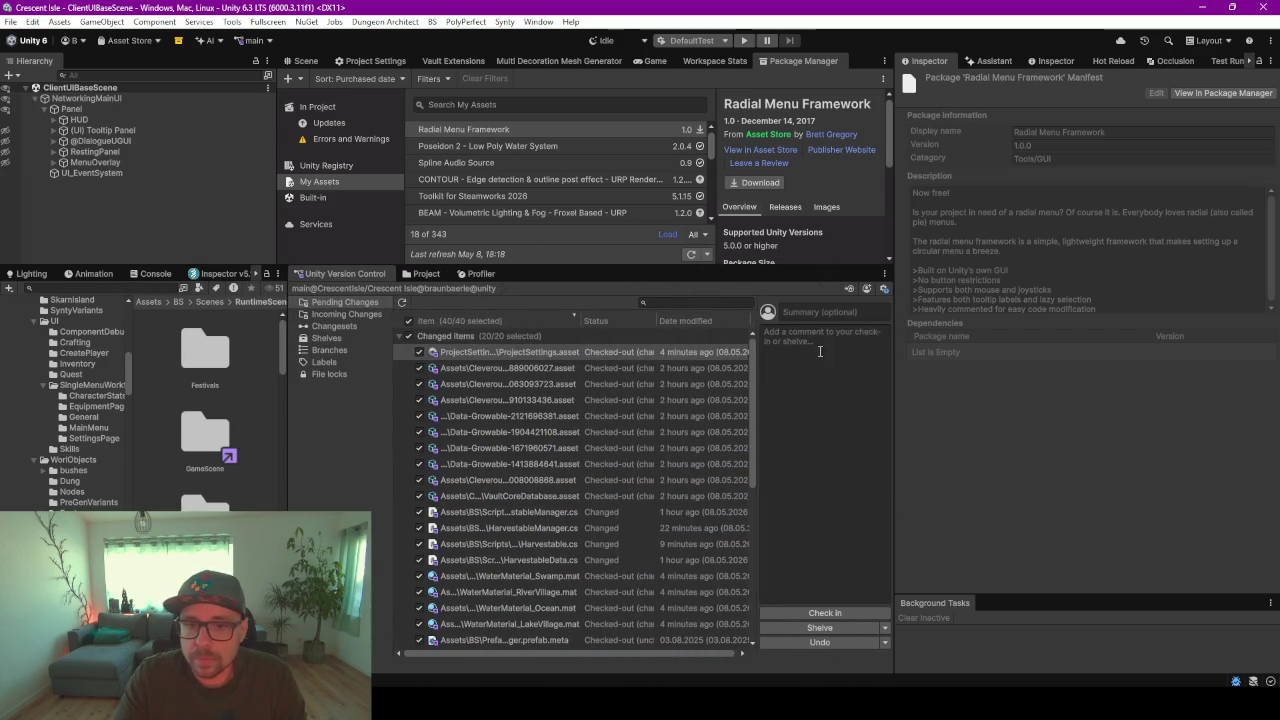
- Collapse the change groups and check in everything with the comment 'Steam Achievements + Fixes'
left_click(400, 336)
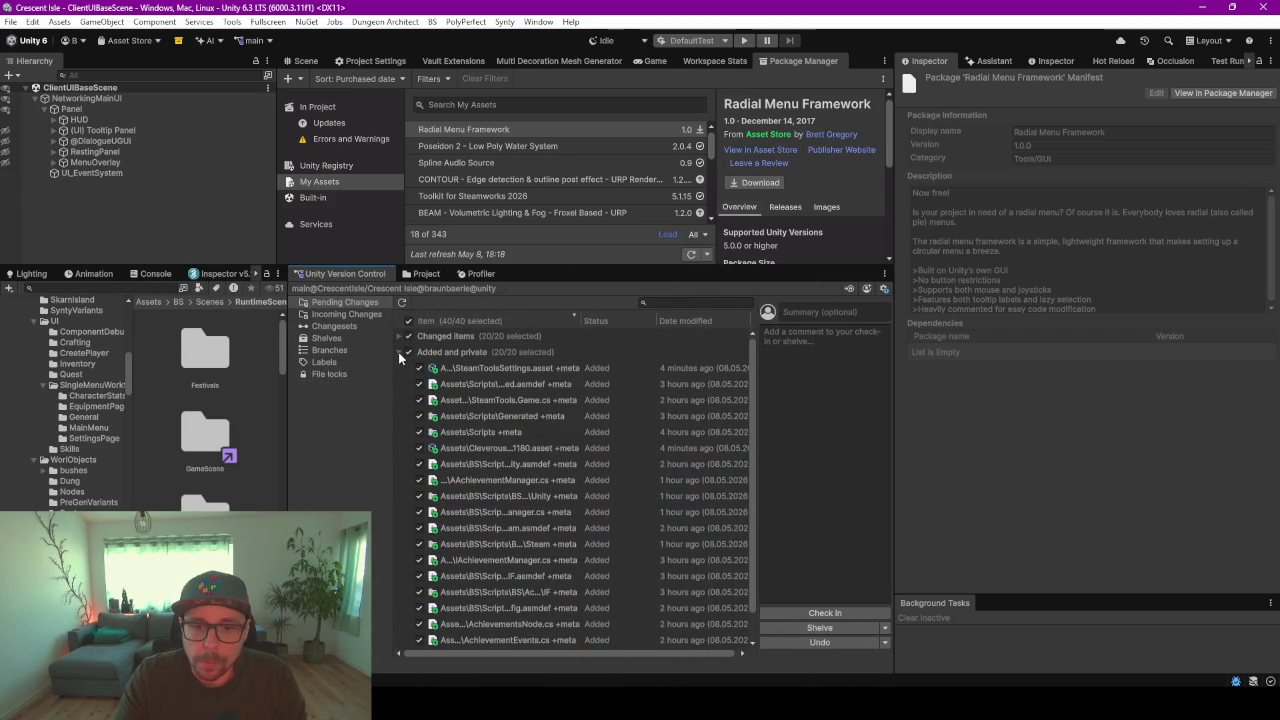
left_click(400, 352)
left_click(812, 313)
type("Steam")
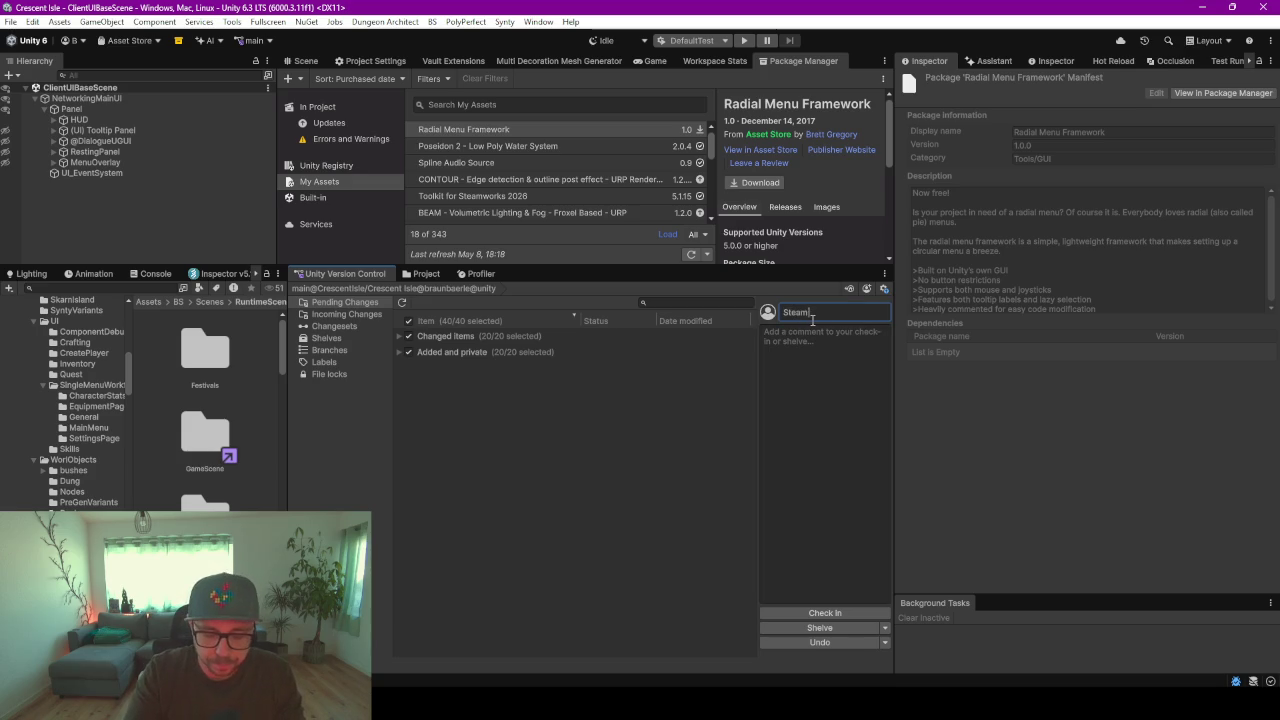
type(" Achievemn")
key("BackSpace")
type("nts +")
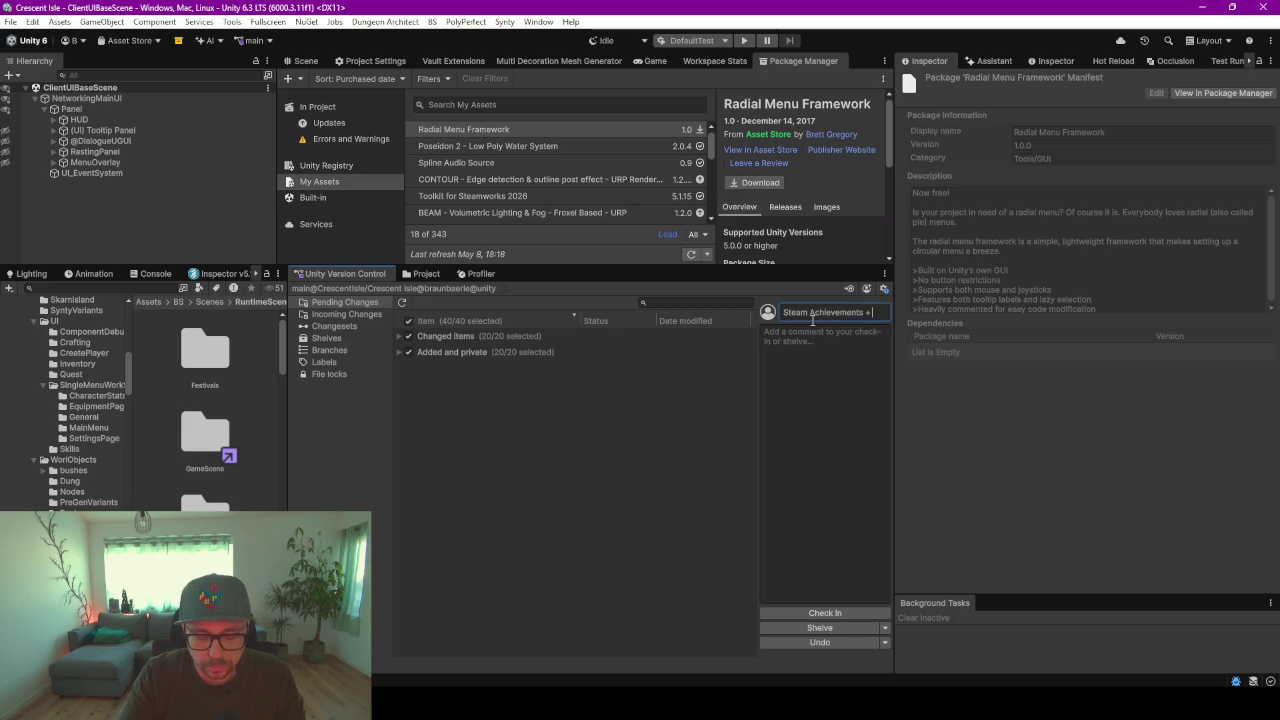
type(" Fixes")
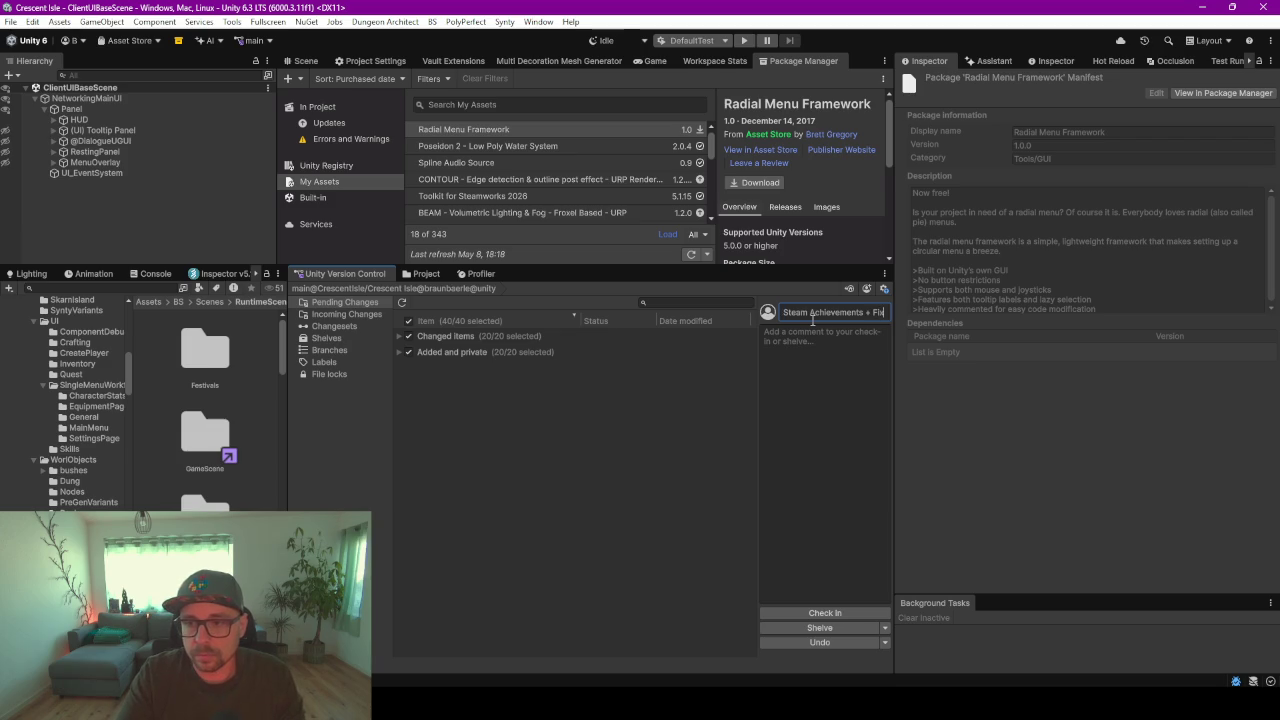
left_click(818, 611)
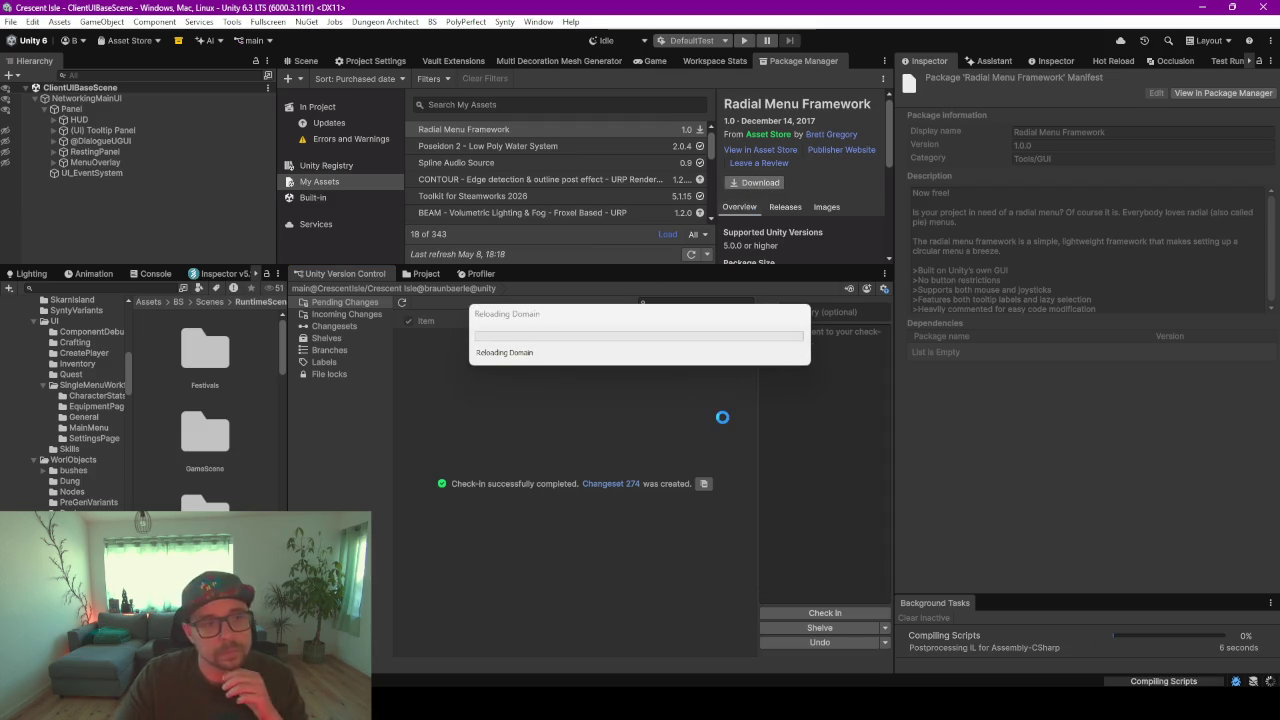
key("alt+Tab")
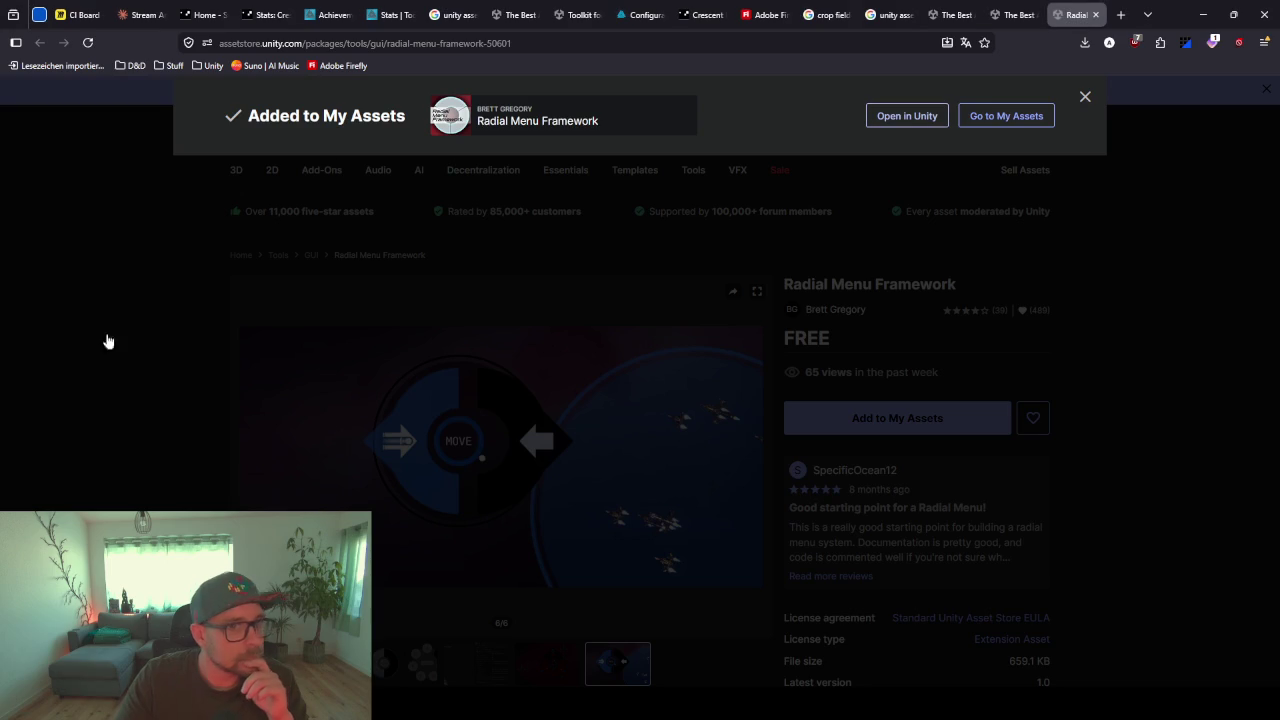
- Back in Unity, enlarge the My Assets package list and download Radial Menu Framework
key("alt+Tab")
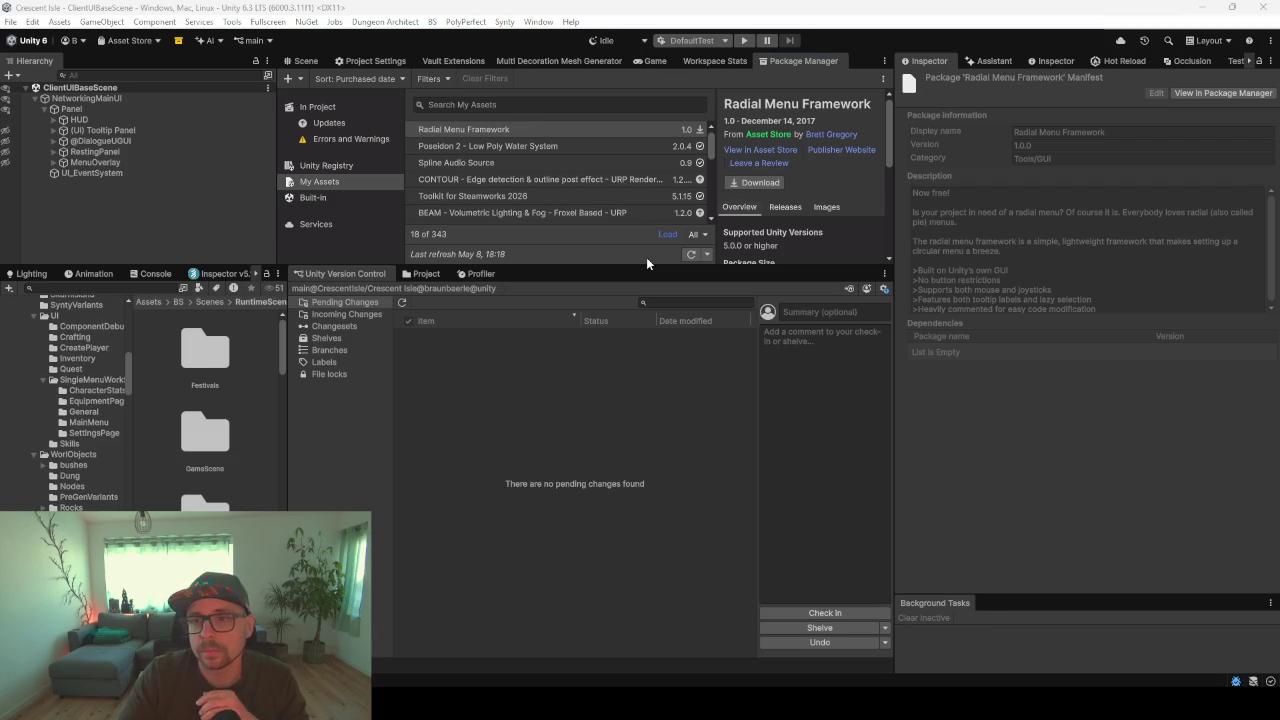
mouse_move(566, 267)
left_mouse_down()
mouse_move(549, 392)
mouse_move(553, 344)
left_mouse_up()
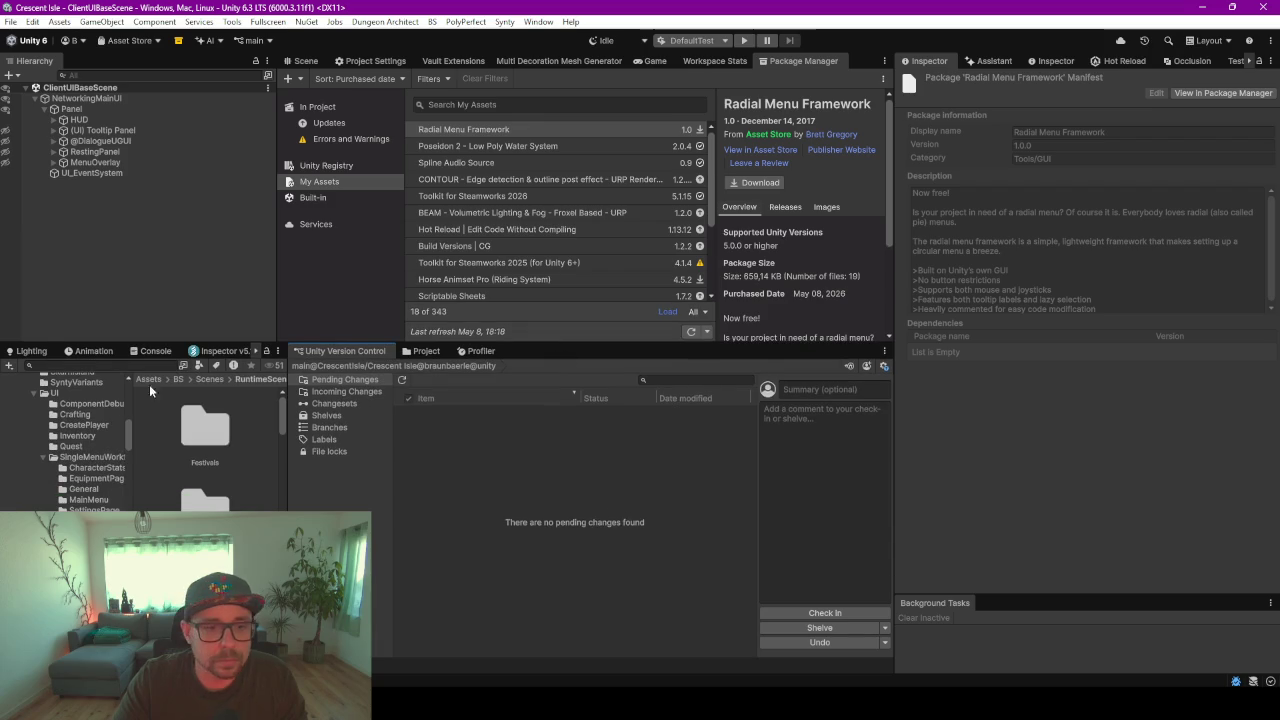
left_click(752, 183)
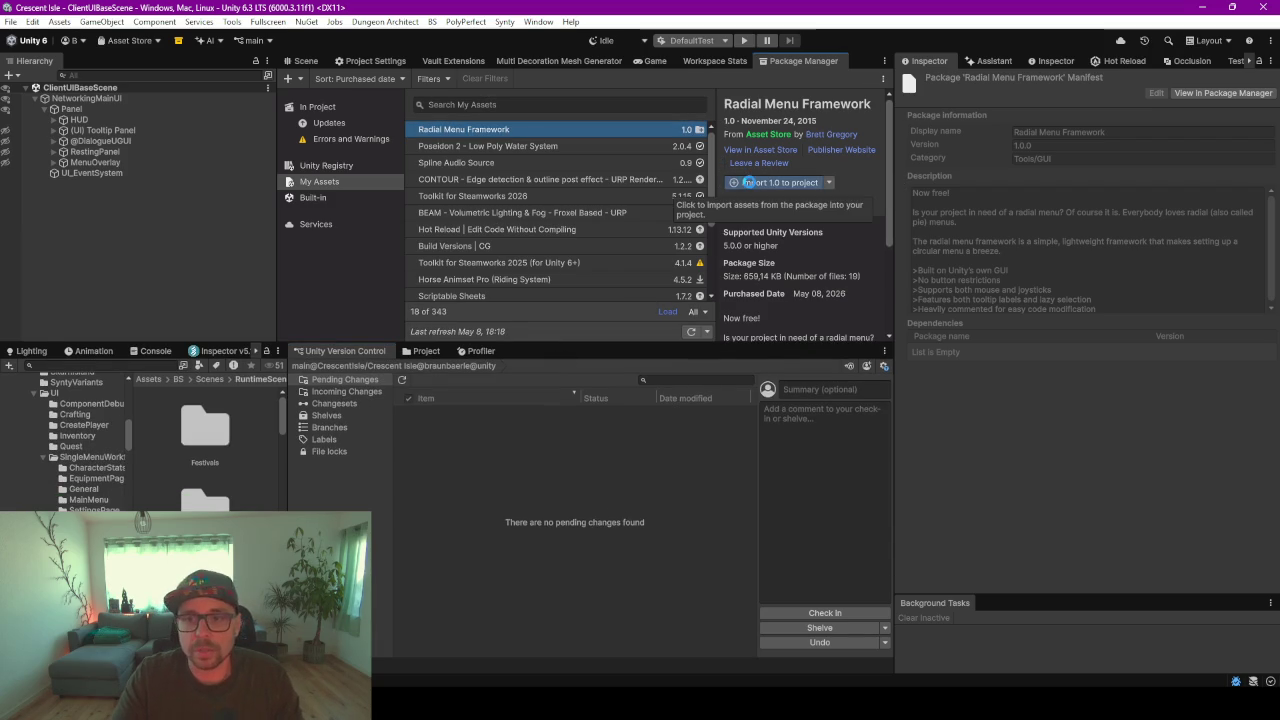
- Import every Radial Menu Framework file into the project from the Import Unity Package dialog
left_click(749, 182)
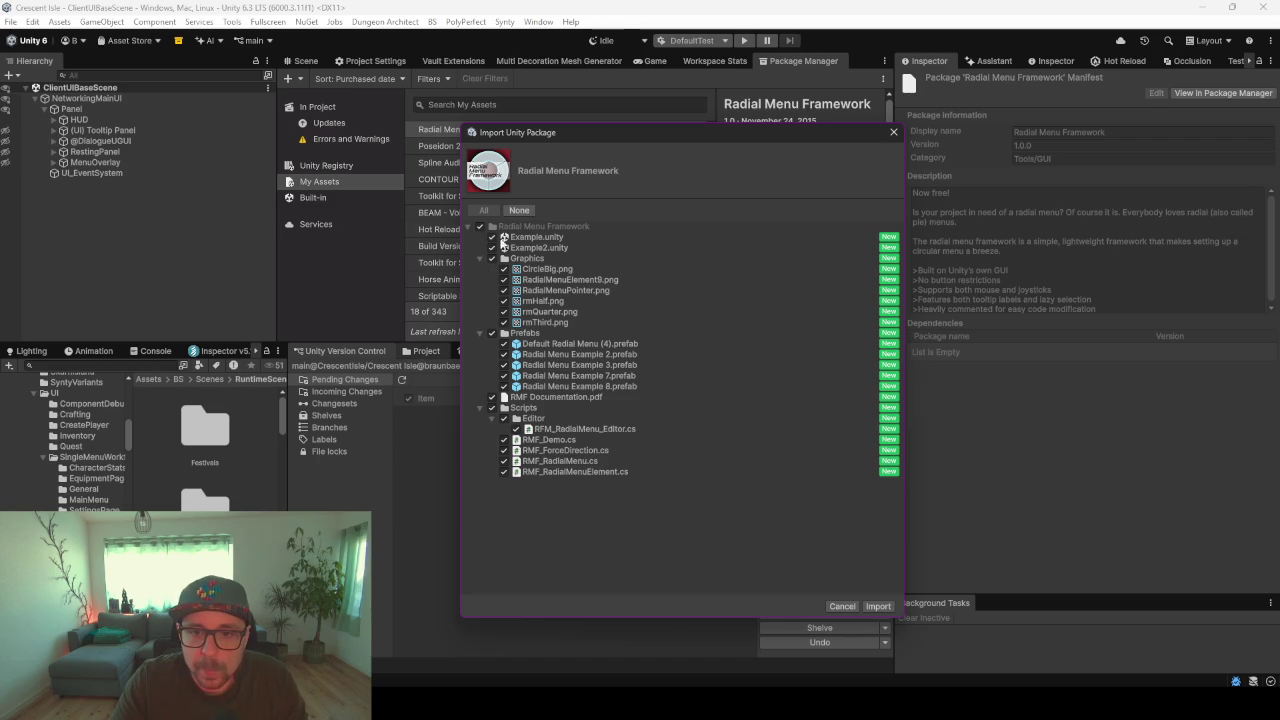
left_click(480, 258)
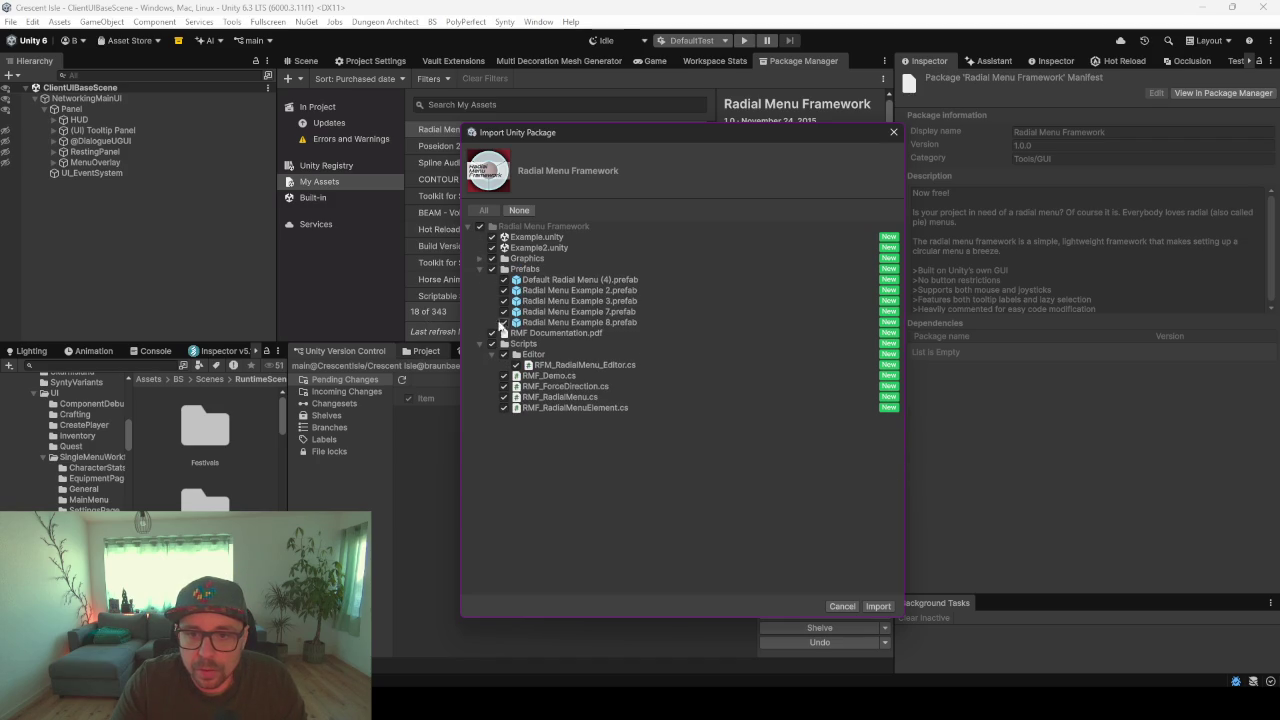
left_click(878, 606)
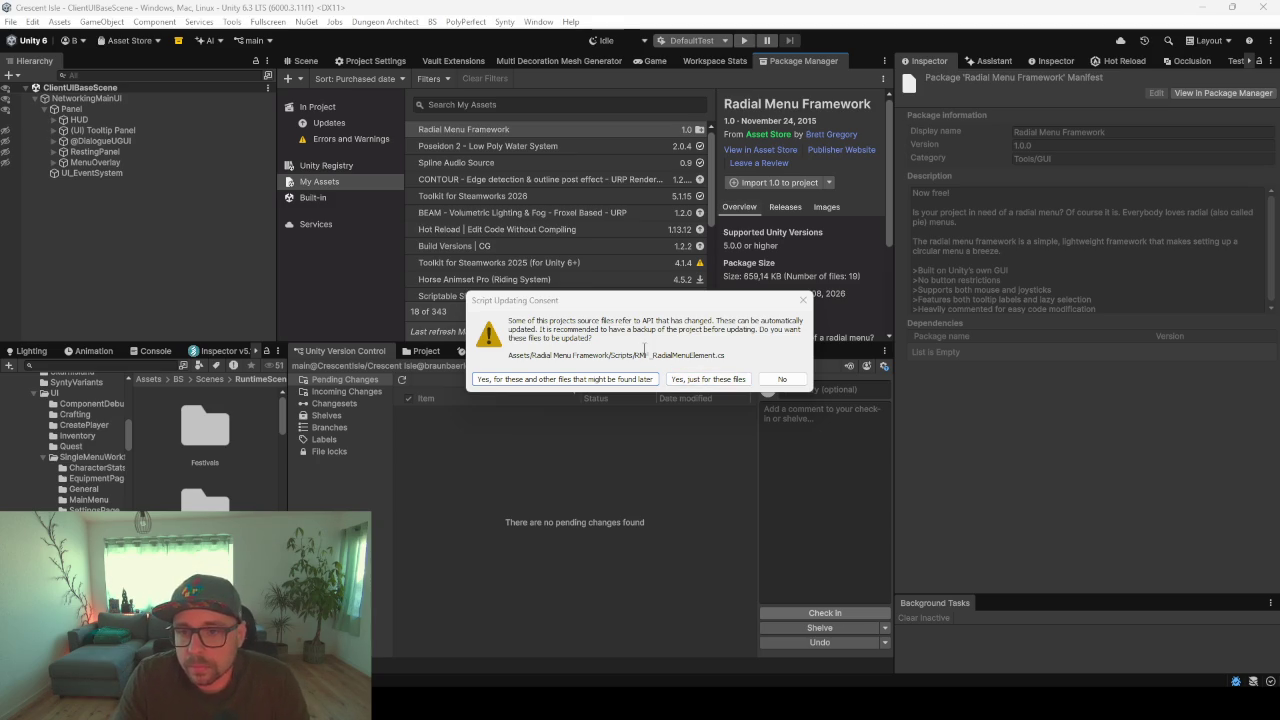
- Accept Script Updating Consent for these and any later-found files
left_click(565, 380)
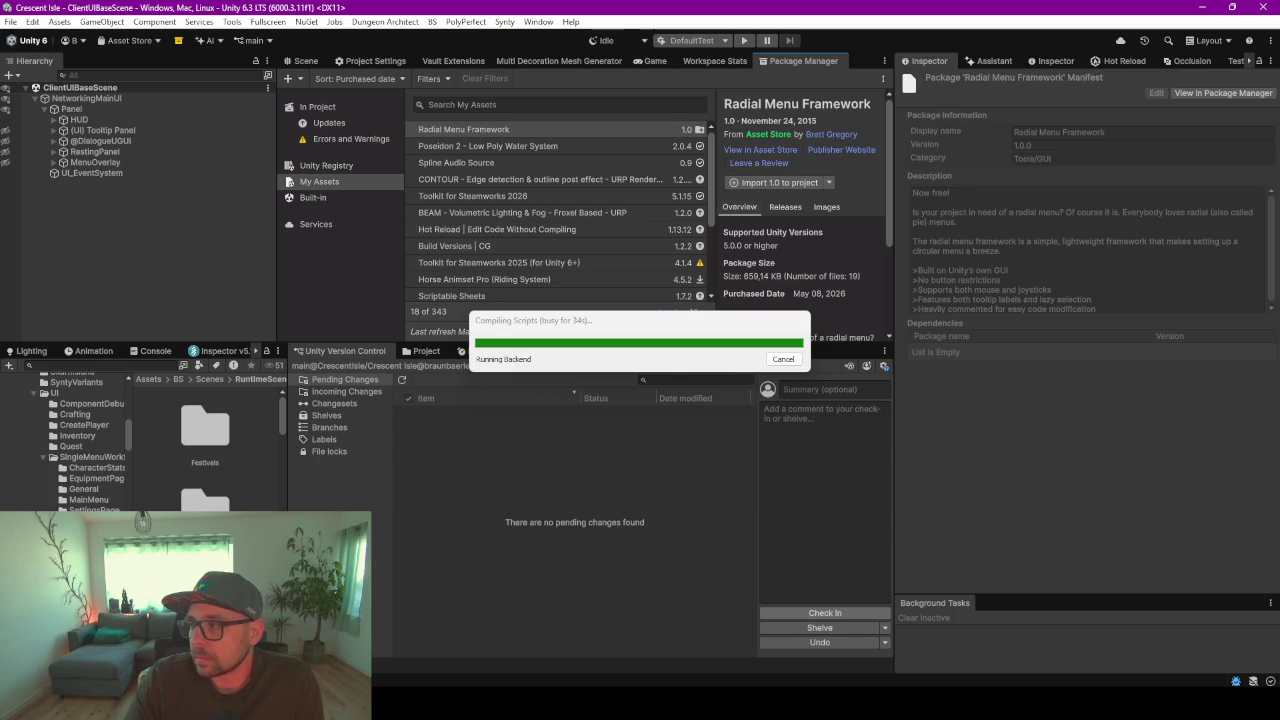
- Move the compiling progress box aside, then widen the Project files area
mouse_move(678, 326)
left_mouse_down()
mouse_move(600, 304)
mouse_move(638, 240)
left_mouse_up()
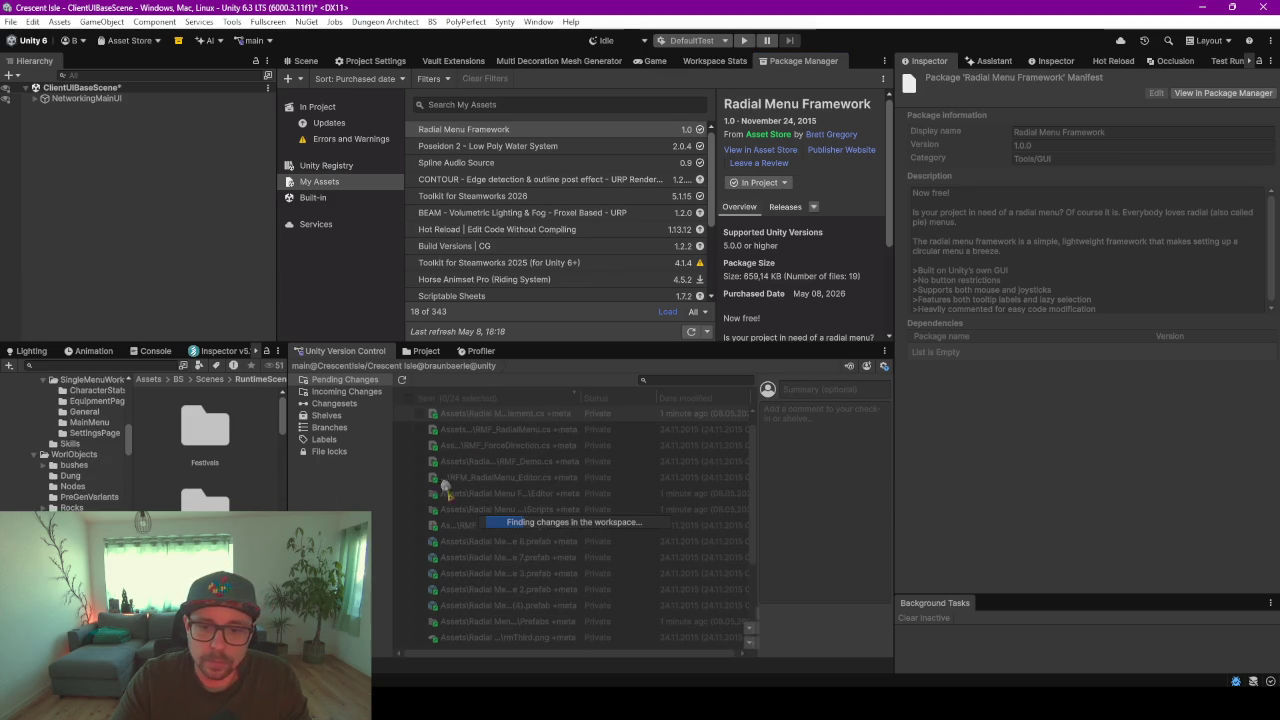
left_click_drag(289, 497, 531, 503)
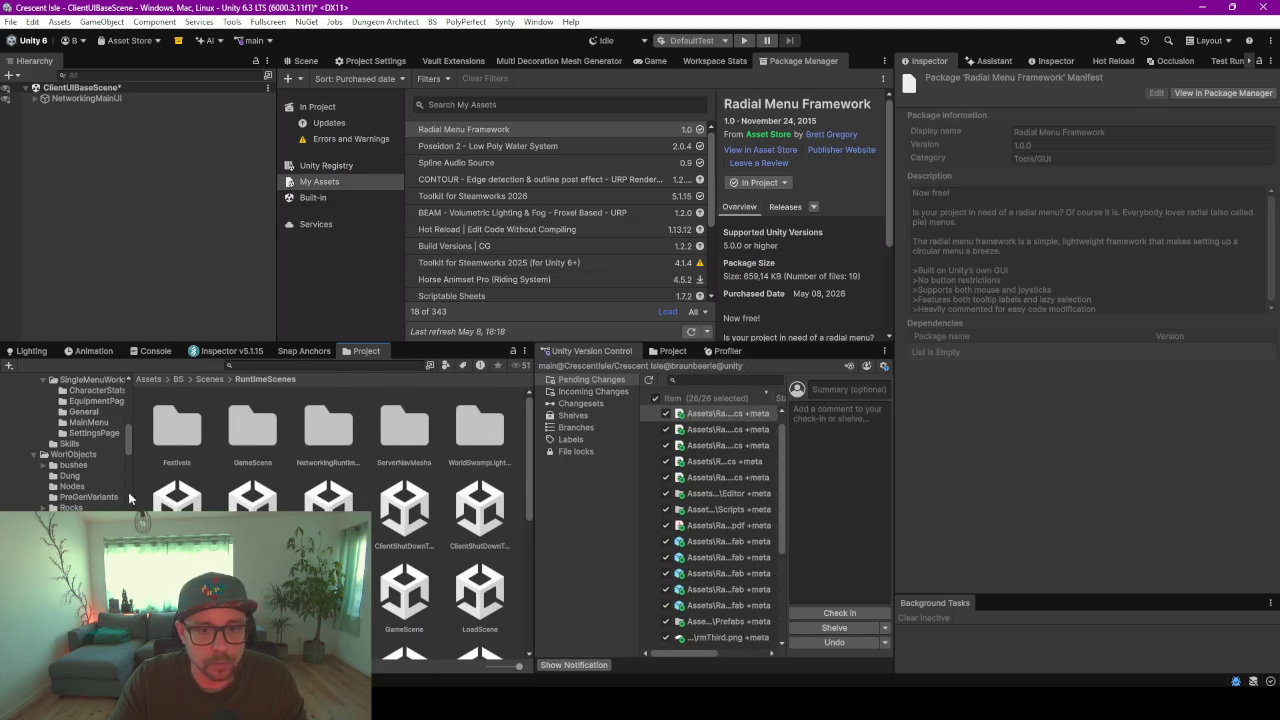
- Collapse the BS folder and inspect the changed radial menu editor script
scroll(65, 450, "up", 5)
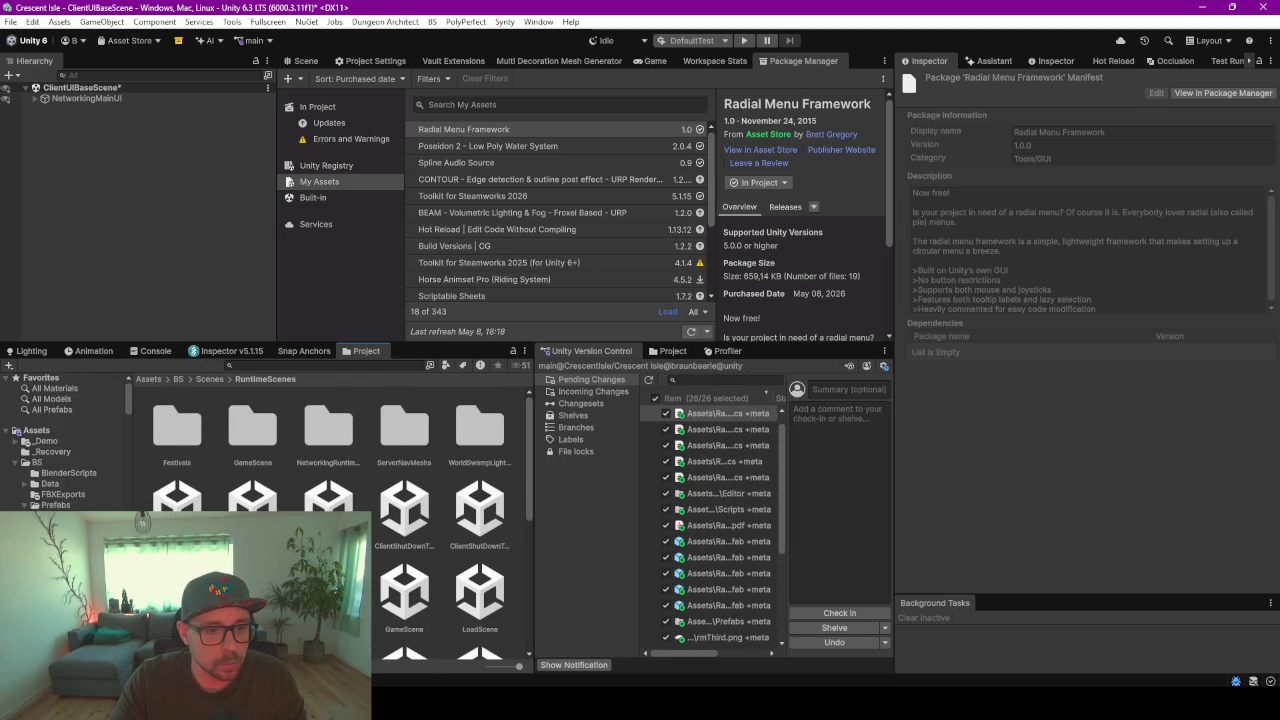
left_click(17, 465)
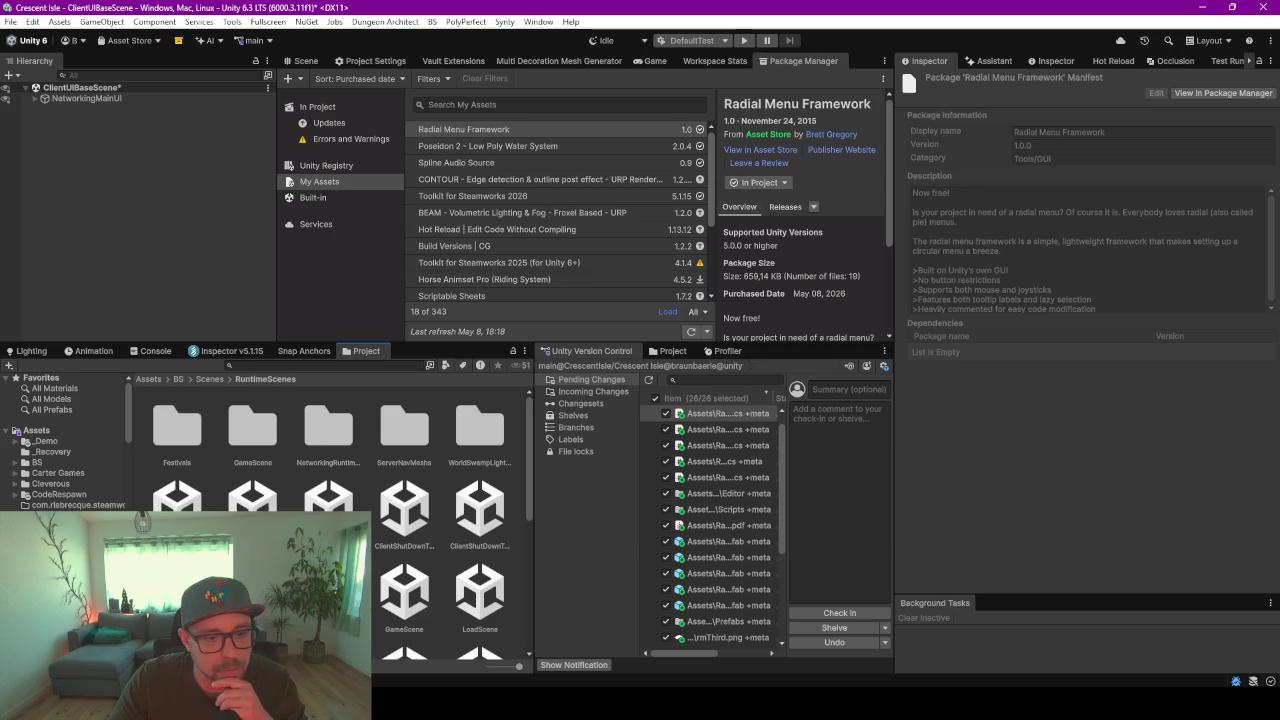
scroll(65, 440, "down", 3)
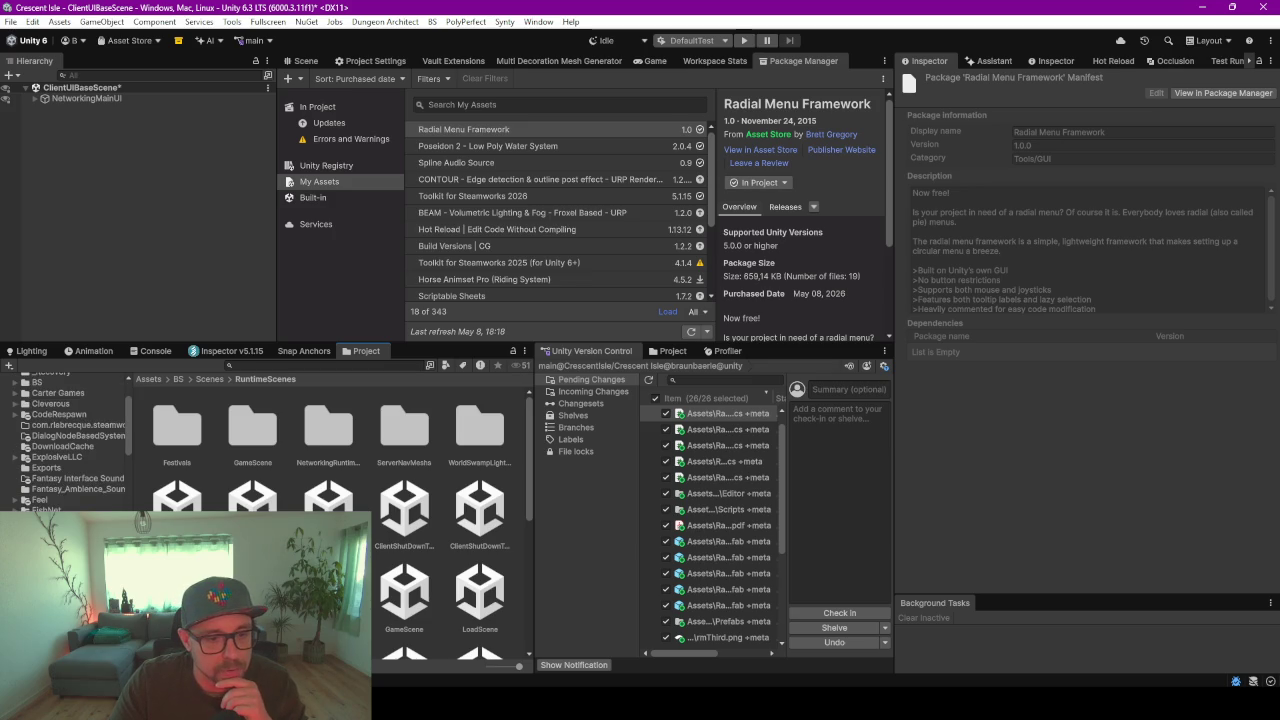
scroll(65, 440, "down", 2)
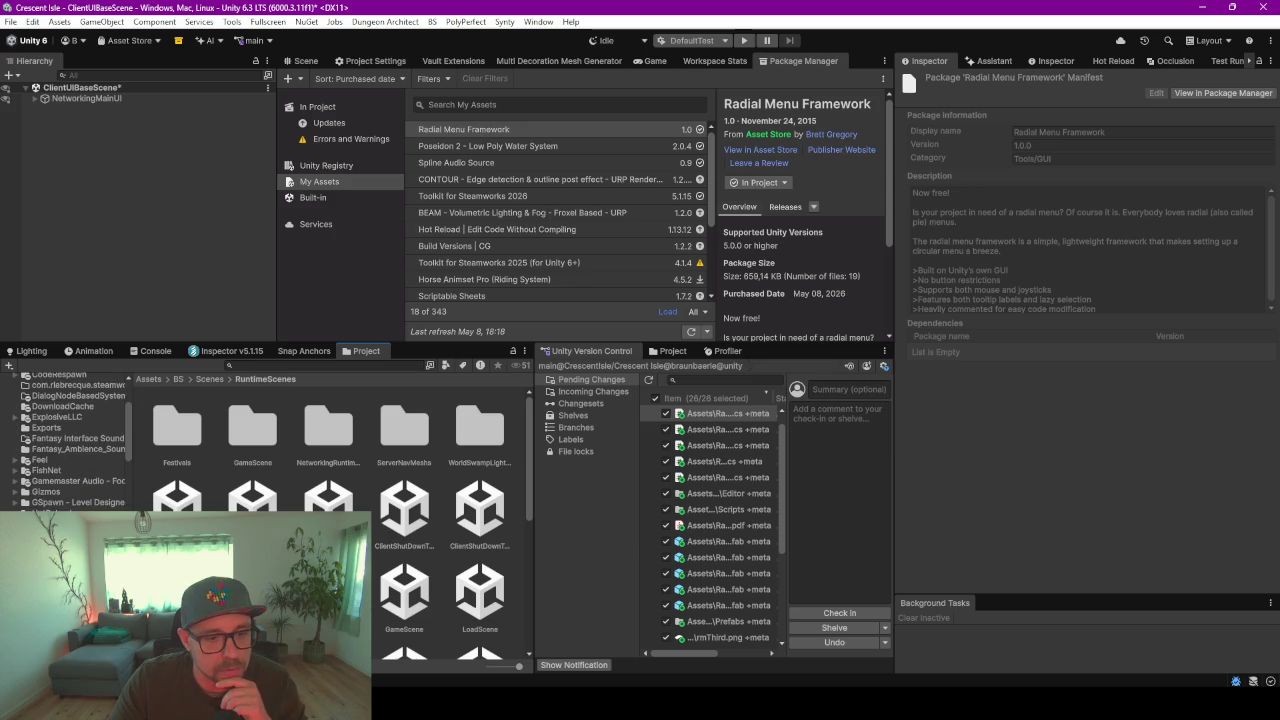
left_click(707, 478)
left_click(66, 443)
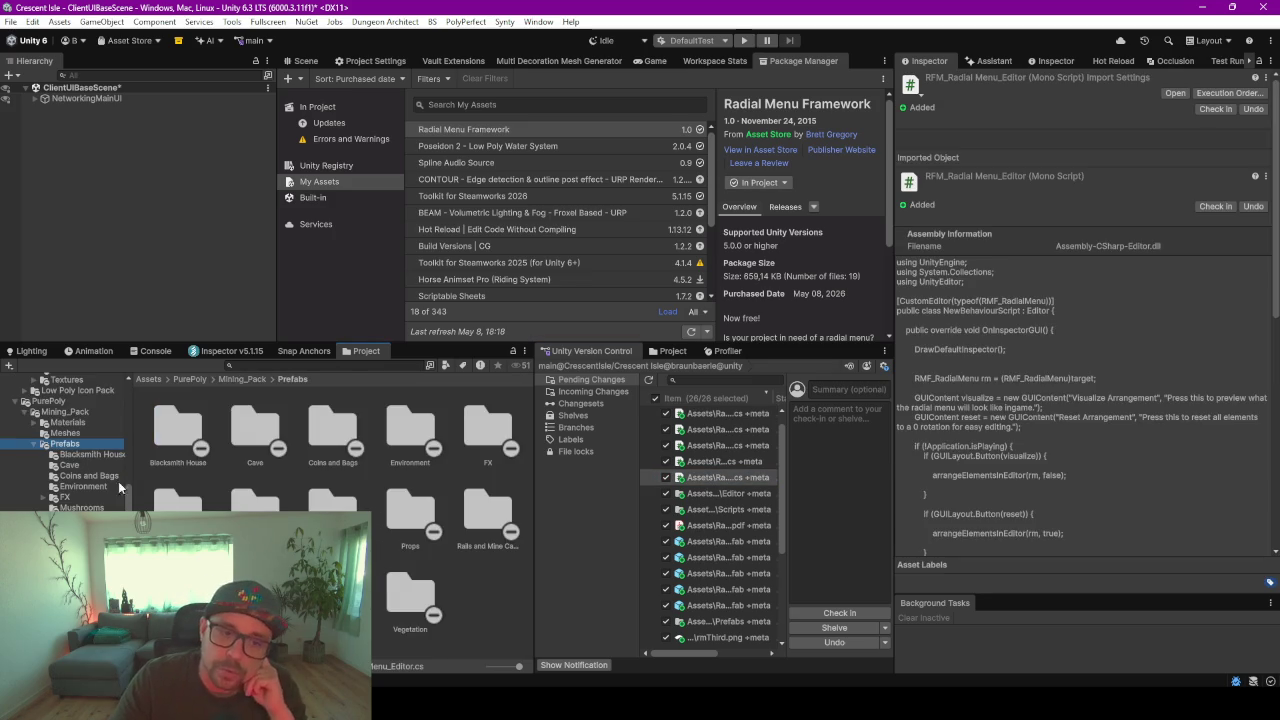
- Show the Radial Menu Framework Prefabs folder as a list with full prefab names
scroll(65, 440, "down", 5)
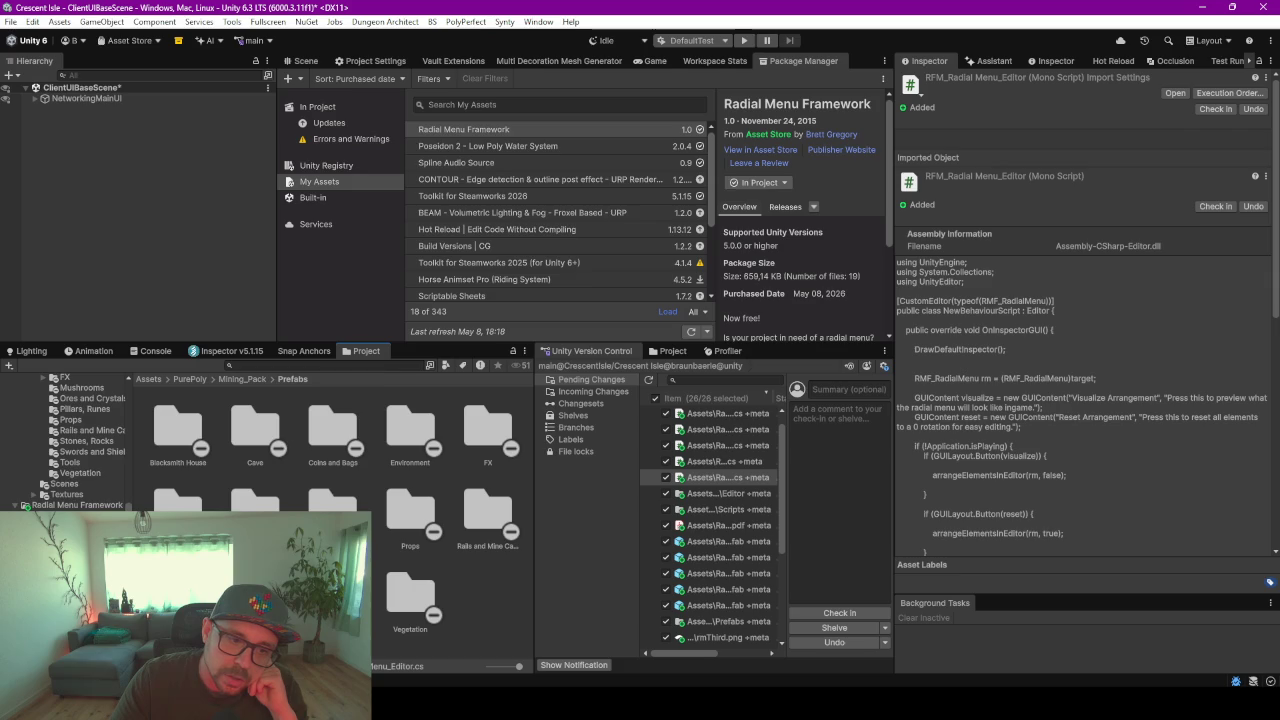
left_click(60, 521)
left_click(240, 508)
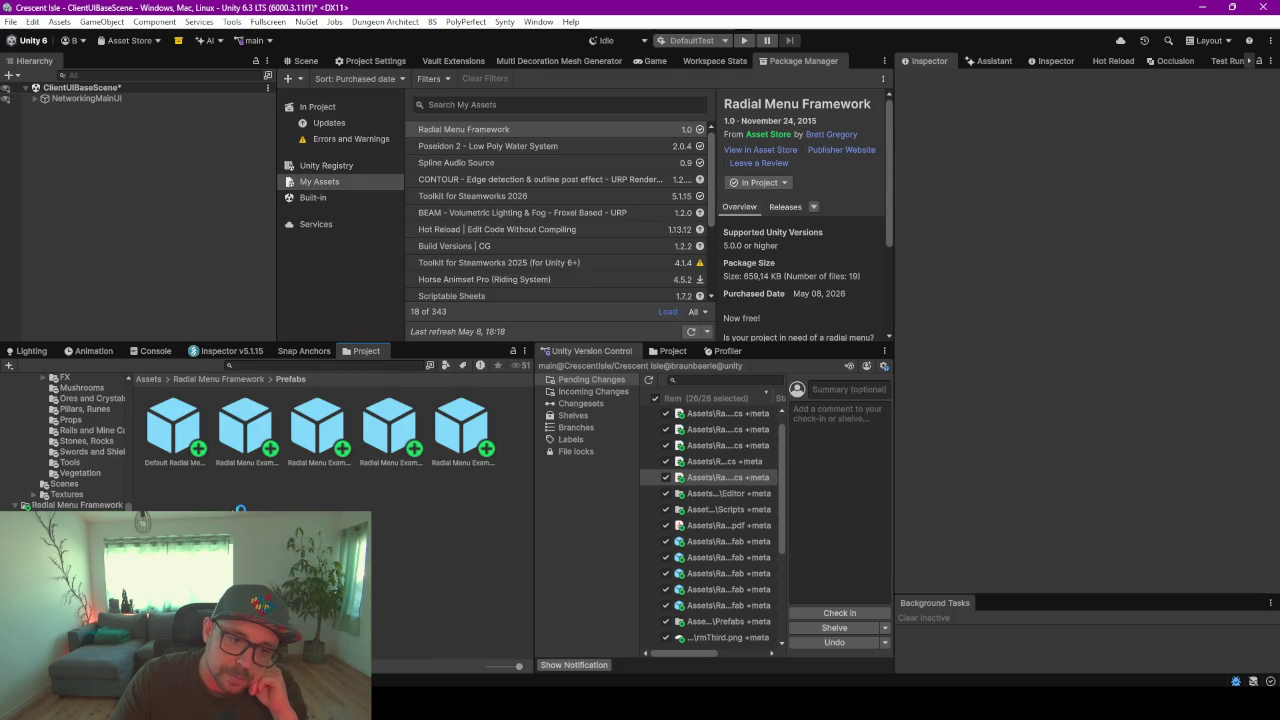
key("Up")
key("Up")
key("Up")
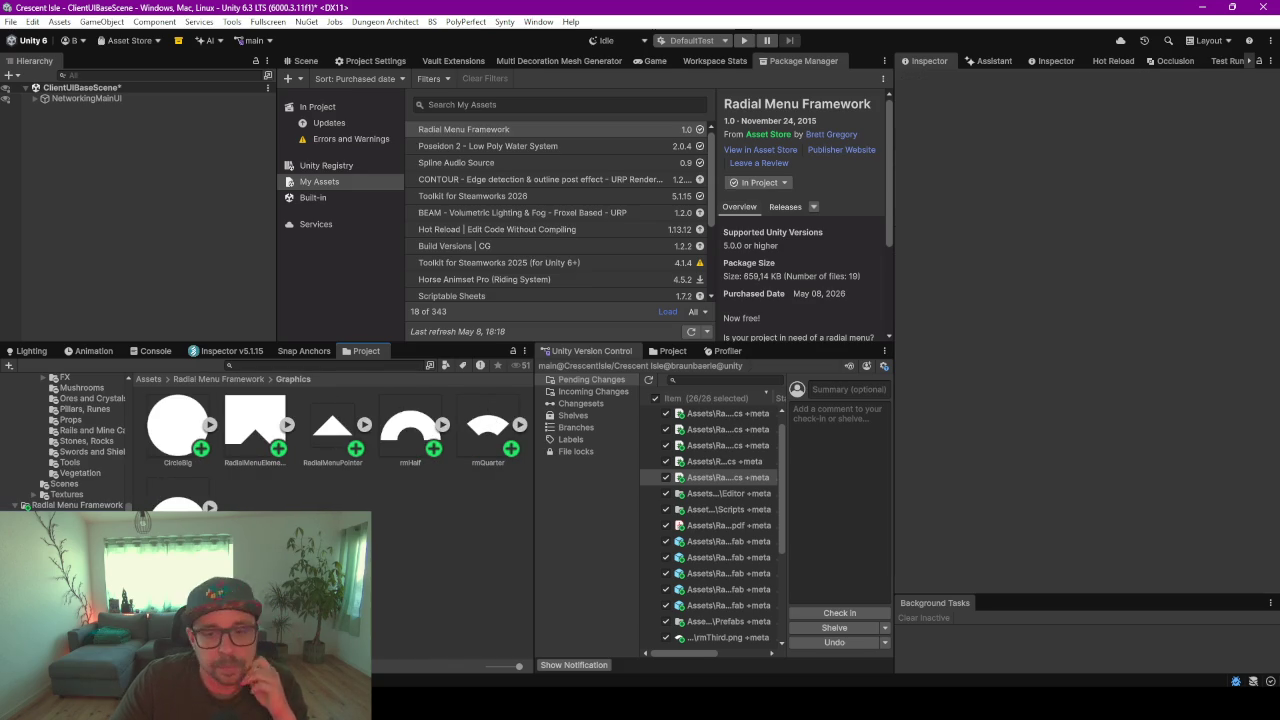
key("Down")
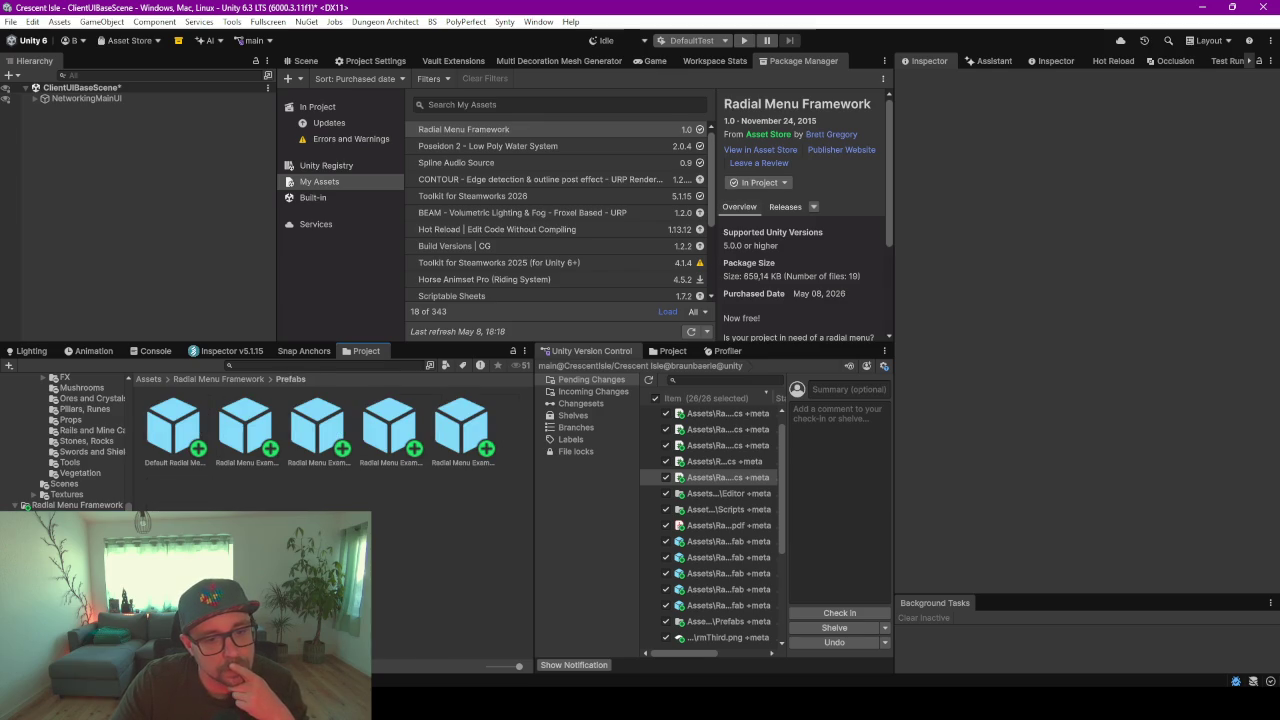
left_click(160, 440)
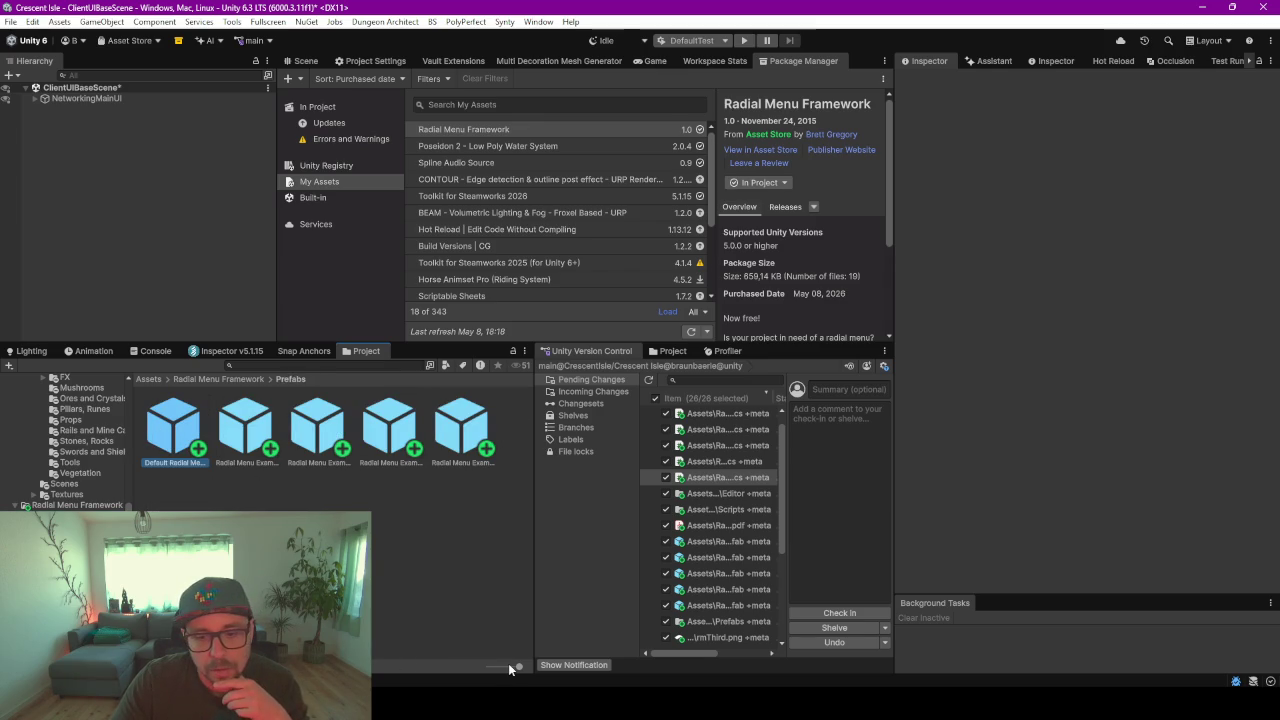
left_click_drag(508, 668, 489, 666)
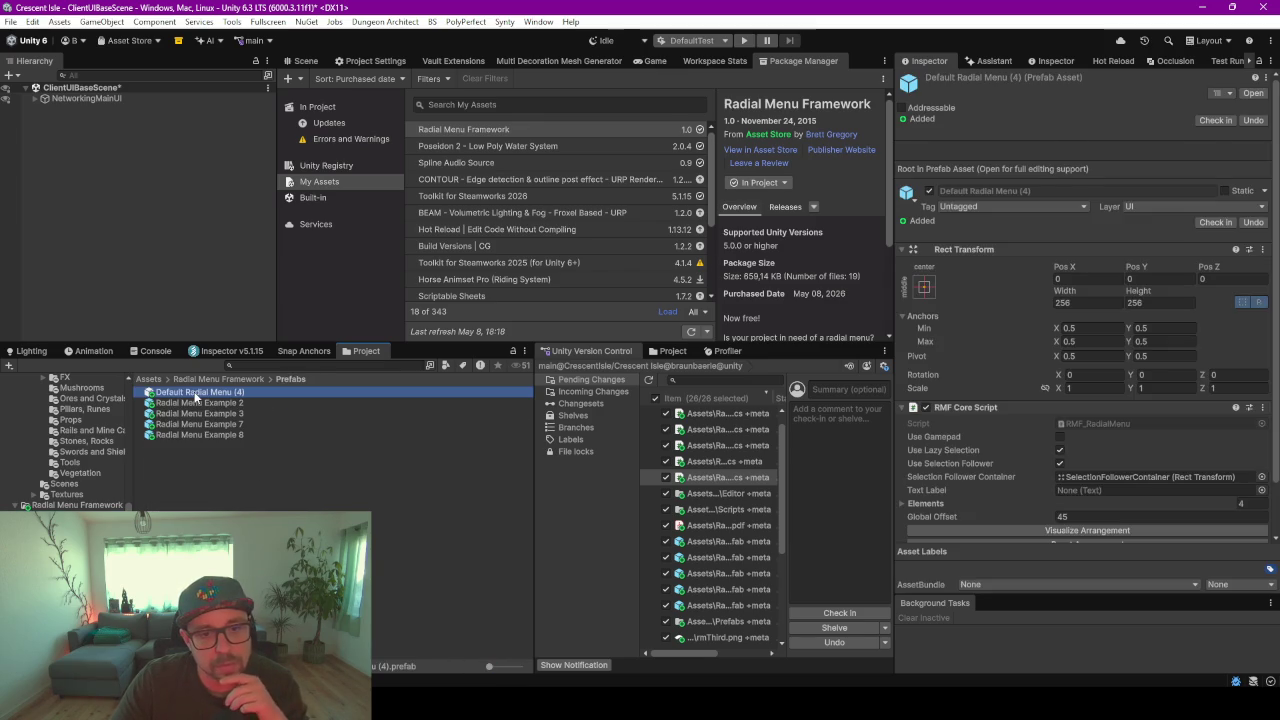
- Open Default Radial Menu (4) in Prefab Mode and set RMF Core Script Elements to 5
double_click(197, 393)
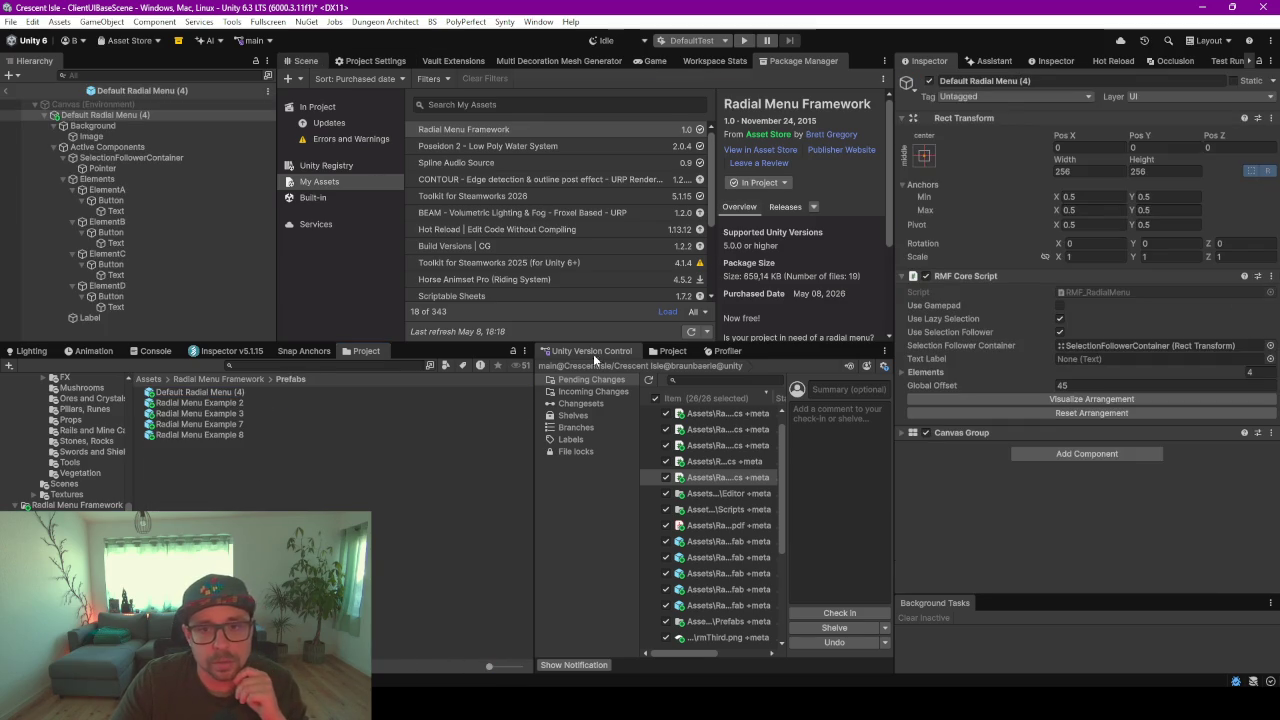
left_click_drag(637, 346, 637, 530)
scroll(606, 317, "up", 5)
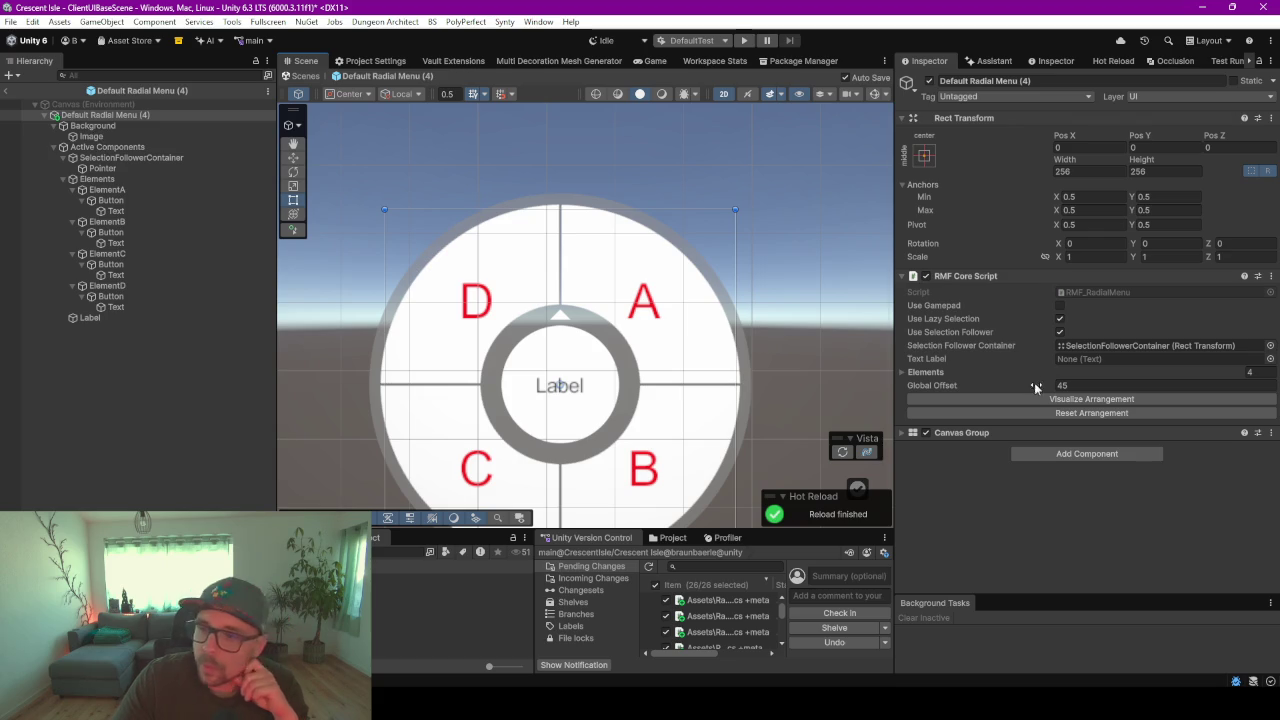
left_click(904, 372)
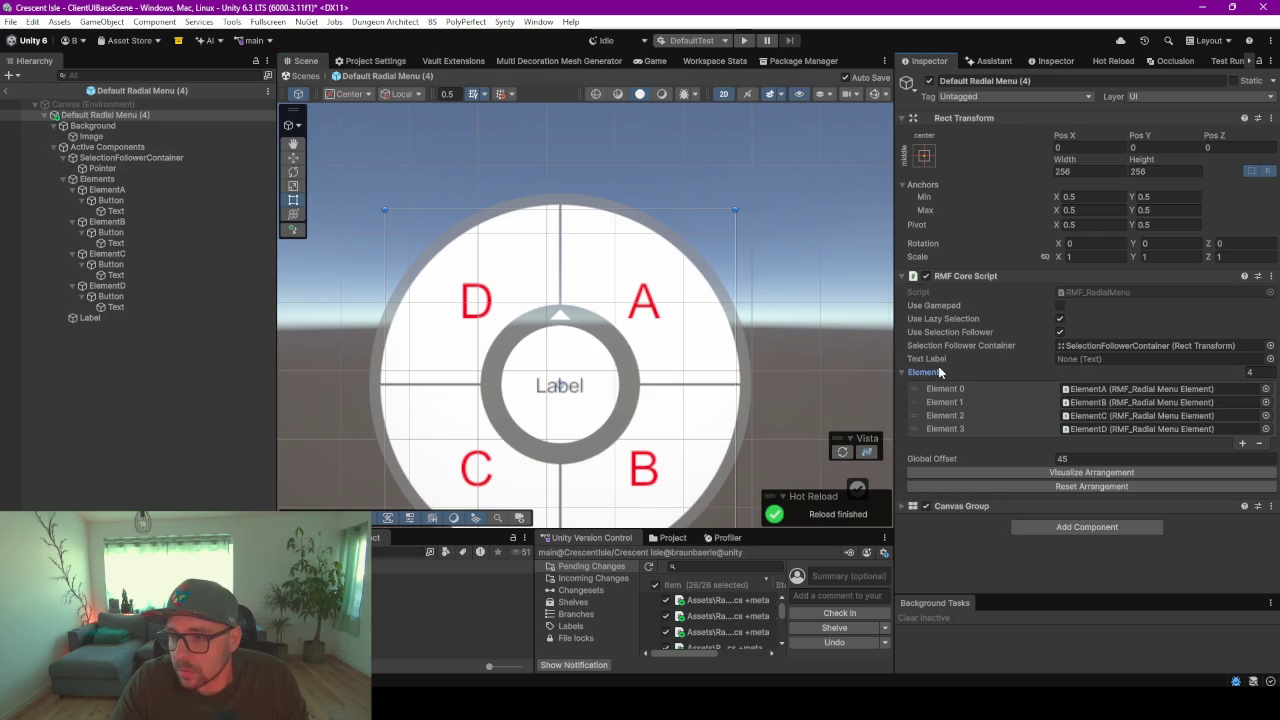
left_click(1264, 373)
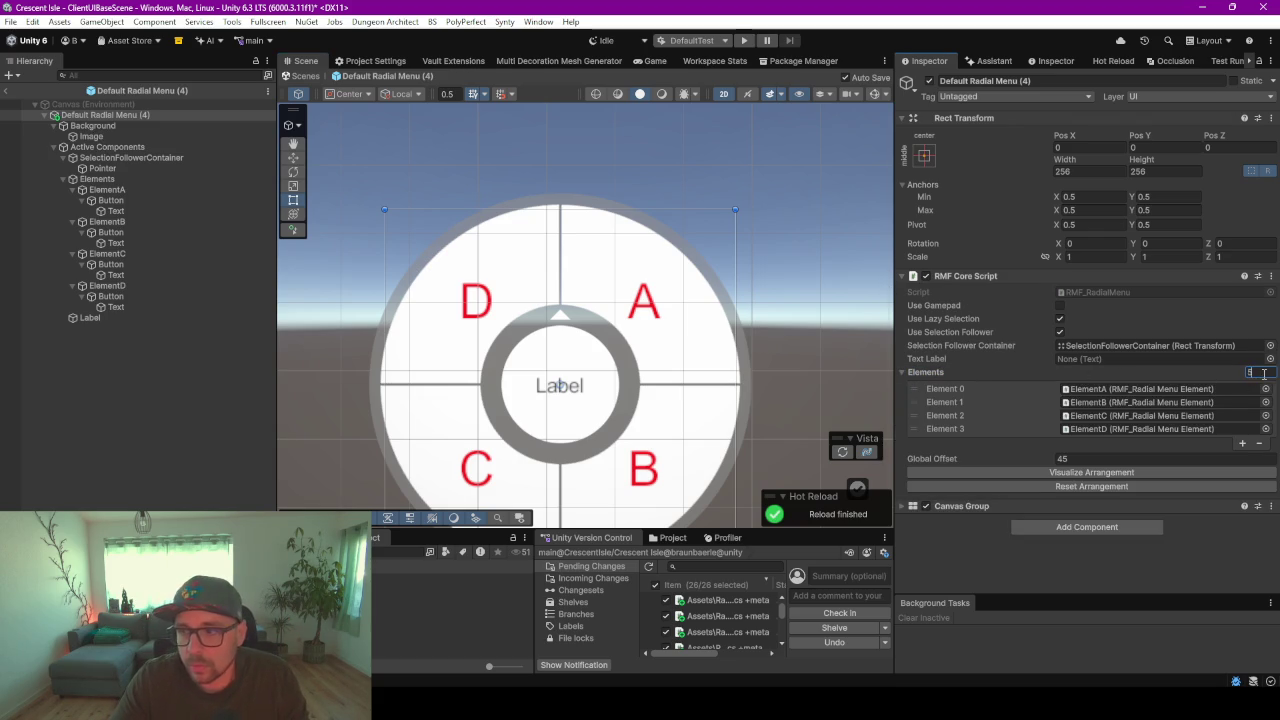
key("Return")
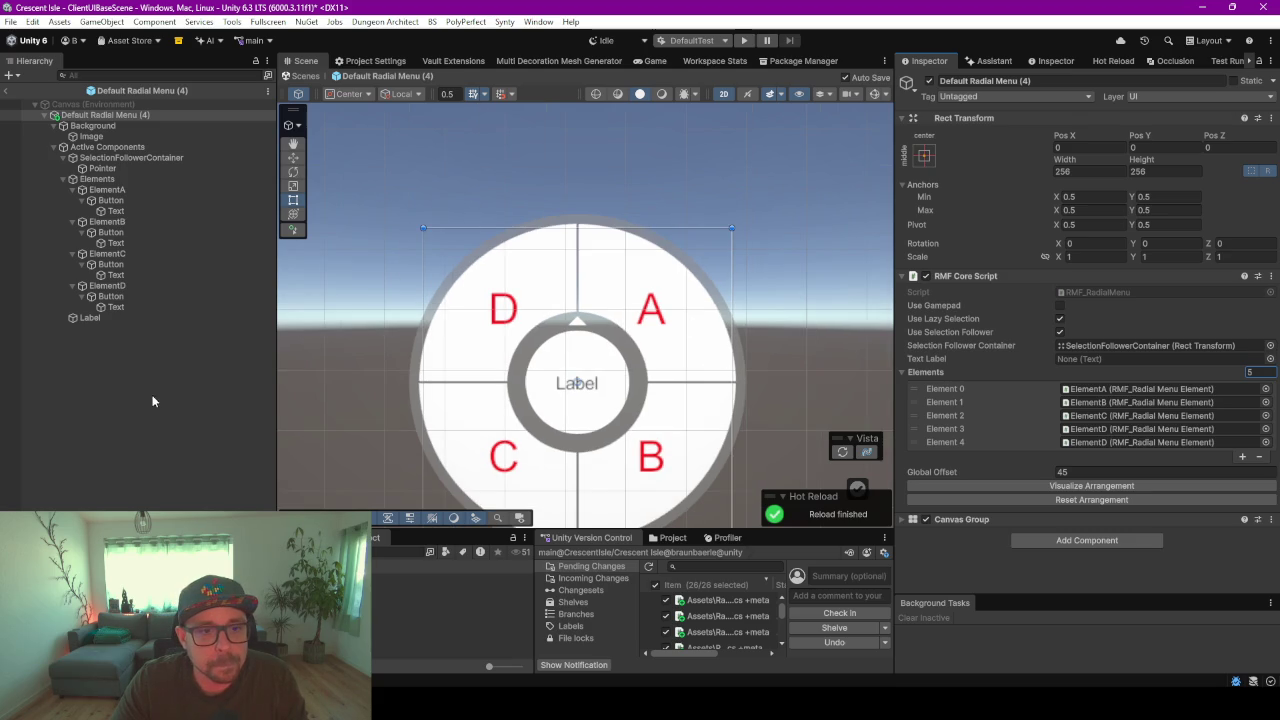
left_click(131, 307)
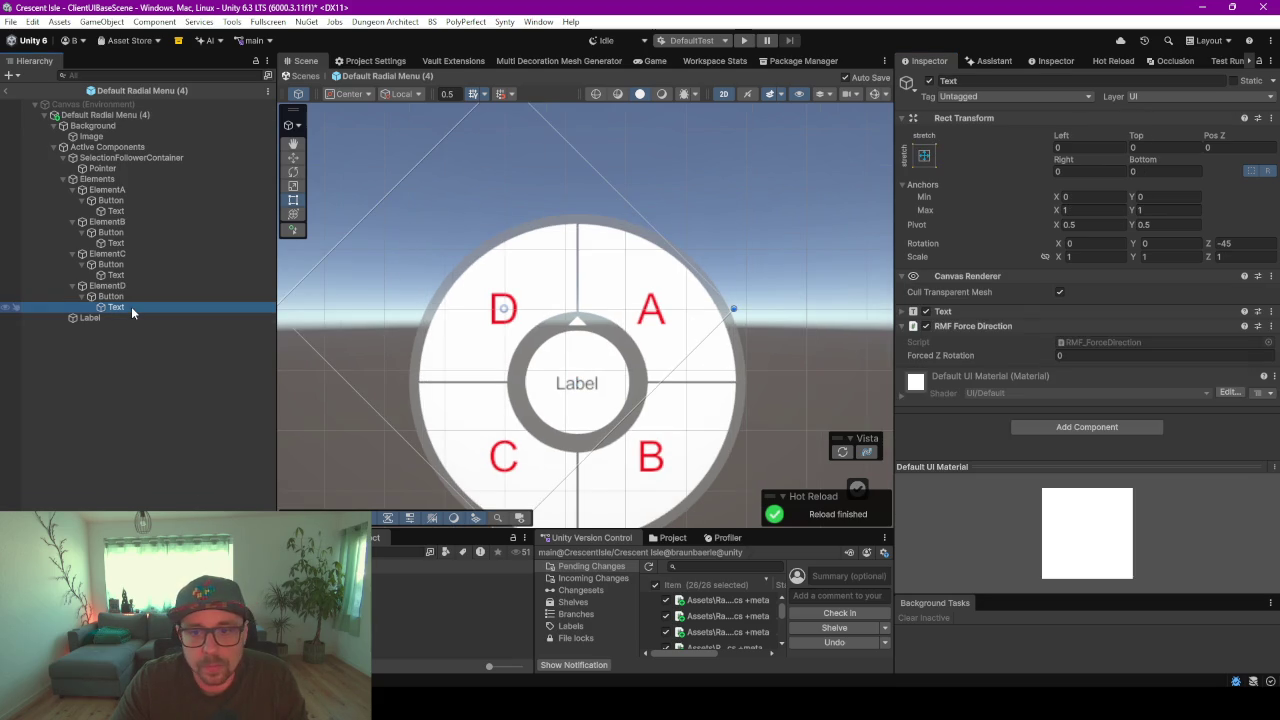
- Collapse ElementA–D, select the root, and preview the five-element arrangement
left_click(71, 190)
left_click(71, 200)
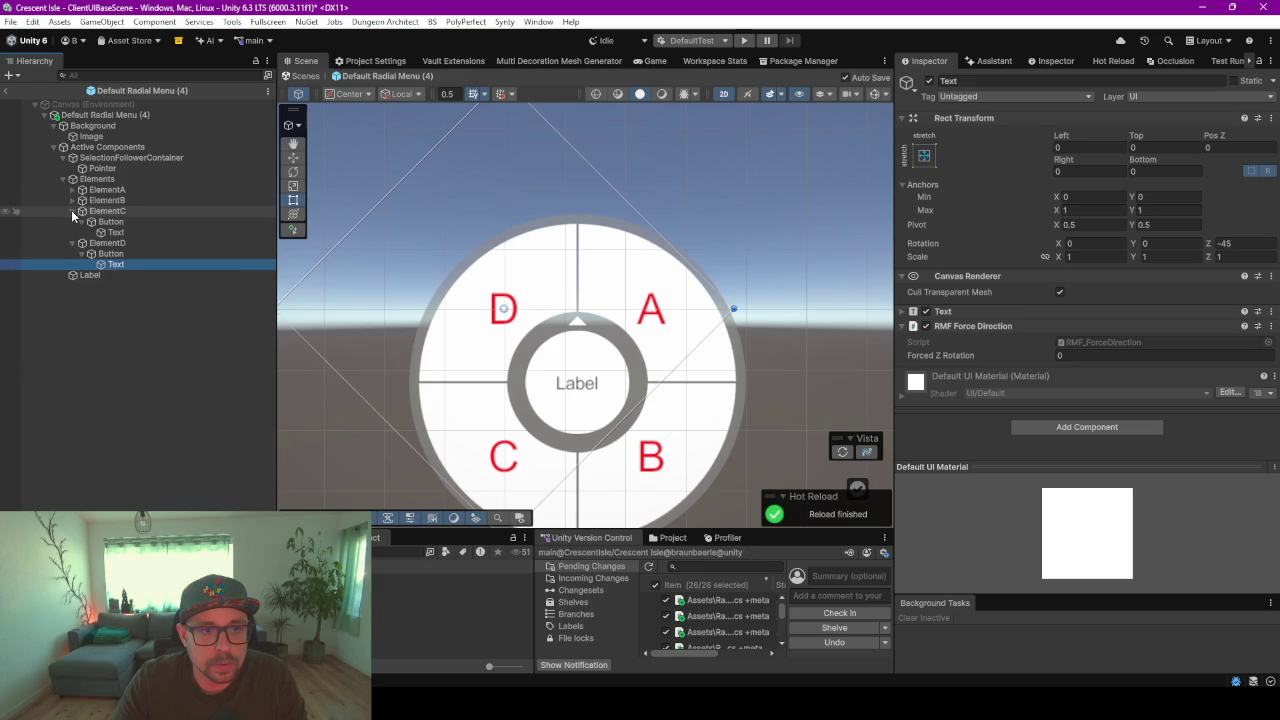
left_click(72, 211)
left_click(72, 221)
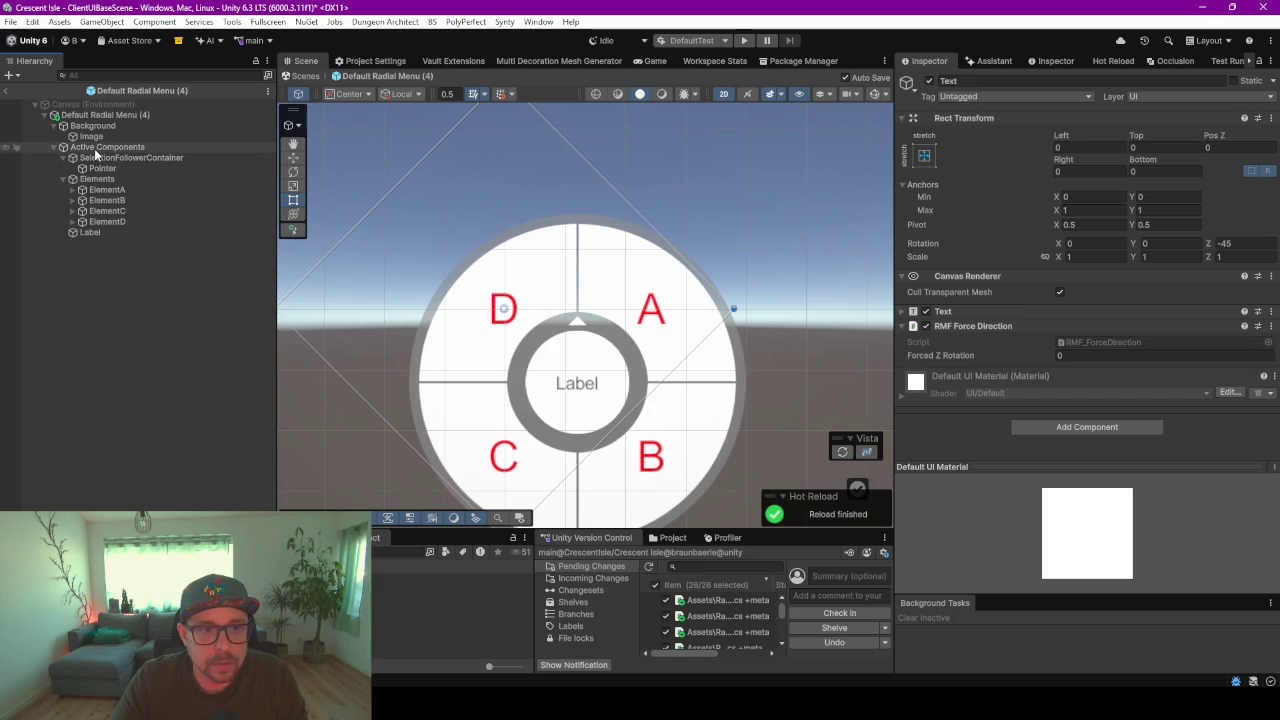
left_click(96, 148)
left_click(100, 115)
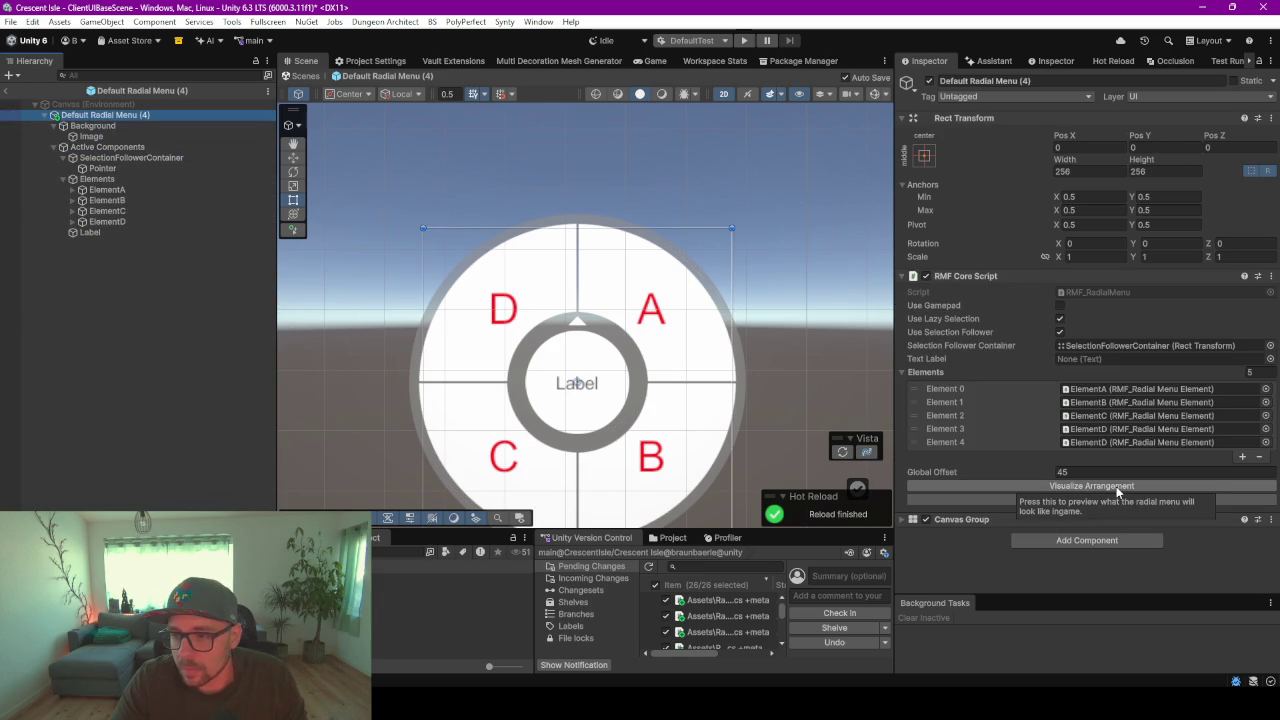
left_click(1118, 488)
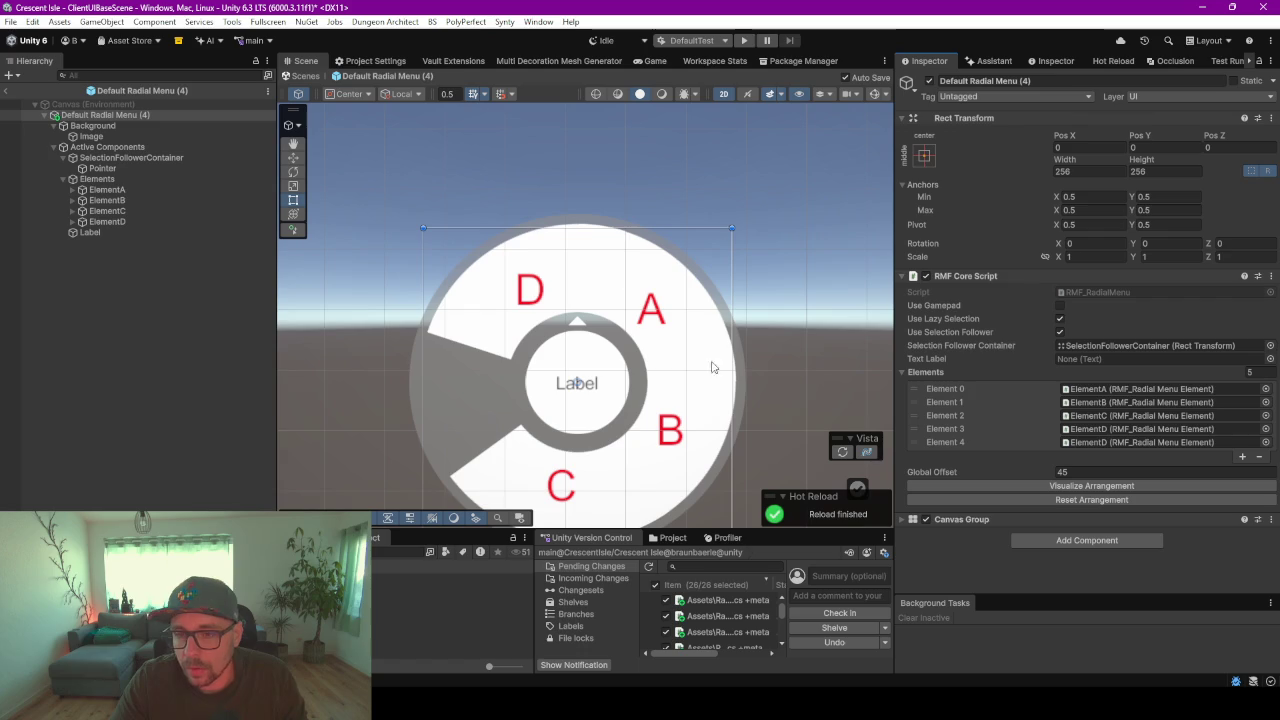
- Reset the menu root to its default equal-quadrant arrangement
scroll(645, 381, "down", 2)
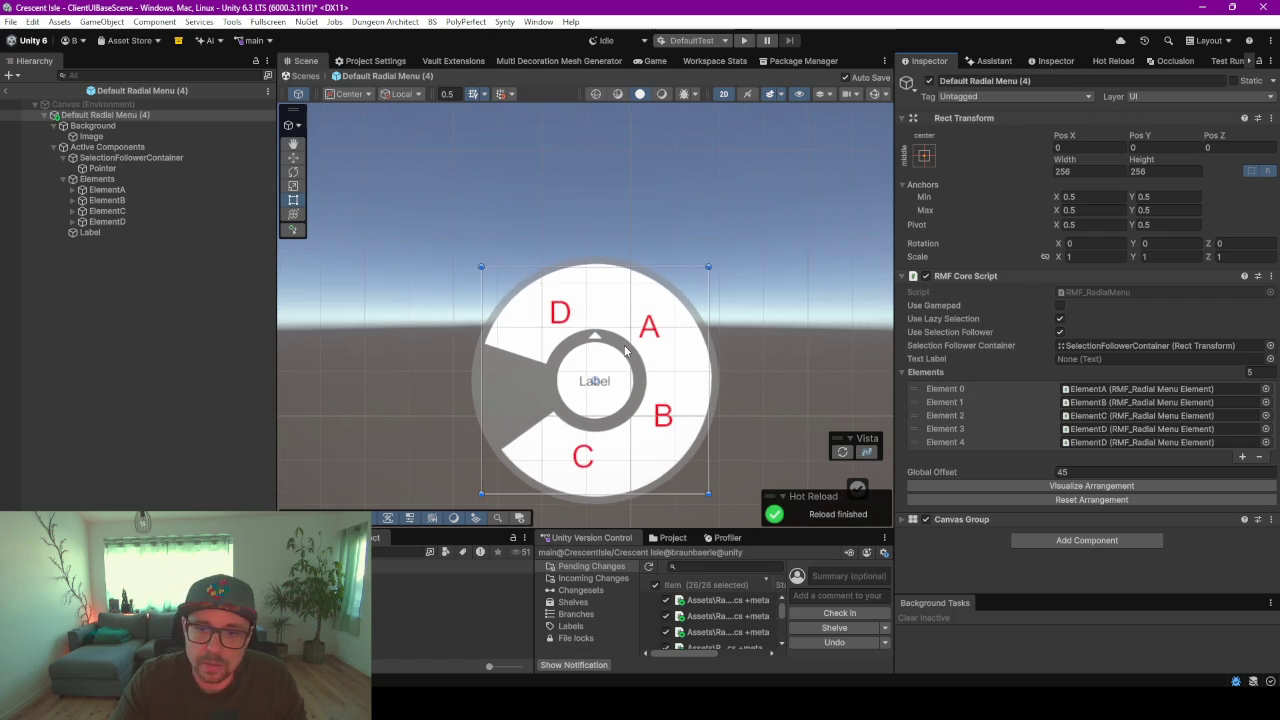
scroll(630, 352, "up", 2)
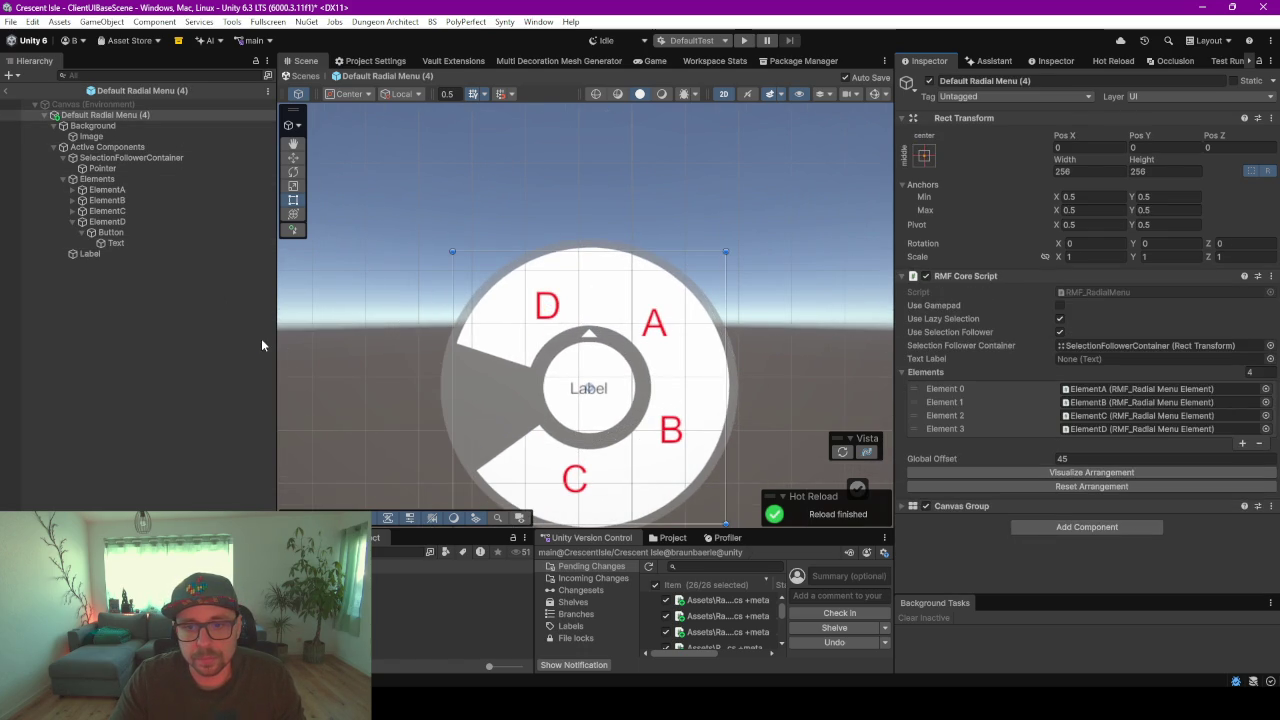
left_click(107, 114)
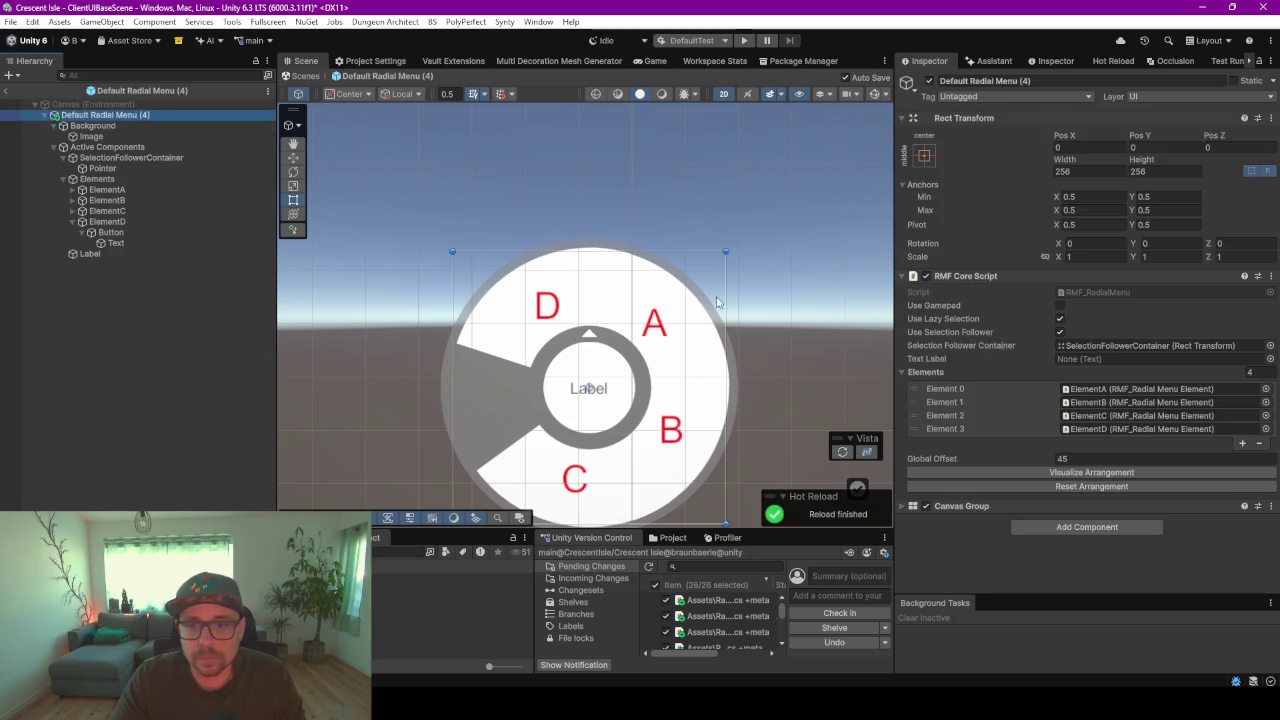
left_click(1087, 474)
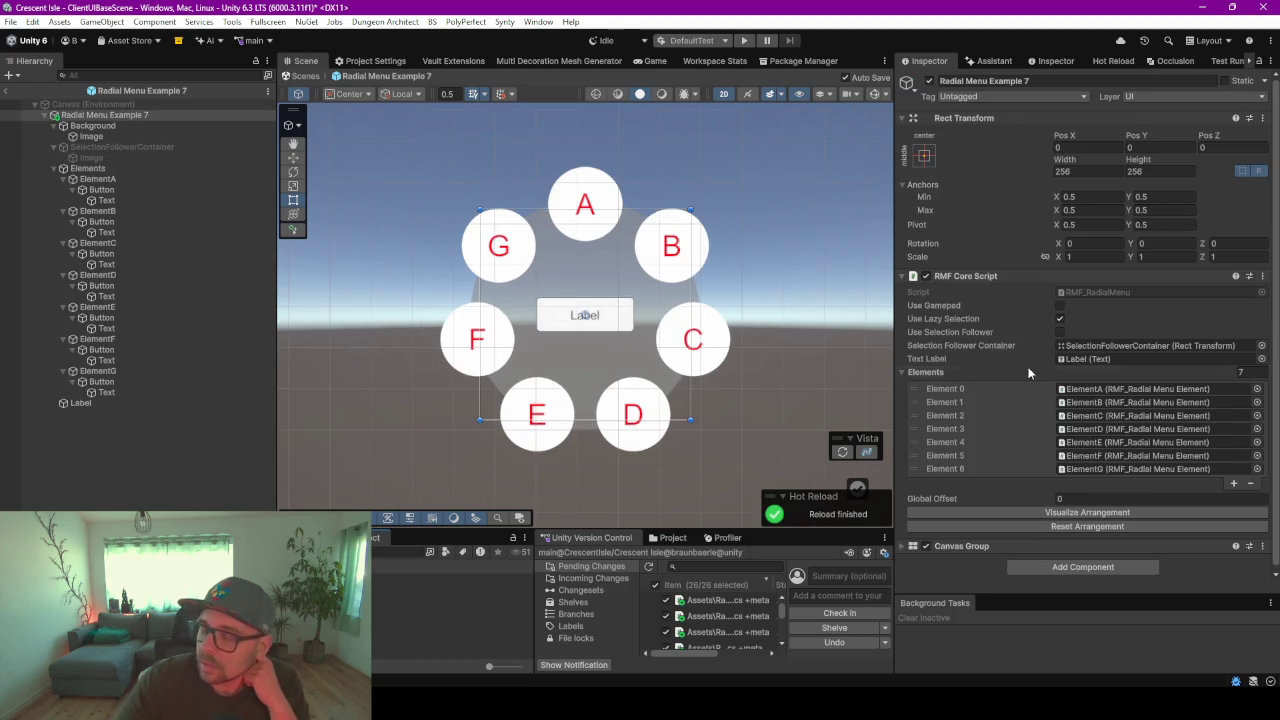
- Set the Elements size to 9 and preview the ring arranged for nine buttons
mouse_move(1046, 384)
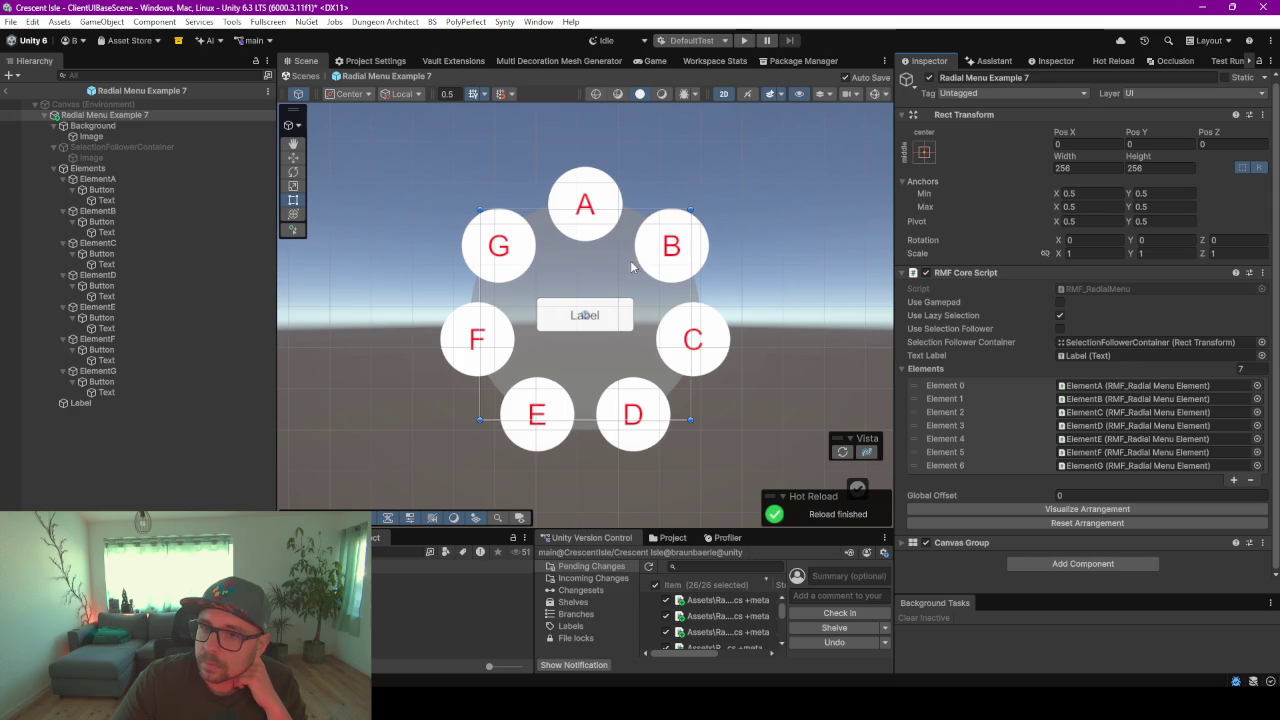
type("9")
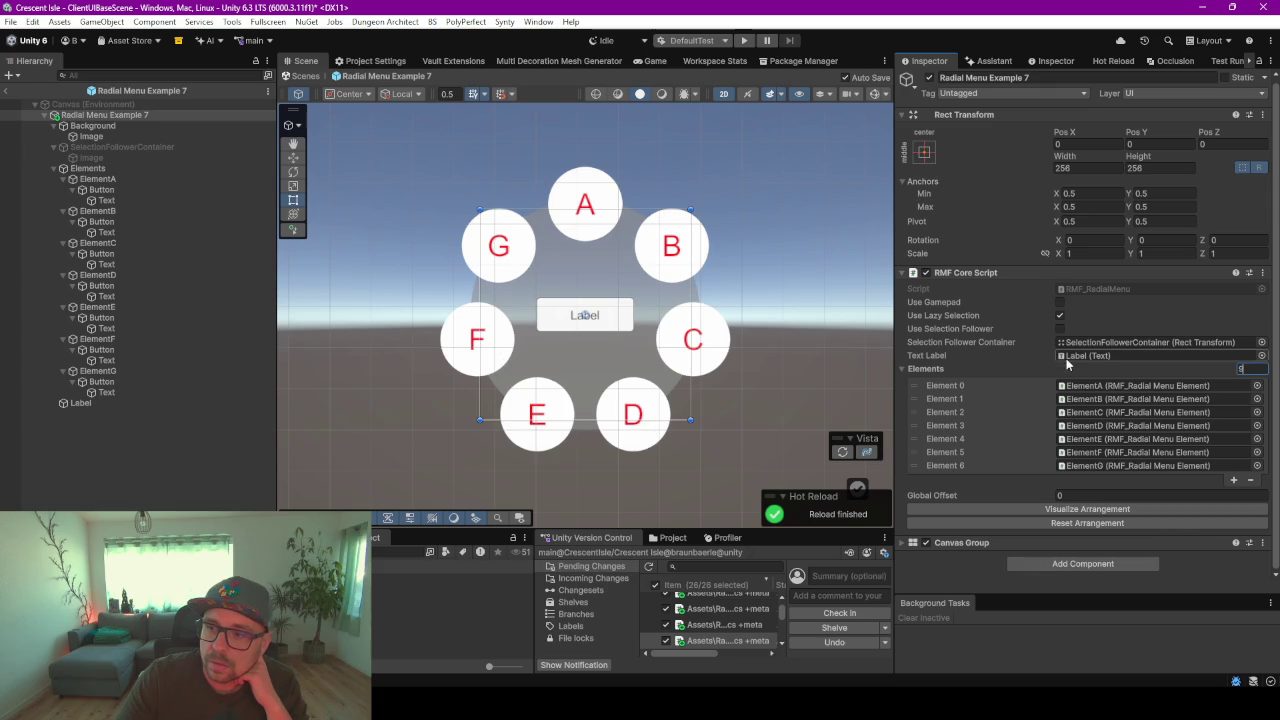
key("Return")
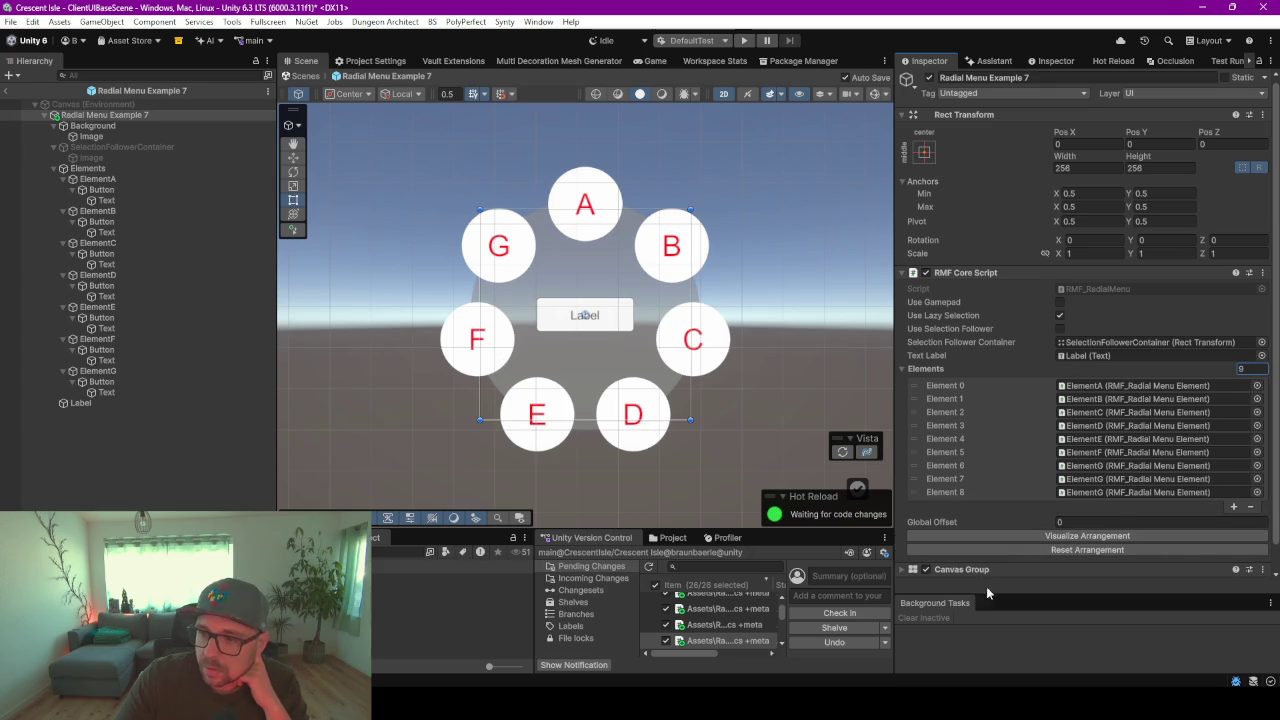
left_click(943, 536)
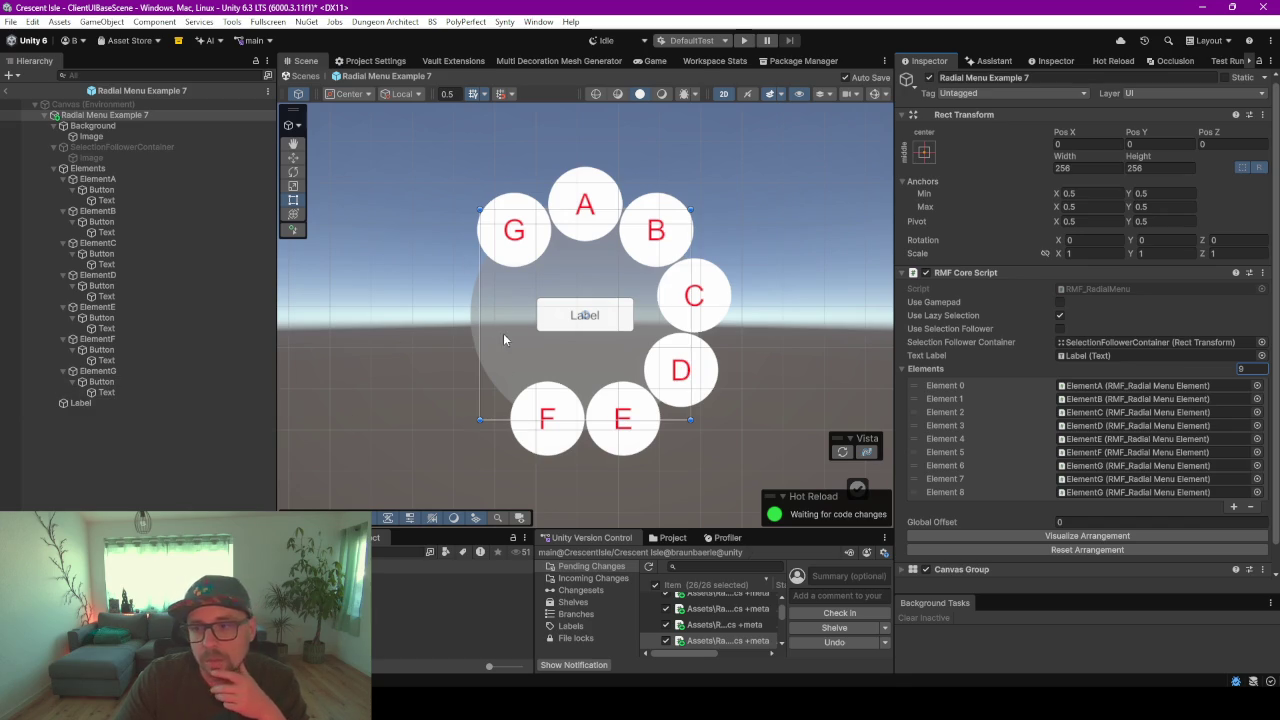
- Check which objects Elements 7 and 8 reference in the list
left_click(1118, 480)
left_click(1118, 491)
left_click(1115, 479)
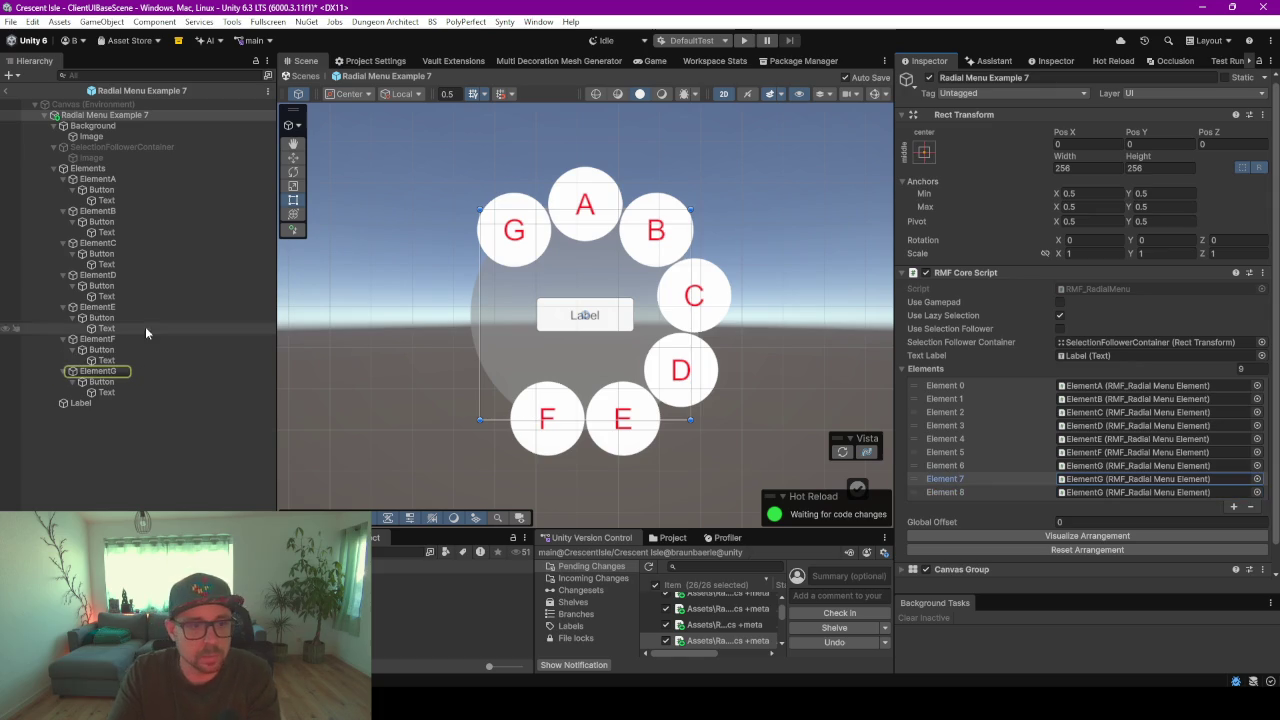
- Duplicate ElementG and name the copies ElementH and ElementI
left_click(94, 371)
key("ctrl+d")
key("ctrl+d")
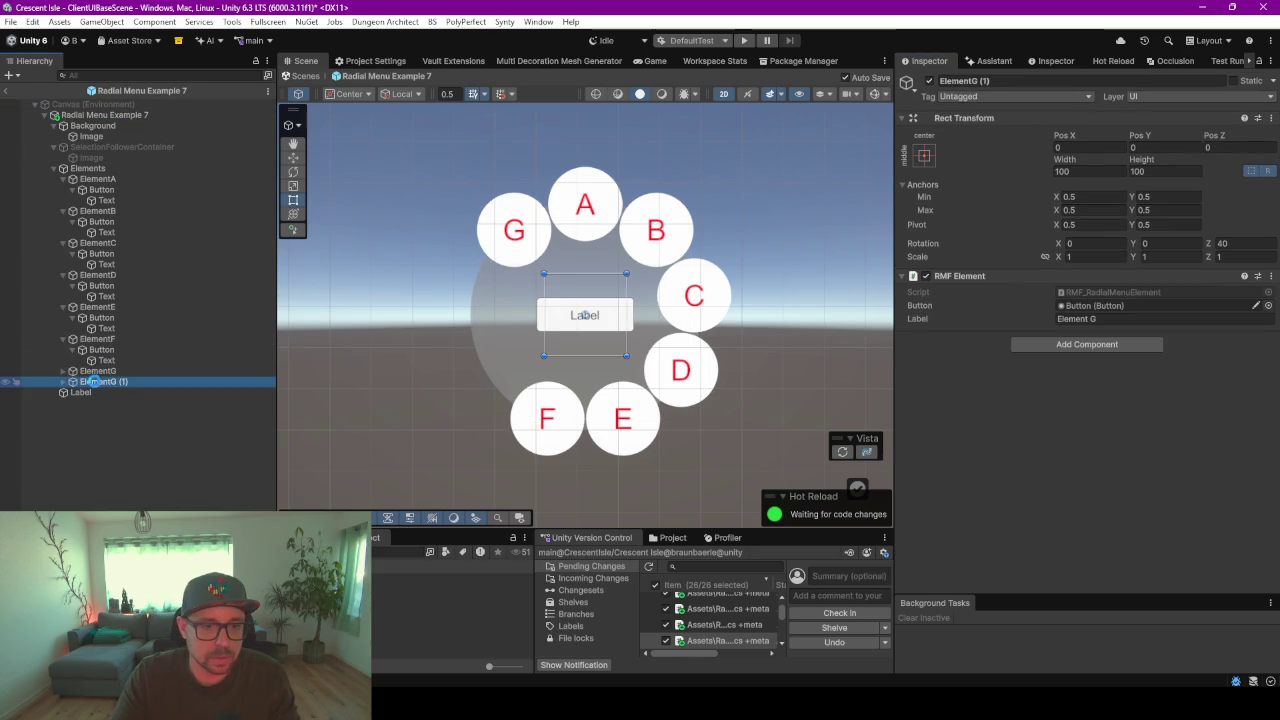
left_click(137, 383)
left_click(137, 383)
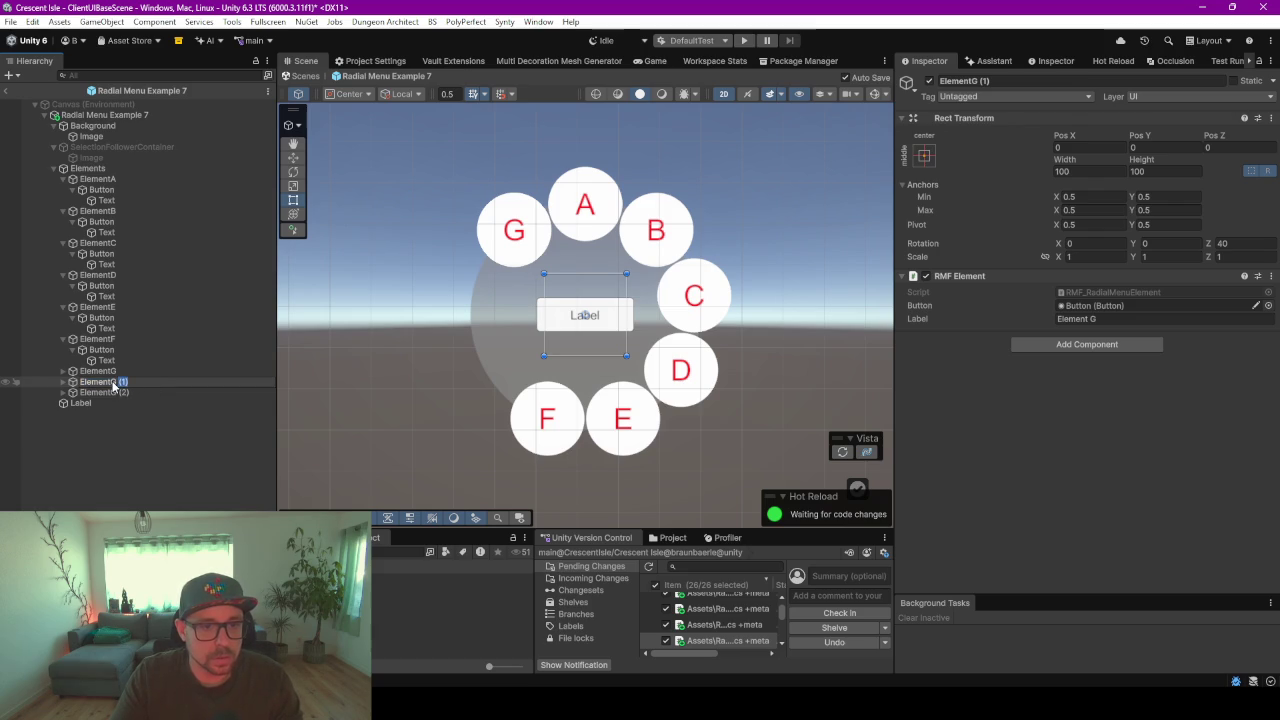
type("ElementH")
key("Return")
left_click(130, 392)
left_click(141, 394)
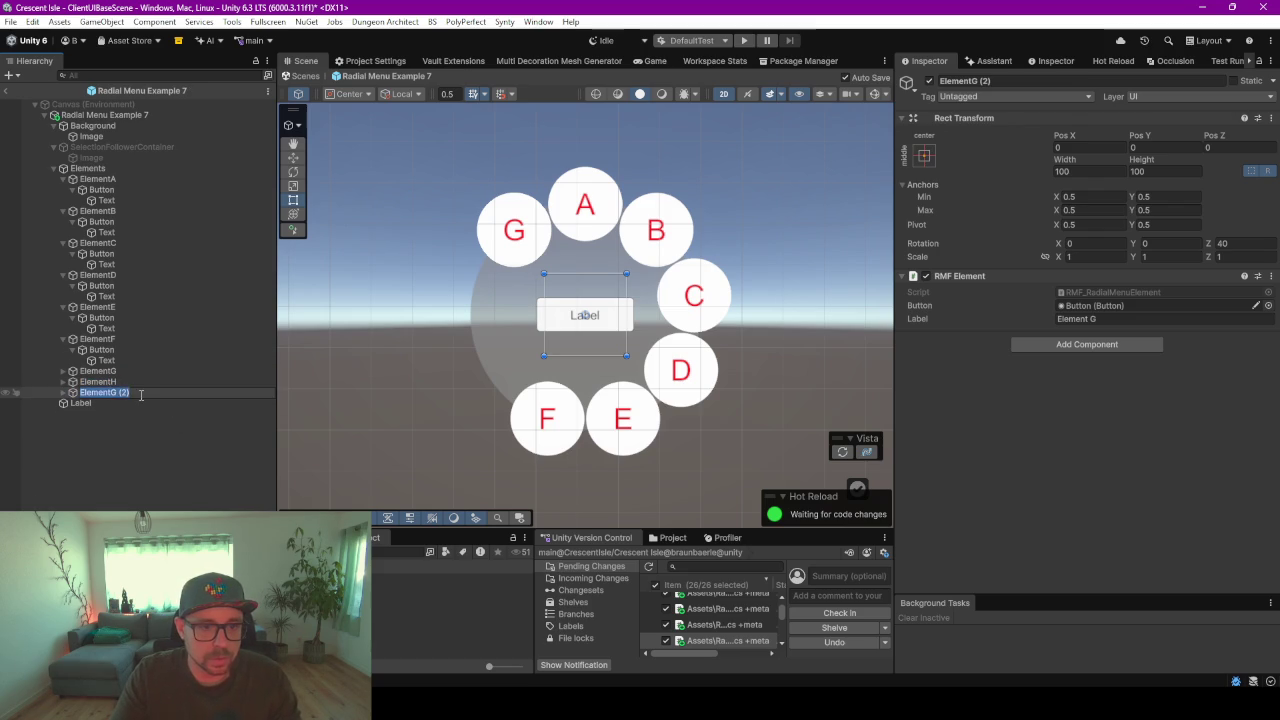
type("Element")
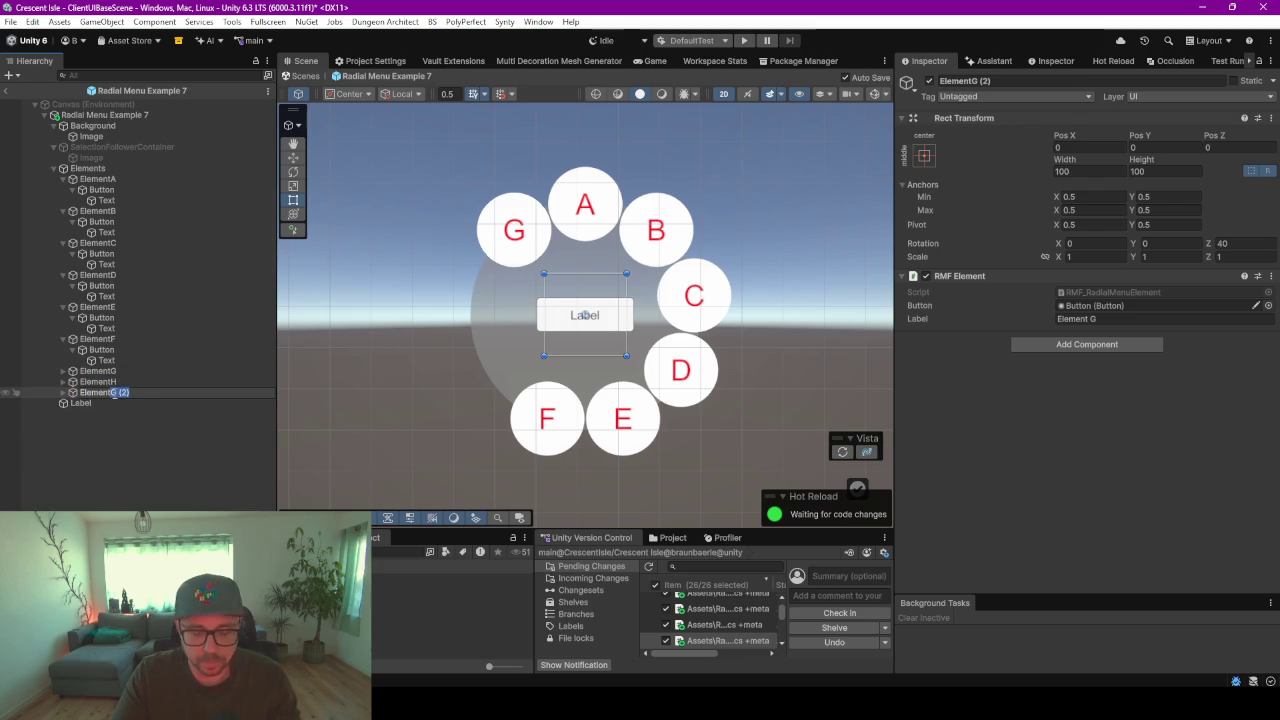
type("I")
key("Return")
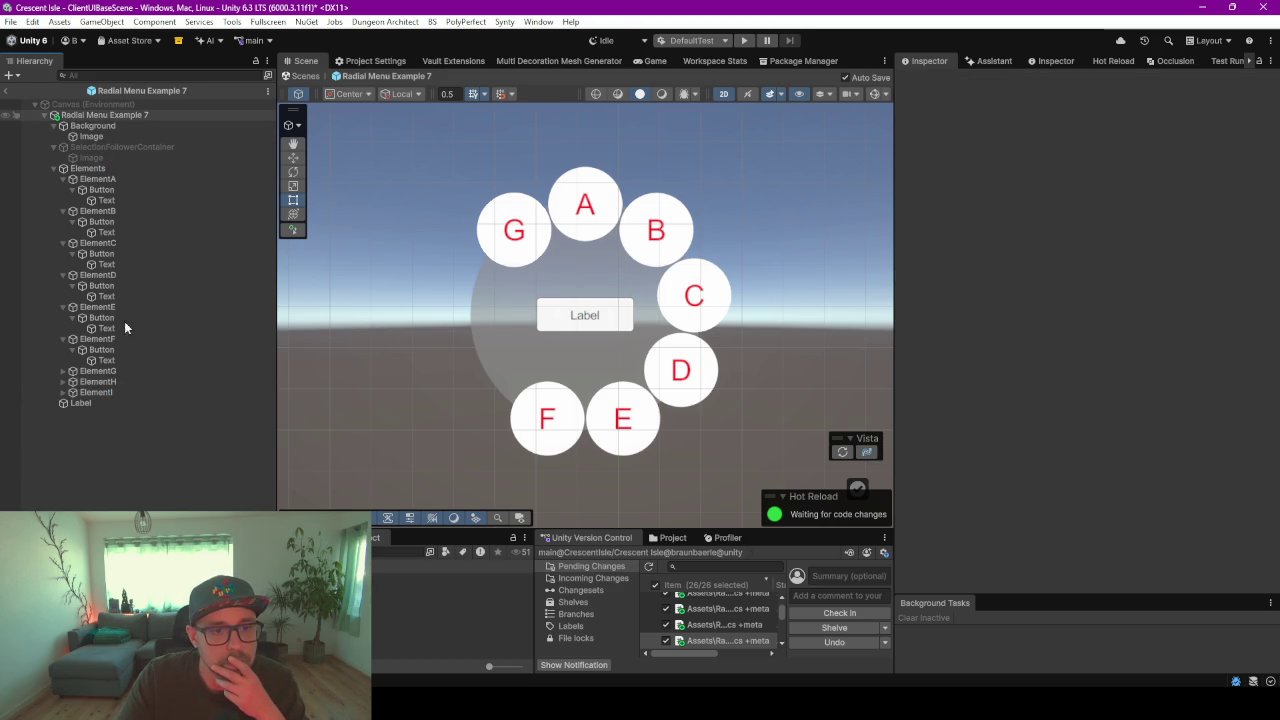
- Assign ElementH to Element 7 and ElementI to Element 8 on RMF Core Script
left_click(105, 115)
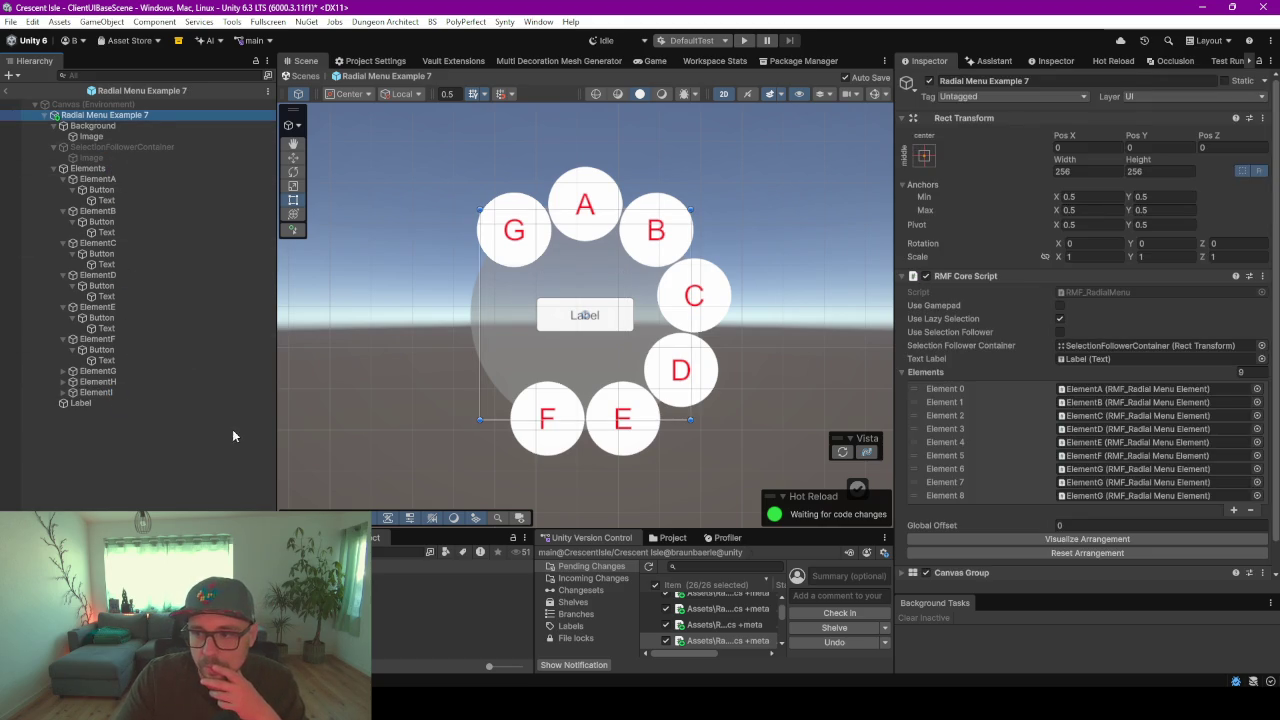
mouse_move(155, 382)
left_mouse_down()
mouse_move(1090, 497)
mouse_move(1086, 485)
left_mouse_up()
left_click_drag(89, 397, 1088, 496)
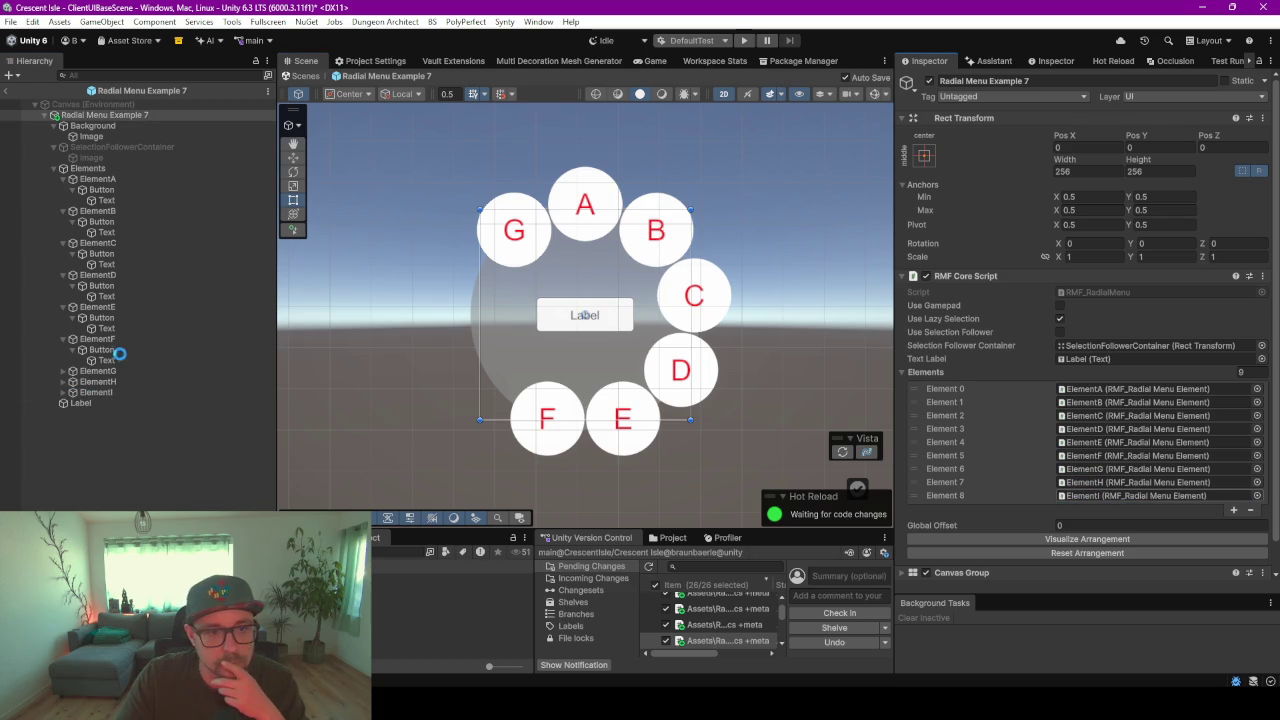
- Edit the Text letters under ElementH and ElementI, labelling ElementI's button 'I'
left_click(62, 381)
left_click(62, 403)
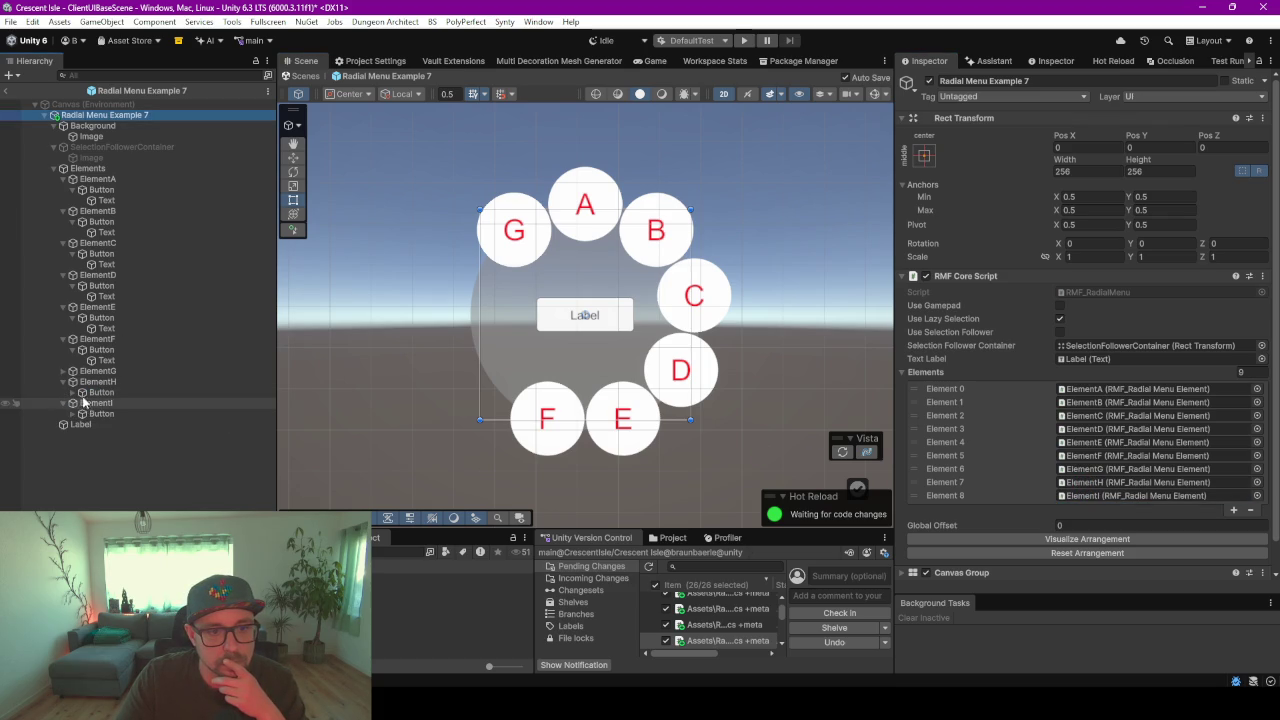
left_click(73, 392)
left_click(105, 403)
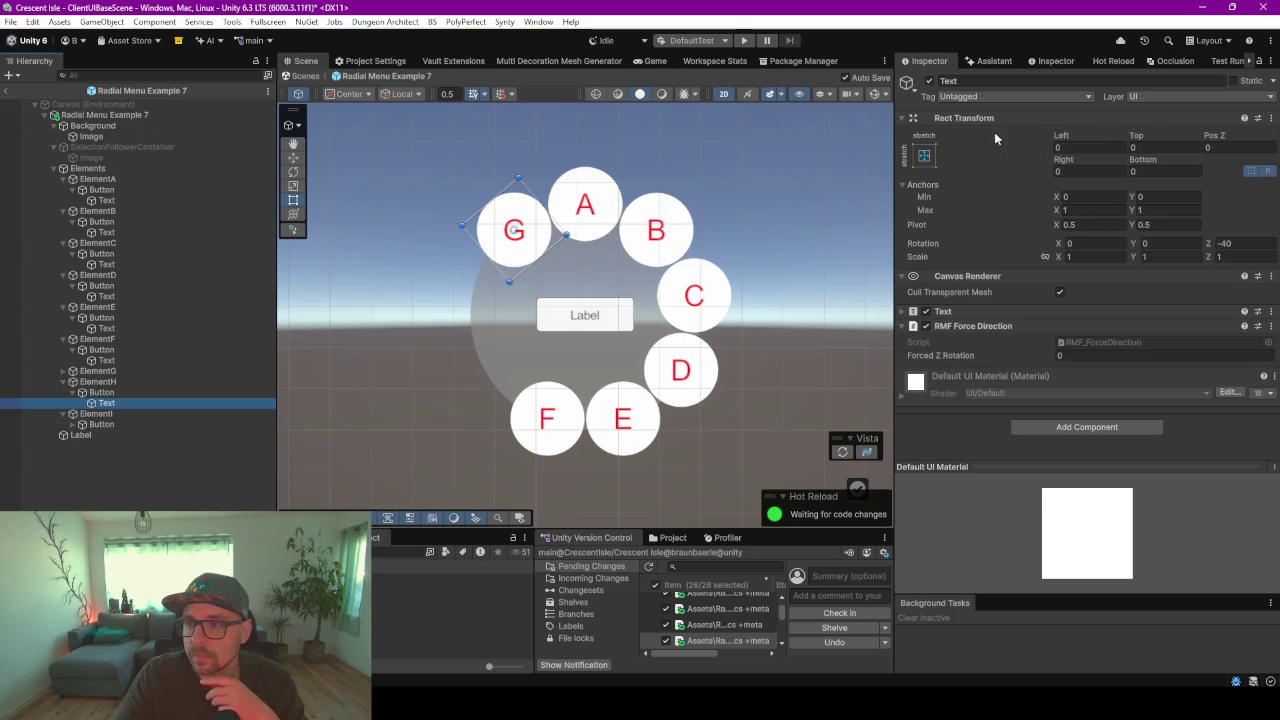
left_click(1000, 311)
left_click(1034, 344)
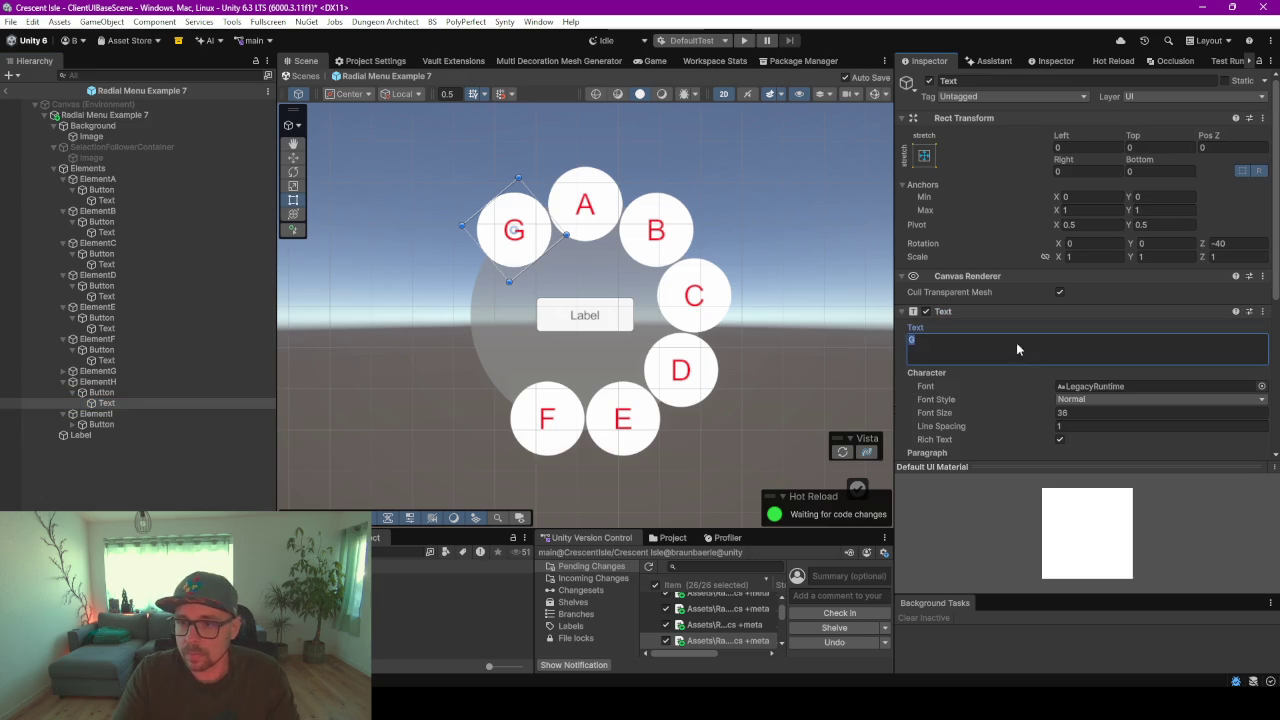
type("G")
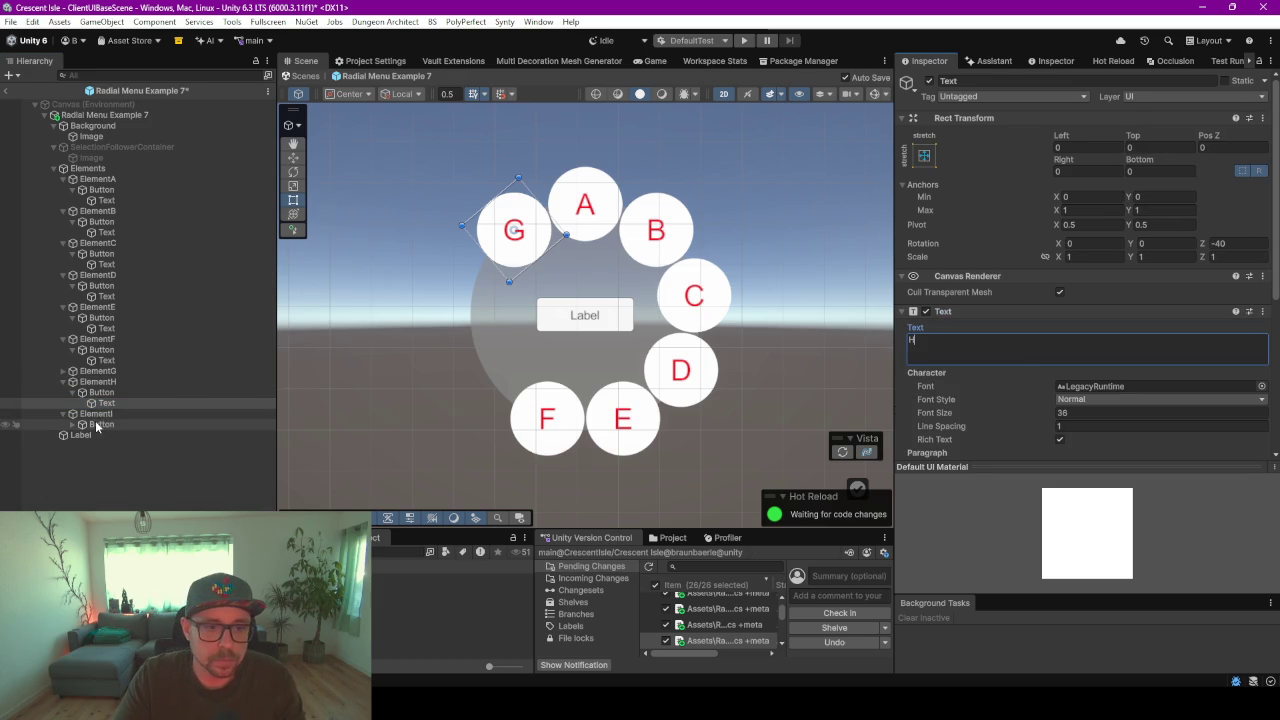
left_click(95, 424)
left_click(72, 424)
left_click(100, 435)
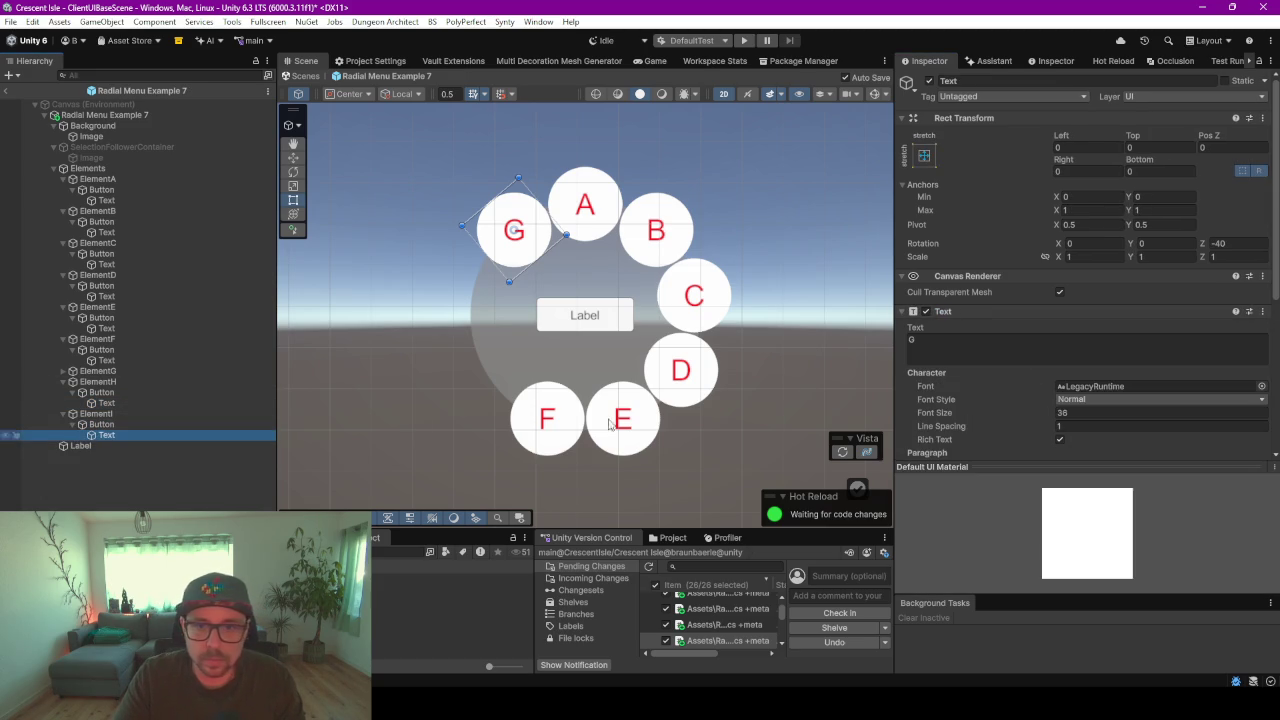
left_click(1002, 352)
type("I")
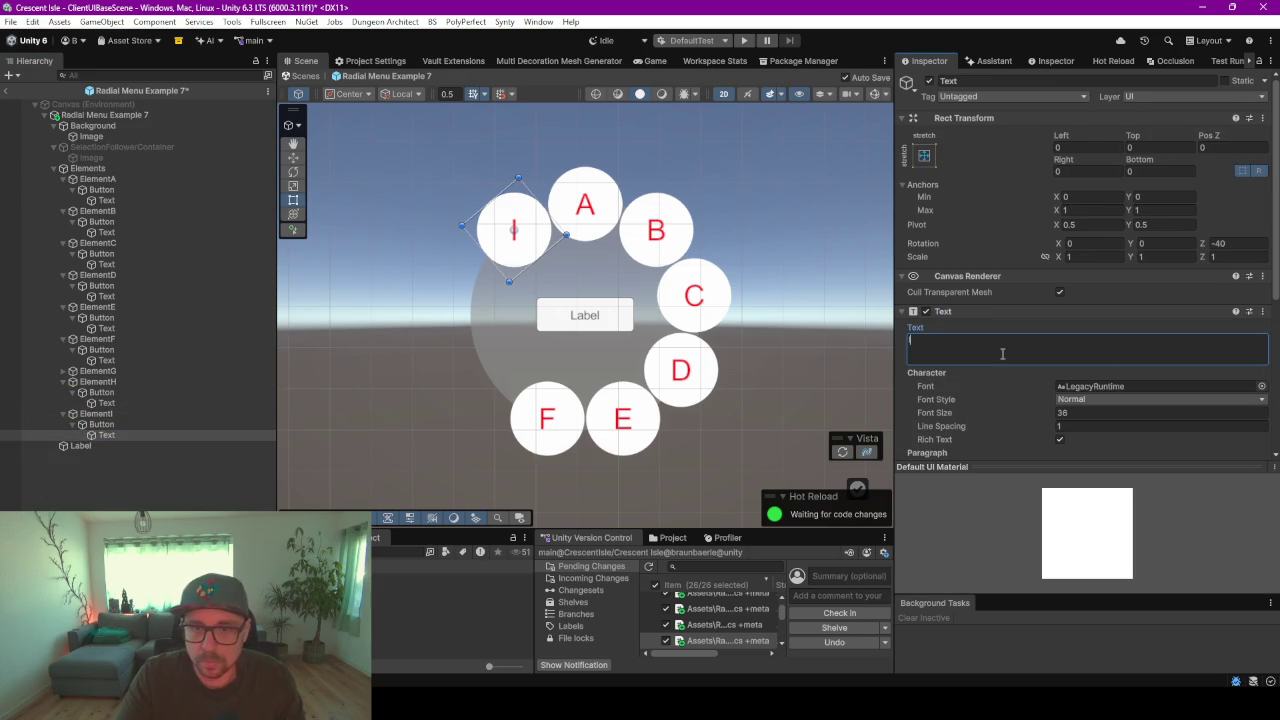
left_click(90, 117)
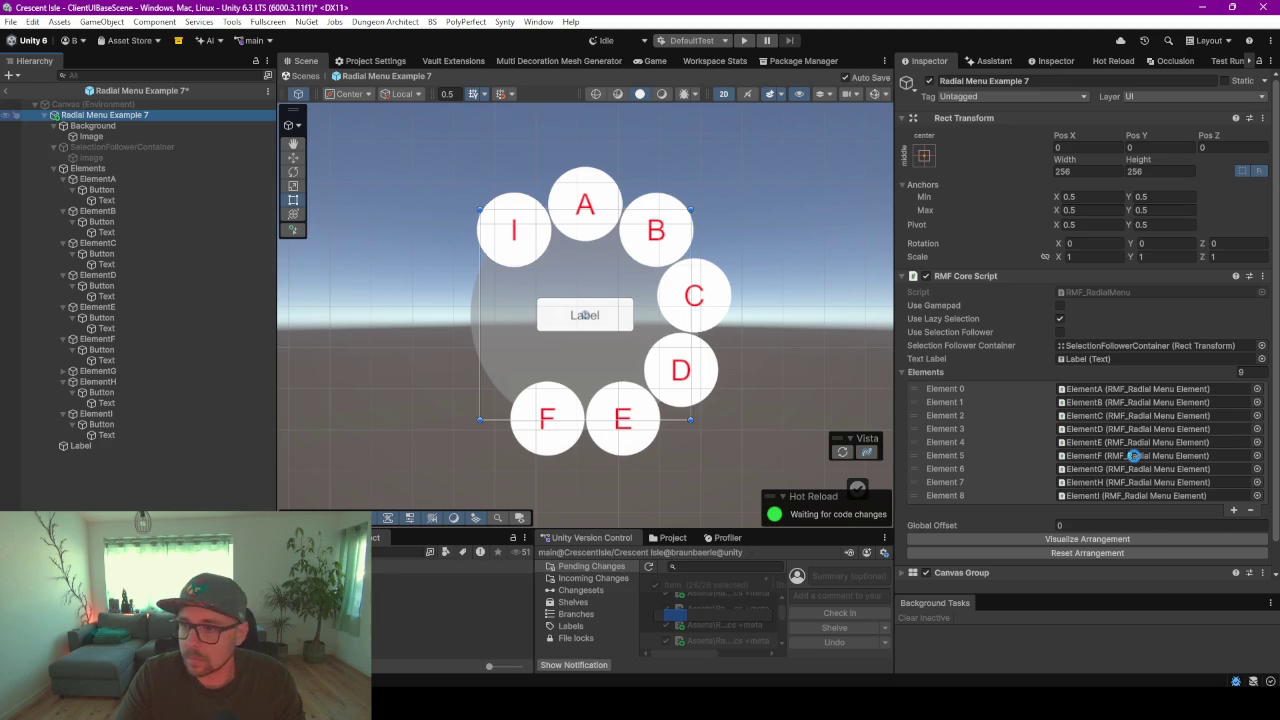
- Spread the nine buttons evenly with Visualize Arrangement, ping ElementA, then switch to Rider
left_click(1080, 540)
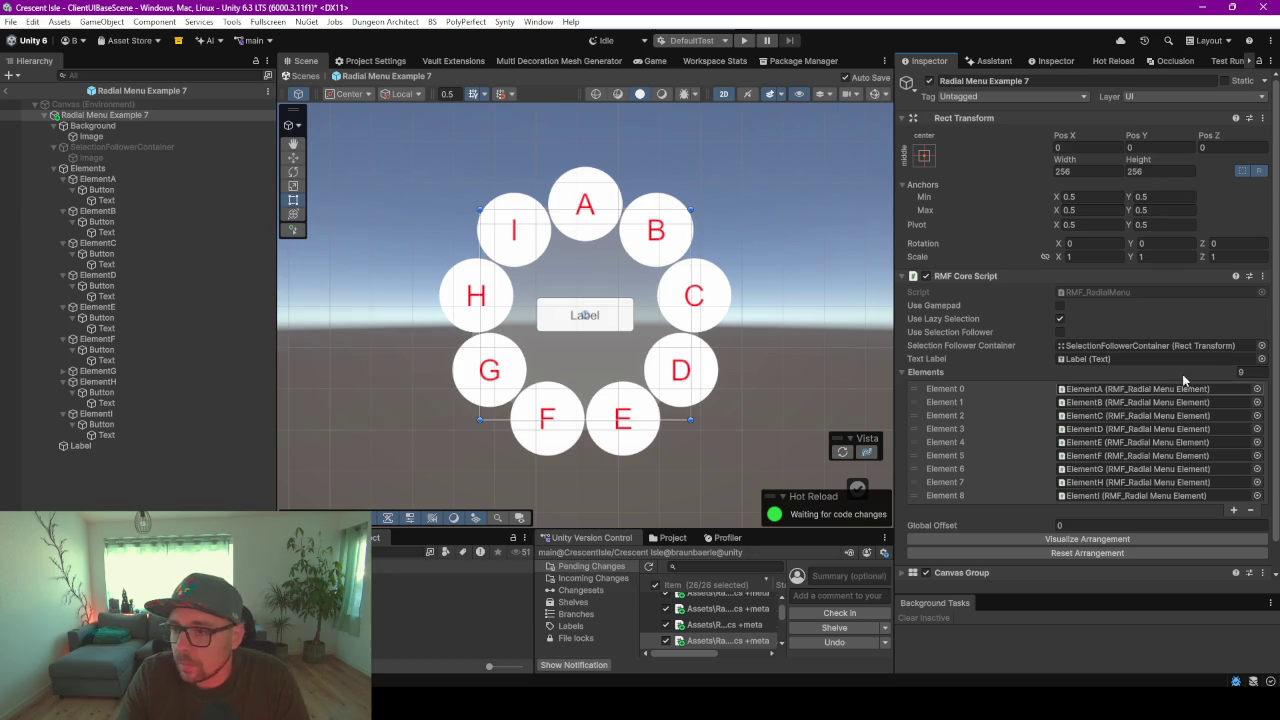
left_click(1118, 396)
left_click(110, 179)
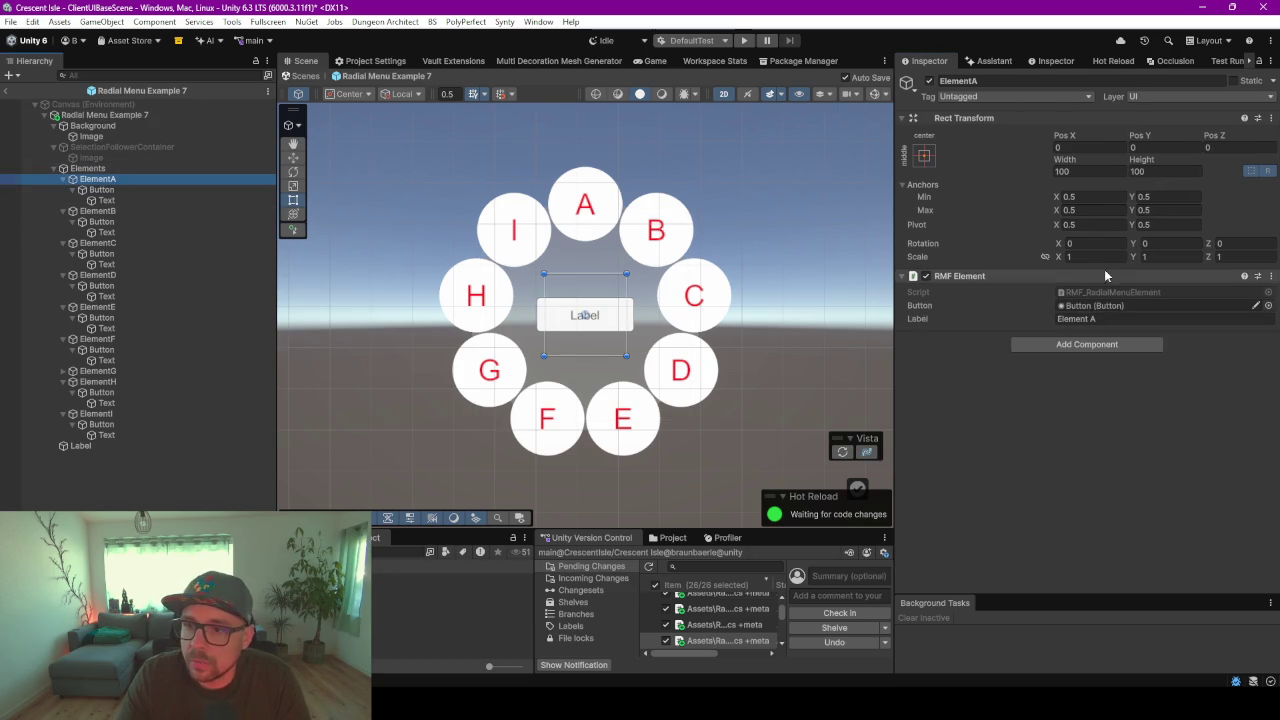
key("alt+Tab")
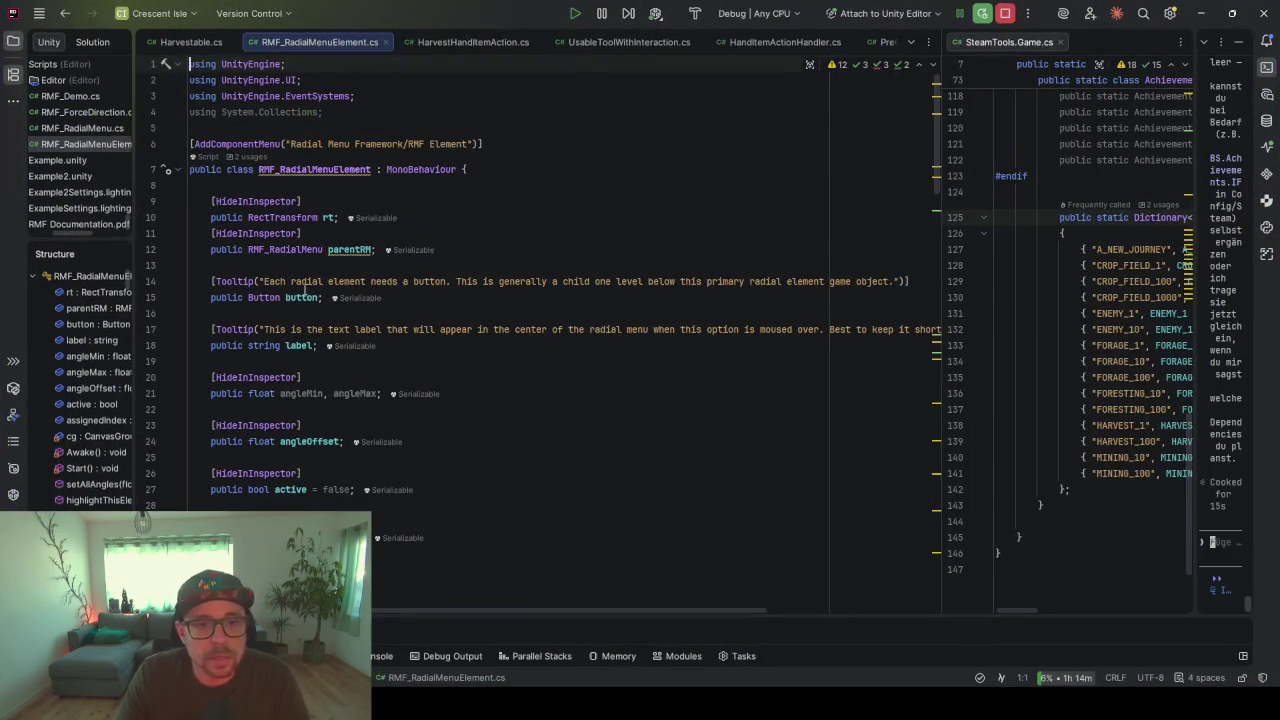
scroll(466, 318, "down", 8)
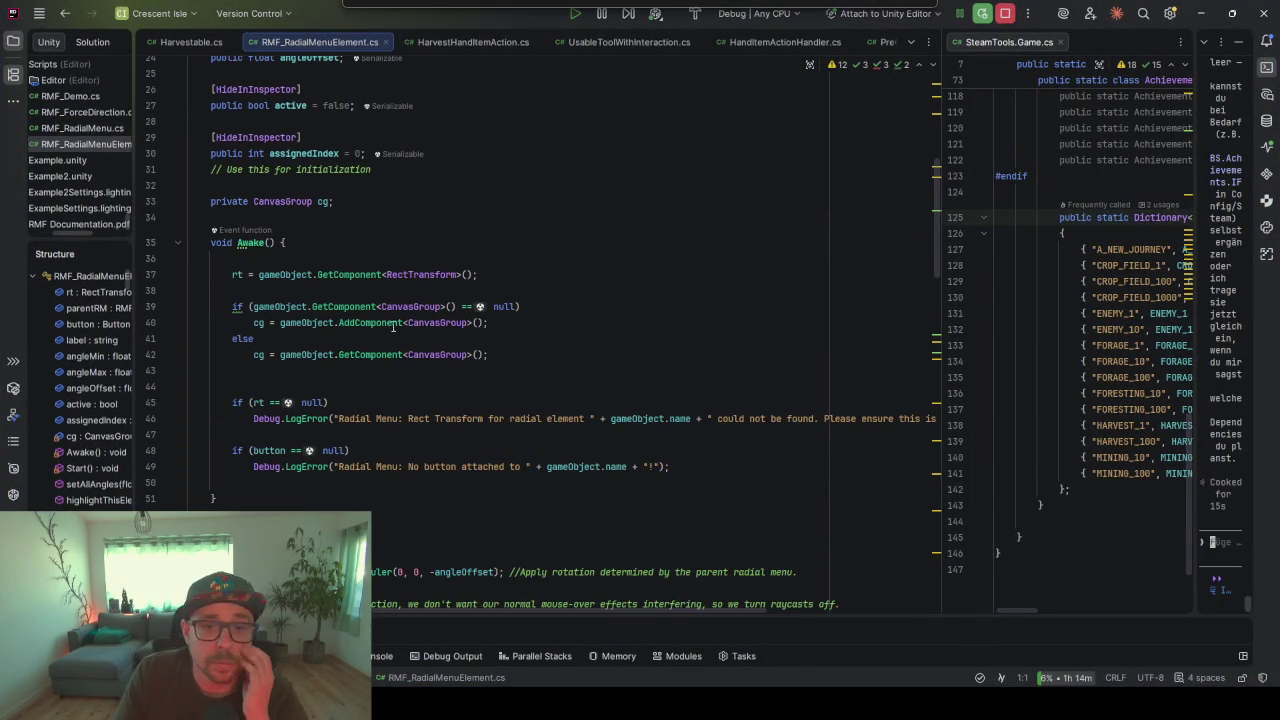
scroll(412, 313, "down", 6)
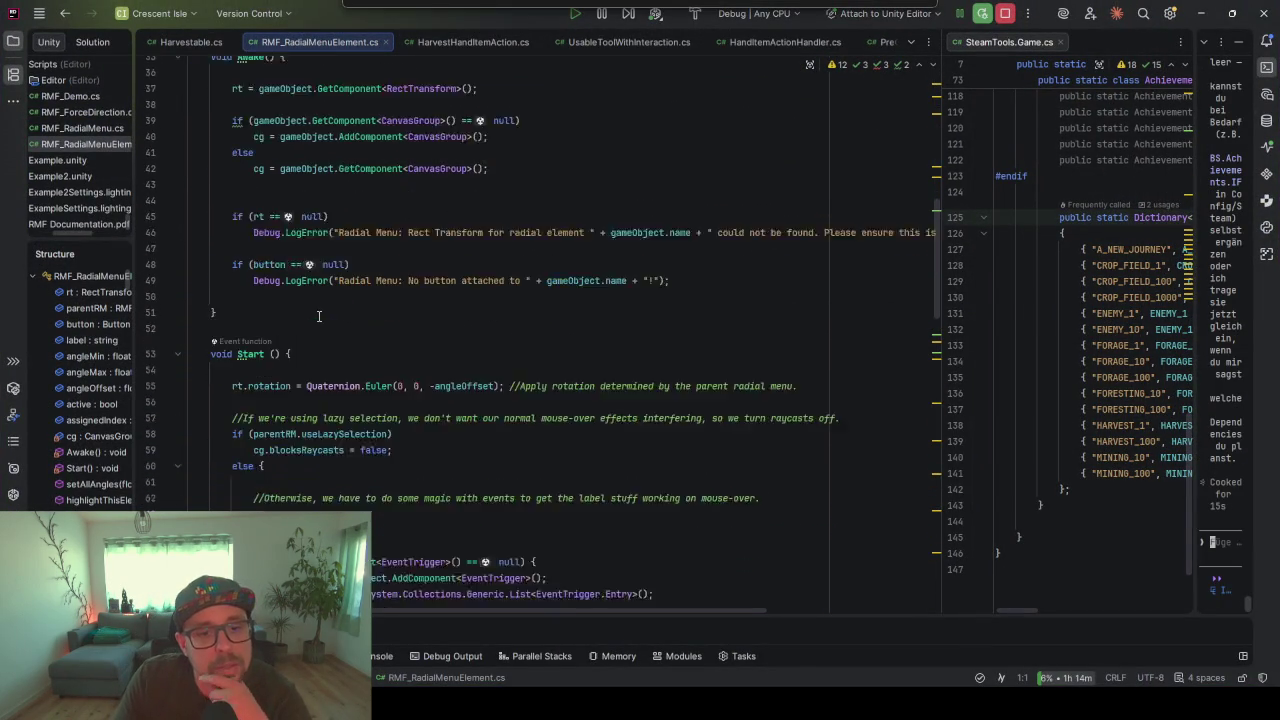
left_click(240, 252)
scroll(377, 327, "down", 9)
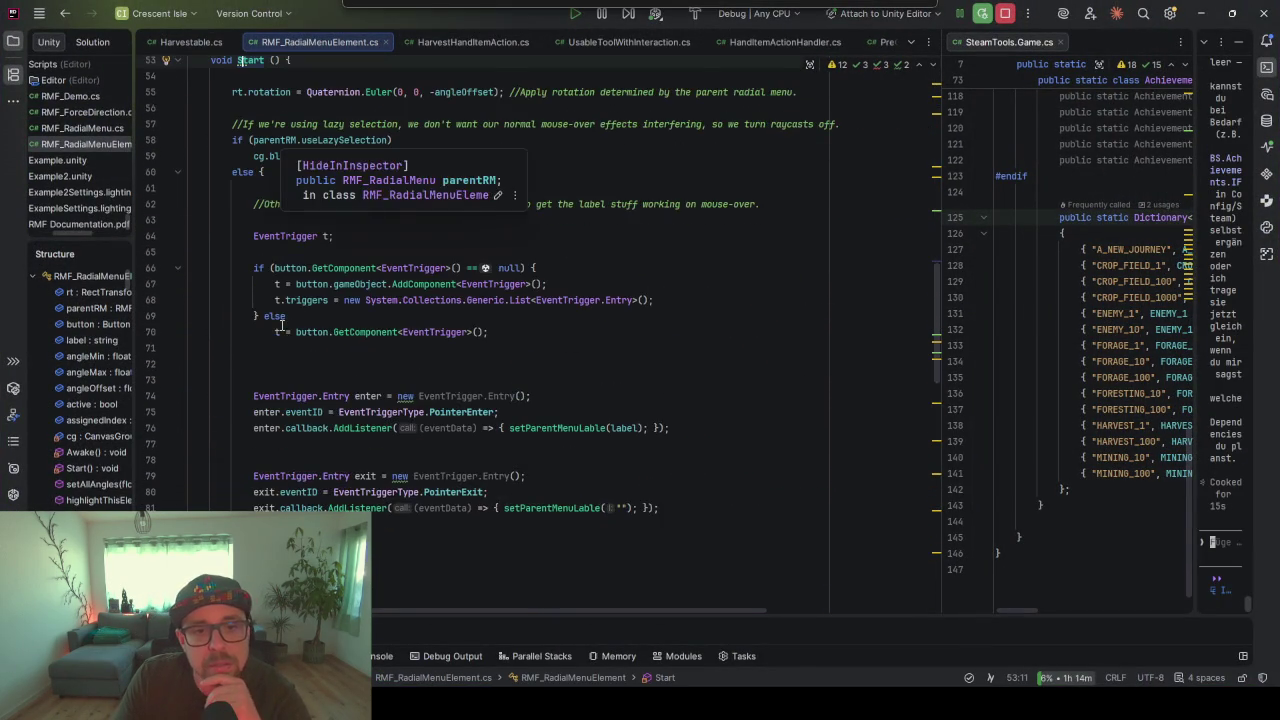
scroll(282, 325, "up", 7)
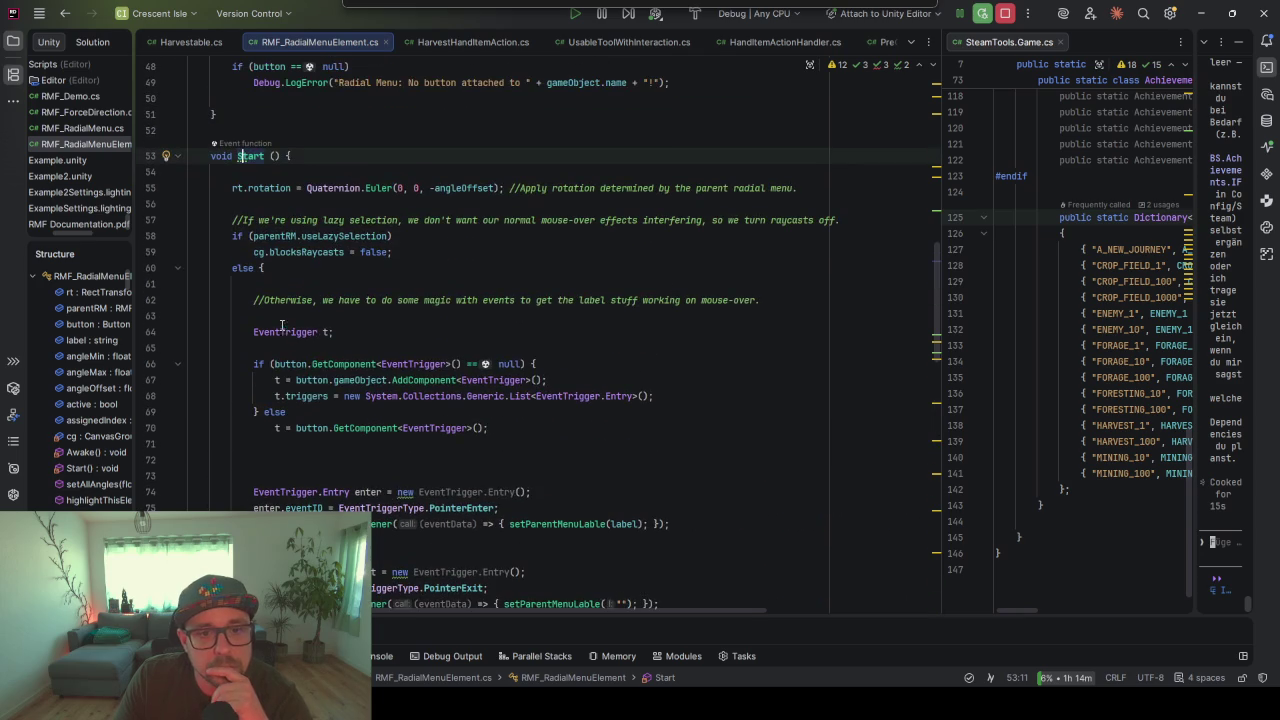
left_click(321, 332)
left_click(326, 333)
mouse_move(271, 334)
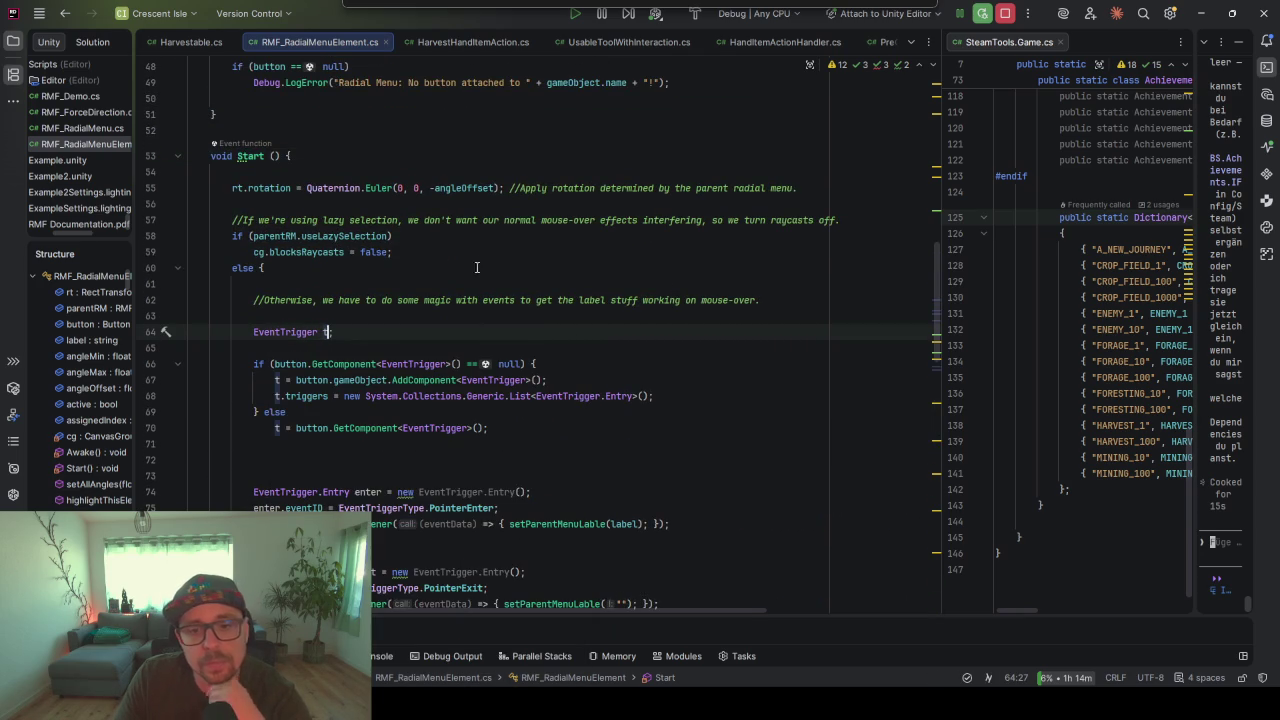
scroll(293, 300, "down", 2)
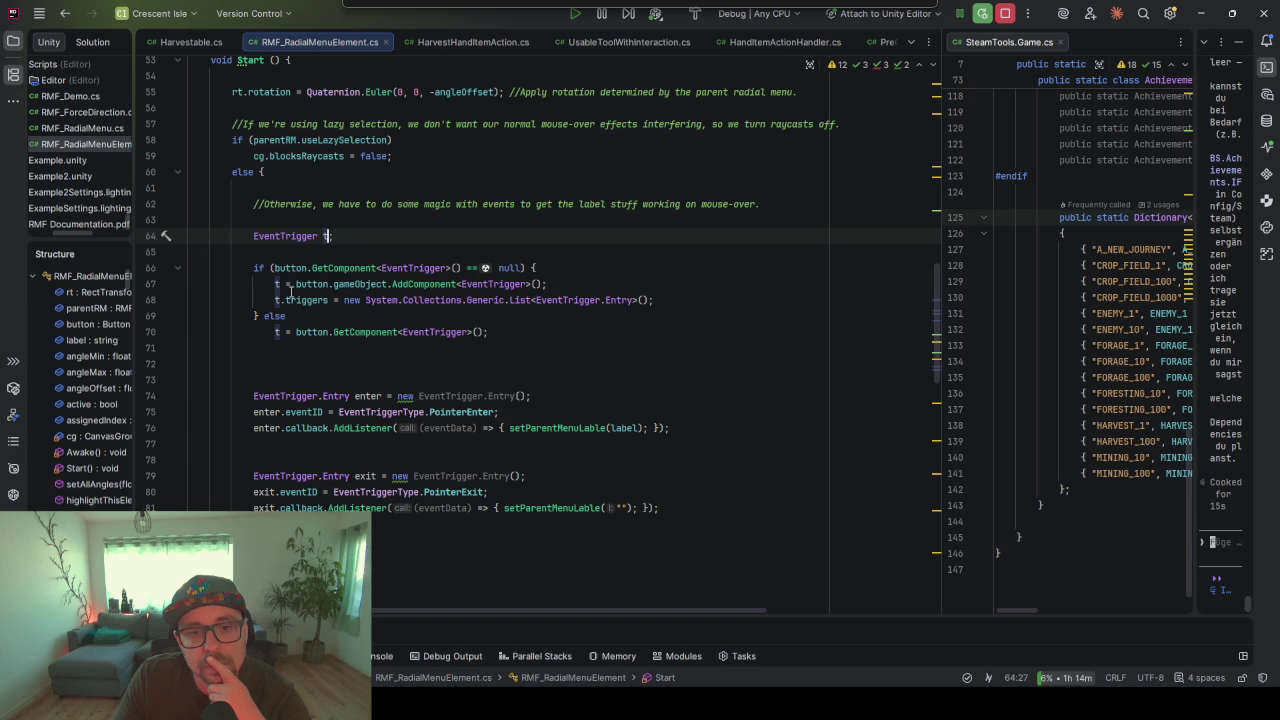
scroll(432, 331, "down", 10)
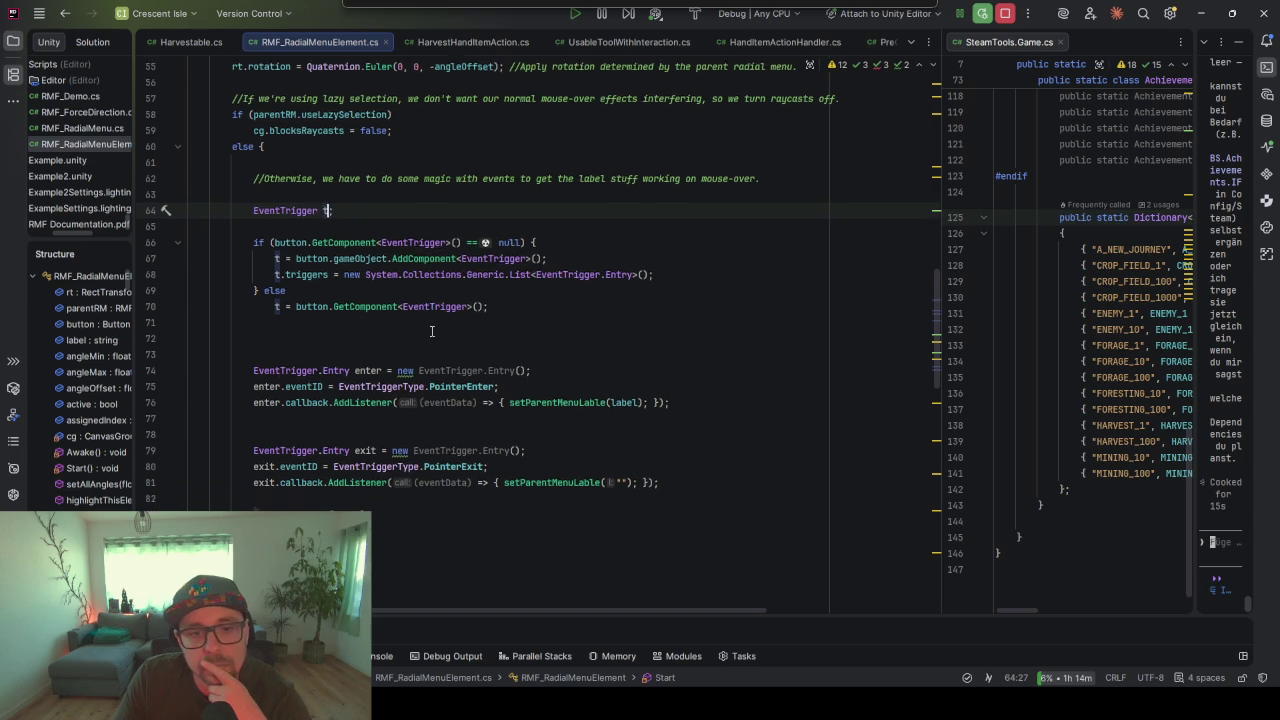
scroll(432, 331, "down", 11)
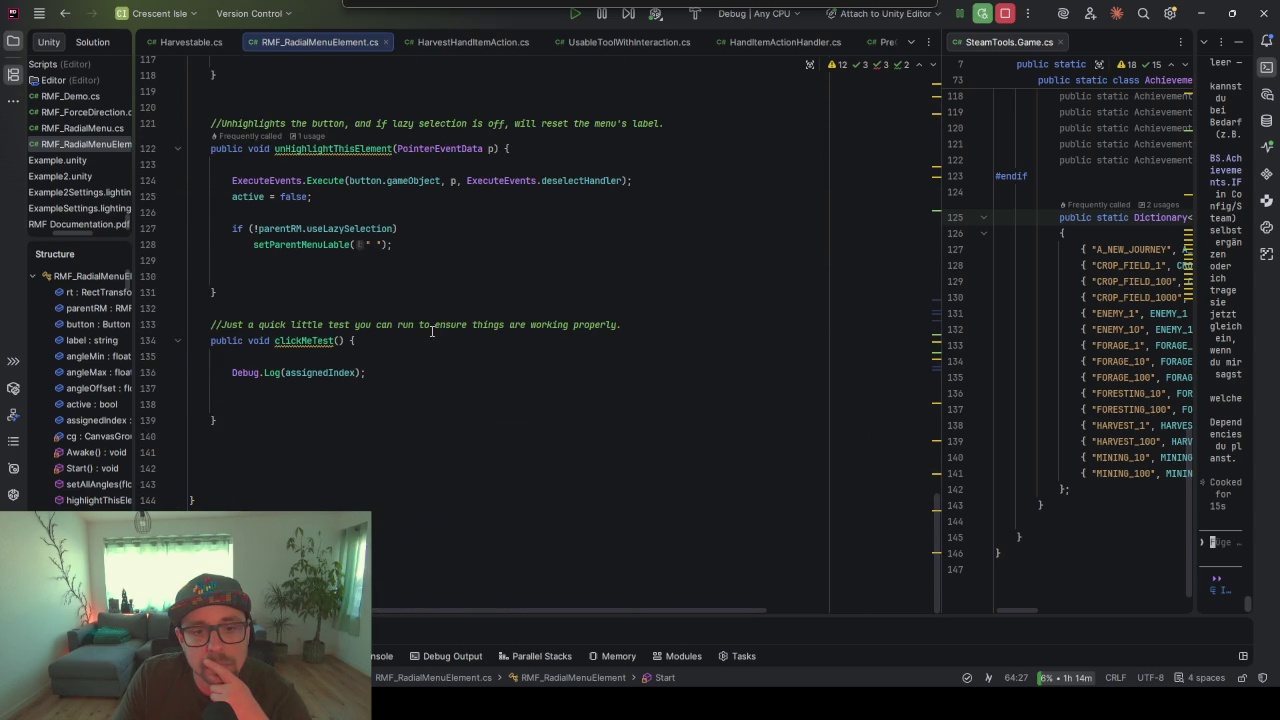
left_click_drag(396, 373, 243, 373)
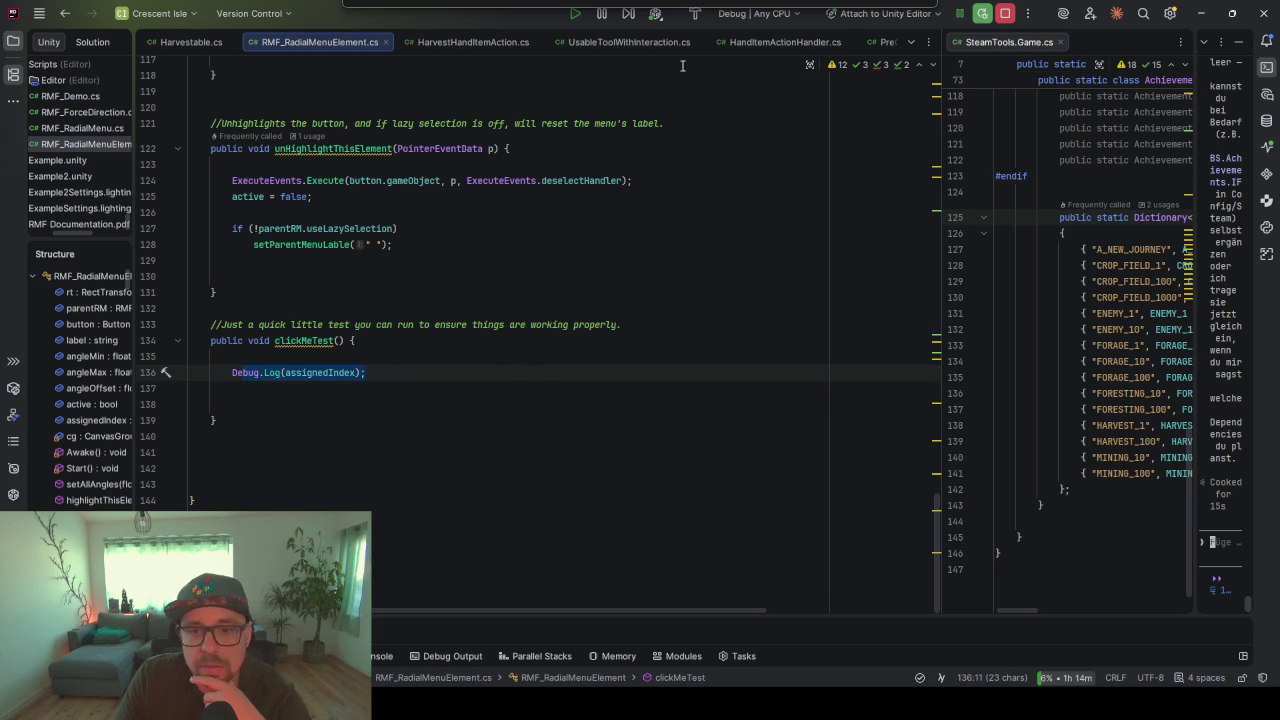
key("alt+Tab")
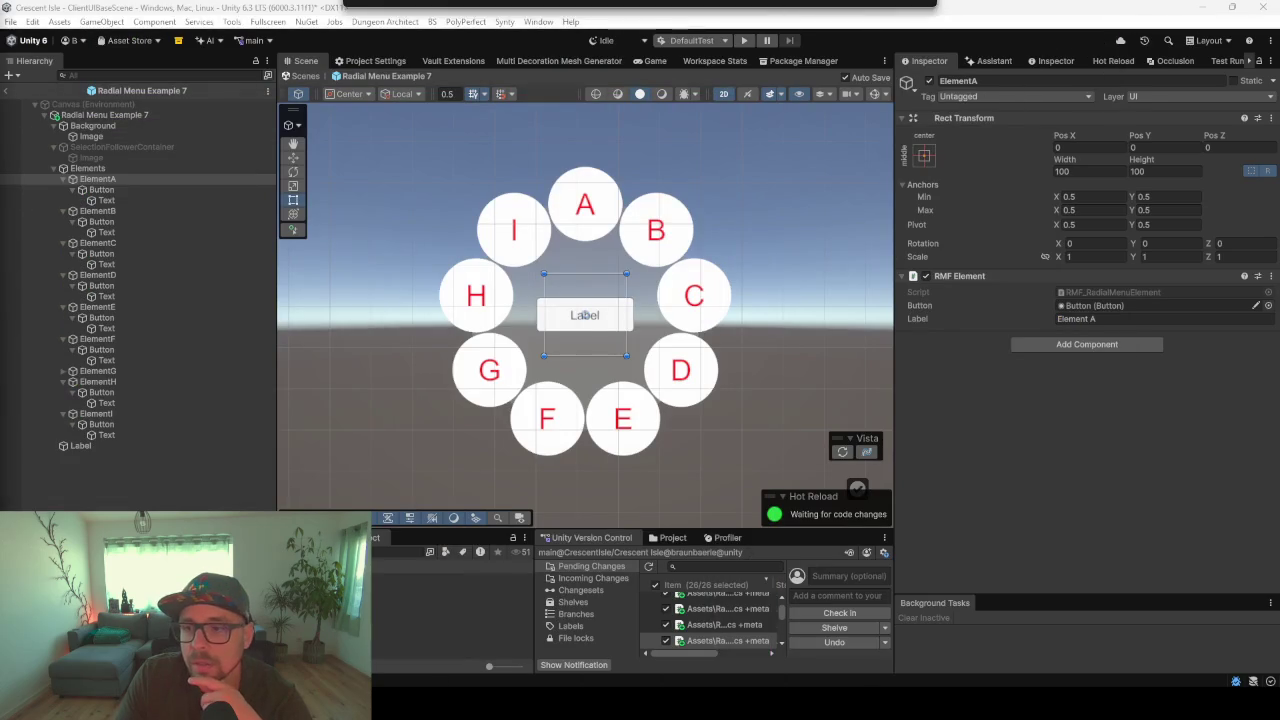
- Set the forced rotation of ElementA's button text to 0 in RMF Force Direction
left_click(114, 190)
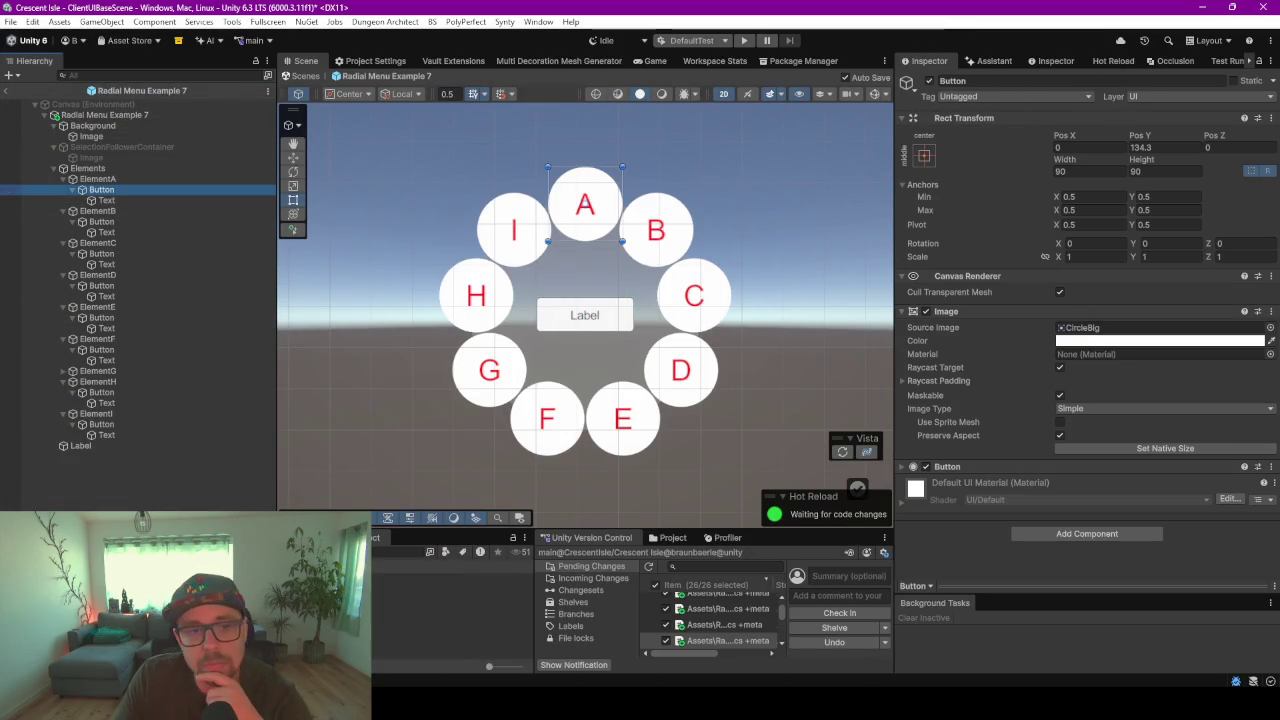
left_click(107, 201)
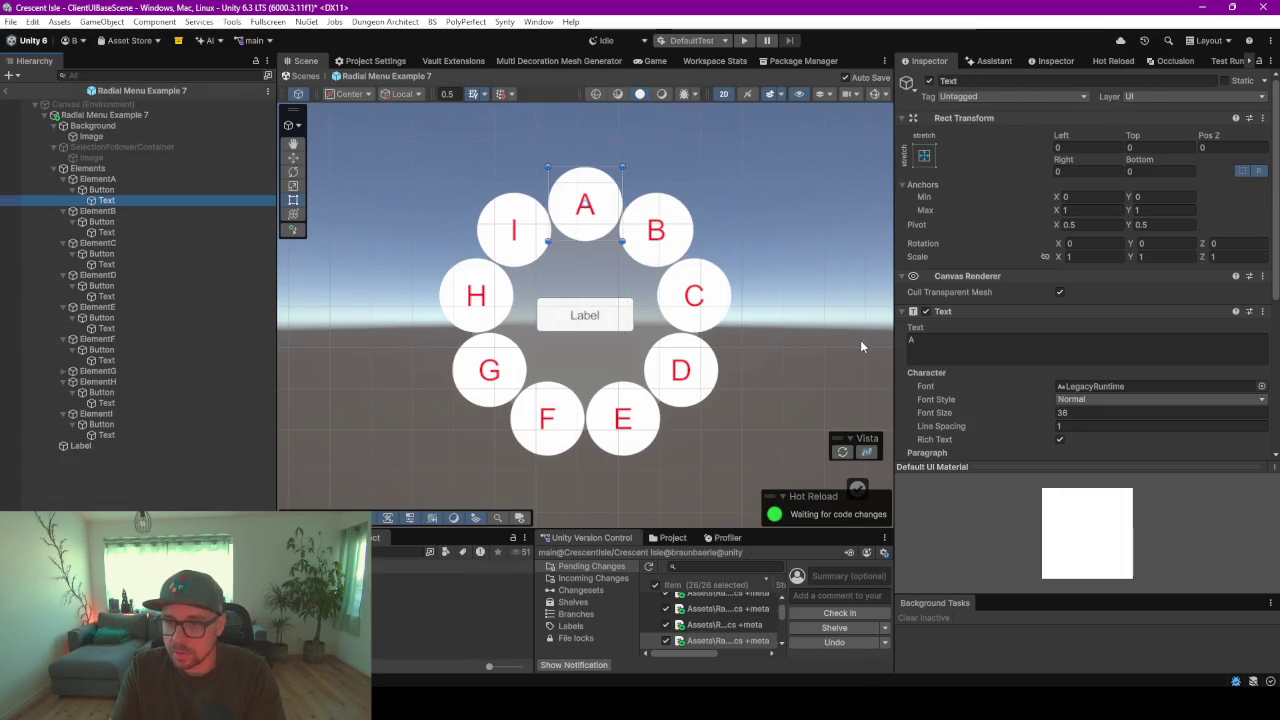
left_click(903, 311)
left_click(902, 276)
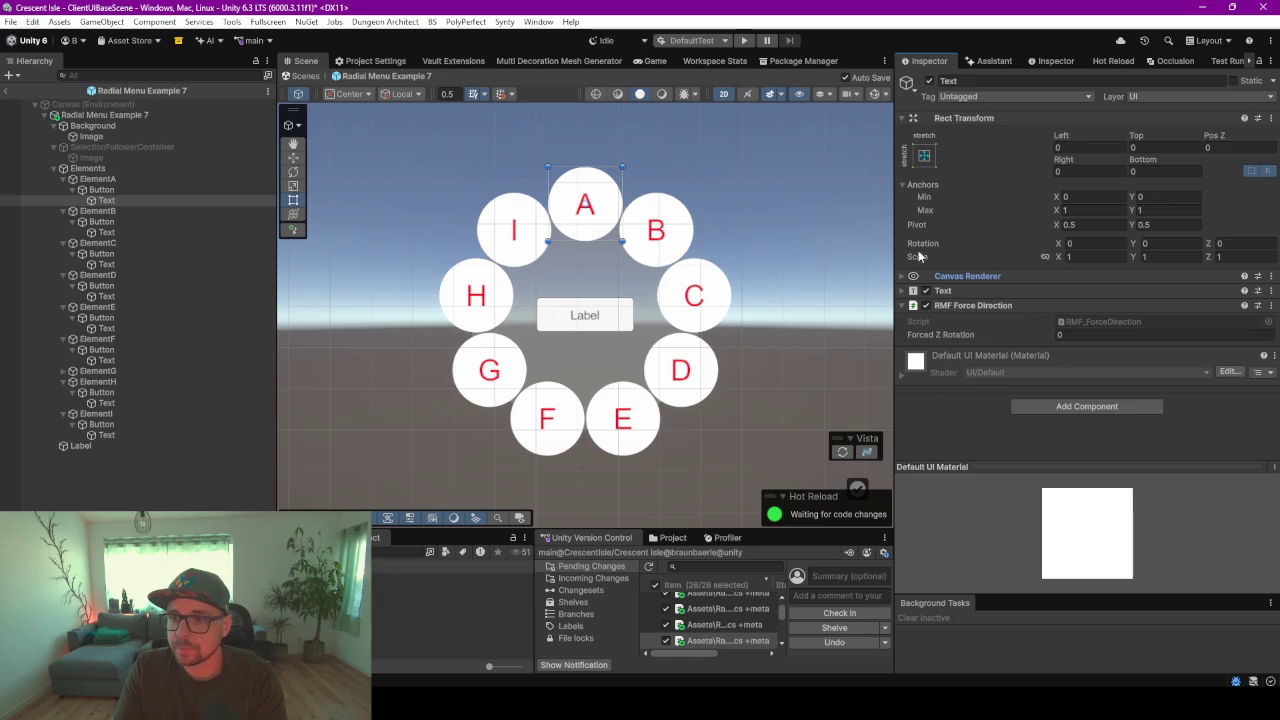
left_click(903, 305)
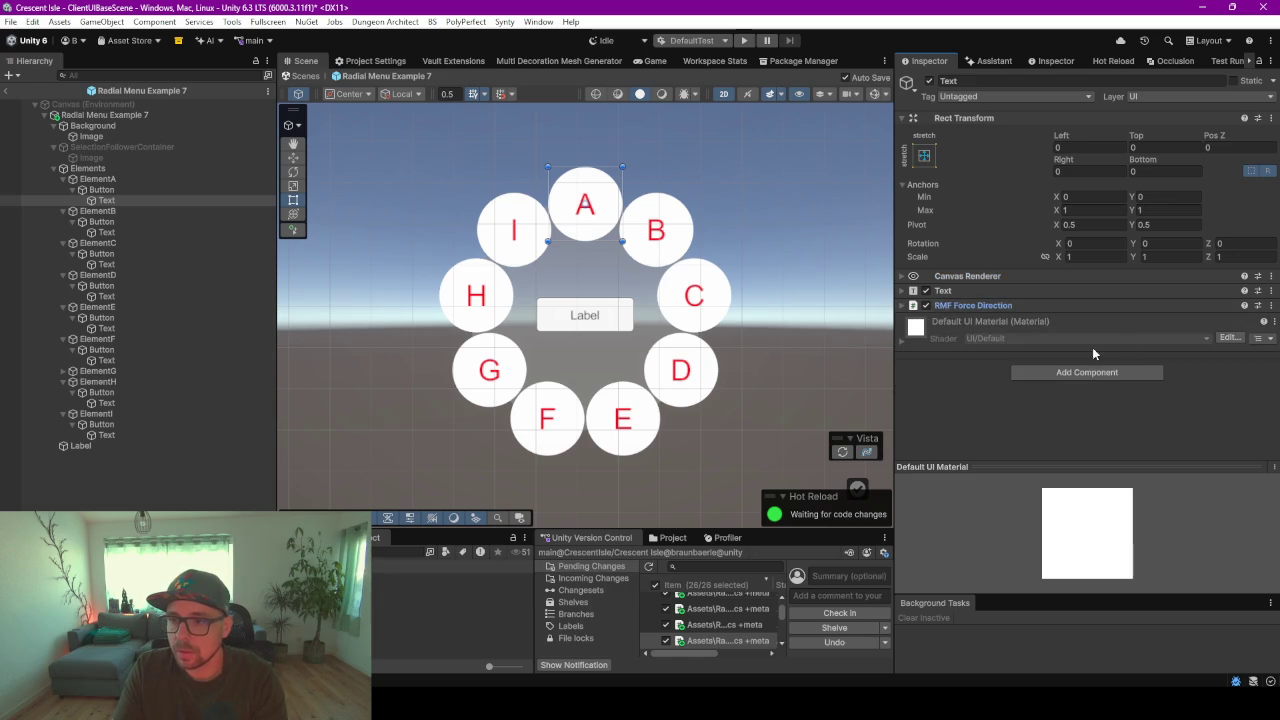
left_click(904, 306)
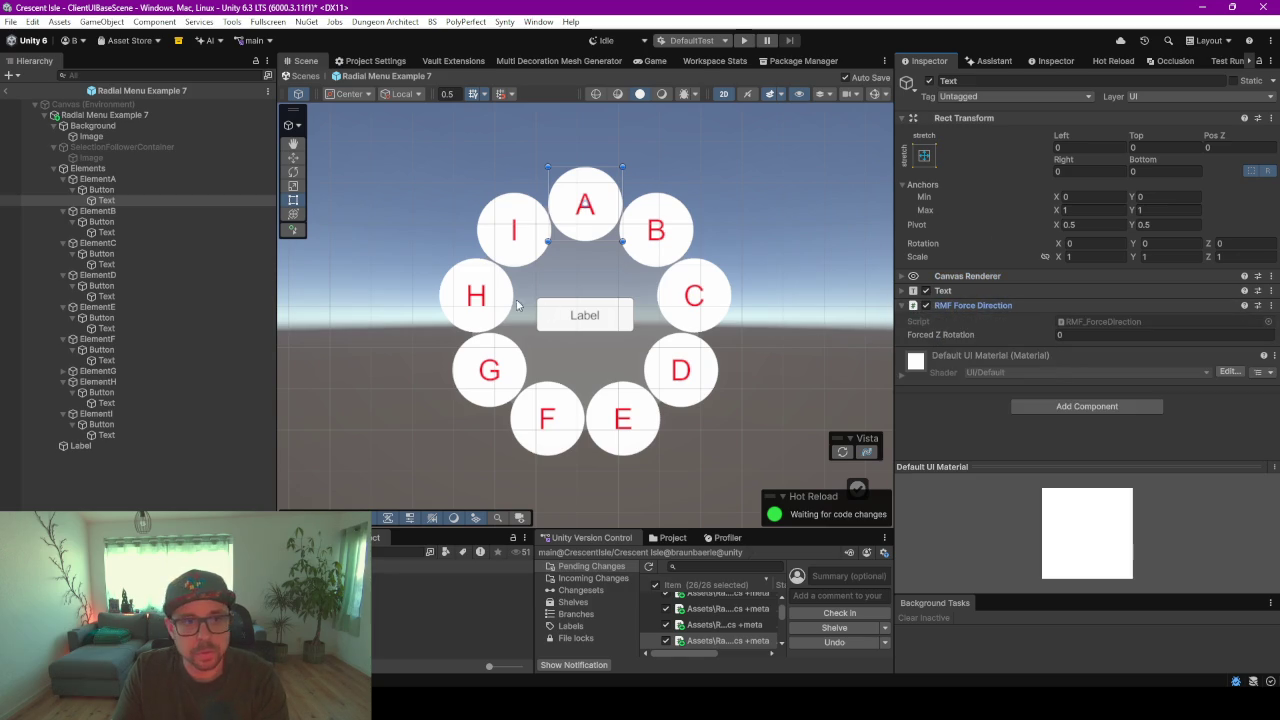
mouse_move(965, 340)
left_mouse_down()
mouse_move(1270, 334)
mouse_move(414, 323)
mouse_move(85, 345)
mouse_move(1160, 348)
mouse_move(200, 331)
mouse_move(1232, 338)
mouse_move(1114, 352)
left_mouse_up()
left_click(1079, 335)
type("0")
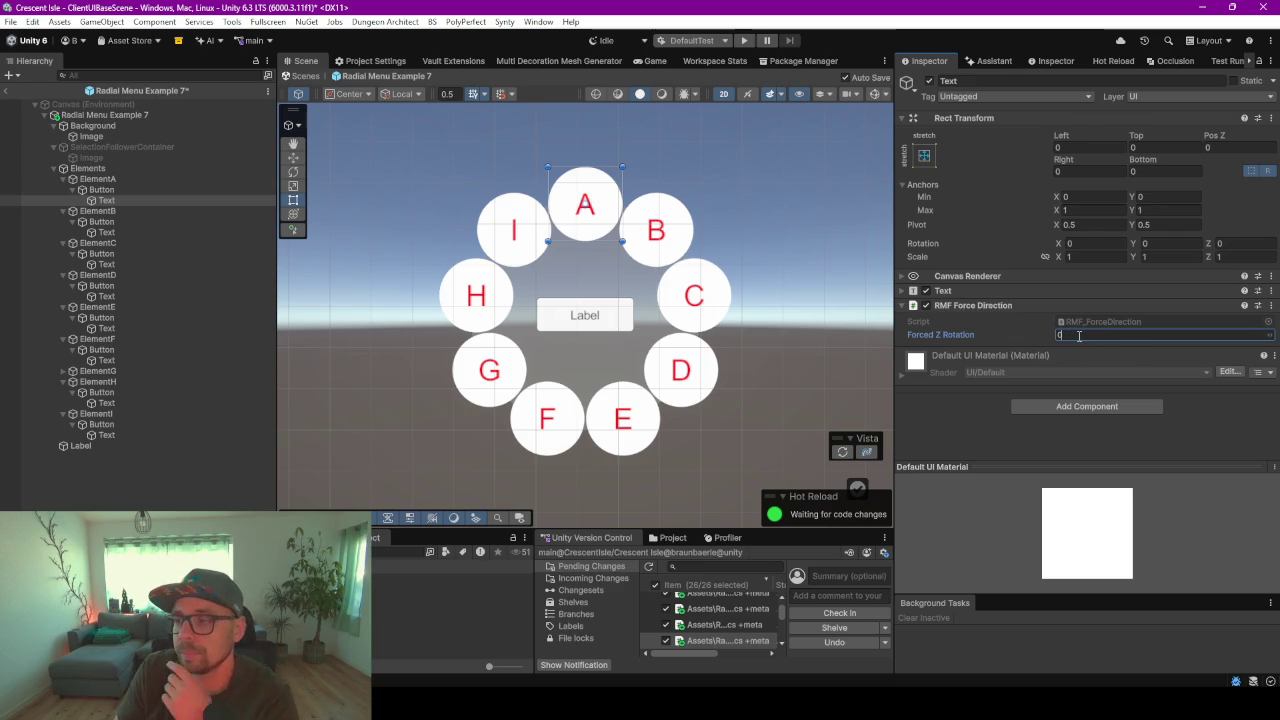
- Rename the radial menu root and its prefab file to Radial Menu Example 9
left_click(87, 116)
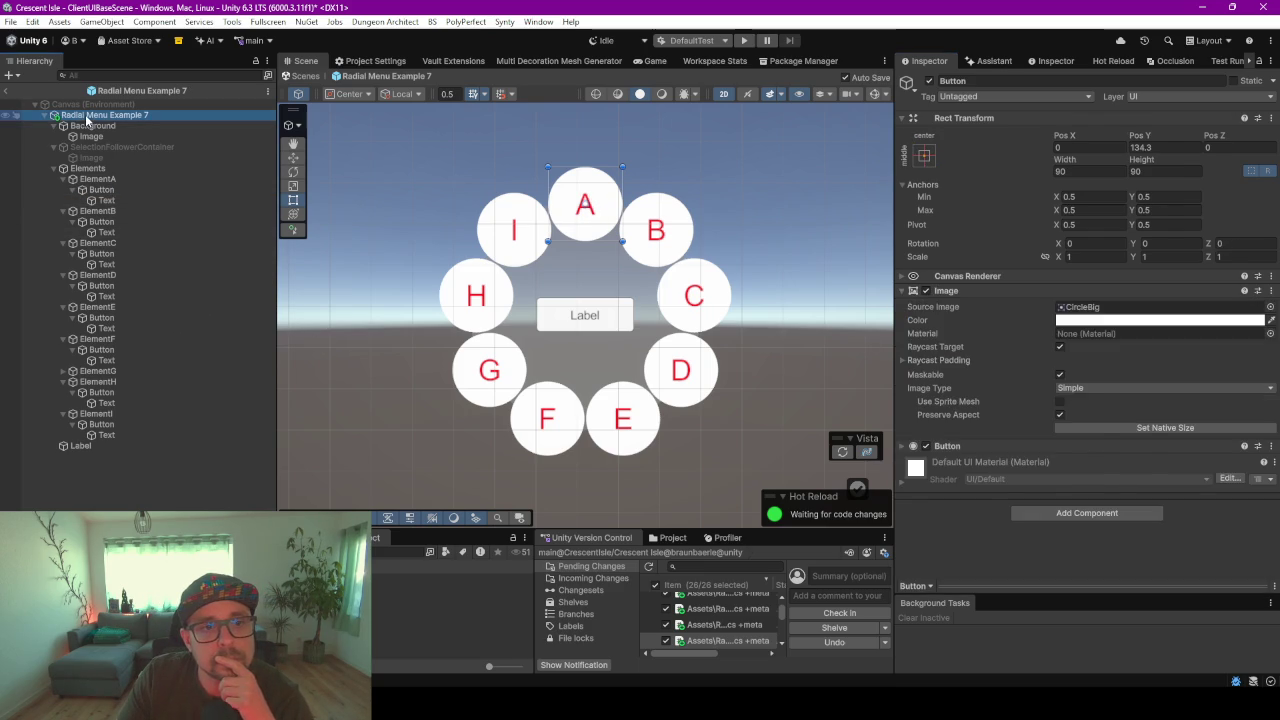
left_click(1038, 81)
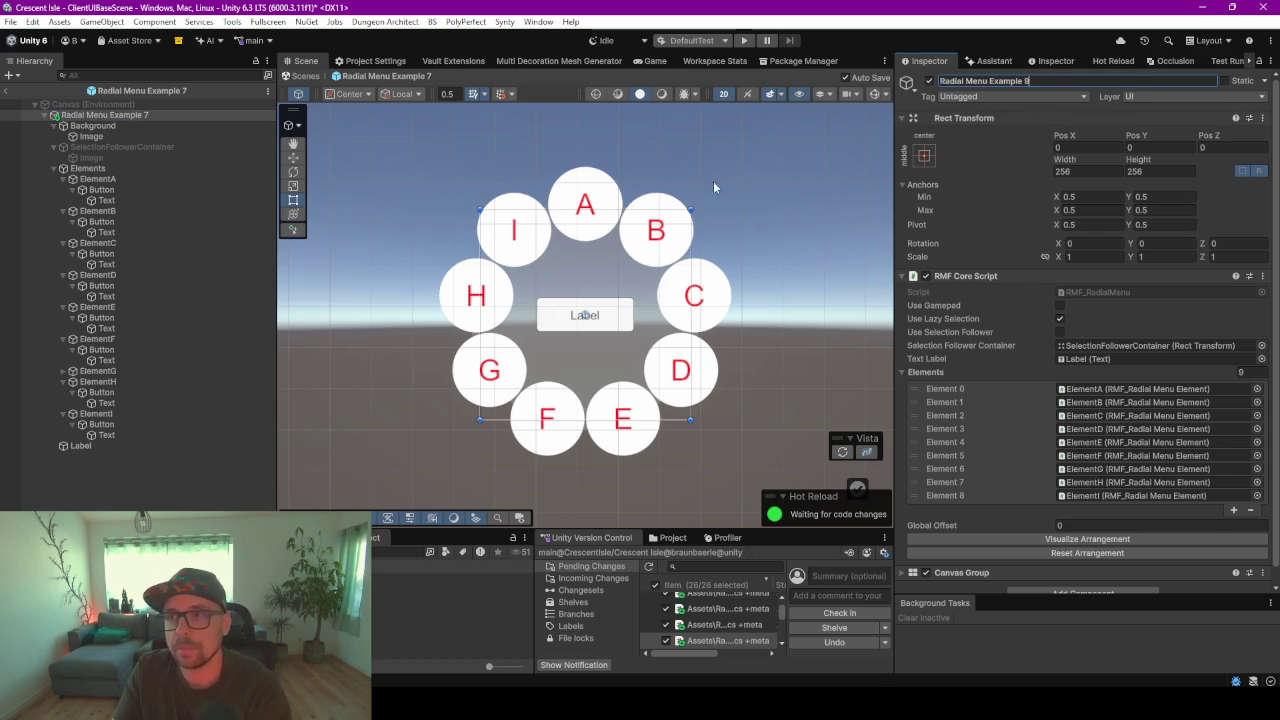
left_click(105, 112)
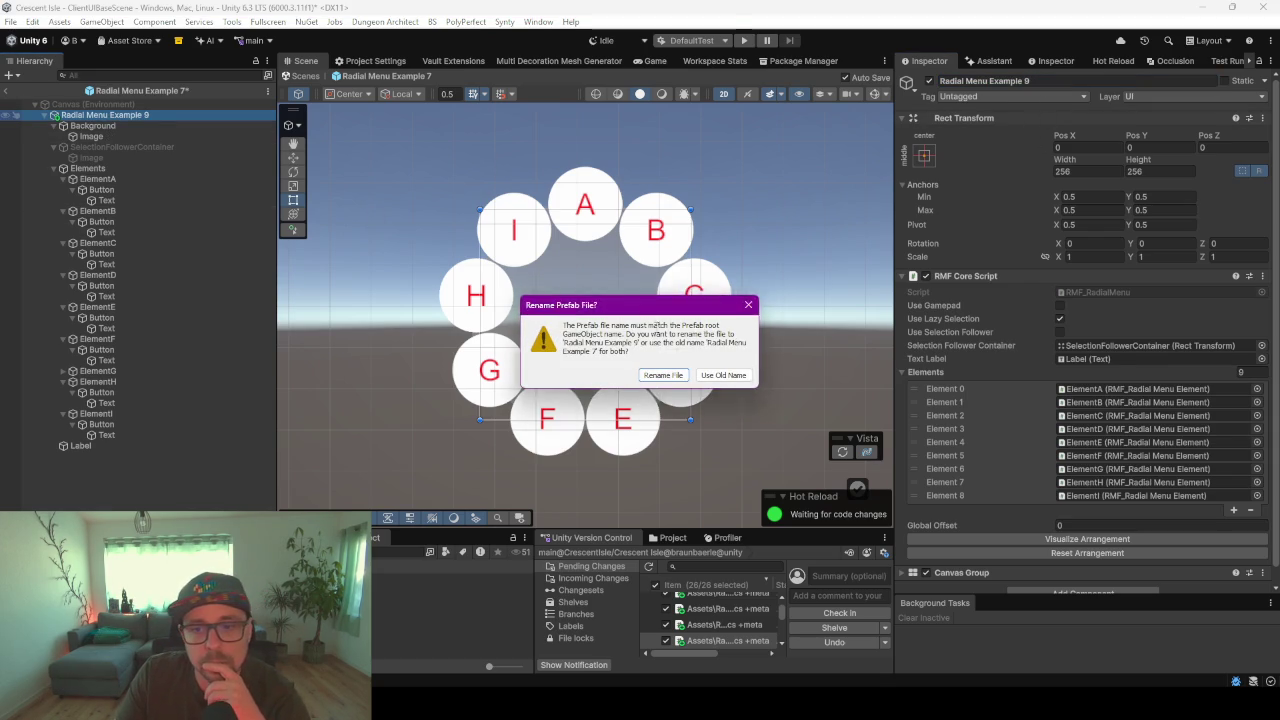
left_click(663, 375)
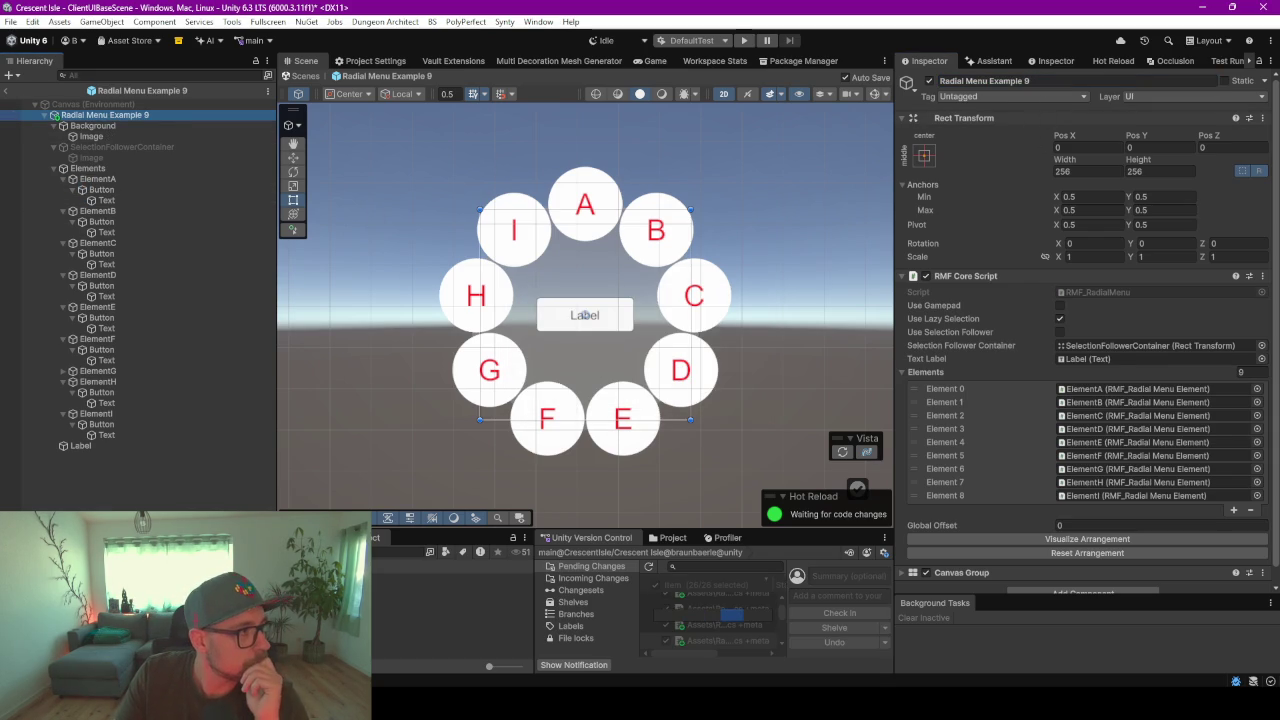
key("alt+Tab")
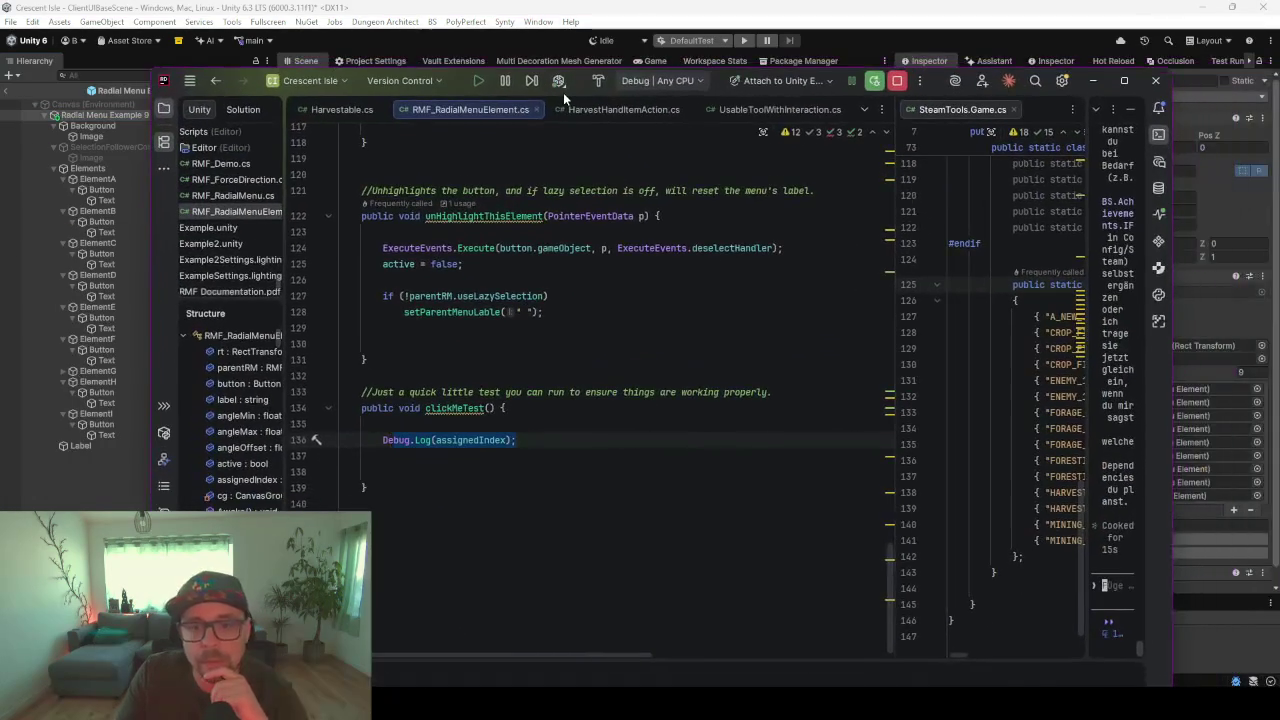
mouse_move(563, 92)
left_mouse_down()
mouse_move(375, 95)
mouse_move(204, 141)
mouse_move(586, 108)
left_mouse_up()
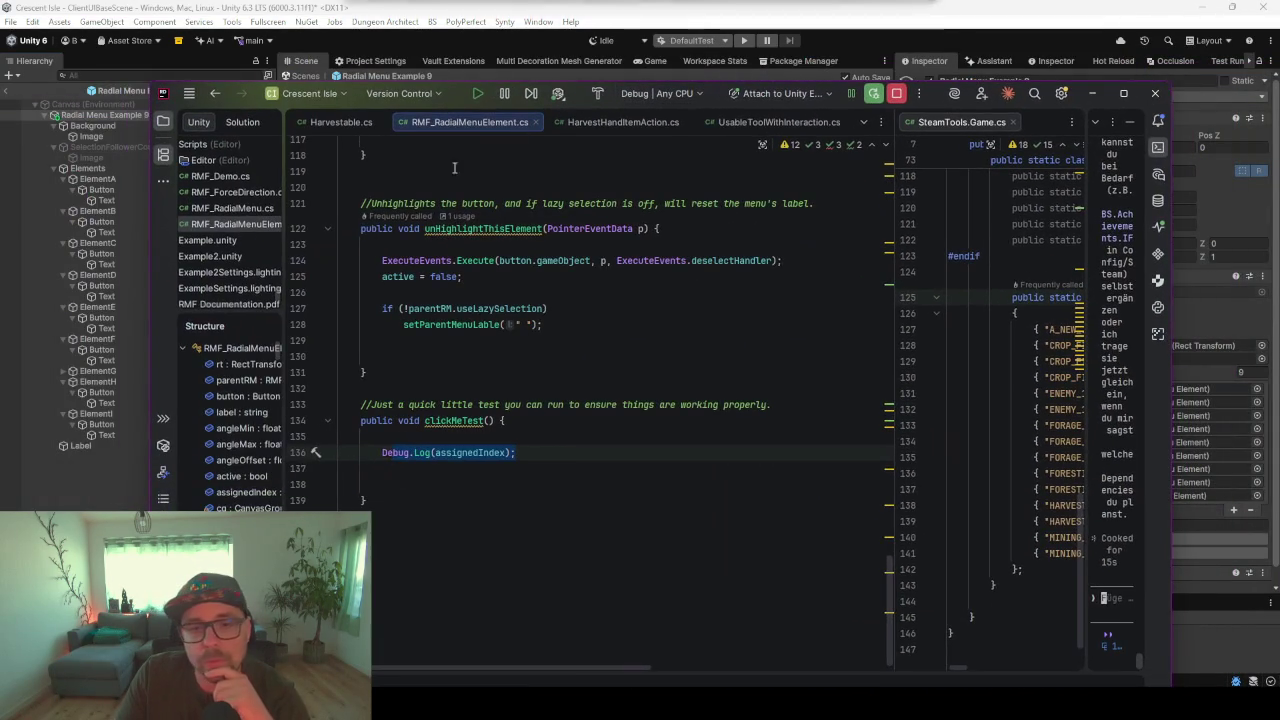
left_click(462, 420)
scroll(462, 420, "up", 10)
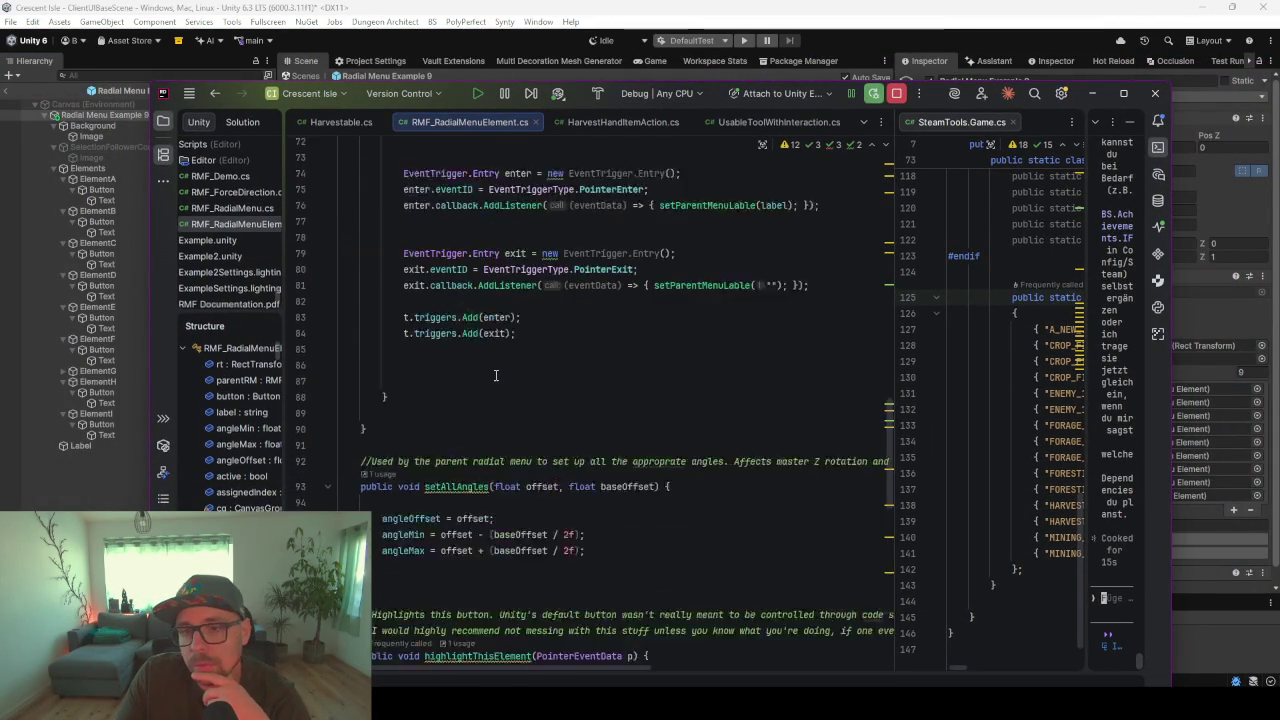
scroll(497, 375, "up", 5)
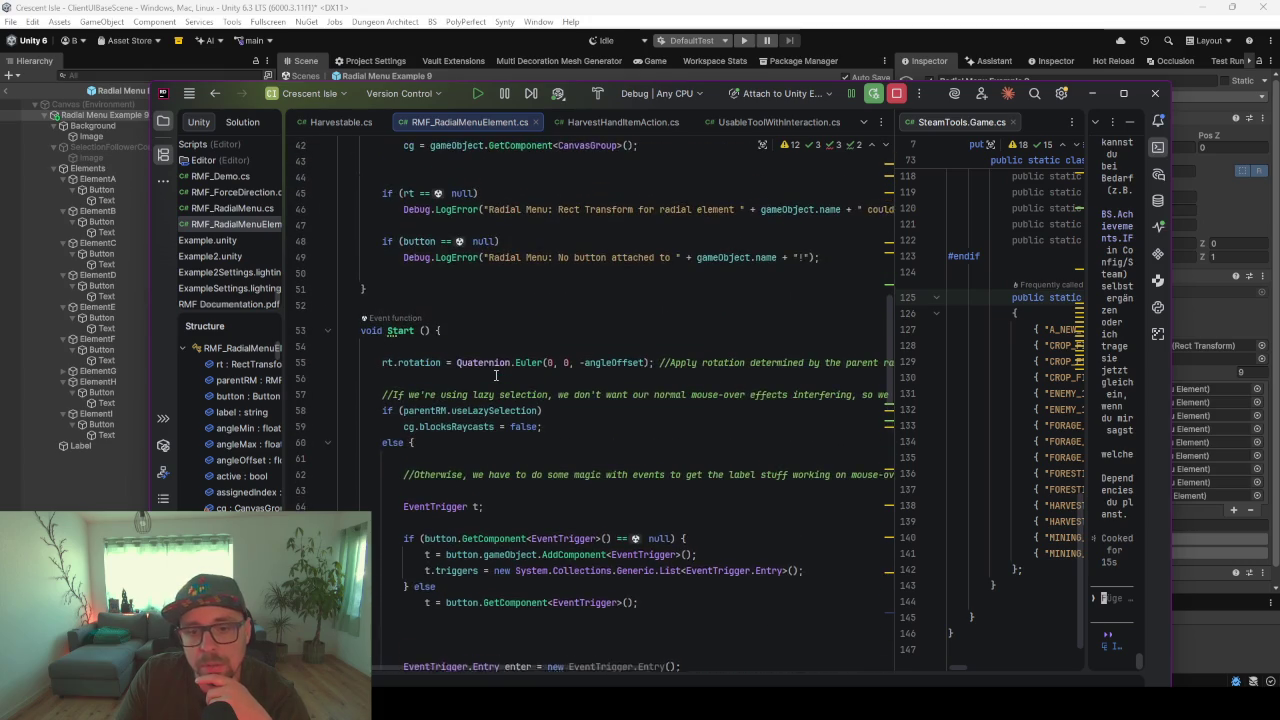
scroll(472, 394, "up", 6)
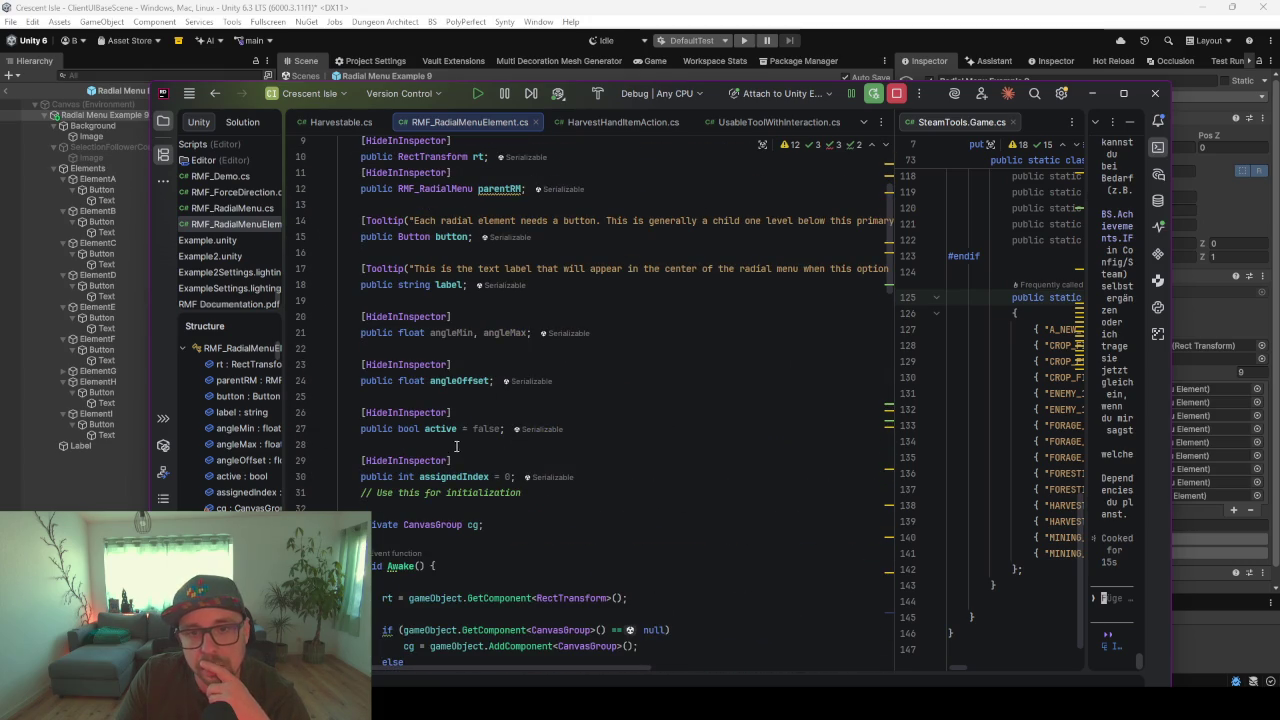
scroll(511, 416, "up", 3)
scroll(466, 283, "down", 1)
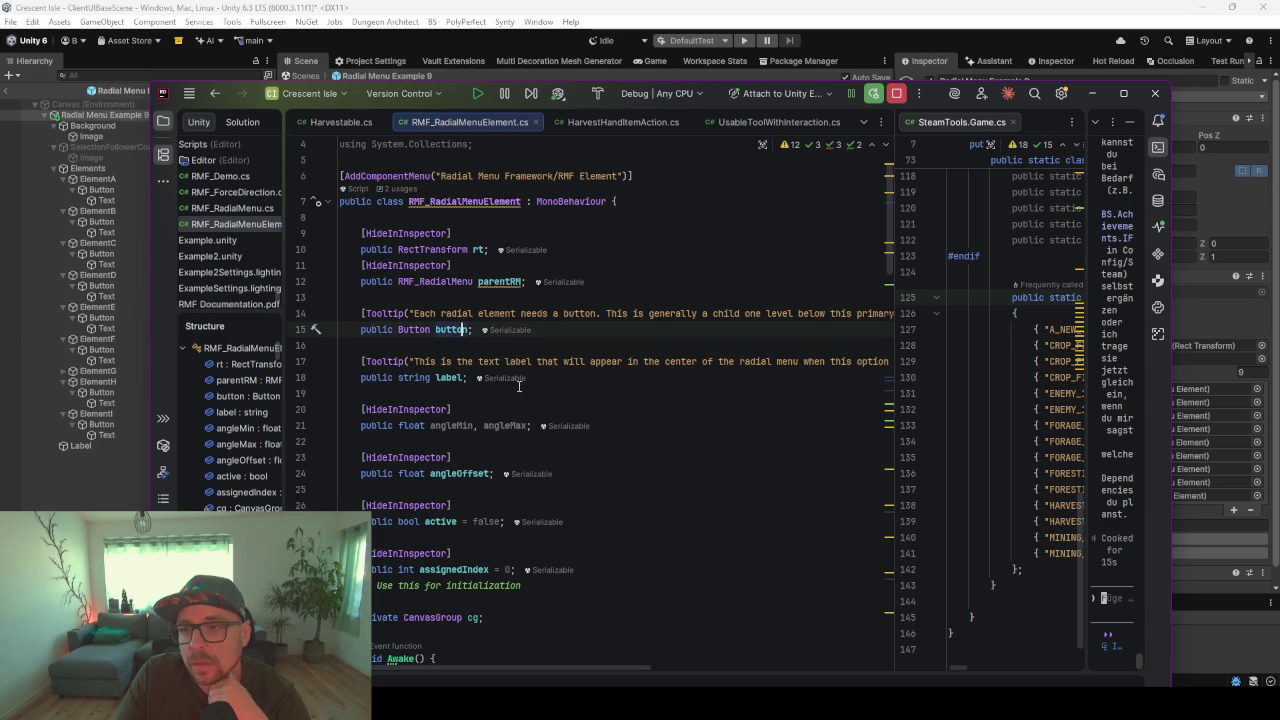
scroll(519, 386, "down", 5)
scroll(519, 386, "down", 1)
scroll(476, 338, "down", 4)
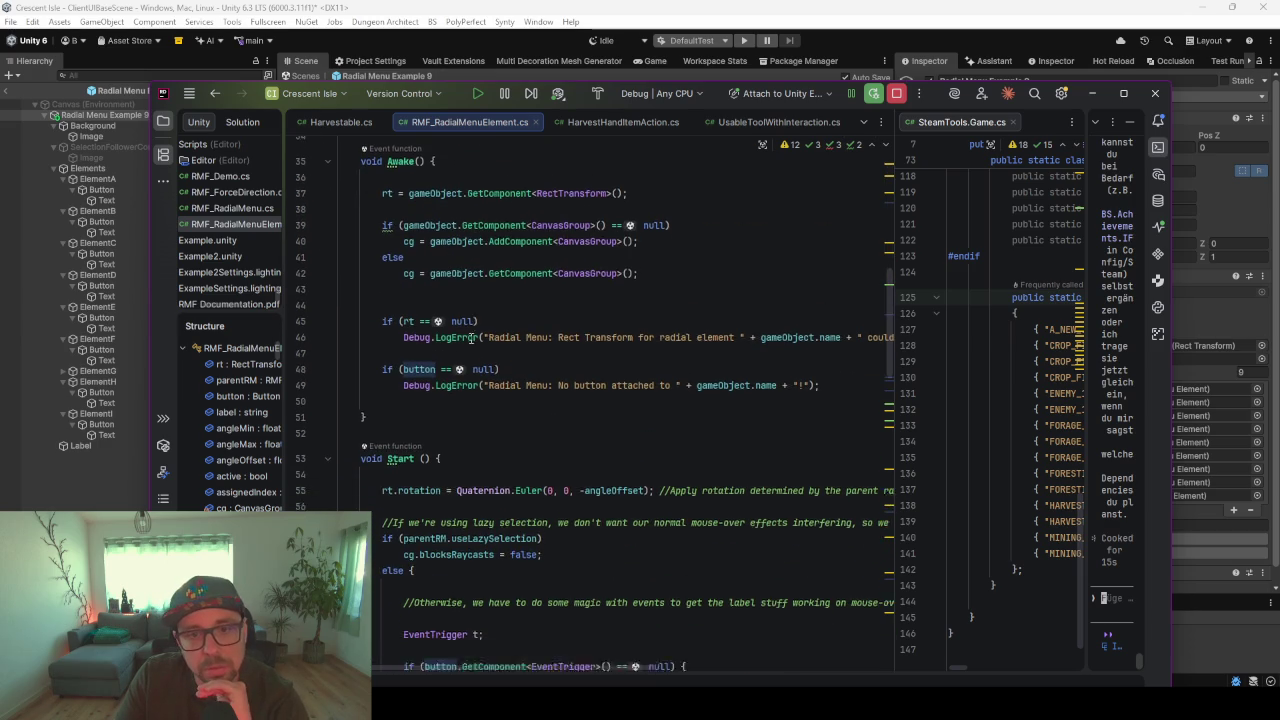
scroll(519, 402, "down", 2)
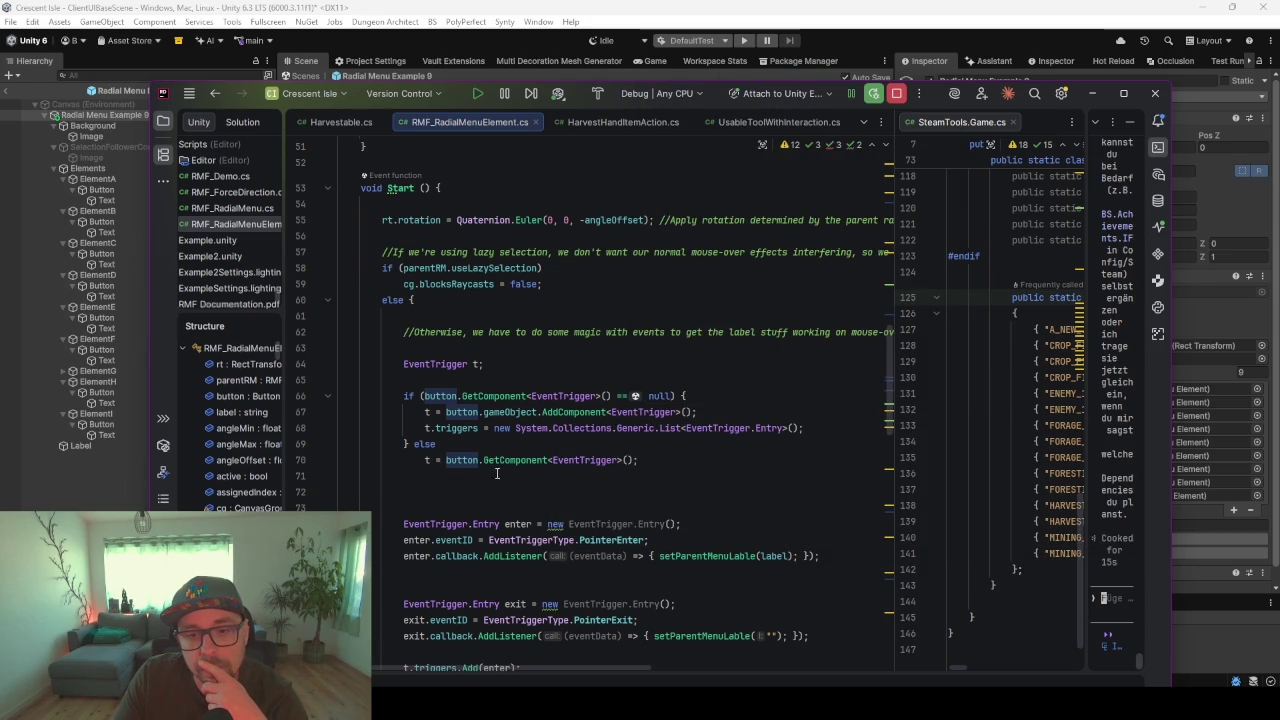
left_click(574, 396)
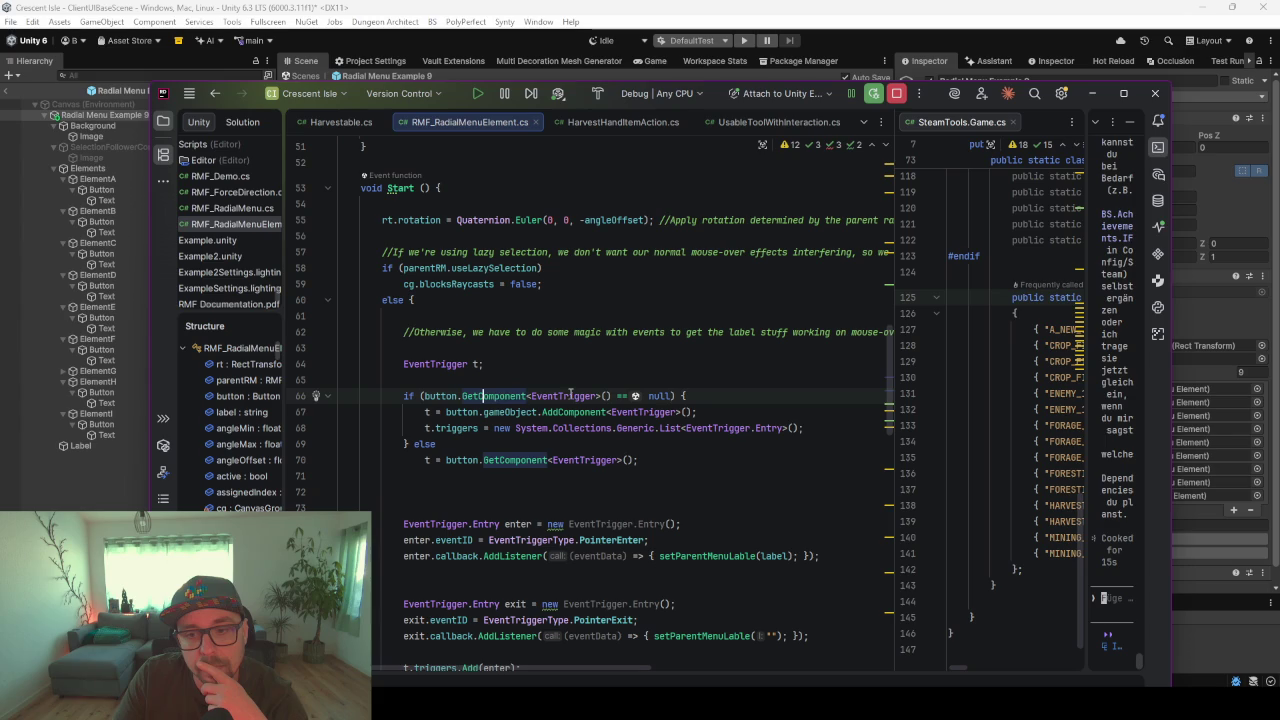
left_click(428, 462)
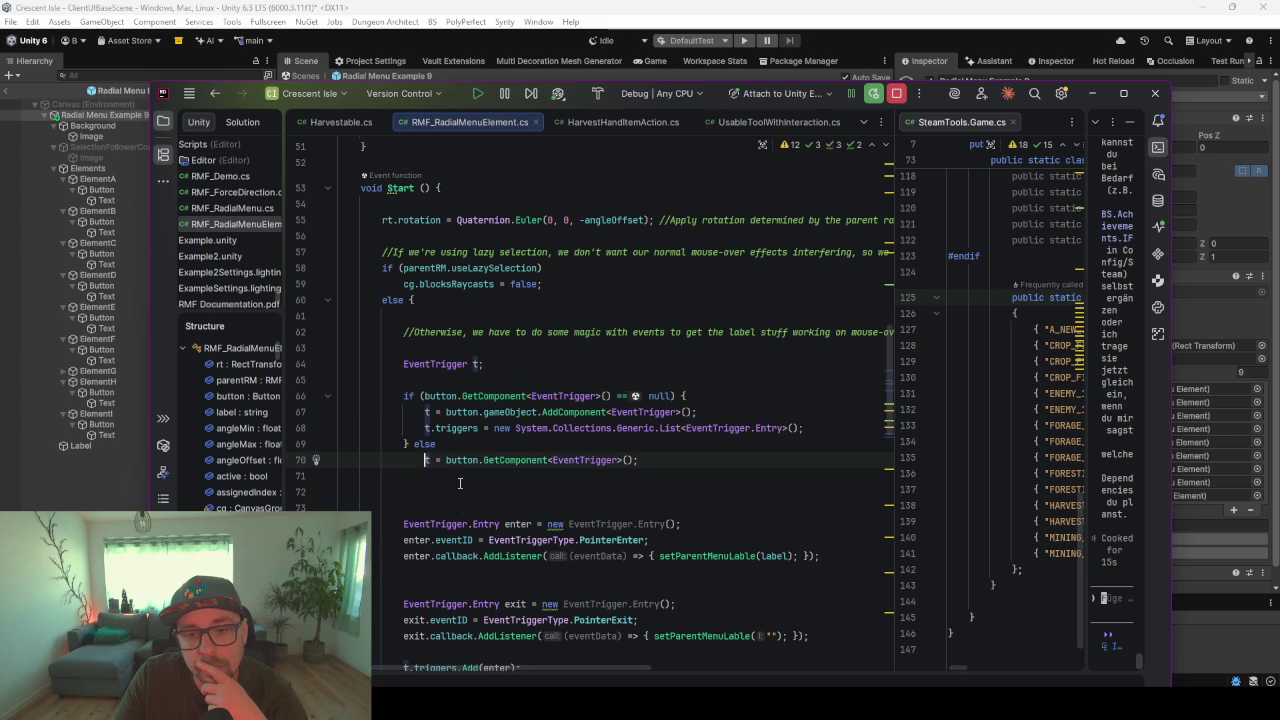
scroll(424, 400, "down", 3)
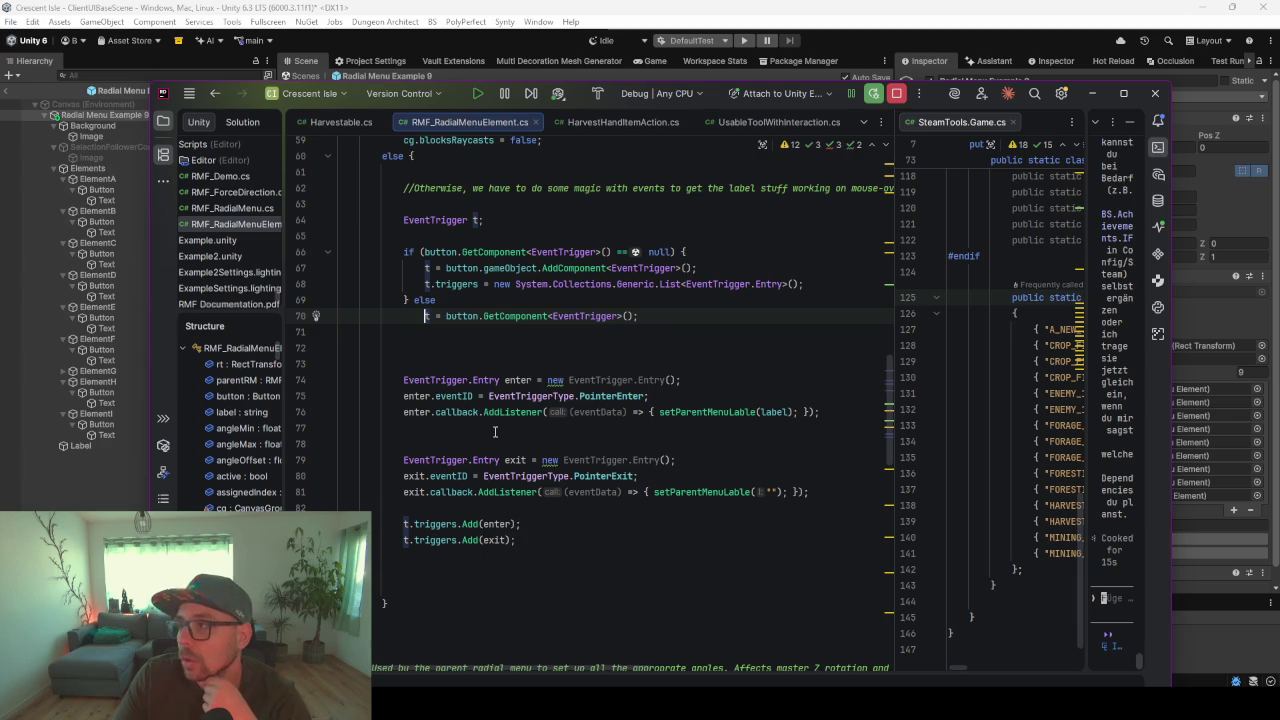
scroll(494, 431, "down", 1)
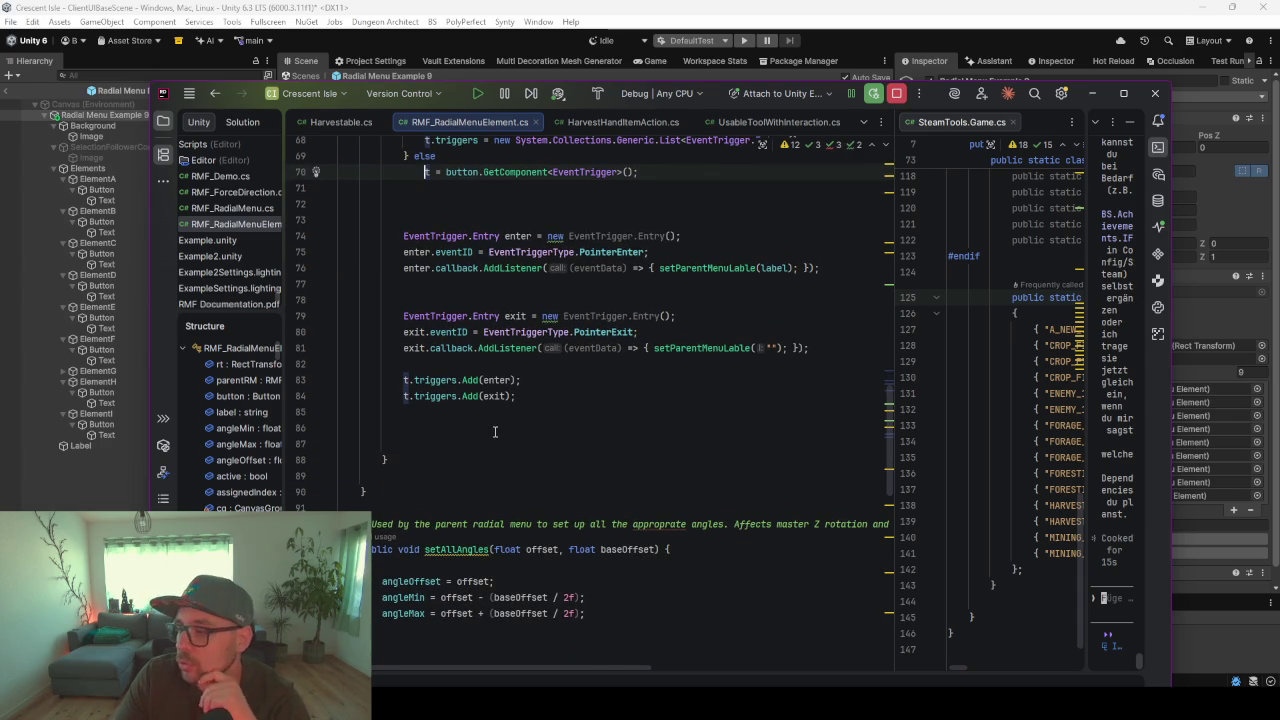
- Highlight every use of the enter and exit trigger entries in RMF_RadialMenuElement.cs
left_click(516, 396)
left_click(407, 380)
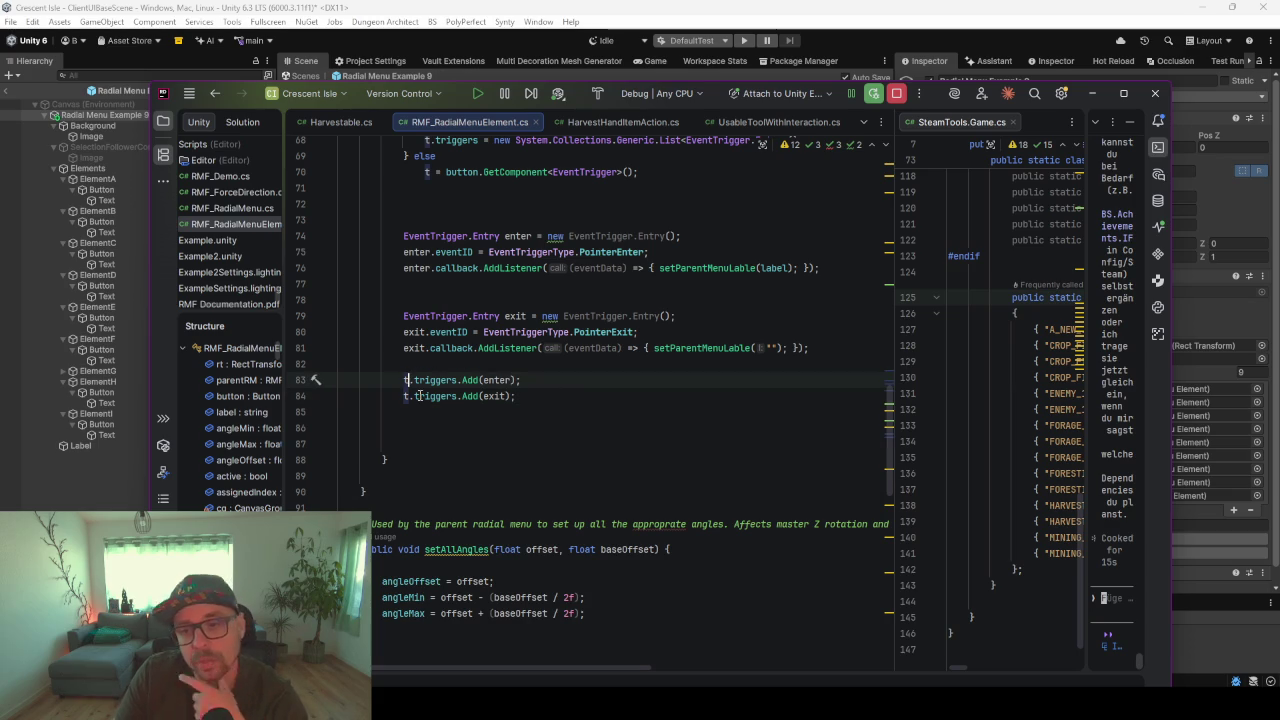
scroll(556, 348, "up", 7)
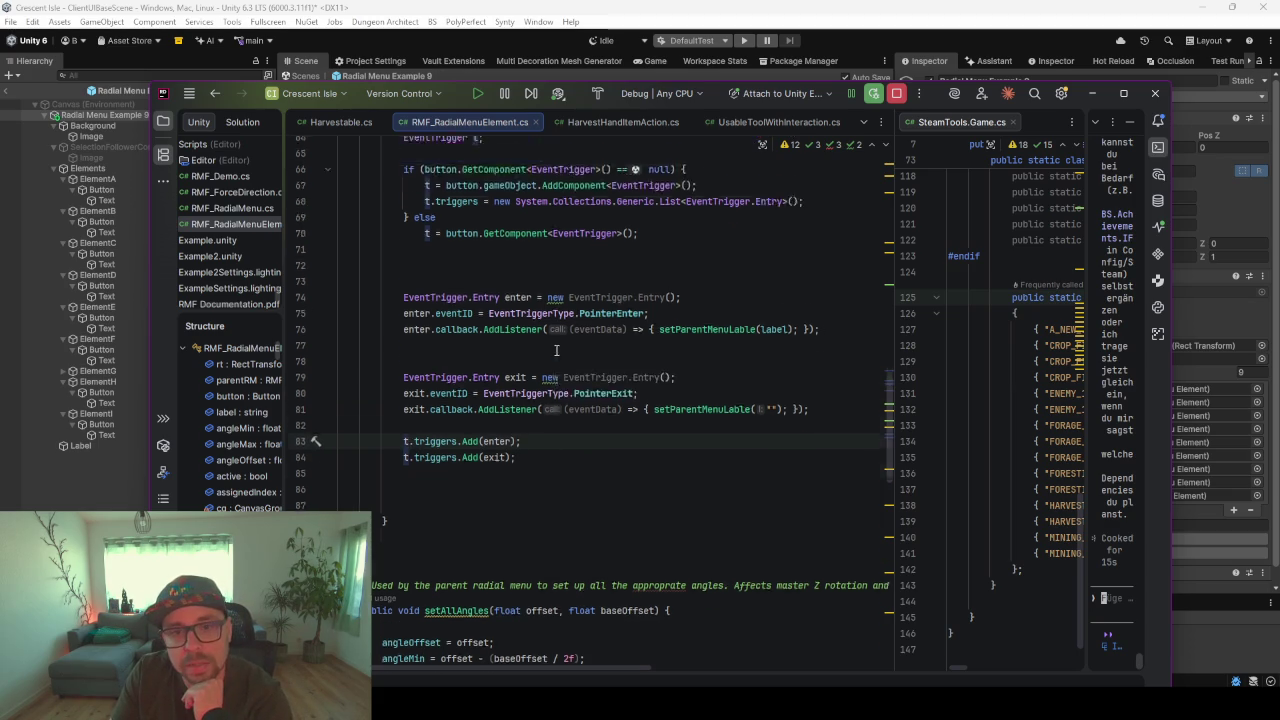
scroll(556, 348, "down", 5)
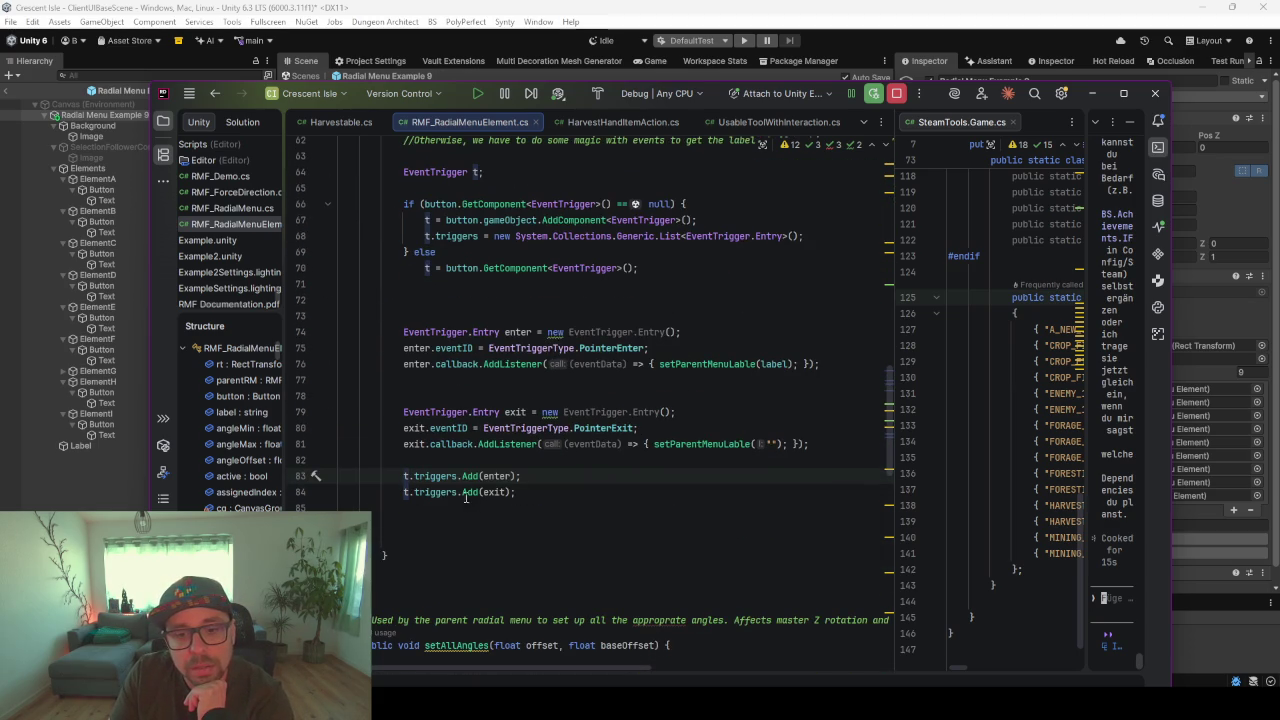
left_click(497, 476)
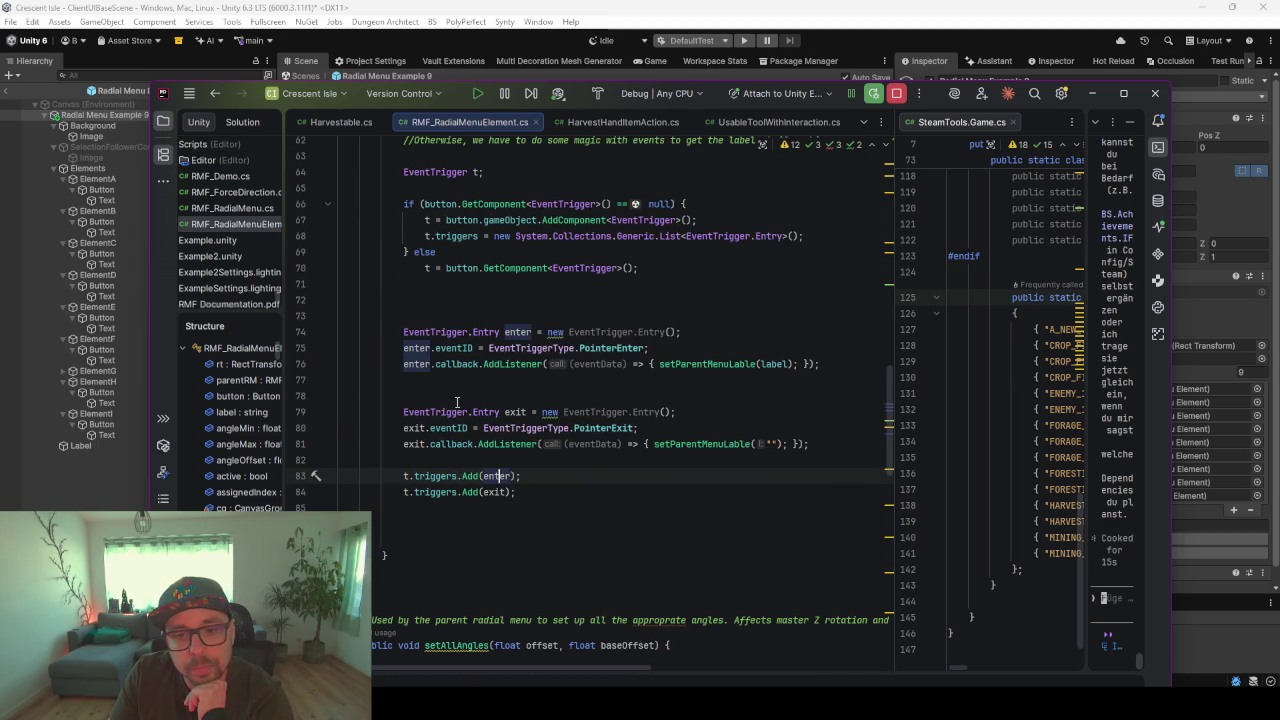
left_click(504, 491)
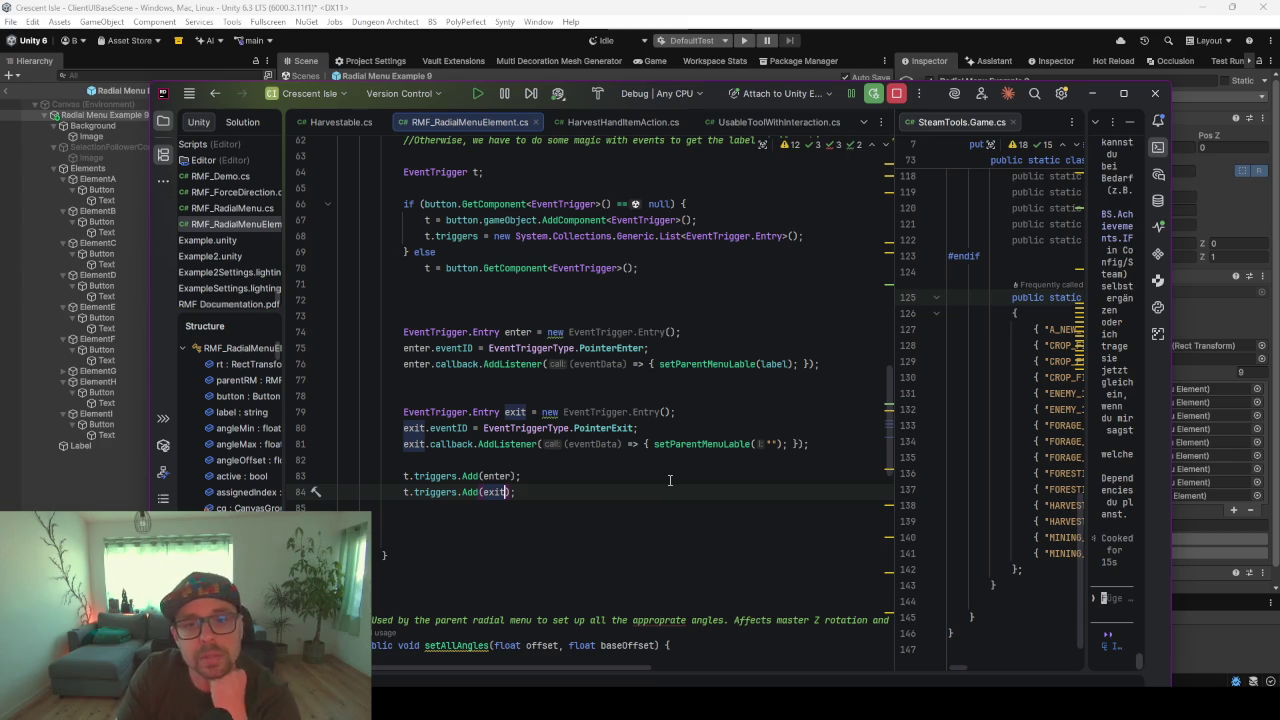
- Review the code around the EventTrigger t declaration, then return to Unity
scroll(670, 480, "up", 7)
scroll(626, 388, "up", 3)
scroll(608, 366, "down", 2)
scroll(600, 357, "down", 6)
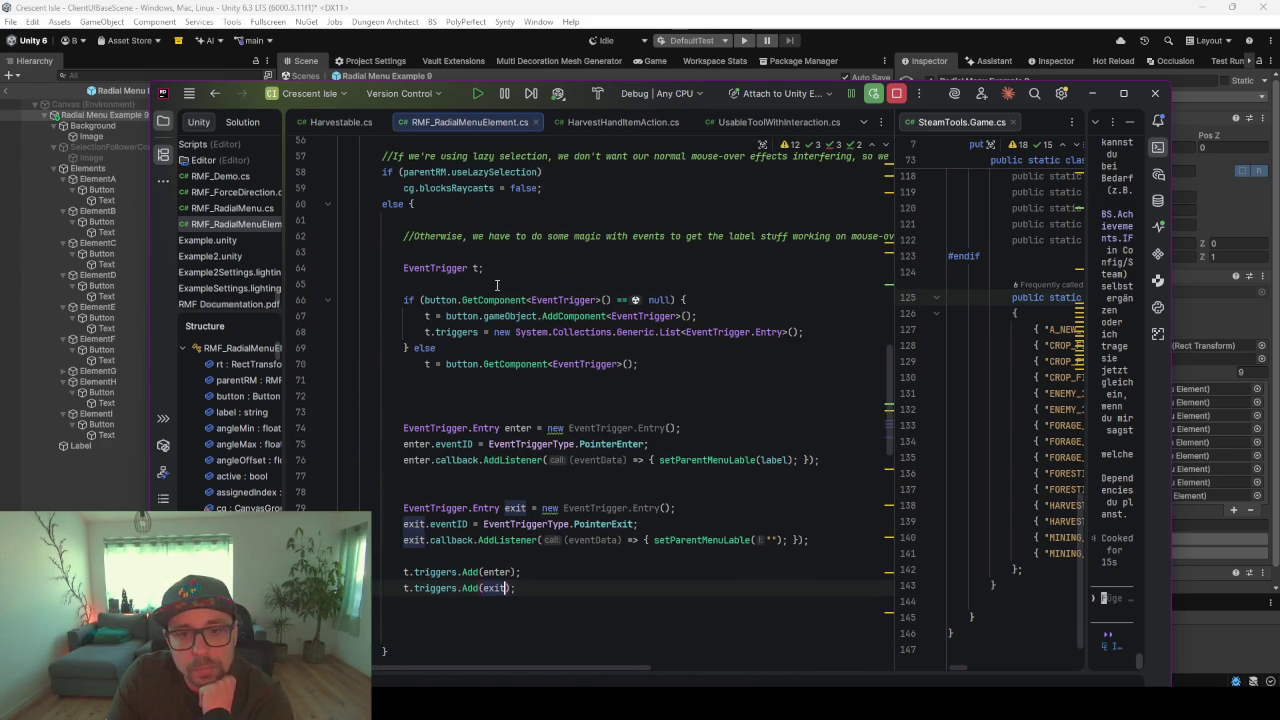
left_click(476, 268)
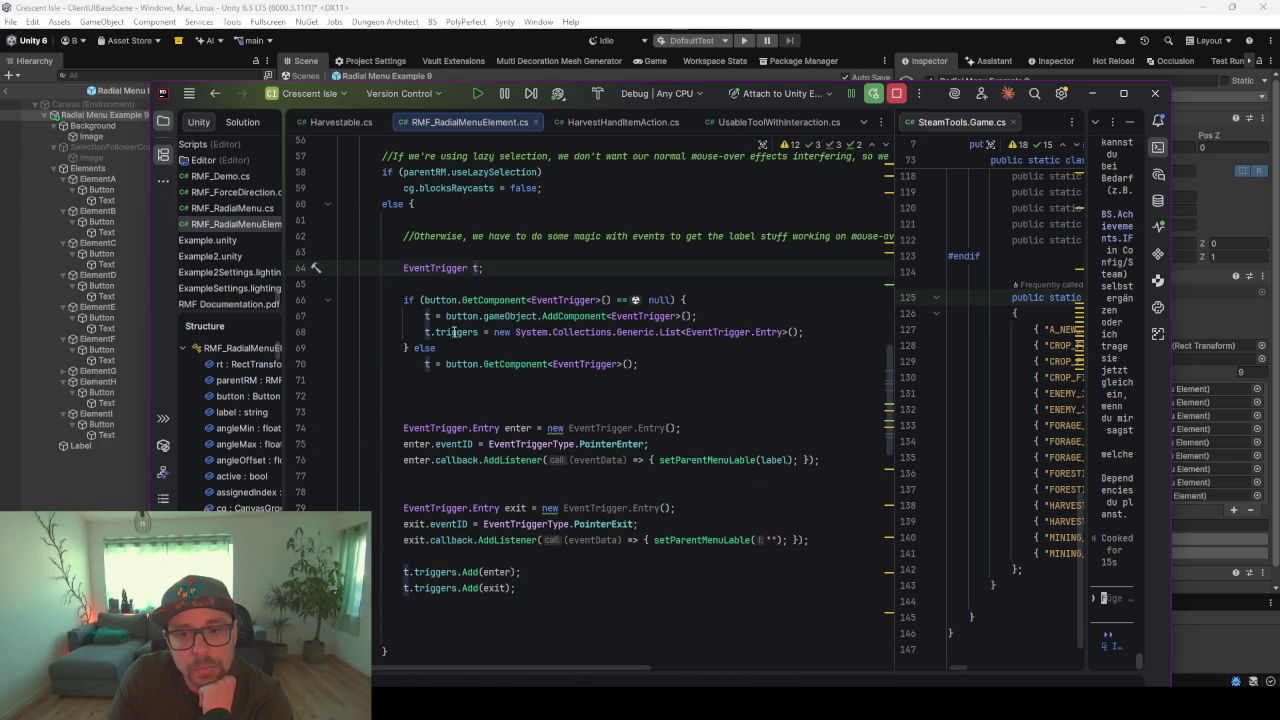
scroll(453, 335, "down", 6)
scroll(453, 328, "down", 6)
scroll(455, 330, "down", 7)
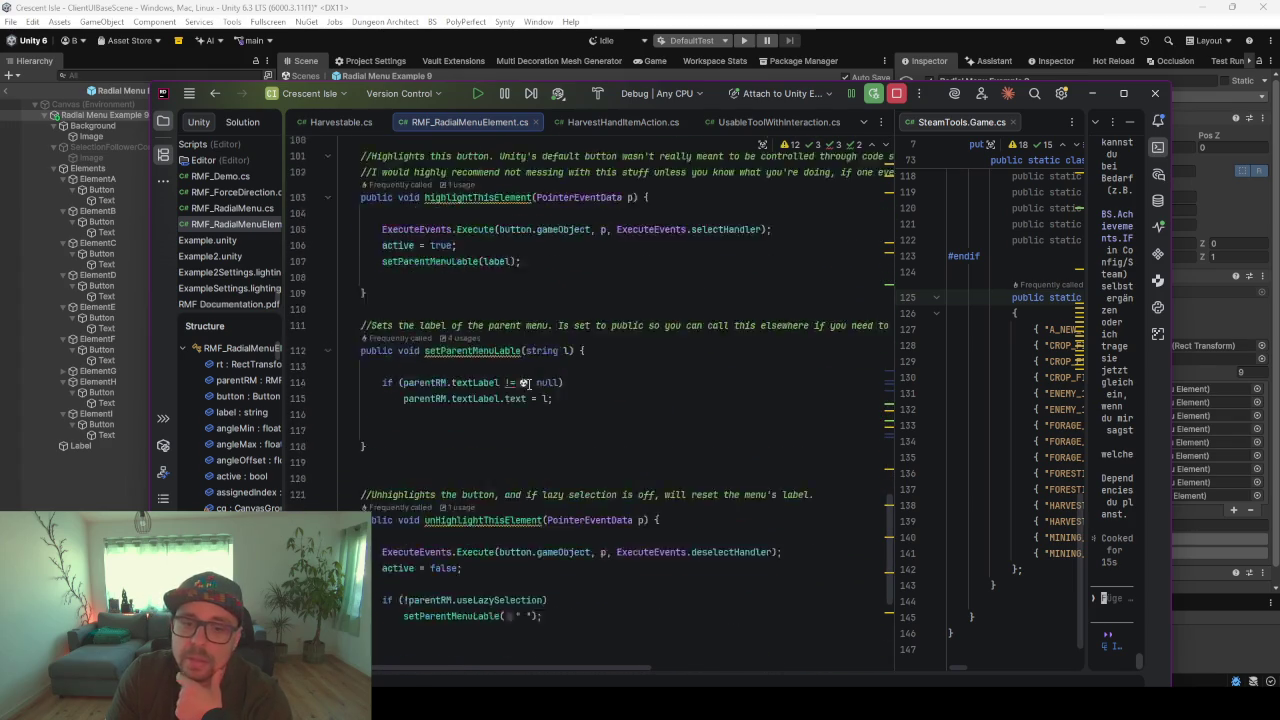
scroll(529, 384, "up", 20)
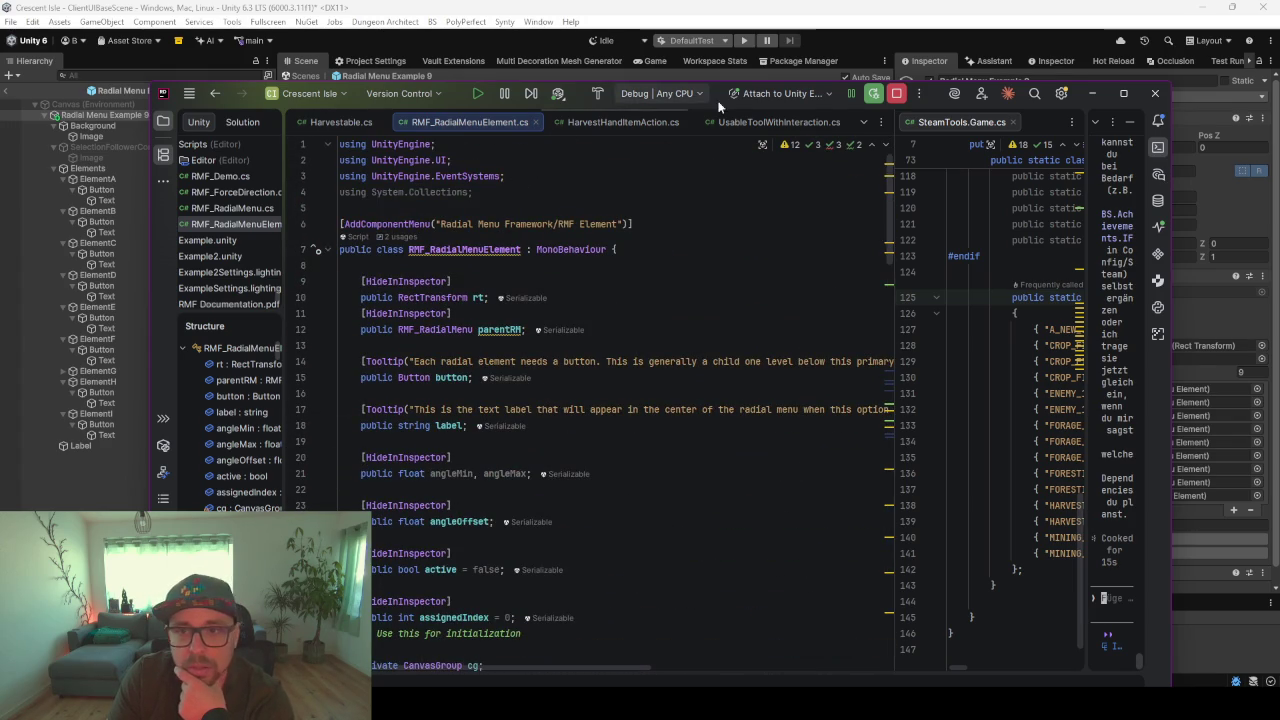
key("alt+Tab")
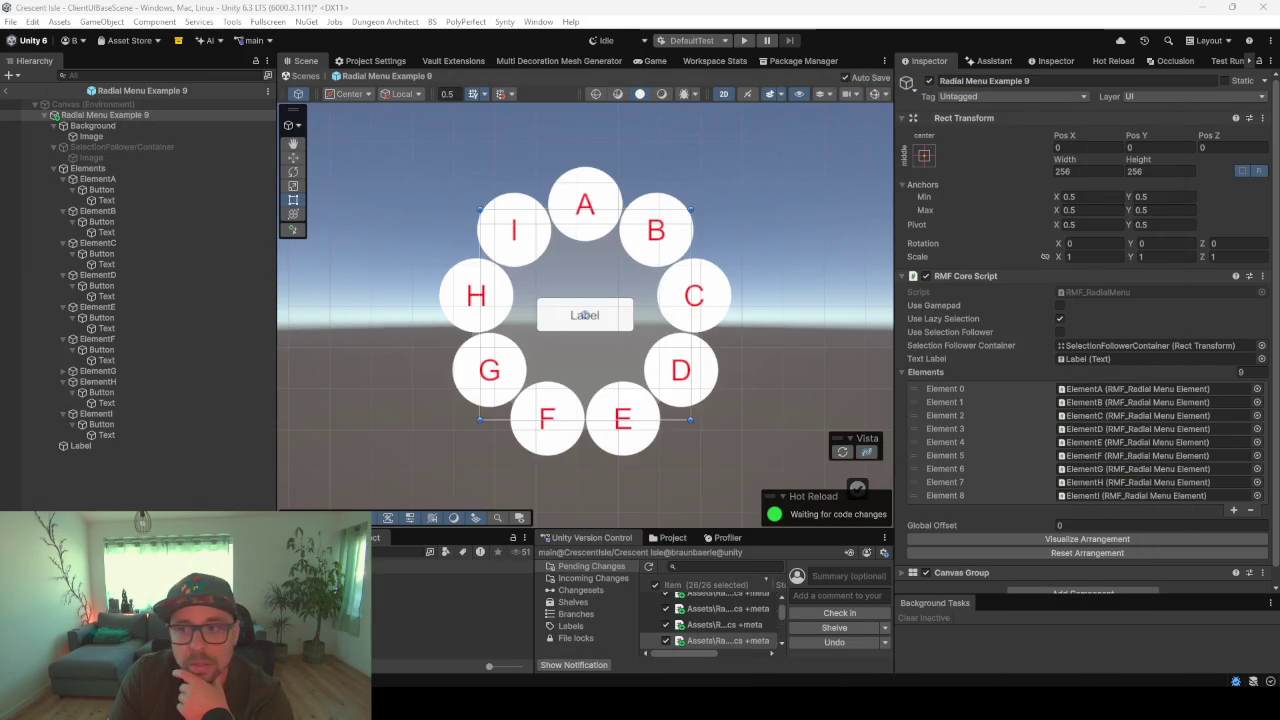
- Expand ElementA's Button component to show its Color Tint transition and empty On Click list
left_click(97, 179)
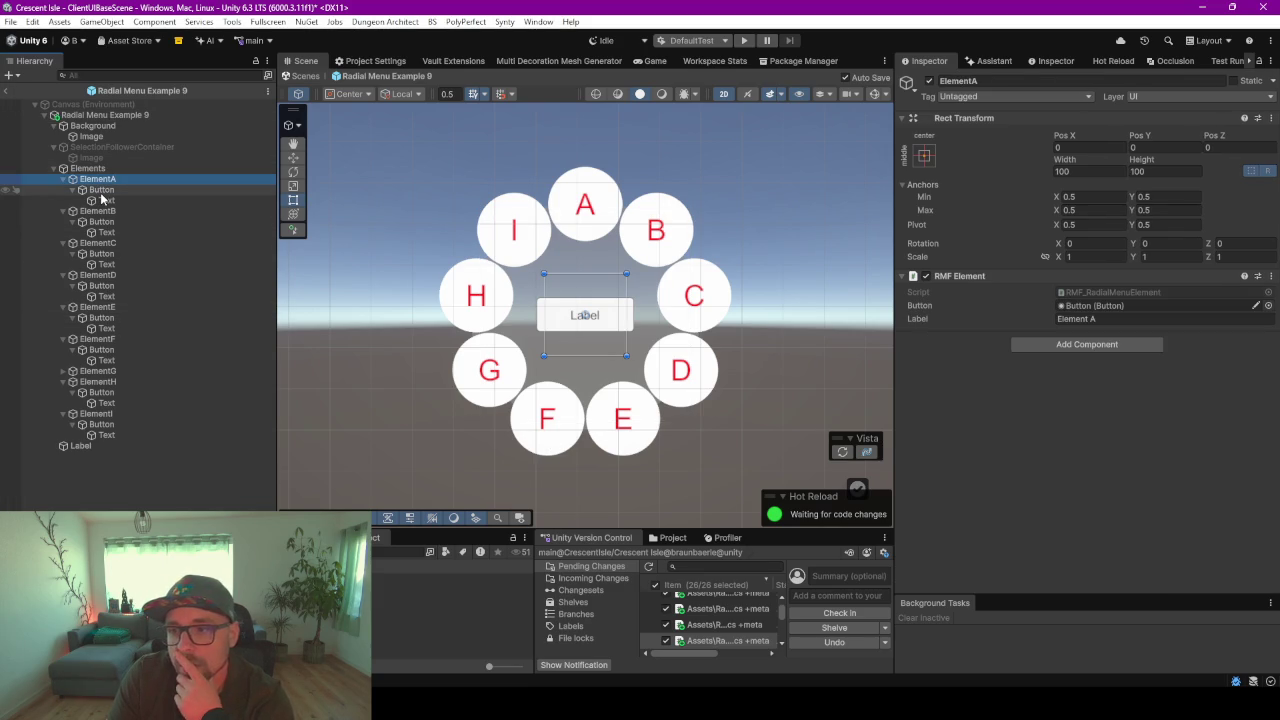
left_click(101, 190)
left_click(900, 444)
scroll(977, 387, "down", 5)
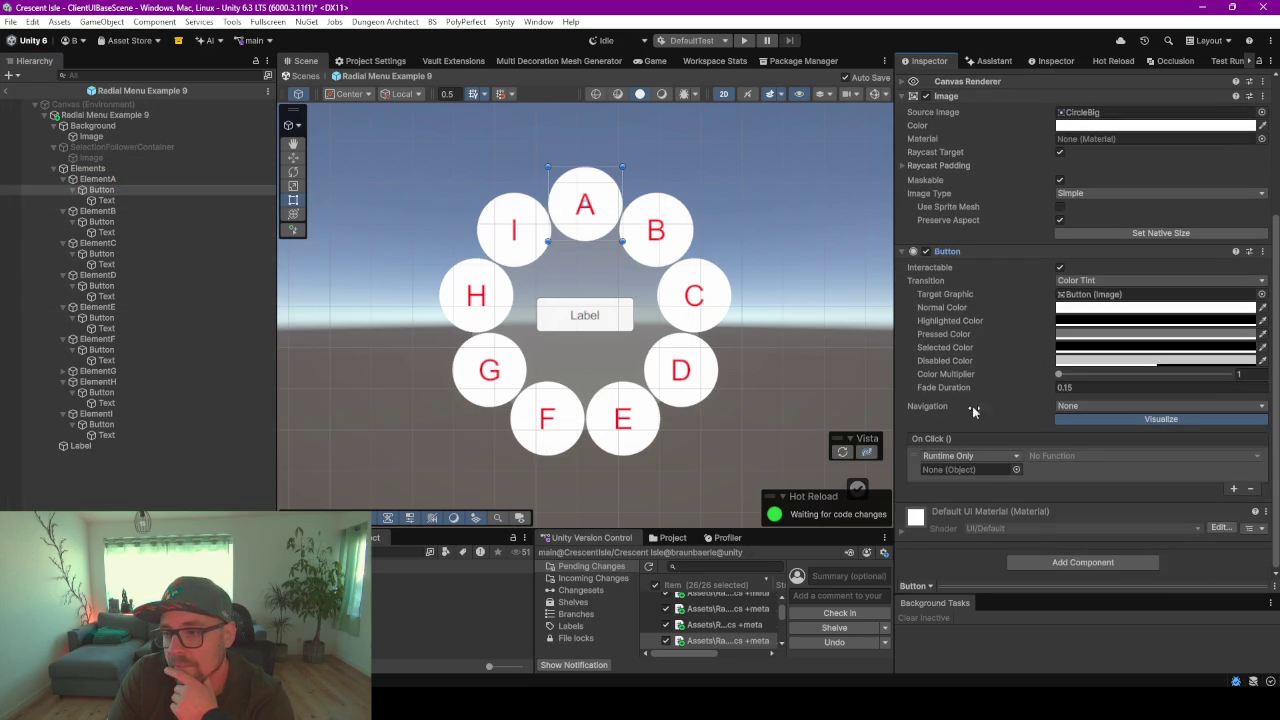
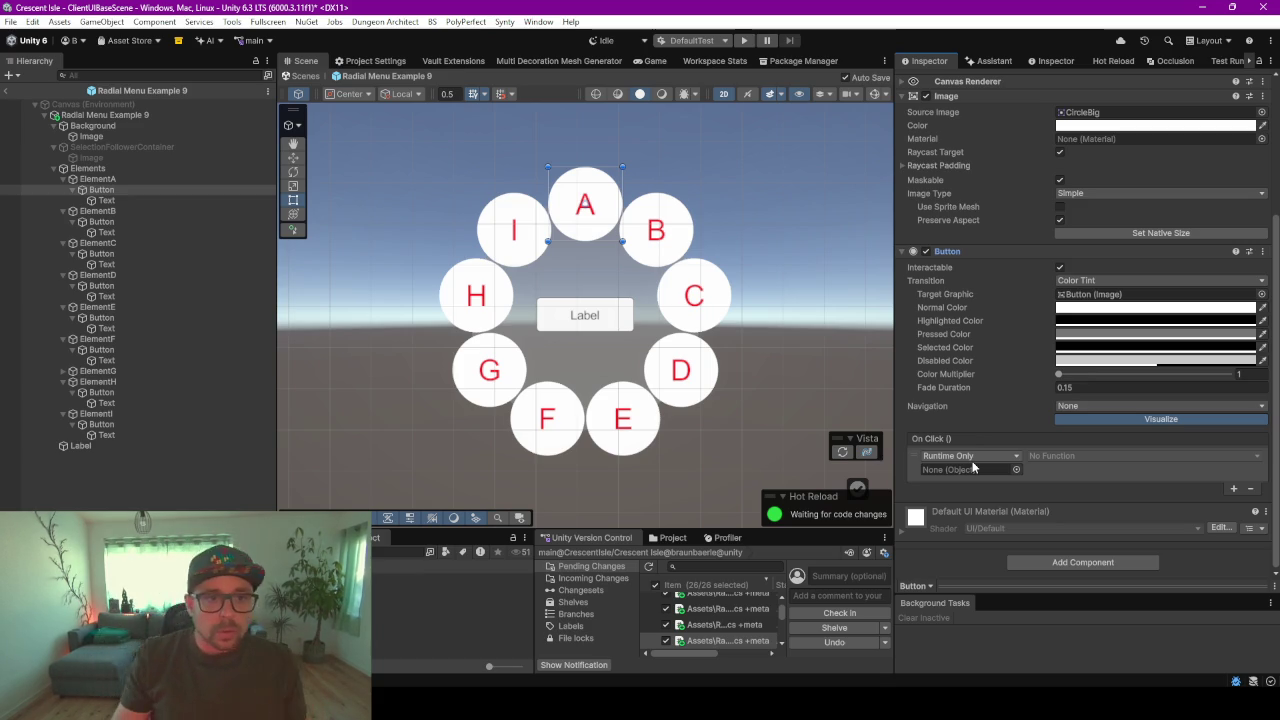
- Exit prefab mode and expand NetworkingMainUI > Panel > HUD in the Hierarchy
left_click(6, 91)
left_click(34, 98)
left_click(44, 109)
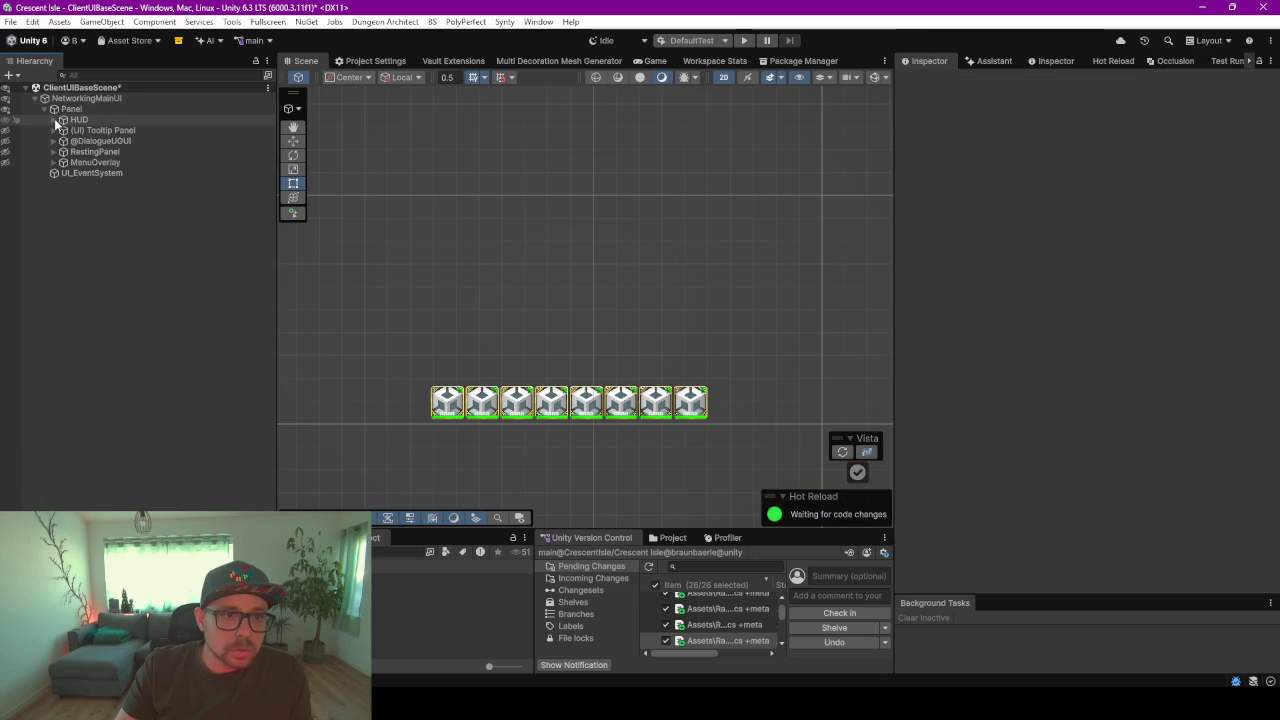
left_click(53, 119)
double_click(77, 120)
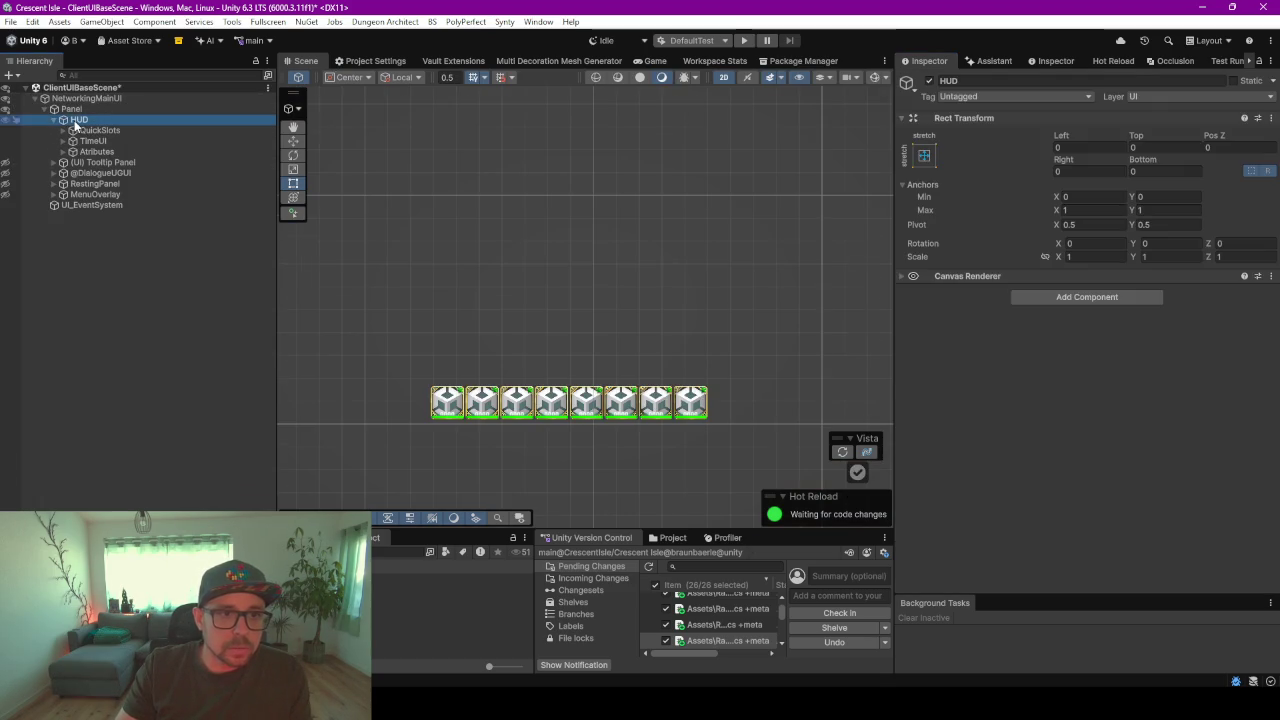
scroll(575, 285, "up", 2)
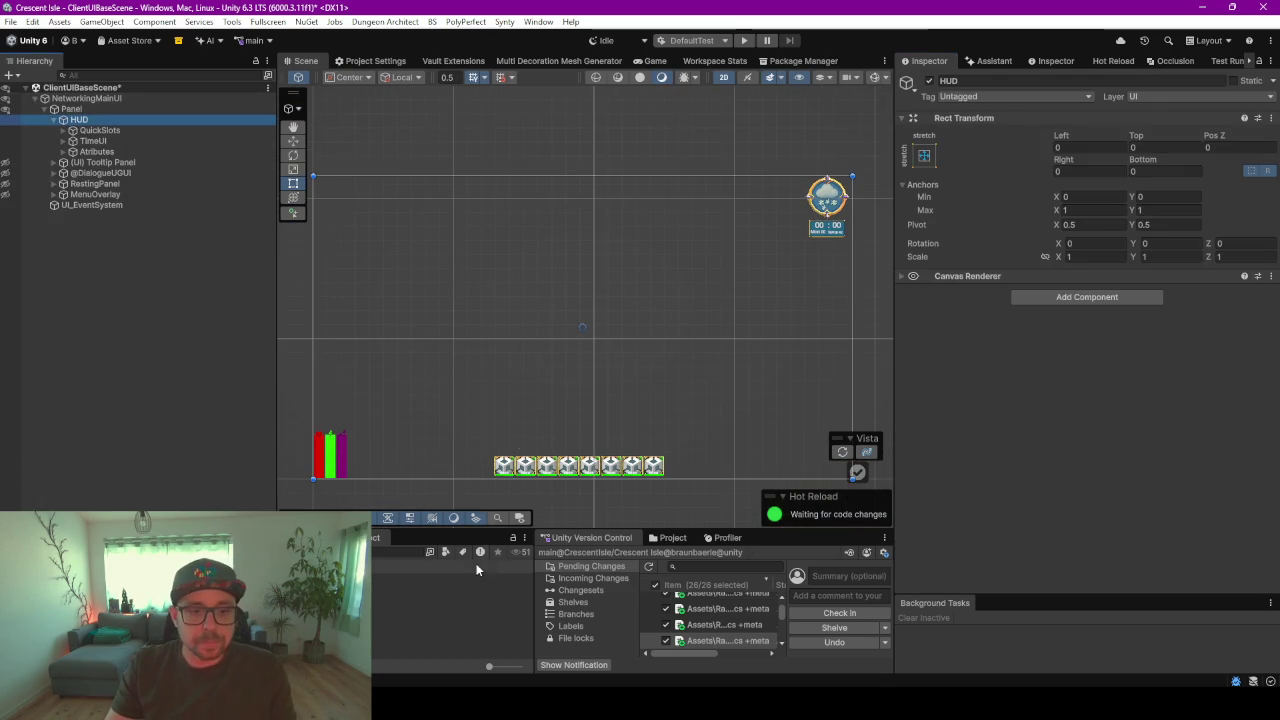
- Drag Radial Menu Example 9 from the radial menu prefabs folder onto HUD
left_click_drag(461, 531, 461, 303)
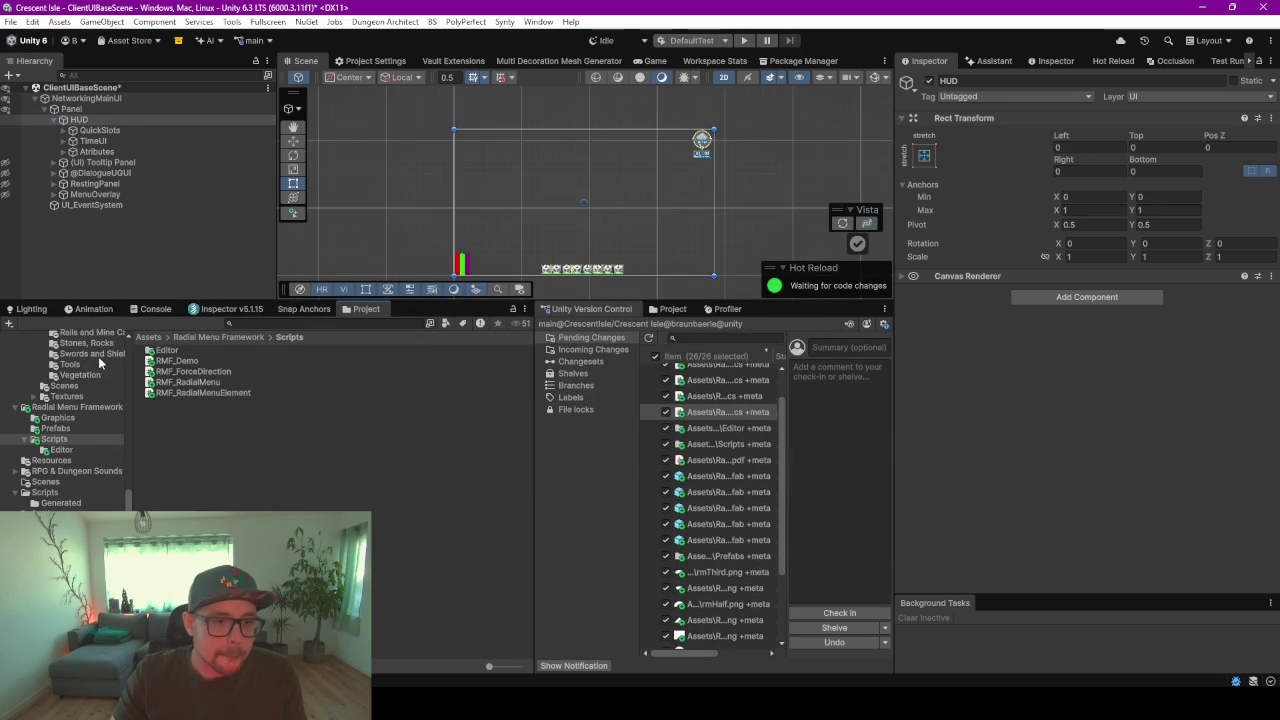
left_click(55, 428)
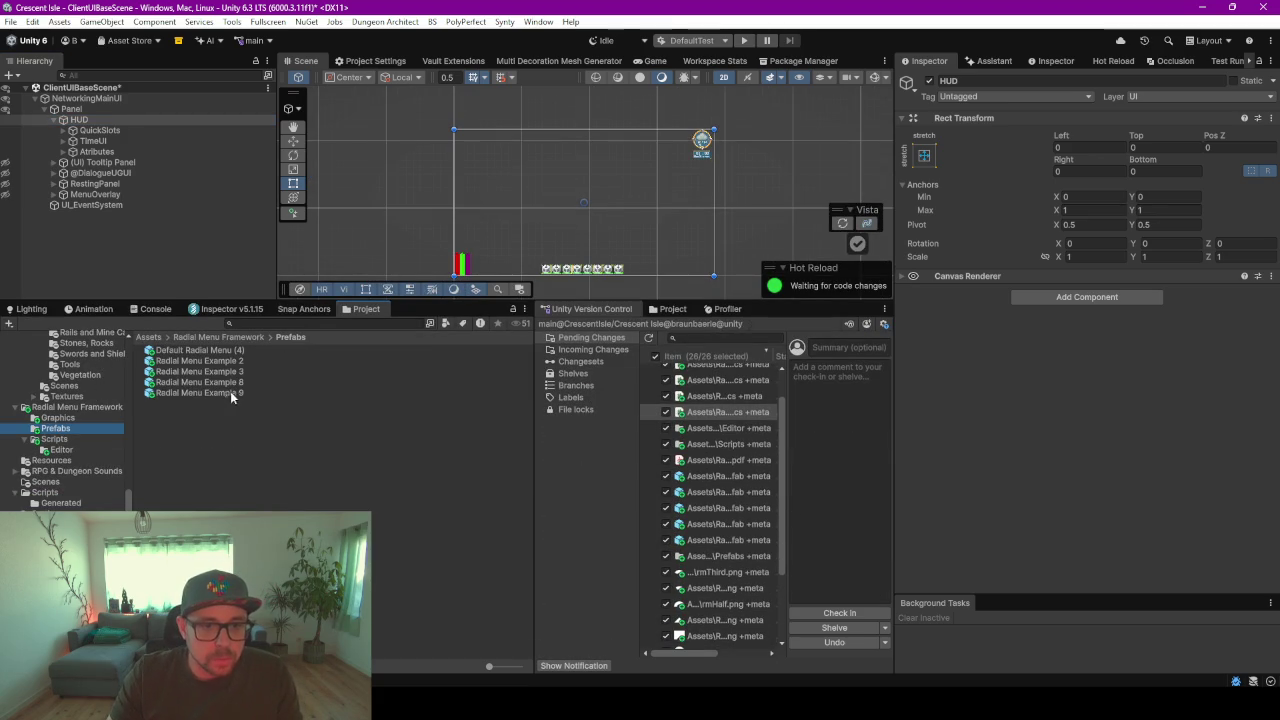
left_click_drag(225, 391, 110, 128)
scroll(586, 211, "down", 3)
mouse_move(586, 212)
left_mouse_down()
mouse_move(524, 191)
mouse_move(542, 201)
left_mouse_up()
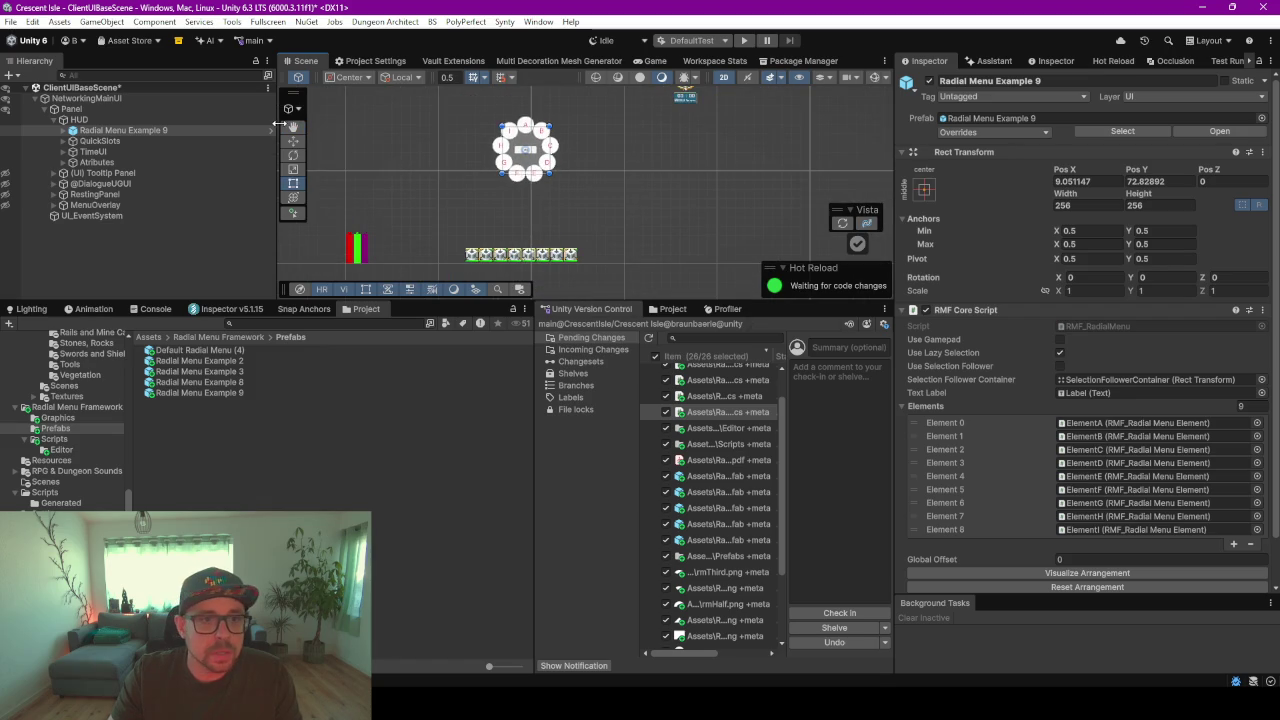
- Navigate the Project window to the Assets/BS/Prefabs/UI folder
scroll(118, 460, "up", 10)
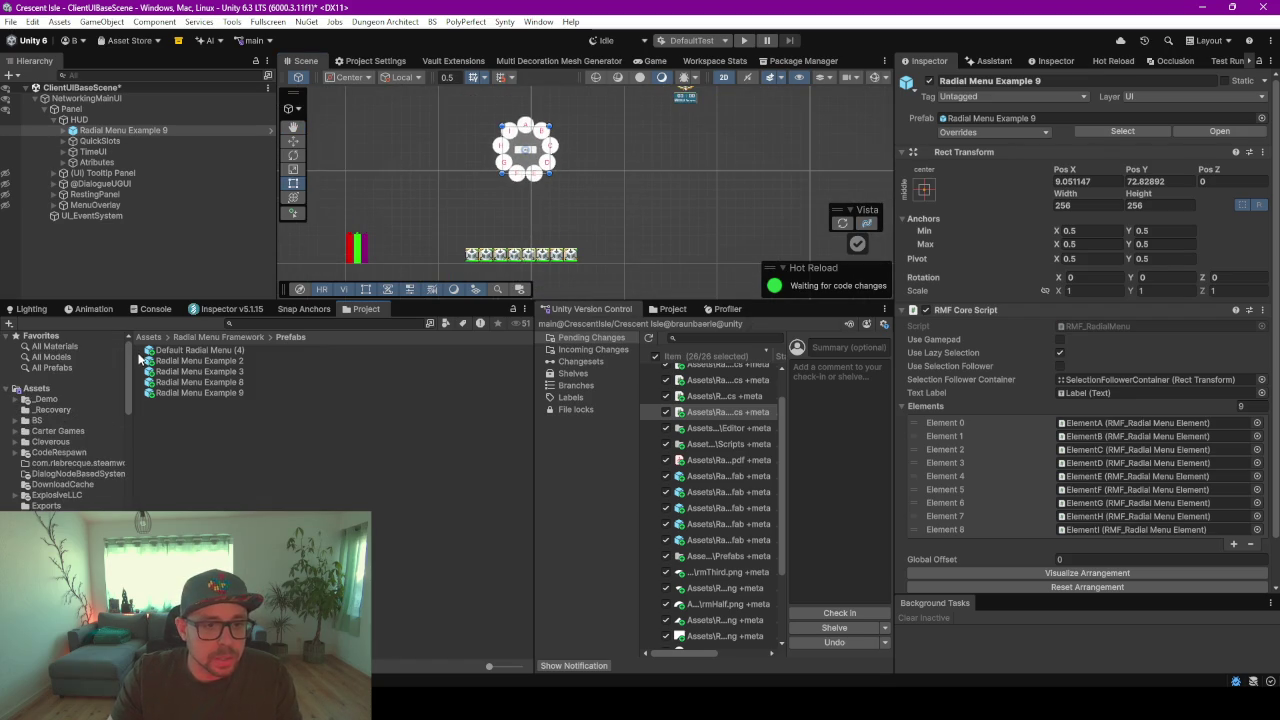
left_click_drag(127, 465, 226, 467)
scroll(82, 419, "down", 10)
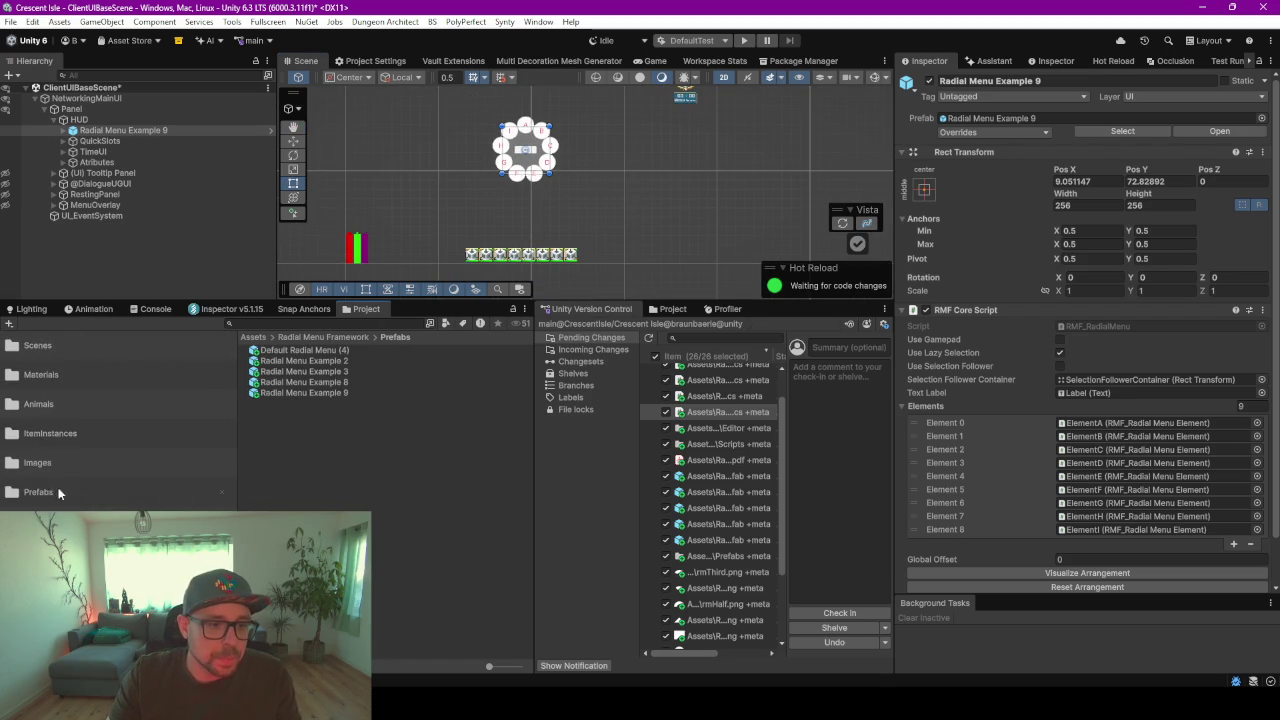
left_click(84, 494)
scroll(287, 424, "down", 2)
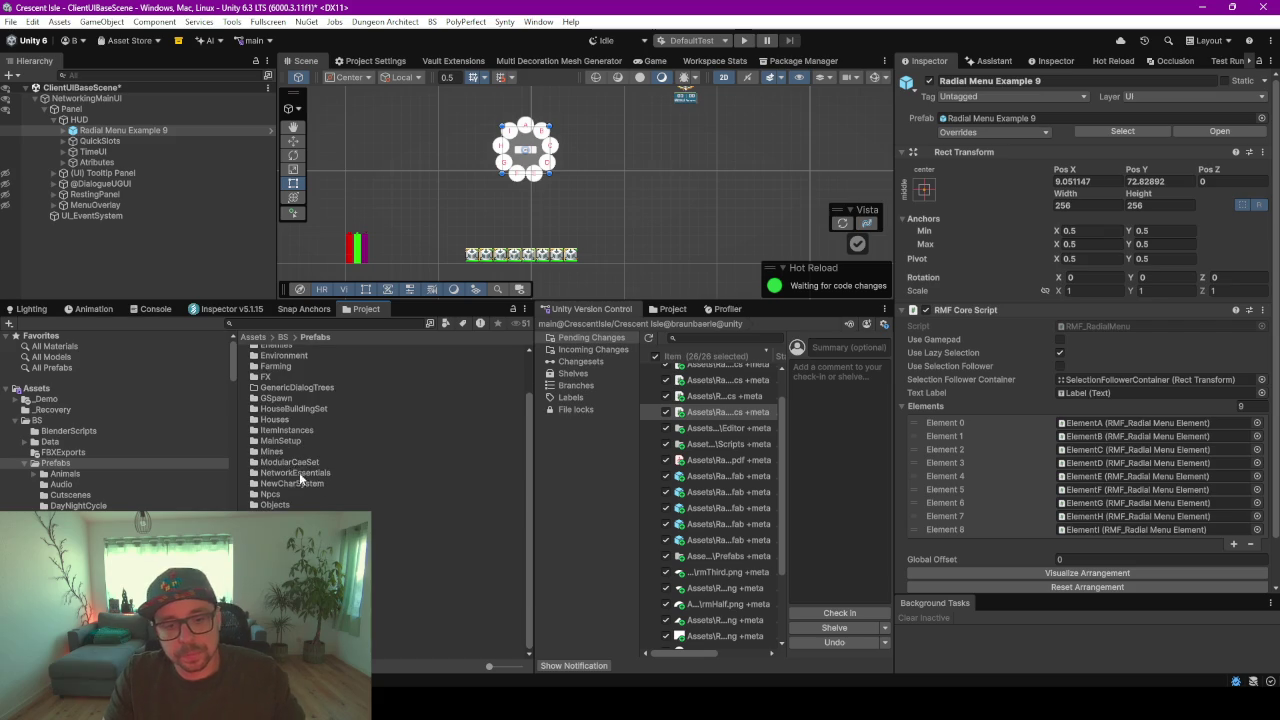
scroll(299, 400, "down", 3)
double_click(299, 350)
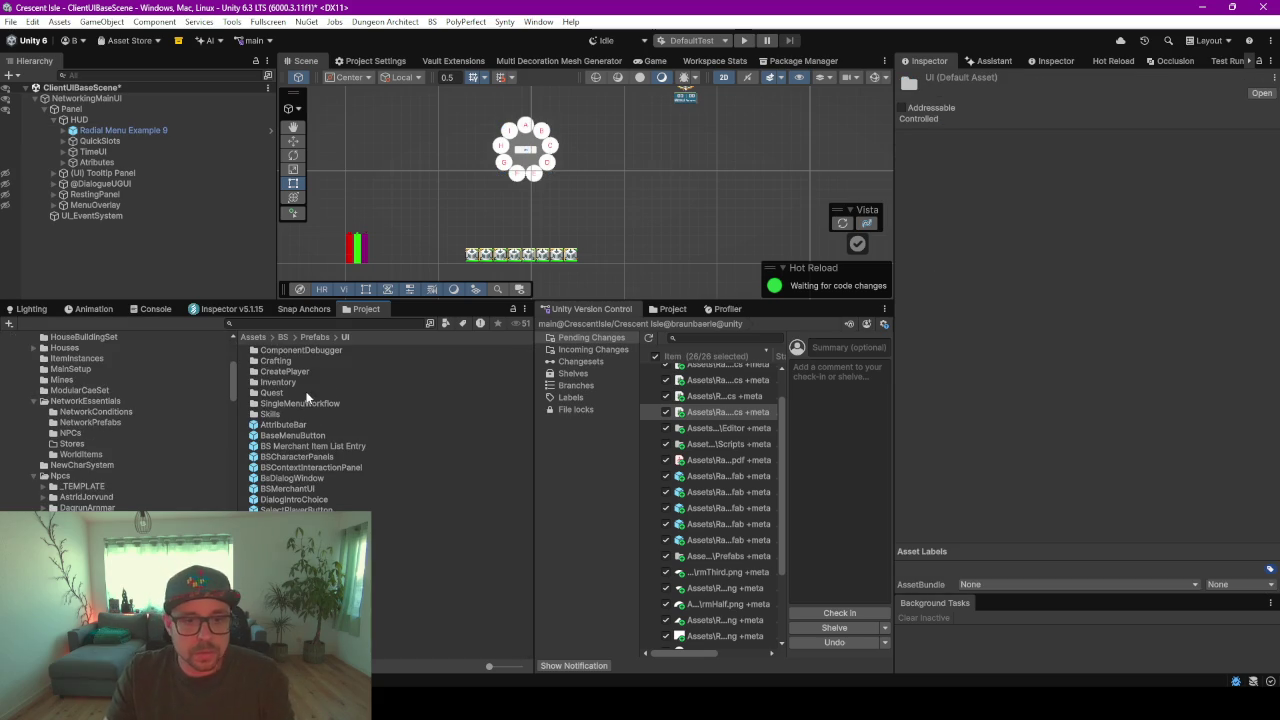
right_click(324, 360)
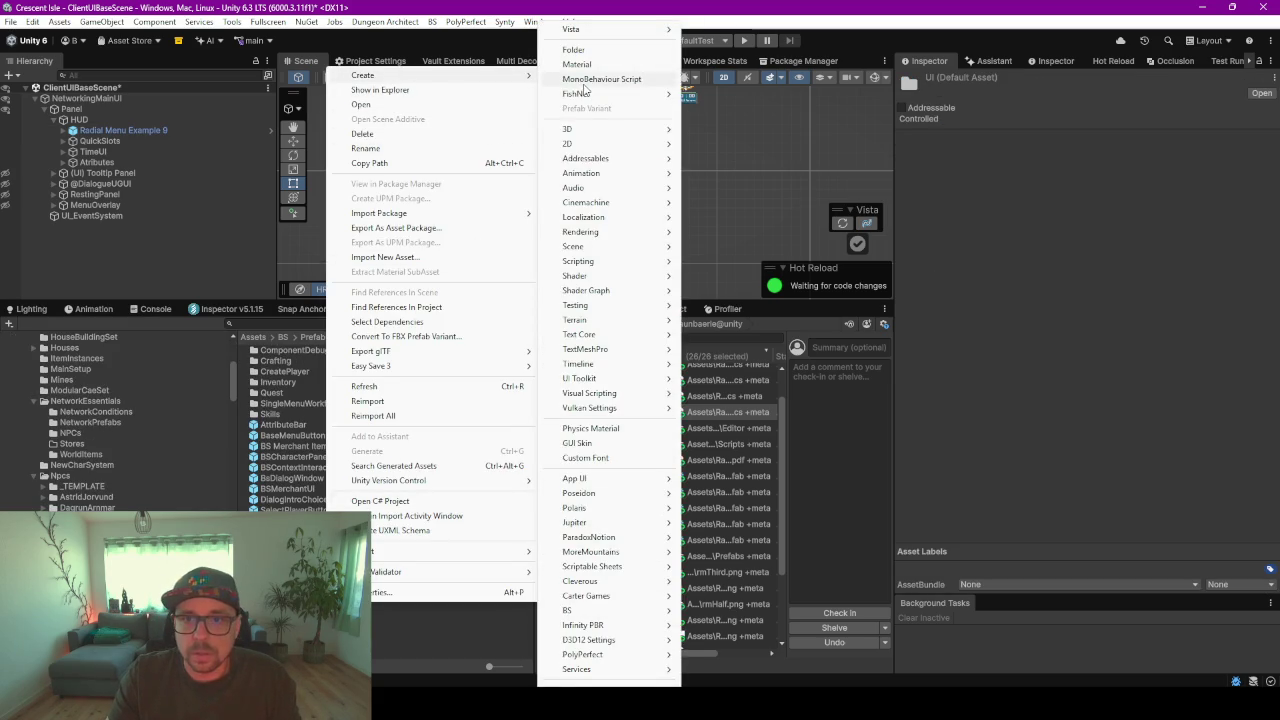
left_click(584, 190)
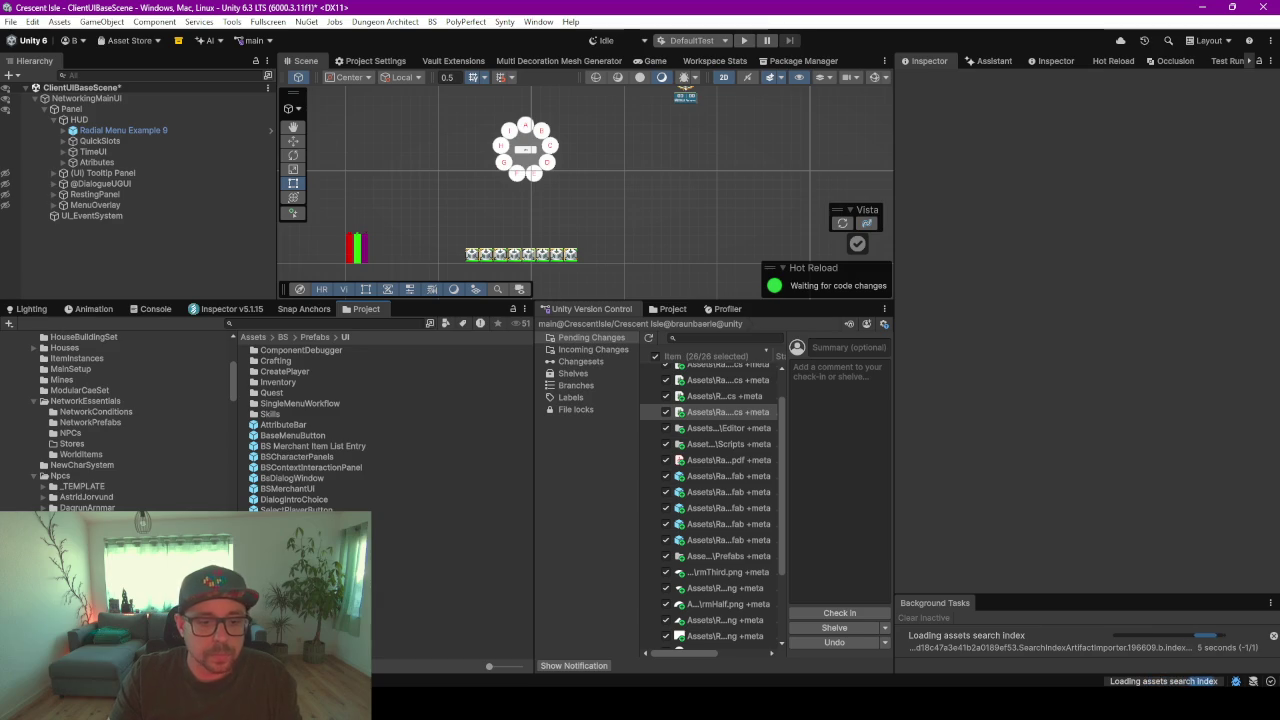
- Create a new folder named Radial in UI and open it
right_click(324, 440)
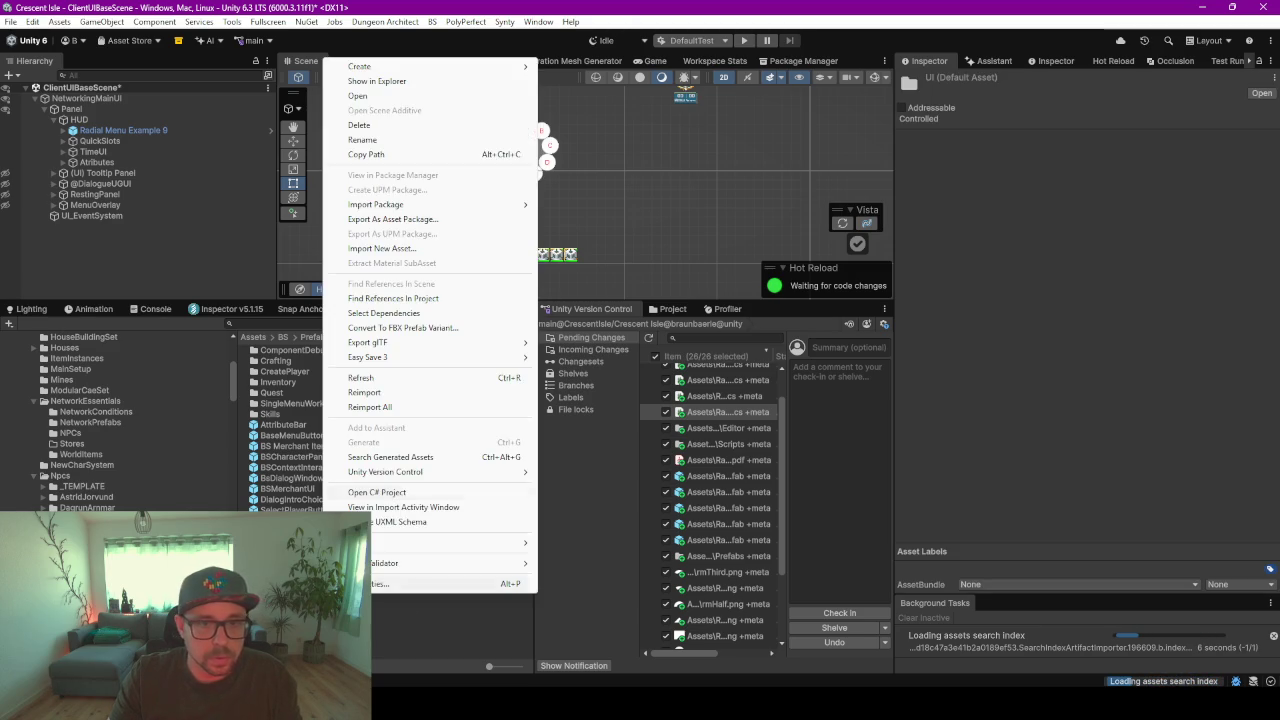
mouse_move(430, 66)
left_click(570, 50)
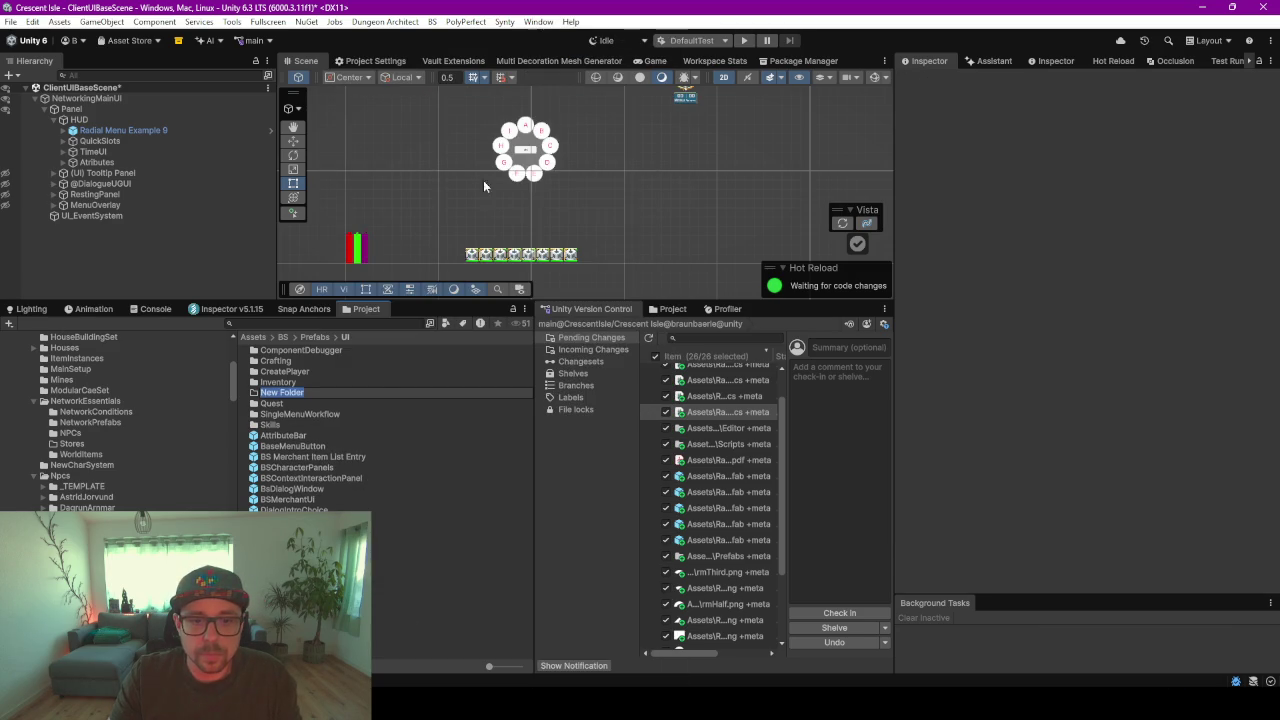
type("Radial")
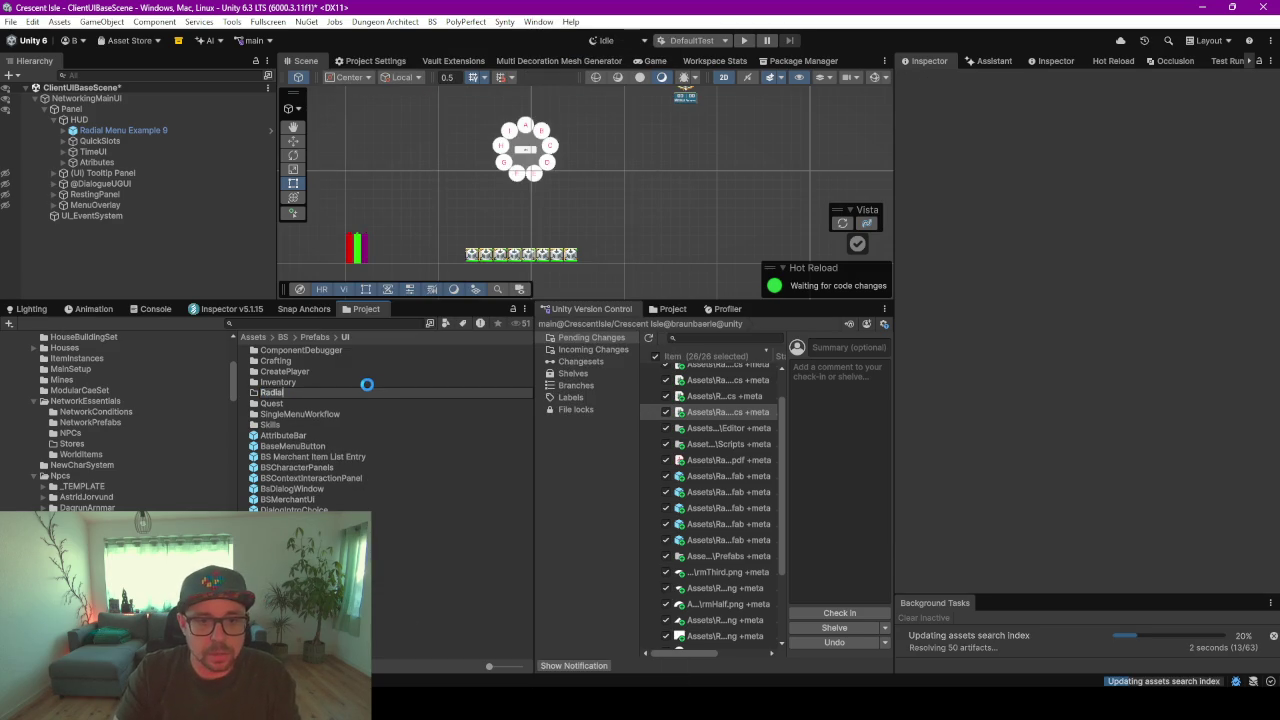
key("Return")
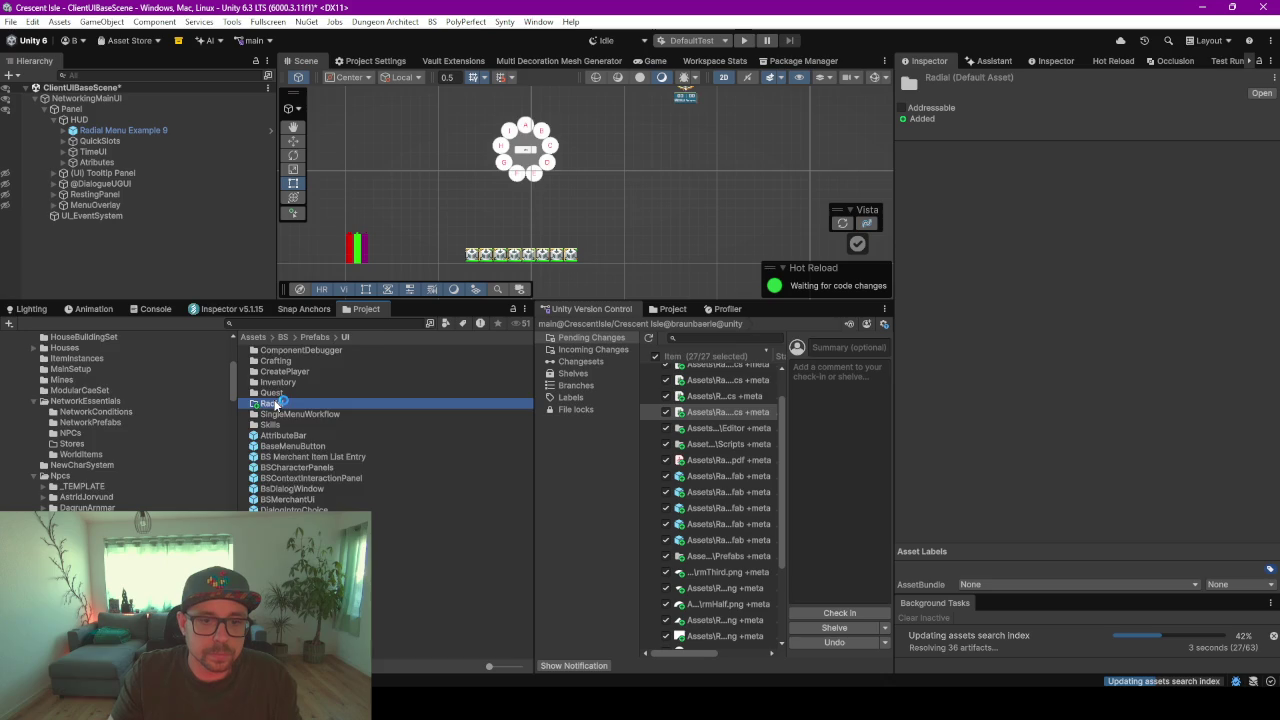
double_click(274, 393)
- Drag Radial Menu Example 9 into Radial as an Original Prefab and rename it BS_Radial9
mouse_move(100, 133)
left_mouse_down()
mouse_move(345, 198)
mouse_move(311, 442)
mouse_move(314, 421)
left_mouse_up()
left_click(601, 370)
left_click(480, 350)
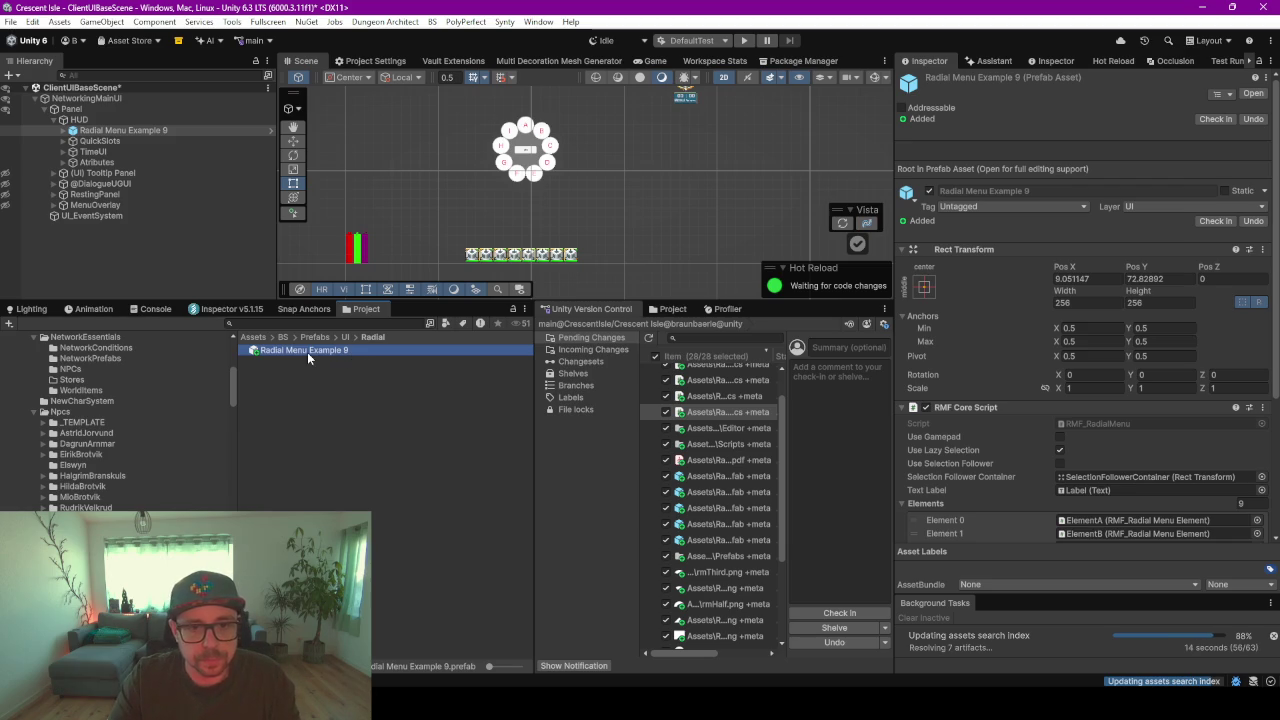
key("F2")
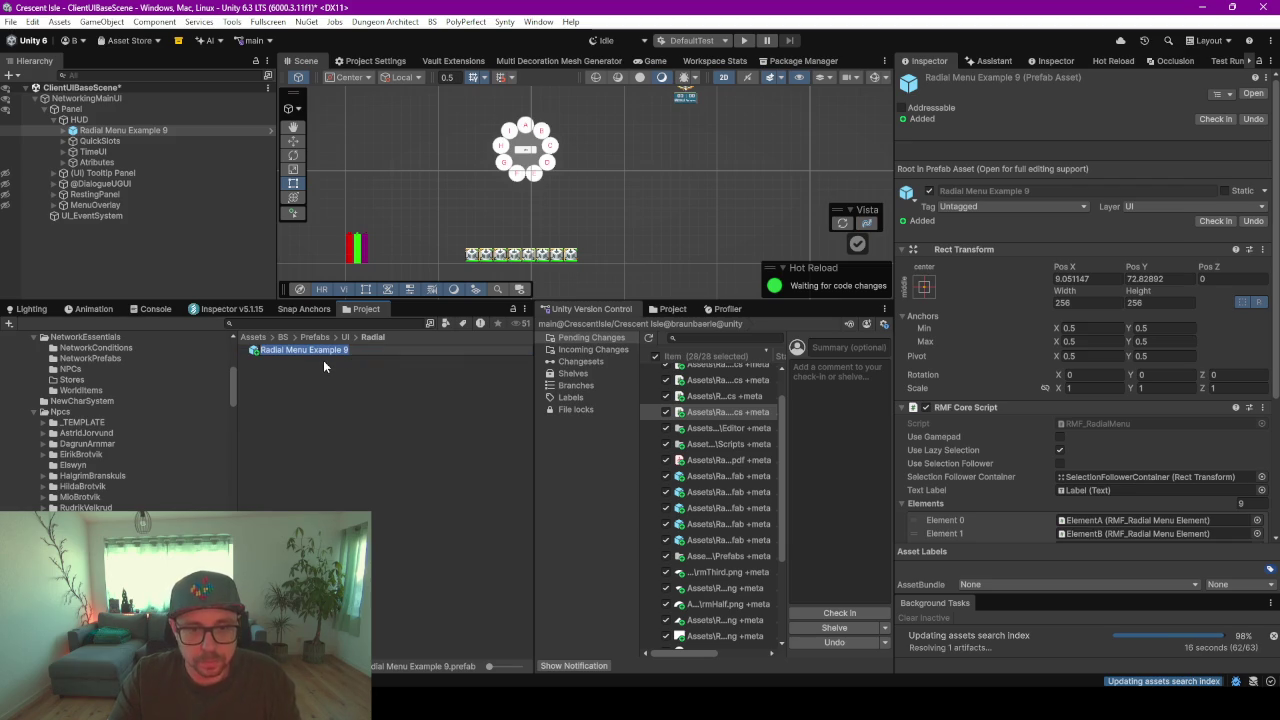
type("BS_Radiqa")
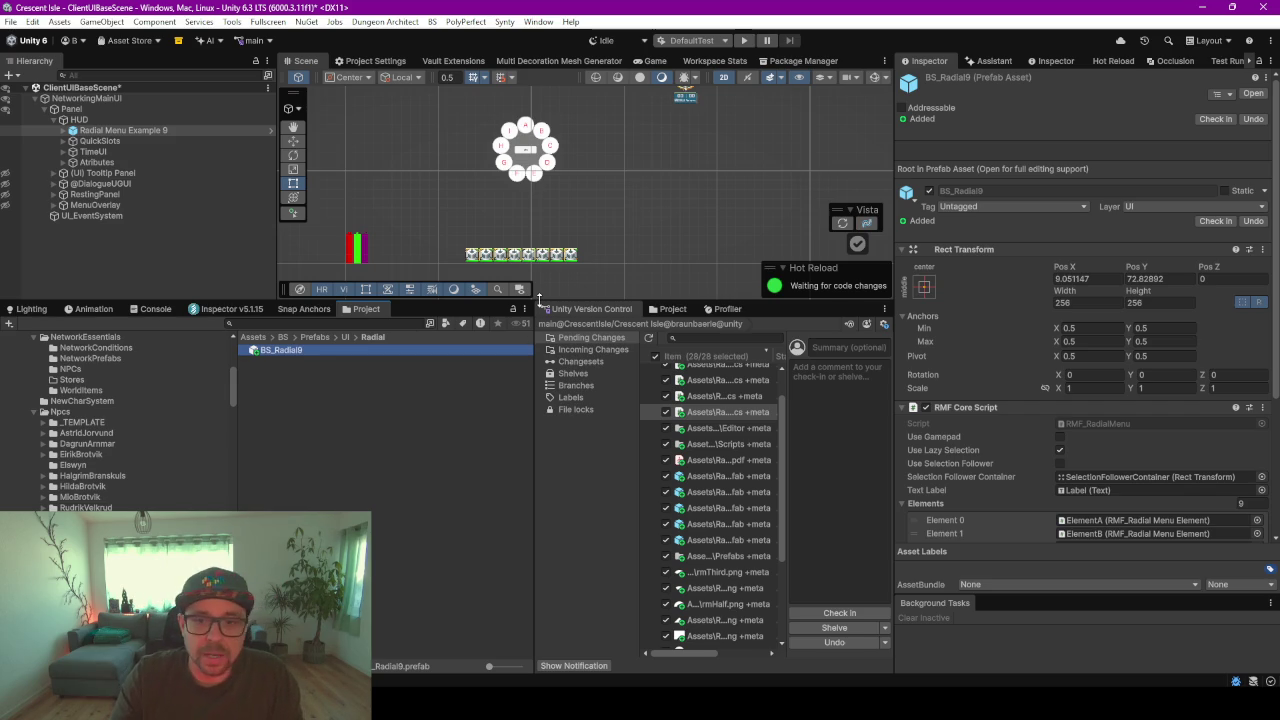
left_click_drag(539, 300, 522, 463)
mouse_move(495, 343)
left_mouse_down()
mouse_move(580, 394)
mouse_move(583, 349)
left_mouse_up()
scroll(586, 323, "up", 3)
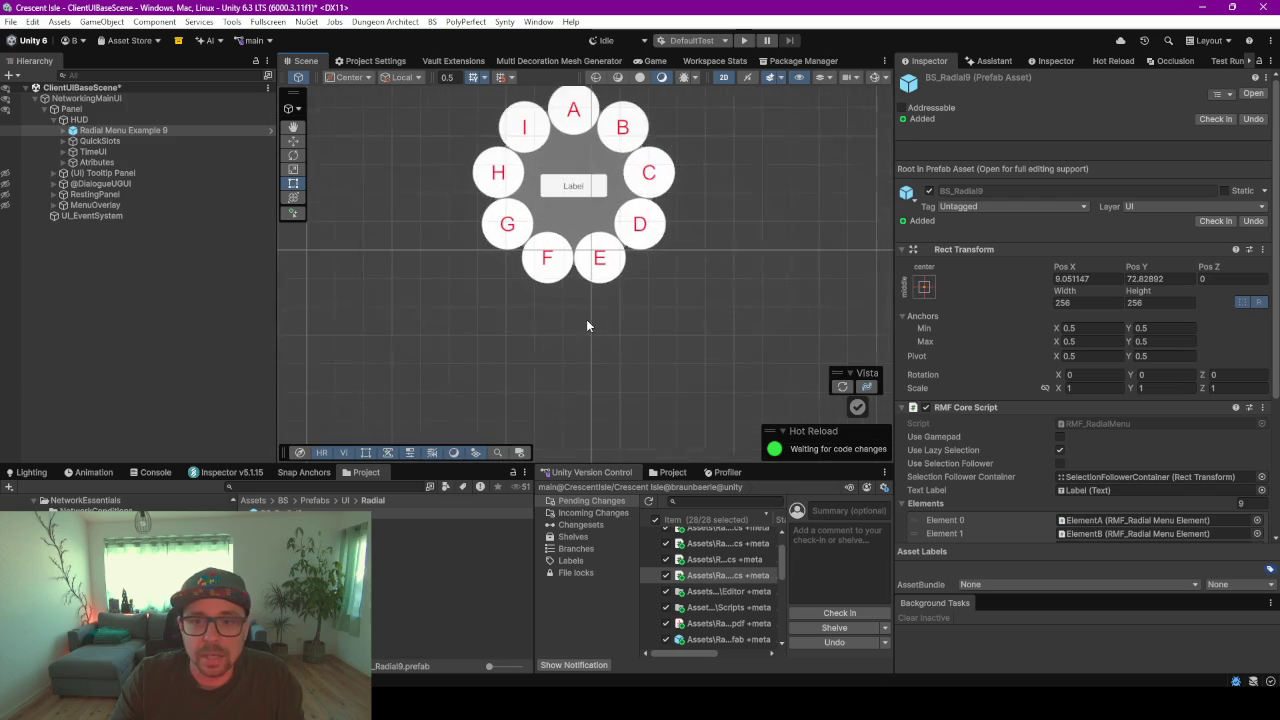
- Expand Radial Menu Example 9 to review its elements, then save ClientUIBaseScene
left_click(64, 131)
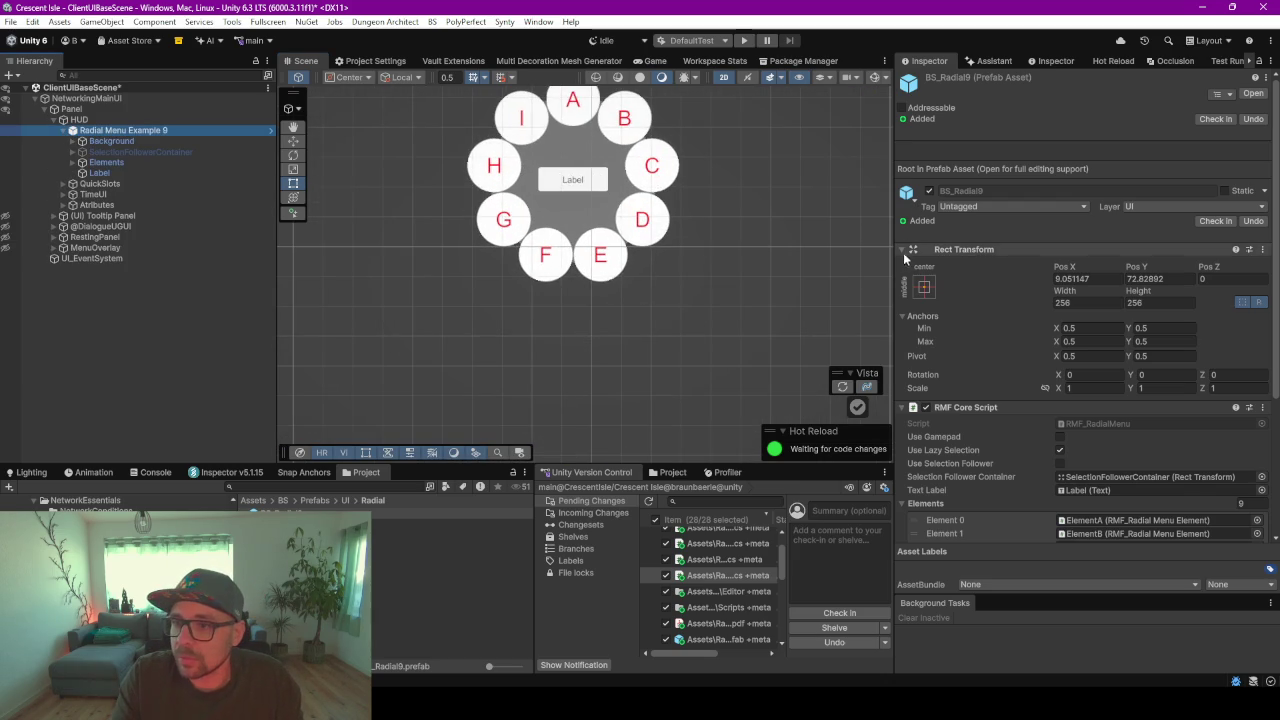
left_click_drag(893, 231, 711, 231)
scroll(801, 286, "down", 5)
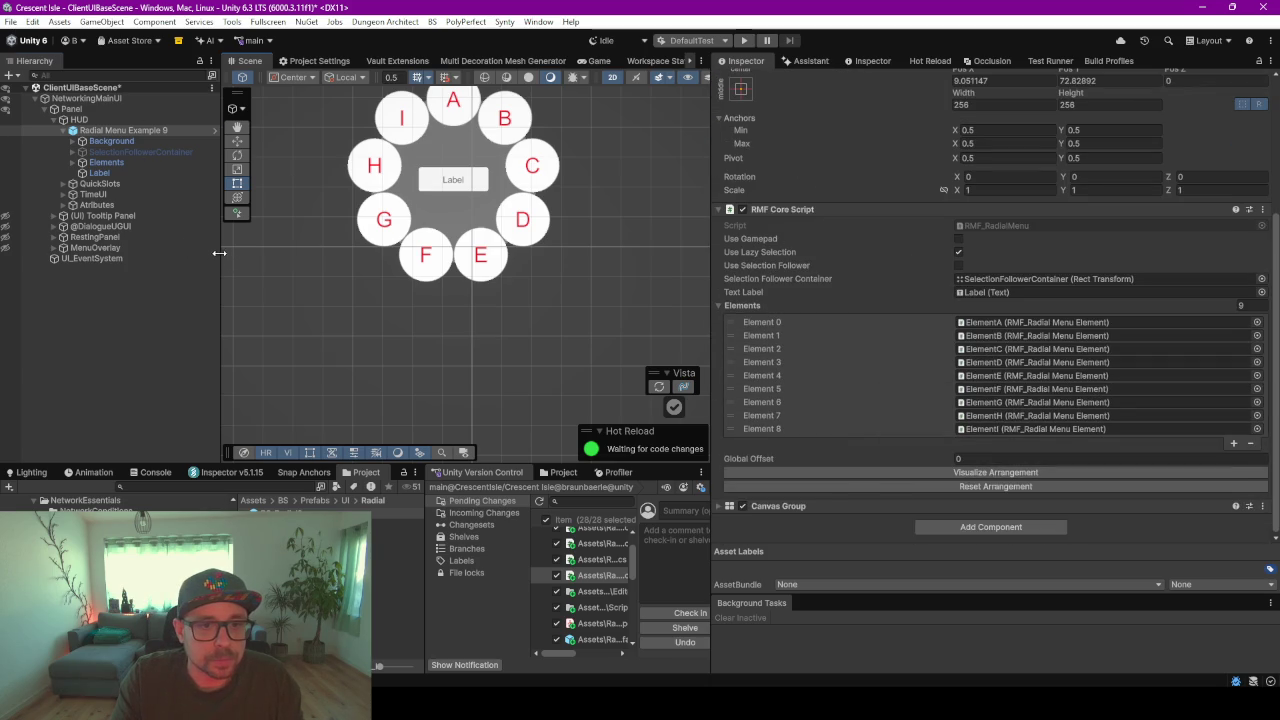
left_click_drag(218, 253, 298, 257)
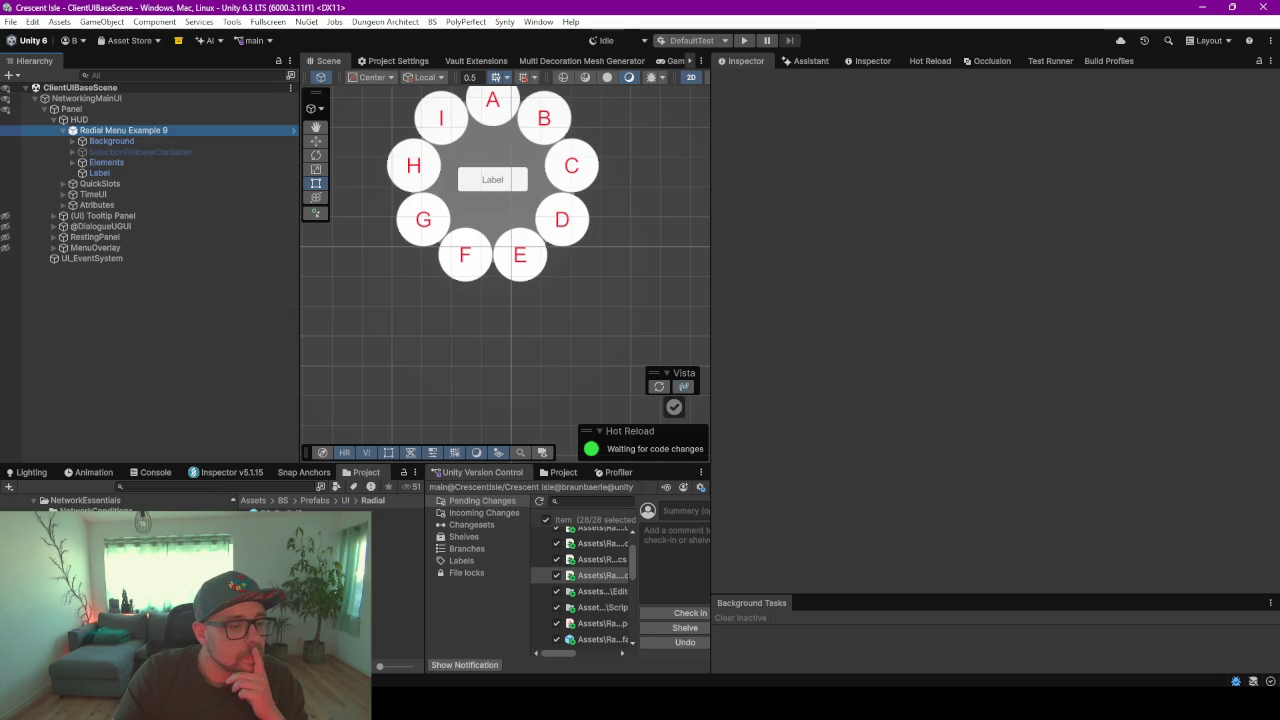
key("alt+Tab")
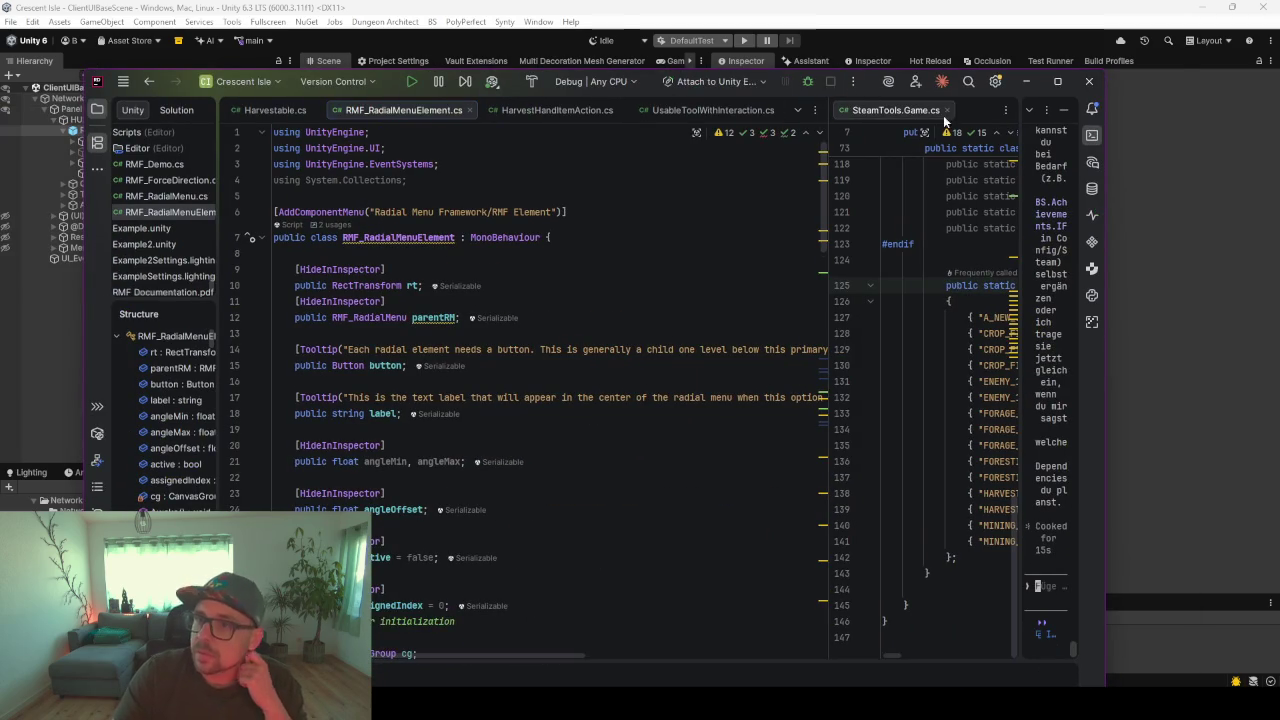
- Browse the project tree's BS scripts folder to locate RMF_RadialMenuElement.cs
left_click(1057, 81)
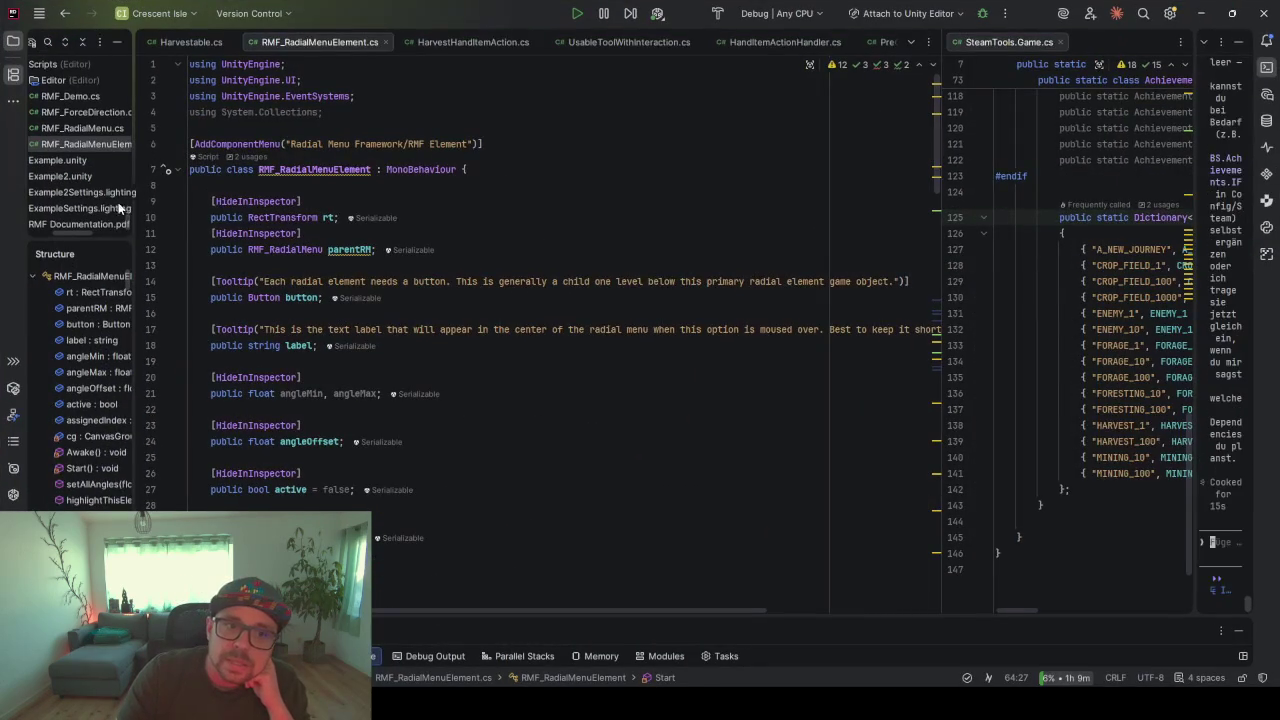
left_click_drag(205, 236, 195, 416)
scroll(168, 273, "down", 10)
scroll(168, 273, "up", 10)
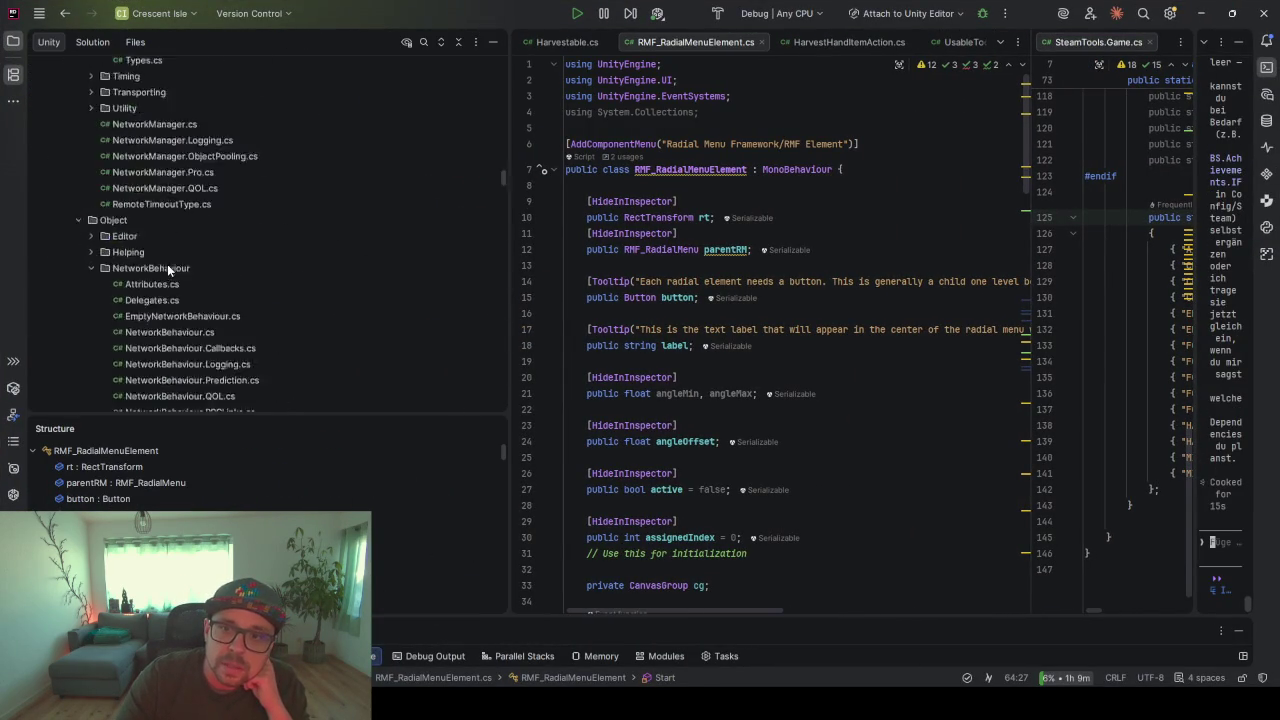
left_click(671, 169)
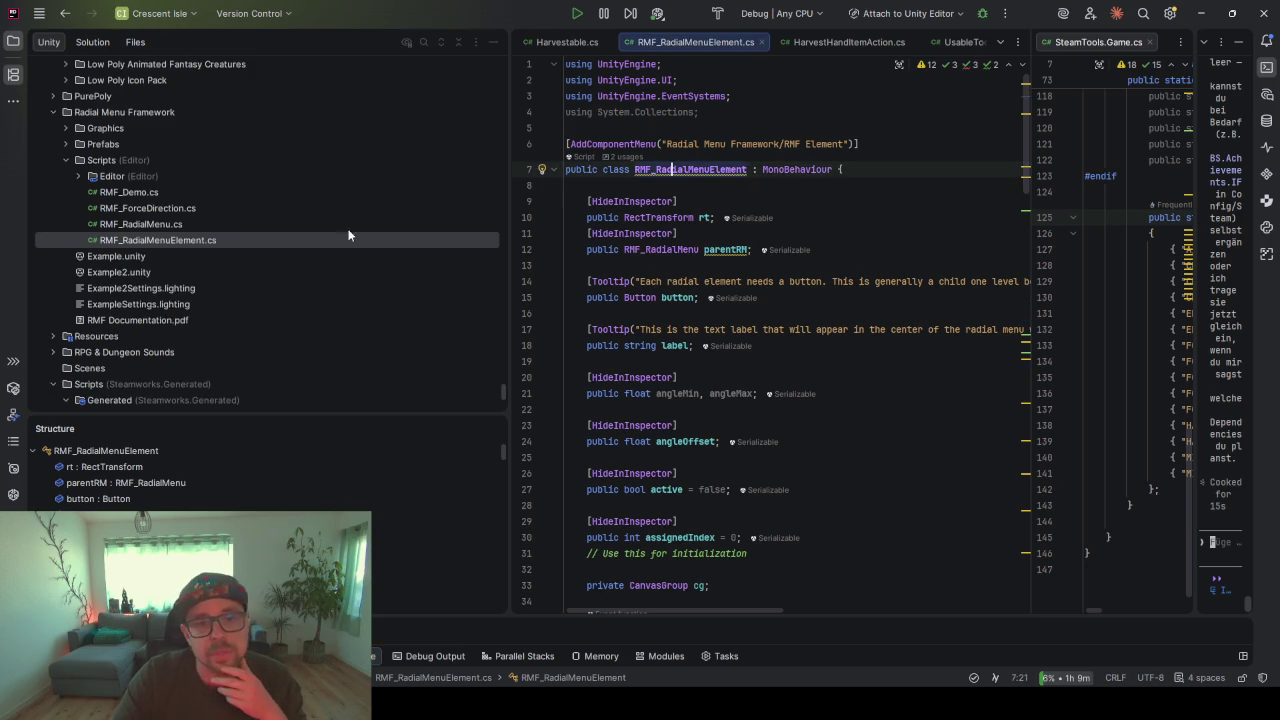
scroll(151, 207, "up", 5)
scroll(150, 177, "up", 15)
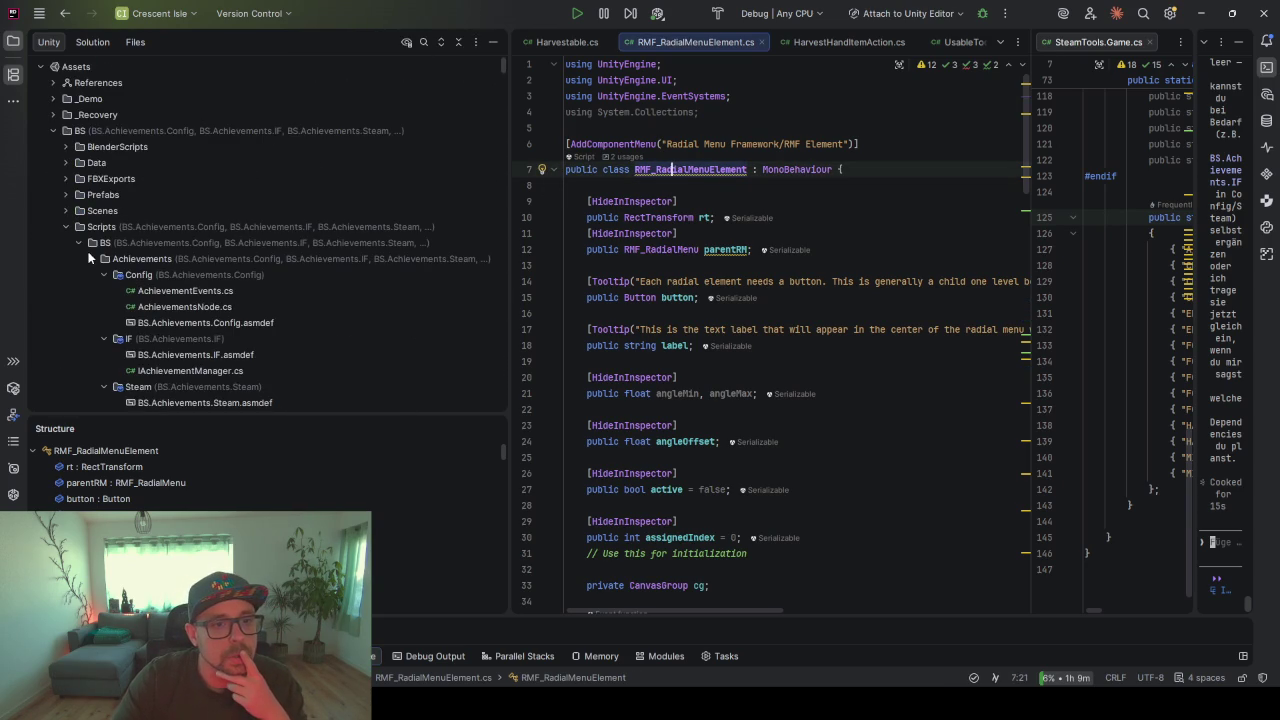
left_click(101, 244)
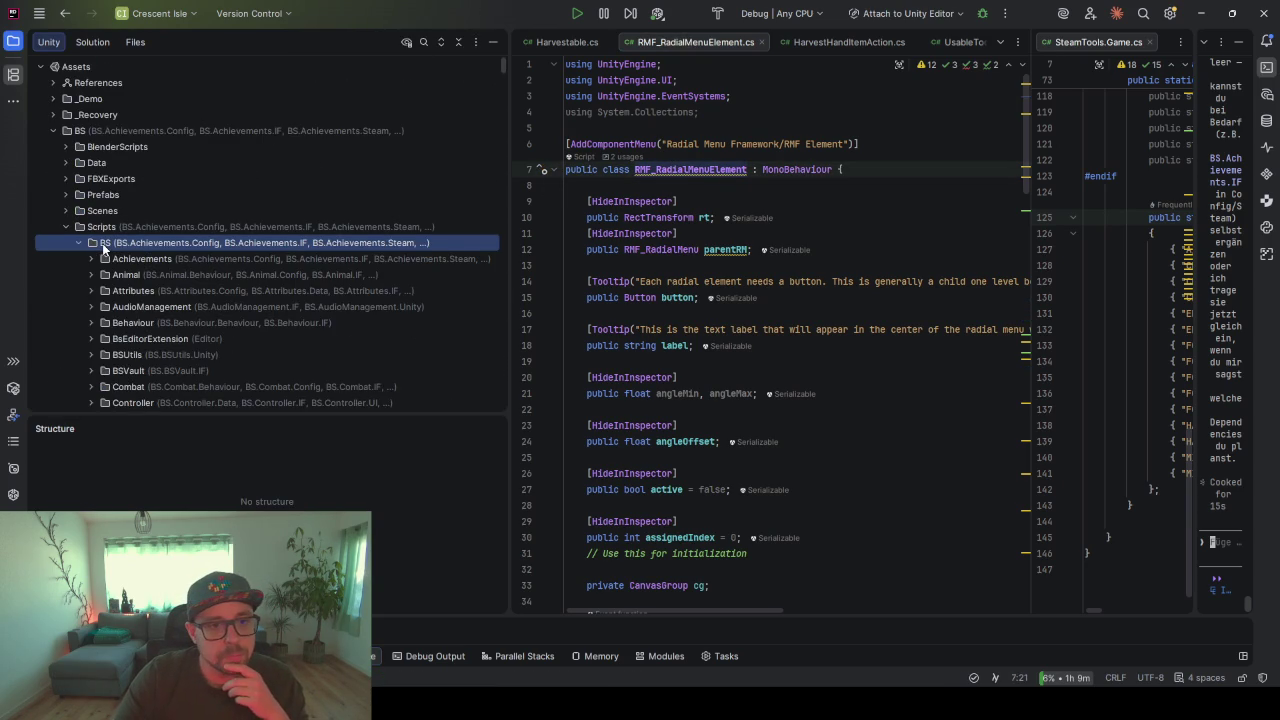
scroll(102, 243, "down", 2)
scroll(102, 243, "down", 5)
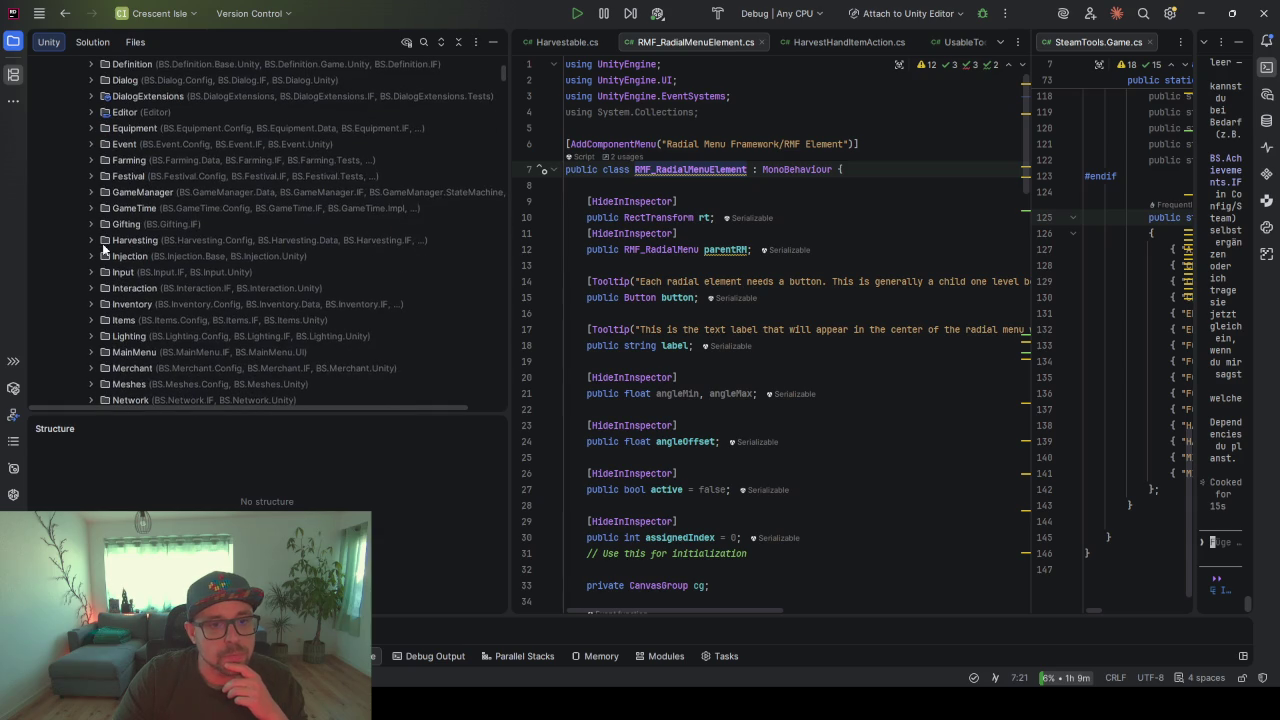
scroll(113, 246, "up", 5)
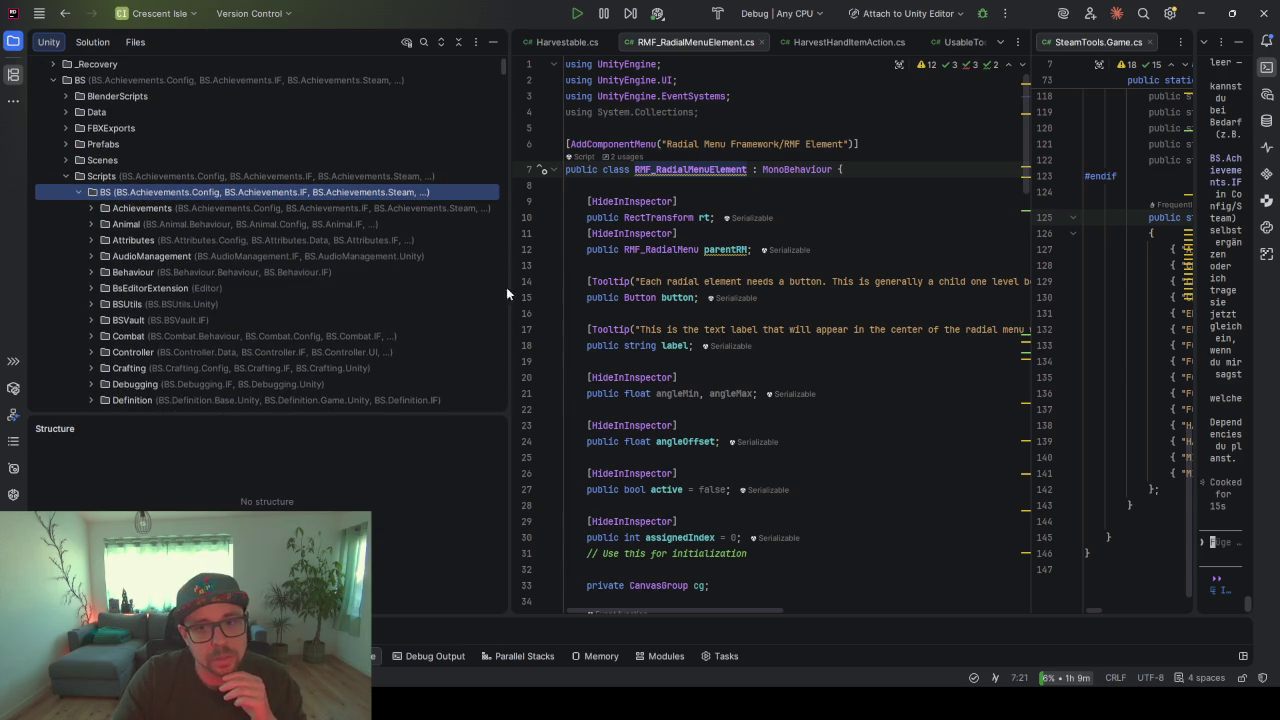
scroll(480, 288, "down", 15)
scroll(438, 270, "up", 15)
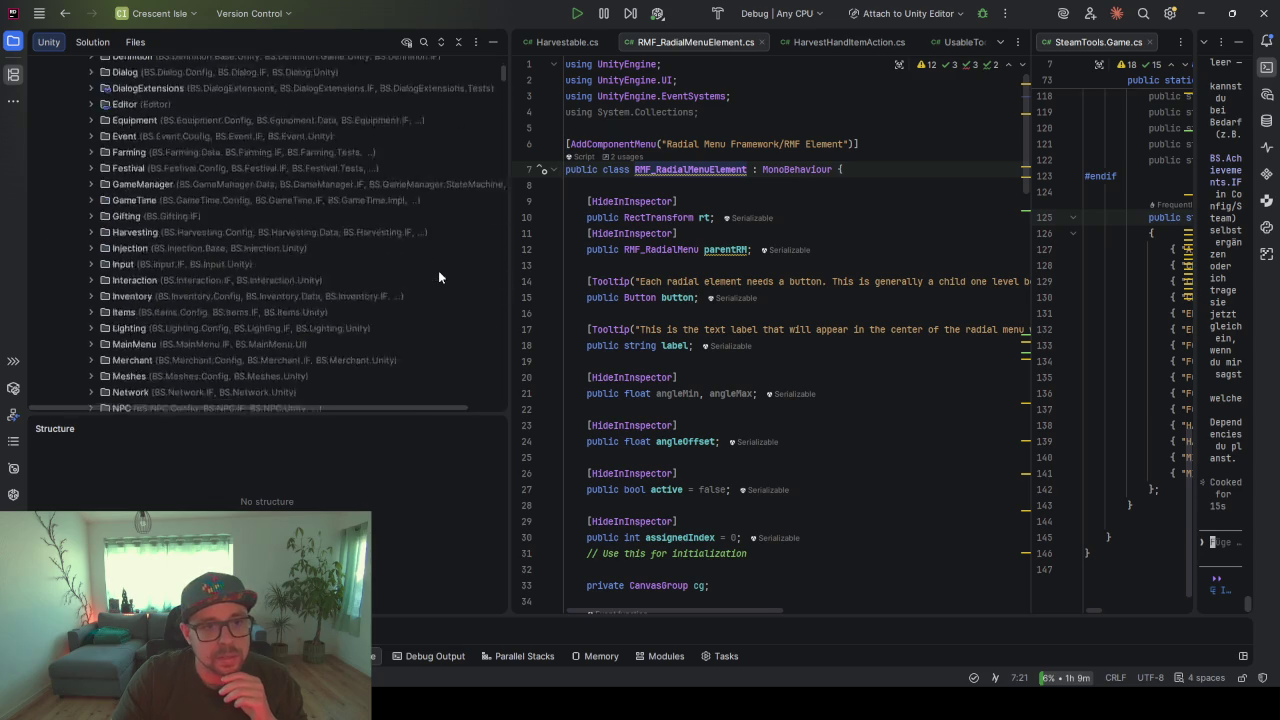
- Close SteamTools.Game.cs and then all remaining open tabs
left_click_drag(508, 251, 366, 242)
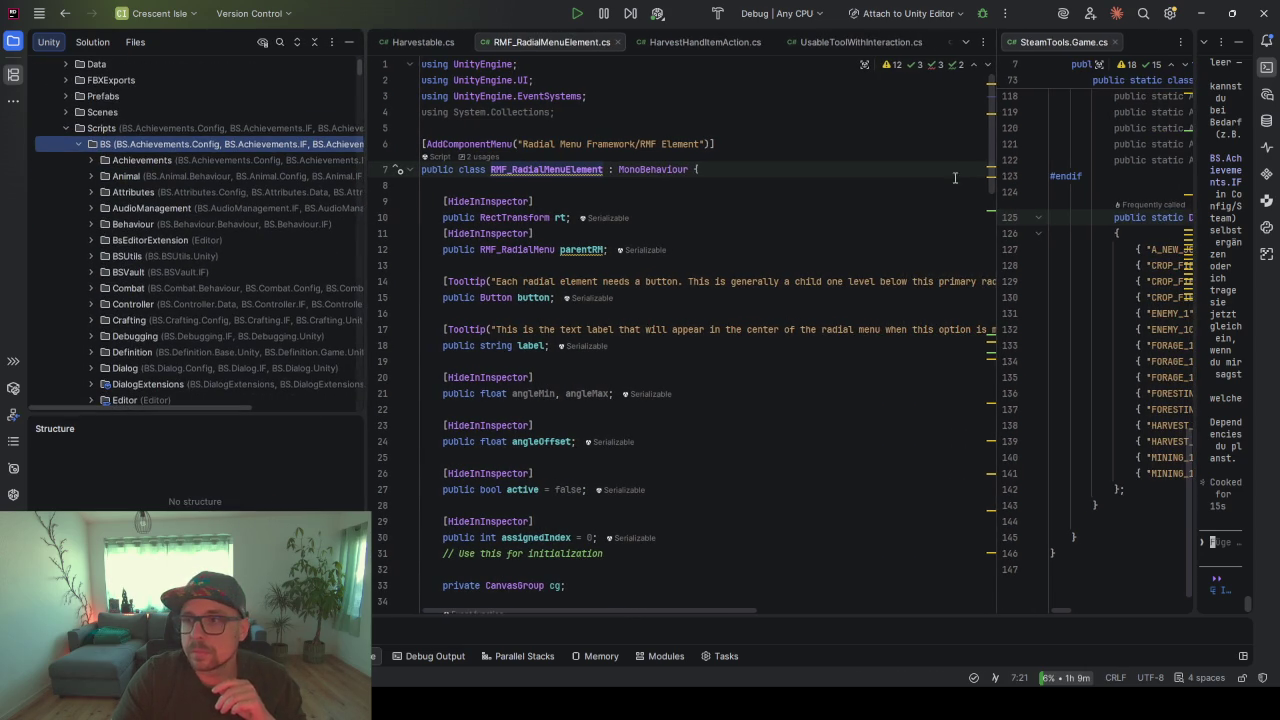
left_click(1115, 42)
right_click(821, 42)
left_click(877, 81)
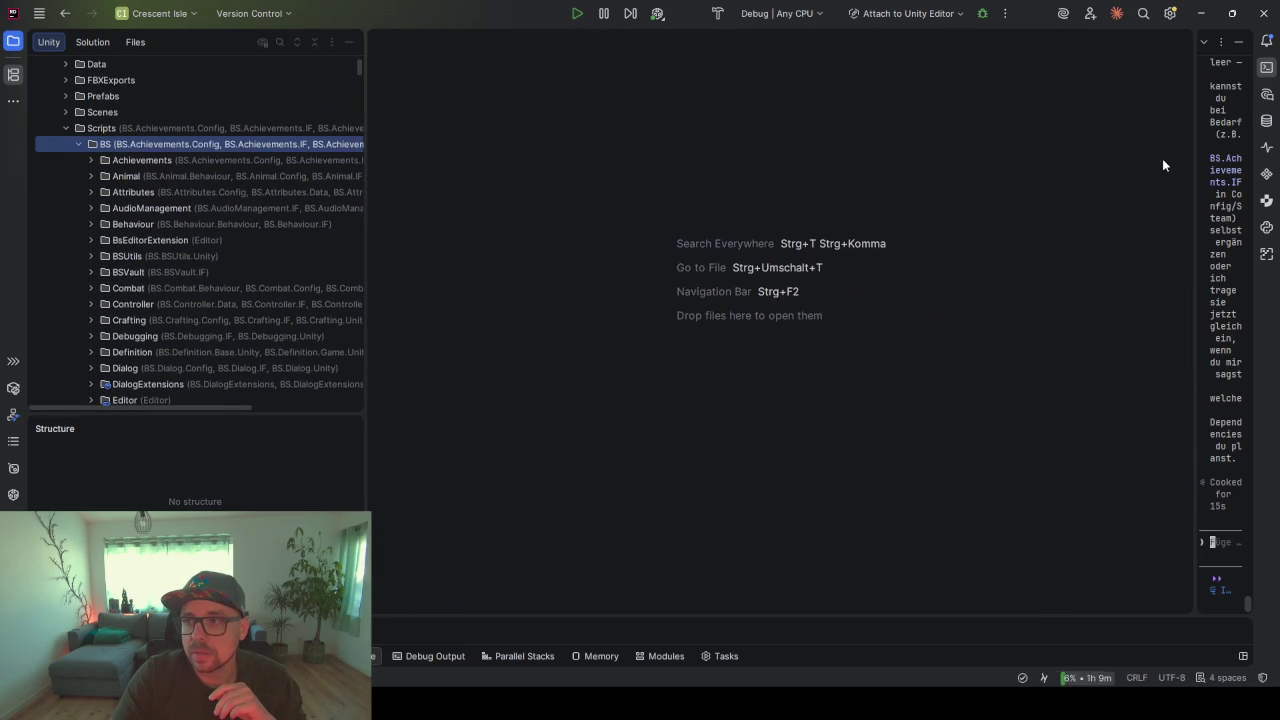
- Ask Claude Code for a Radial package with IF, Config and Unity folders and asmdefs
left_click_drag(1195, 178, 749, 170)
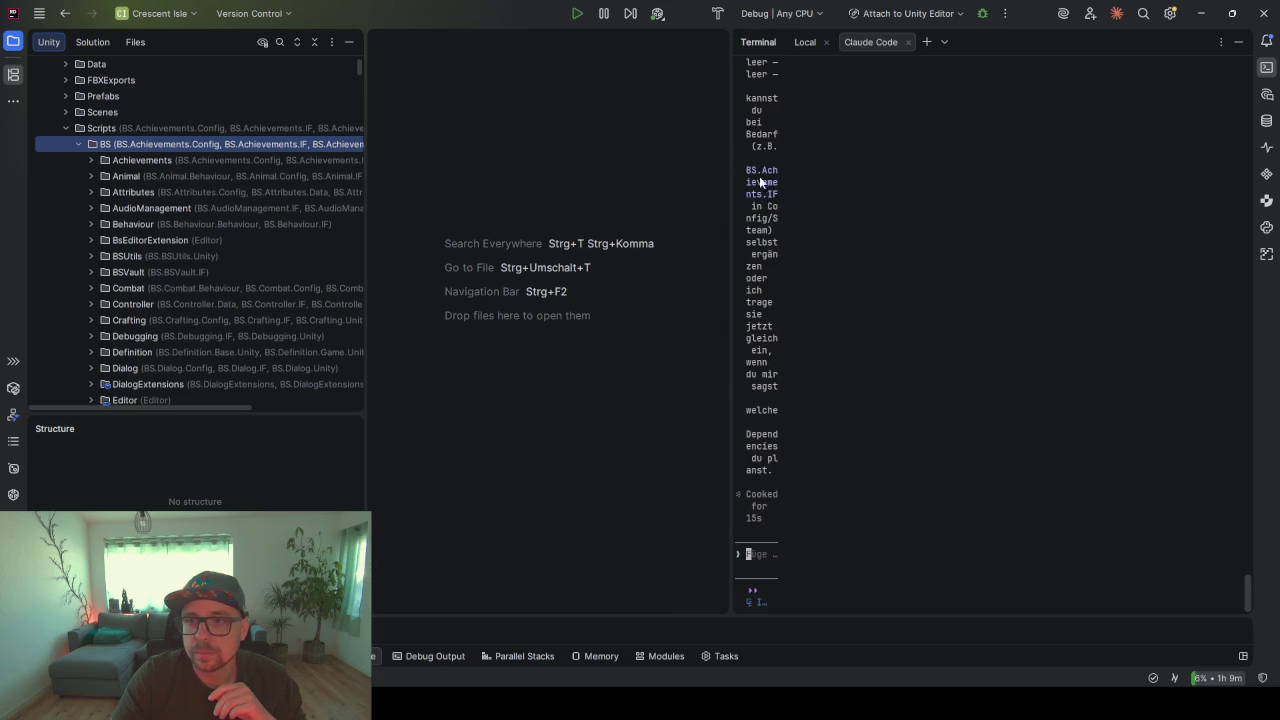
left_click(929, 555)
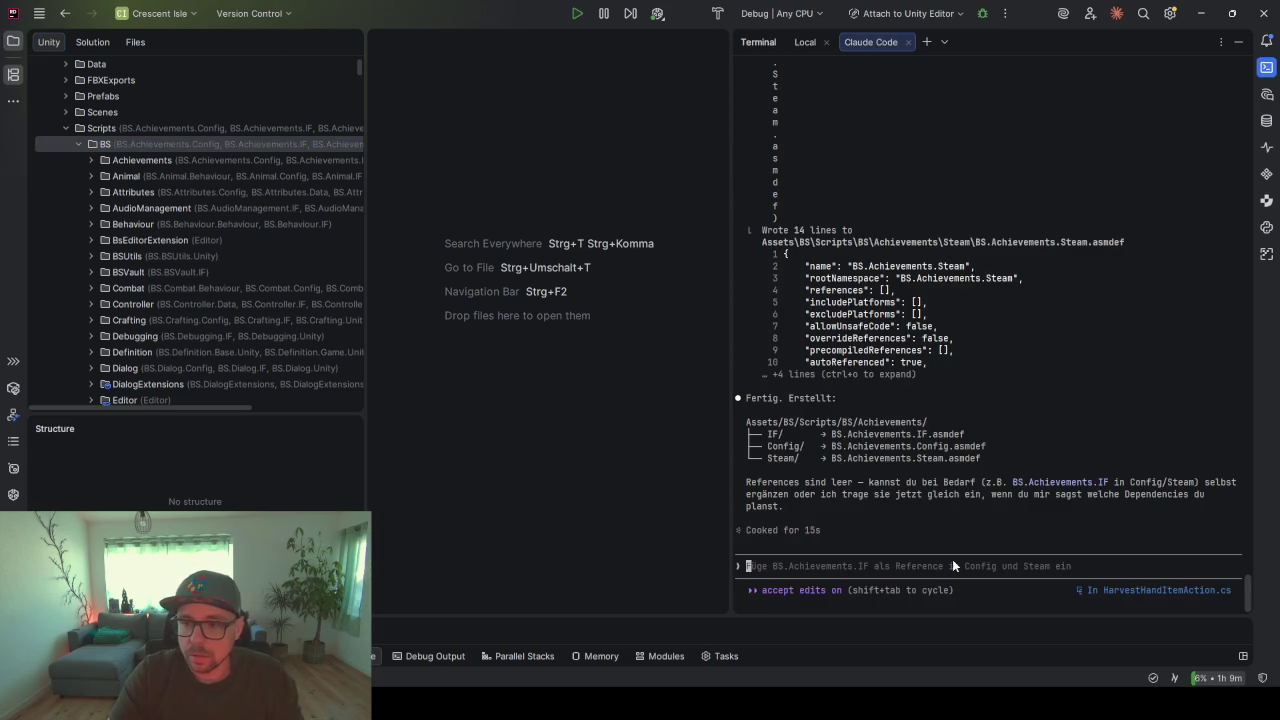
scroll(960, 460, "up", 3)
scroll(956, 416, "down", 3)
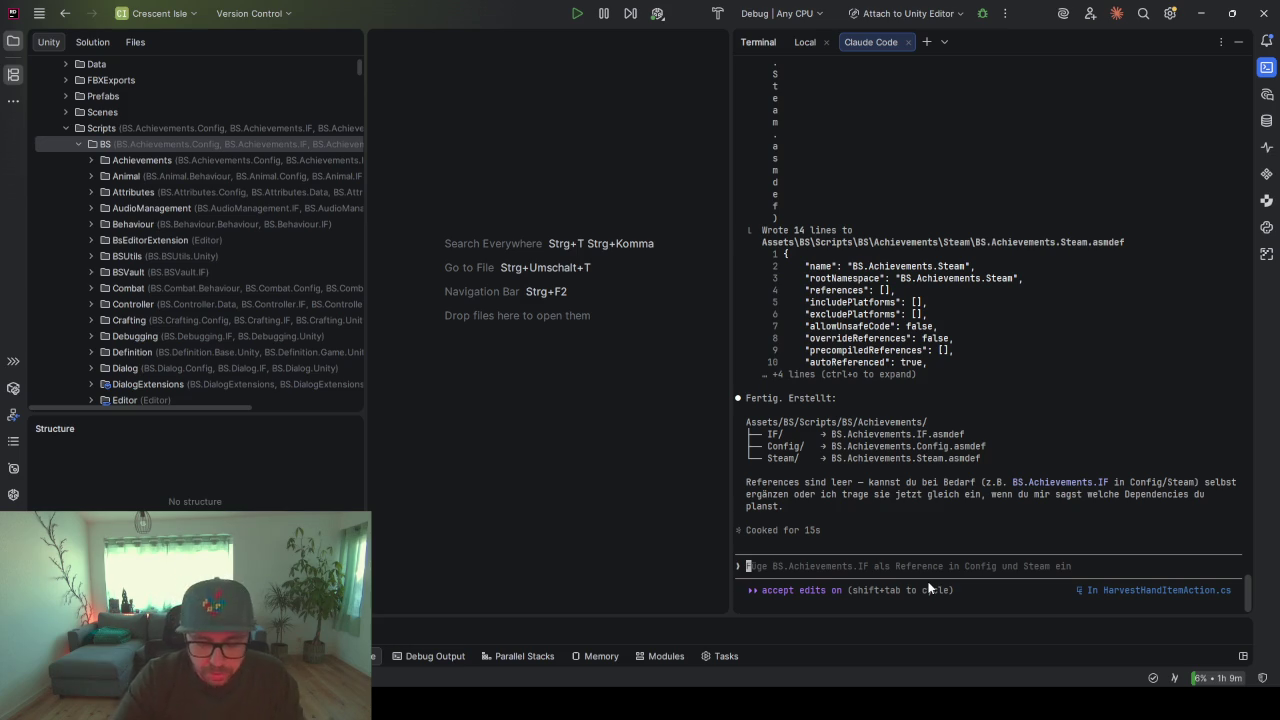
type("erstelle ein neues ")
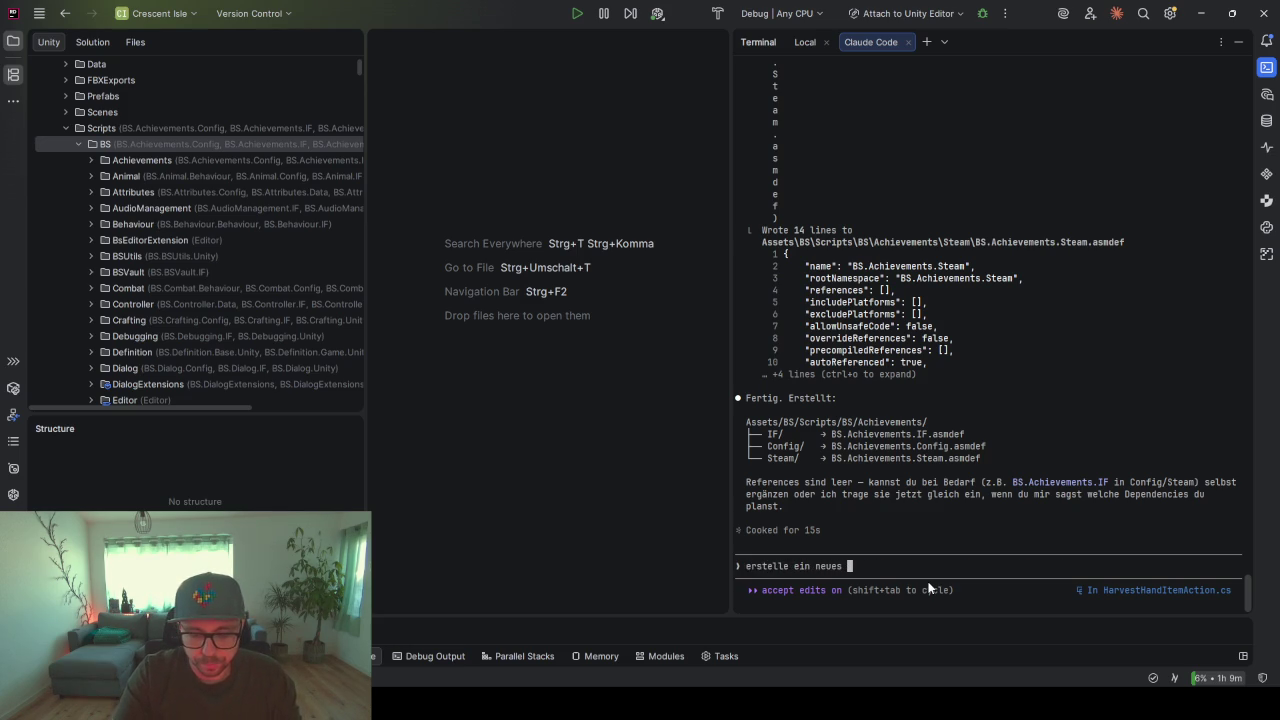
type("package name")
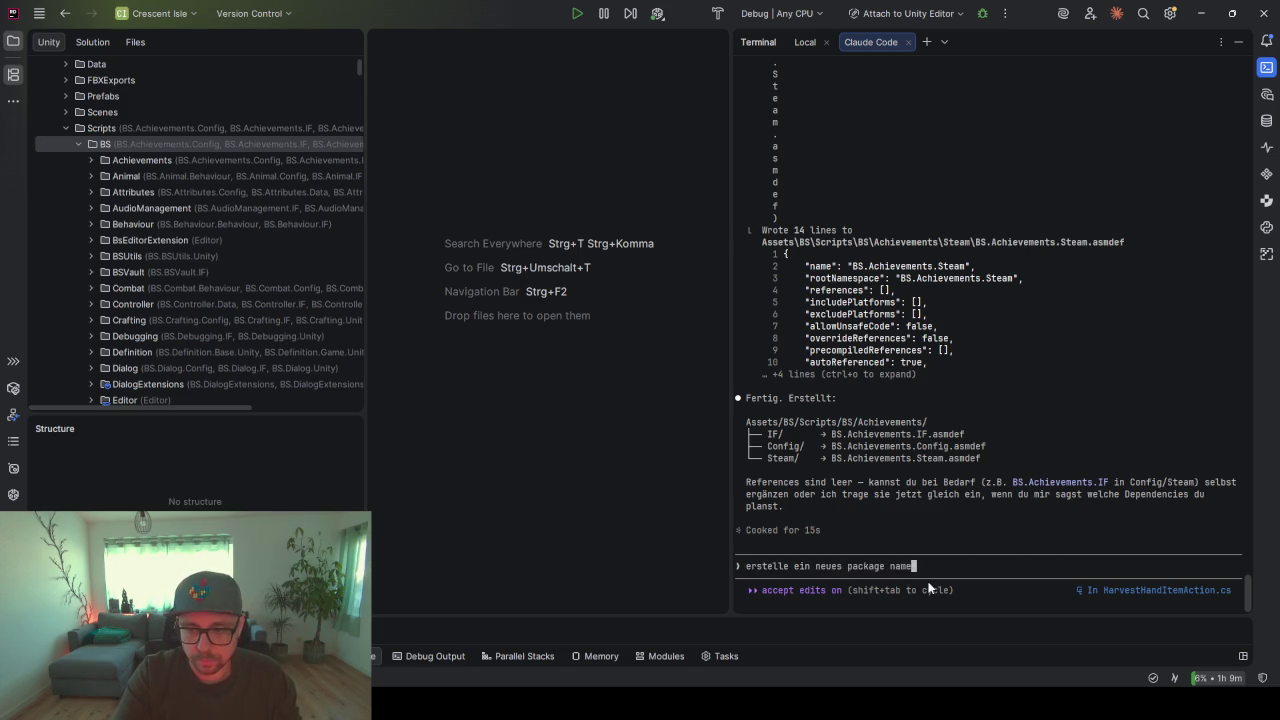
type("ns Radial")
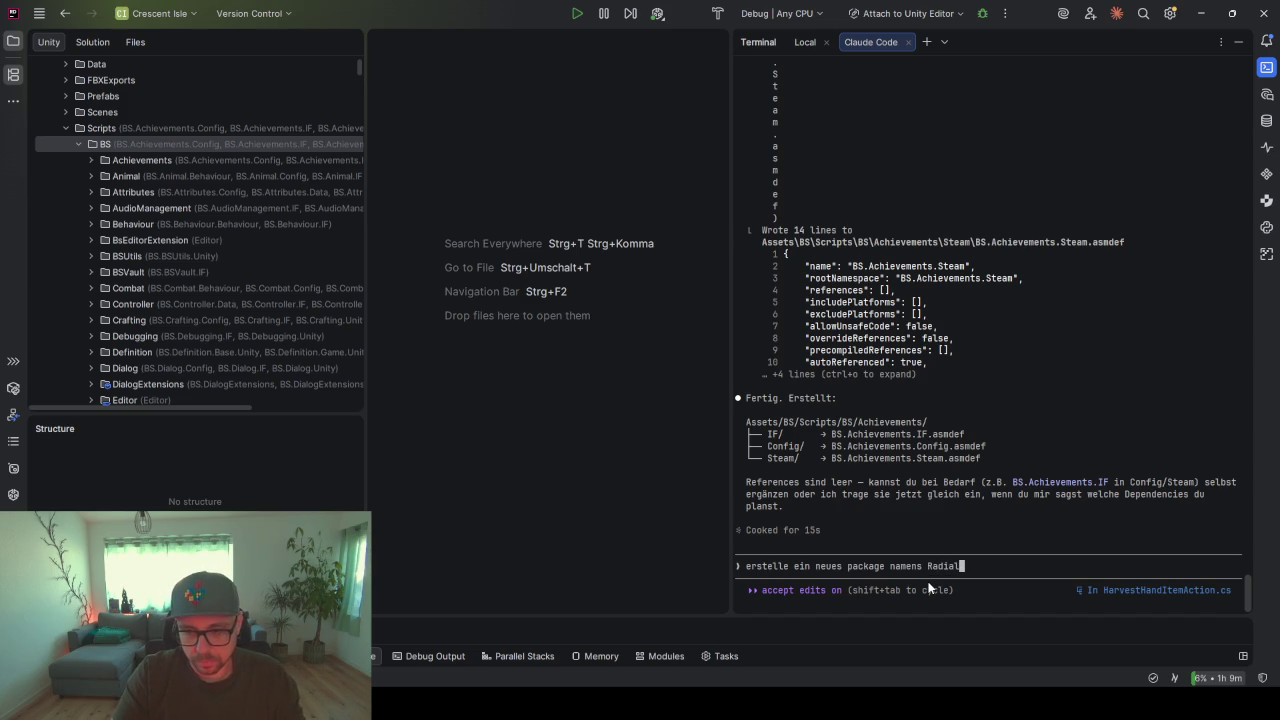
key("shift+Return")
type("arunter")
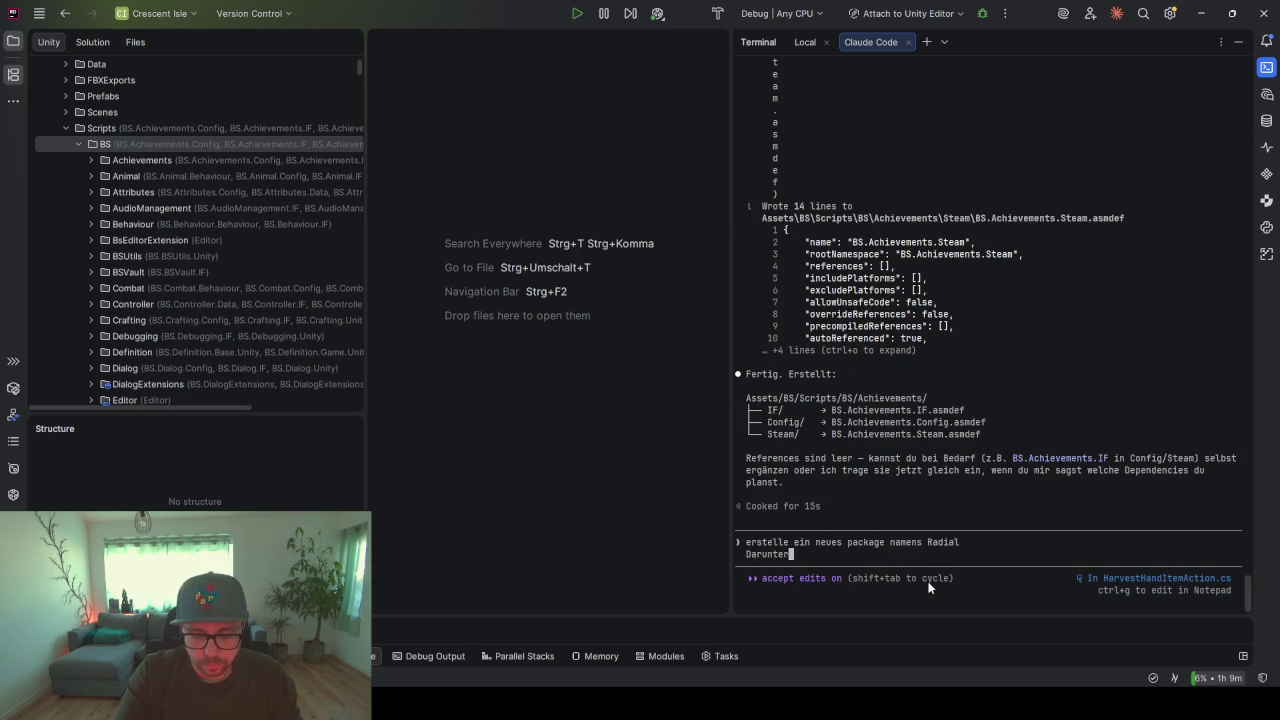
type(" solen die ")
type("Packag")
type("es mit assem")
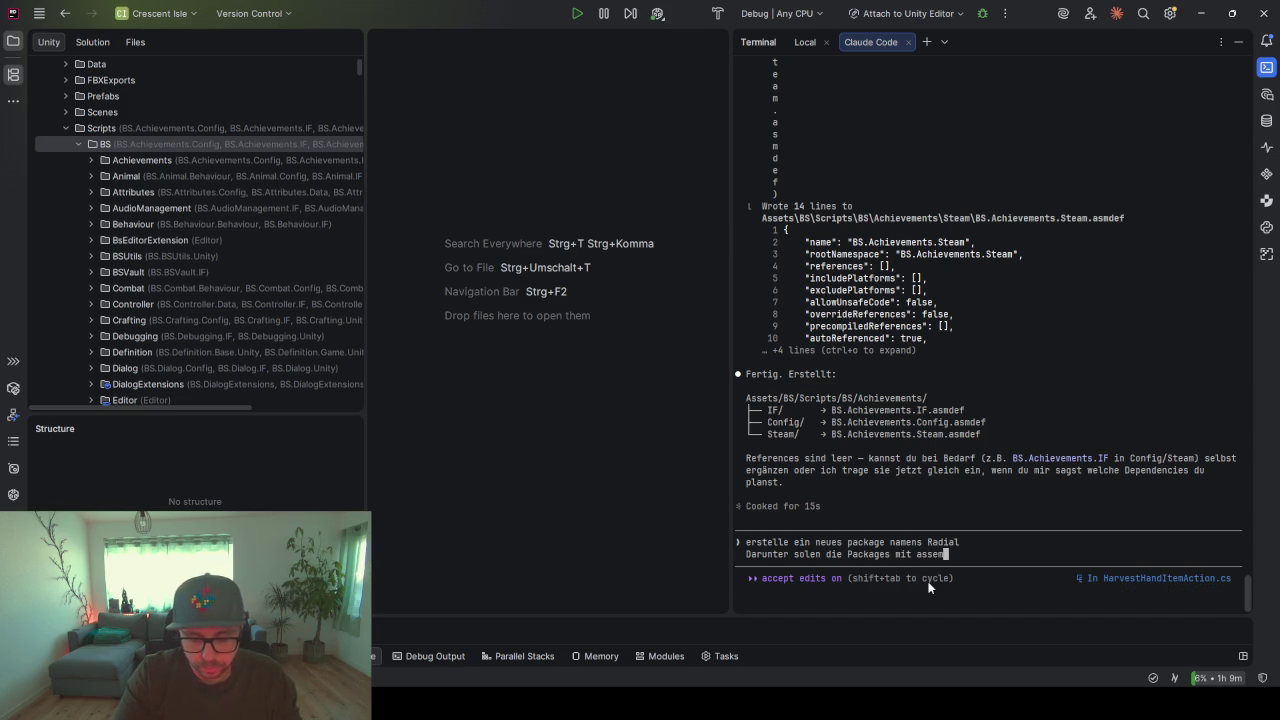
type("iegen:")
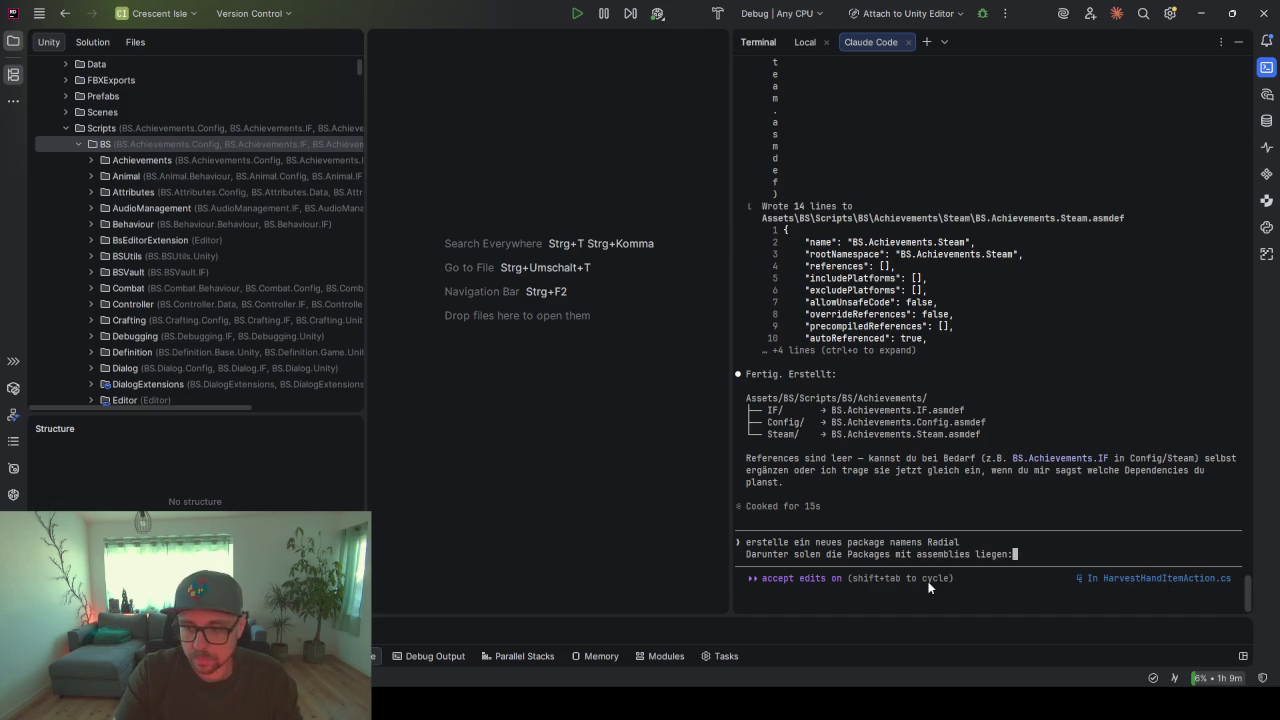
key("shift+Return")
key("shift+Return")
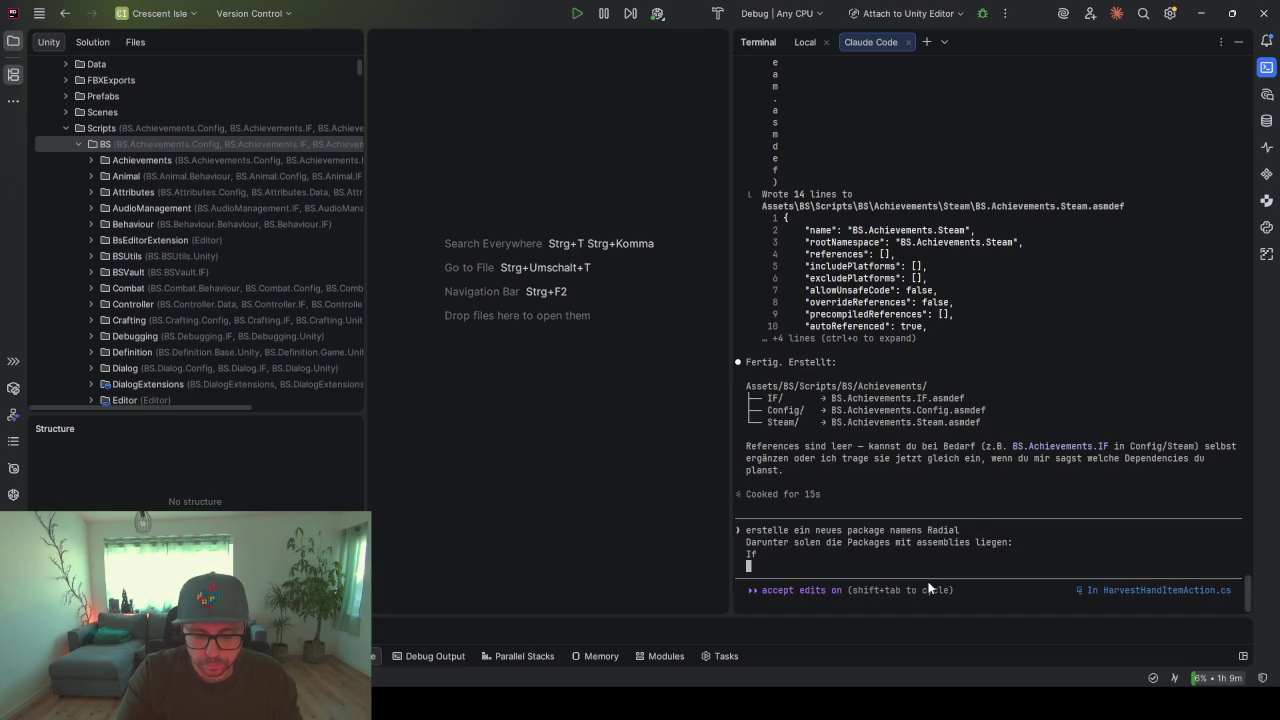
type("Config")
key("shift+Return")
type("Unity")
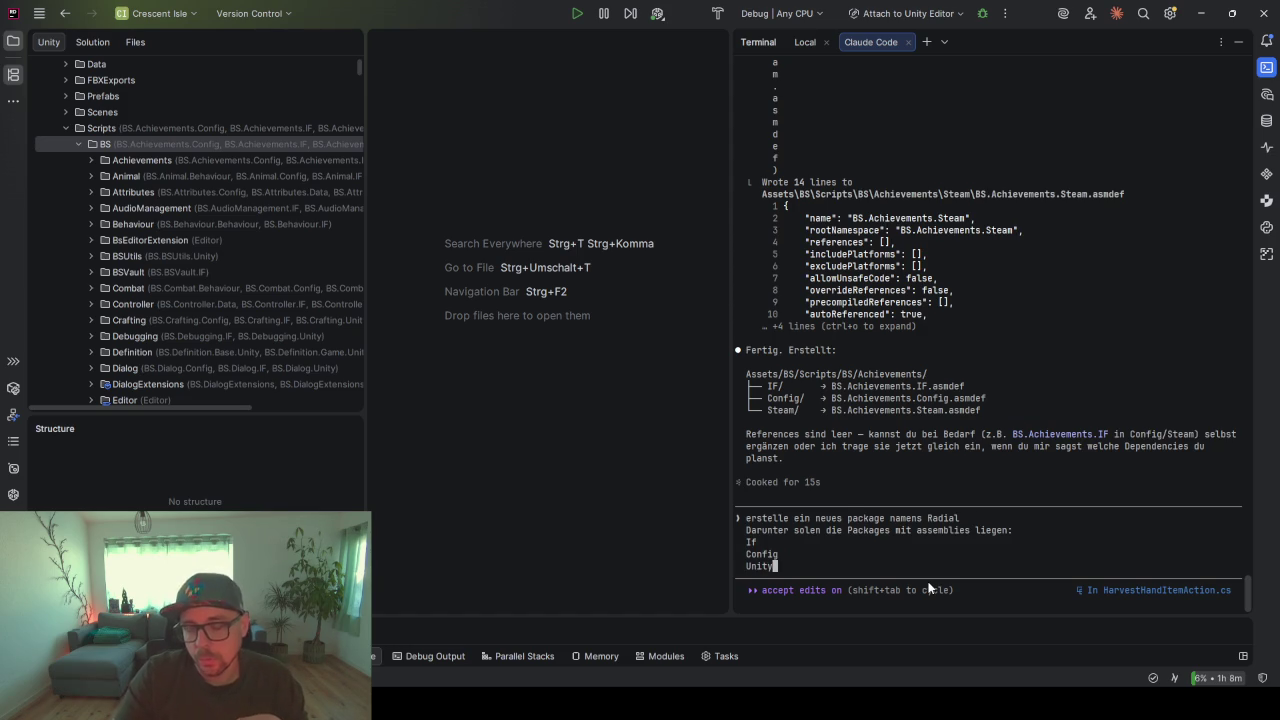
key("Return")
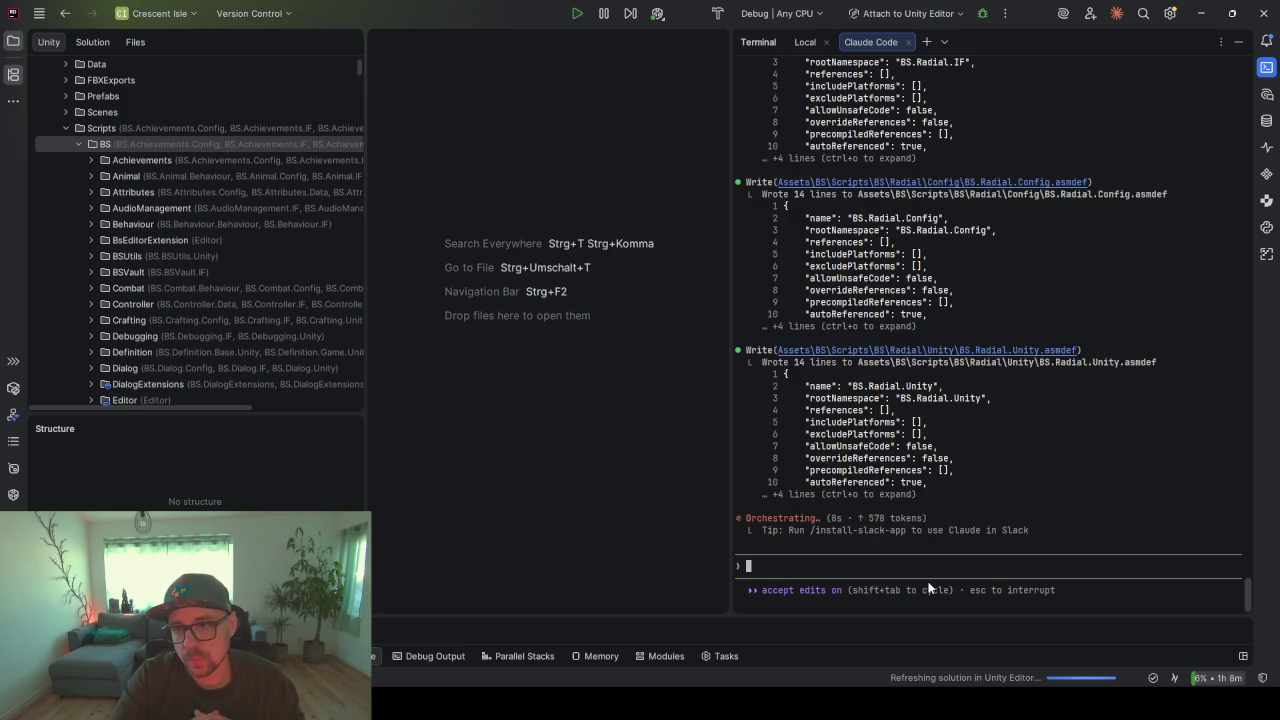
- Ask Claude Code to also add a UI package to Radial
type("und nochj")
key("BackSpace")
type("UI")
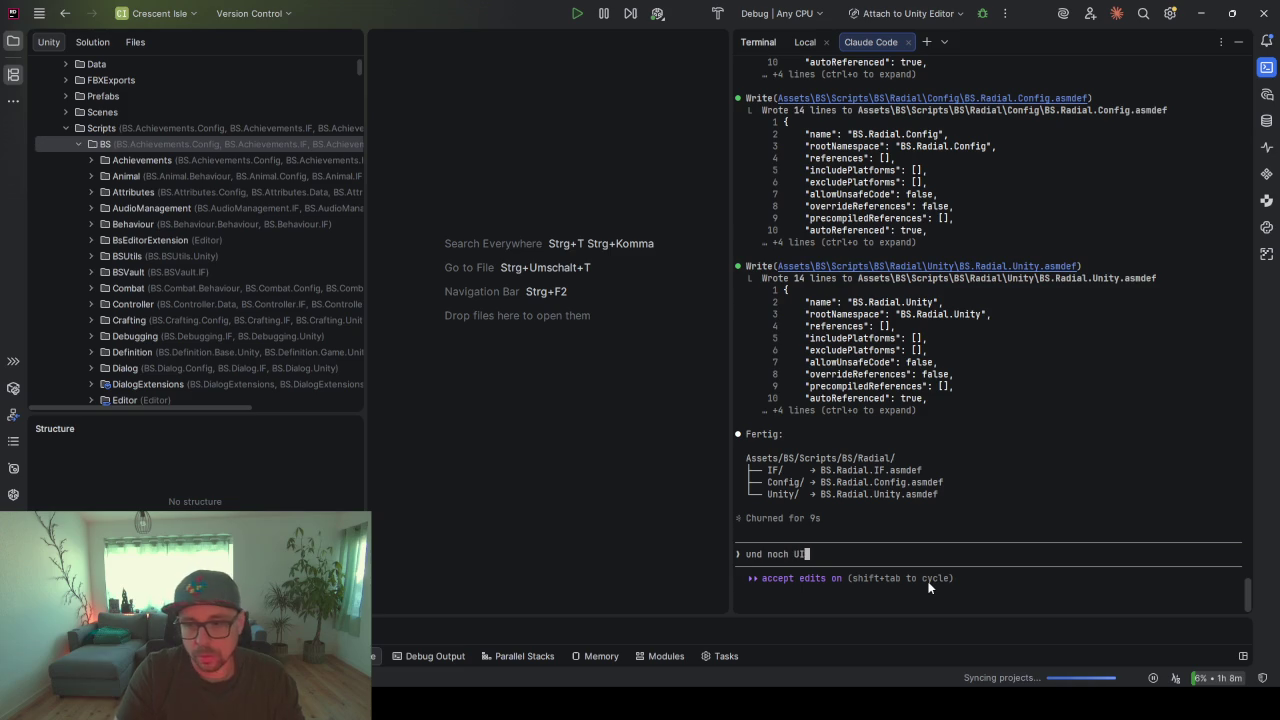
key("Return")
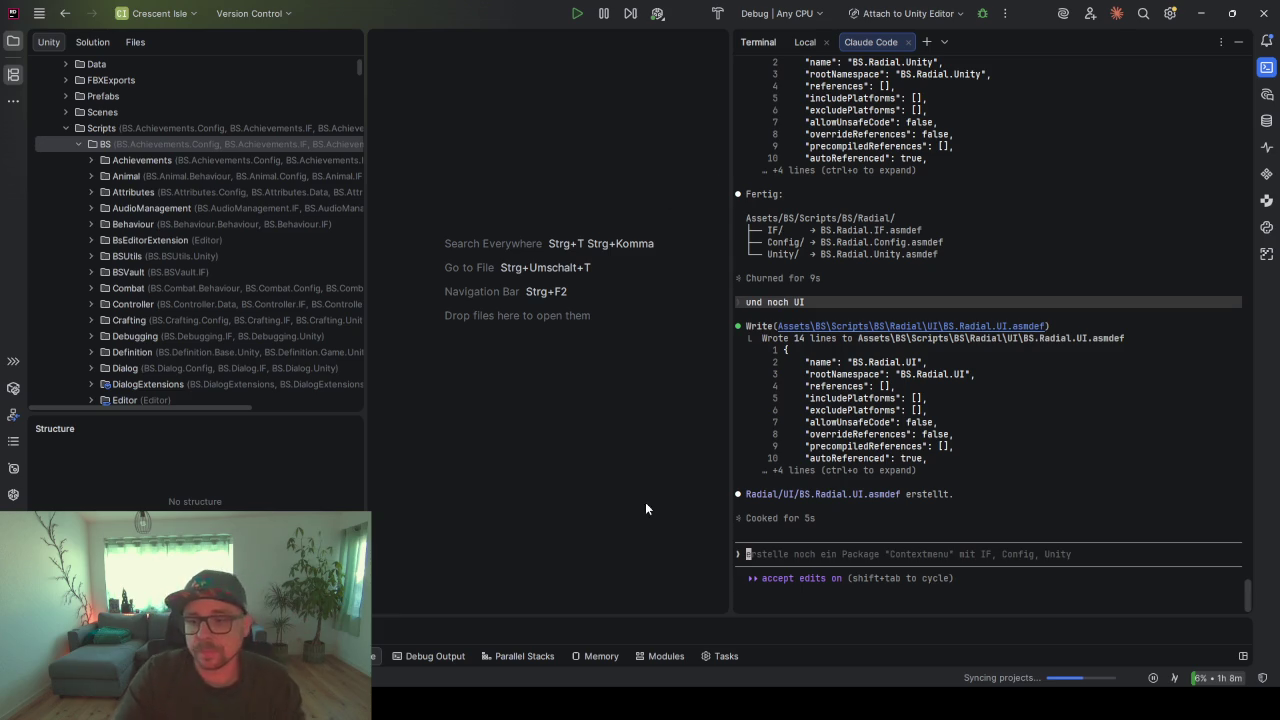
left_click_drag(730, 391, 829, 391)
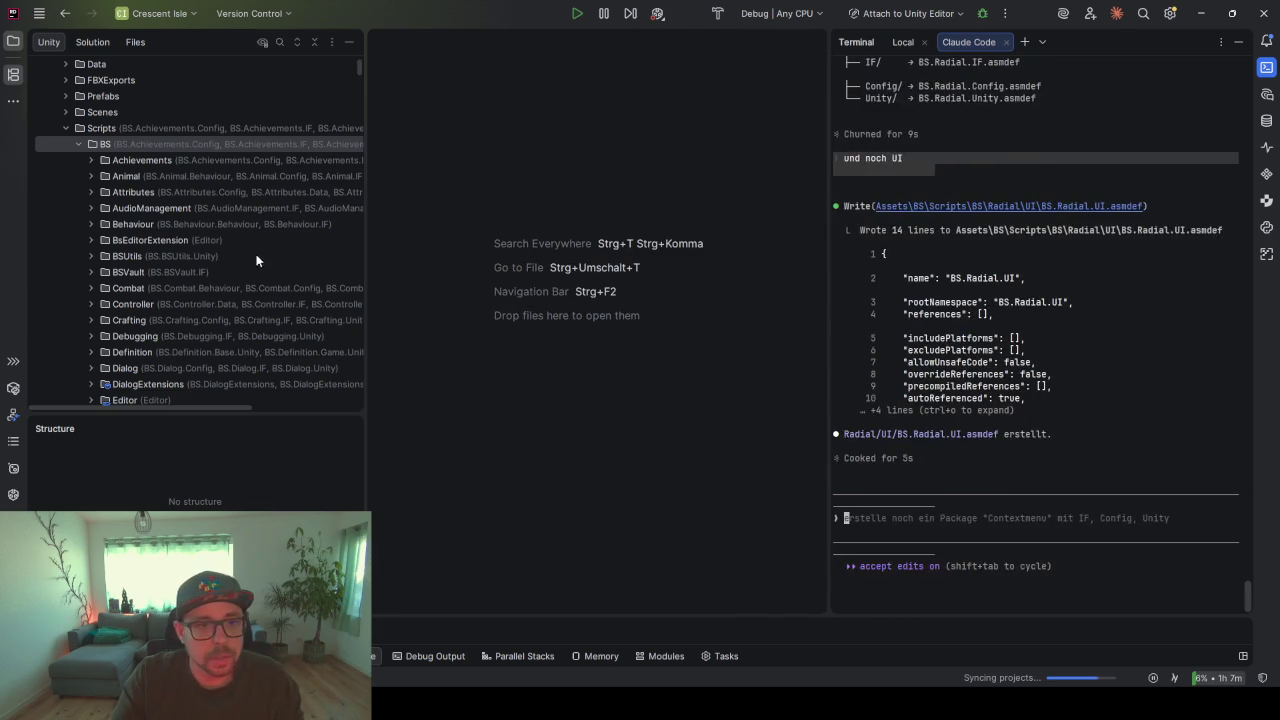
- Expand the Radial folder and its UI and Unity subfolders in the Solution tree
left_click_drag(186, 414, 186, 515)
scroll(145, 333, "down", 10)
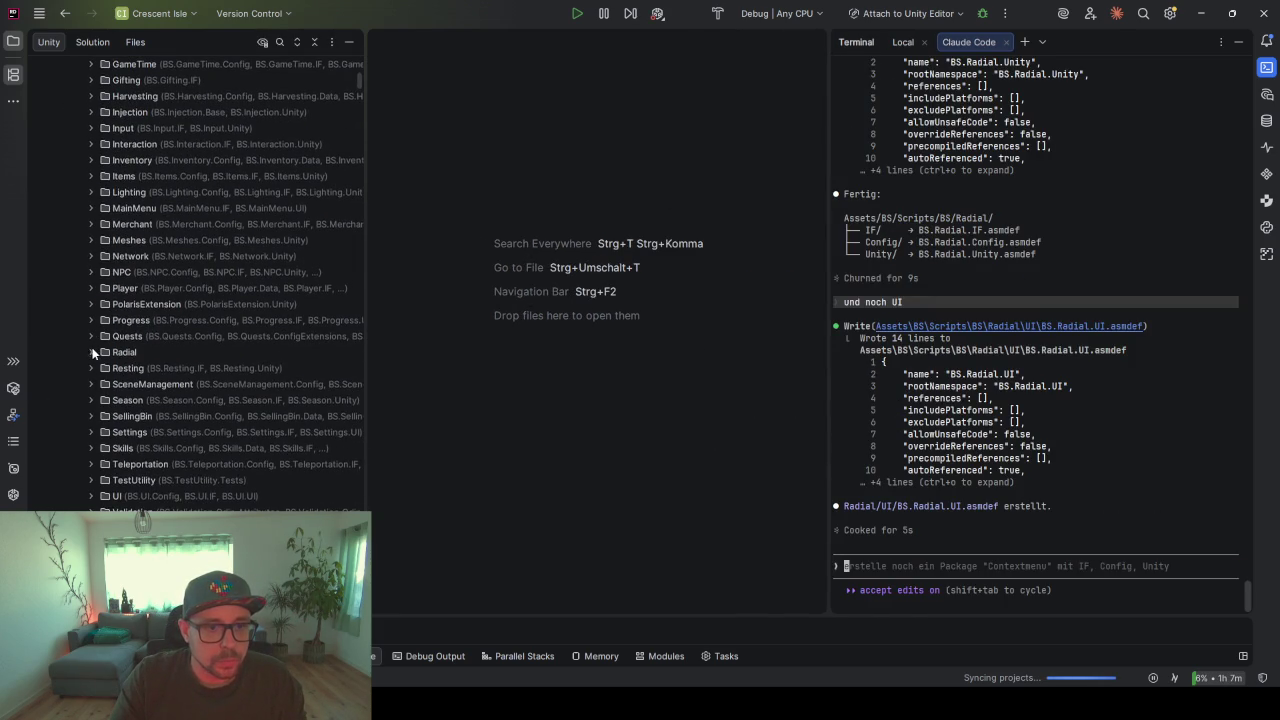
left_click(91, 352)
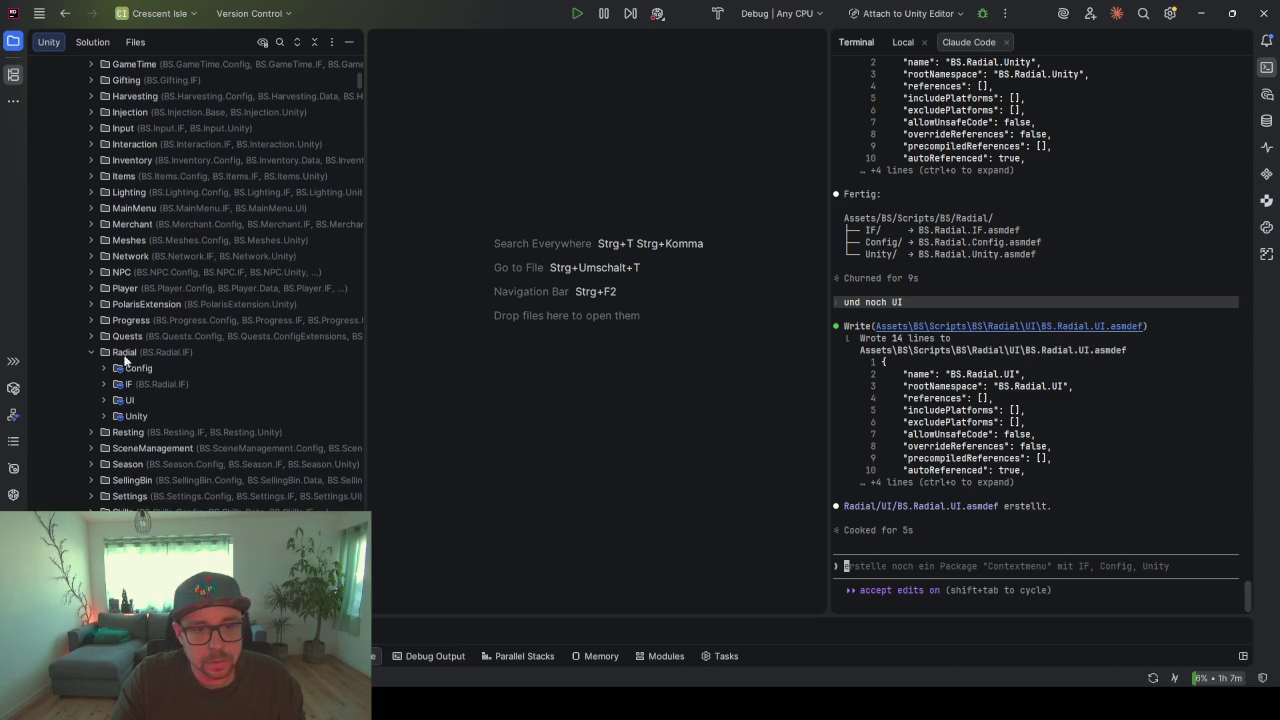
left_click(104, 400)
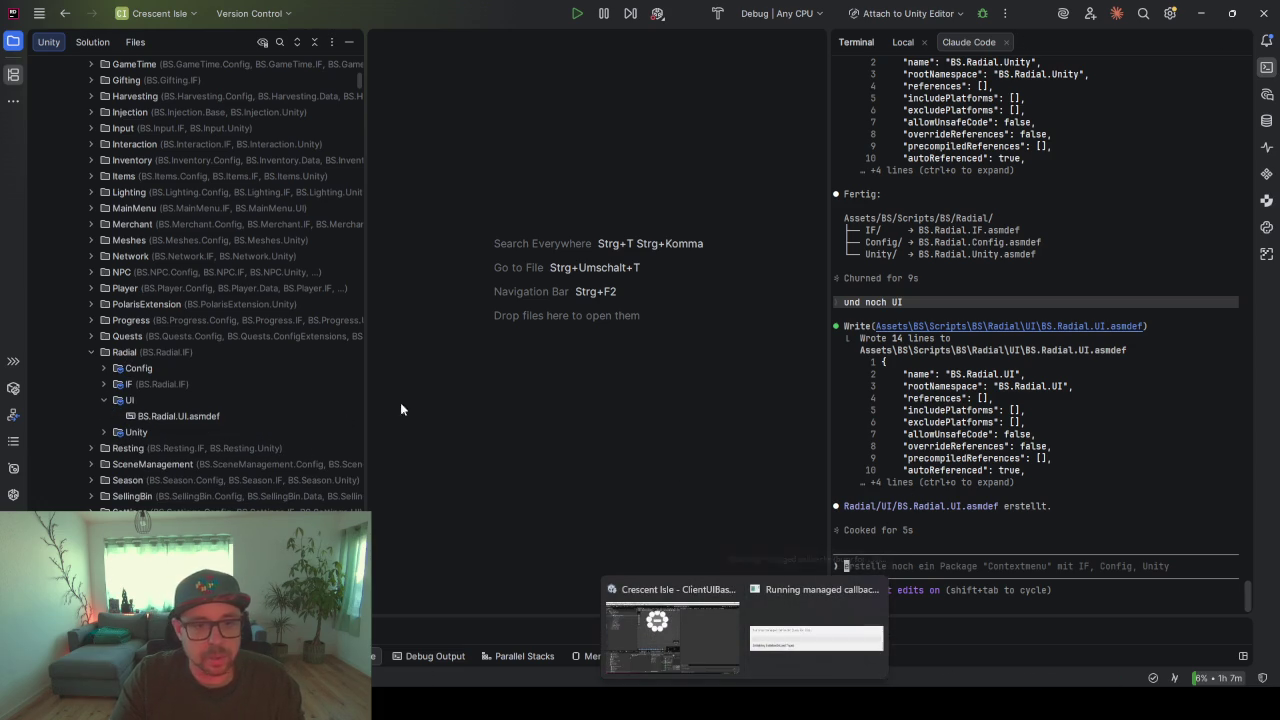
left_click(104, 432)
left_click_drag(368, 419, 401, 414)
scroll(226, 360, "down", 3)
- Start adding a new class to the Radial Unity folder
right_click(139, 339)
mouse_move(203, 344)
left_click(436, 340)
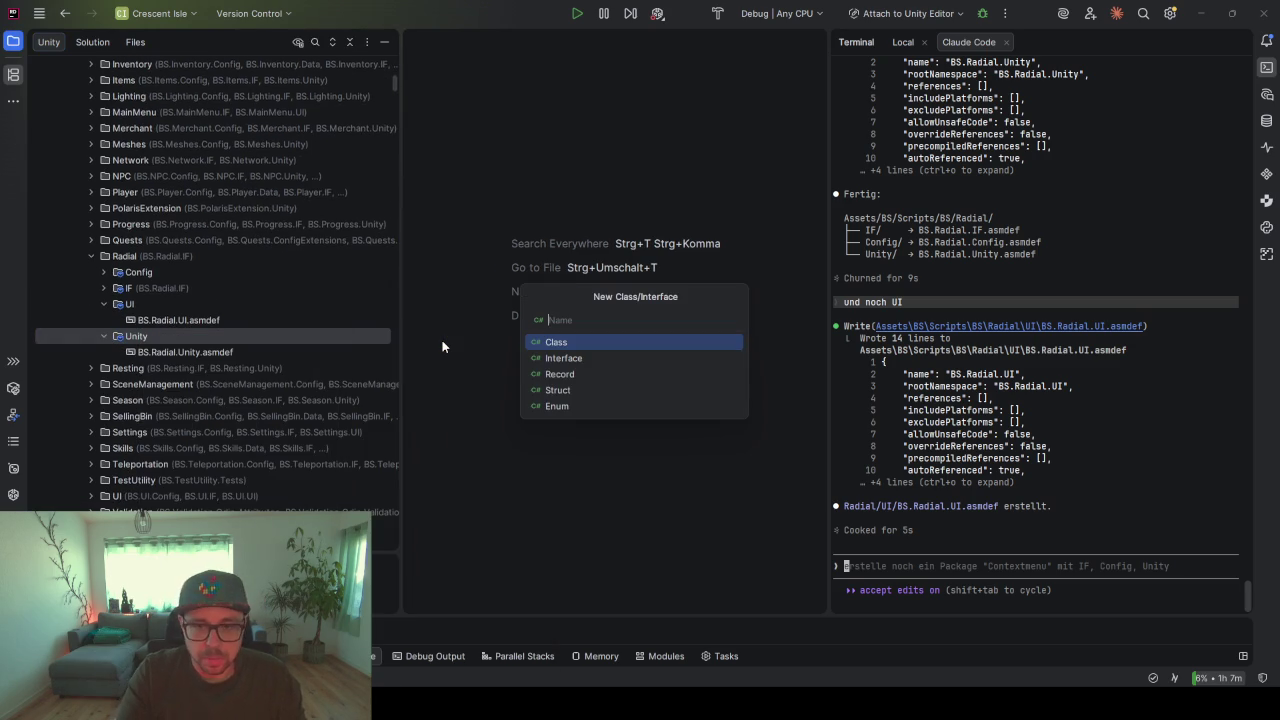
- Create class RadialManager deriving from SelfInjectingSingleton<RadialManager, IRadialManager>
type("R")
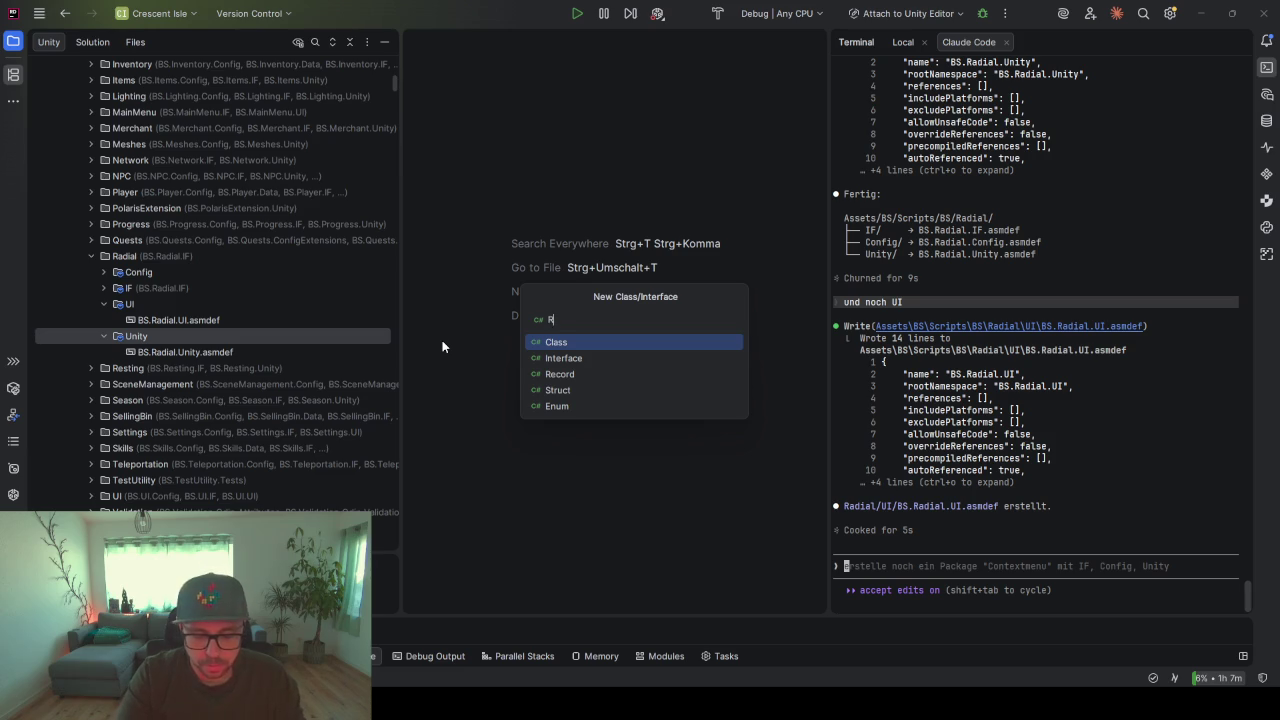
type("adialManager")
key("Return")
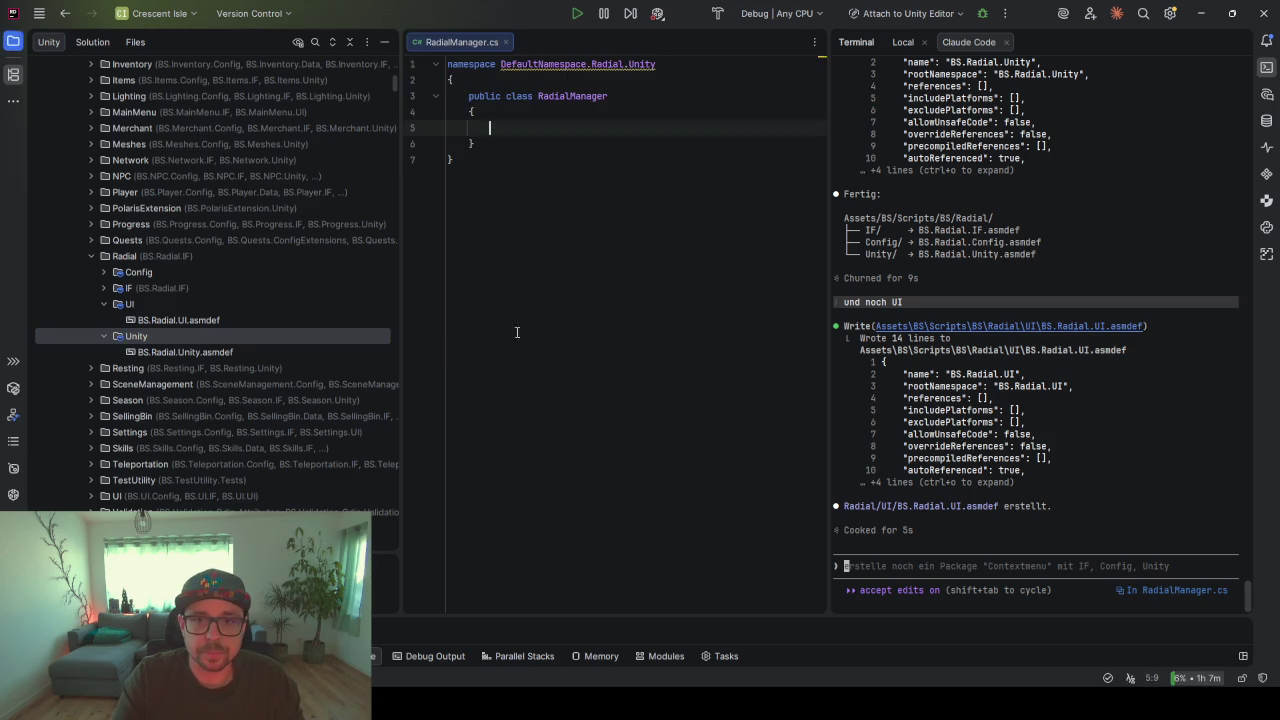
left_click(632, 97)
type(": Self")
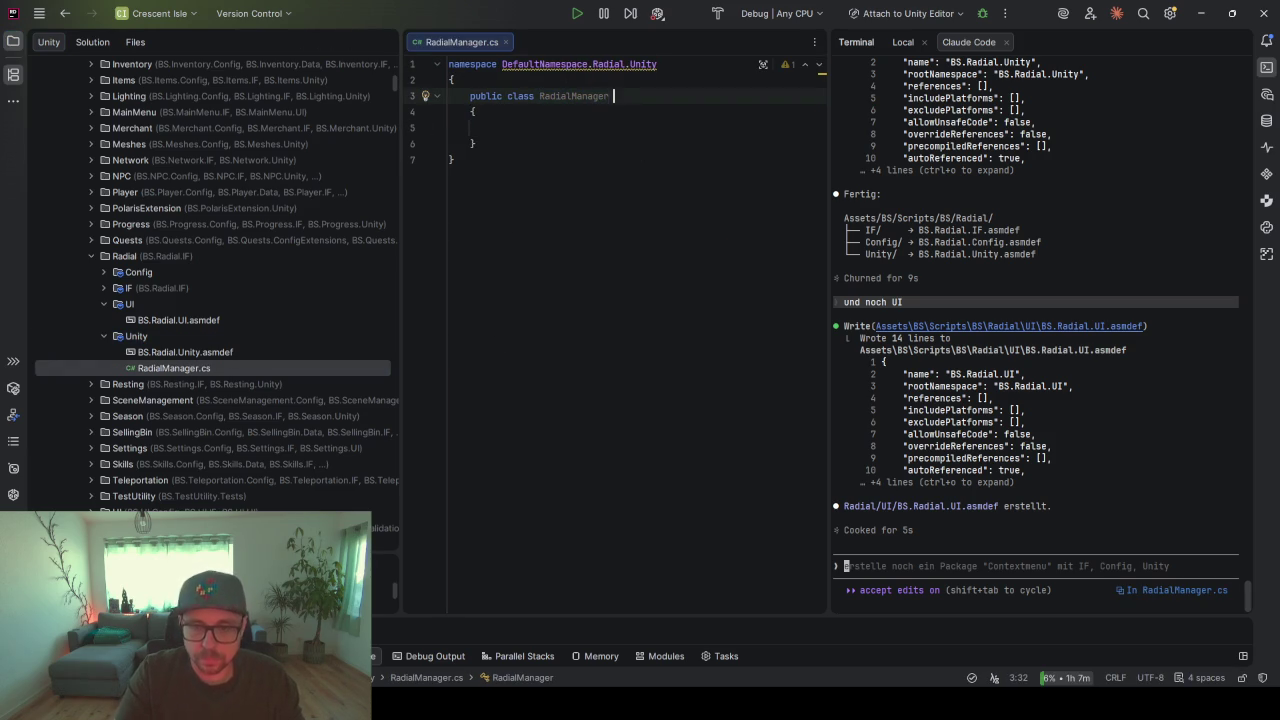
type("In")
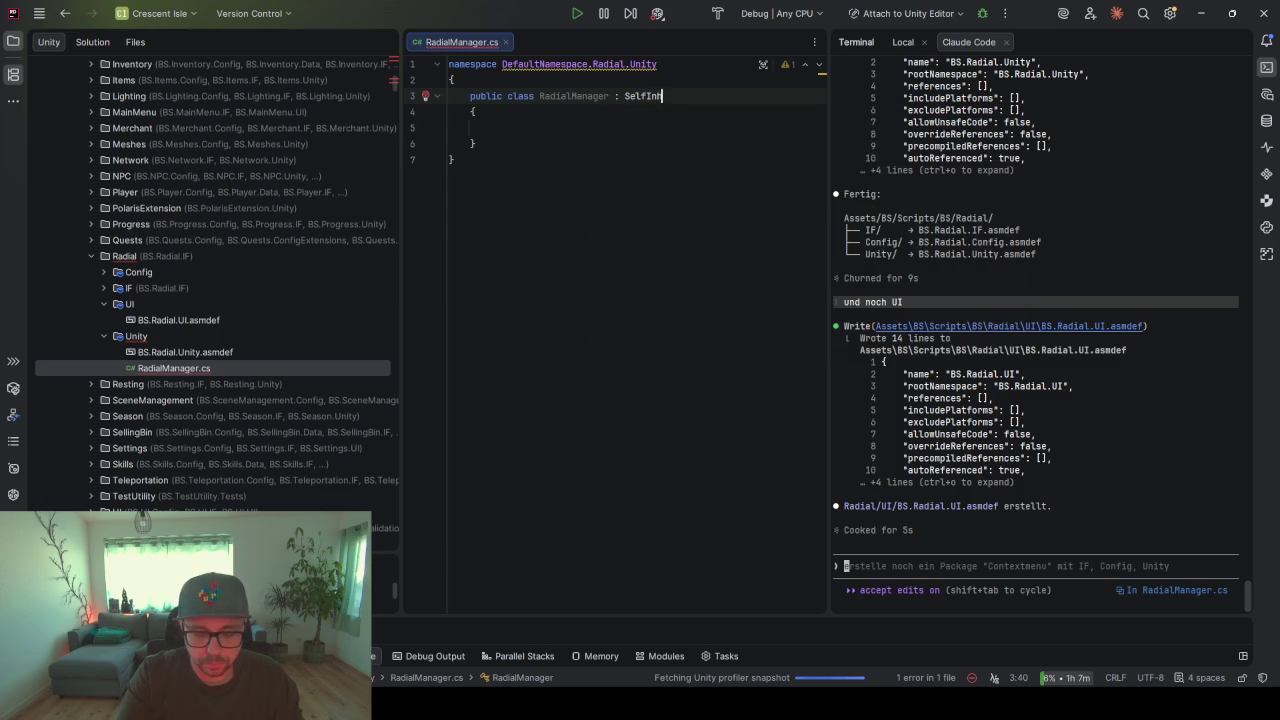
type("jectingSingleton")
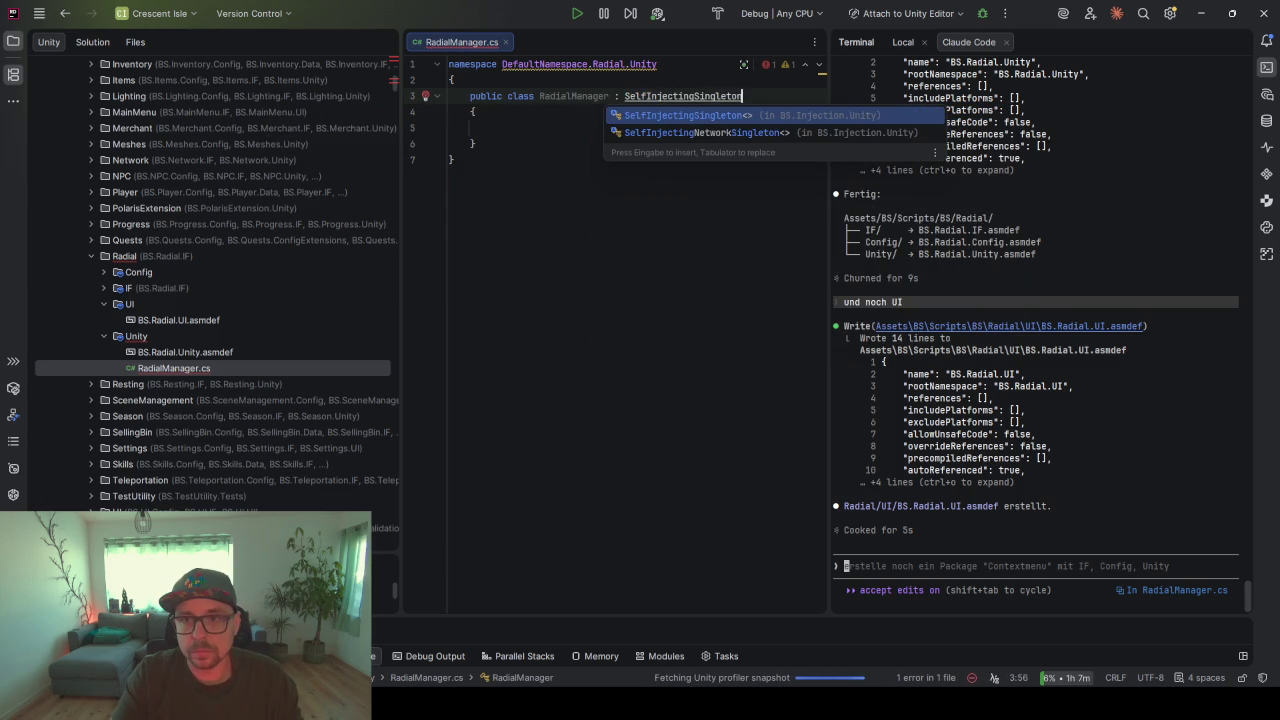
key("Return")
type("Radial>")
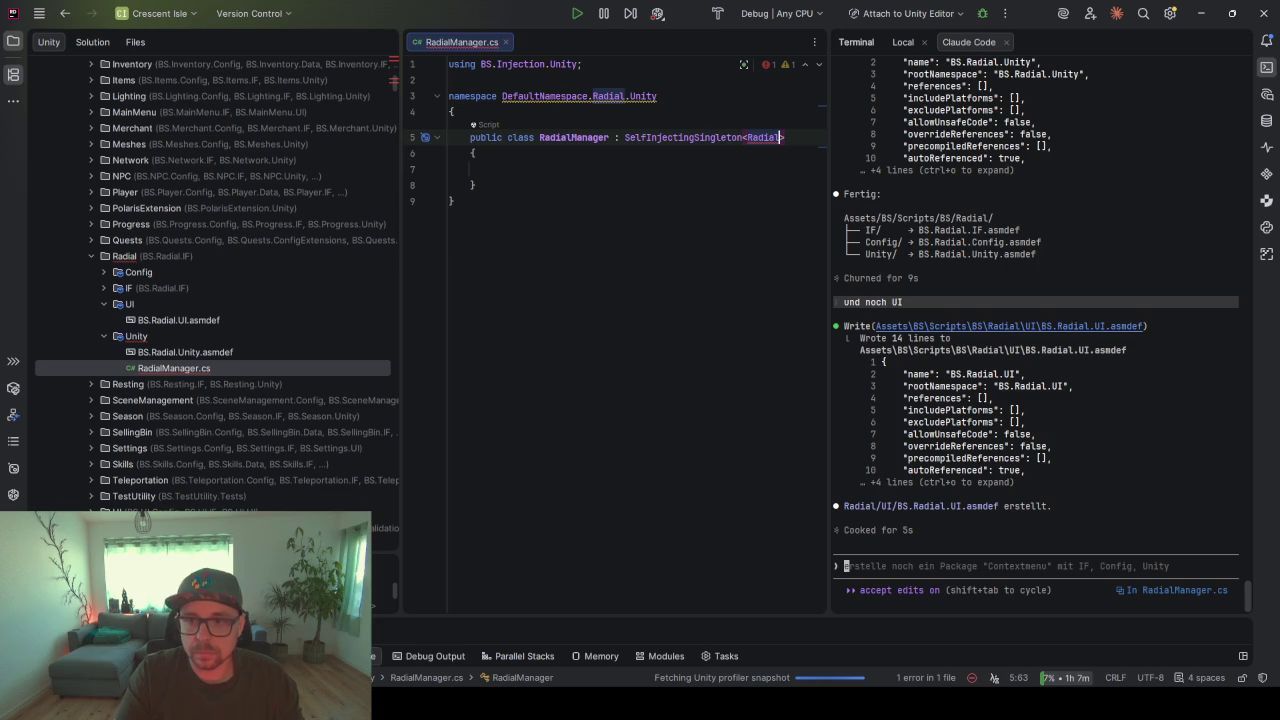
key("ctrl+space")
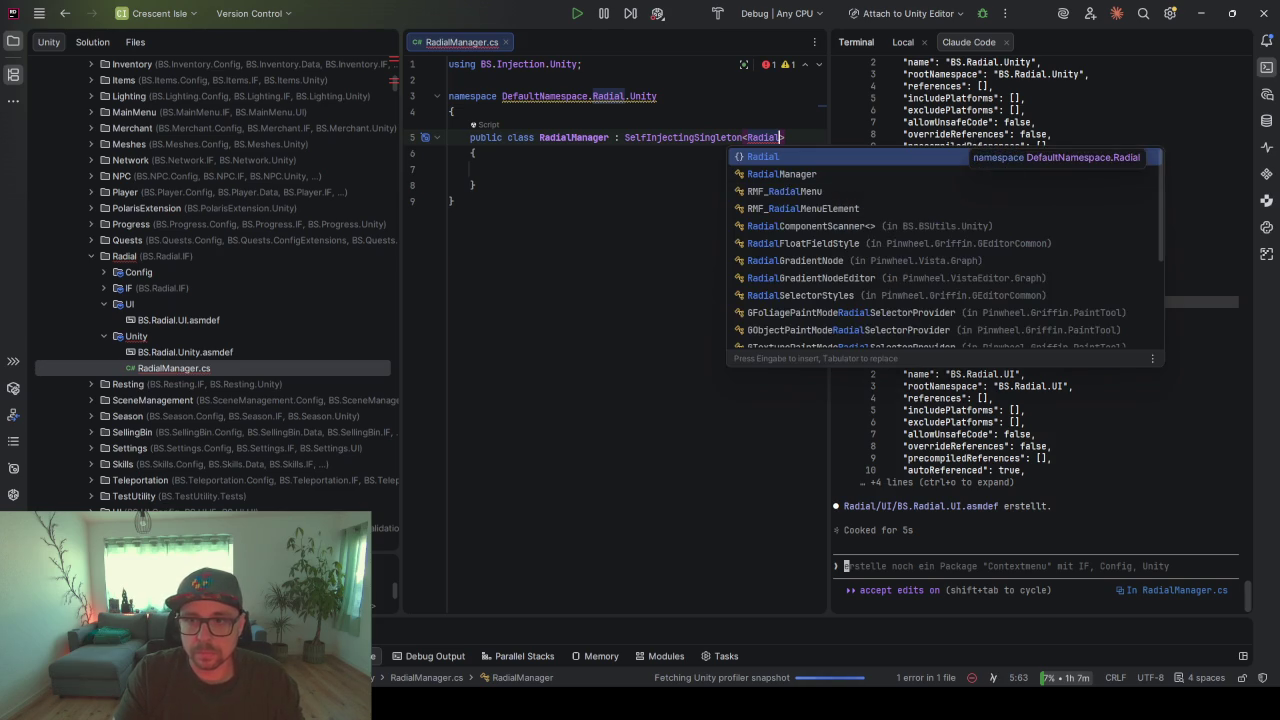
key("Down")
key("Return")
type(", IRa")
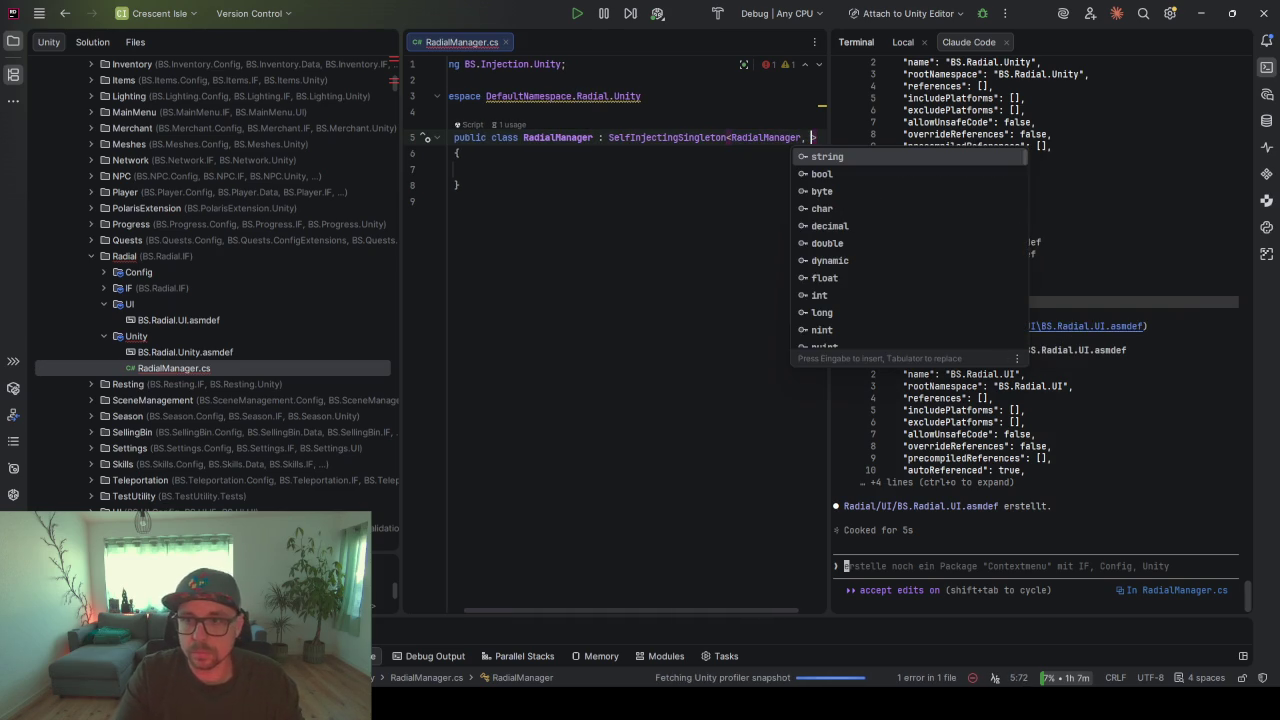
type("dialManager")
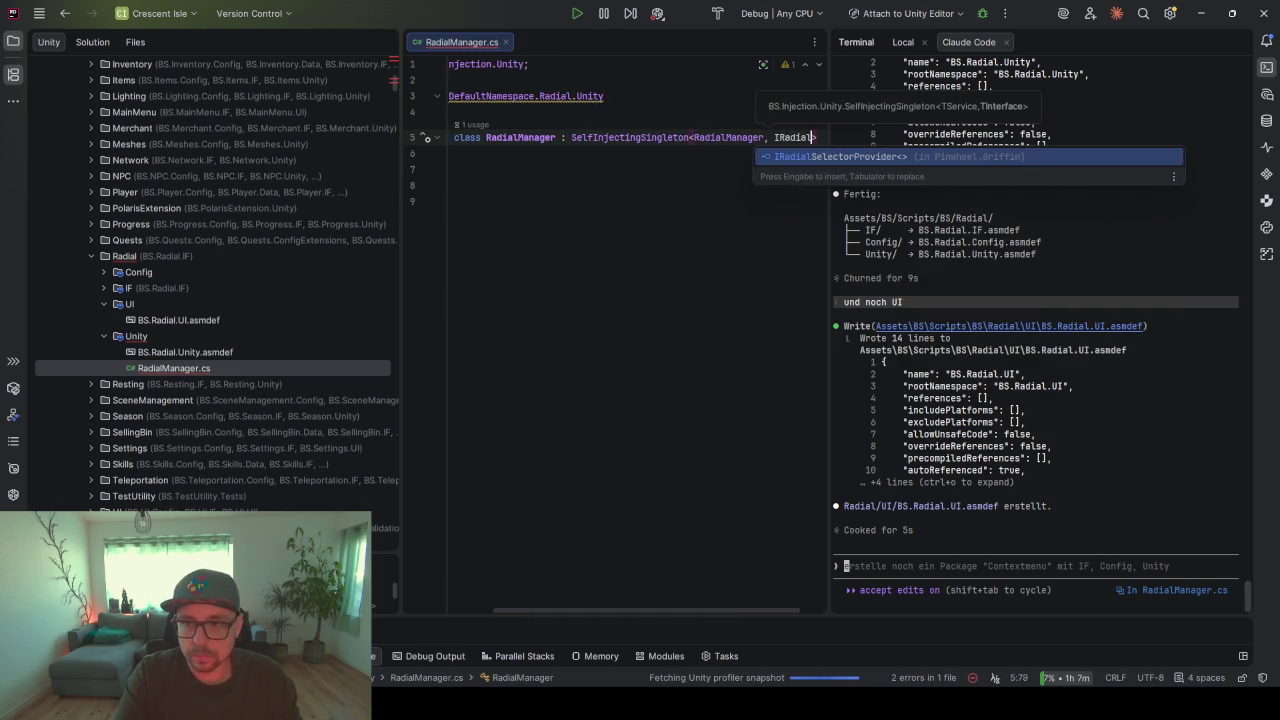
key("BackSpace")
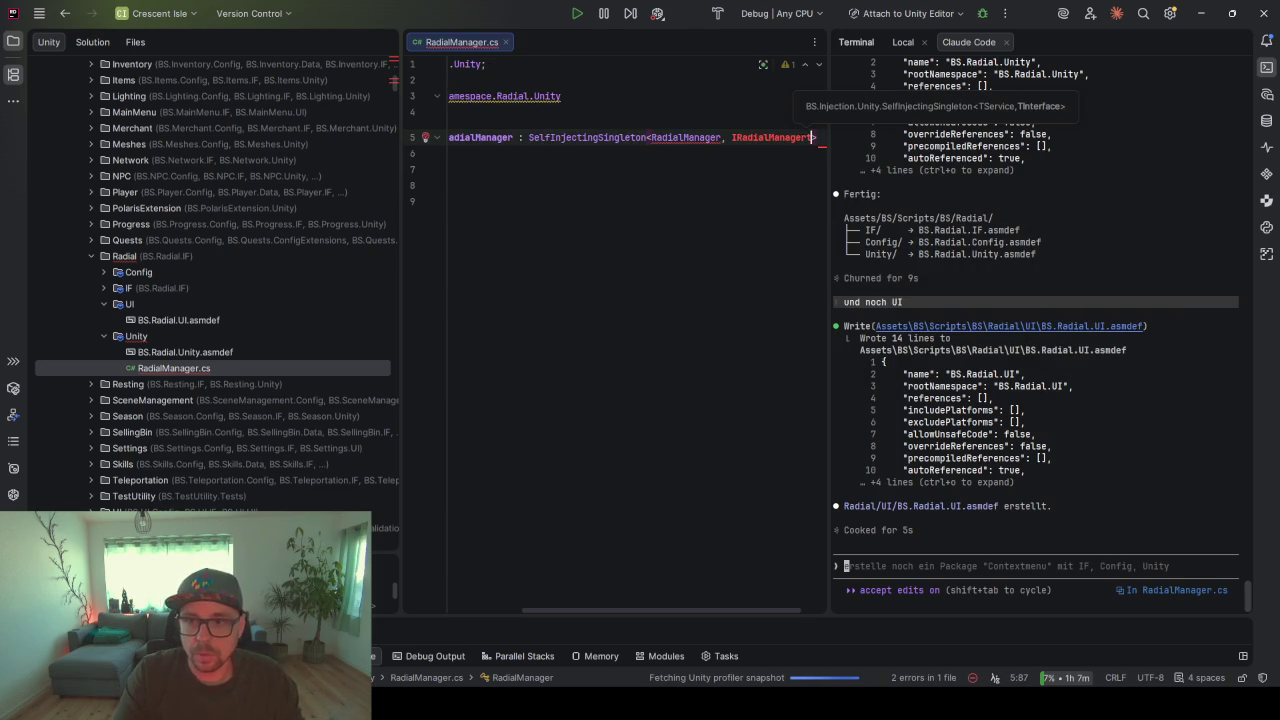
- Generate the missing IRadialManager type as an empty interface
key("alt+Return")
key("Return")
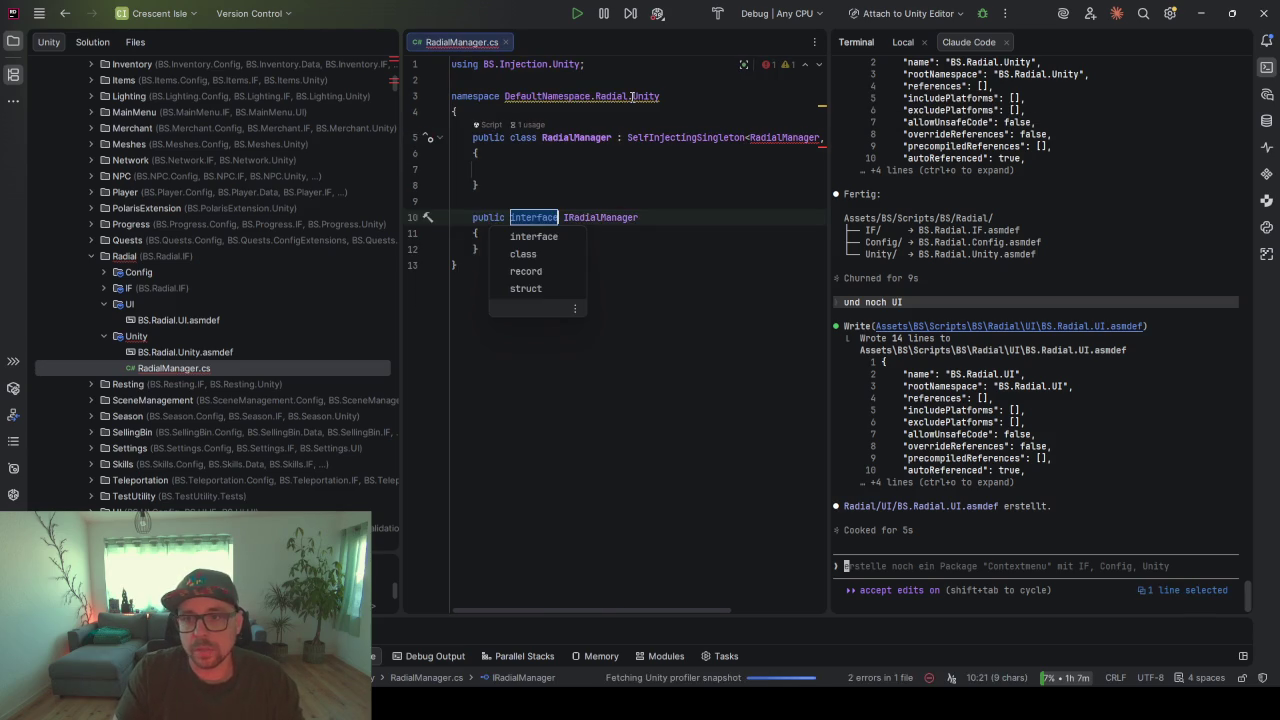
key("Return")
scroll(677, 123, "right", 2)
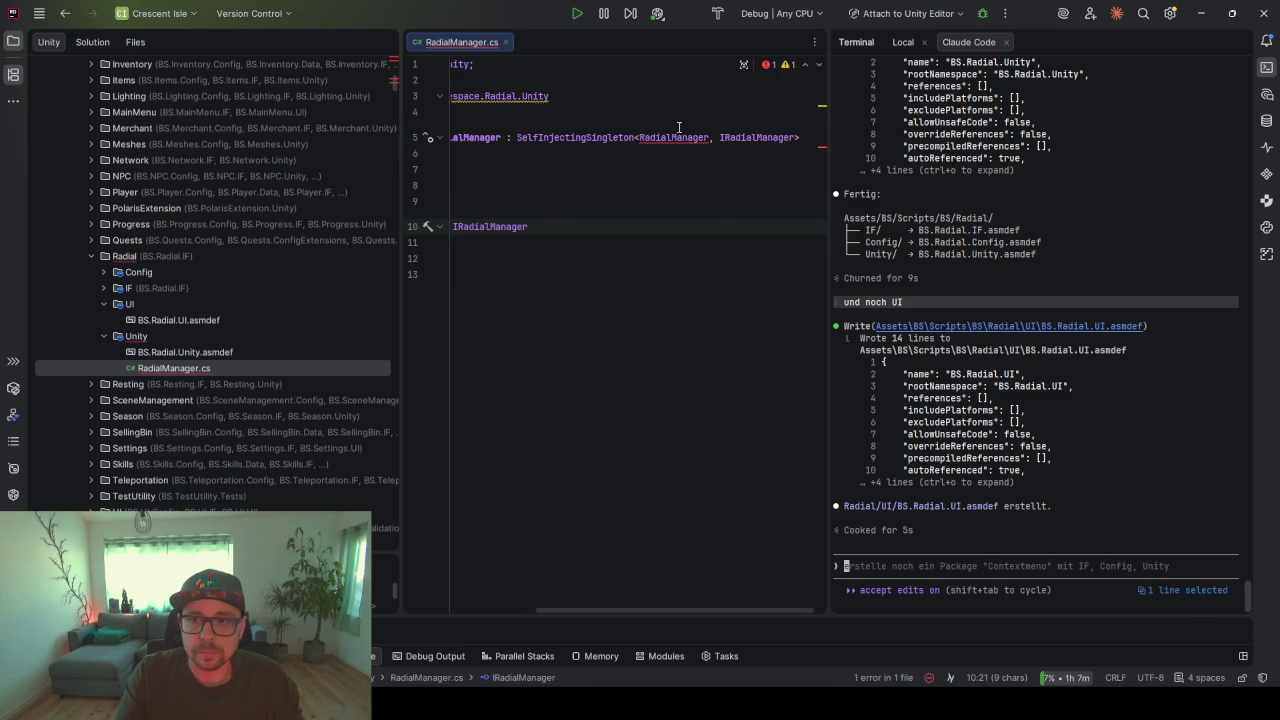
left_click(801, 141)
type(", IRadialManager")
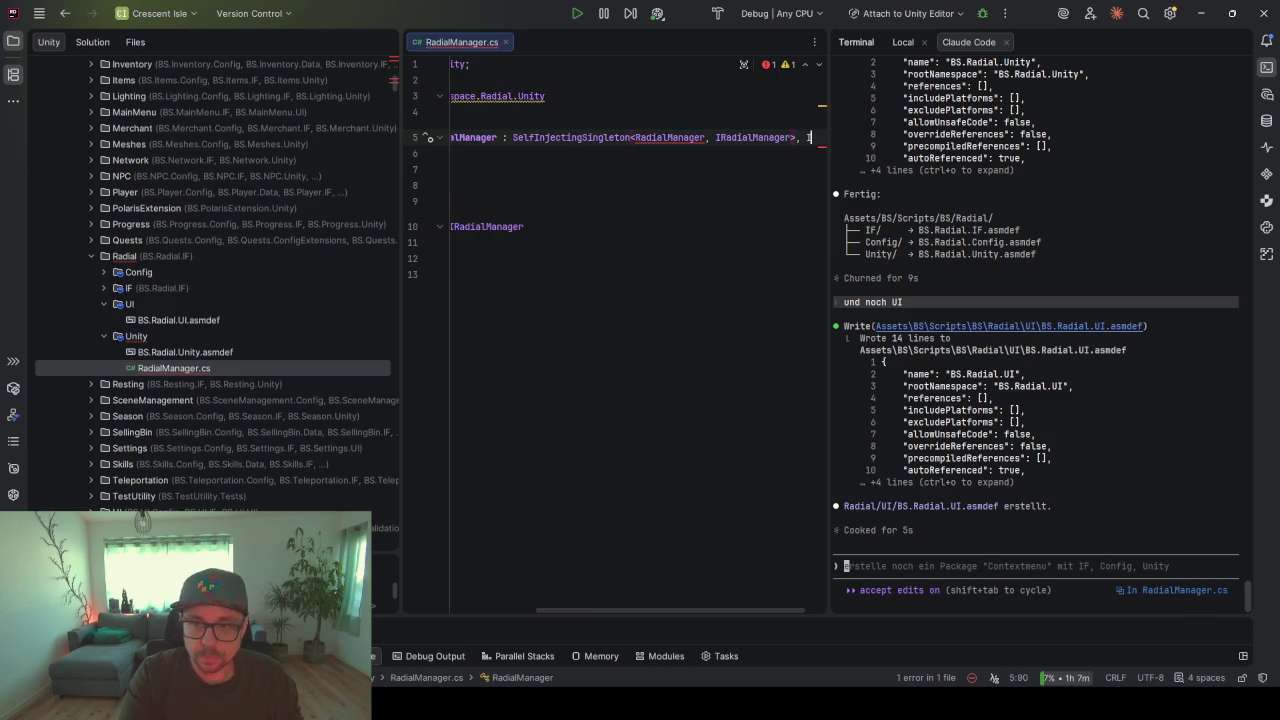
- Move the IRadialManager interface into its own IRadialManager.cs file
scroll(799, 261, "left", 2)
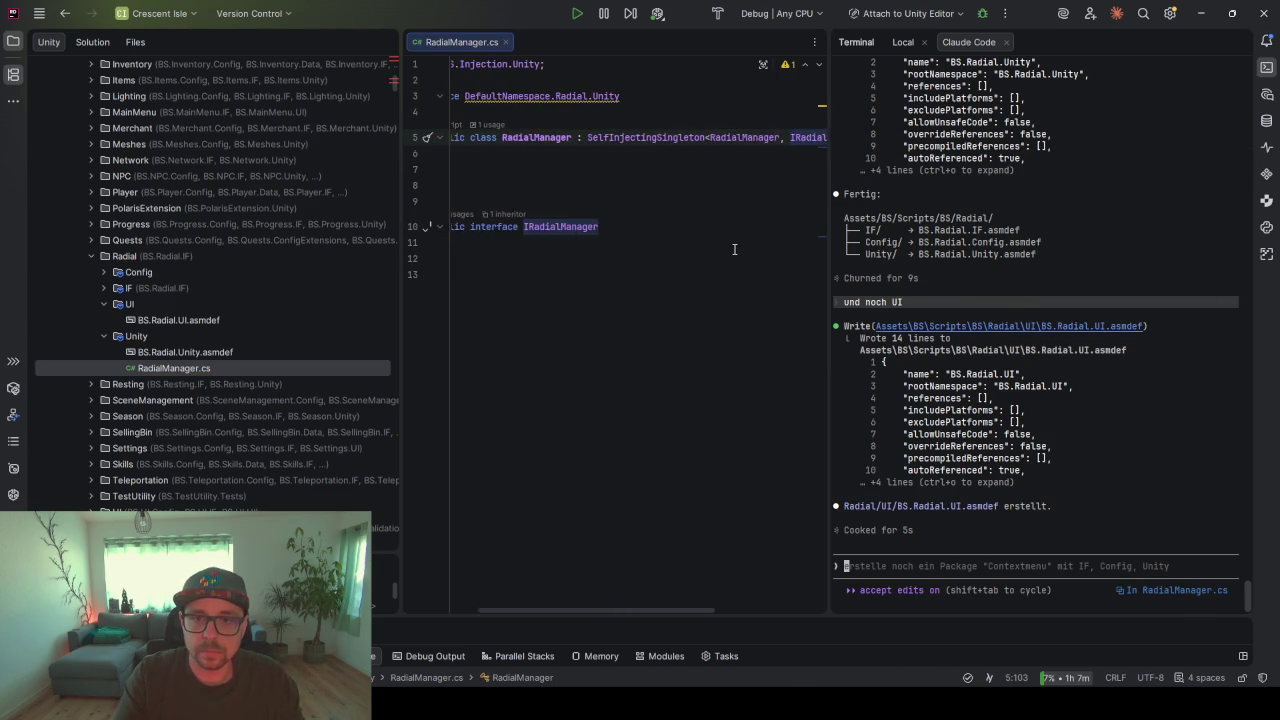
left_click(605, 227)
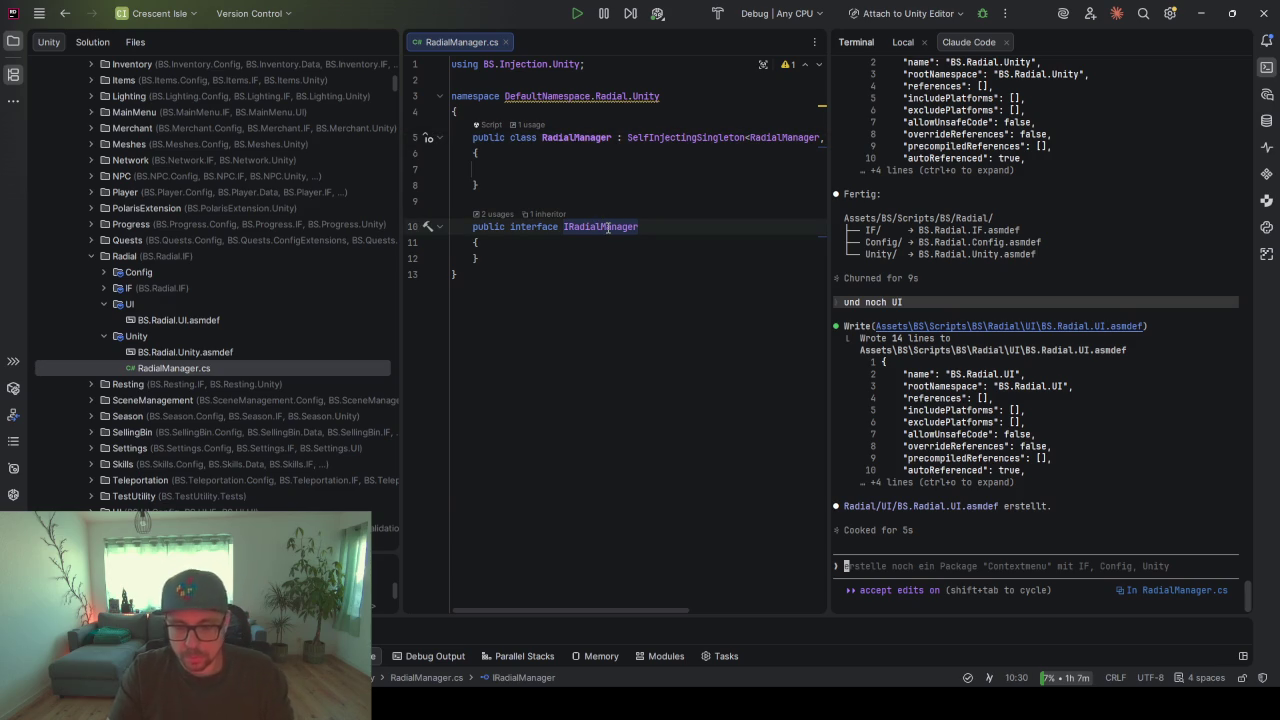
key("alt+Return")
key("Down")
key("Return")
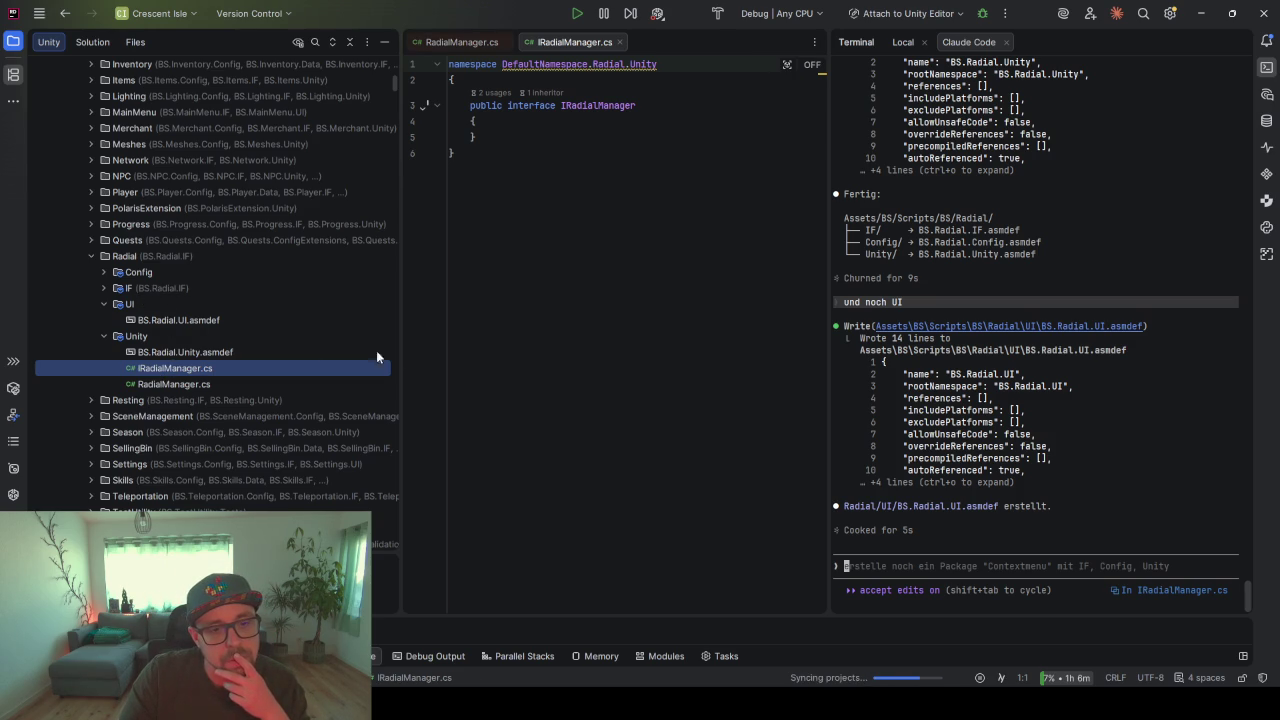
- Move IRadialManager.cs into the Radial IF folder
left_click(500, 330)
left_click_drag(186, 366, 137, 290)
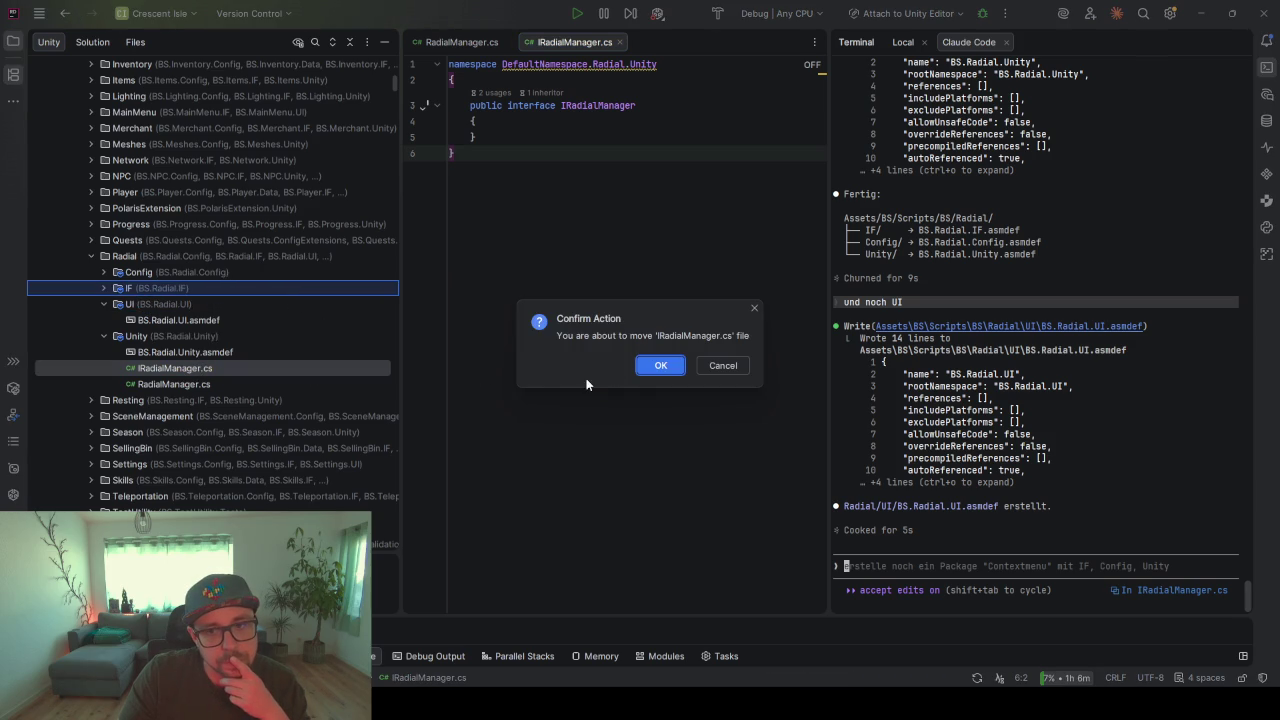
left_click(661, 365)
left_click(105, 288)
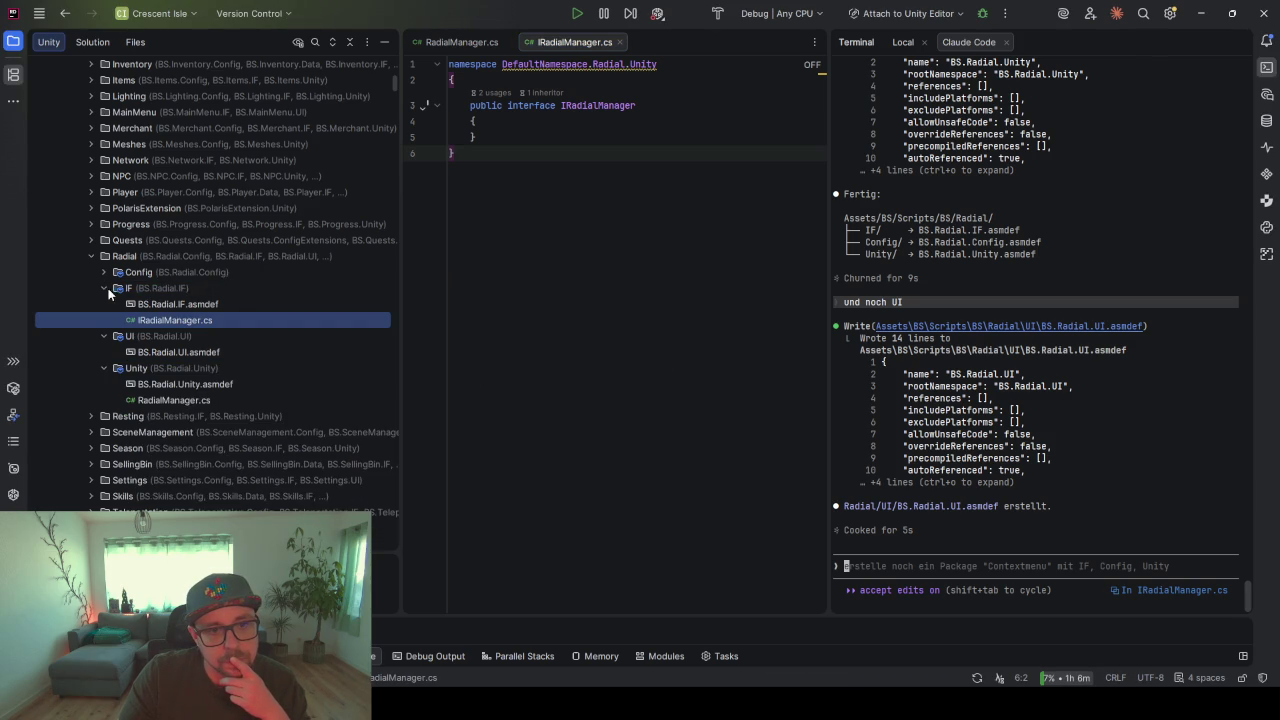
- Check the BS folder's properties, then uncheck Namespace provider for the Radial folder
left_click(147, 319)
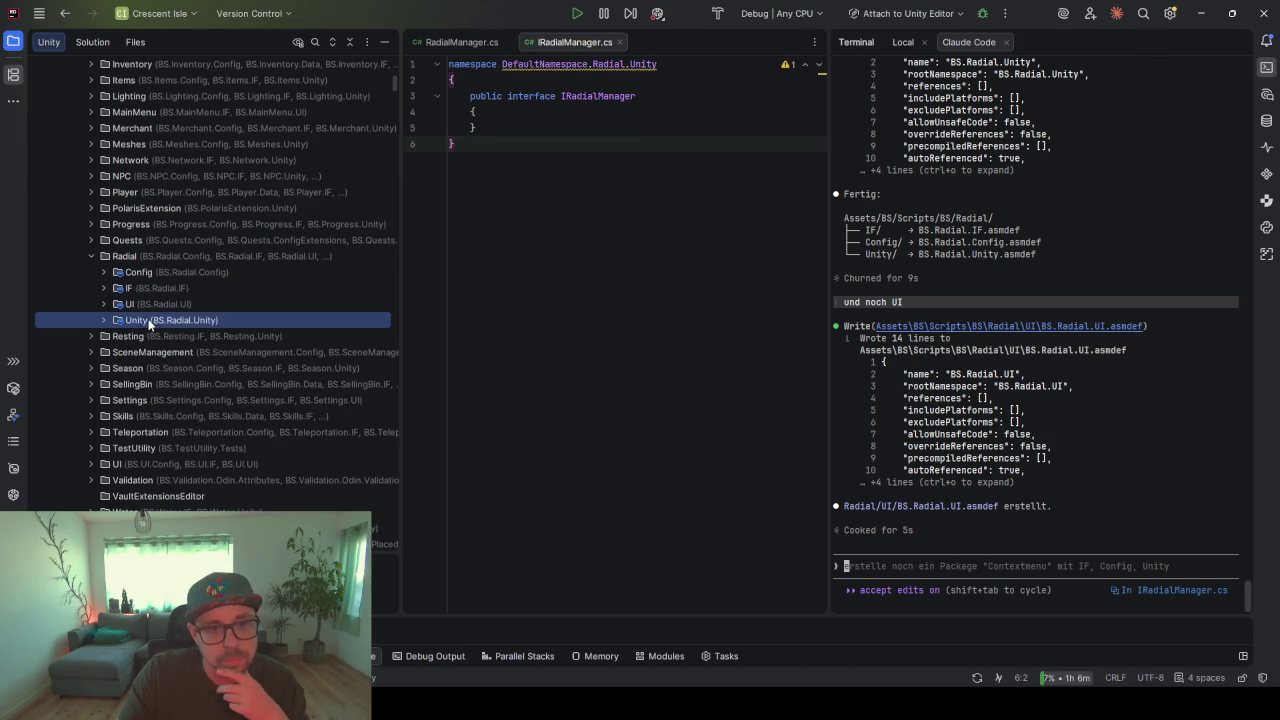
left_click(100, 133)
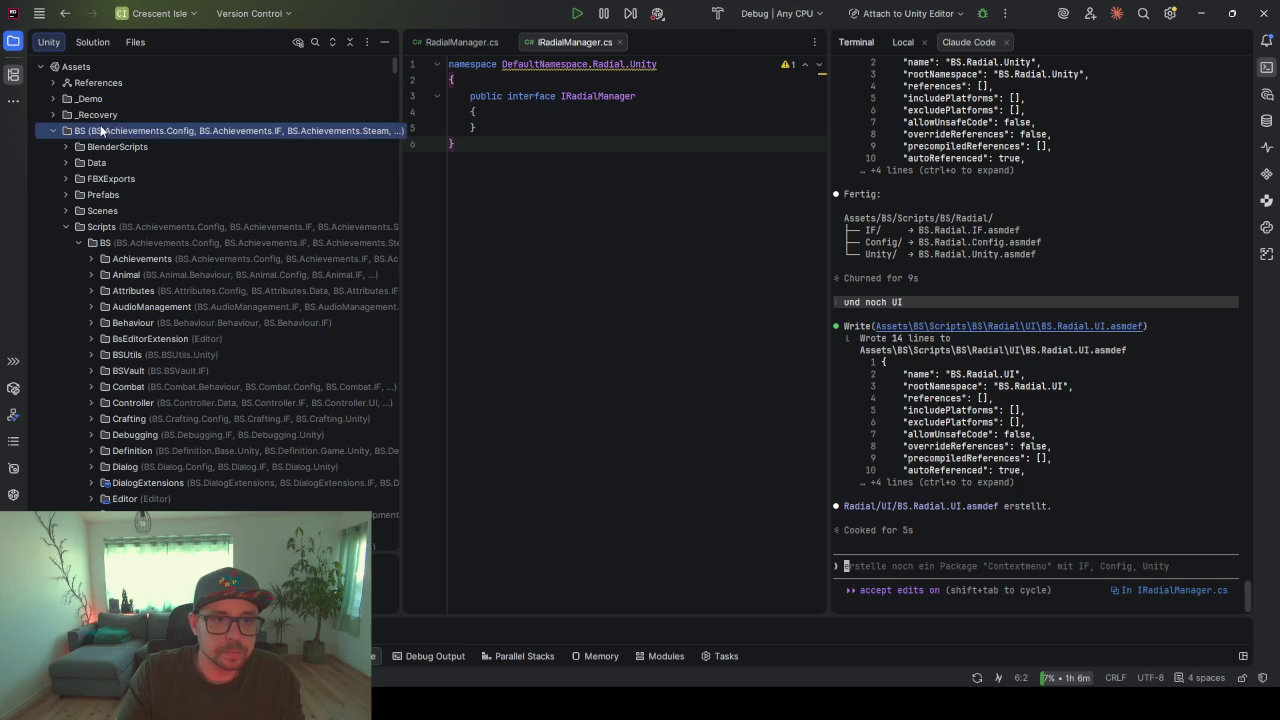
right_click(100, 133)
left_click(160, 356)
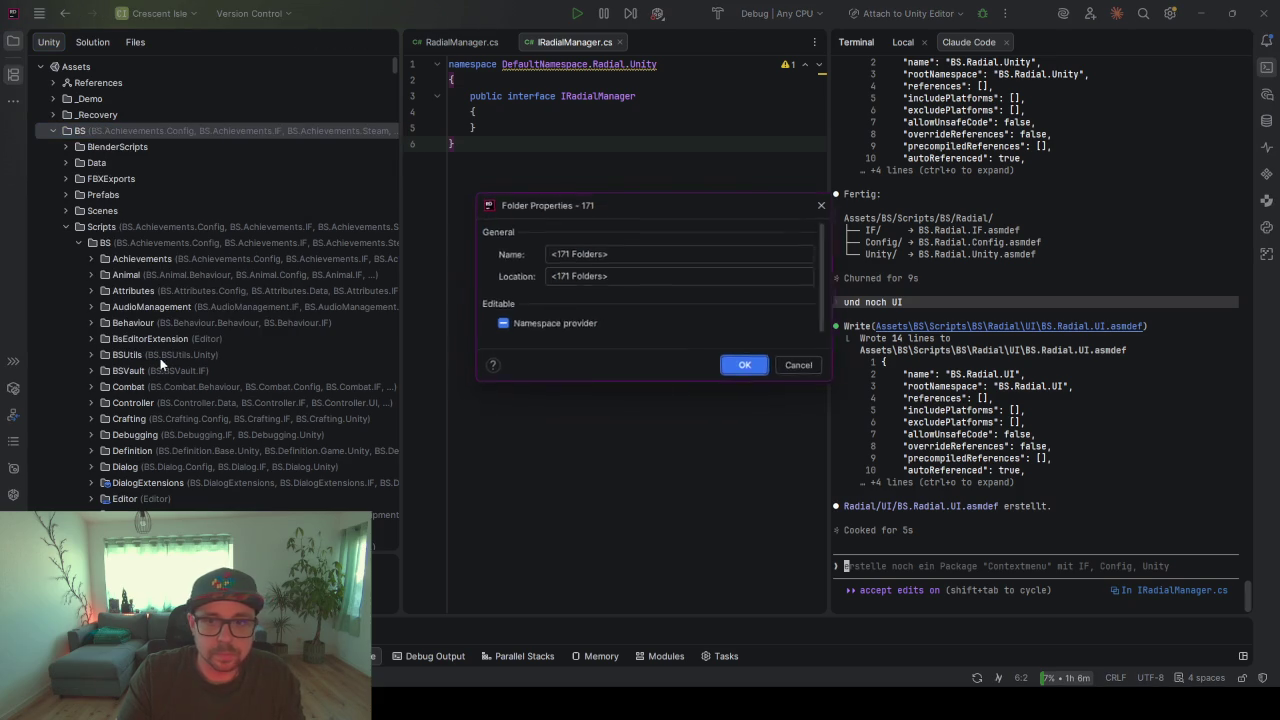
left_click(517, 328)
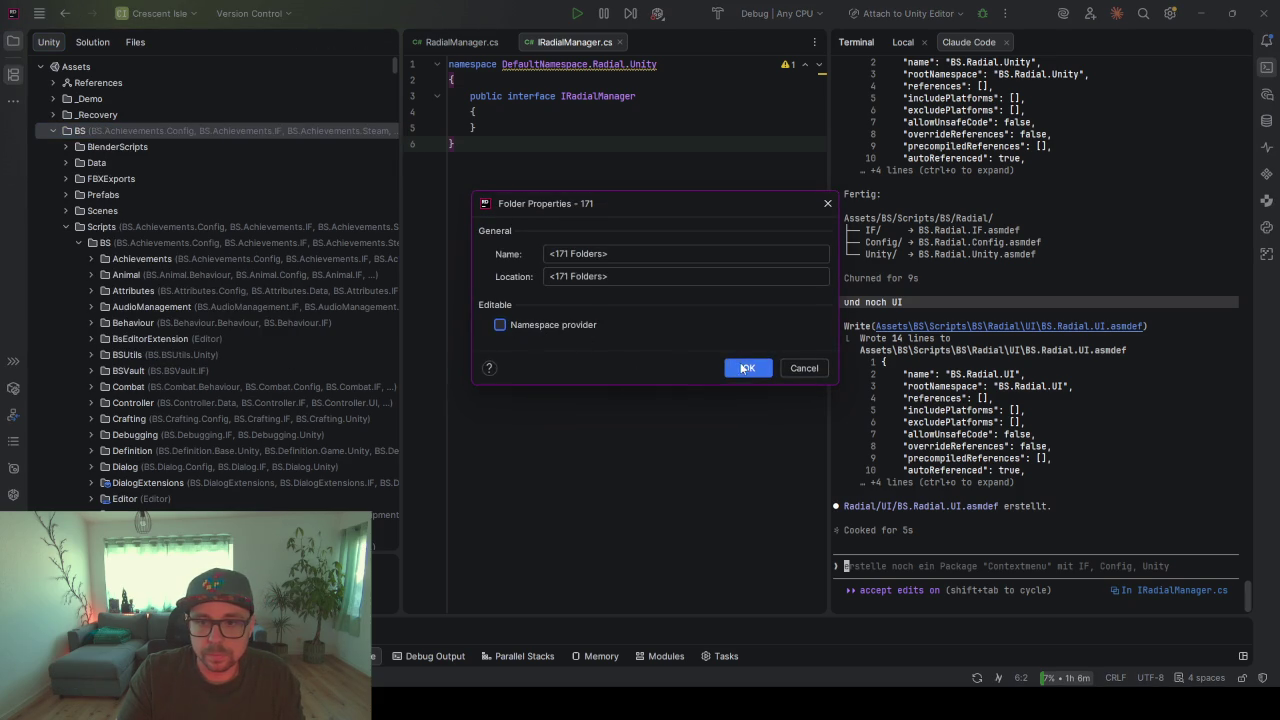
key("Return")
scroll(311, 338, "down", 5)
scroll(245, 352, "down", 7)
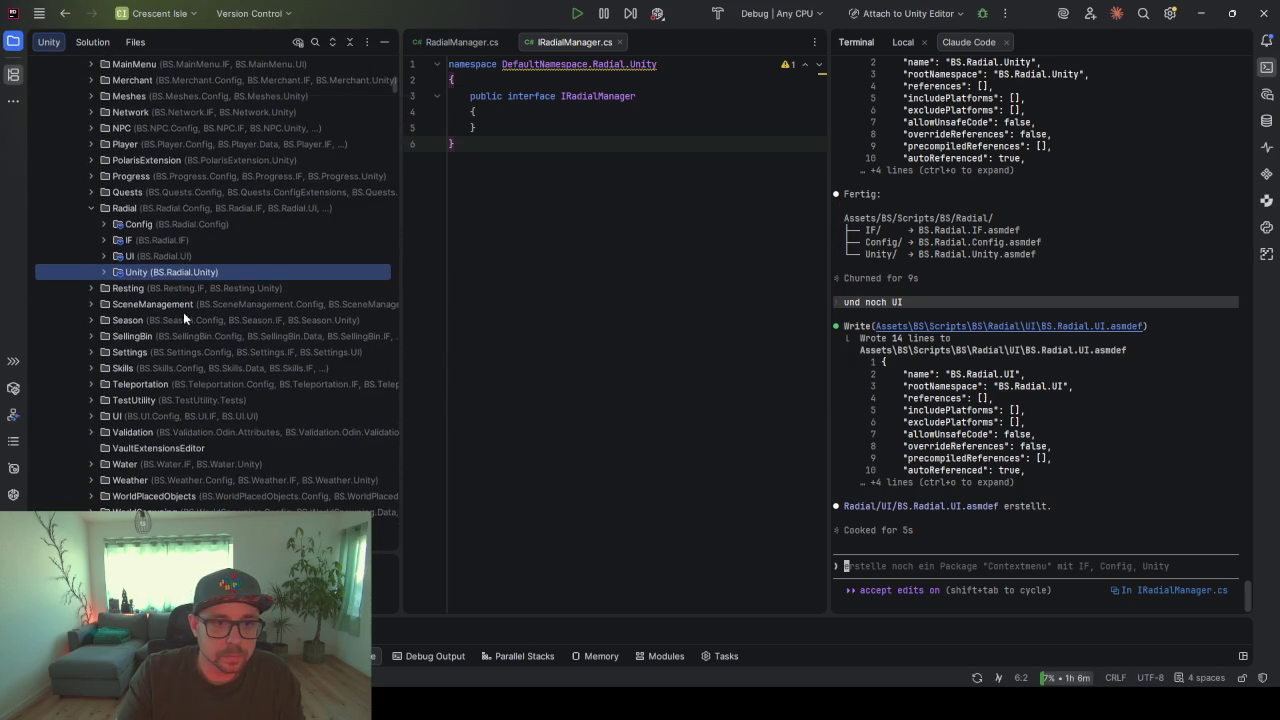
right_click(138, 208)
left_click(195, 438)
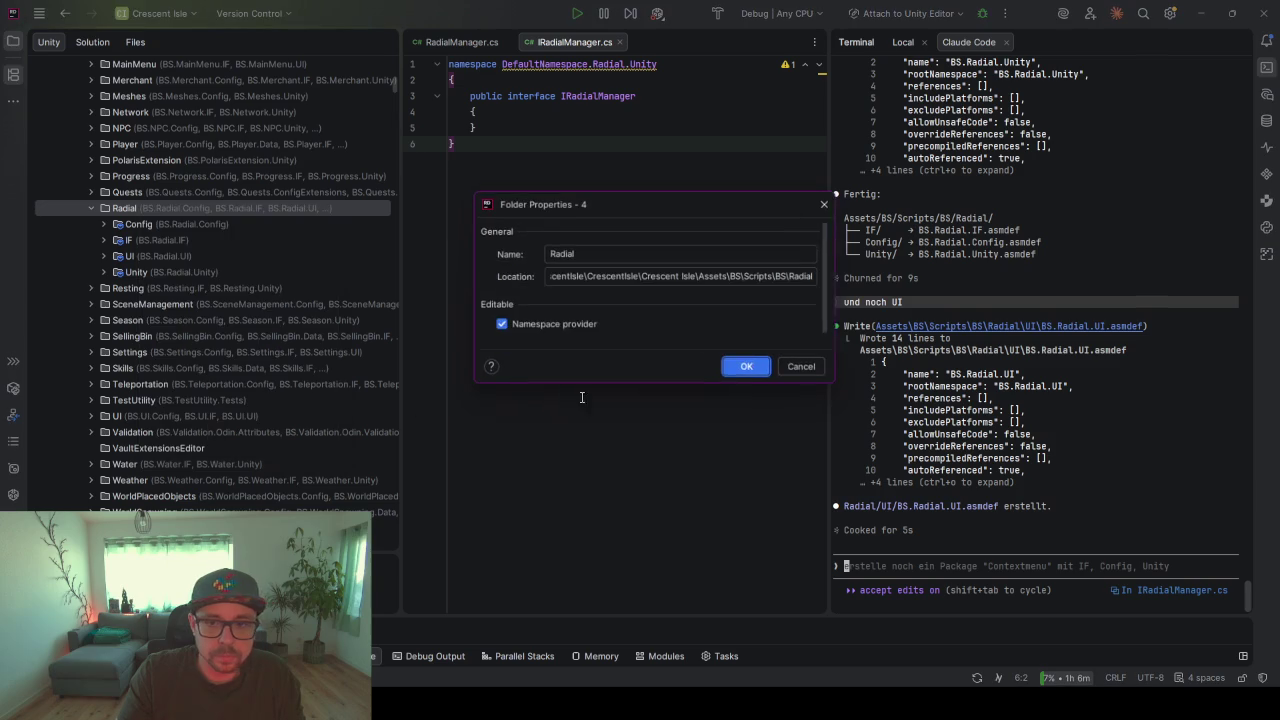
left_click(558, 324)
left_click(748, 368)
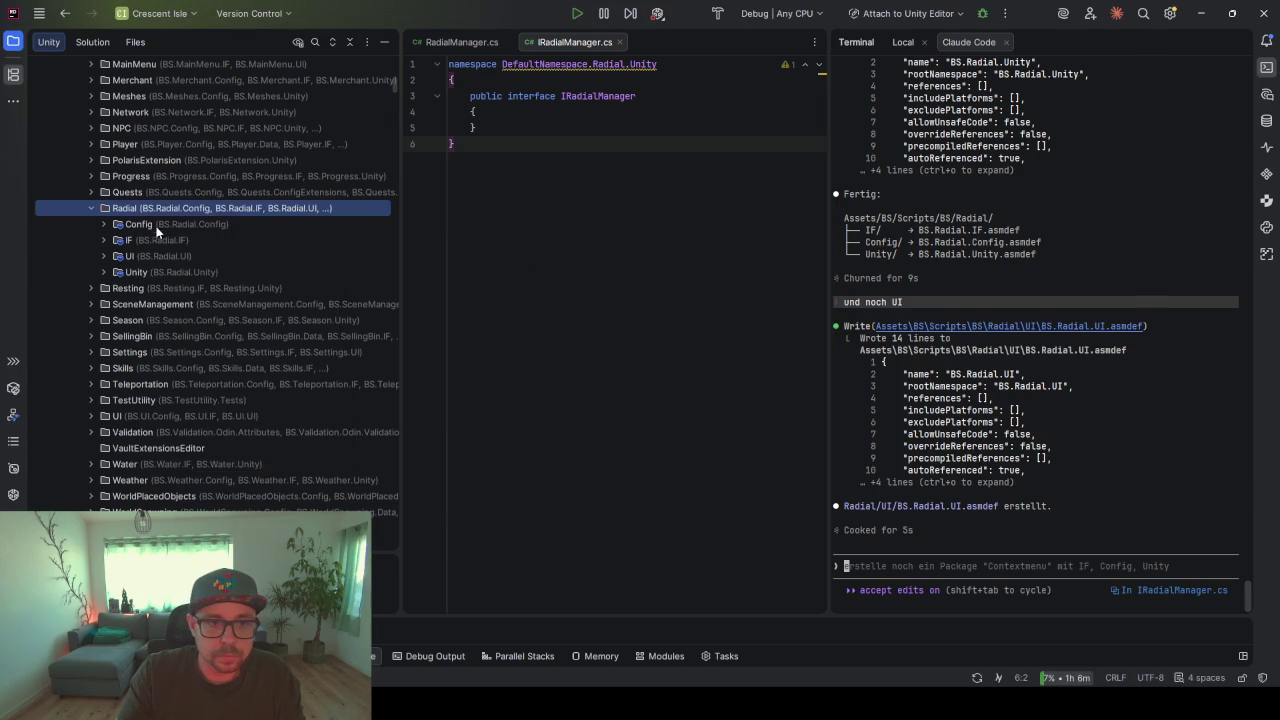
- Uncheck Namespace provider for the Config, IF, UI and Unity subfolders
left_click(162, 225)
left_click(143, 266, "shift")
right_click(145, 268)
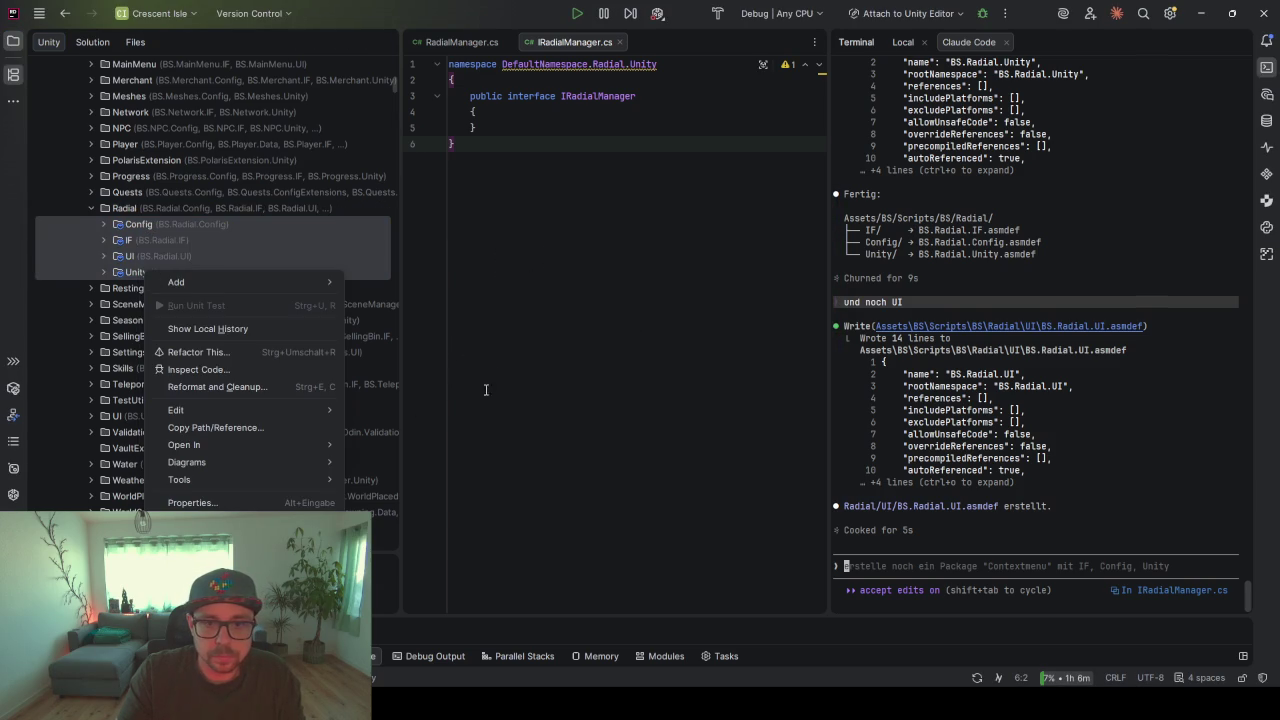
left_click(233, 503)
left_click(500, 324)
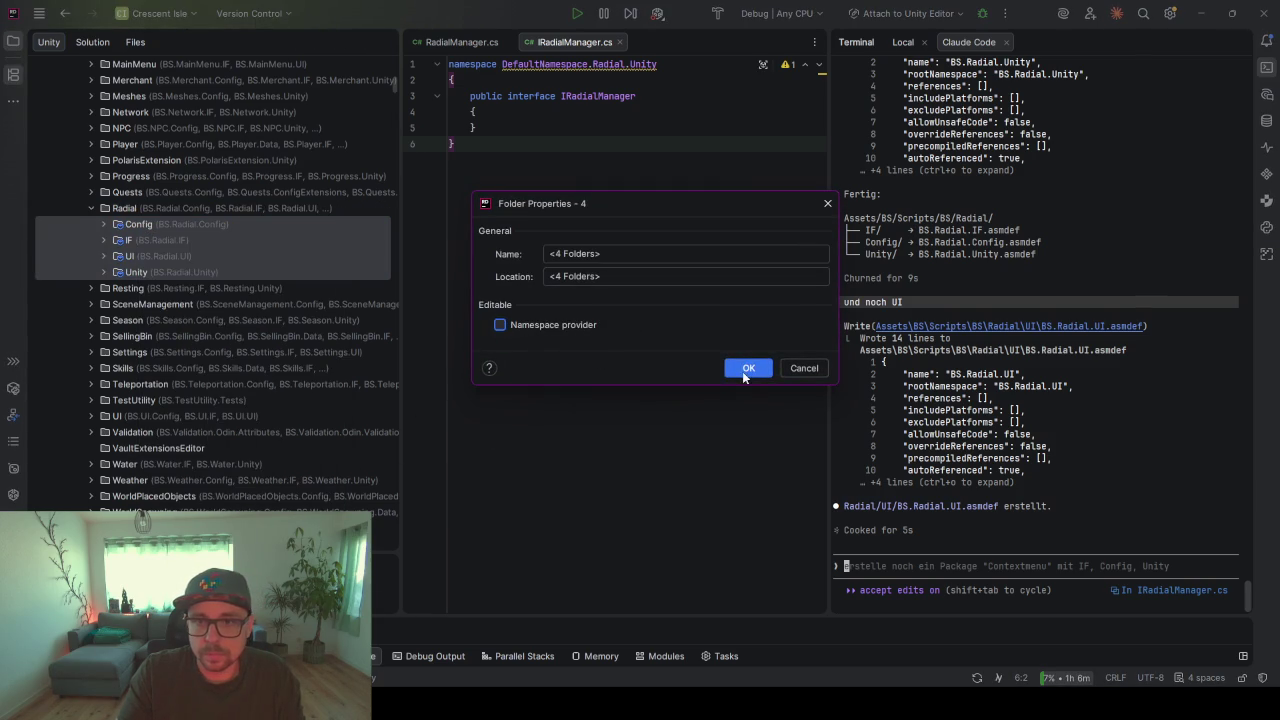
left_click(743, 370)
- Uncheck Namespace provider on BS and move IRadialManager into the BS.Radial.IF namespace
left_click(659, 66)
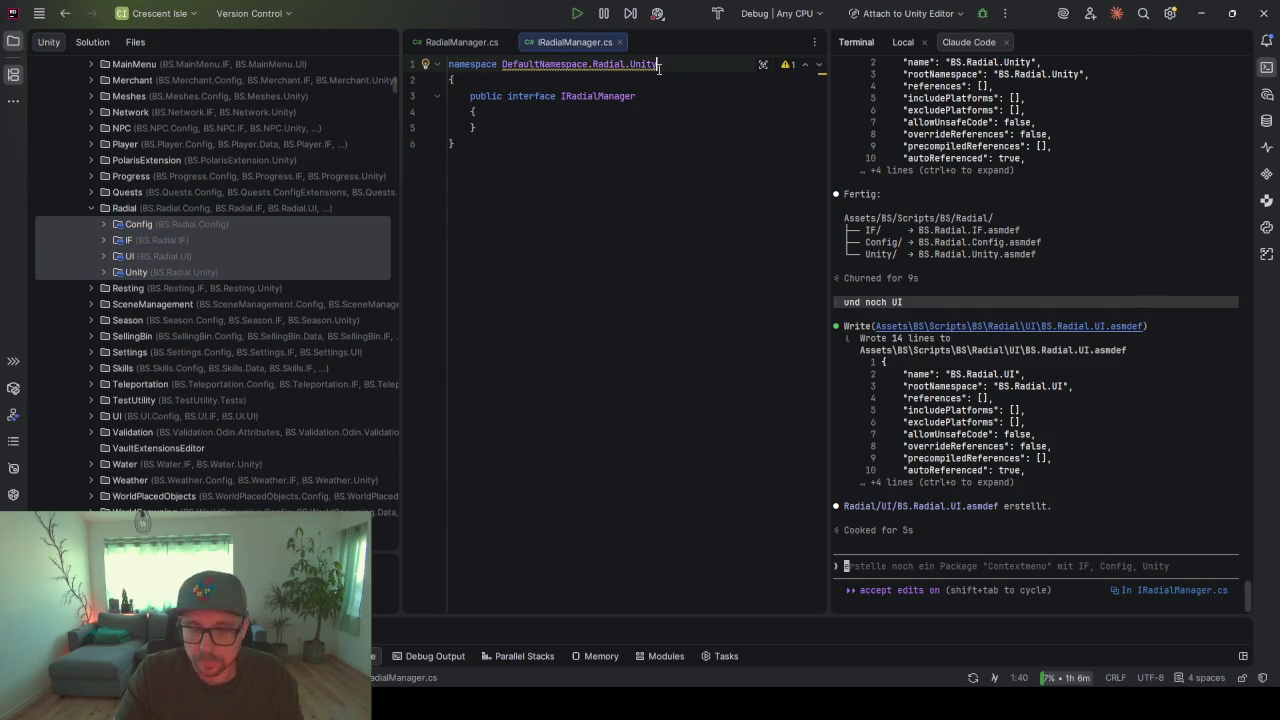
key("alt+Return")
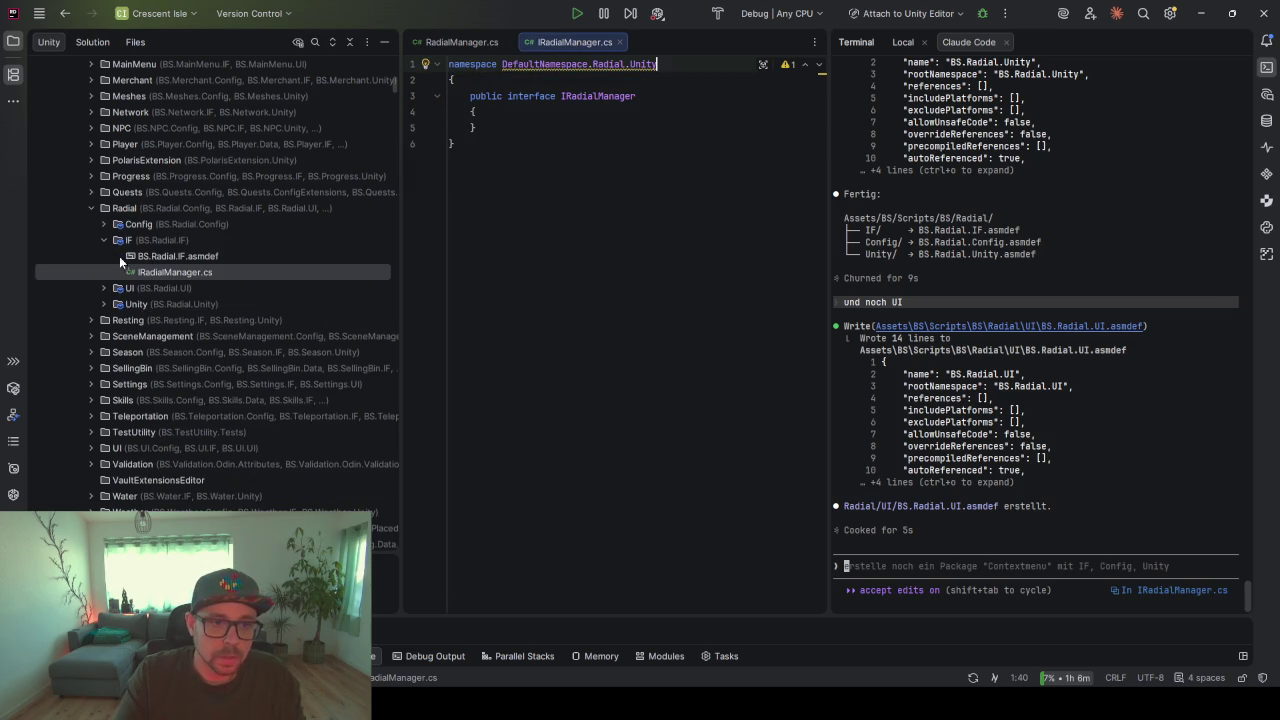
scroll(130, 268, "up", 15)
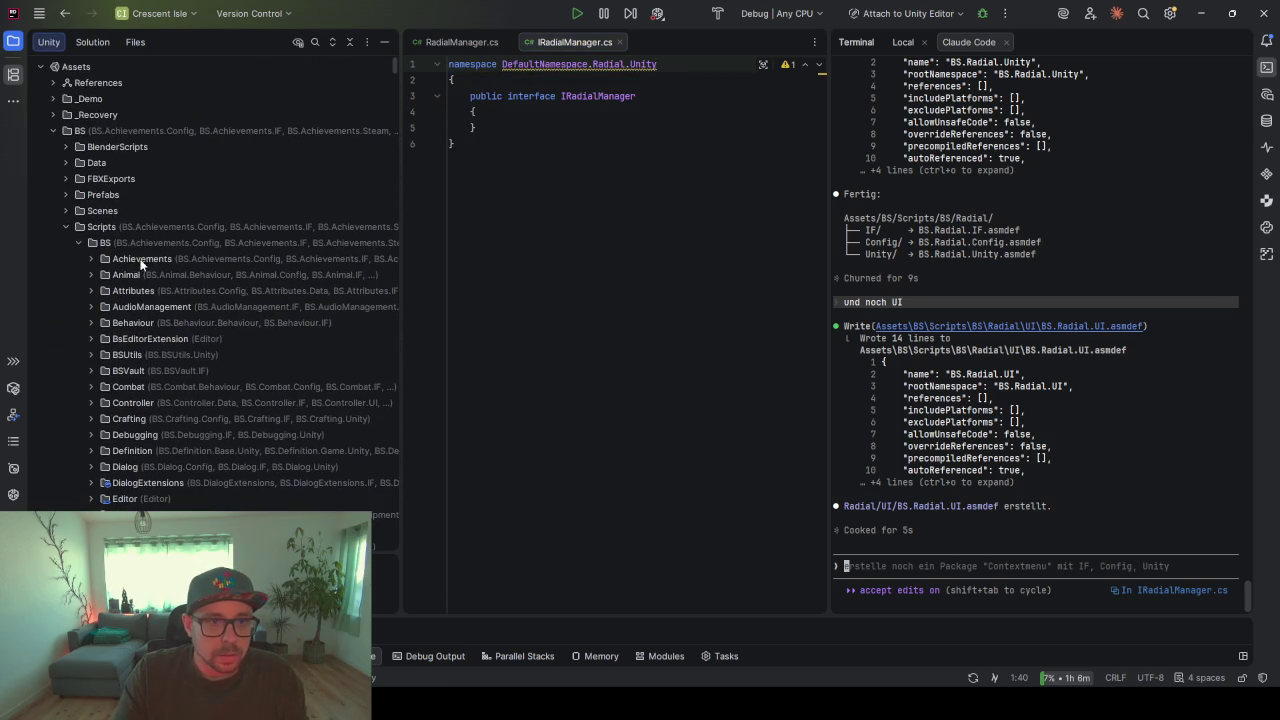
left_click(86, 130)
right_click(88, 132)
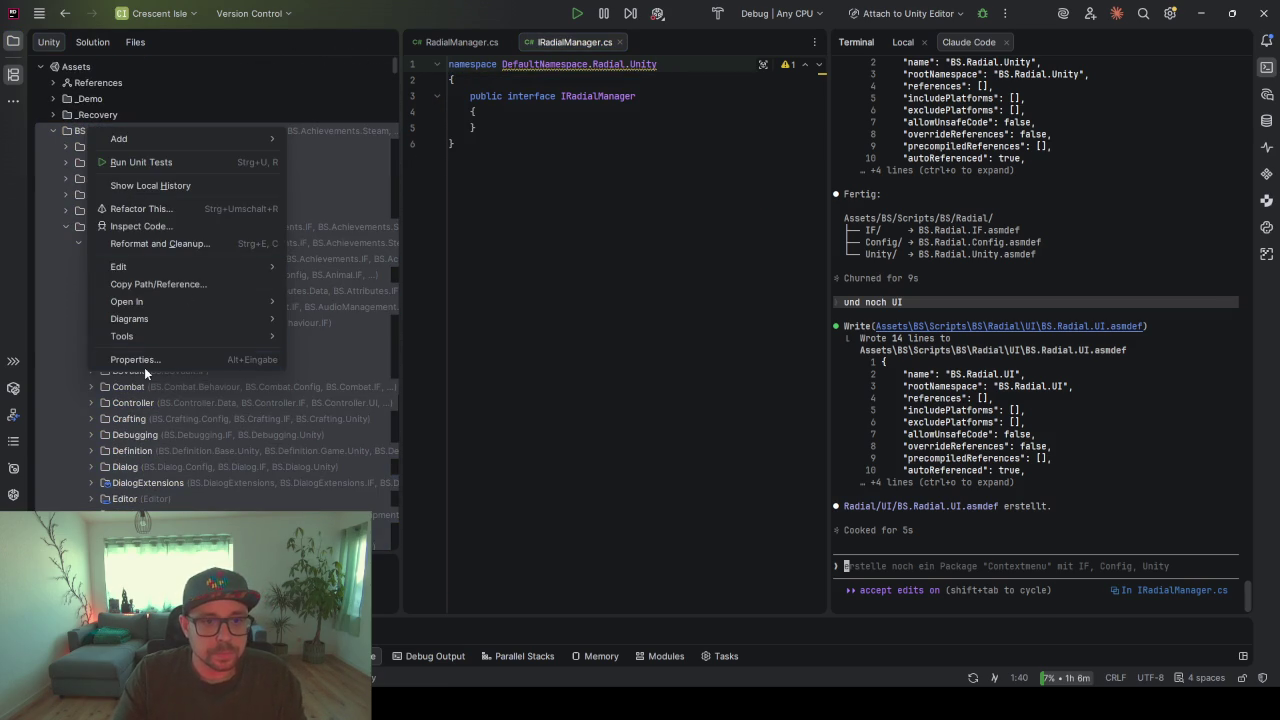
left_click(141, 359)
left_click(500, 324)
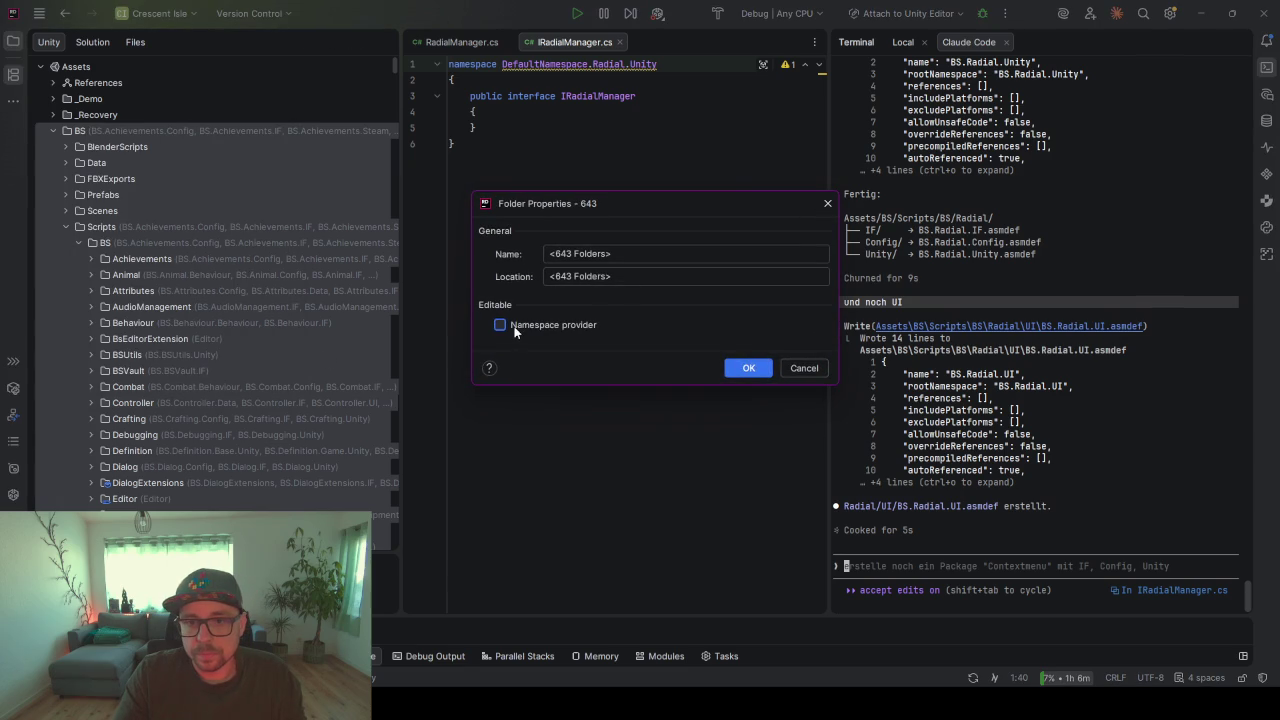
left_click(749, 368)
left_click(660, 64)
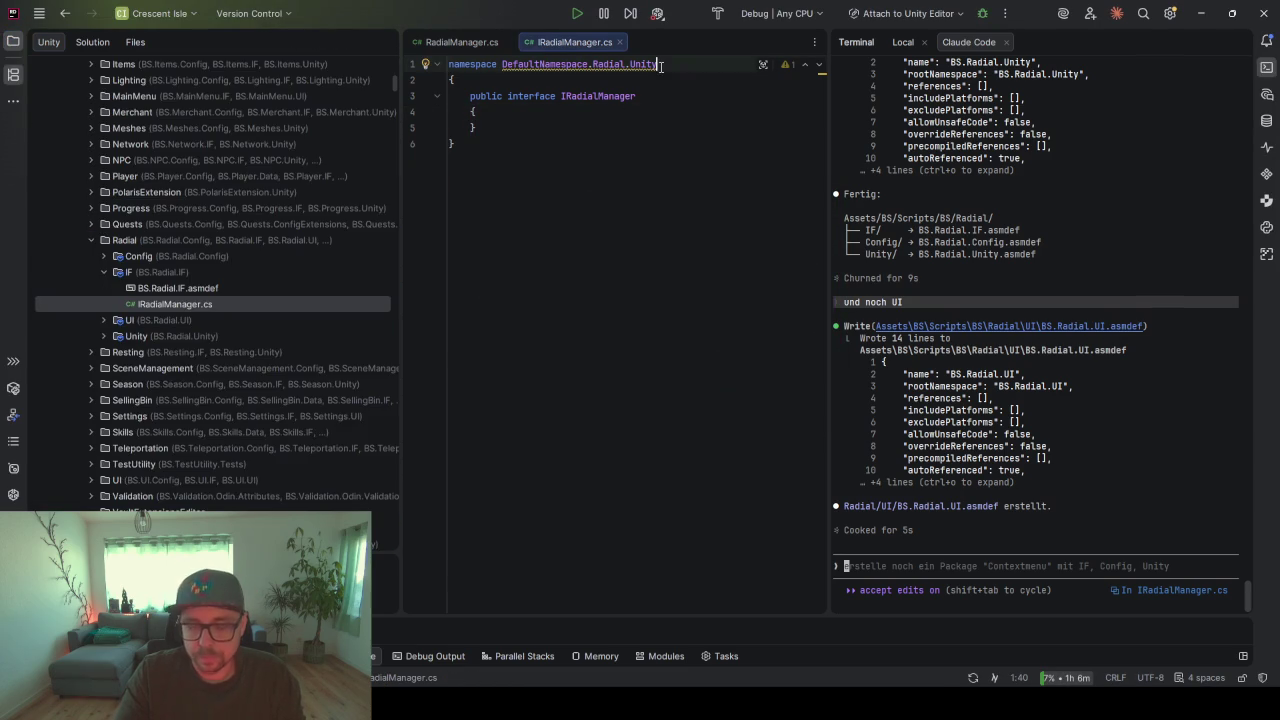
left_click(425, 64)
left_click(540, 86)
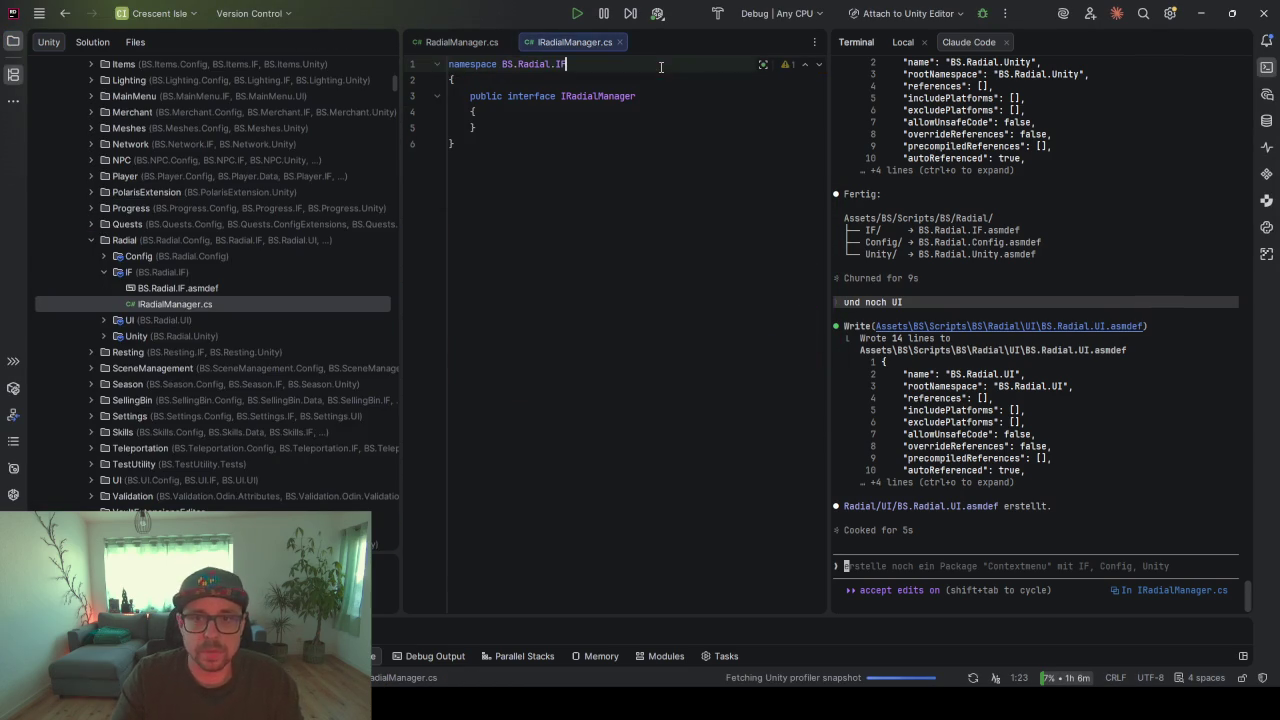
- Open RadialManager.cs, move it into namespace BS.Radial.Unity and import BS.Injection.Unity
left_click(104, 336)
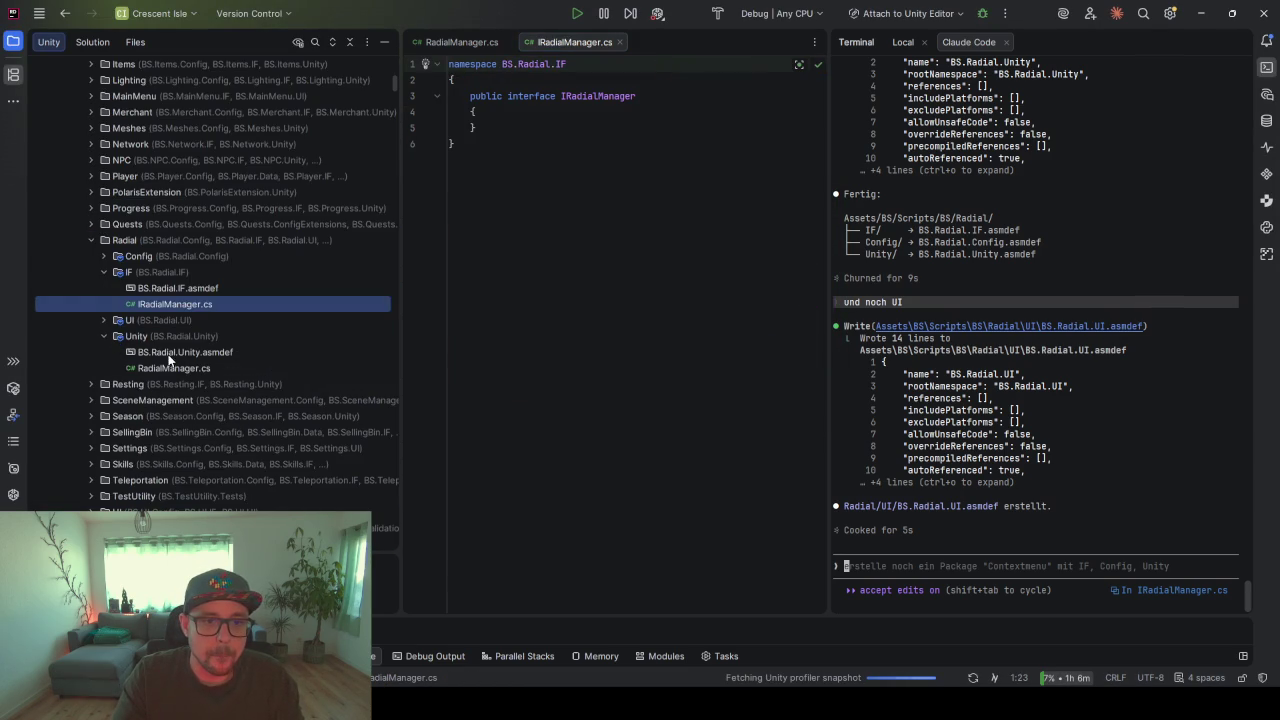
left_click(167, 368)
double_click(167, 368)
left_click(662, 96)
key("alt+Return")
key("Return")
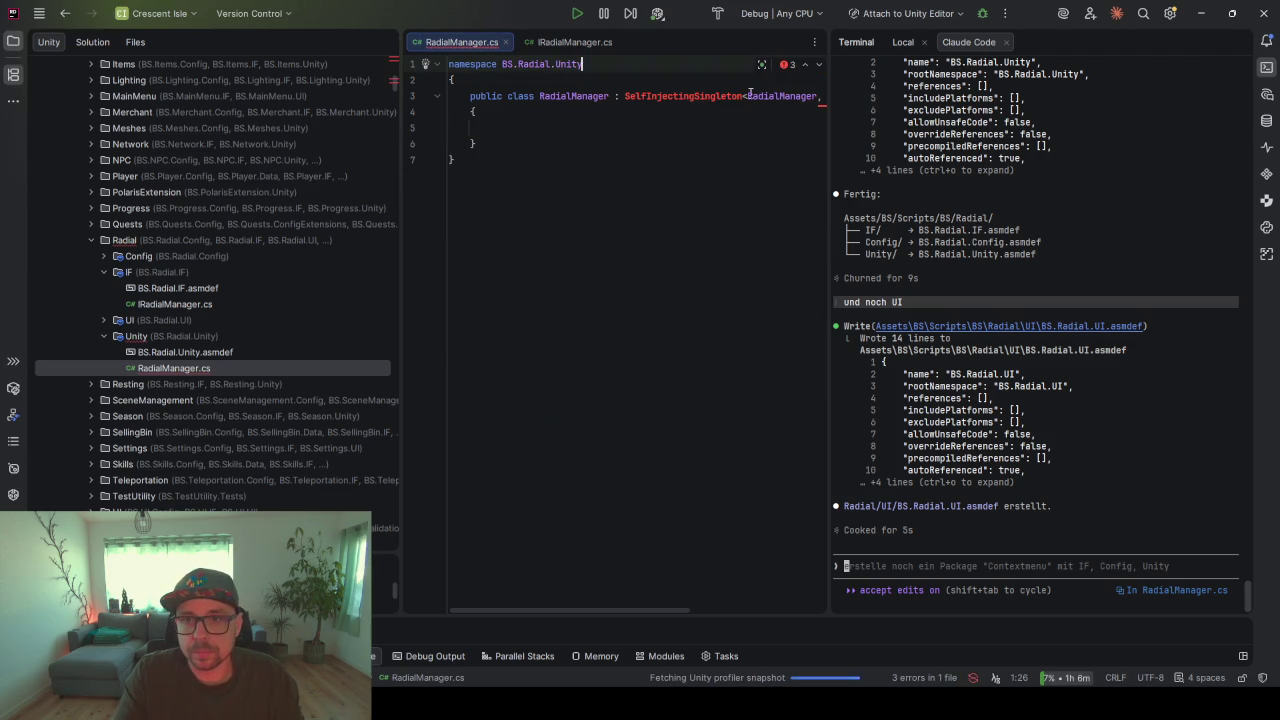
key("alt+Return")
key("Return")
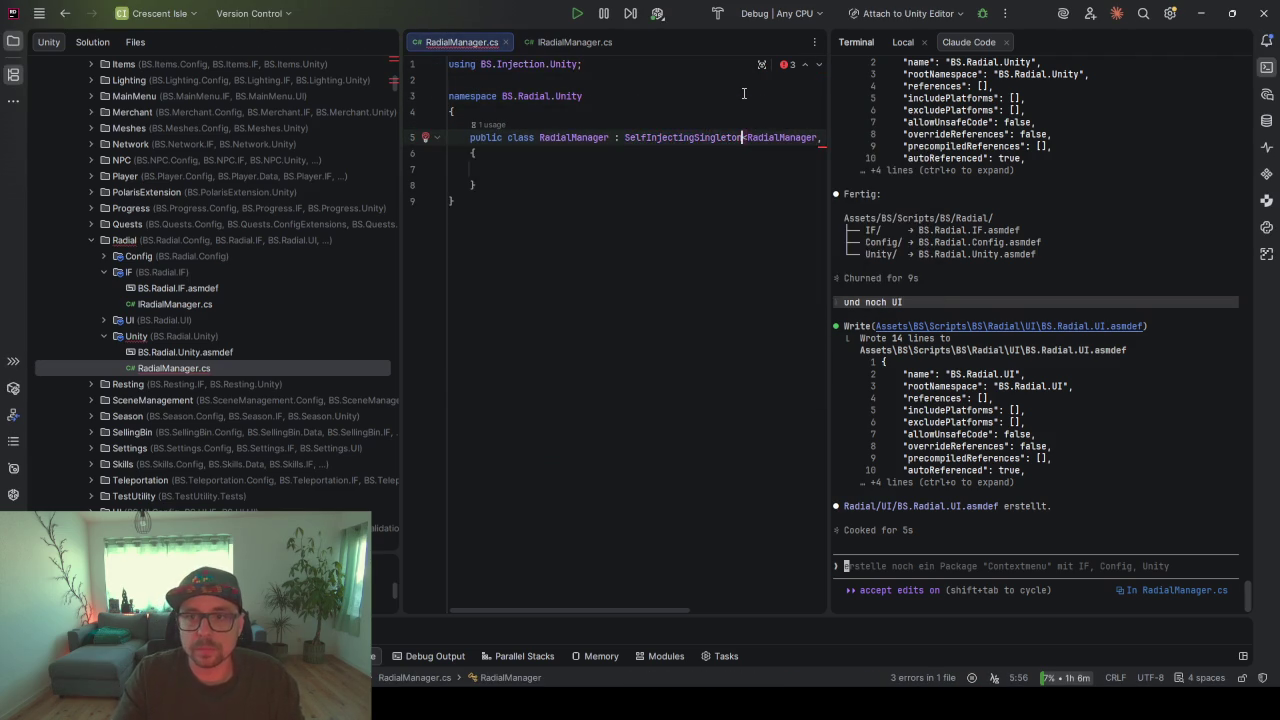
- Import the BS.Radial.IF namespace for IRadialManager on the class declaration line
left_click(558, 220)
scroll(558, 213, "right", 5)
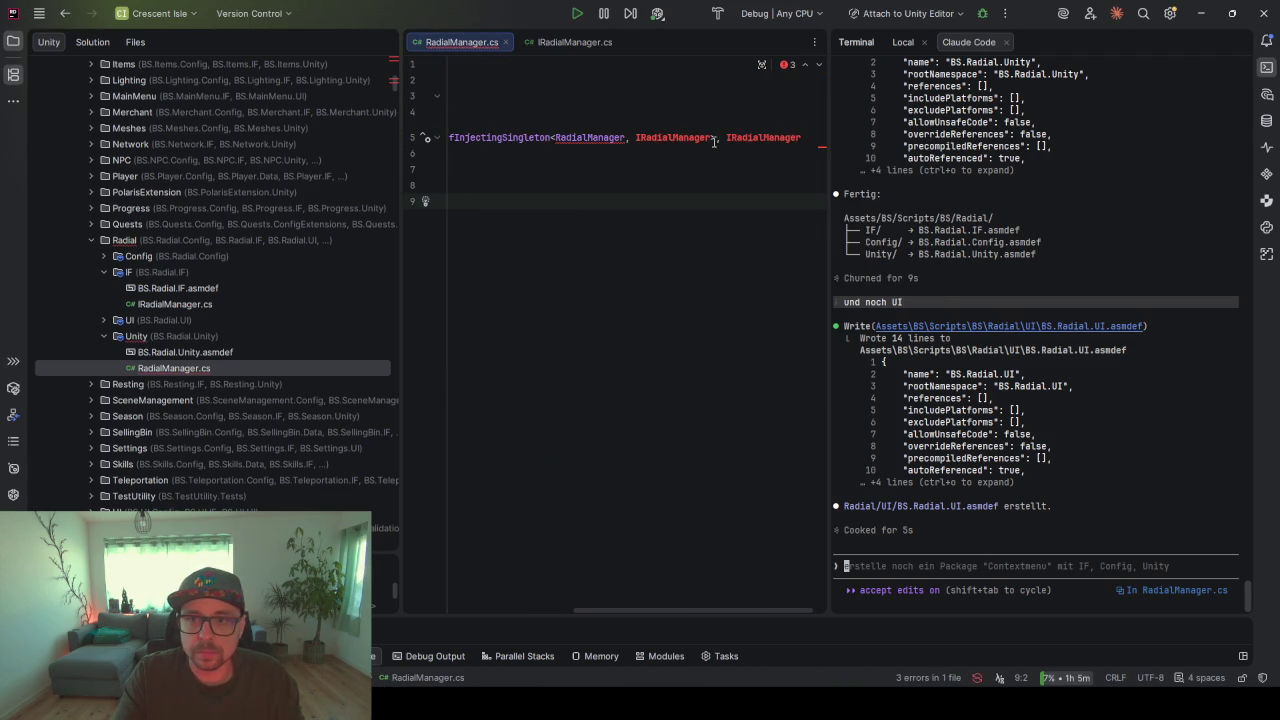
left_click(800, 137)
key("alt+Return")
key("Return")
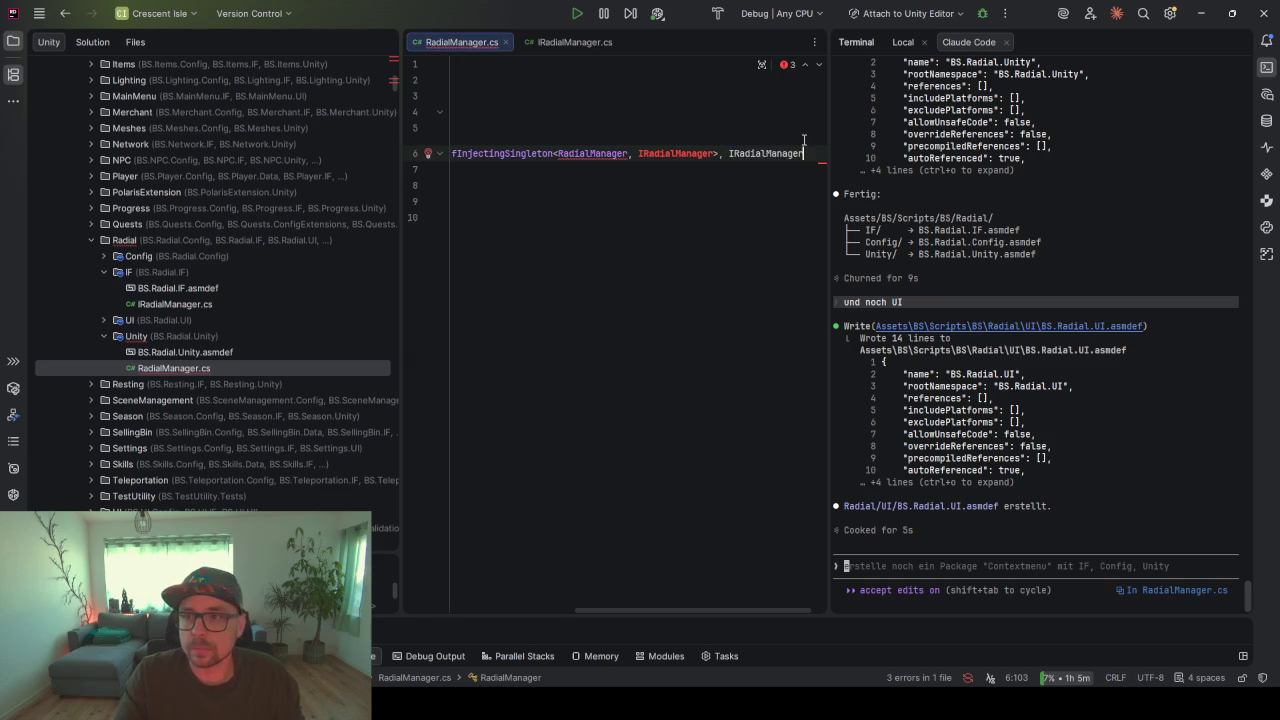
- Widen the code editor and add the missing assembly reference for IRadialManager
left_click_drag(826, 160, 1050, 165)
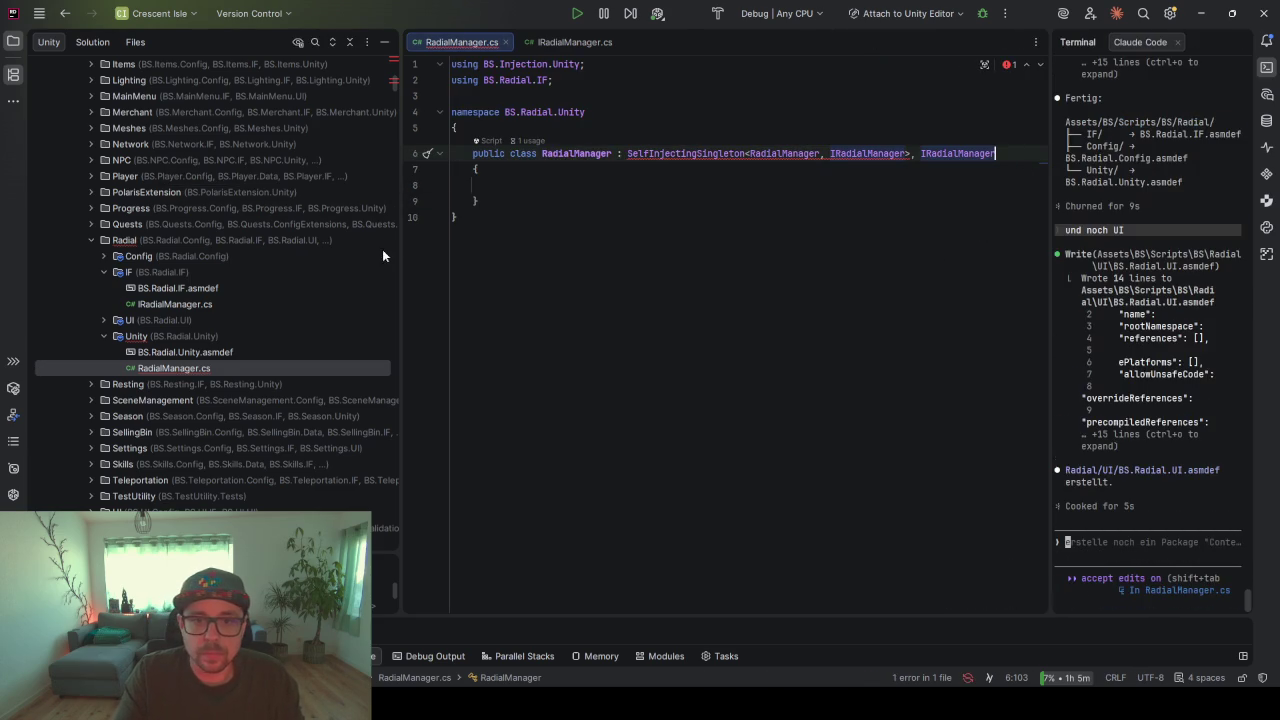
left_click_drag(398, 250, 258, 250)
left_click(676, 153)
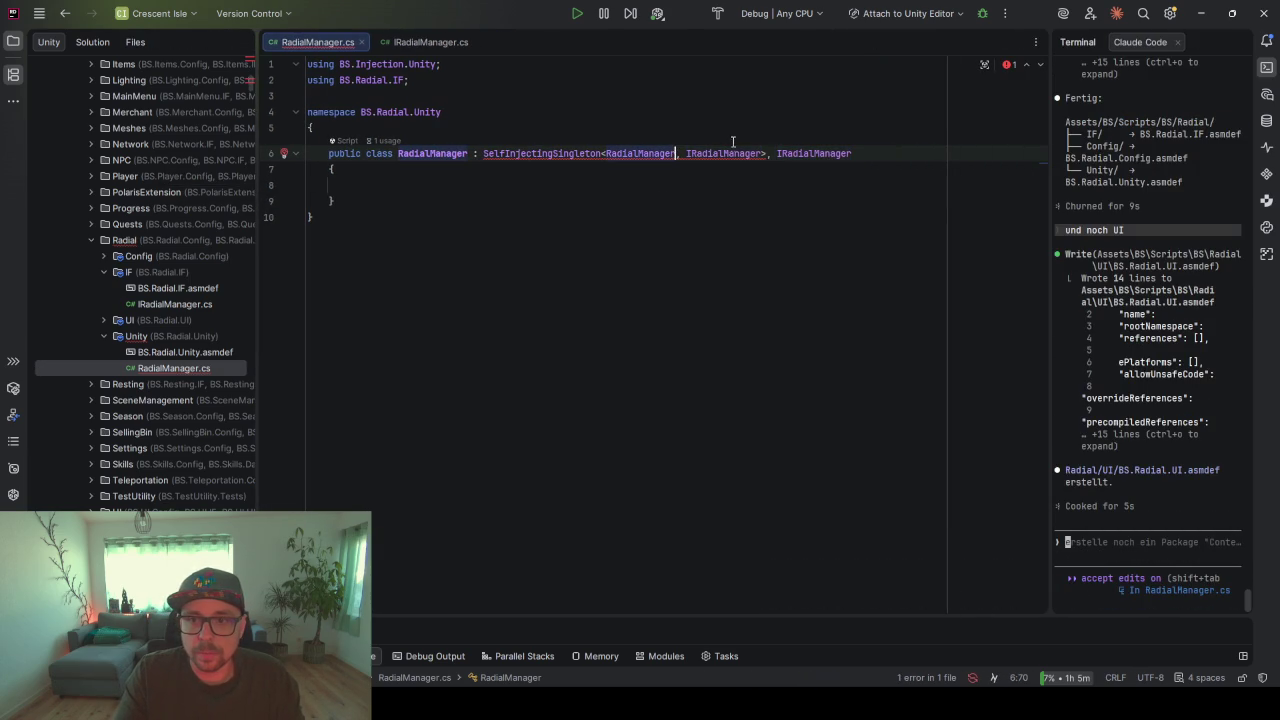
mouse_move(752, 153)
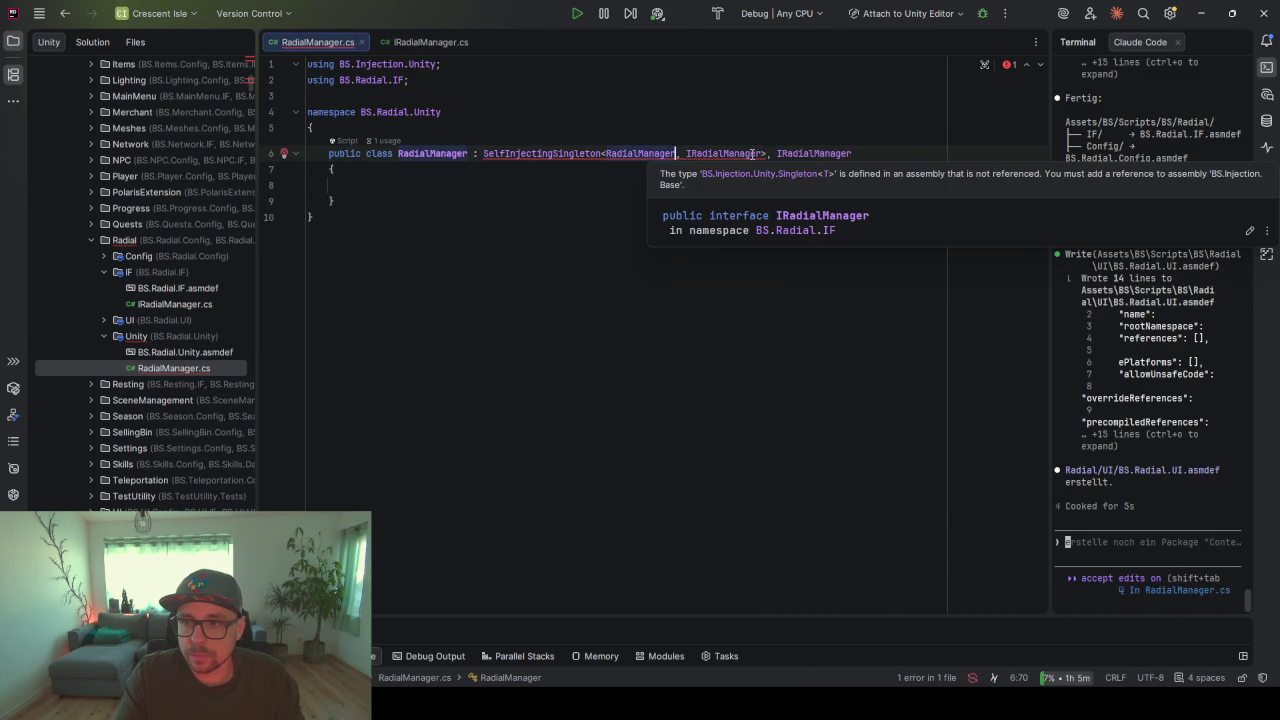
left_click(762, 153)
key("alt+Return")
key("Return")
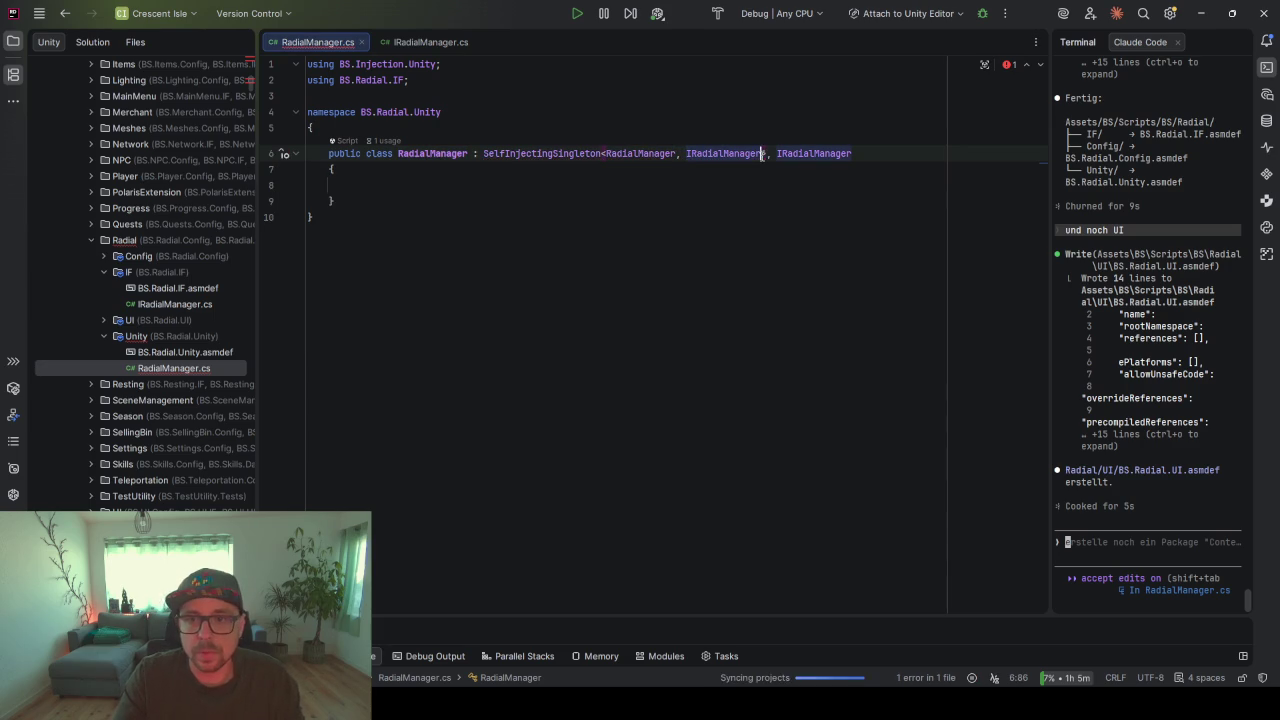
- Run Code Cleanup on RadialManager.cs and review the references in BS.Radial.Unity.asmdef
left_click(531, 190)
key("ctrl+alt+l")
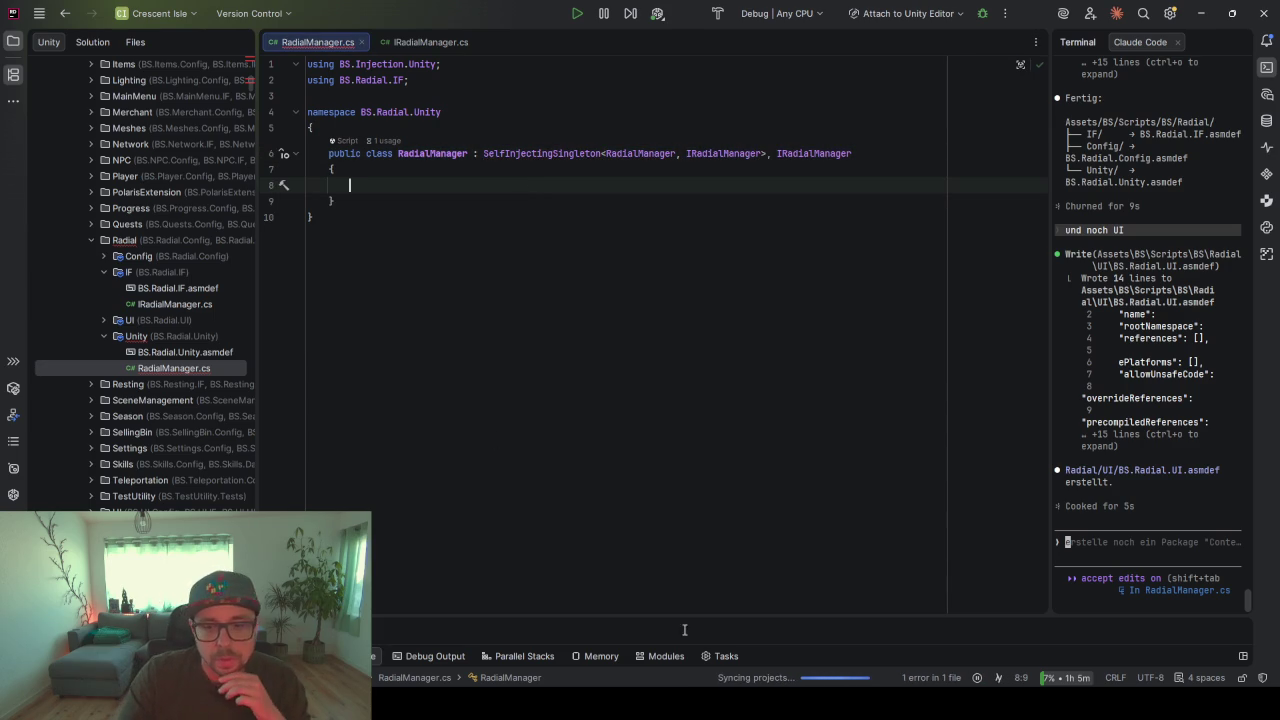
double_click(170, 351)
left_click_drag(622, 160, 634, 122)
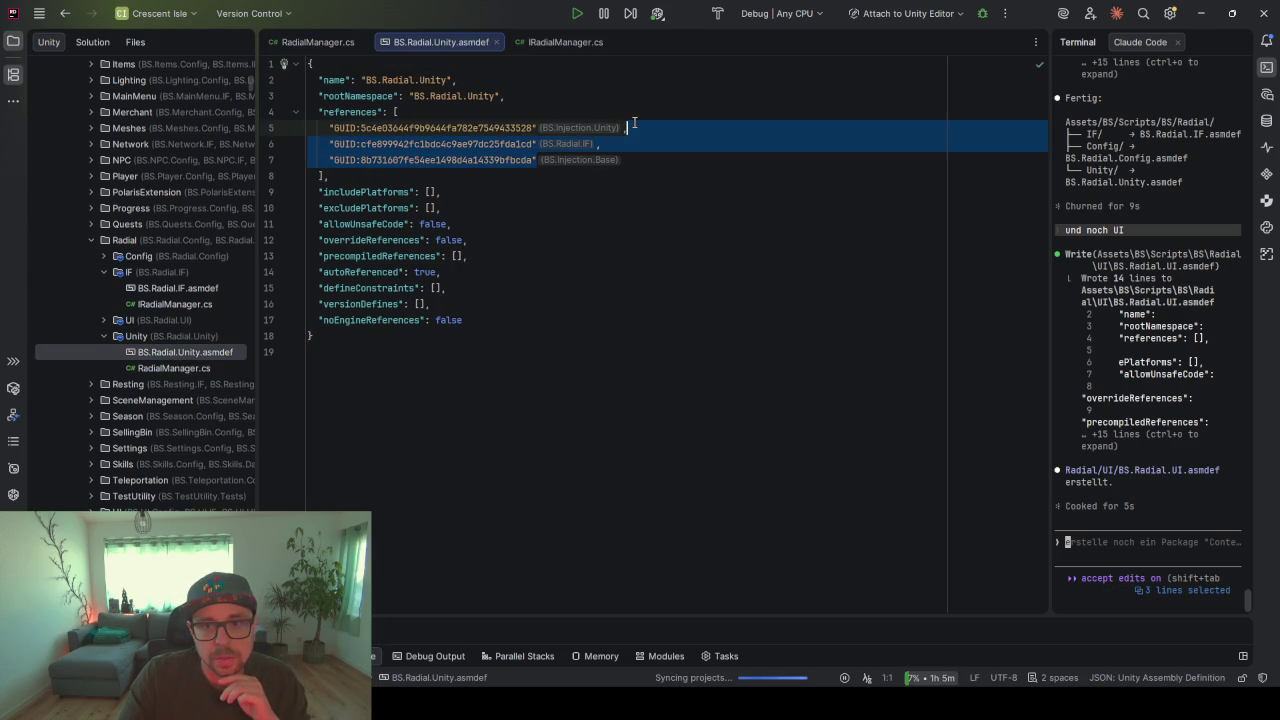
double_click(153, 367)
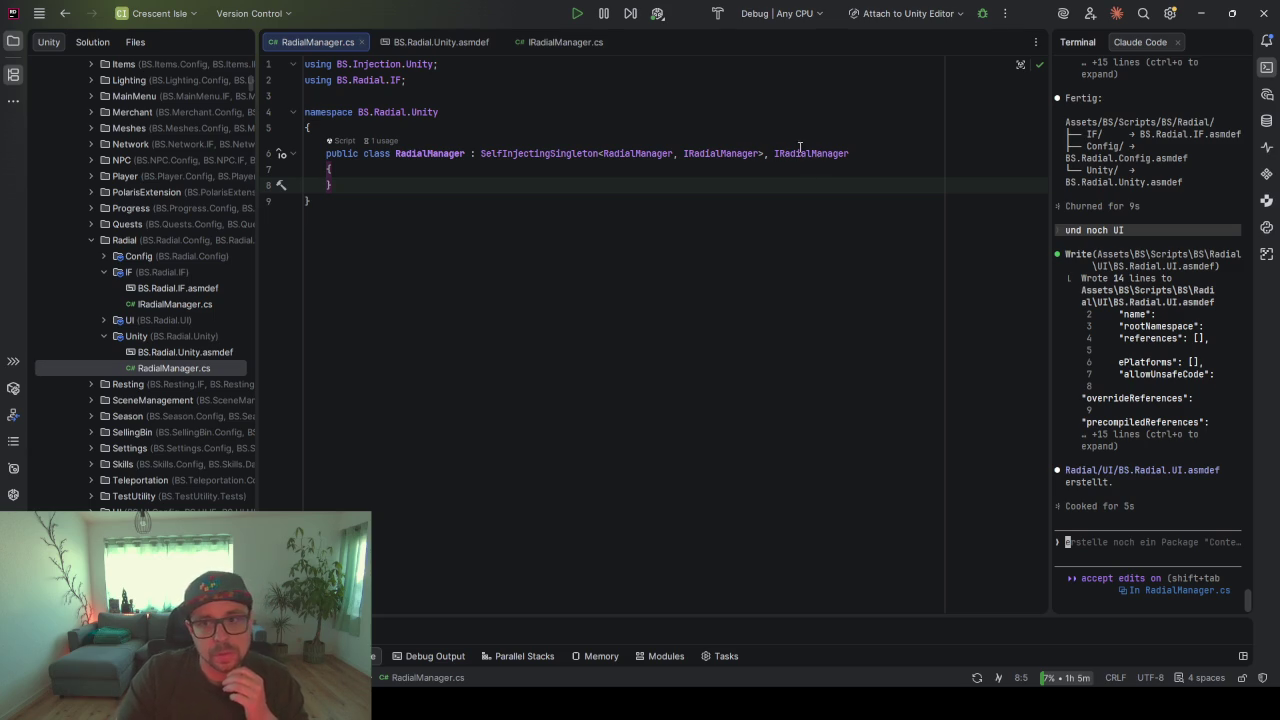
double_click(692, 153)
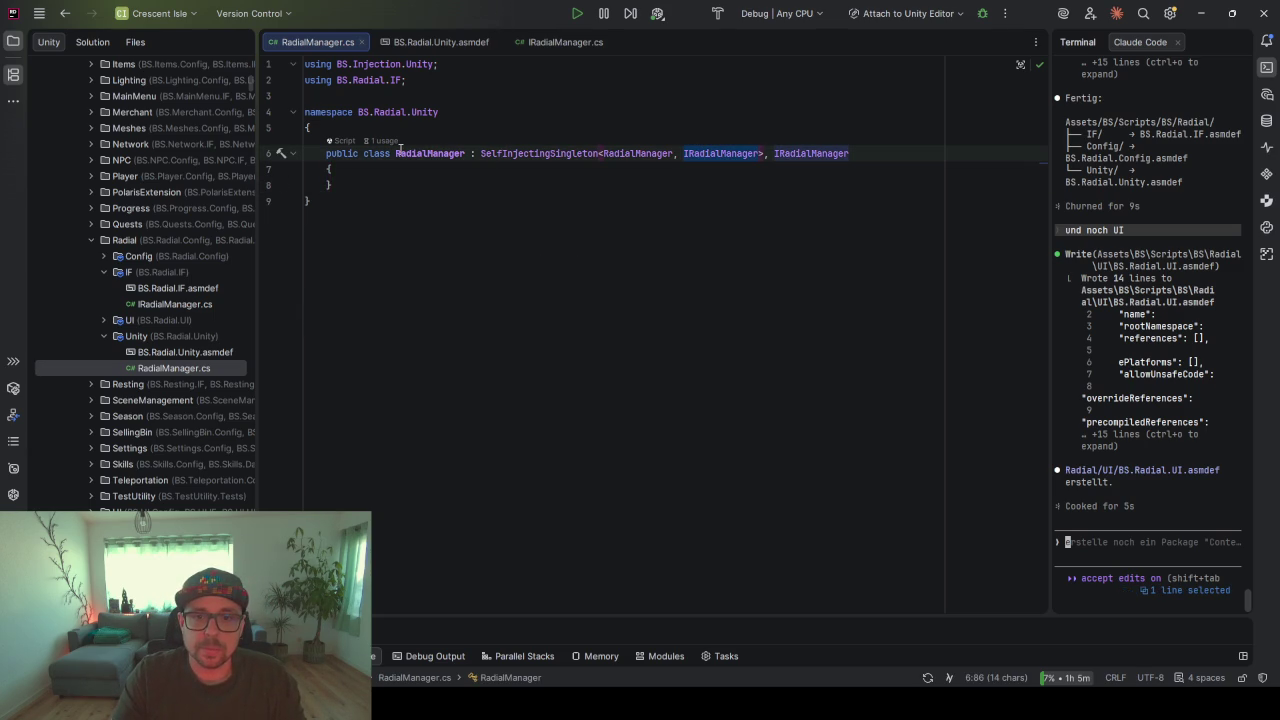
key("alt+Tab")
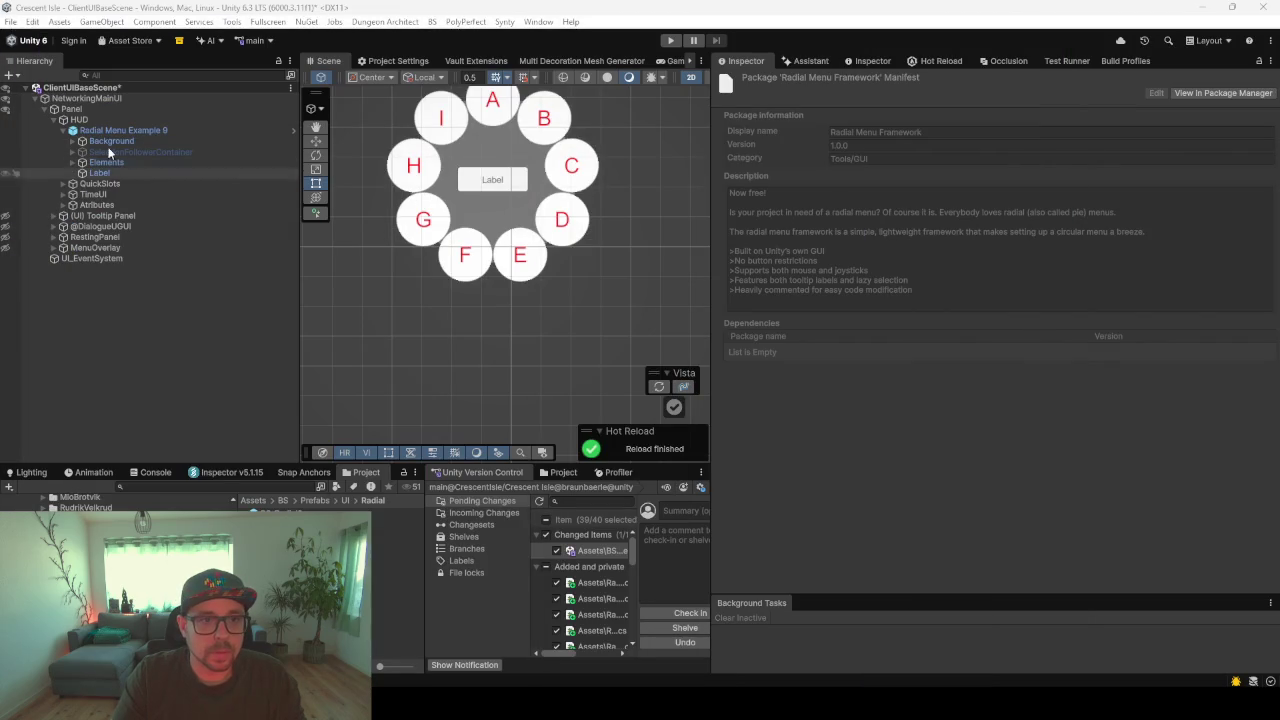
- Select Radial Menu Example 9, collapse its components and try an Add Component search for 'Radial'
left_click(100, 132)
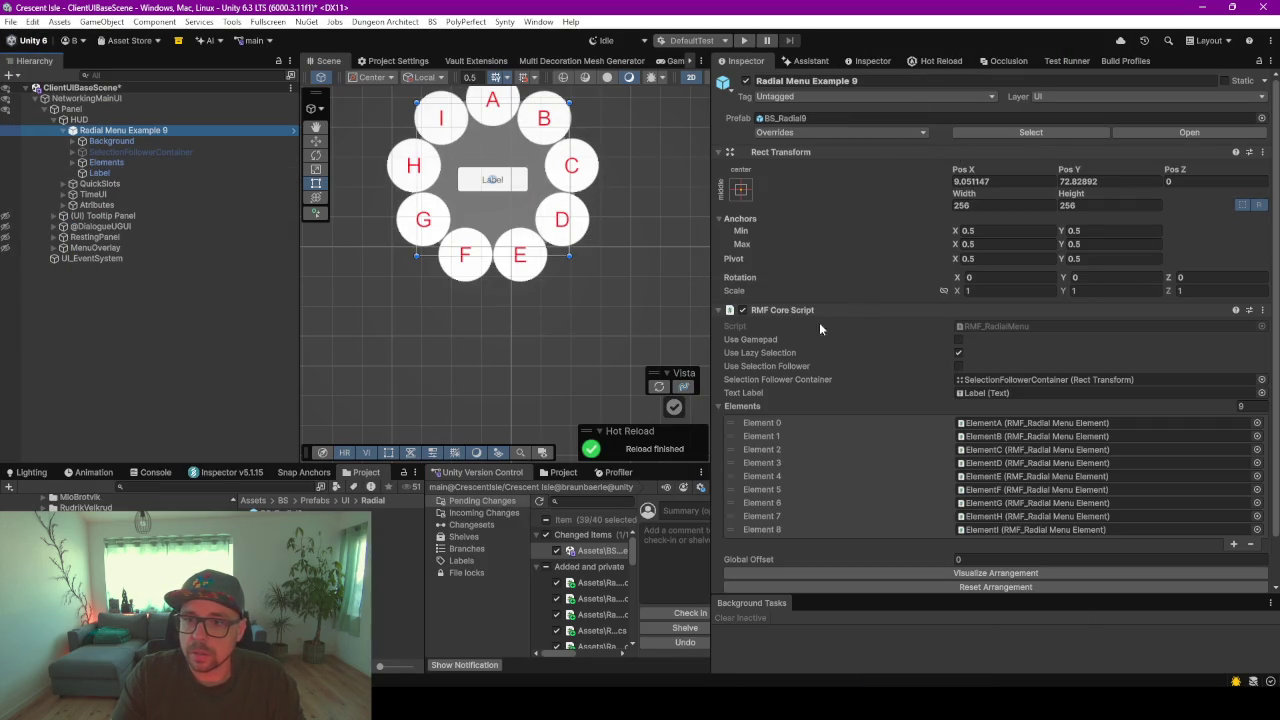
left_click(718, 152)
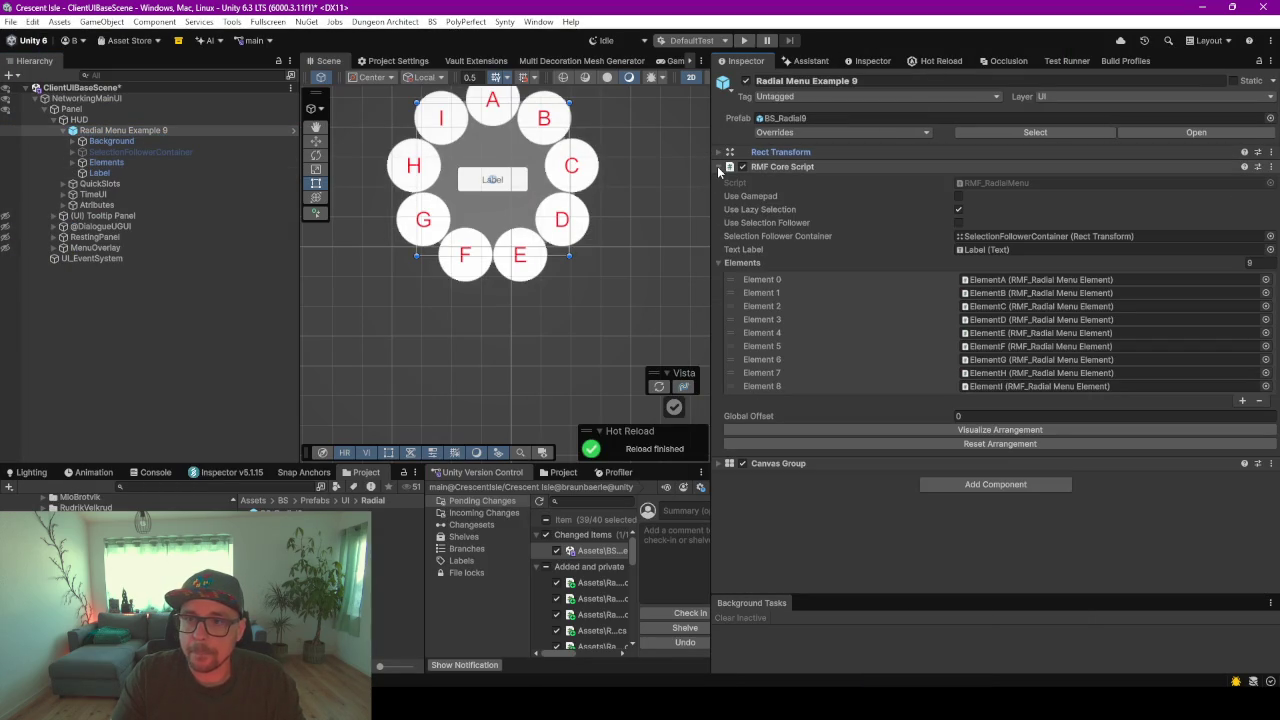
left_click(717, 166)
left_click(989, 203)
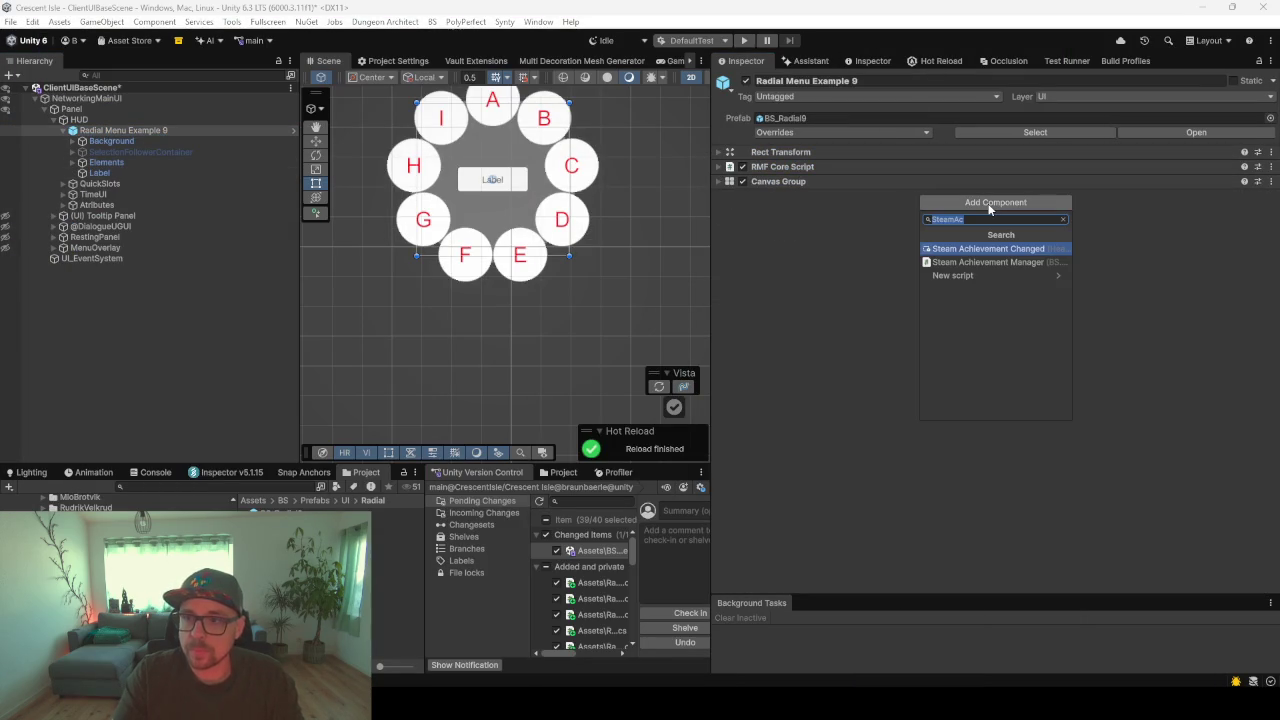
type("Radial")
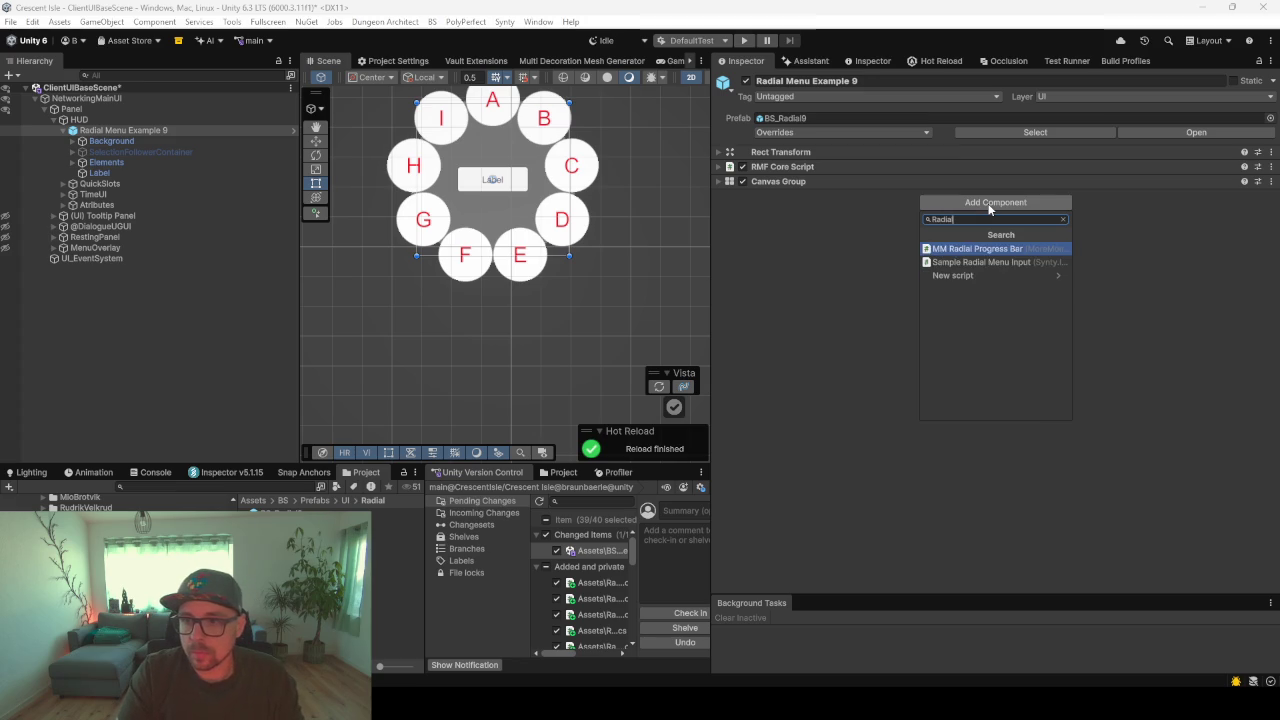
key("BackSpace")
key("BackSpace")
key("BackSpace")
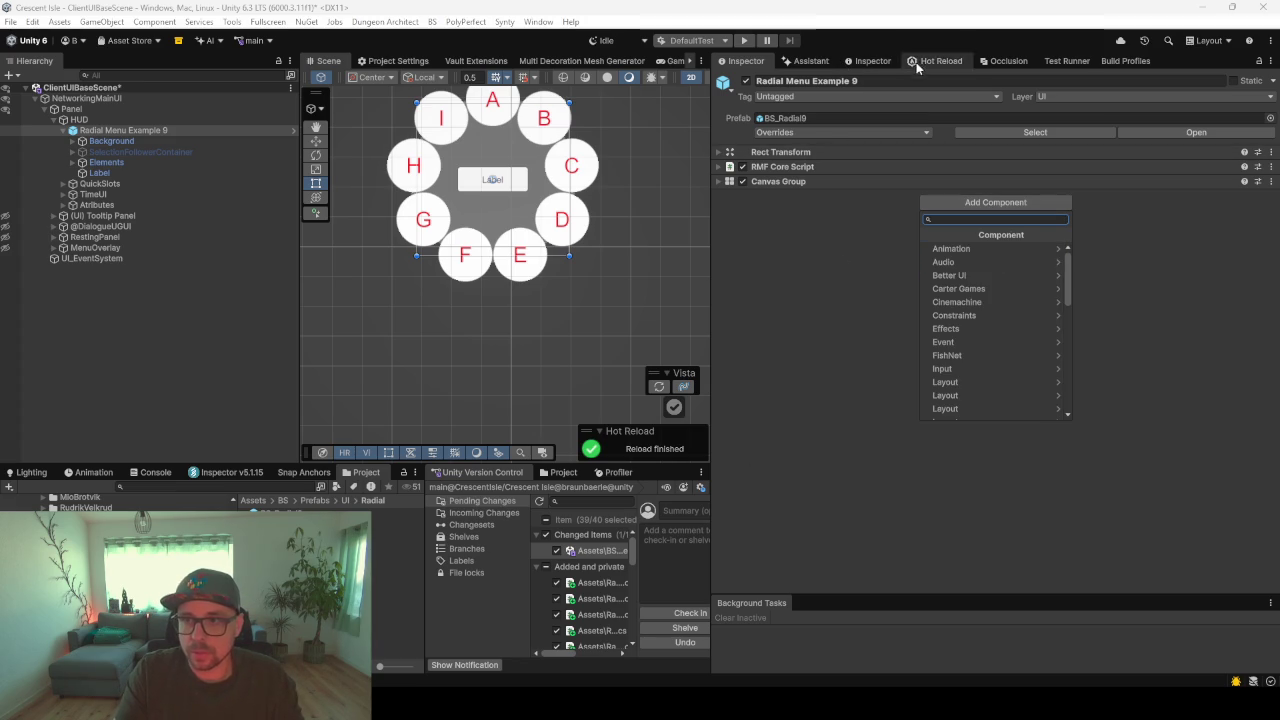
- Enlarge the Console panel and clear its messages
left_click(909, 62)
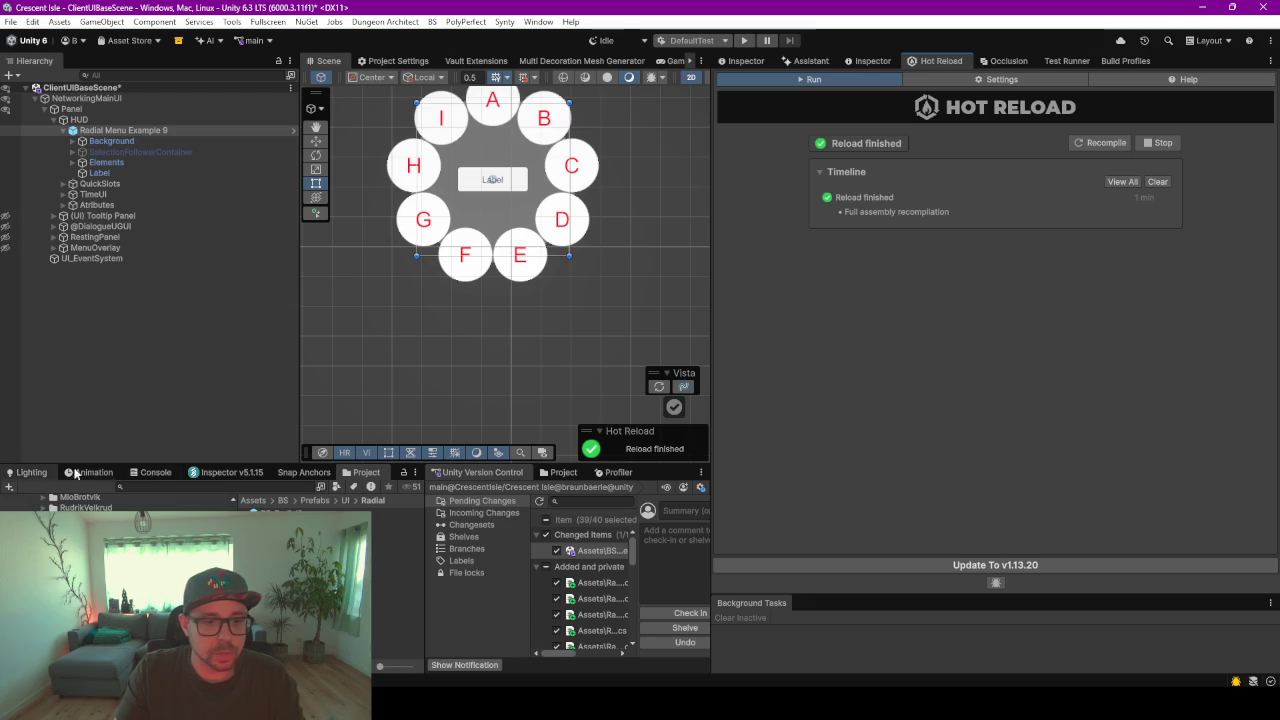
left_click(160, 472)
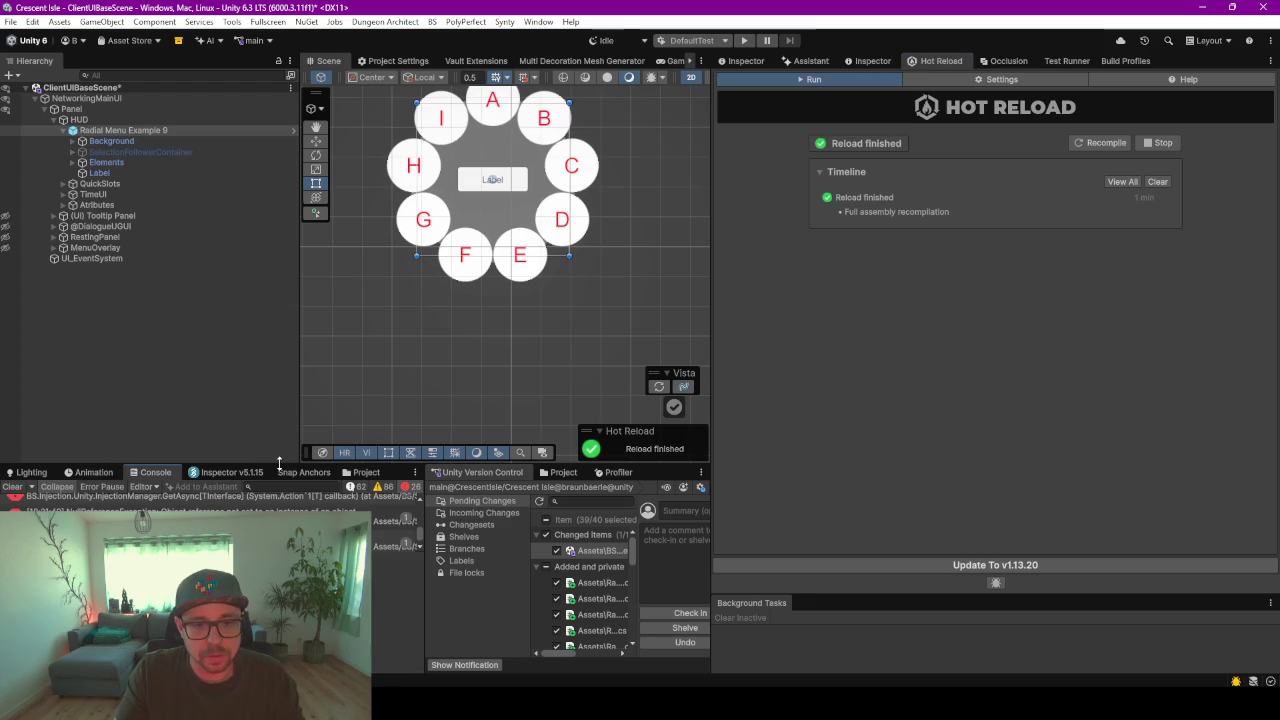
left_click_drag(279, 461, 279, 363)
left_click(12, 389)
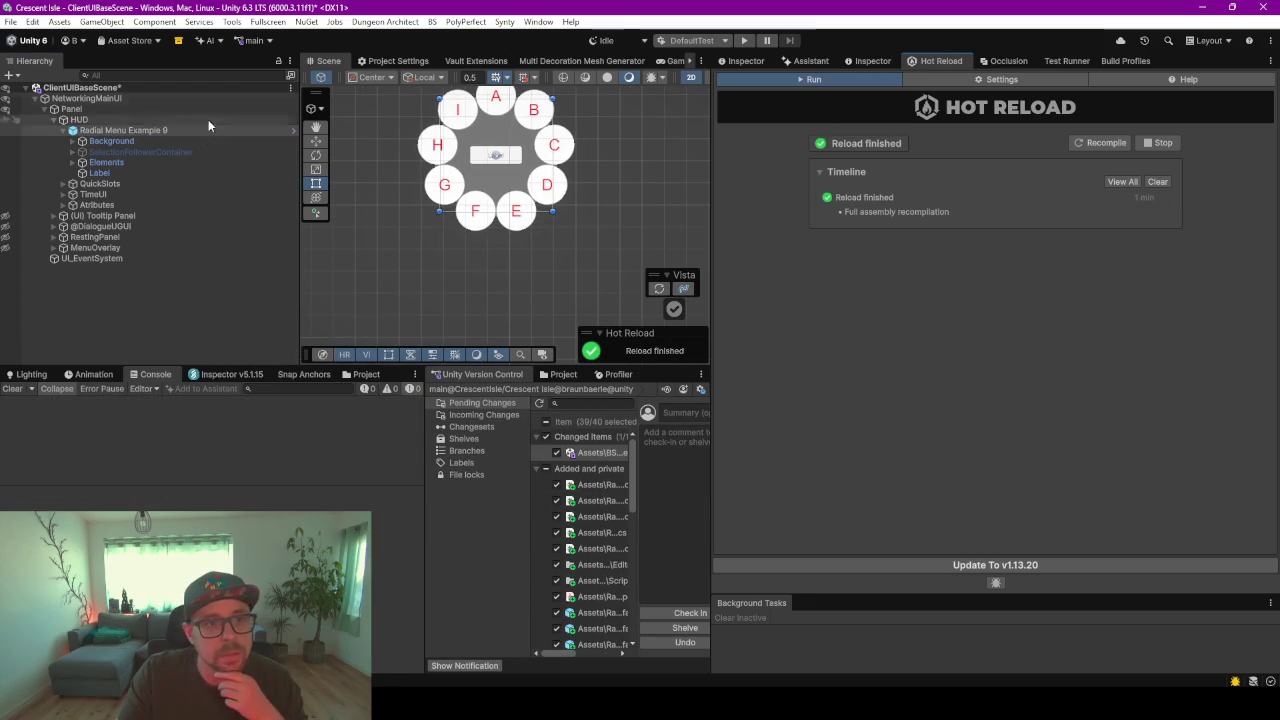
- Retry the 'Radial' component search, then force a Recompile from the Hot Reload window
left_click(745, 60)
left_click(990, 203)
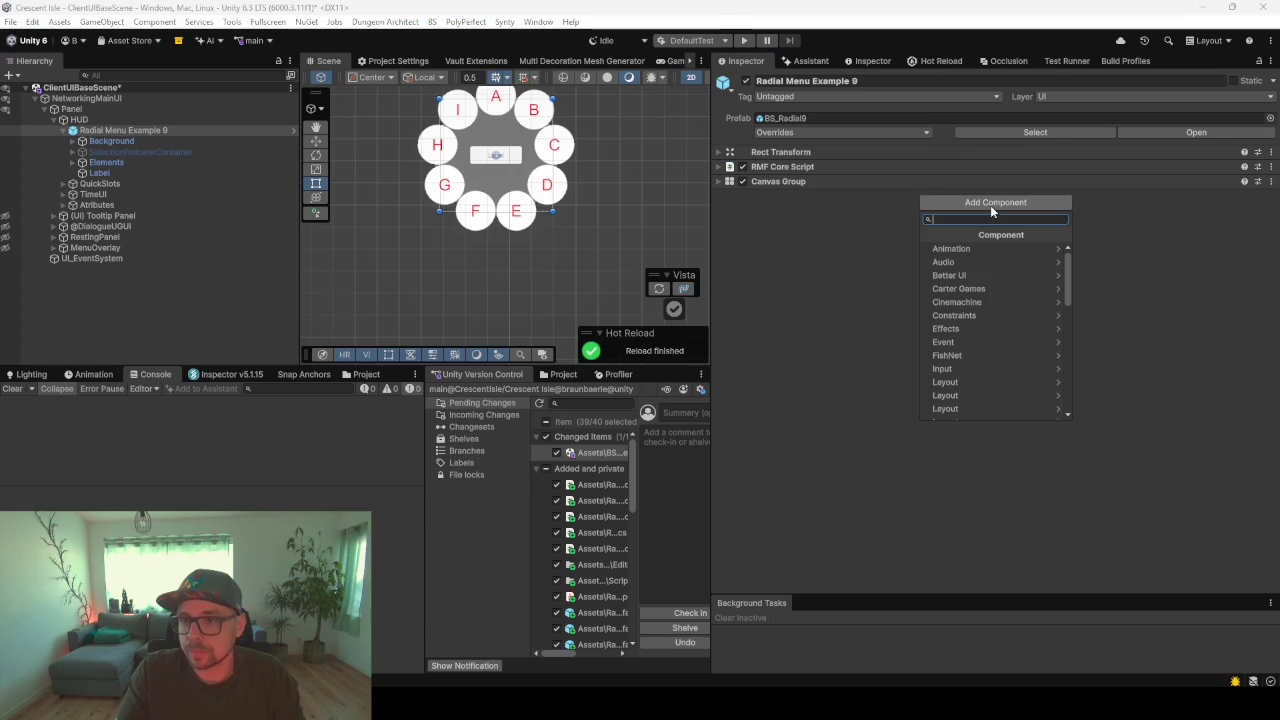
type("Radial")
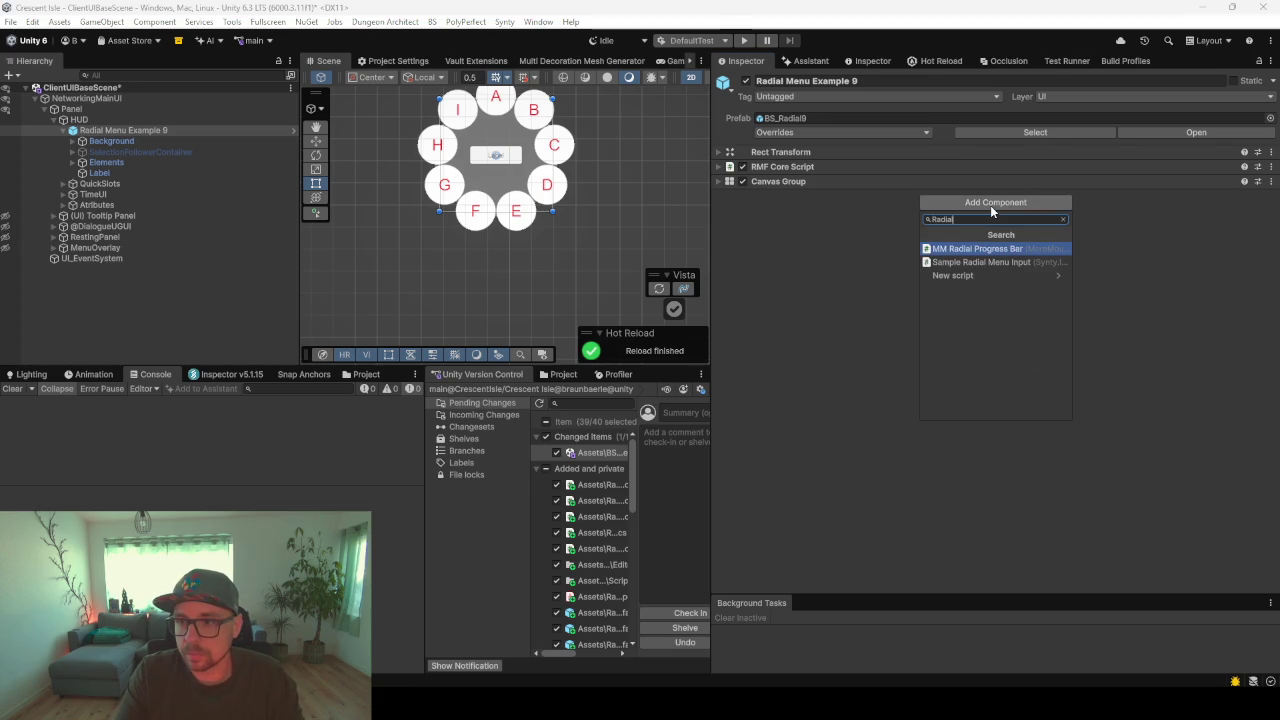
key("ctrl+a")
key("BackSpace")
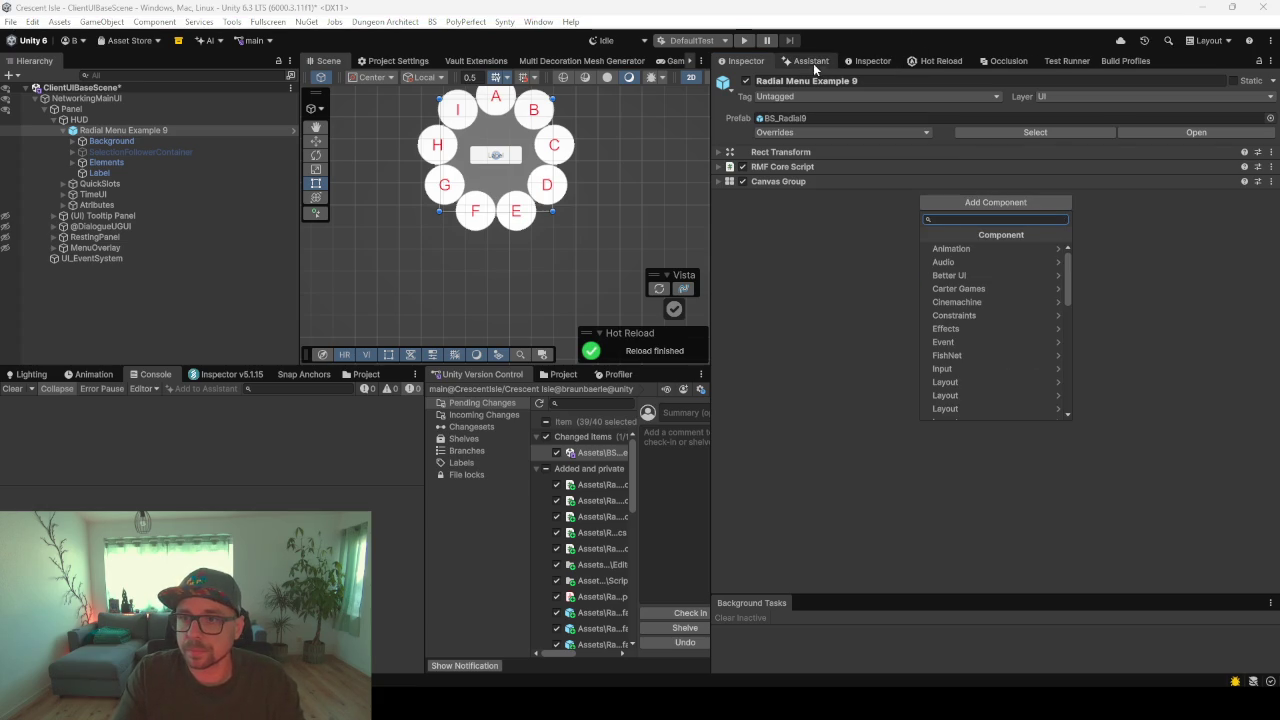
left_click(935, 61)
left_click(1104, 144)
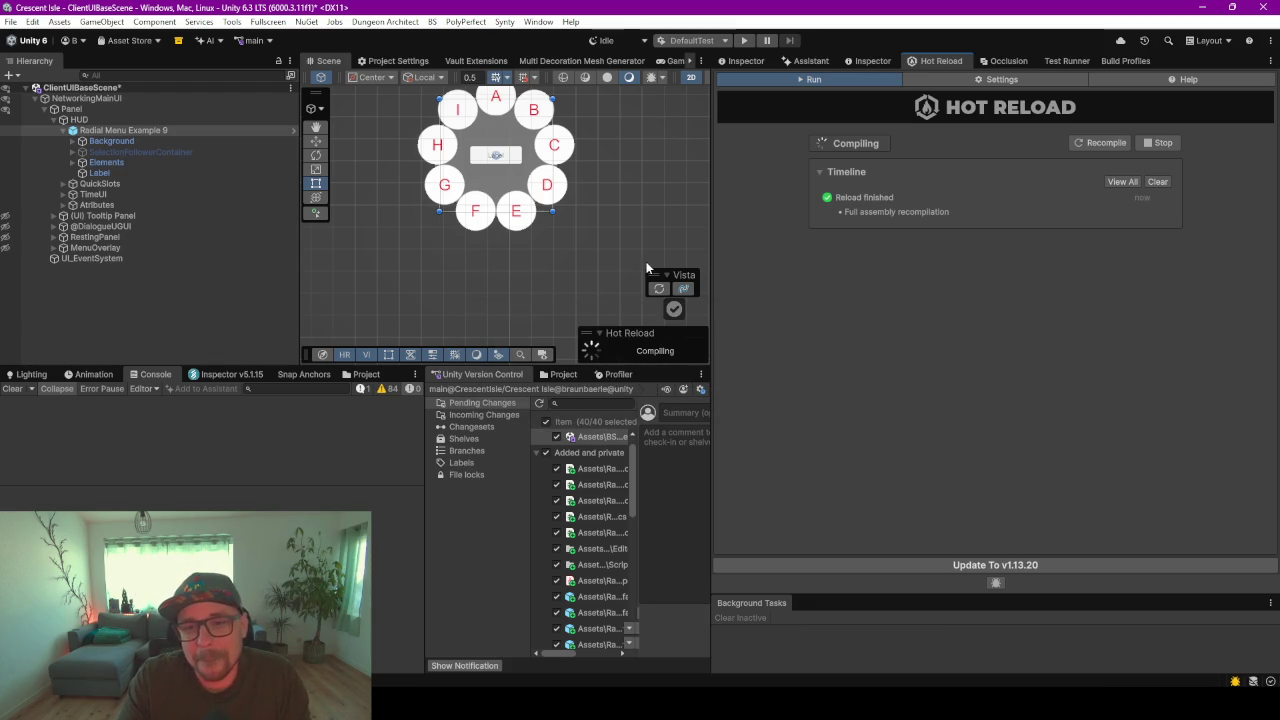
- Search Add Component for 'Radial' and add Radial Manager (Script) to Radial Menu Example 9
left_click(748, 60)
left_click(964, 205)
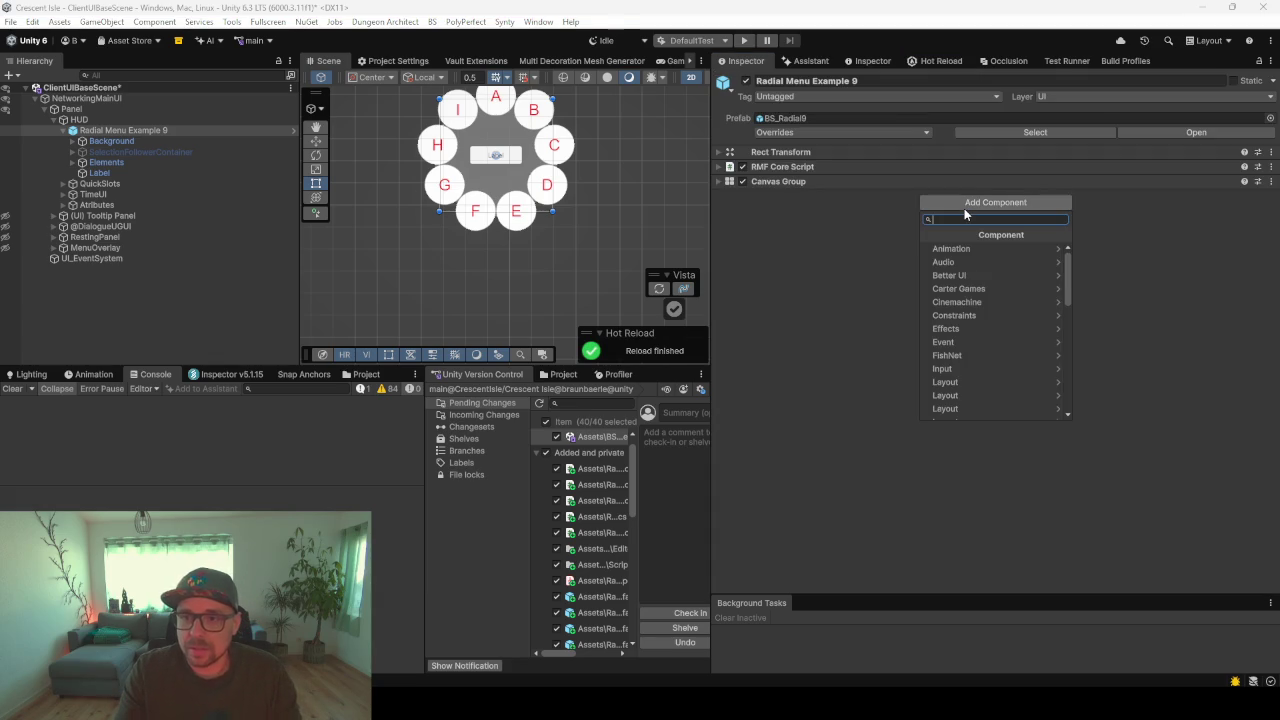
type("Rad")
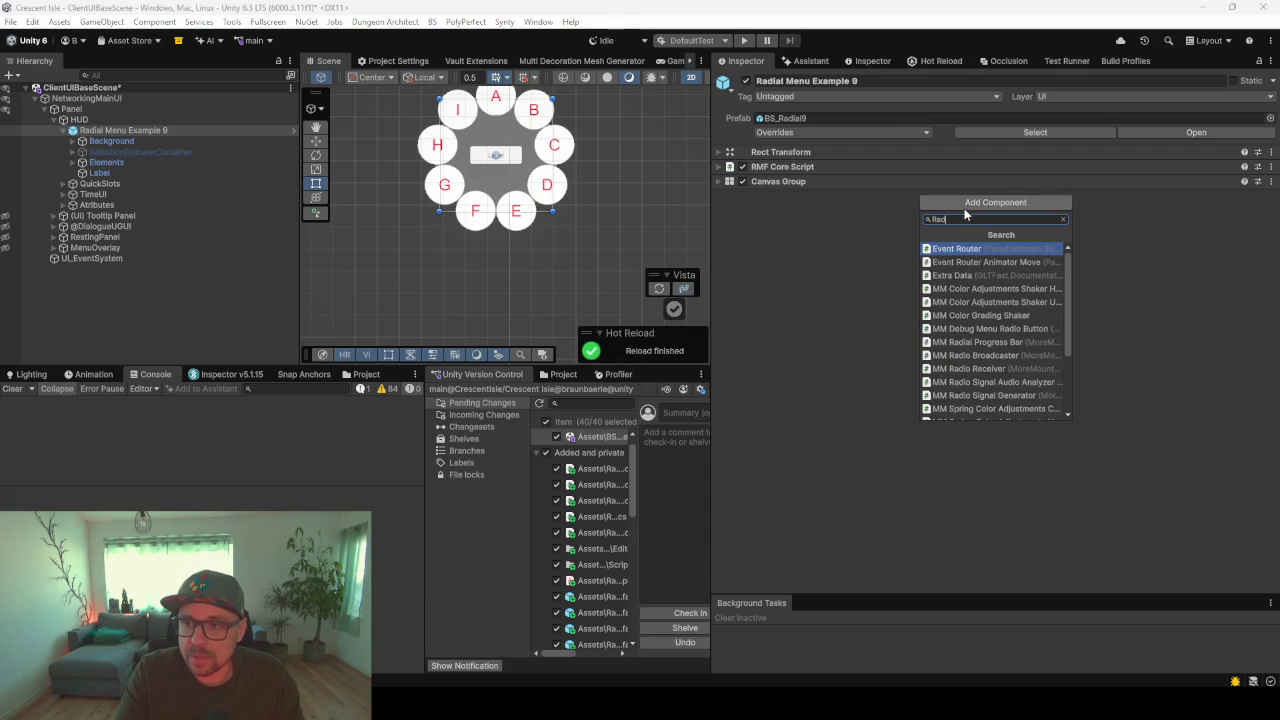
type("ial")
key("Down")
key("Return")
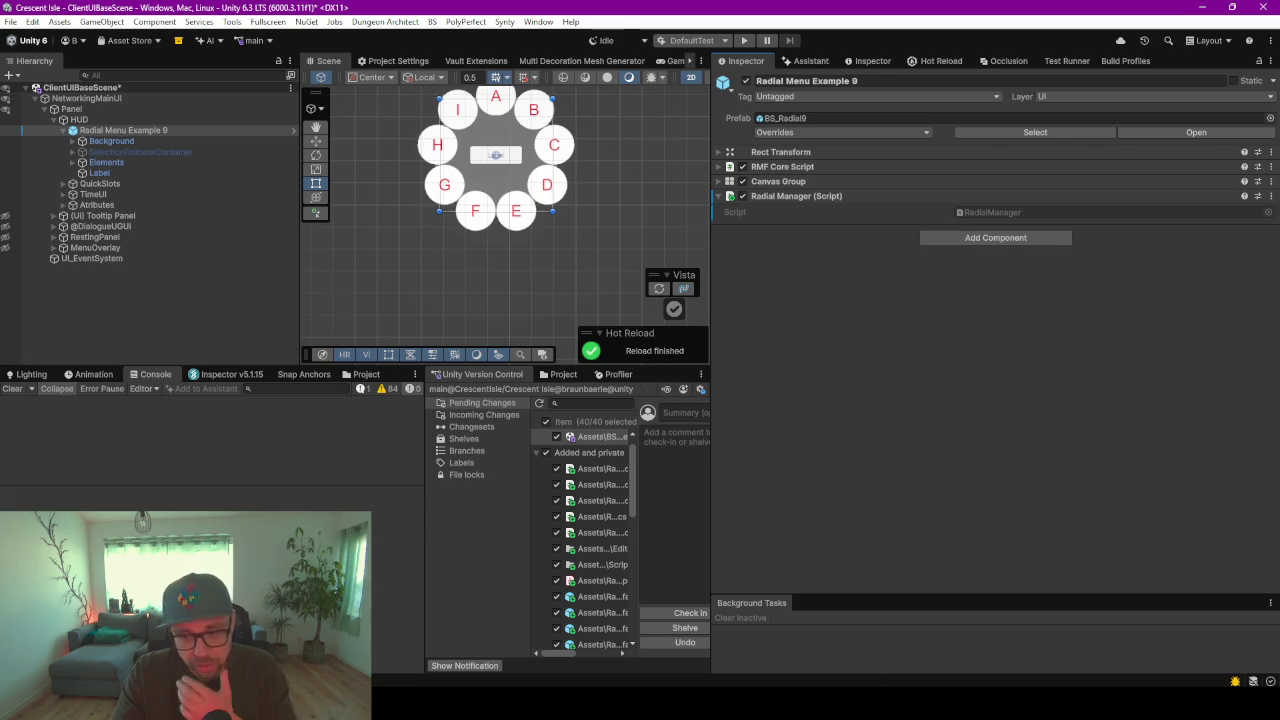
mouse_move(803, 705)
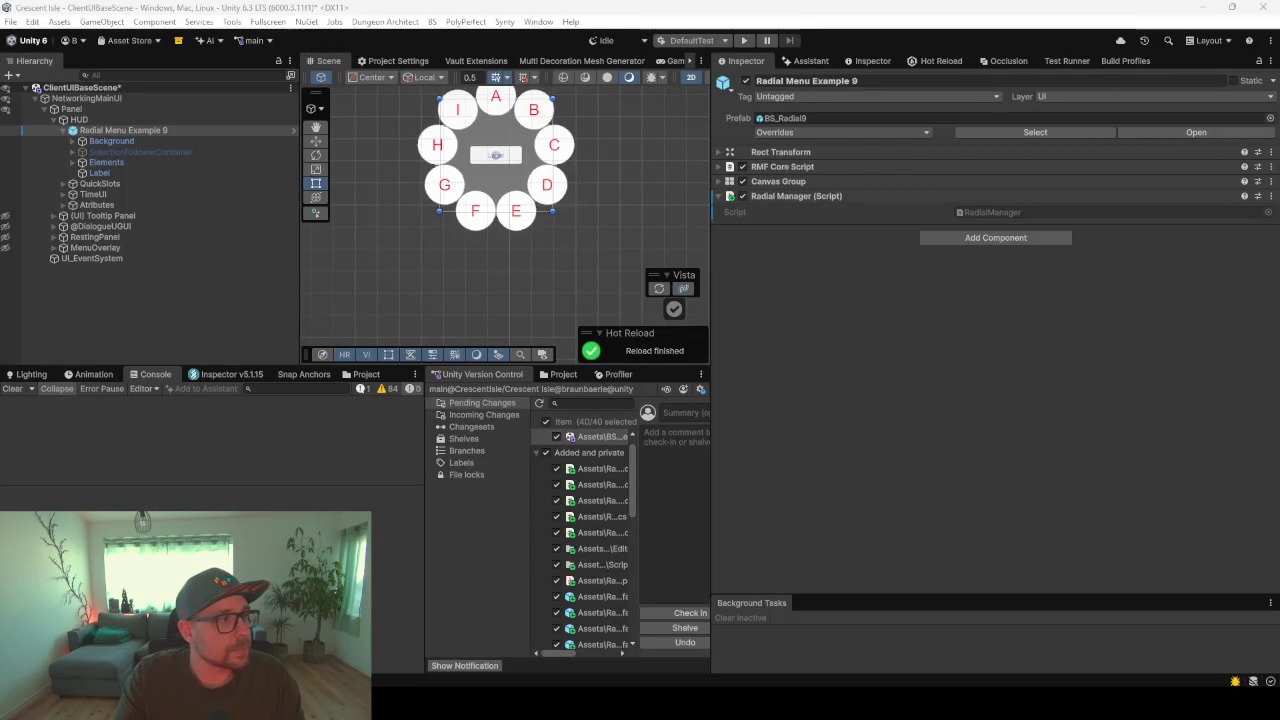
key("alt+Tab")
- Override InitInternal in RadialManager to call gameObject.SetActive(false) instead of the base call
type("InitInter")
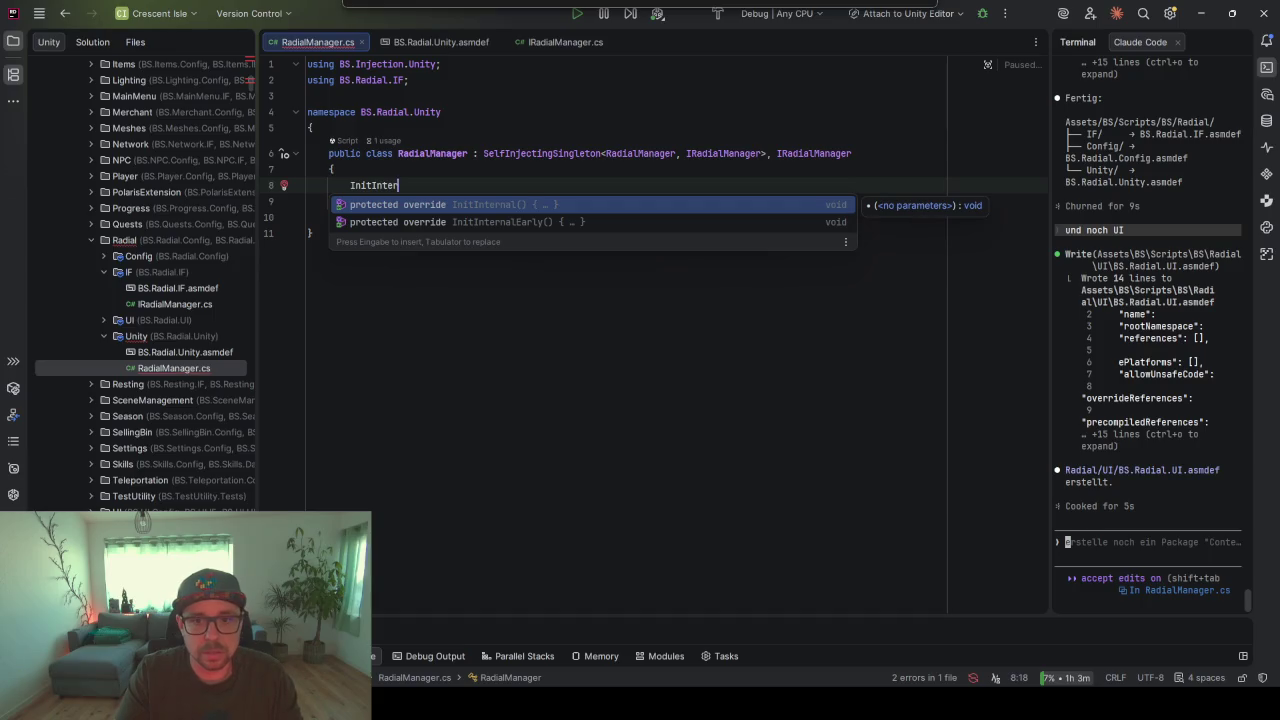
key("Return")
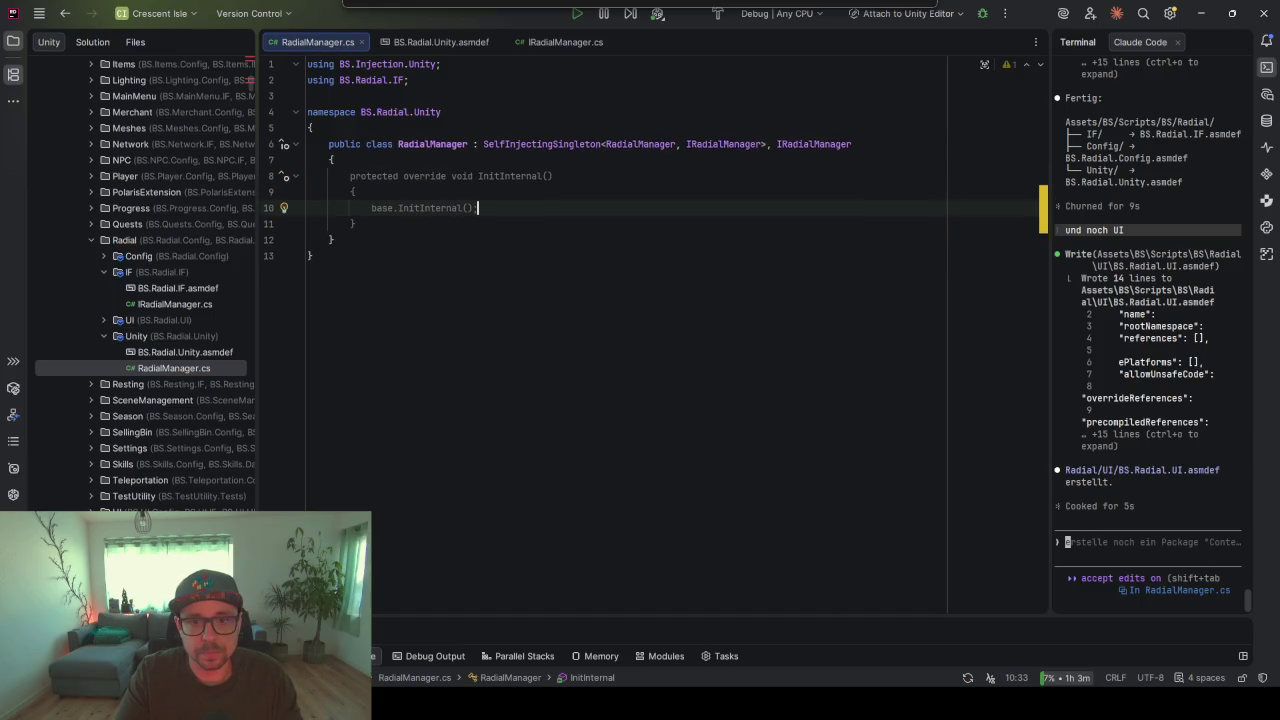
key("ctrl+BackSpace")
key("ctrl+BackSpace")
key("ctrl+BackSpace")
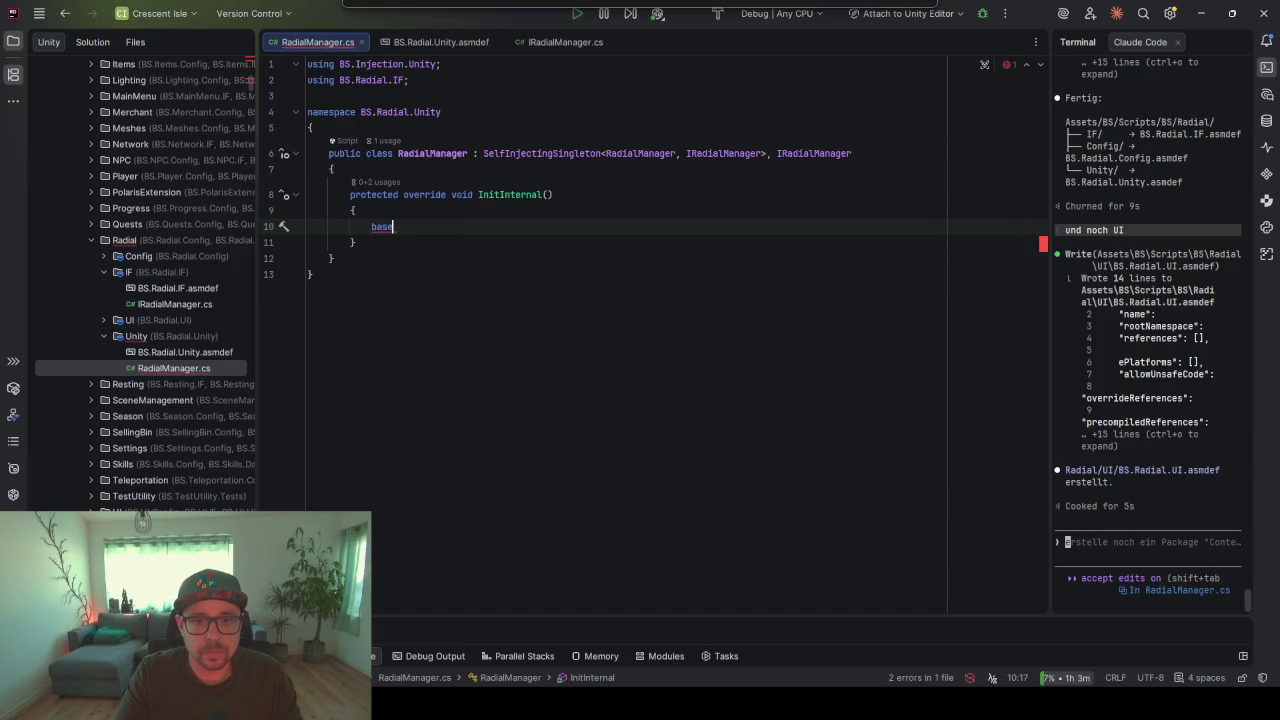
type("game")
key("Return")
type(".")
key("Tab")
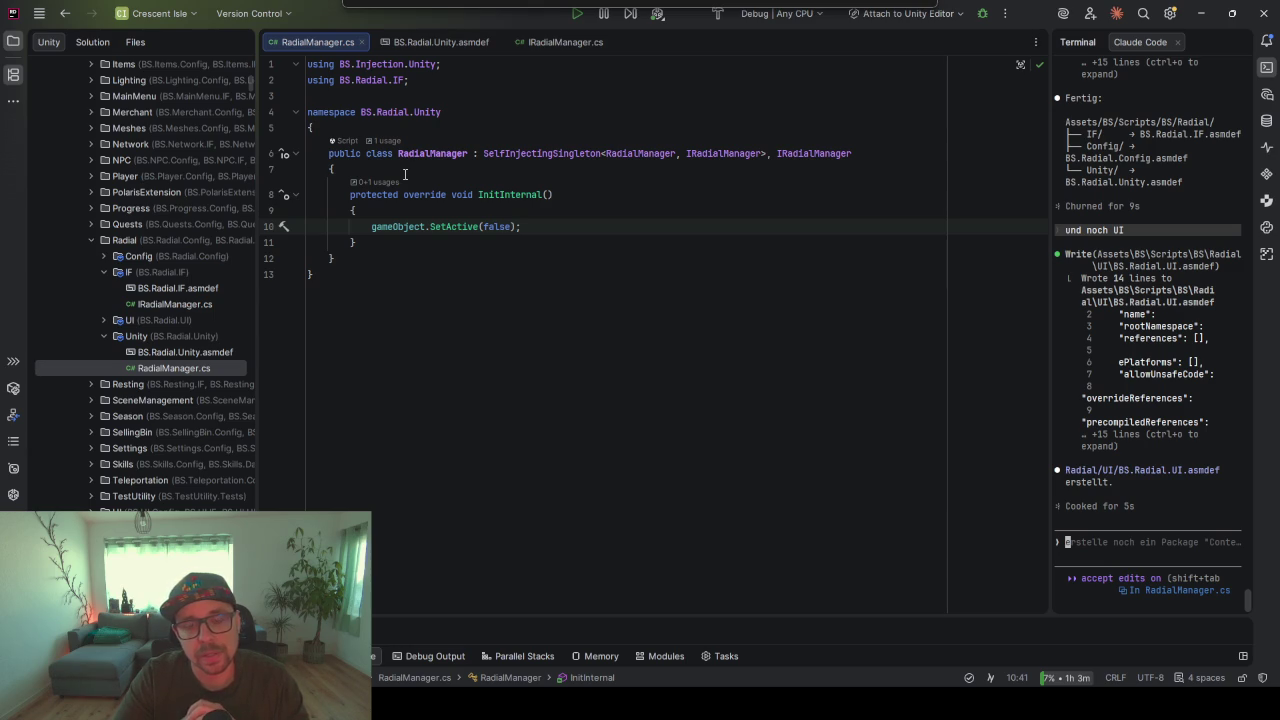
left_click(380, 182)
left_click(560, 228)
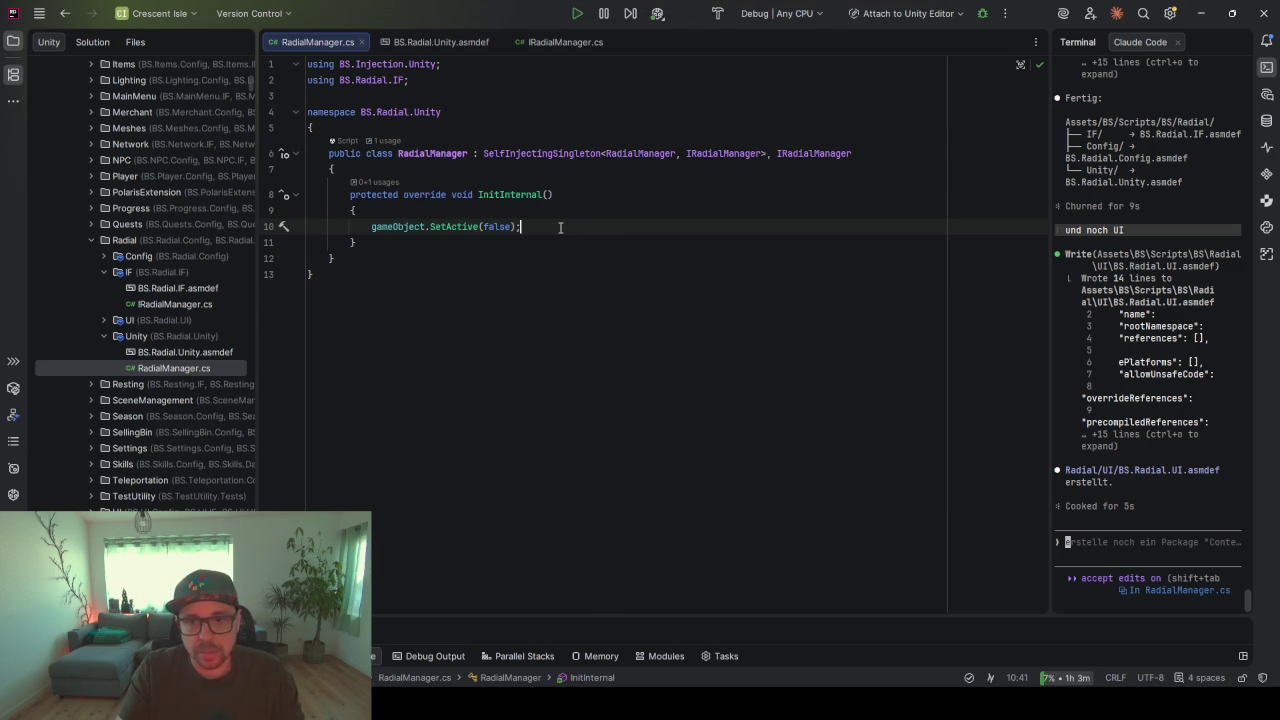
key("shift")
key("shift")
- Search Everywhere for PlayerController and open the PlayerController.Input.cs declaration
type("P")
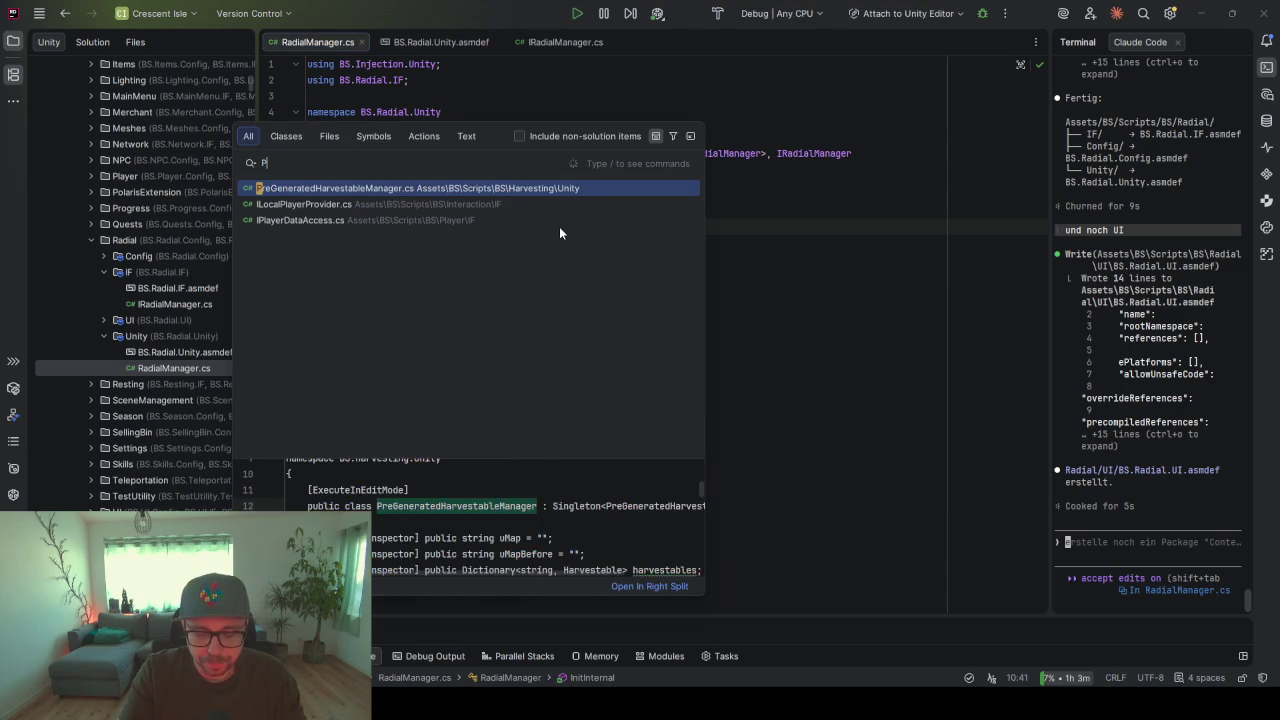
type("lazerController")
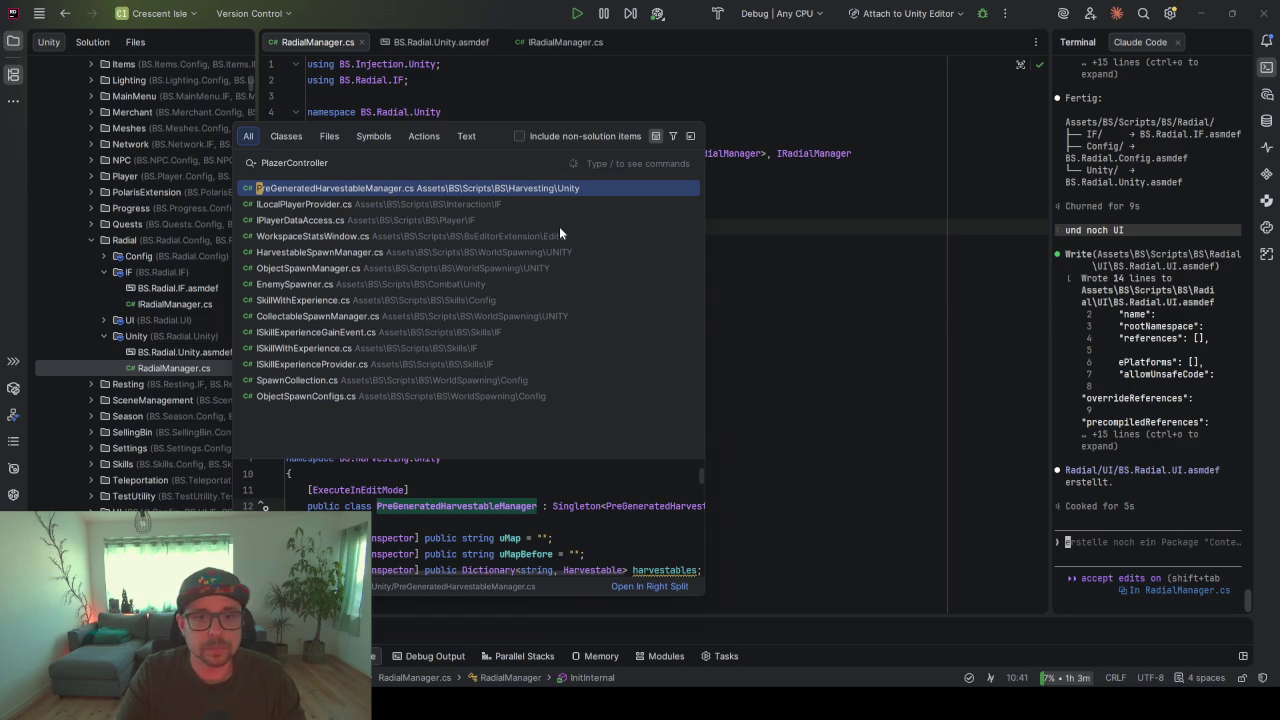
key("ctrl+a")
key("BackSpace")
type("Player")
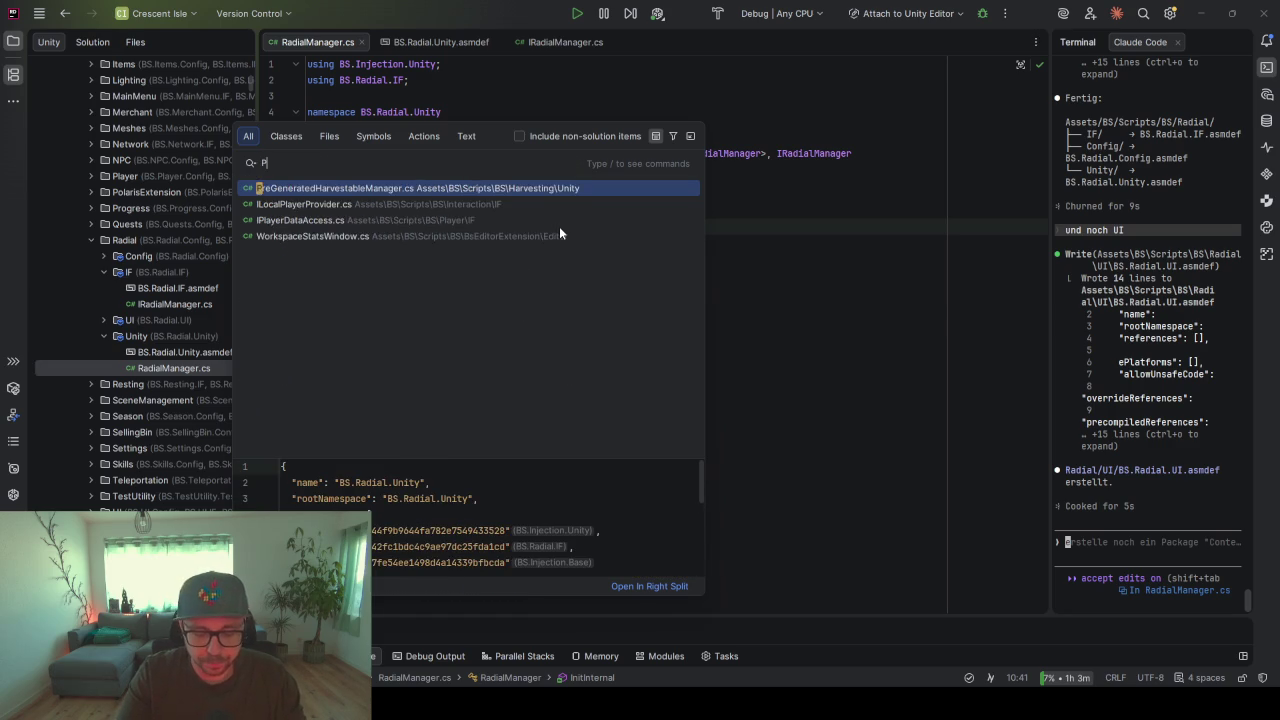
type("Conmtroller")
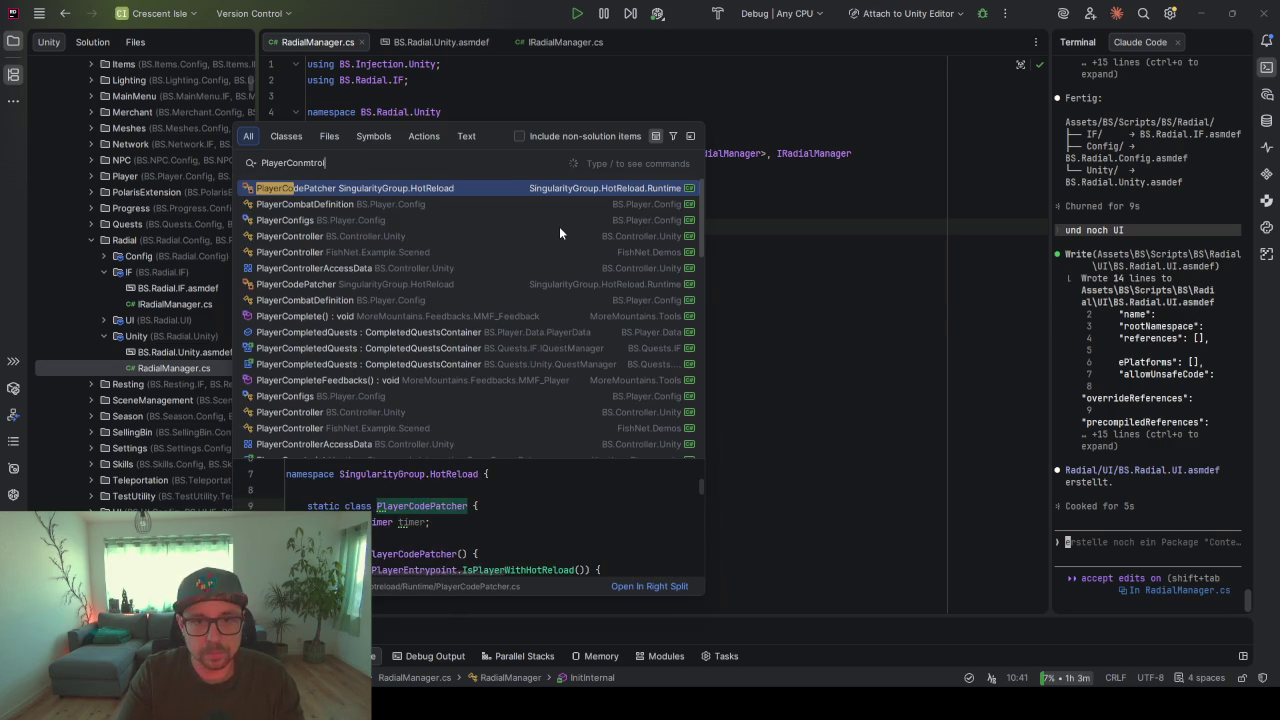
key("BackSpace")
key("BackSpace")
key("BackSpace")
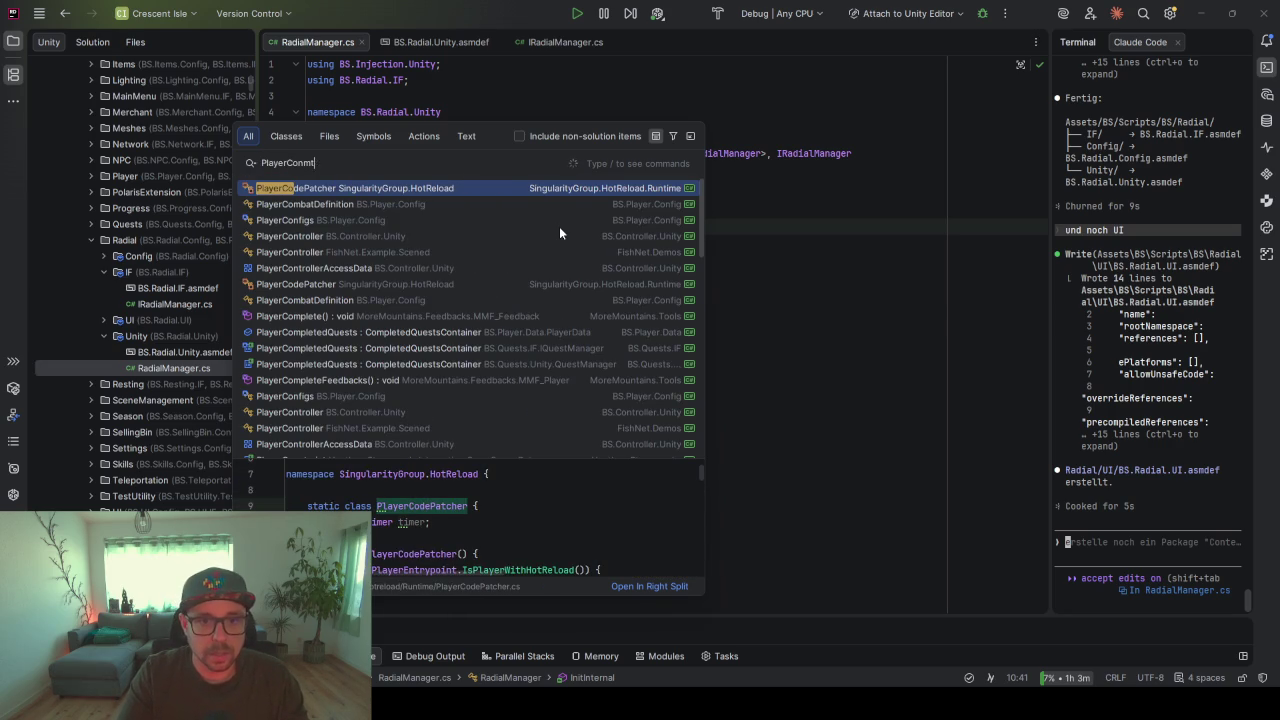
type("tro")
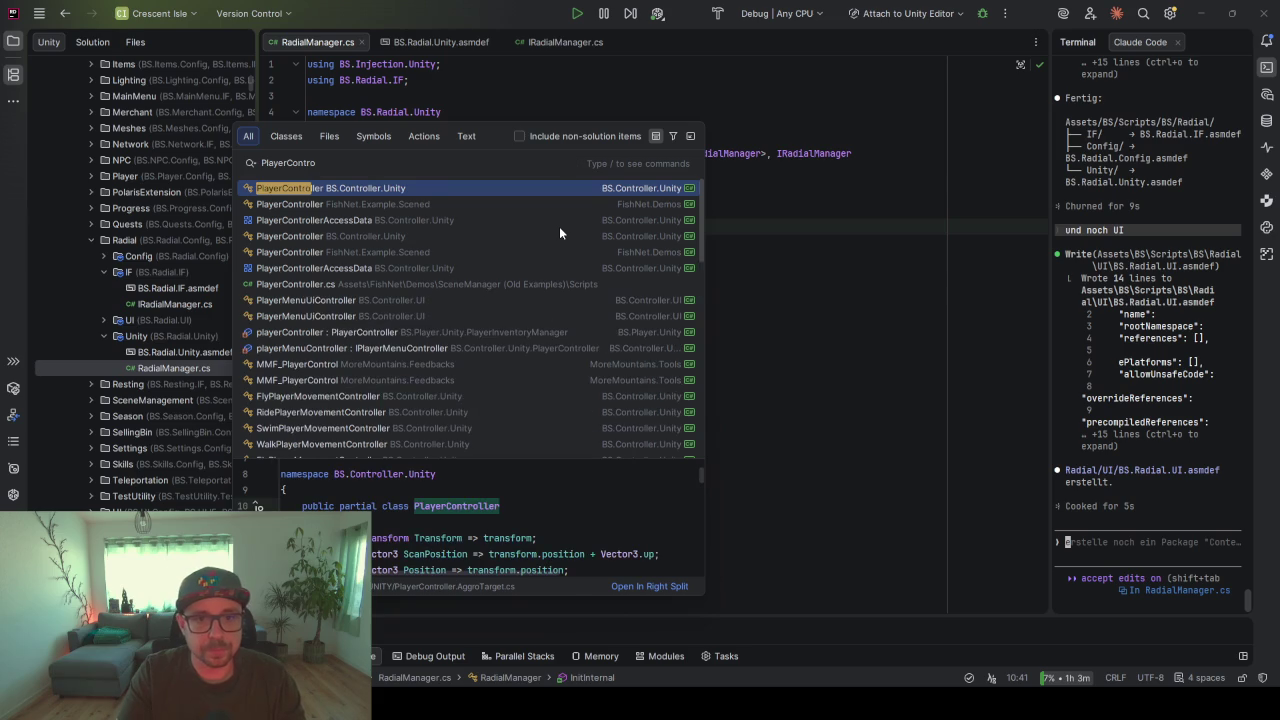
key("Return")
key("Down")
key("Down")
key("Down")
key("Return")
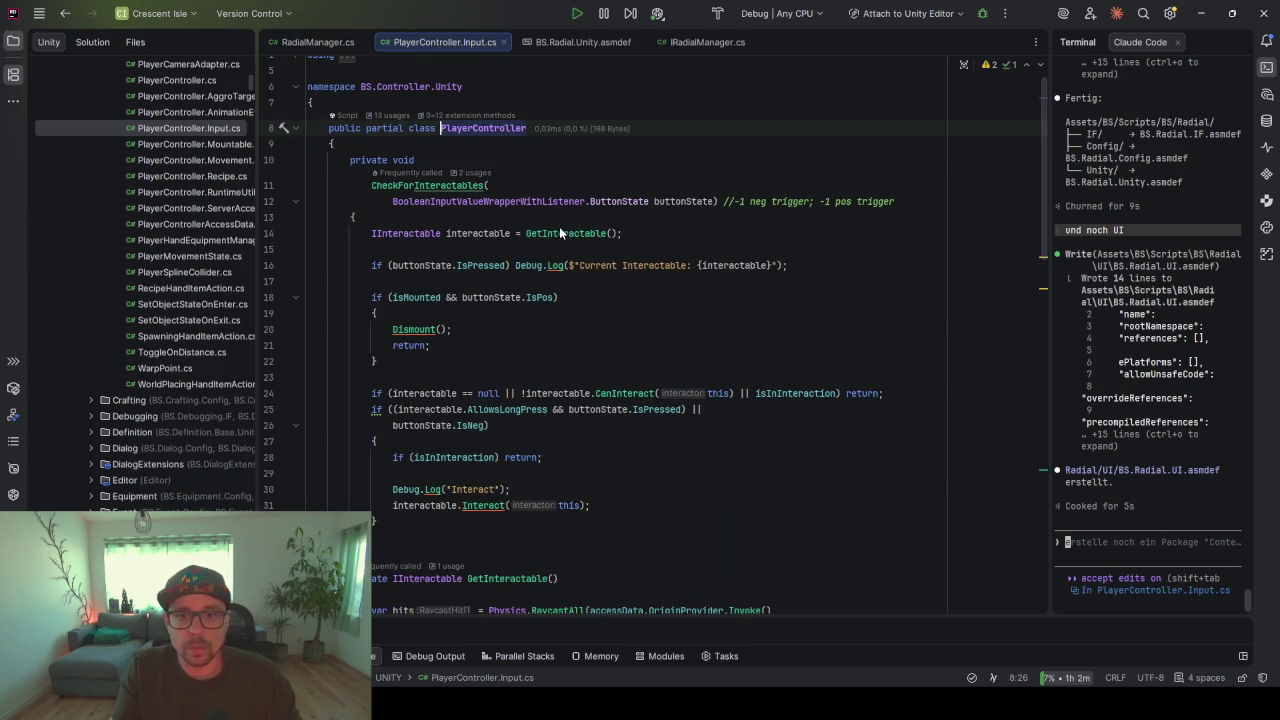
- Widen the project file tree and open PlayerController.cs
scroll(559, 226, "down", 6)
scroll(559, 236, "down", 7)
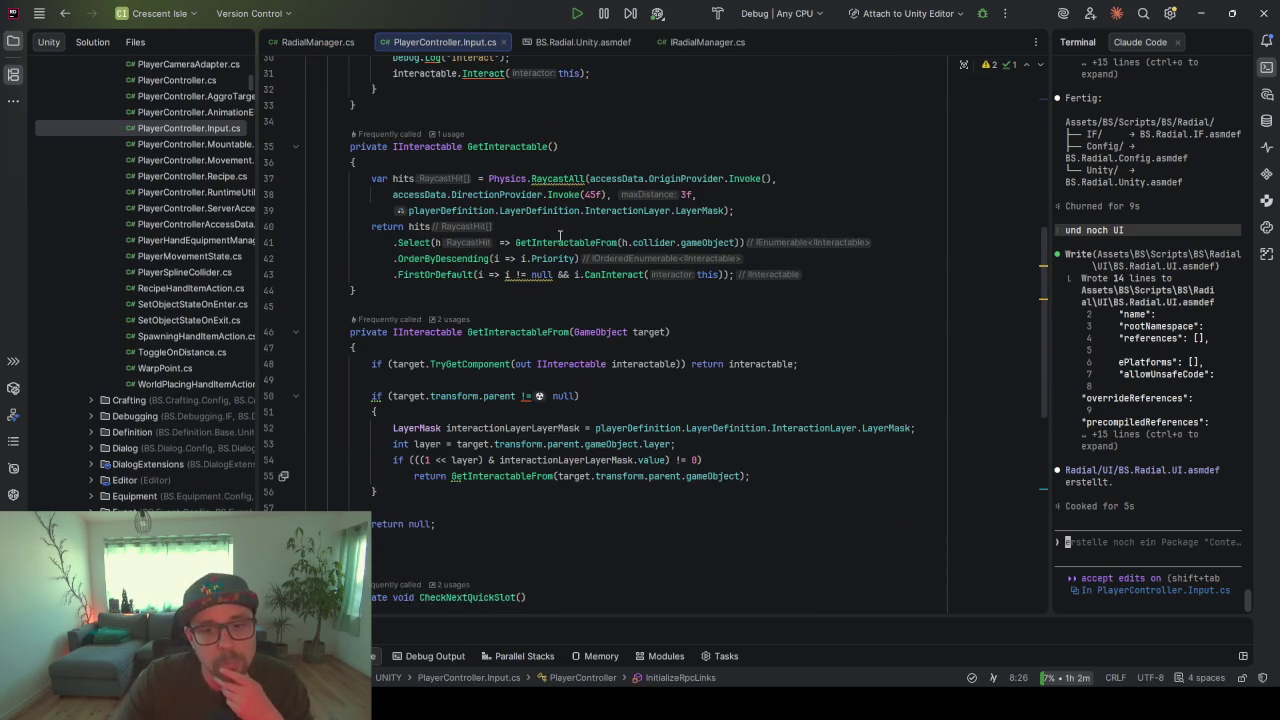
scroll(538, 266, "down", 6)
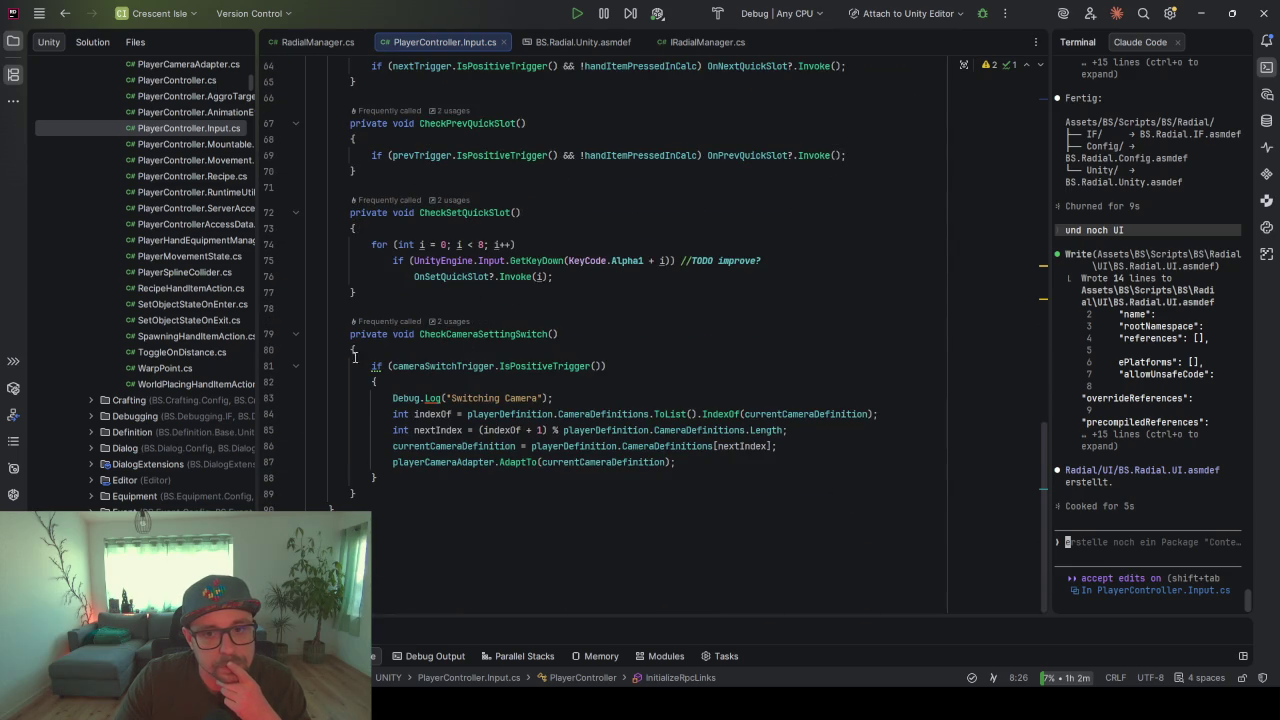
scroll(538, 290, "up", 3)
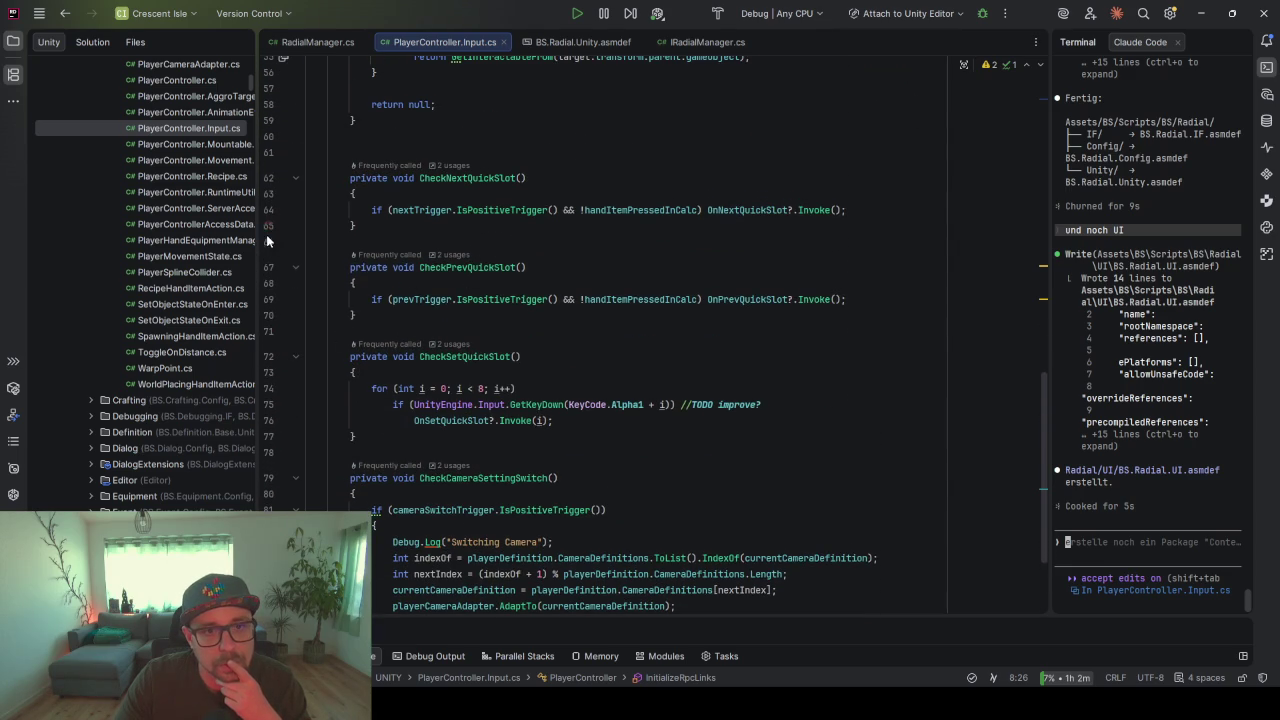
left_click_drag(257, 240, 332, 243)
scroll(654, 303, "up", 13)
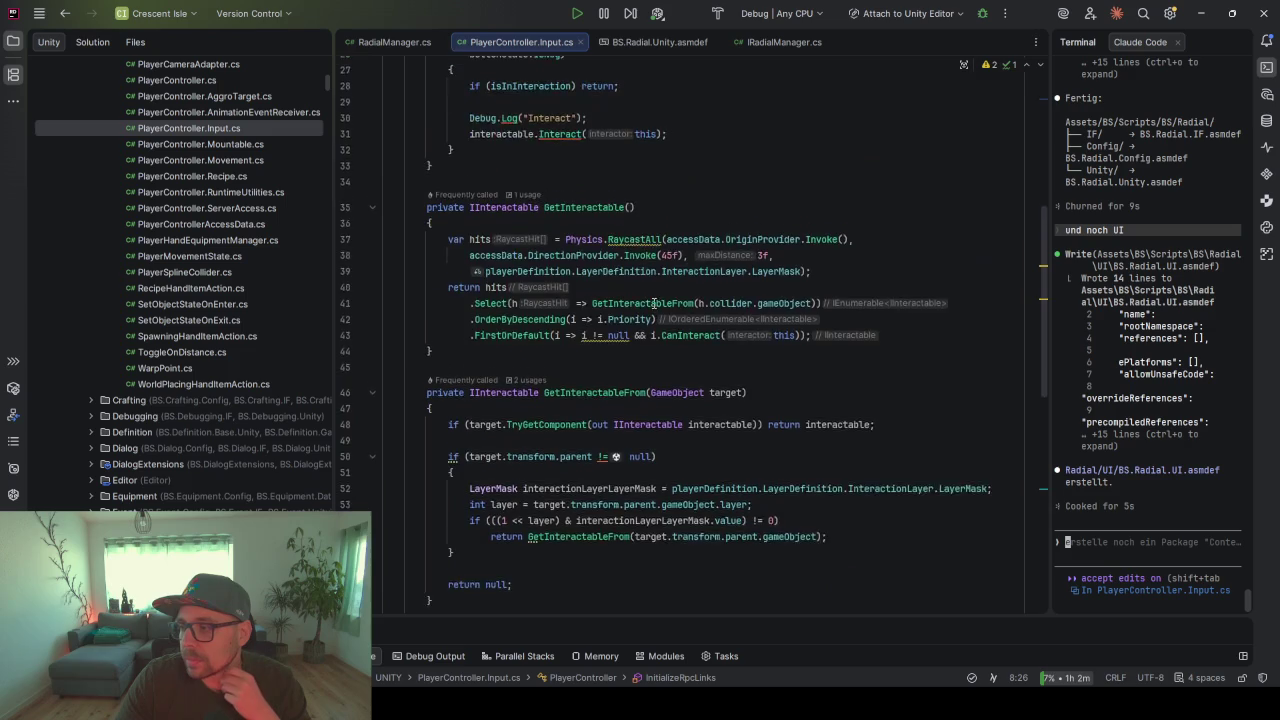
scroll(654, 303, "up", 5)
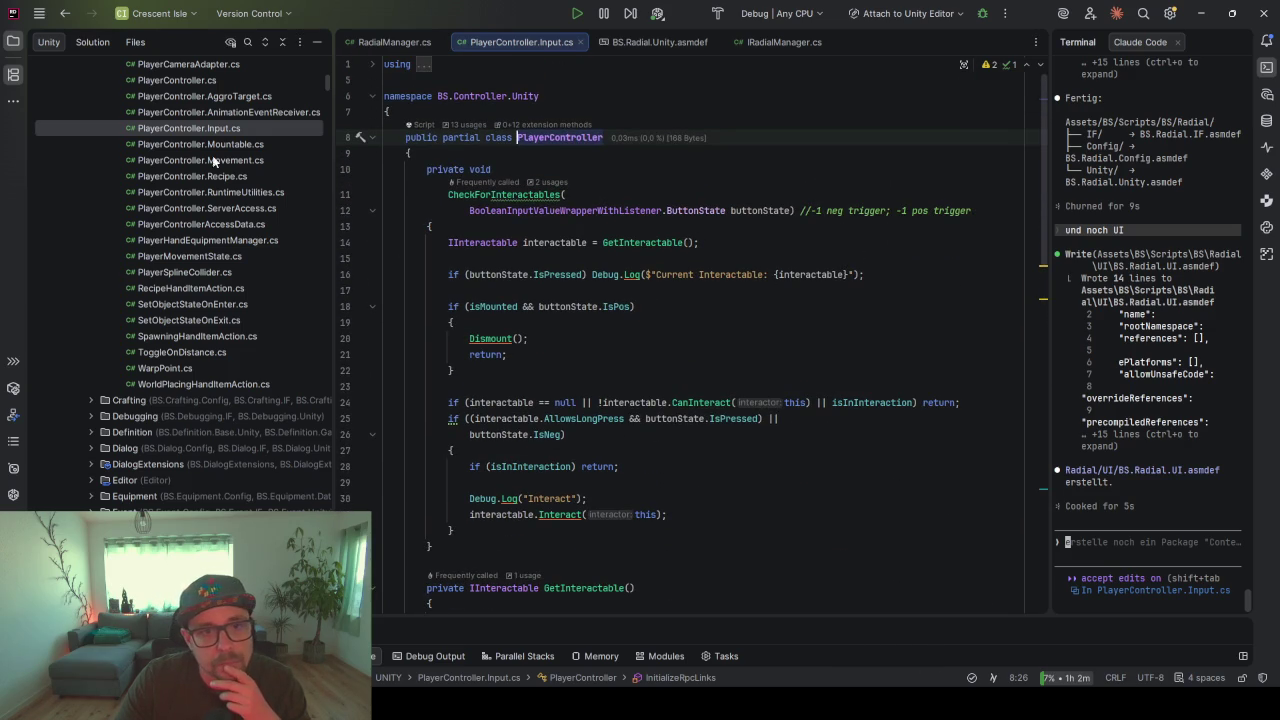
scroll(197, 168, "up", 3)
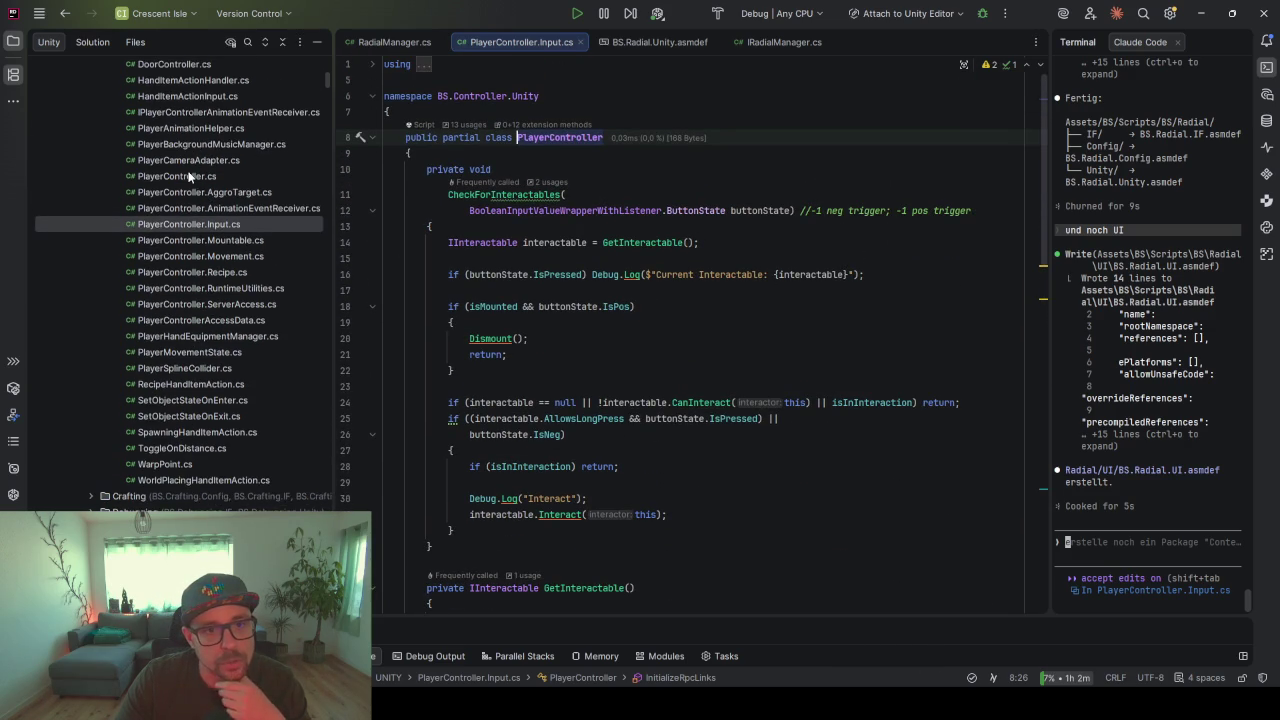
double_click(190, 176)
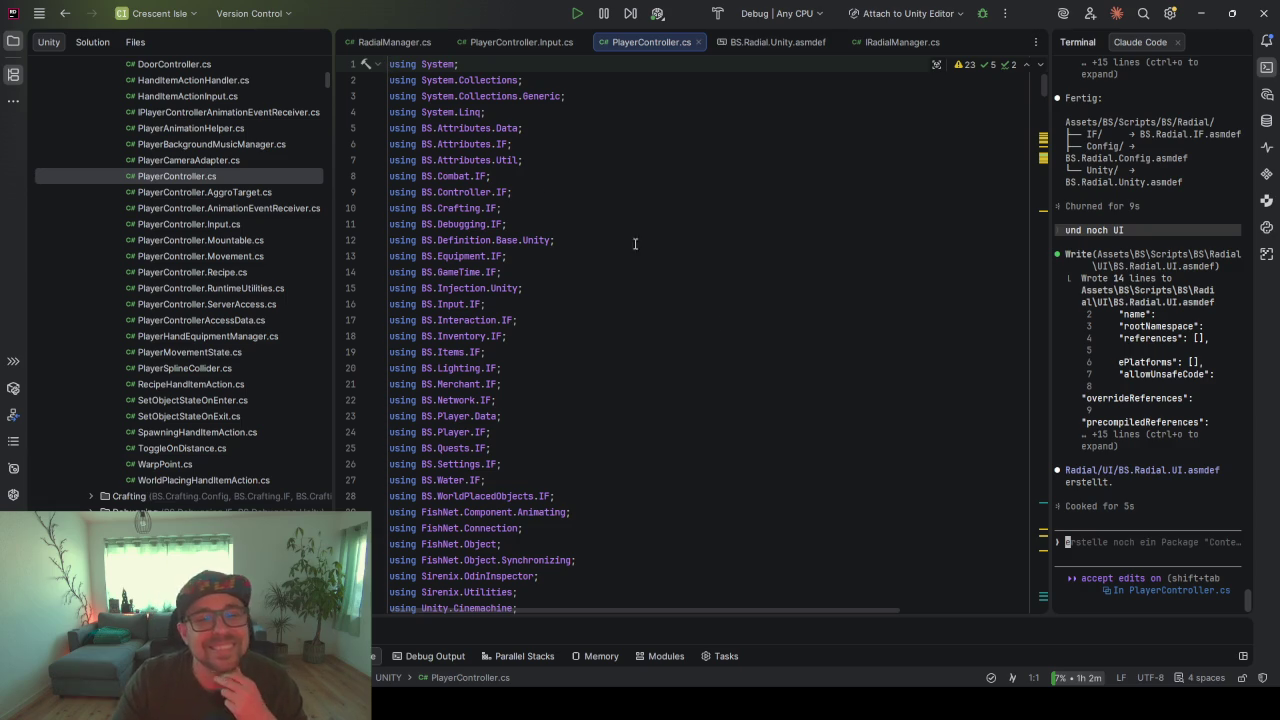
- Scroll PlayerController.cs down to Update() and put the caret on the CheckCameraSettingSwitch() call
scroll(540, 244, "down", 1)
scroll(540, 244, "down", 10)
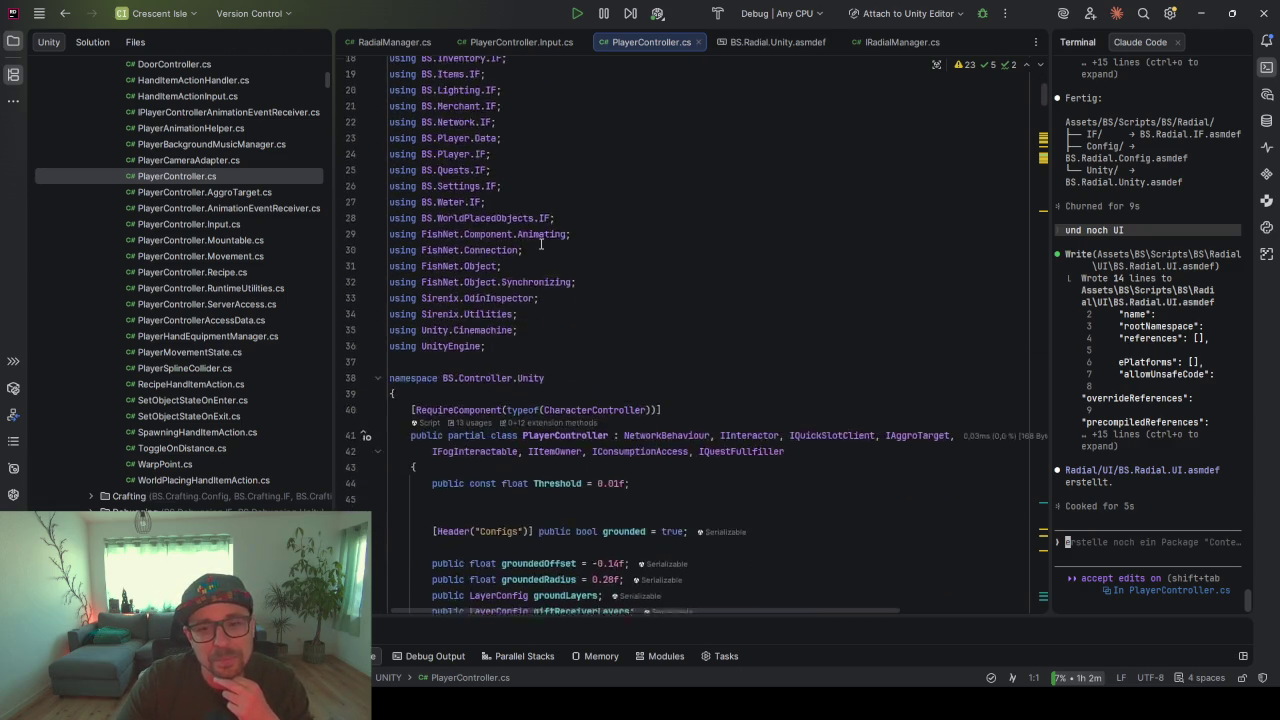
scroll(536, 235, "down", 9)
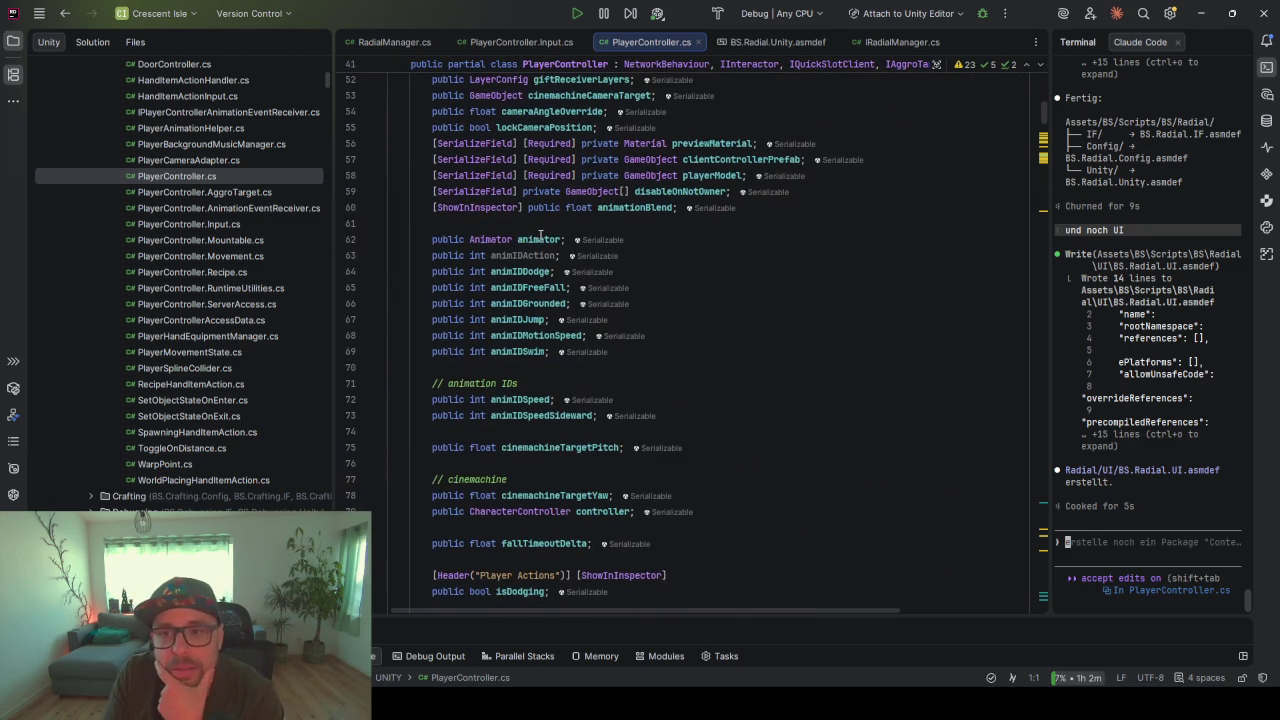
scroll(540, 233, "down", 12)
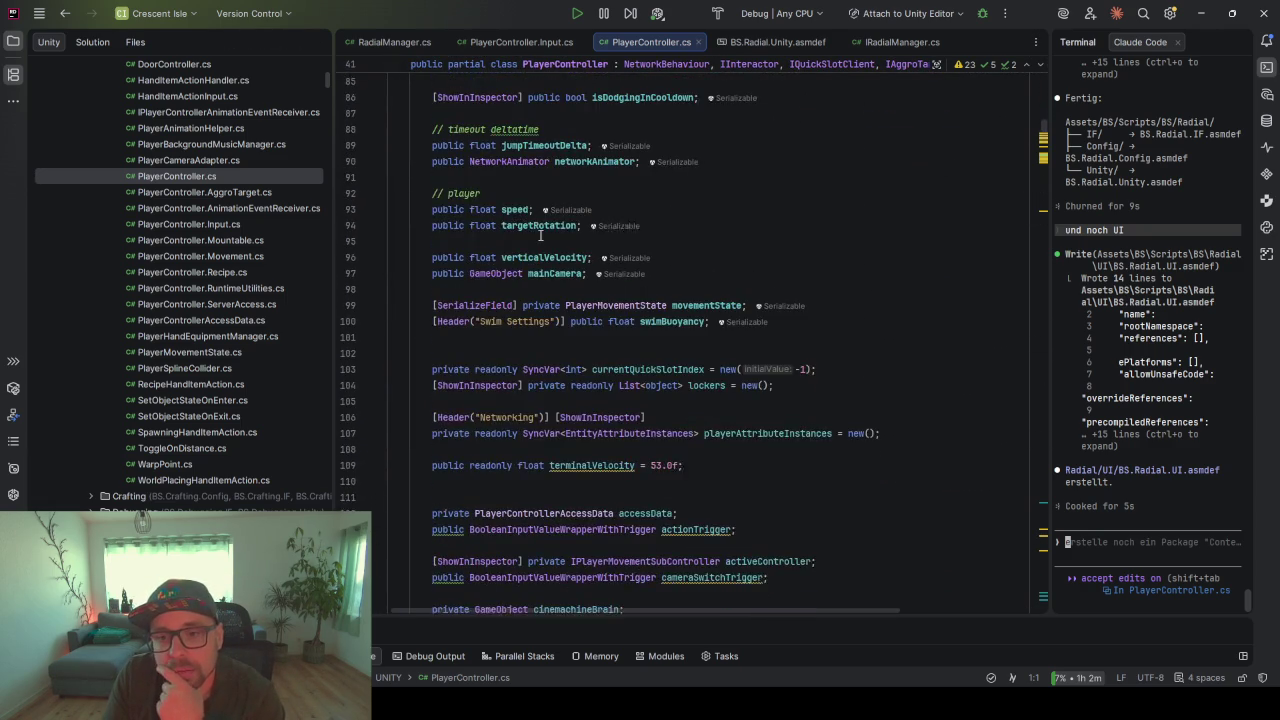
scroll(540, 234, "down", 5)
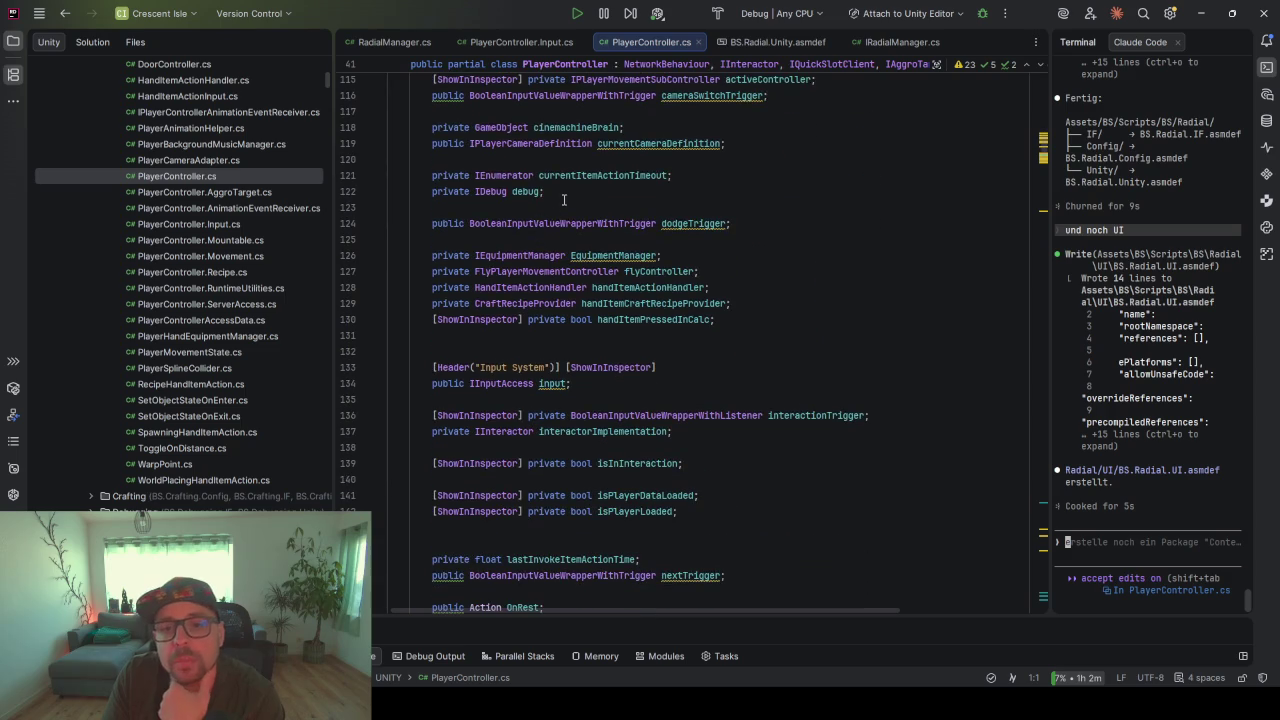
scroll(619, 249, "down", 4)
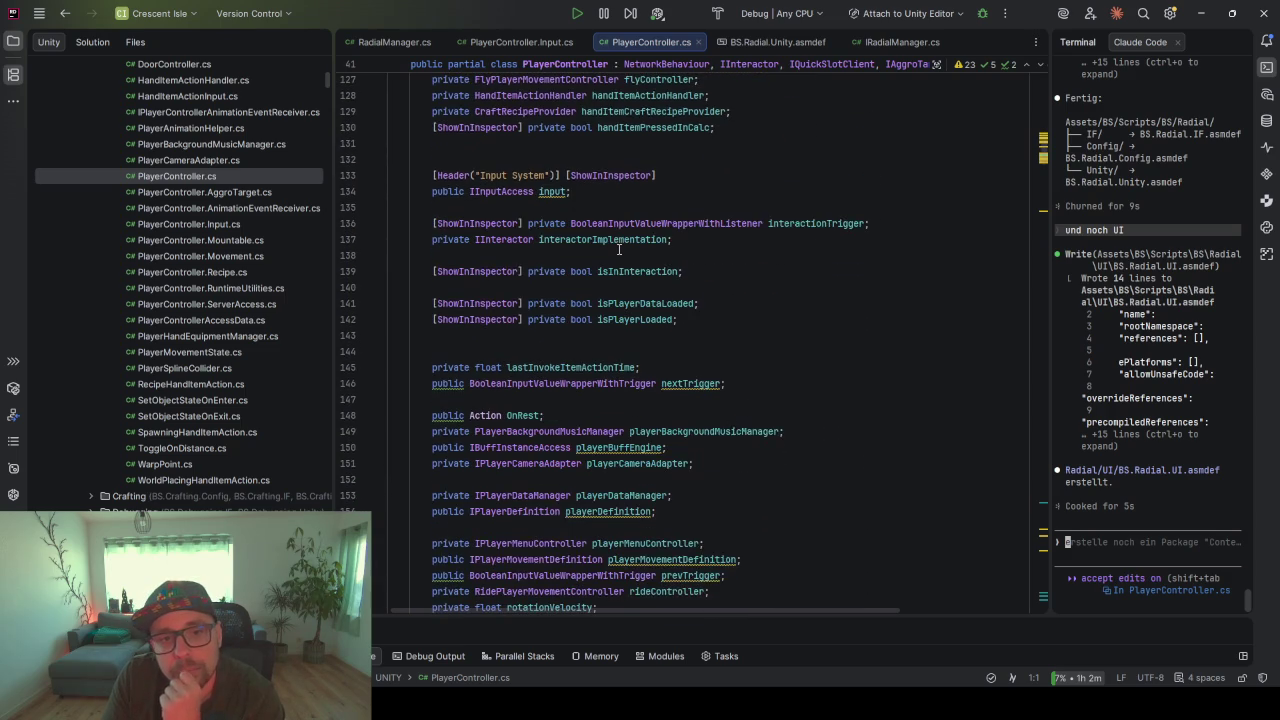
scroll(619, 249, "down", 5)
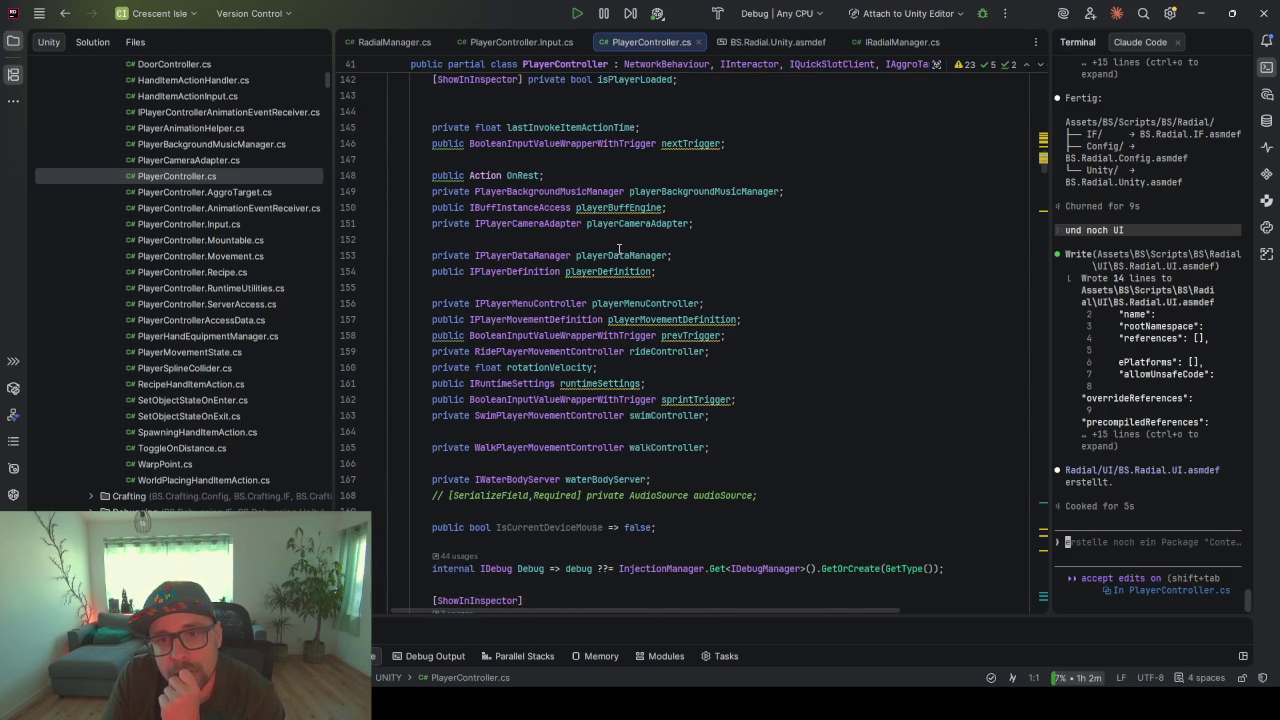
scroll(619, 249, "down", 7)
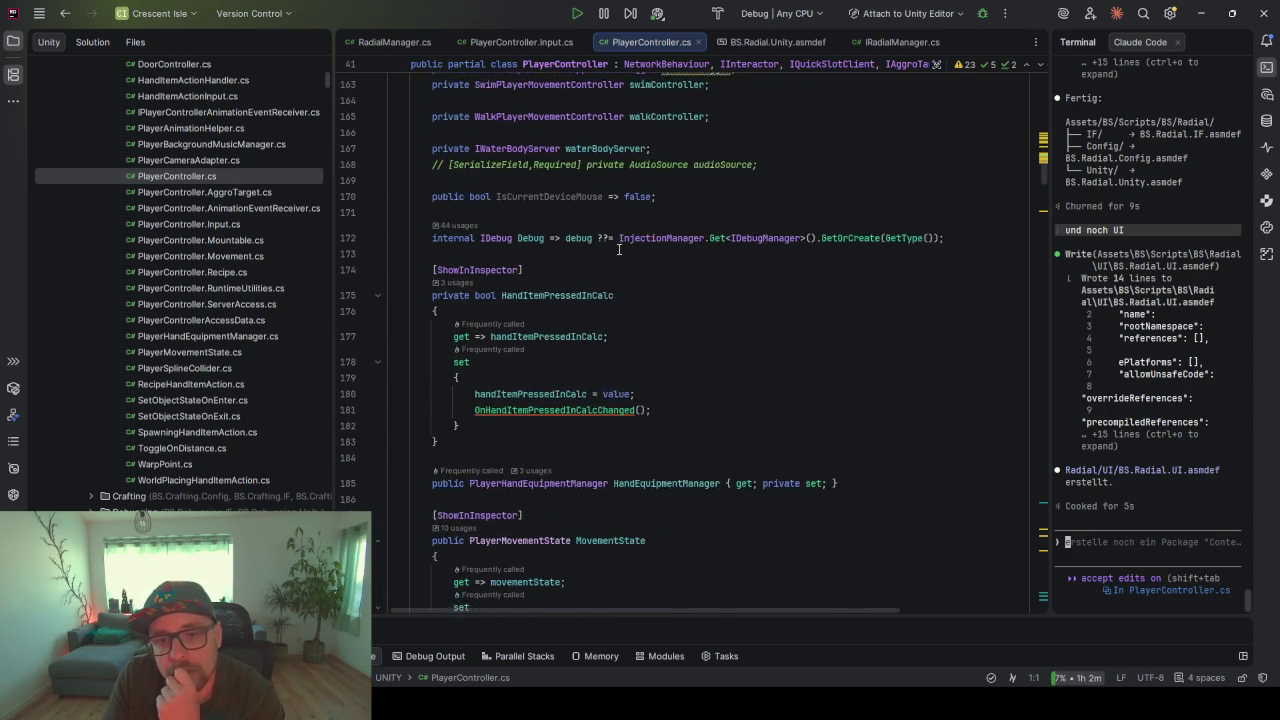
scroll(619, 249, "down", 7)
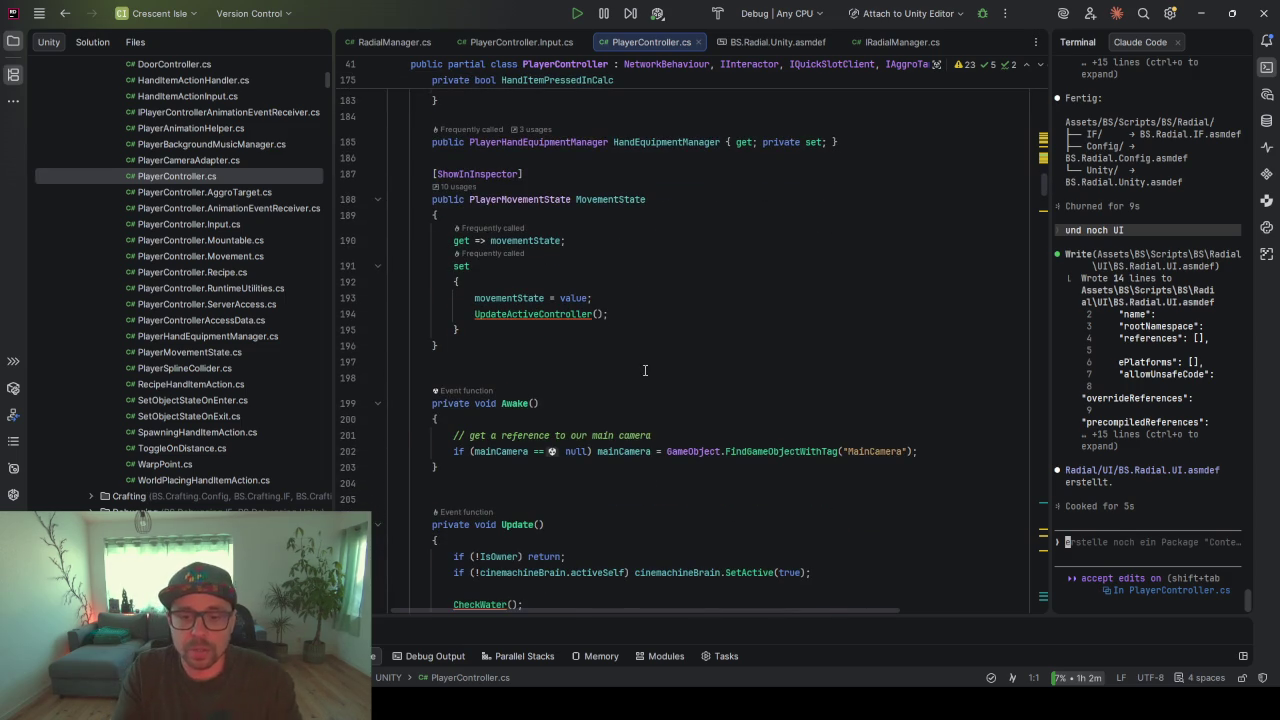
scroll(645, 370, "down", 6)
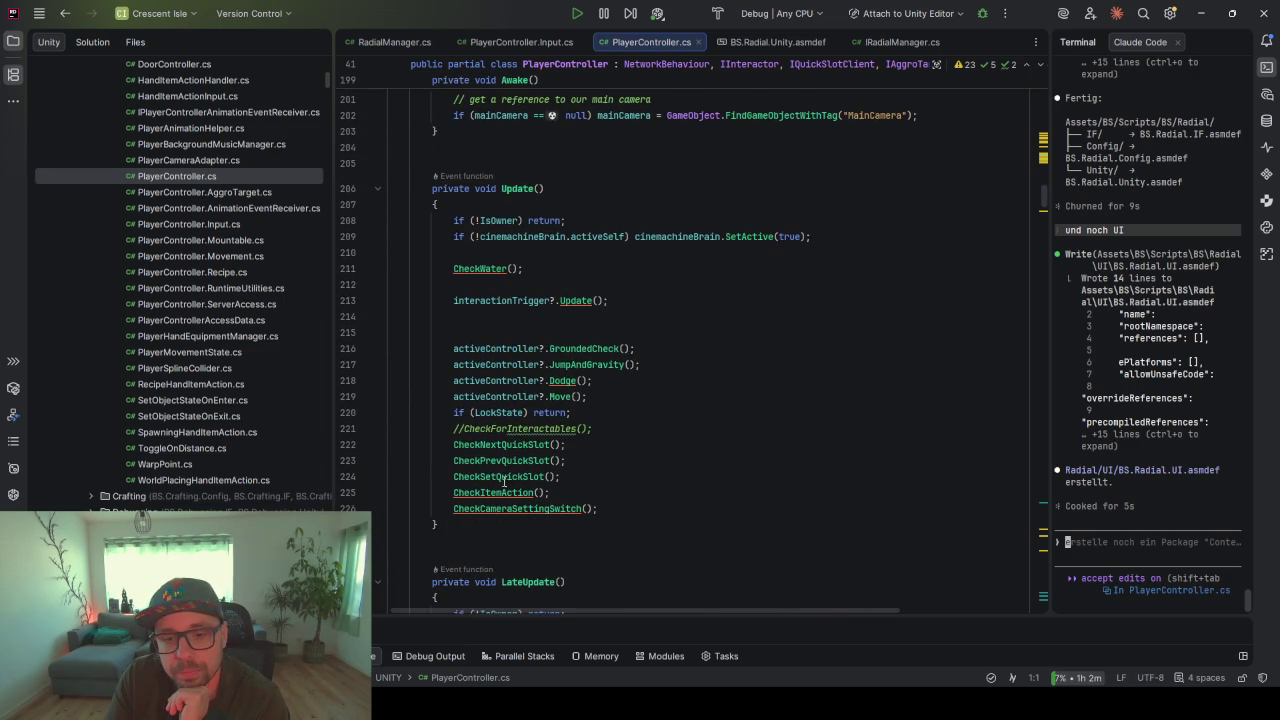
left_click(495, 509)
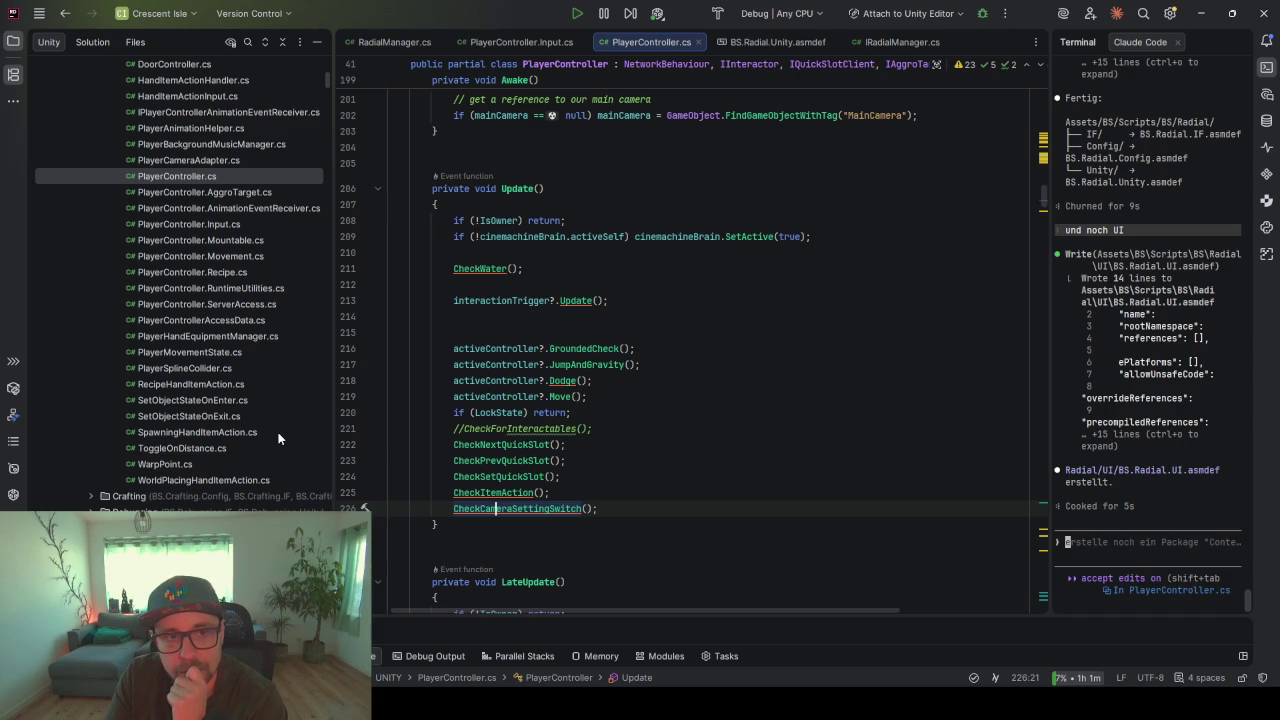
scroll(205, 415, "up", 6)
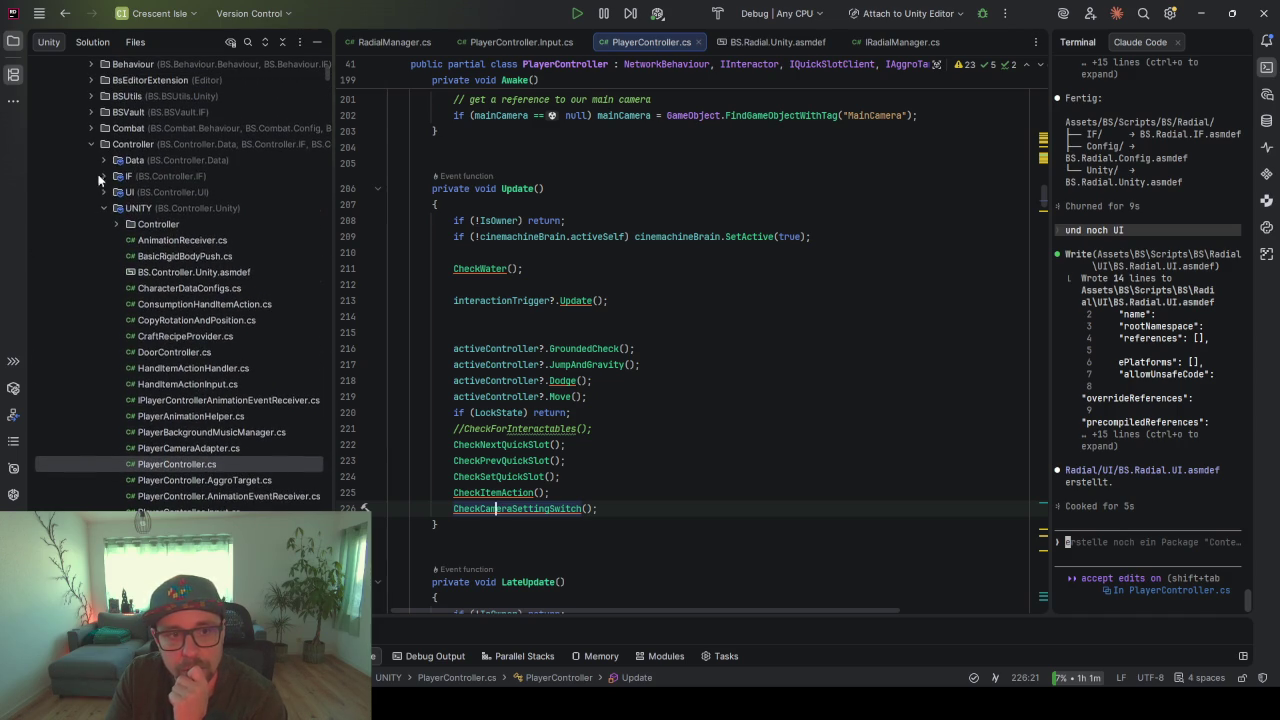
- Open PlayerMenuUiController.cs from the Controller UI folder and browse through the class
left_click(104, 192)
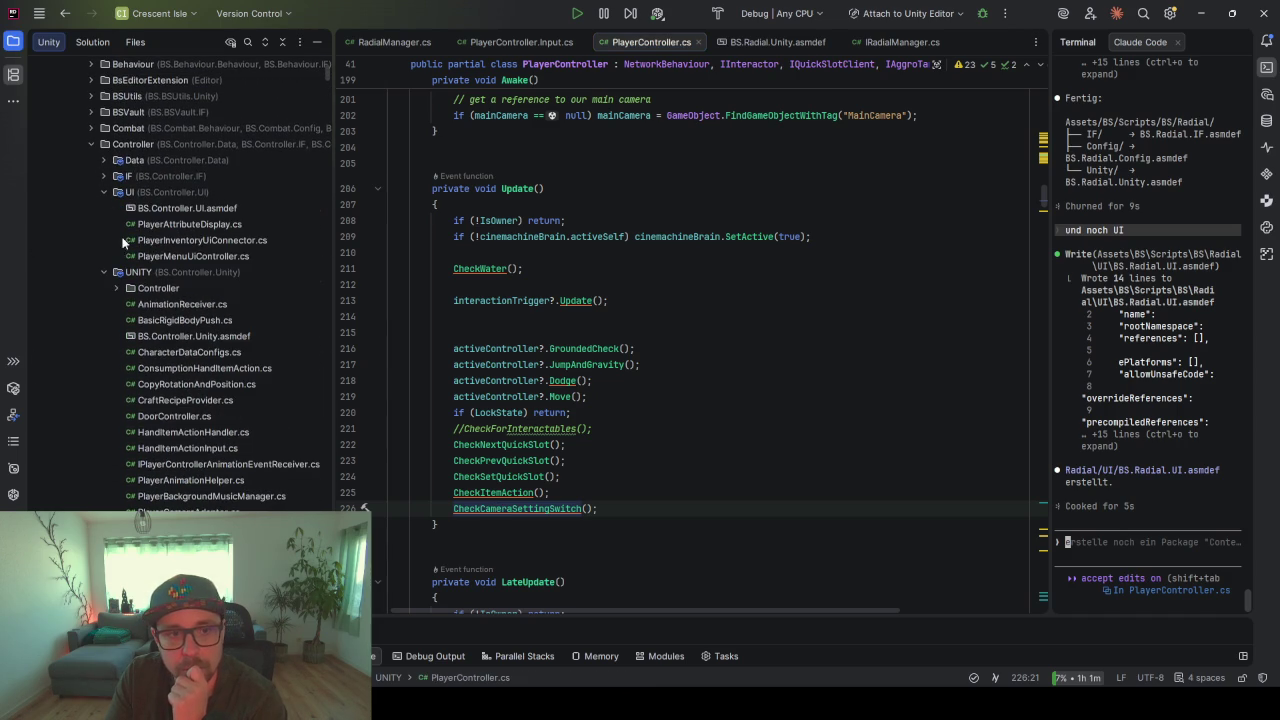
double_click(204, 255)
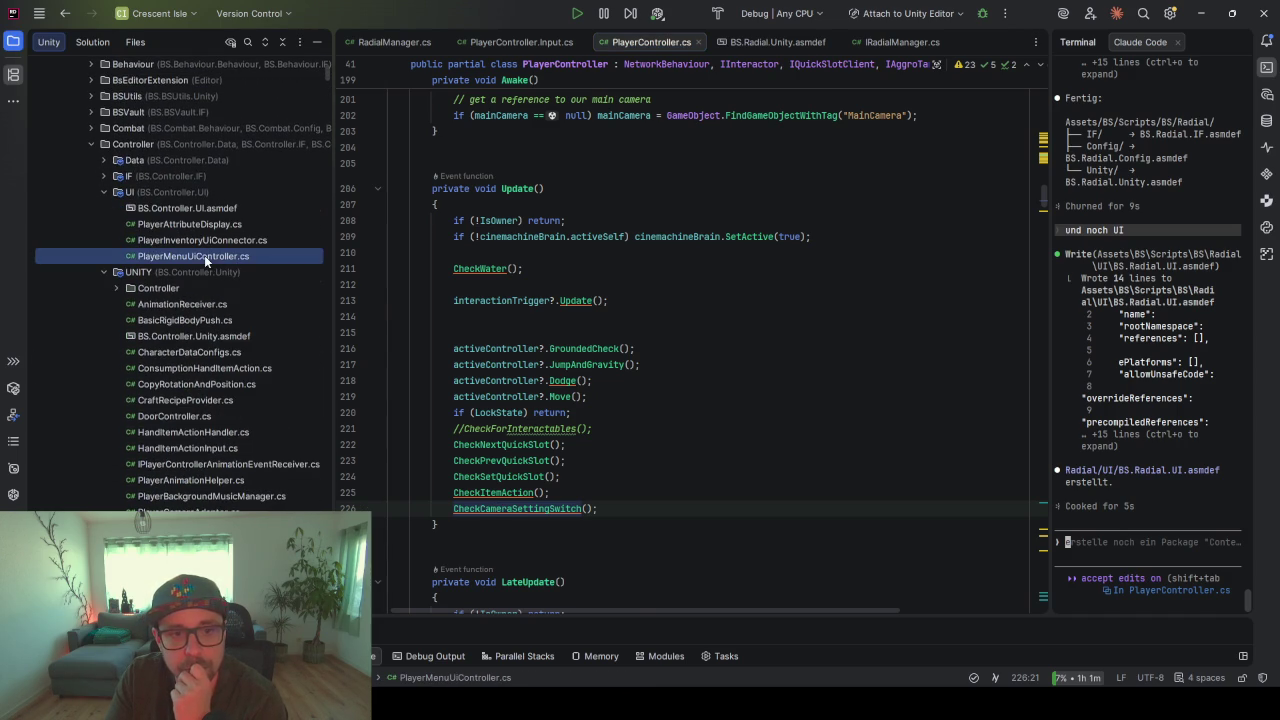
scroll(530, 225, "down", 3)
left_click(530, 228)
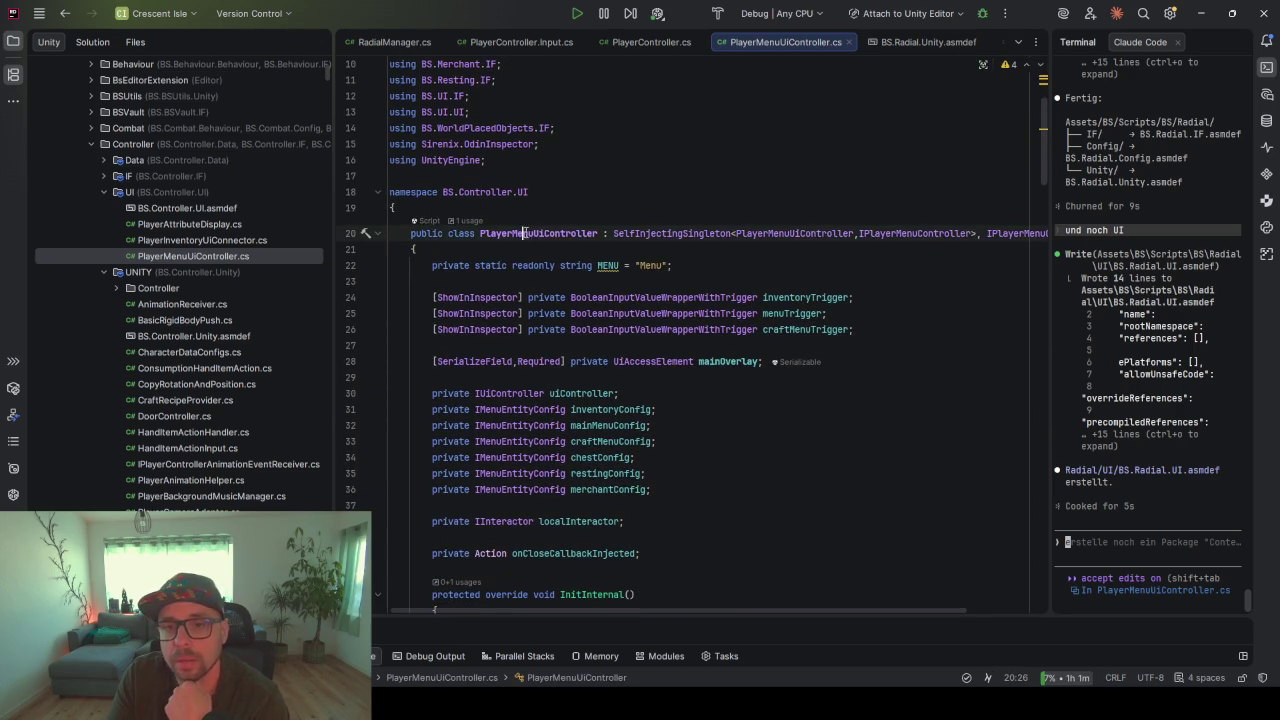
scroll(620, 306, "down", 5)
scroll(620, 306, "down", 3)
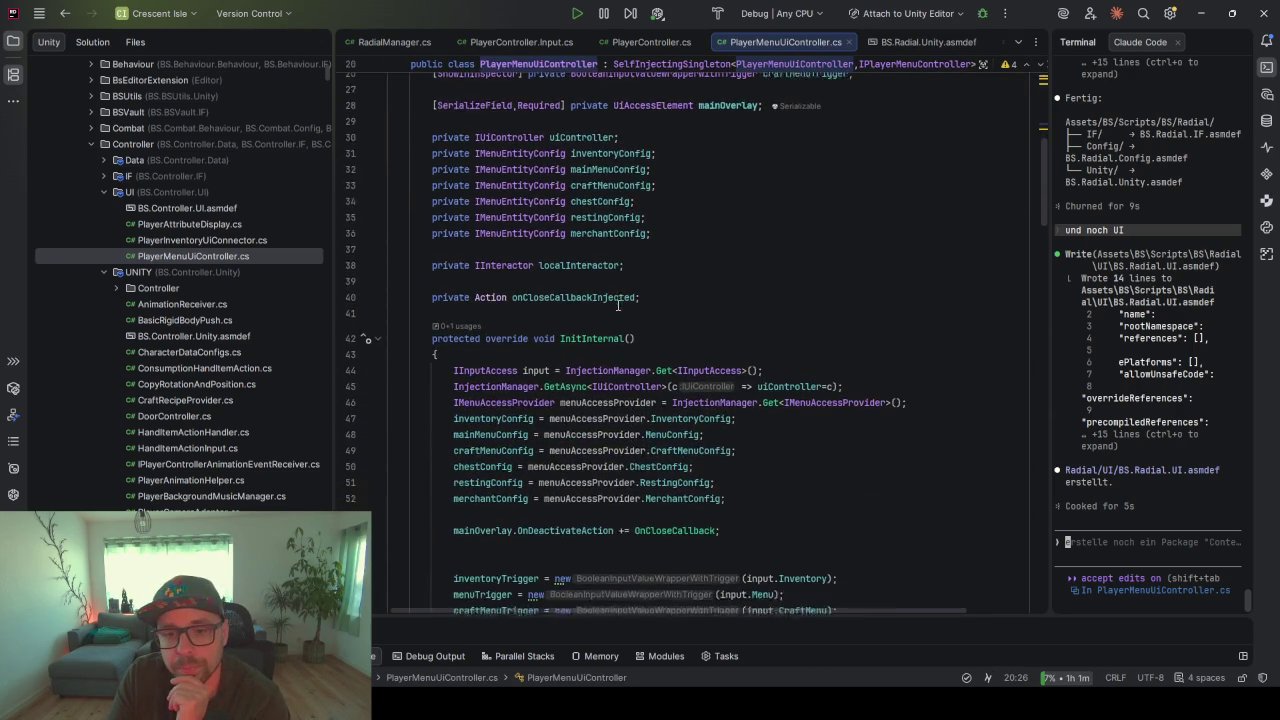
left_click(703, 289)
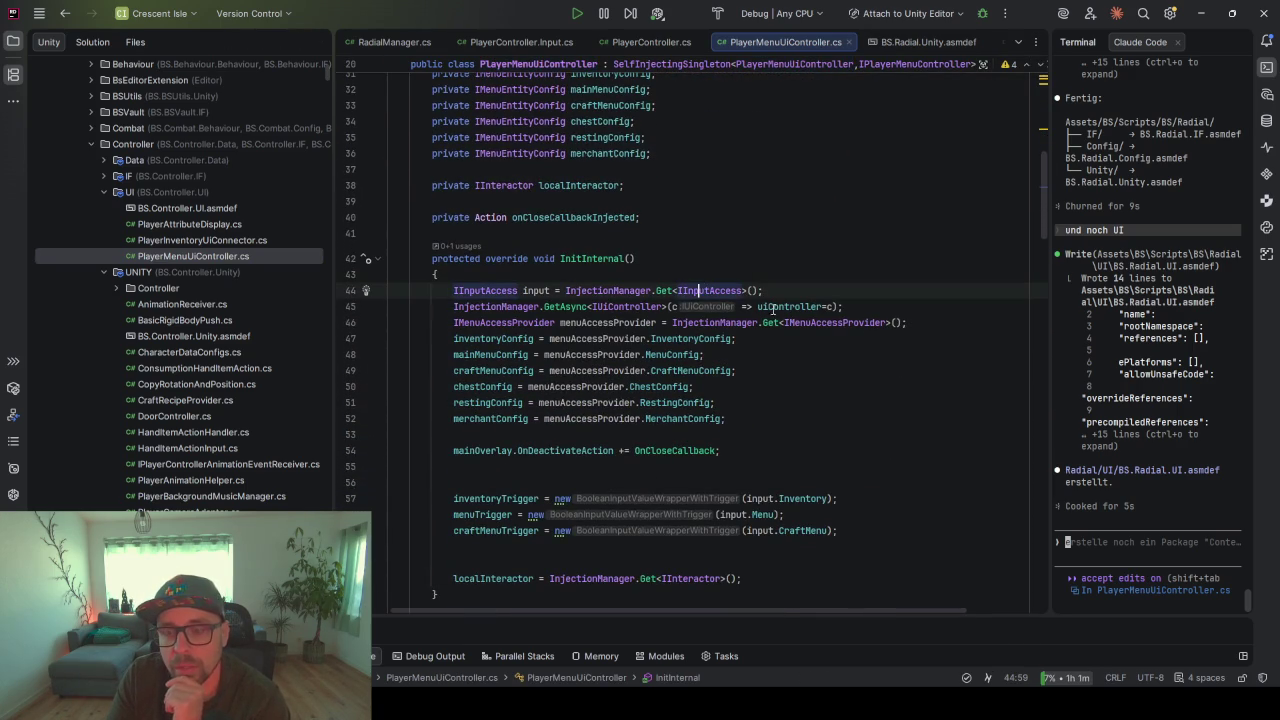
scroll(573, 346, "down", 6)
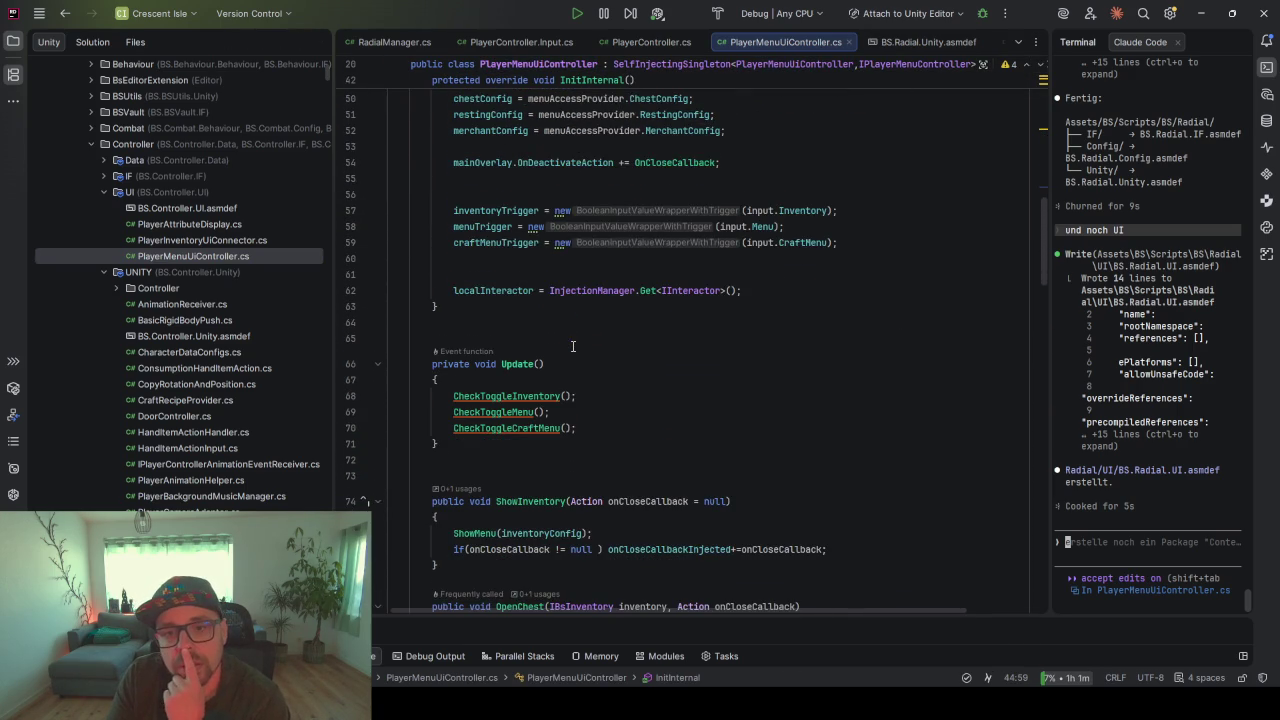
scroll(573, 346, "down", 4)
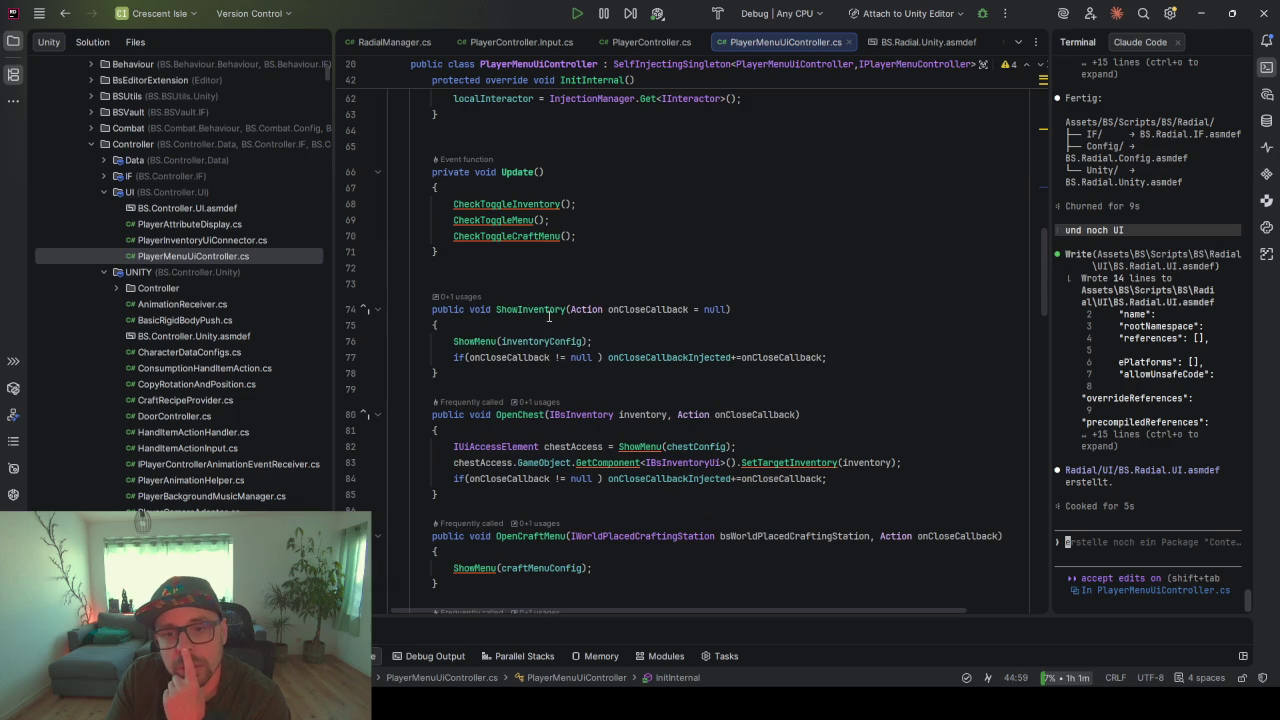
scroll(548, 316, "down", 4)
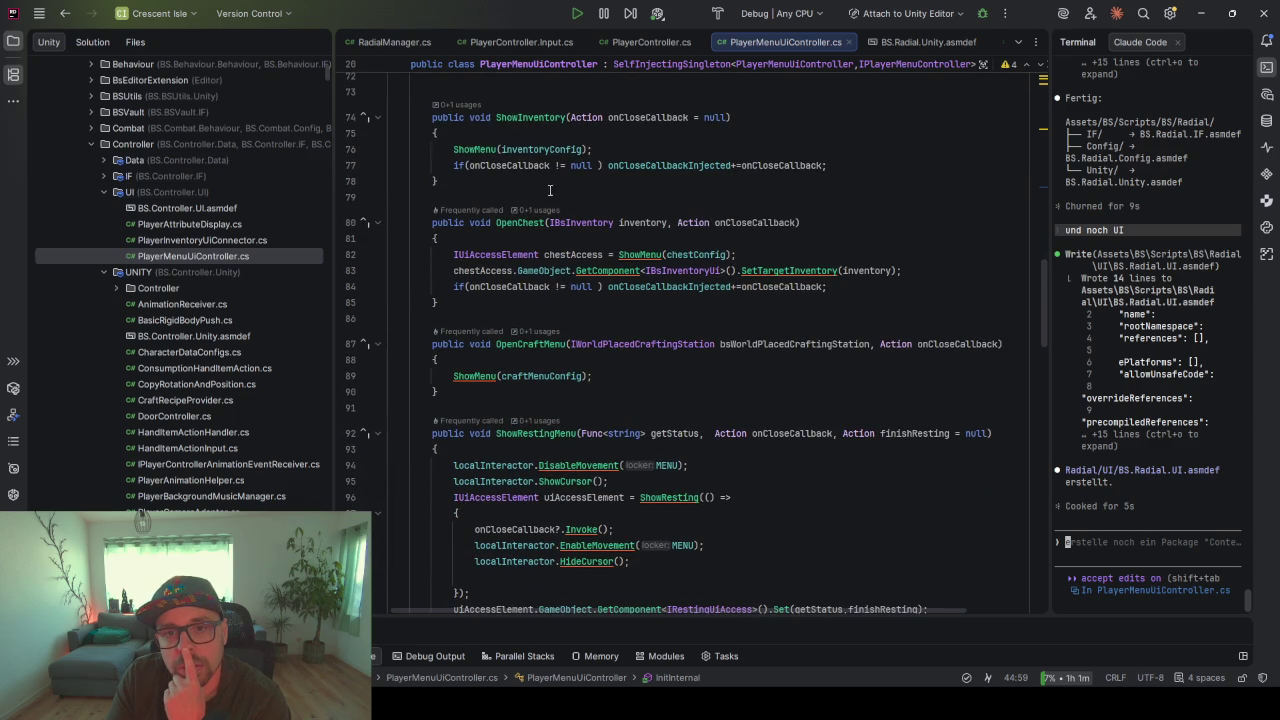
left_click(521, 117)
scroll(534, 298, "up", 9)
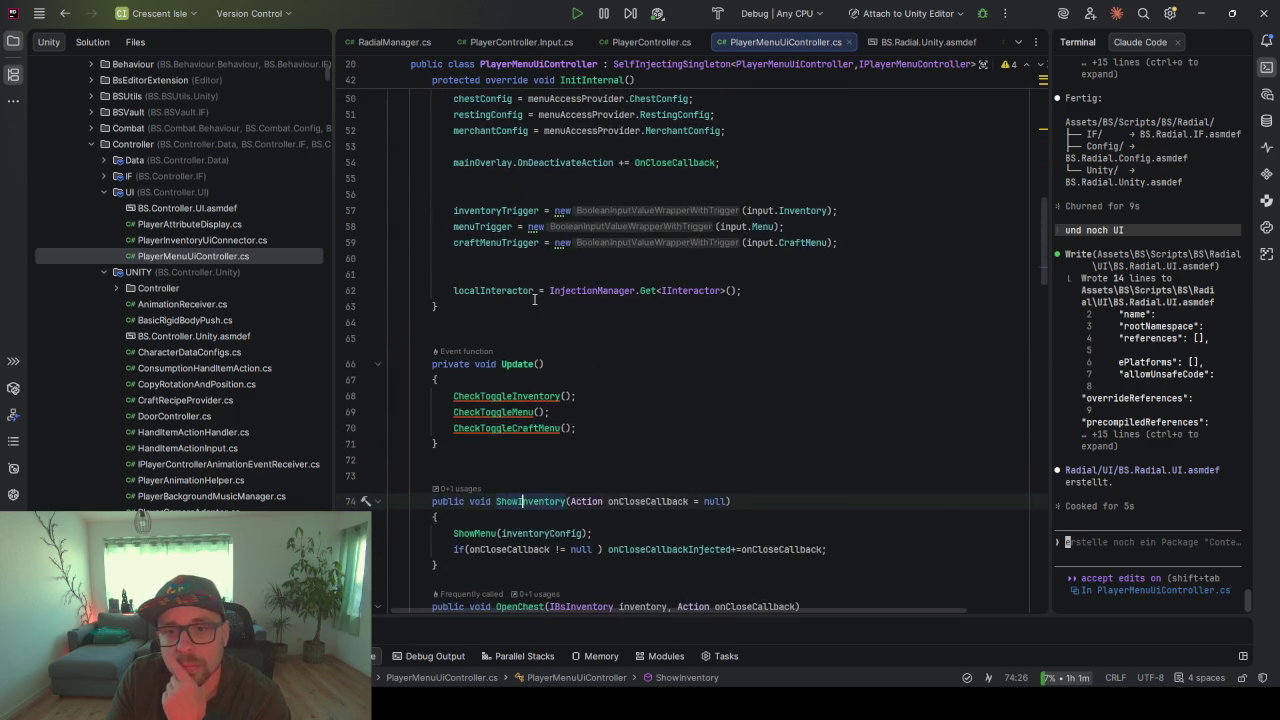
scroll(534, 298, "down", 2)
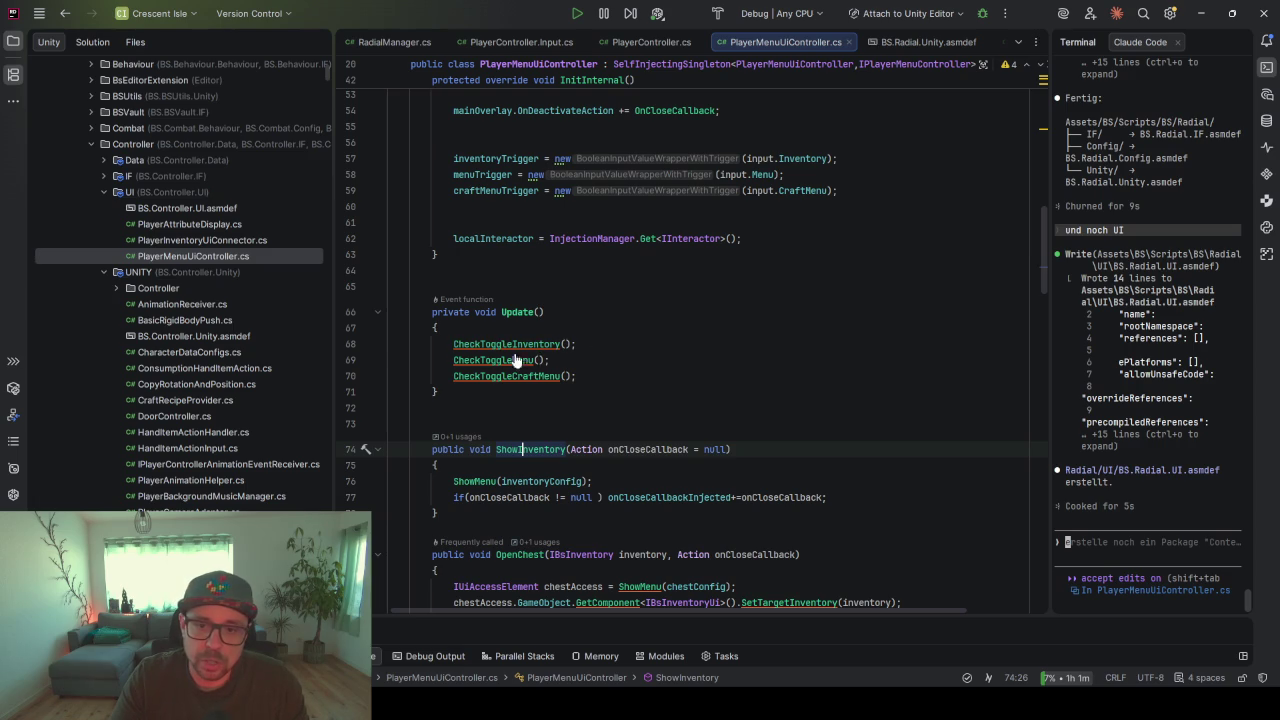
- Inspect CheckToggleCraftMenu, return to its call in Update() and add a blank line after it
left_click(523, 376, "ctrl")
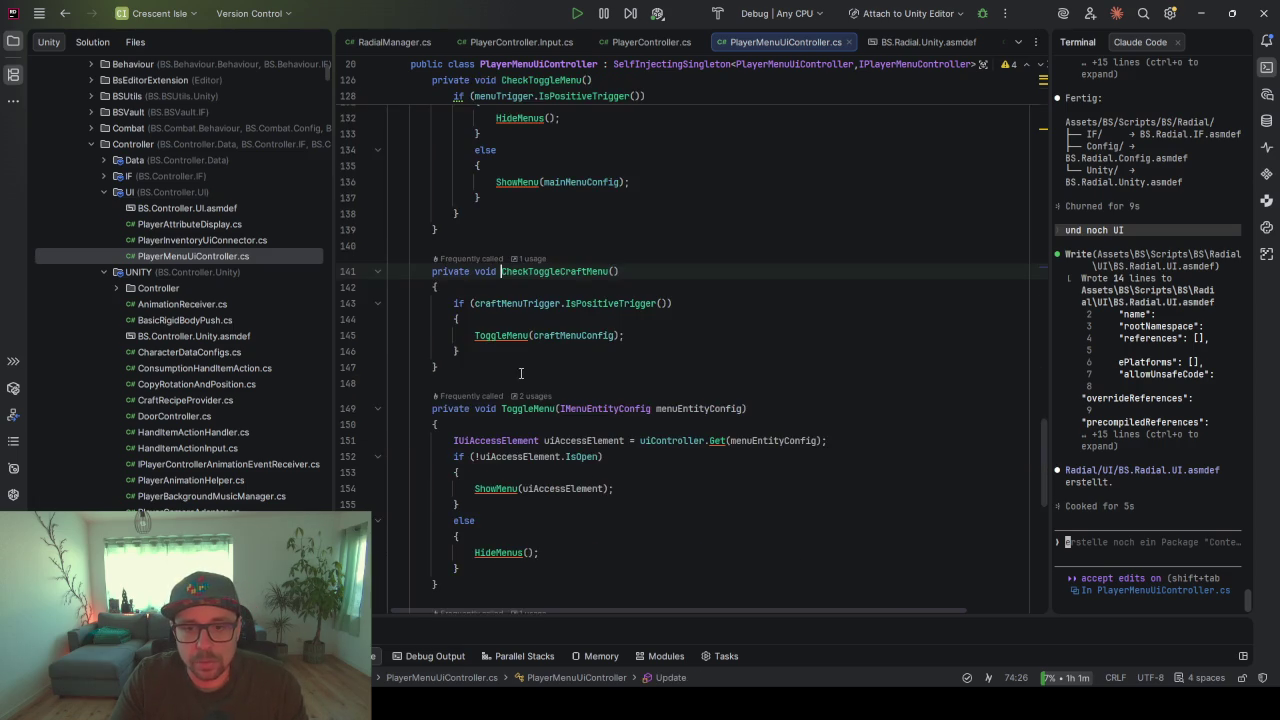
left_click(534, 303)
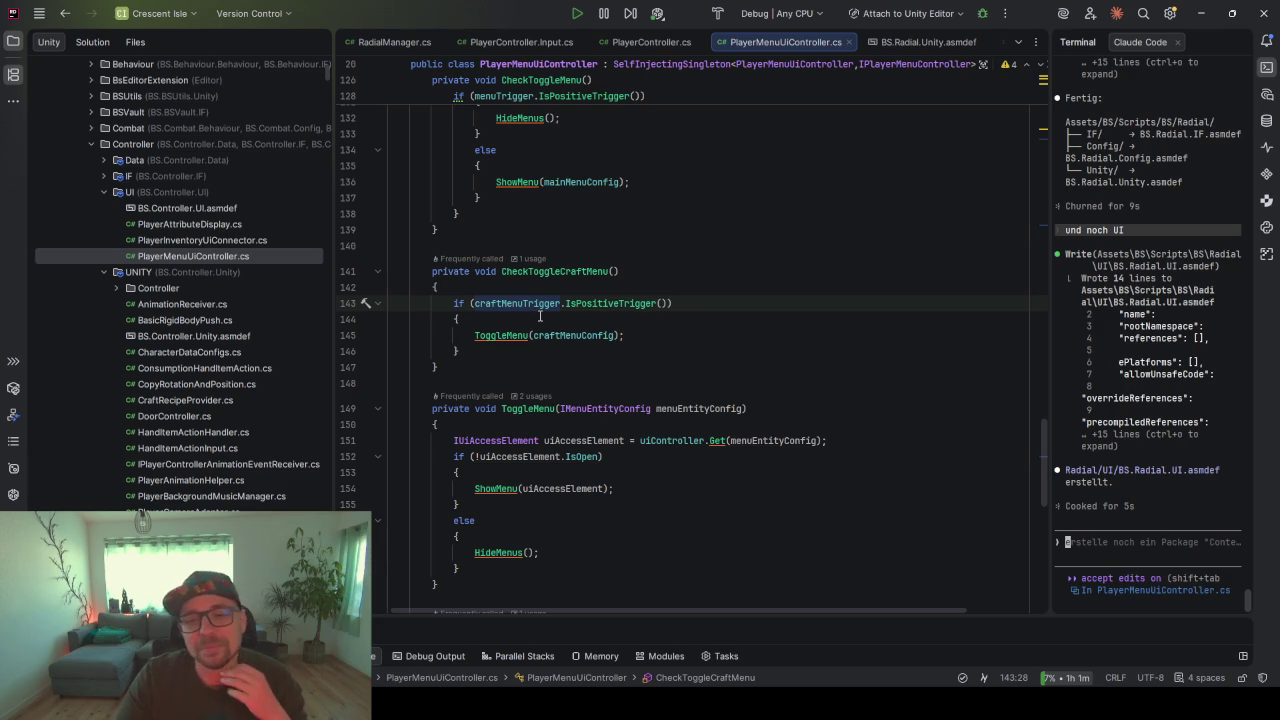
left_click(532, 258)
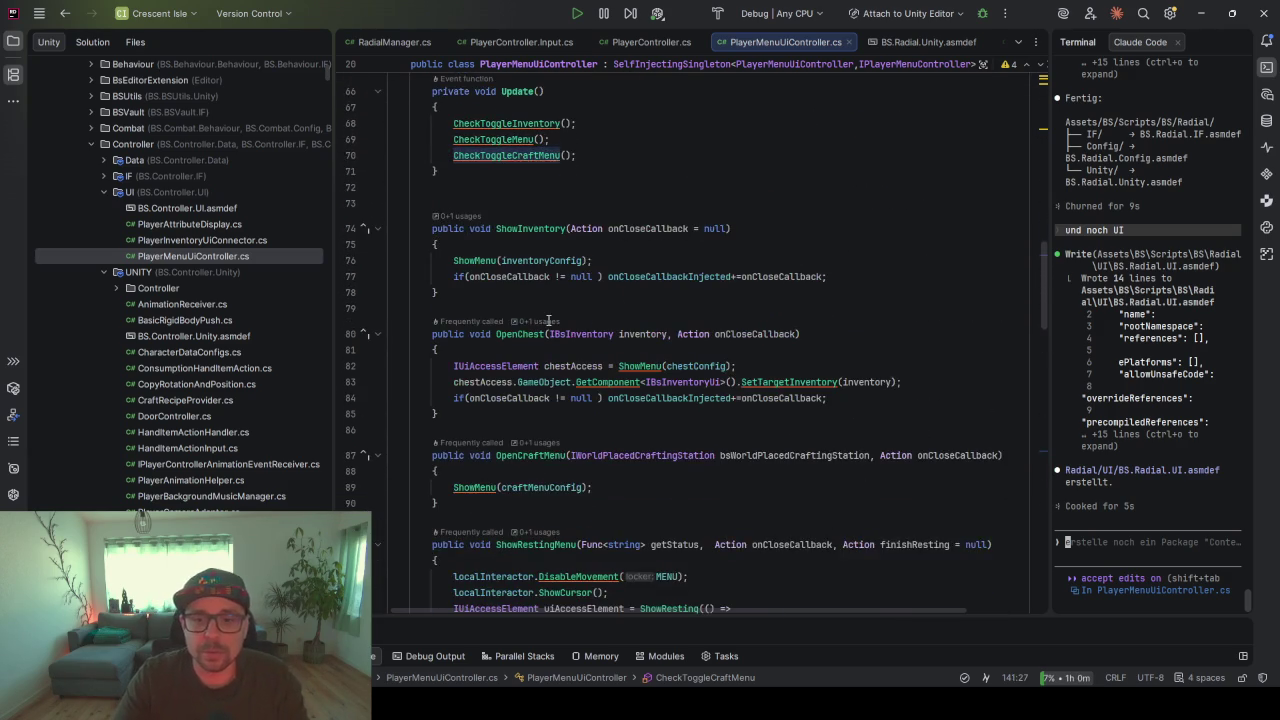
scroll(690, 225, "up", 3)
key("Return")
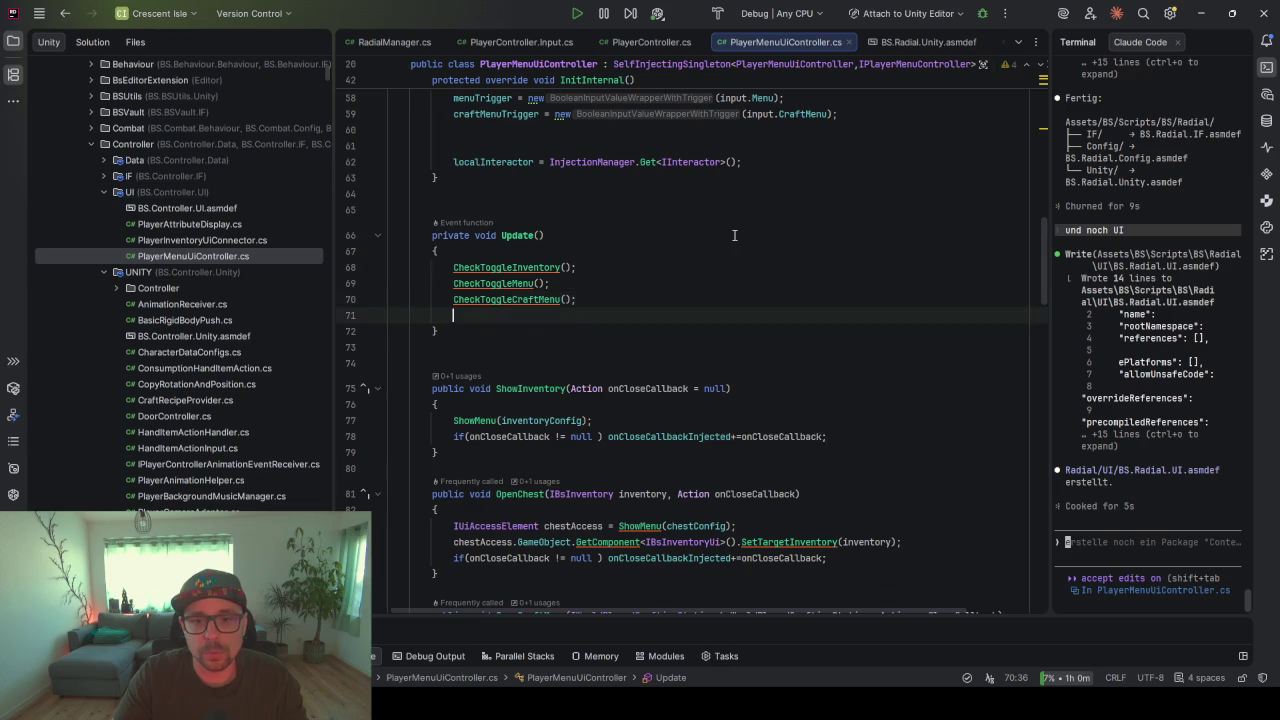
- Add a CheckShowRadialMenu(); call and generate its method stub with Create method
type("Check")
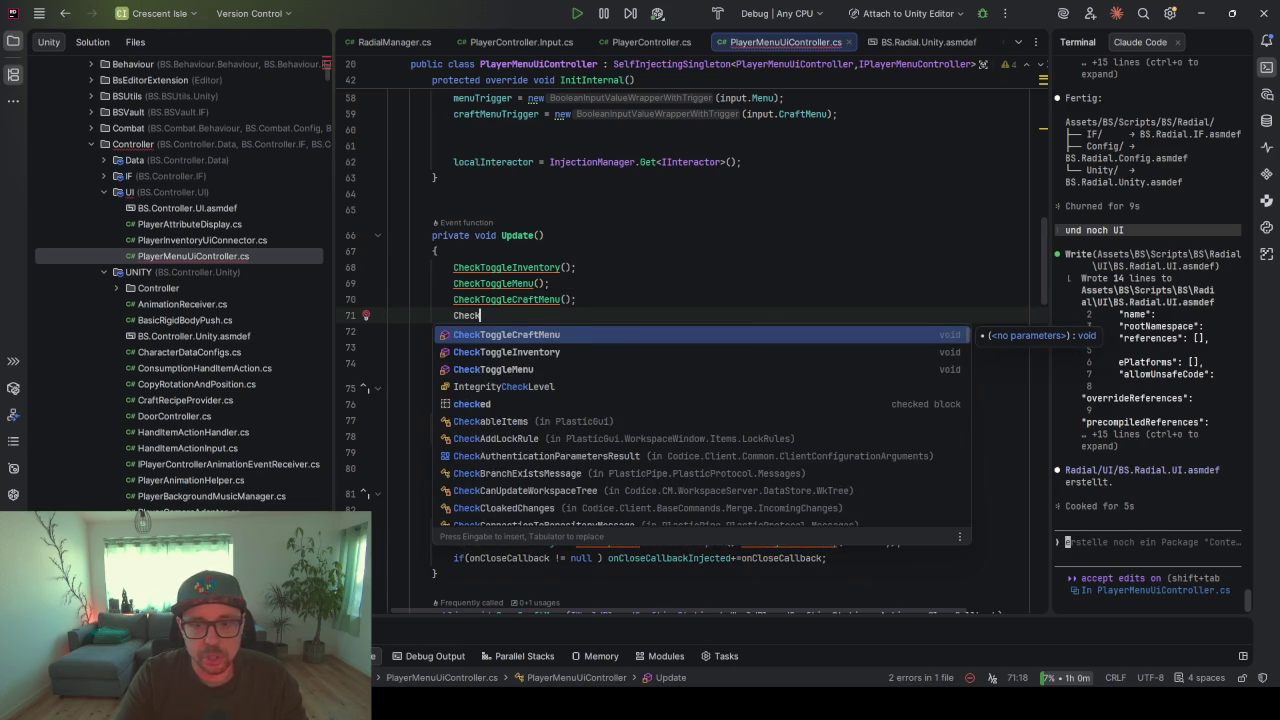
type("Show")
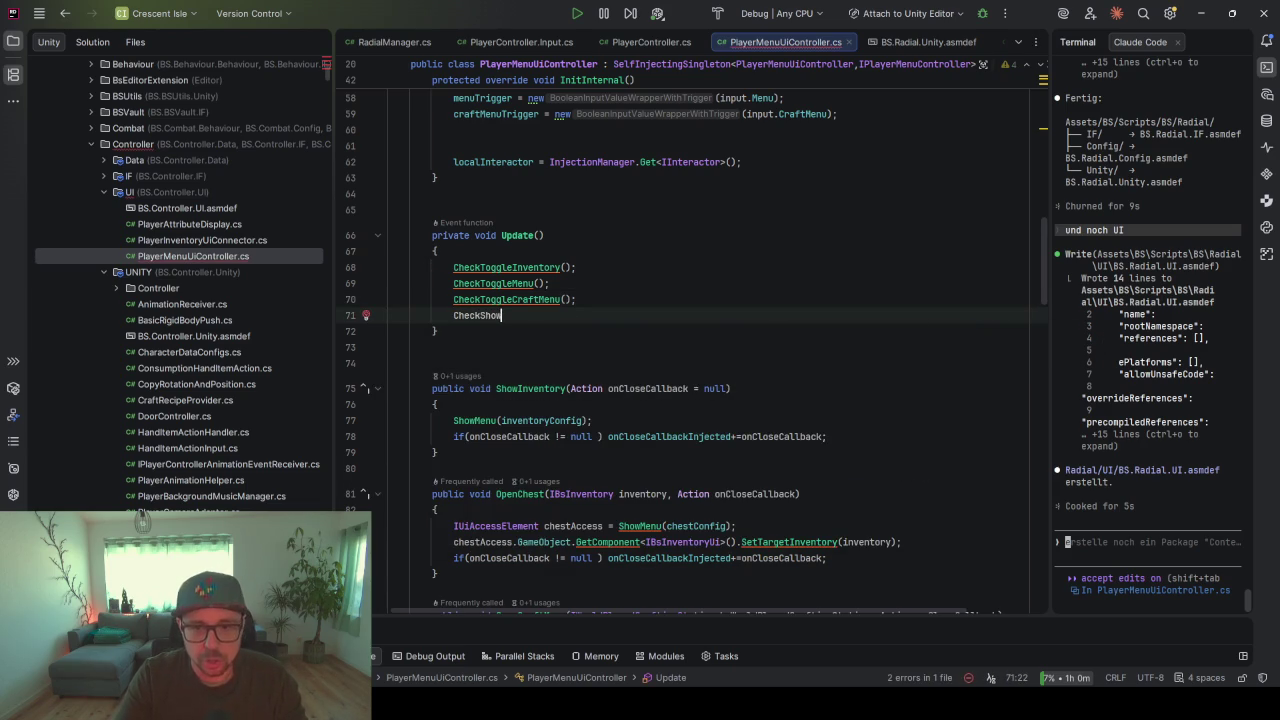
type("Radial")
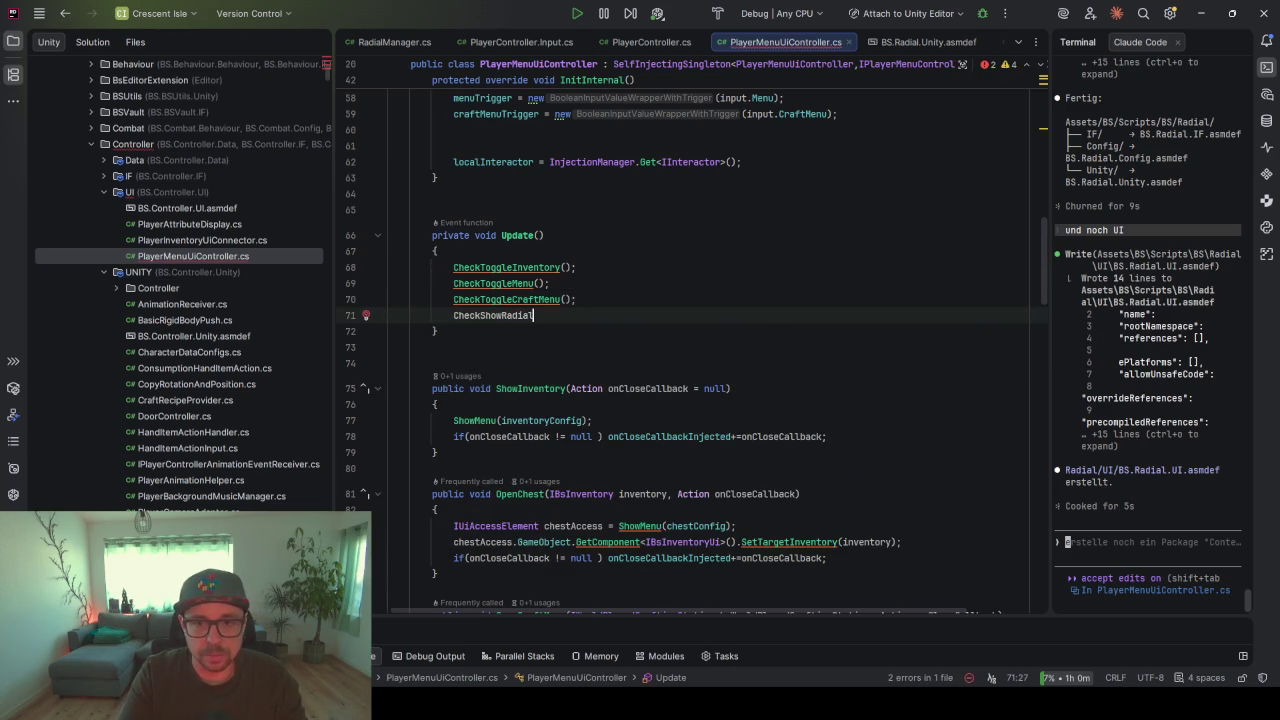
type("Menu")
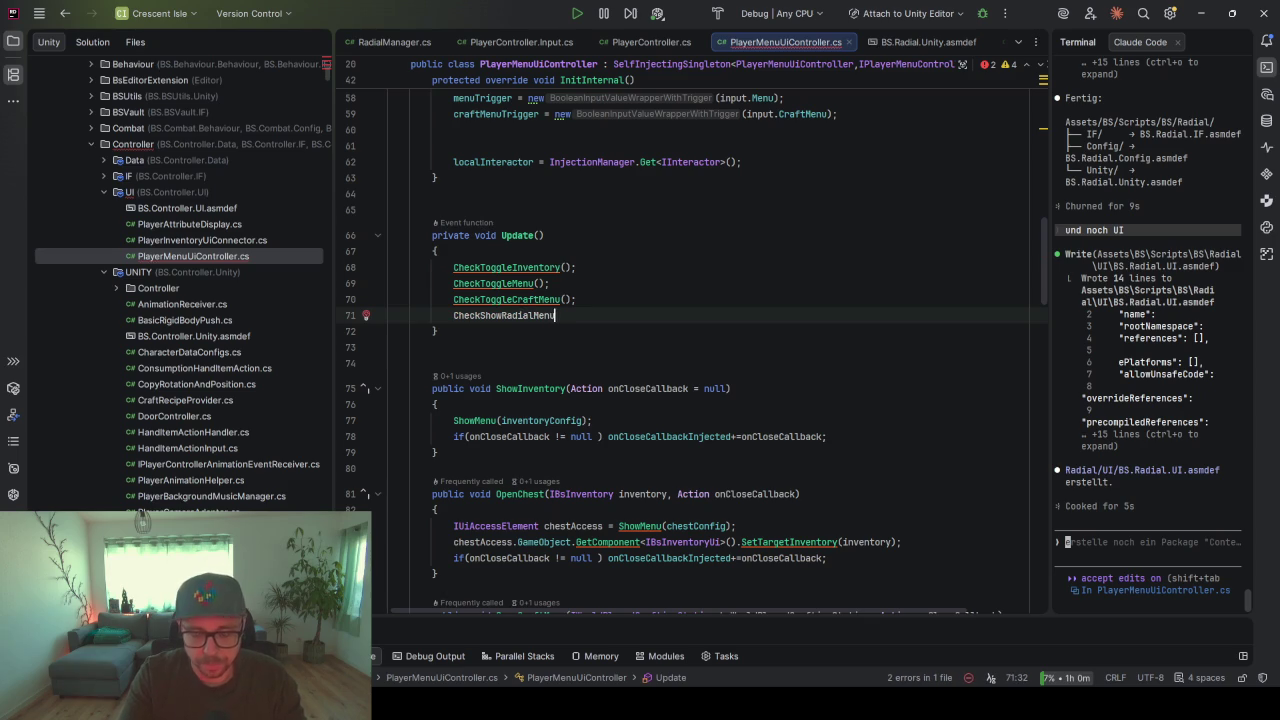
type("();")
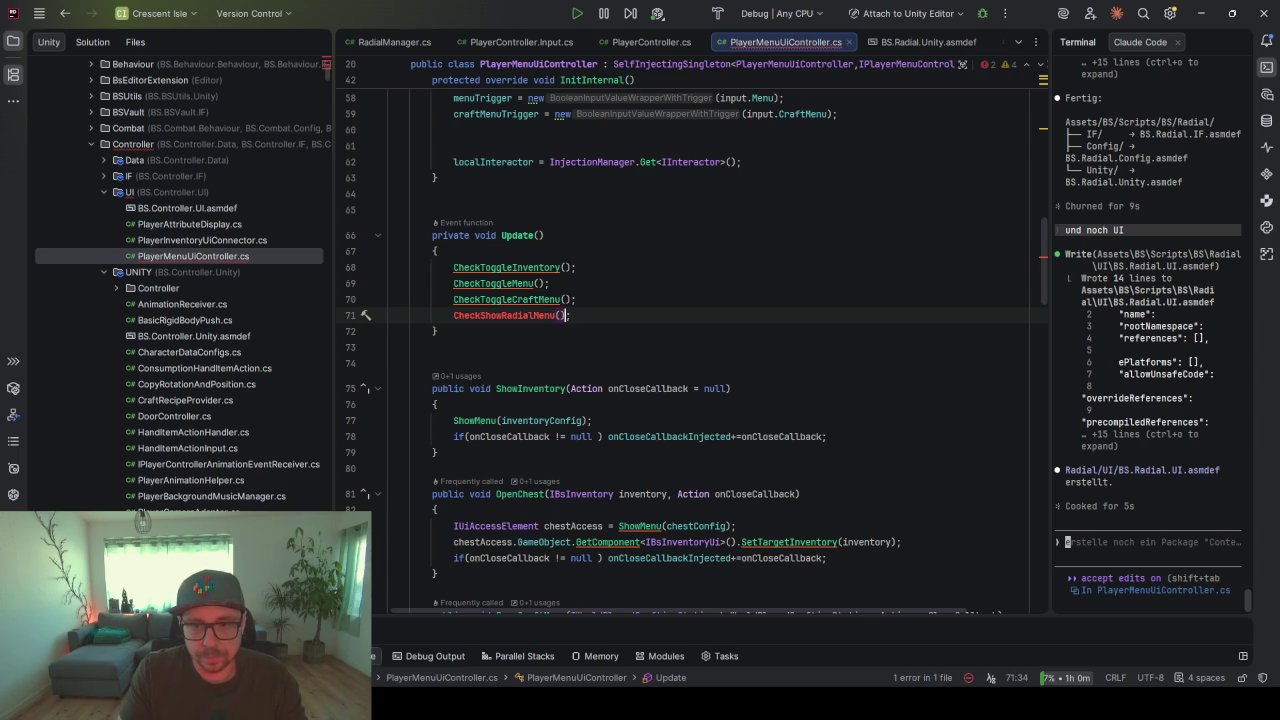
key("alt+Return")
key("Escape")
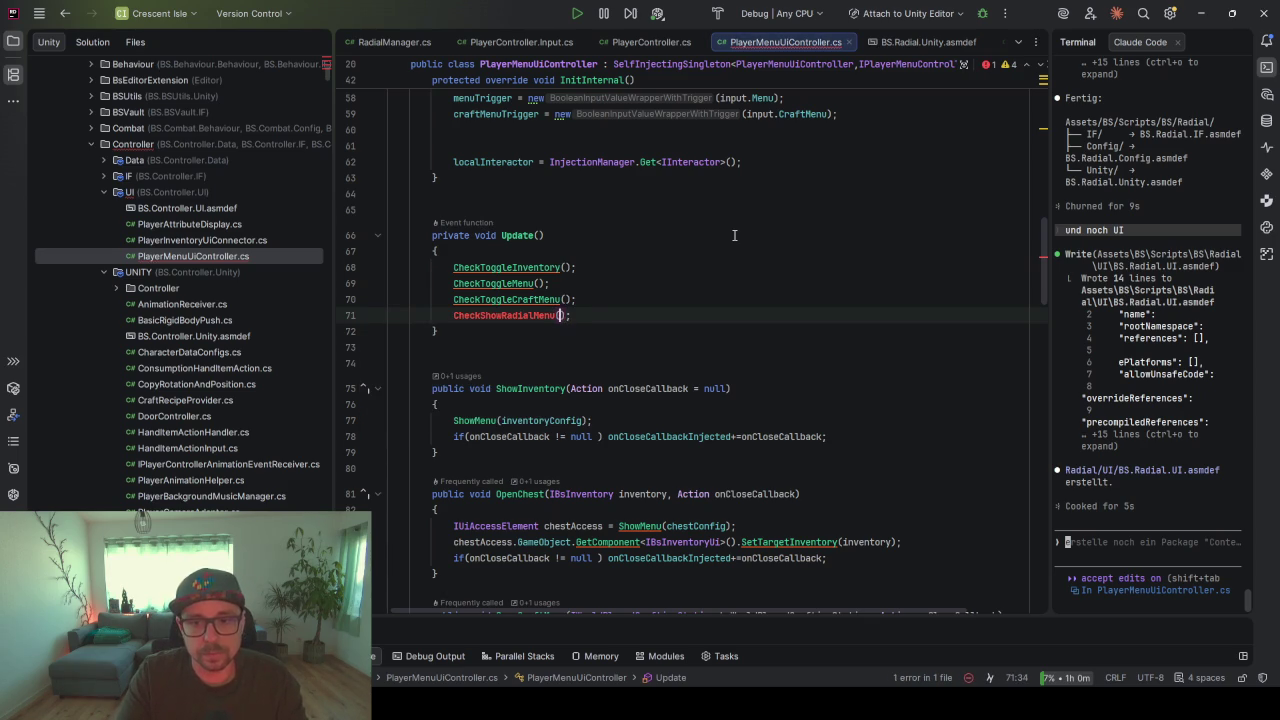
key("alt+Return")
key("Return")
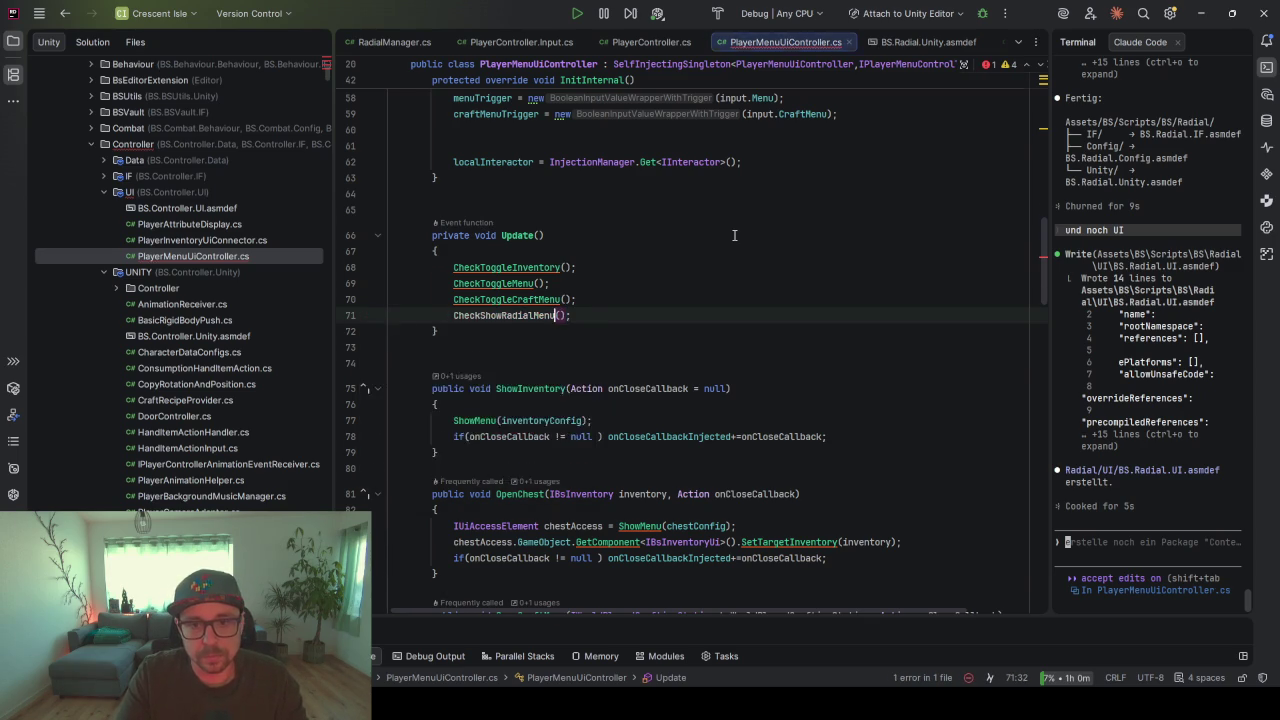
- Locate the generated CheckShowRadialMenu stub below Update() and select it
scroll(710, 265, "down", 1)
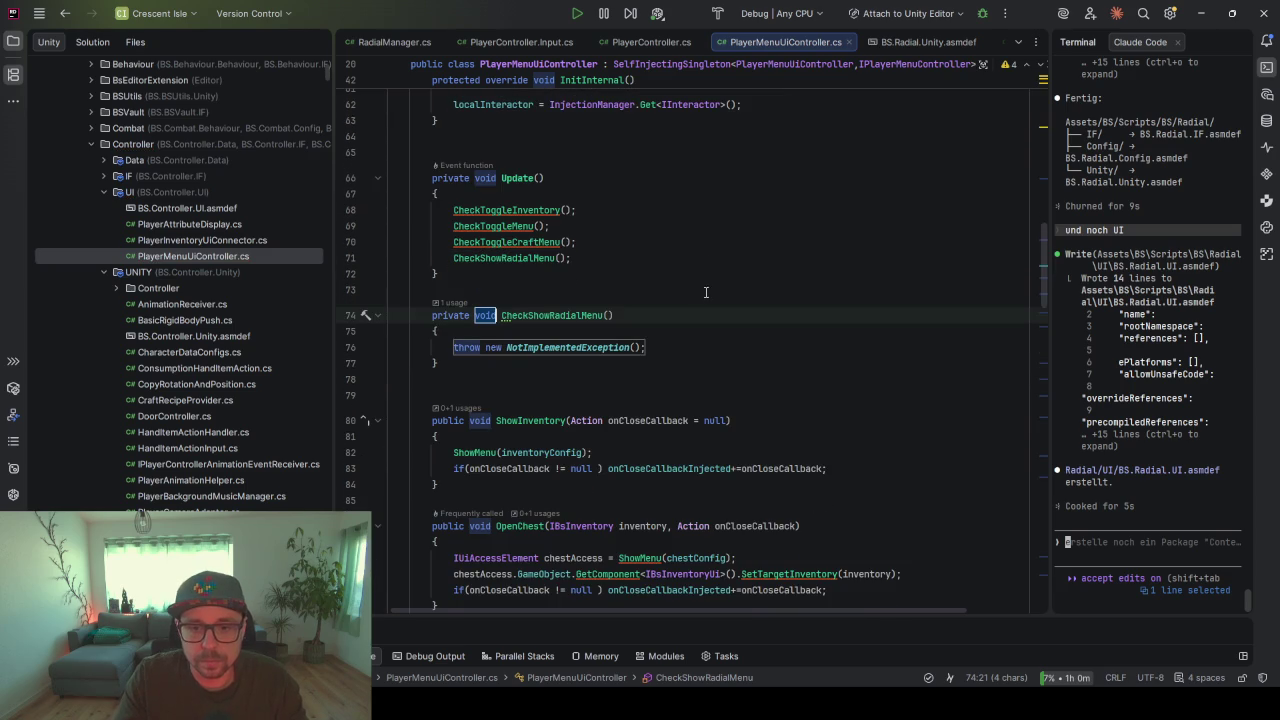
left_click(705, 292)
scroll(512, 387, "down", 5)
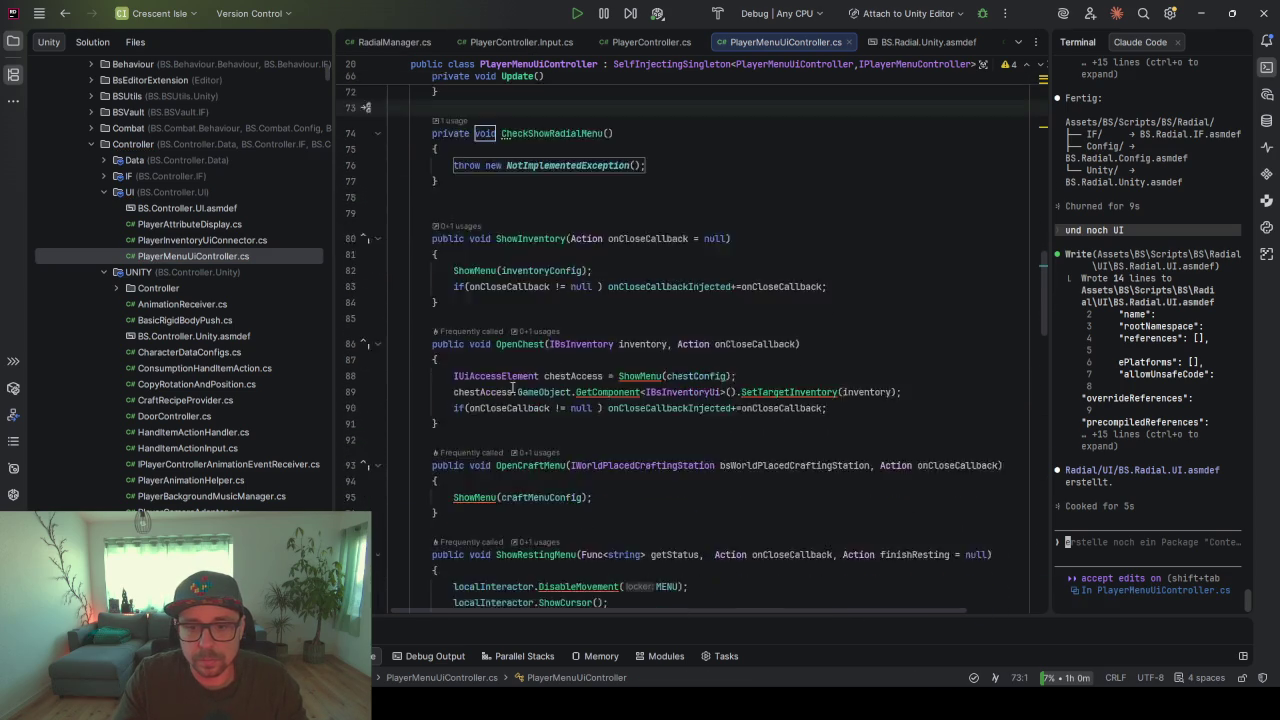
scroll(512, 387, "down", 6)
left_click(549, 305)
scroll(549, 325, "down", 8)
scroll(549, 325, "up", 20)
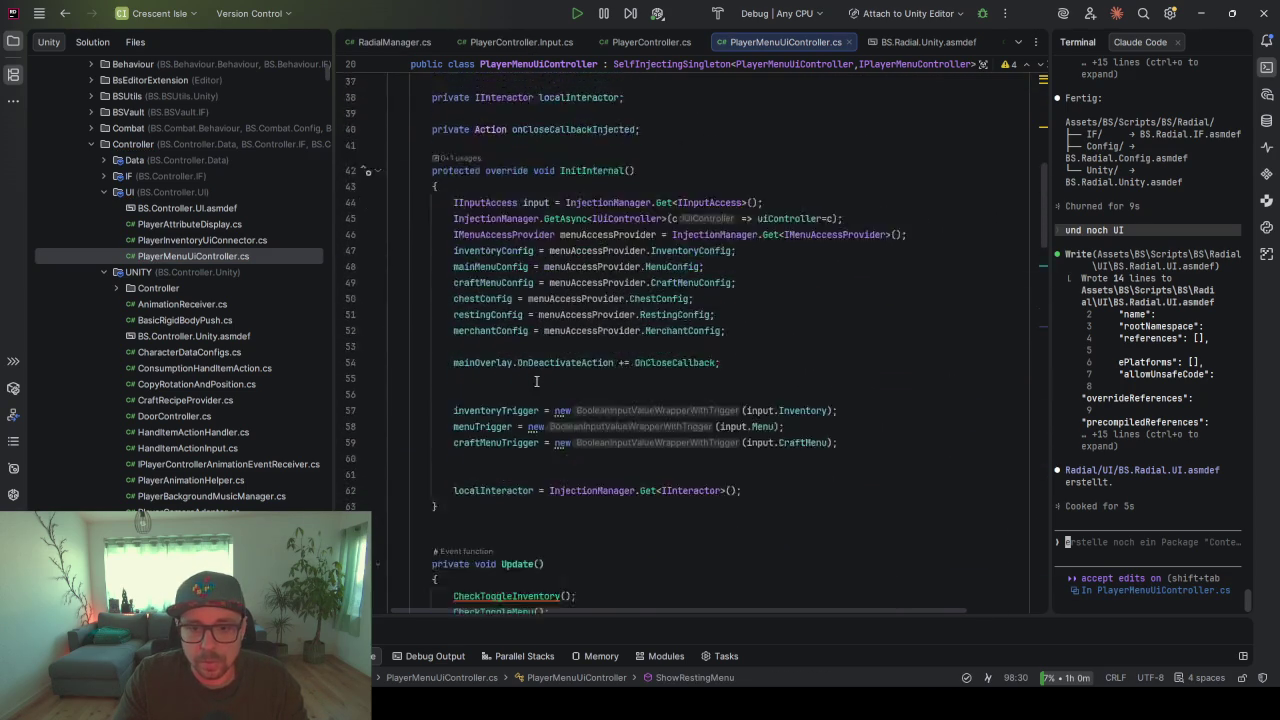
scroll(536, 381, "down", 9)
left_click_drag(469, 364, 389, 288)
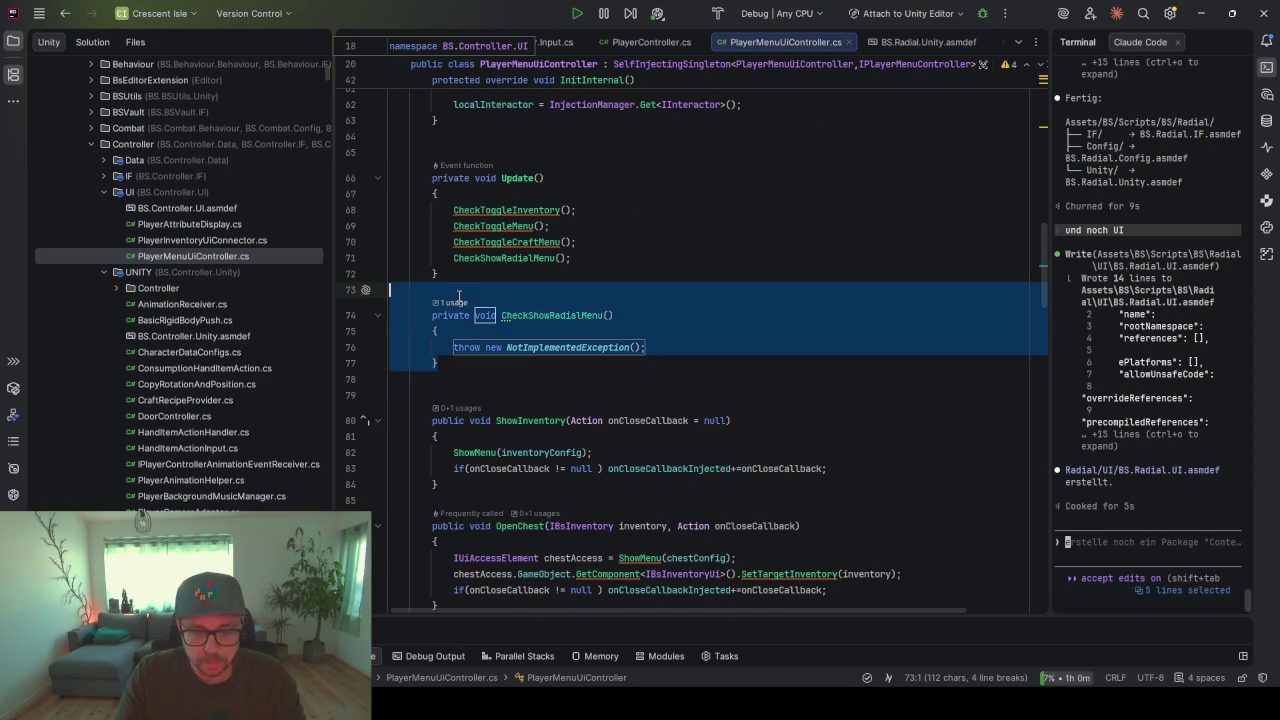
- Remove the CheckShowRadialMenu stub from below Update() and scroll back to CheckToggleCraftMenu
key("Delete")
scroll(509, 325, "down", 20)
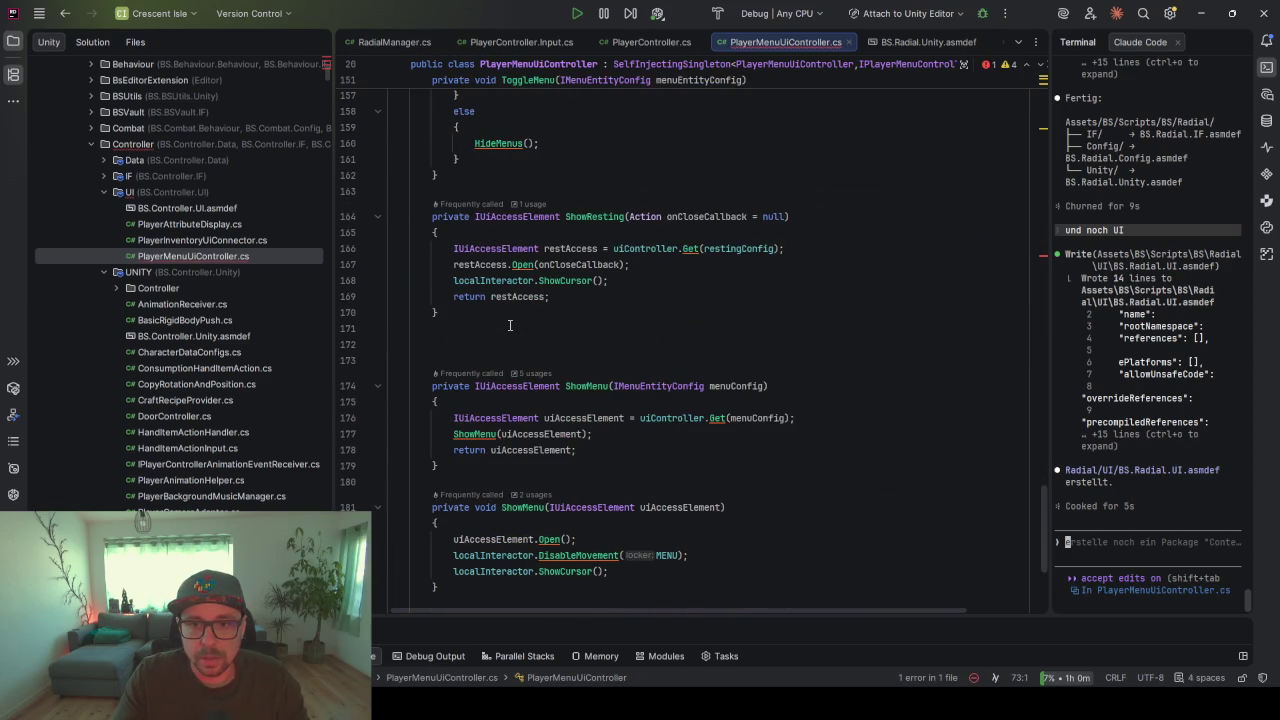
scroll(509, 325, "up", 6)
scroll(506, 270, "up", 2)
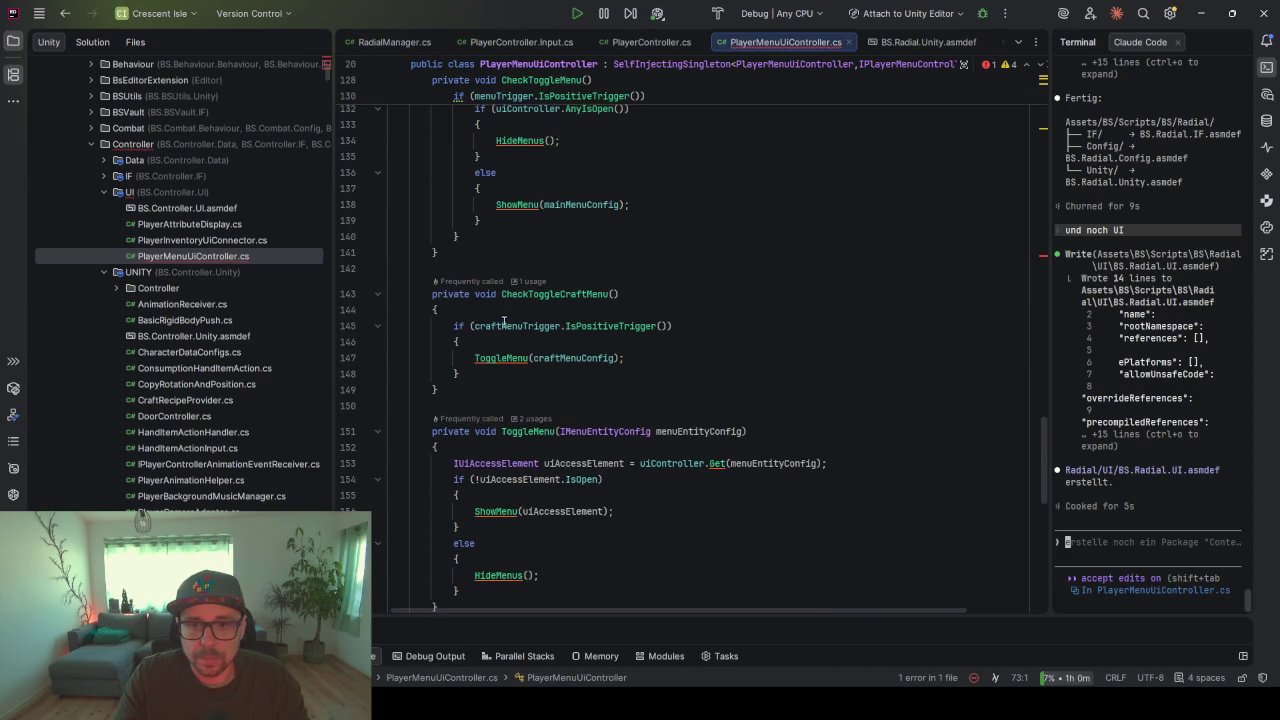
scroll(616, 426, "down", 2)
left_click(500, 512)
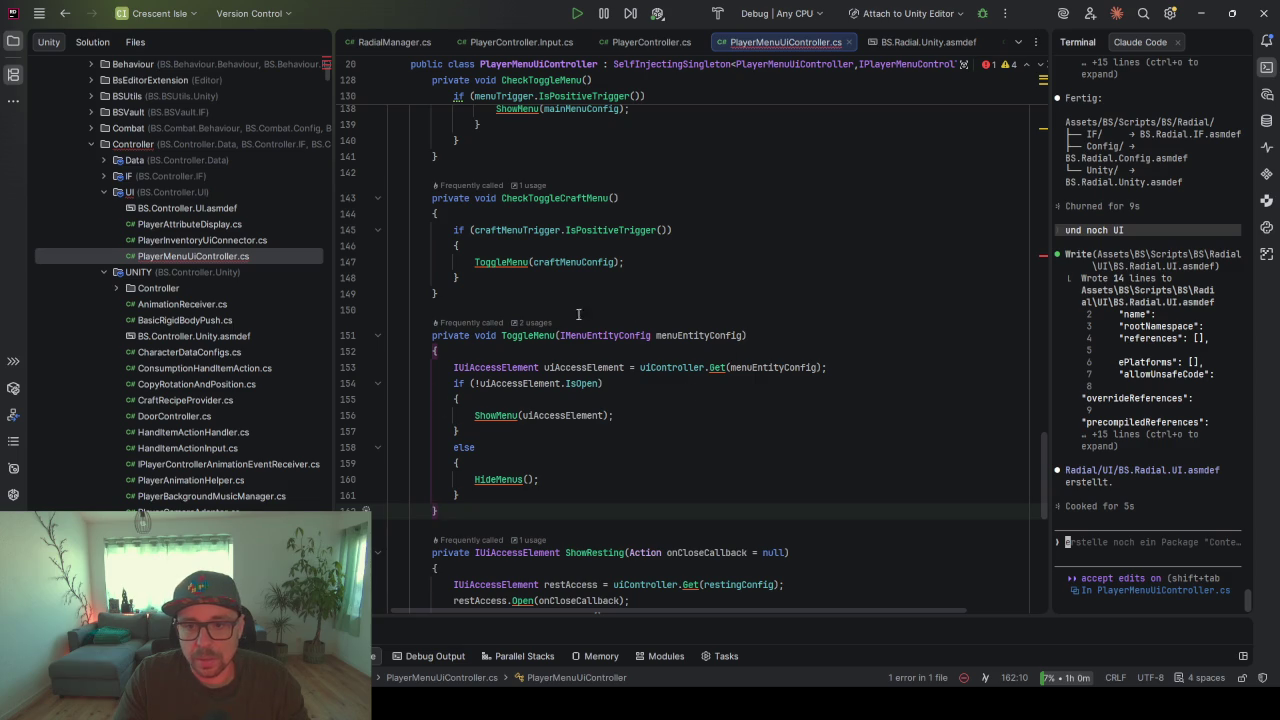
scroll(488, 461, "up", 5)
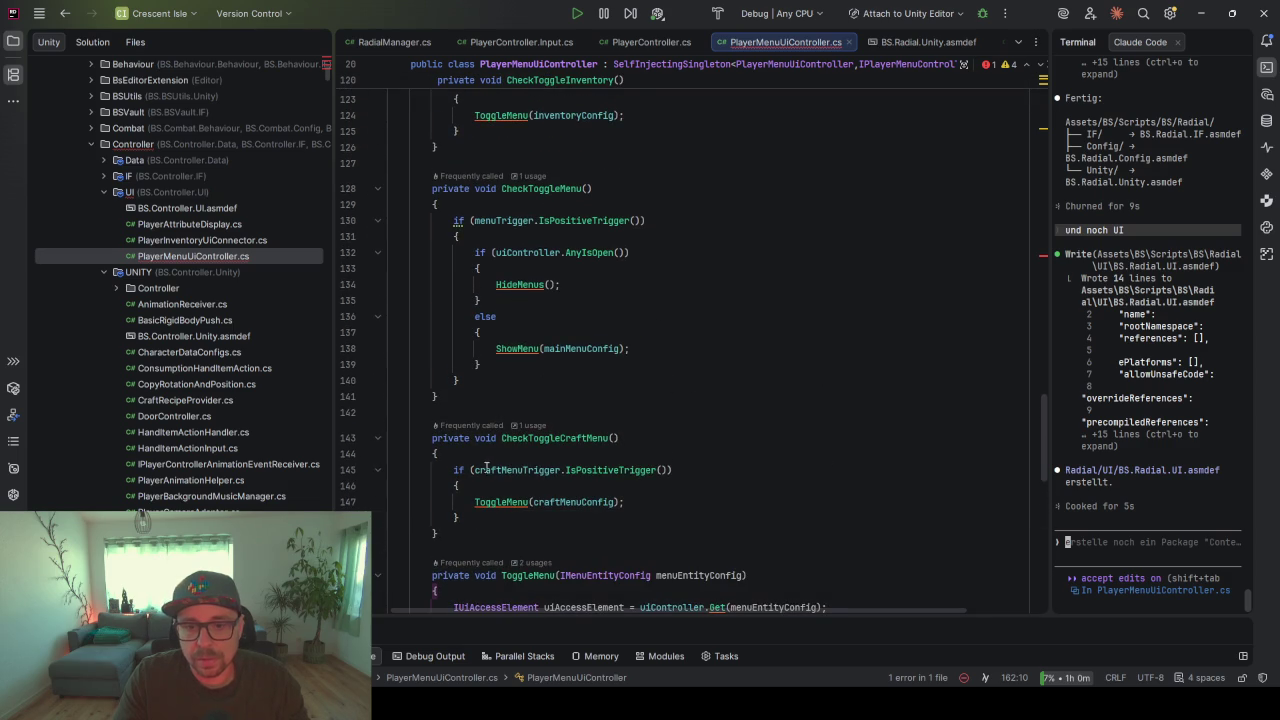
- Paste the CheckShowRadialMenu stub after CheckToggleCraftMenu and select its placeholder throw line
left_click(471, 521)
key("Down")
key("End")
key("Return")
key("Return")
key("Return")
key("Tab")
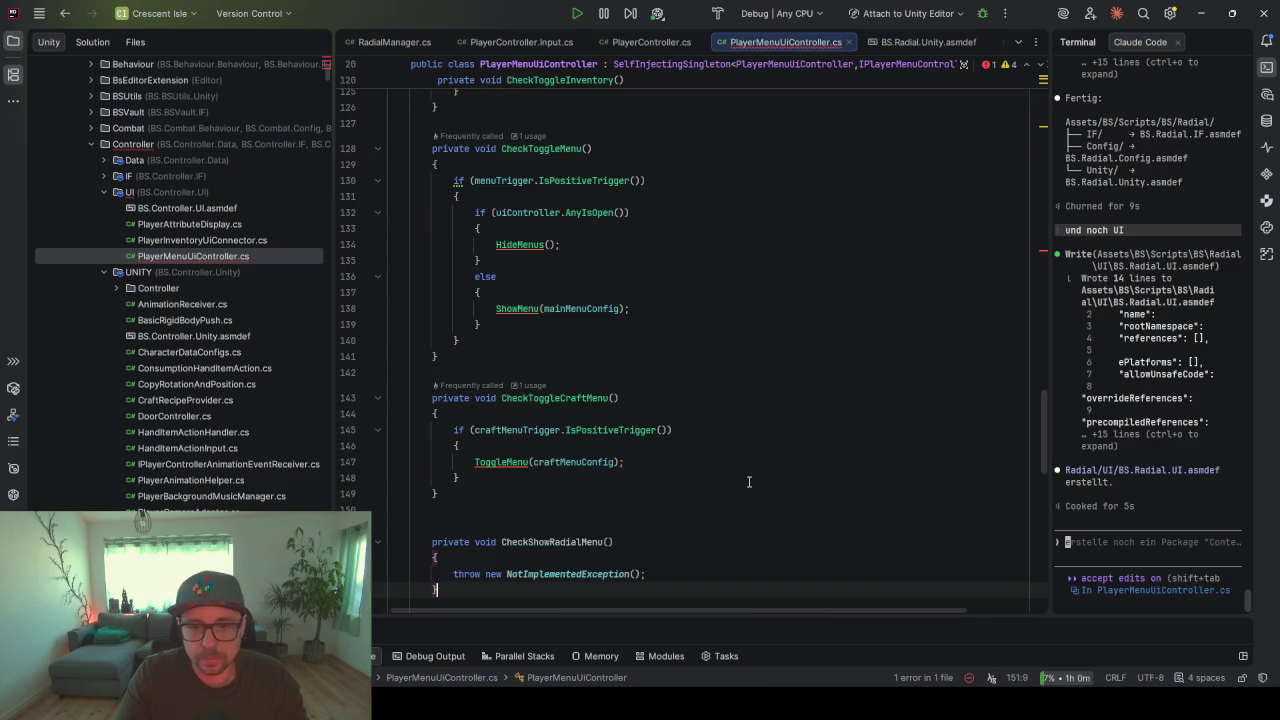
scroll(566, 300, "down", 3)
left_click(566, 244)
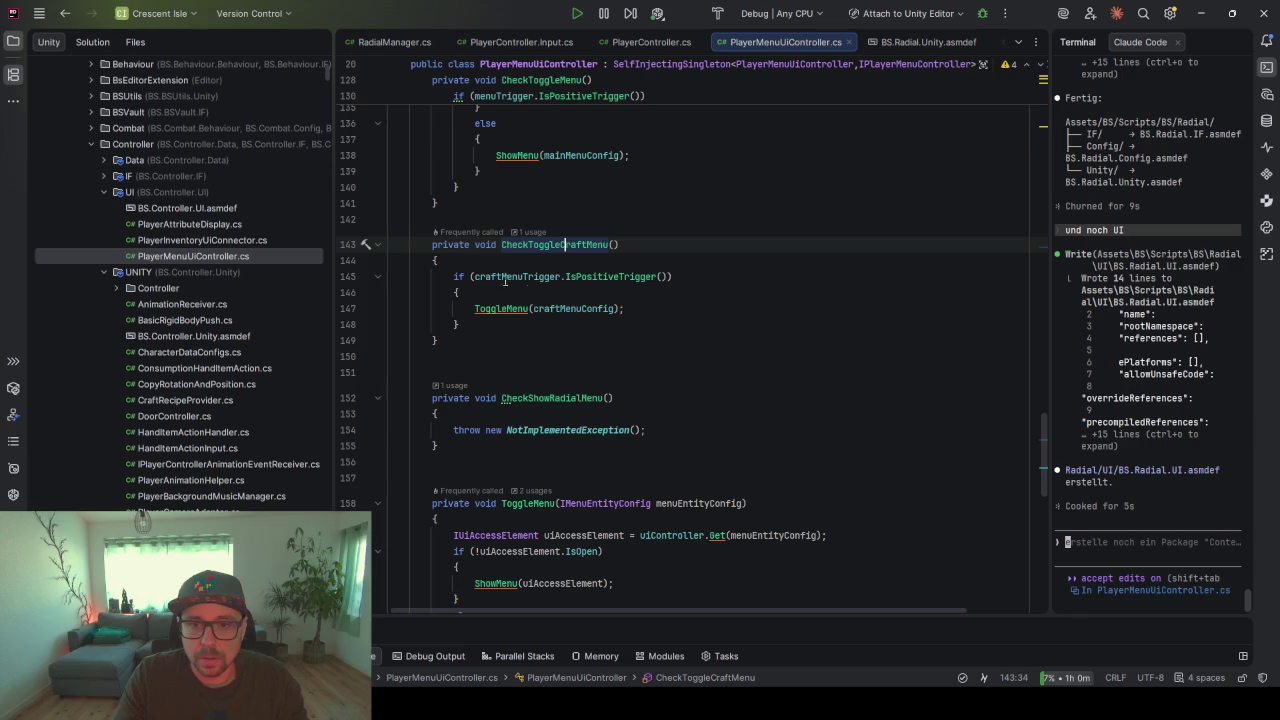
left_click(544, 276)
left_click_drag(689, 430, 452, 430)
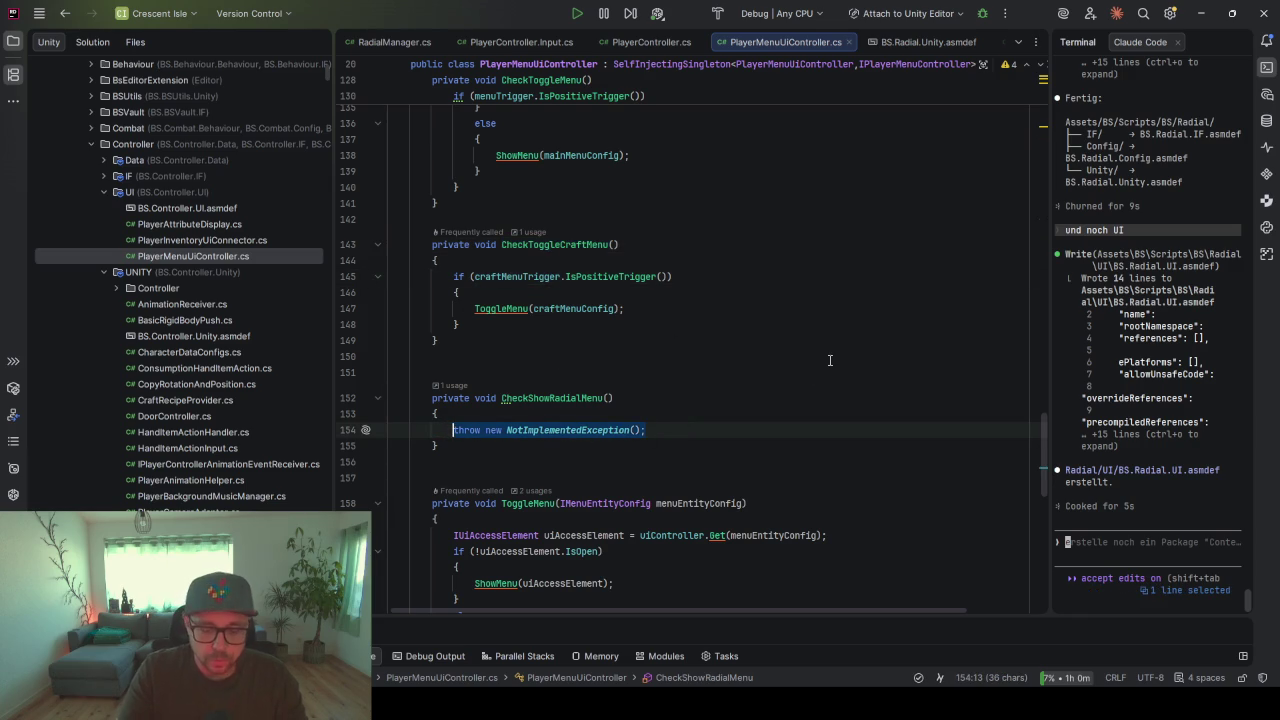
- Add an if block on radialMenuButton.IsPressed that calls ShowRaidal(true)
type("if(")
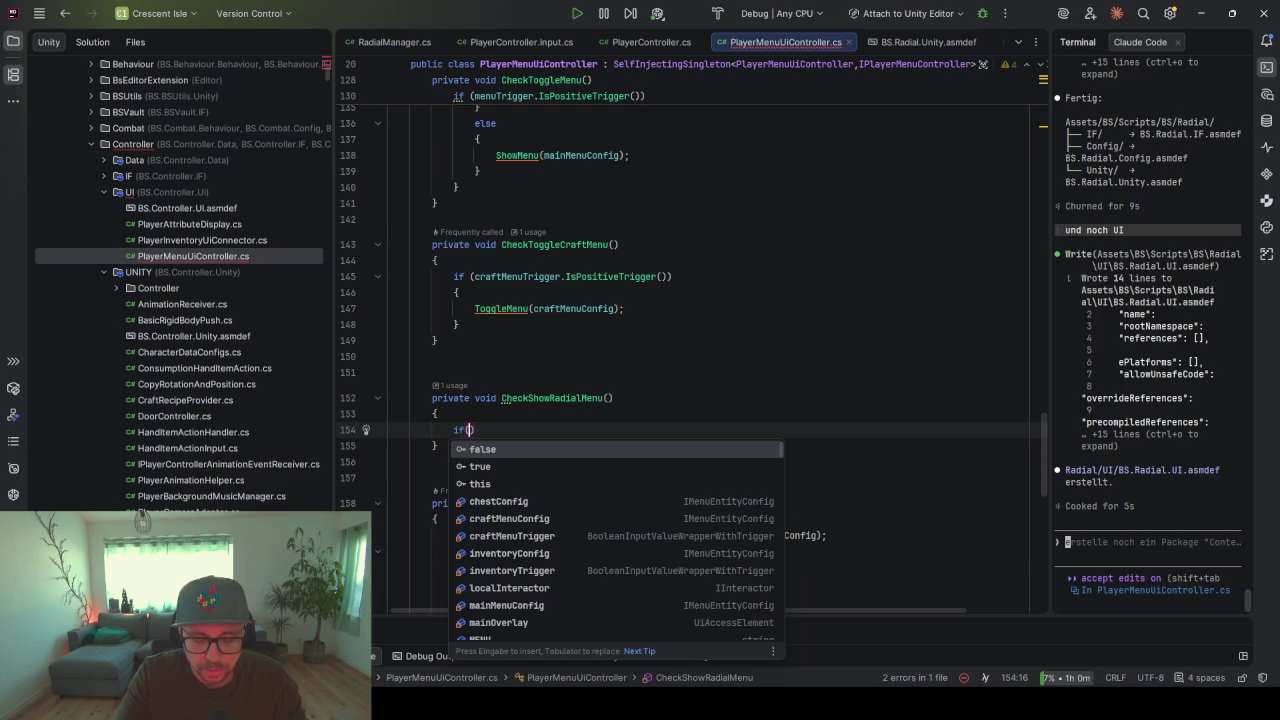
type("radial")
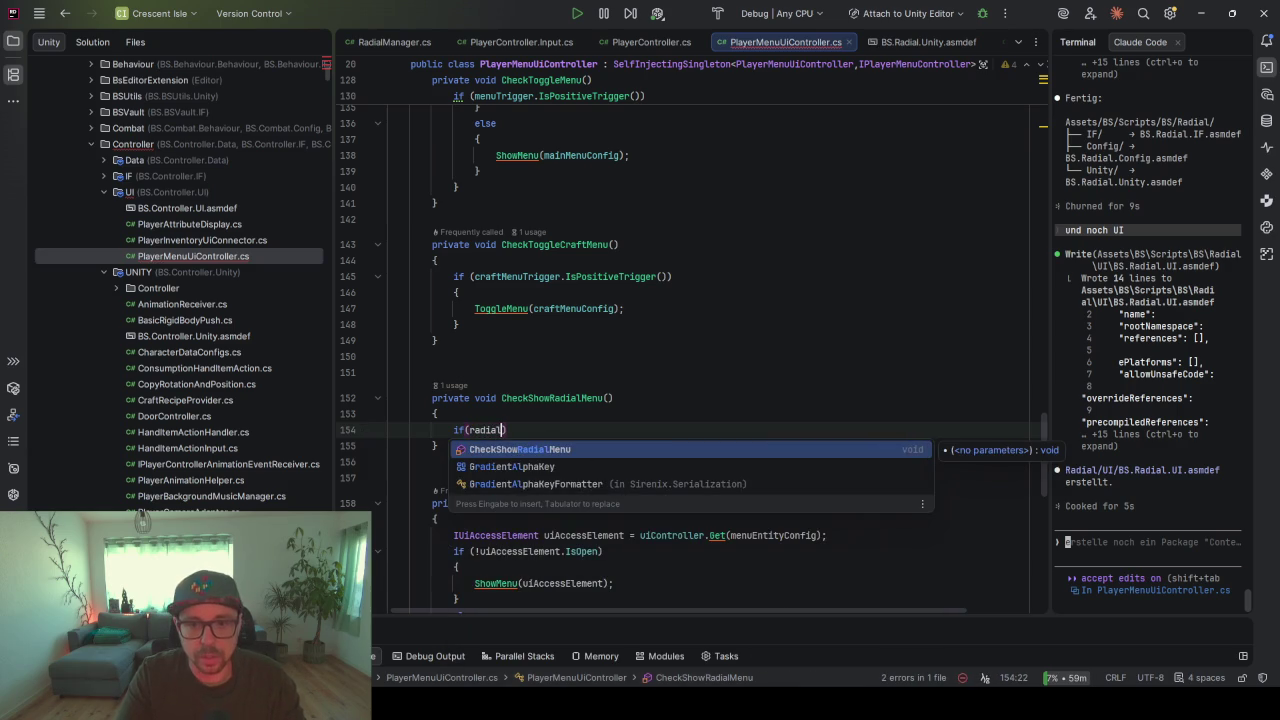
type("MenuButt")
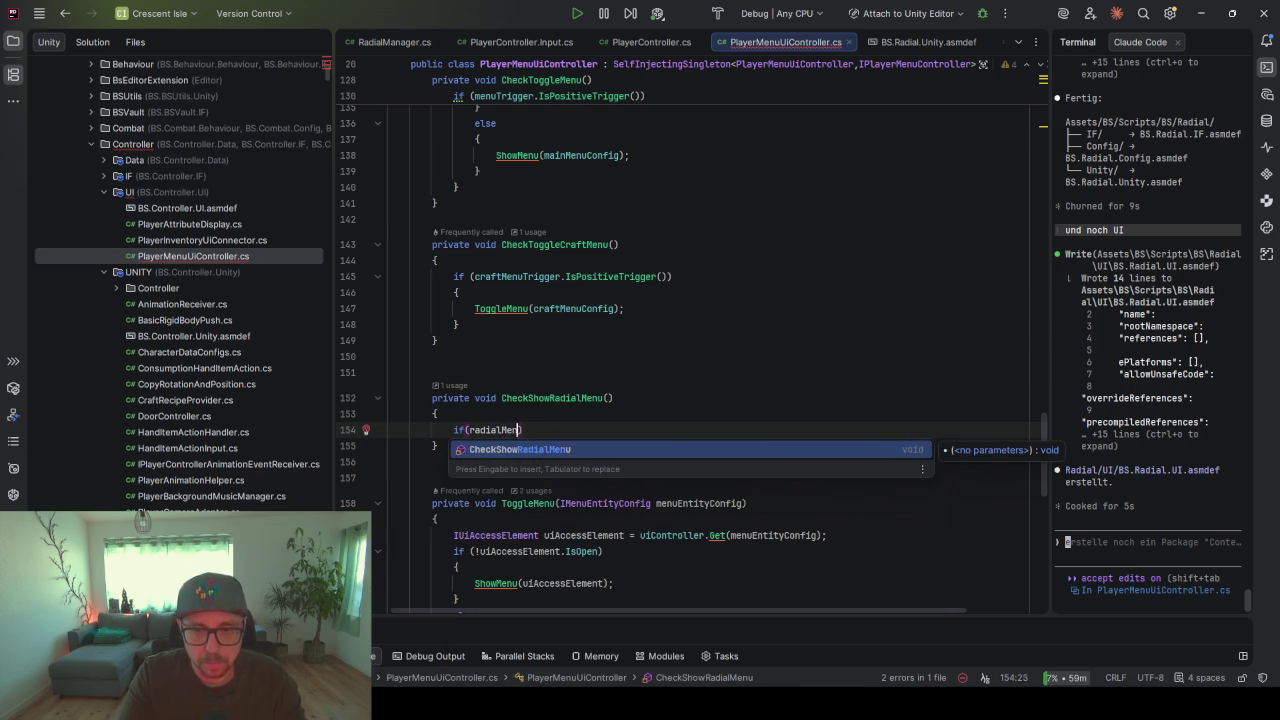
type("on")
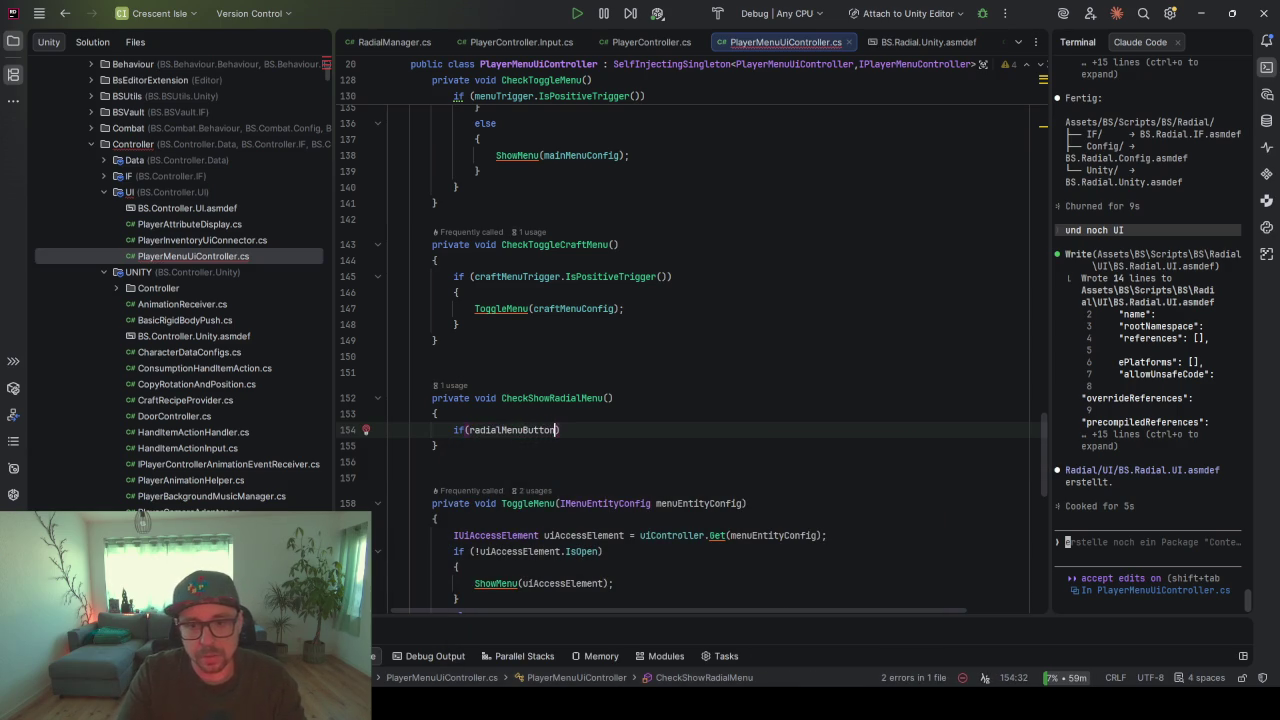
type(".IsPress")
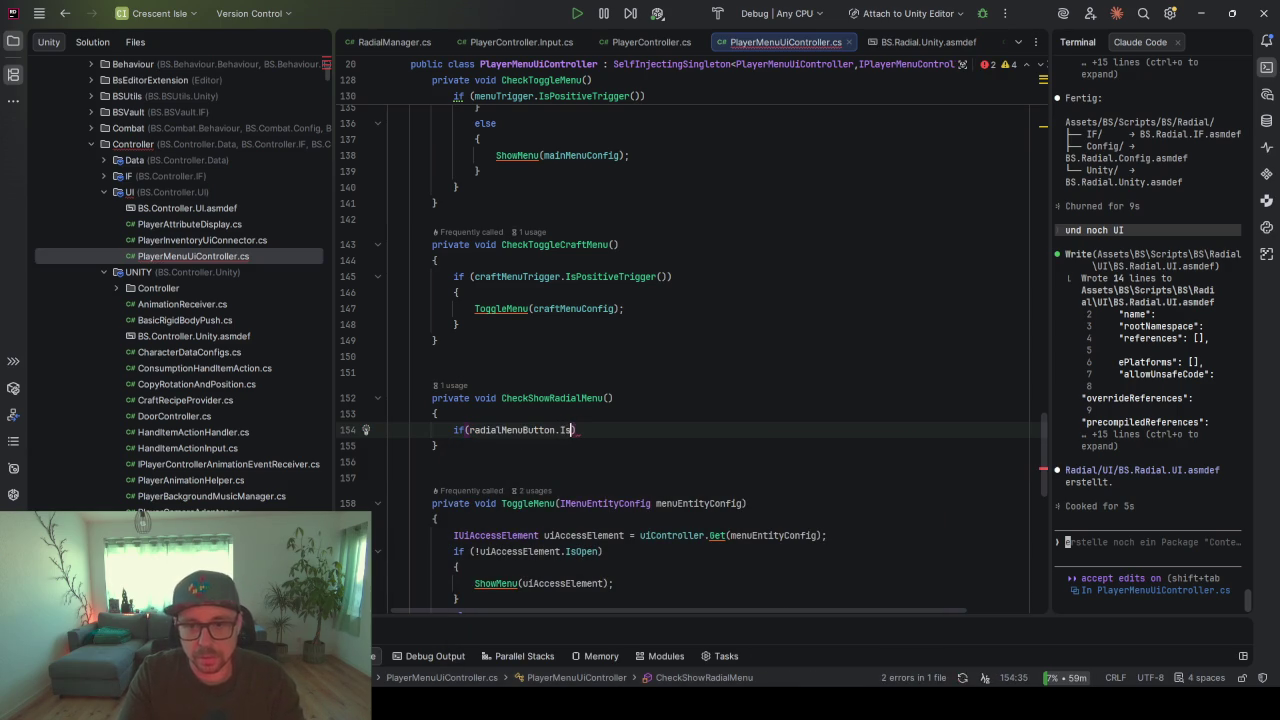
type("ed")
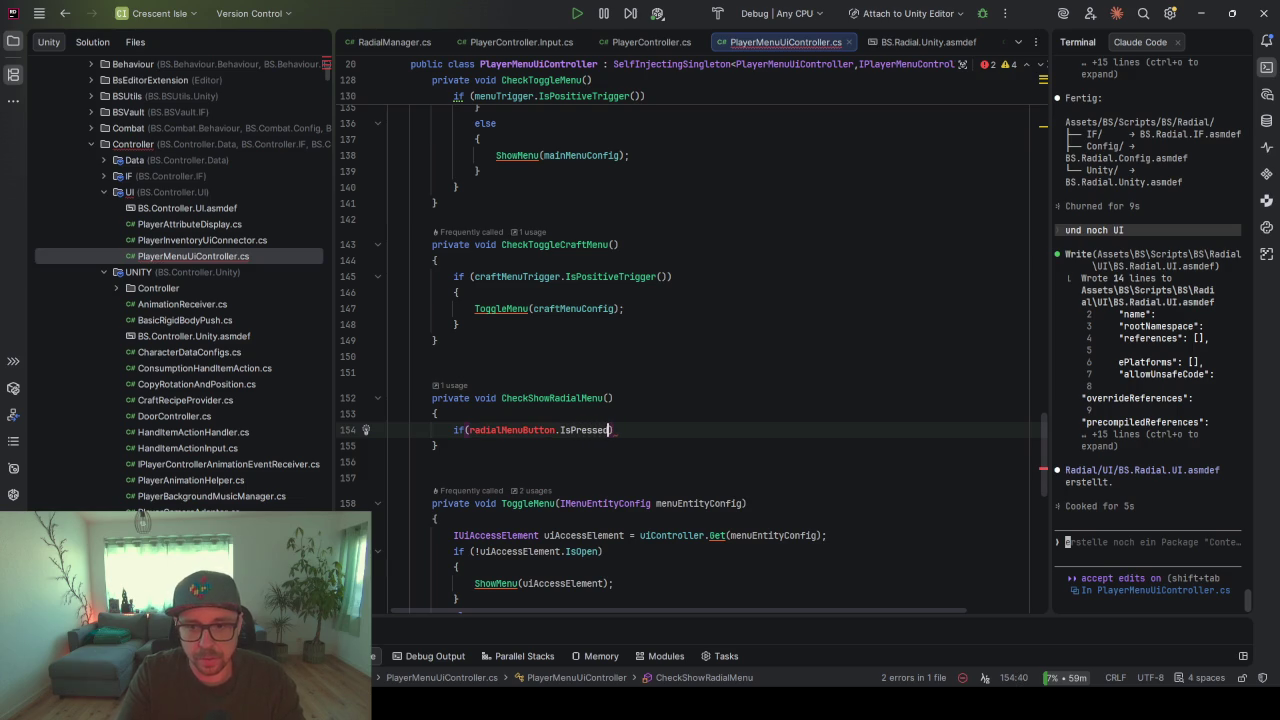
type("{")
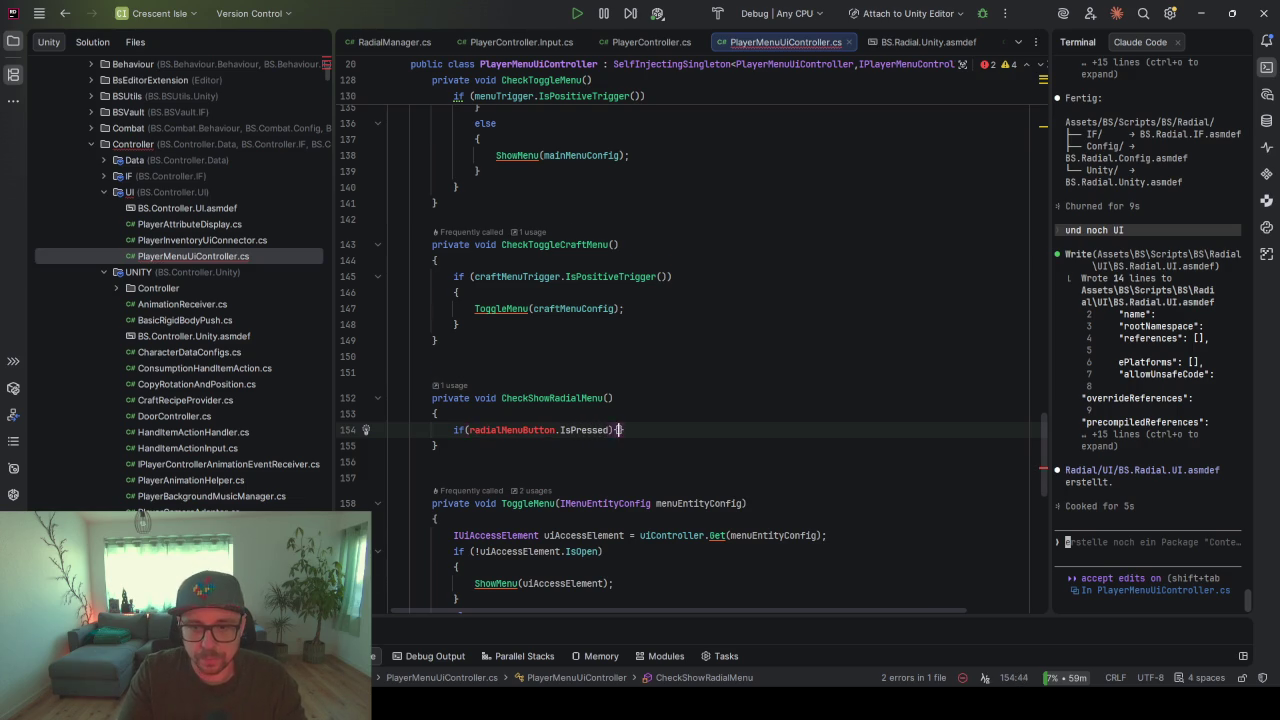
key("Return")
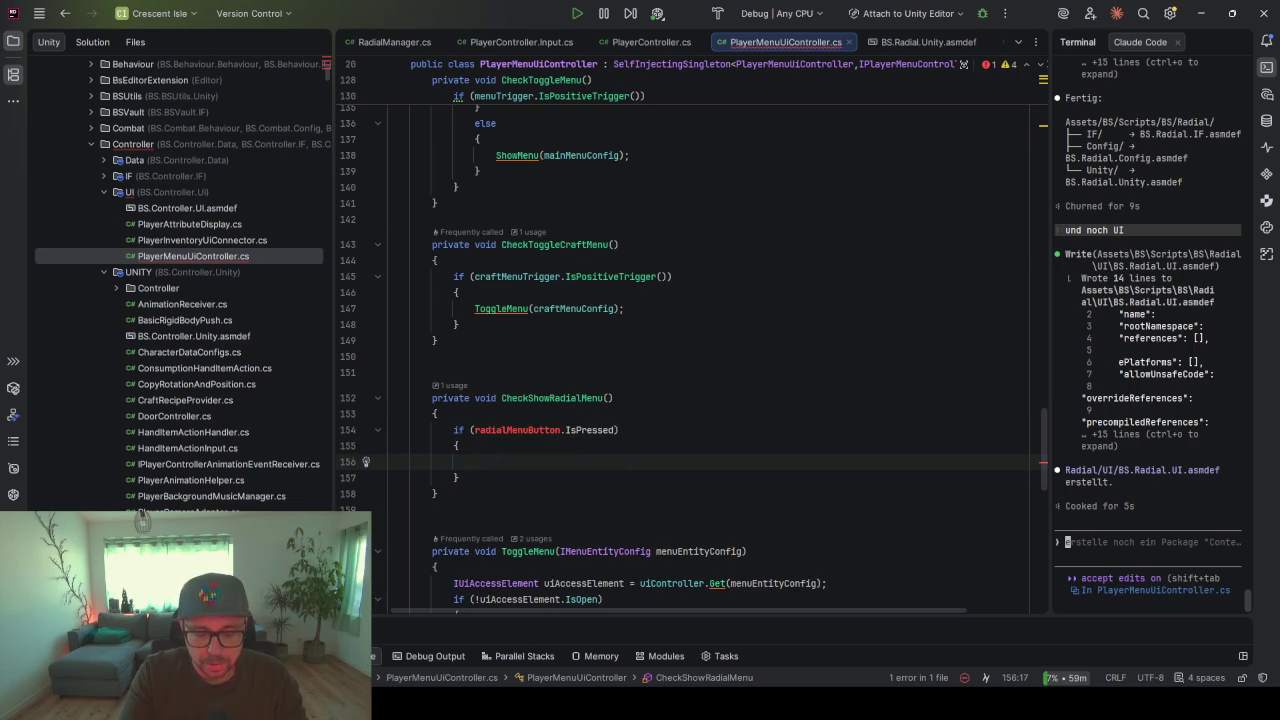
type("ShowRaidal(tr")
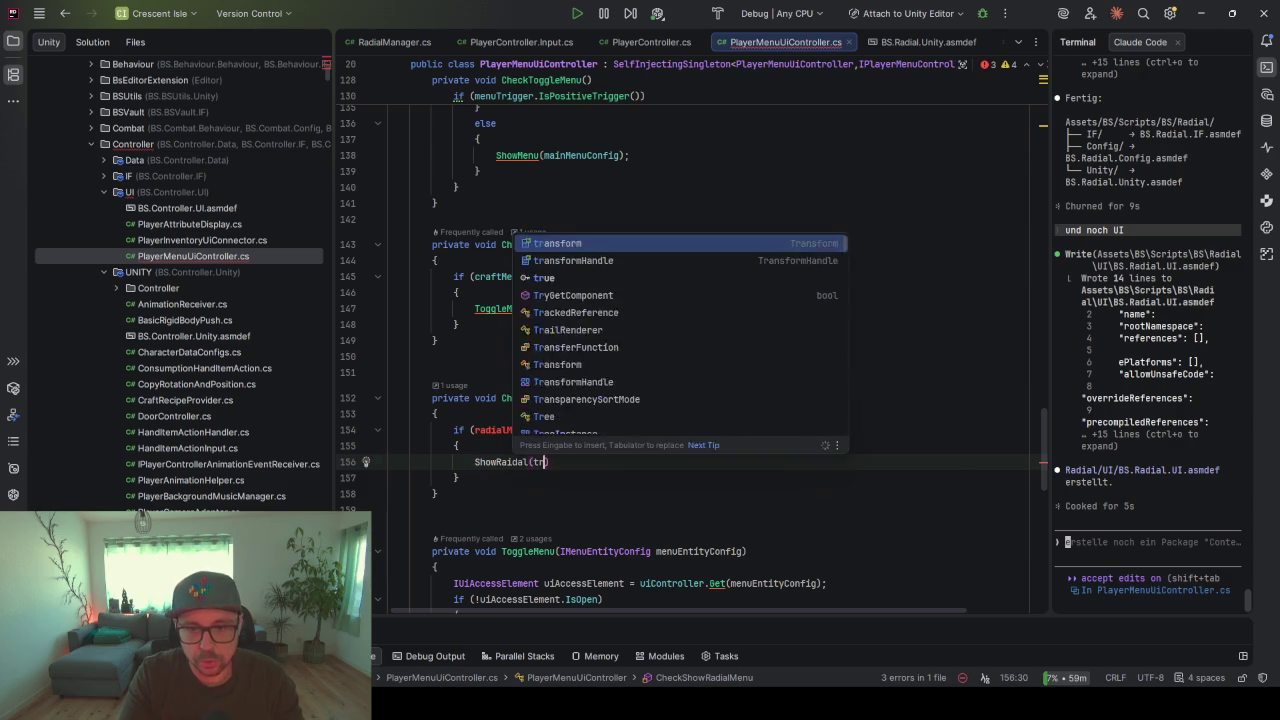
type("ue);")
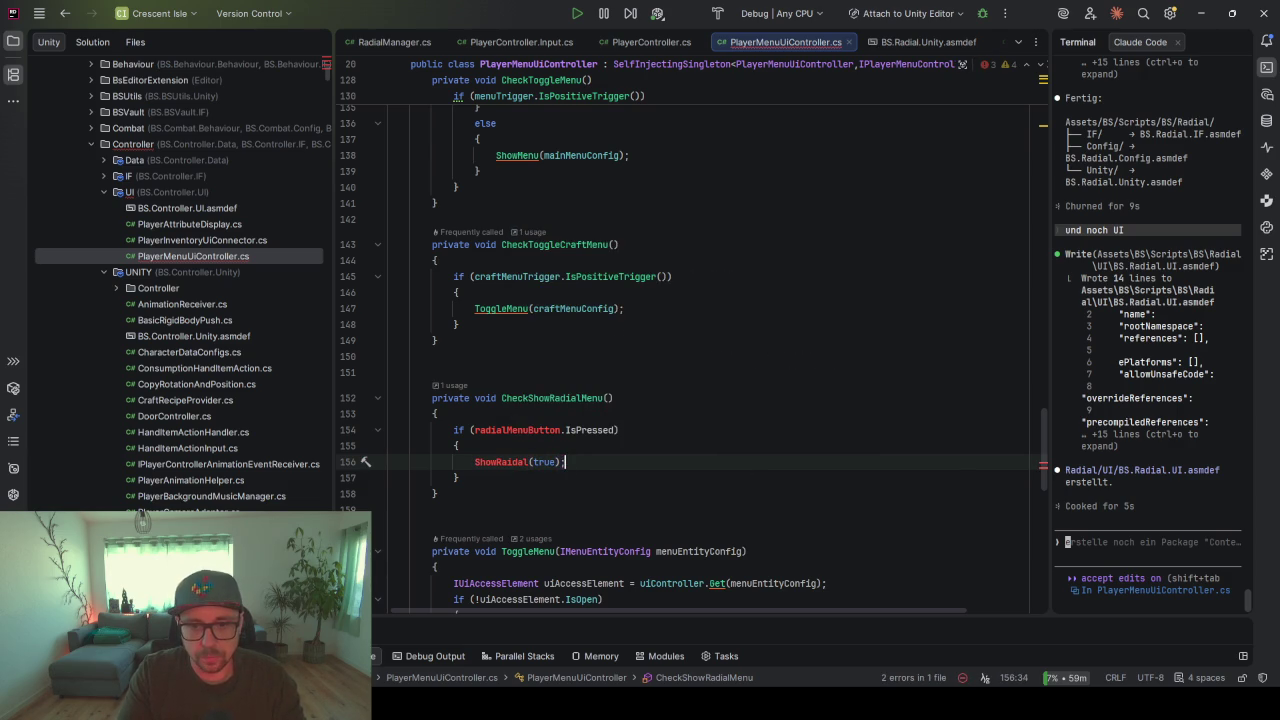
- Add an else block calling ShowRadial(false), trimming the wrongly autocompleted method name
key("Down")
type("else")
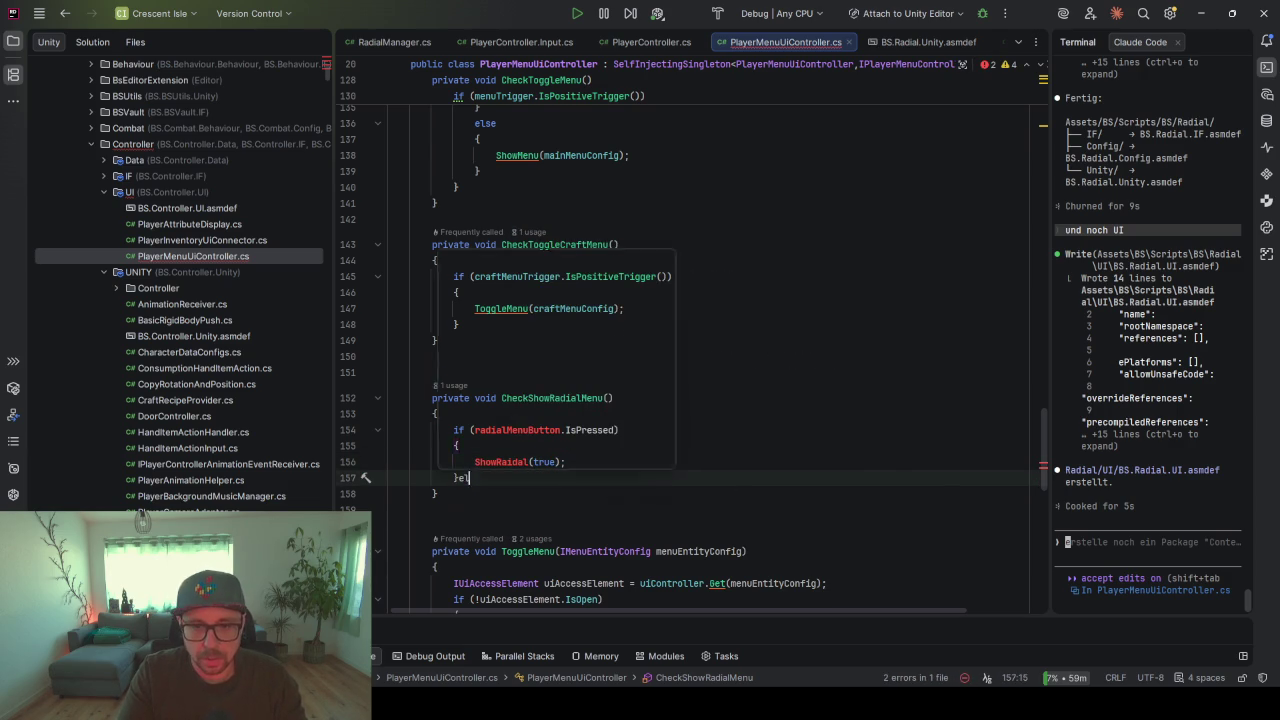
key("Return")
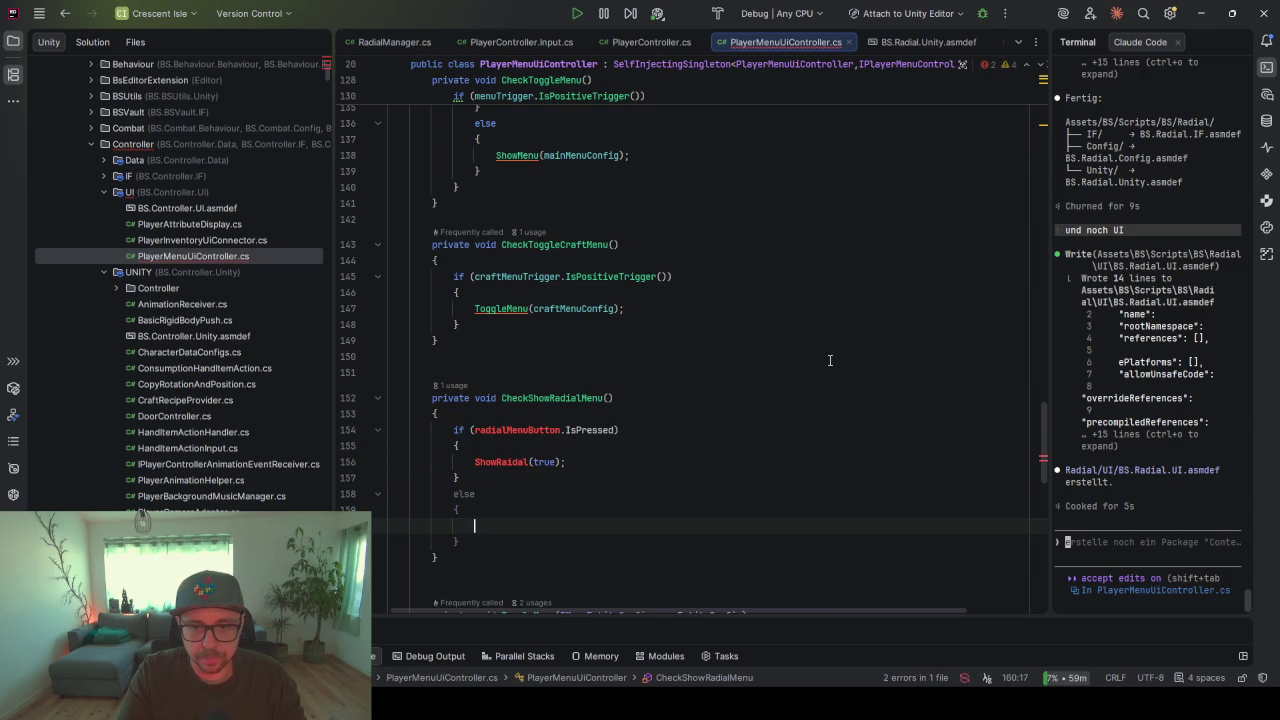
type("ShowRadial")
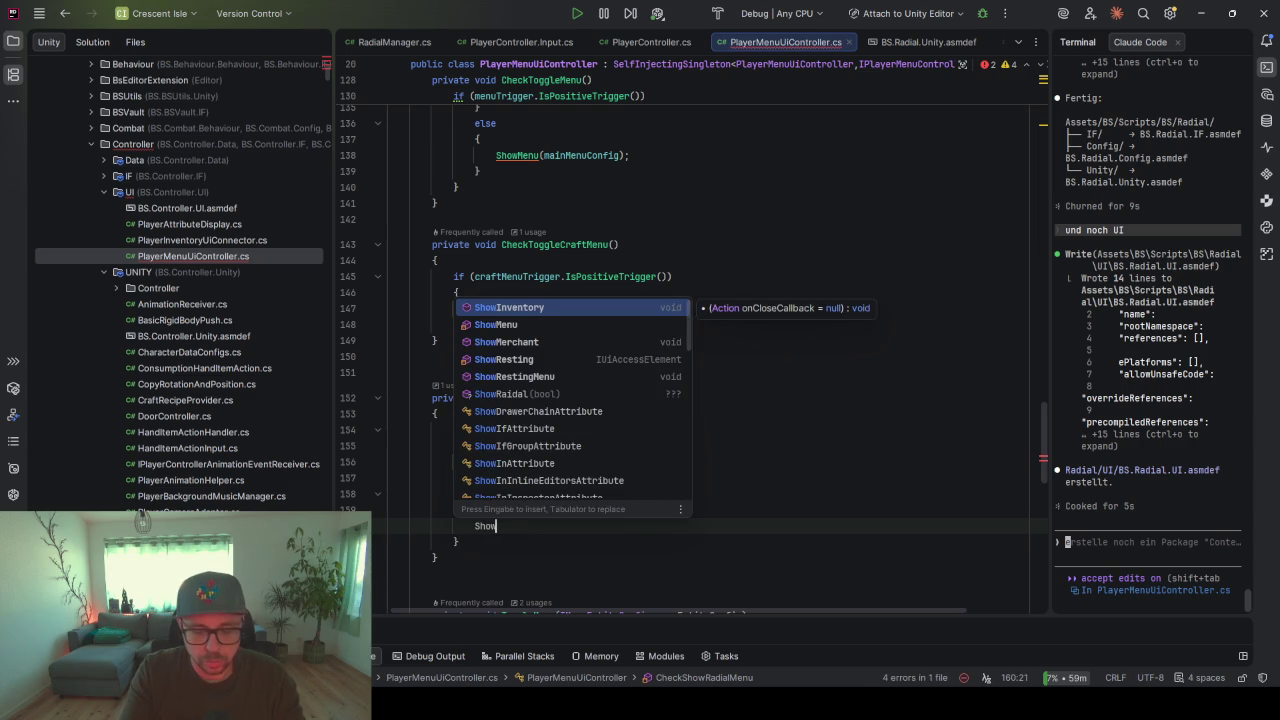
key("Return")
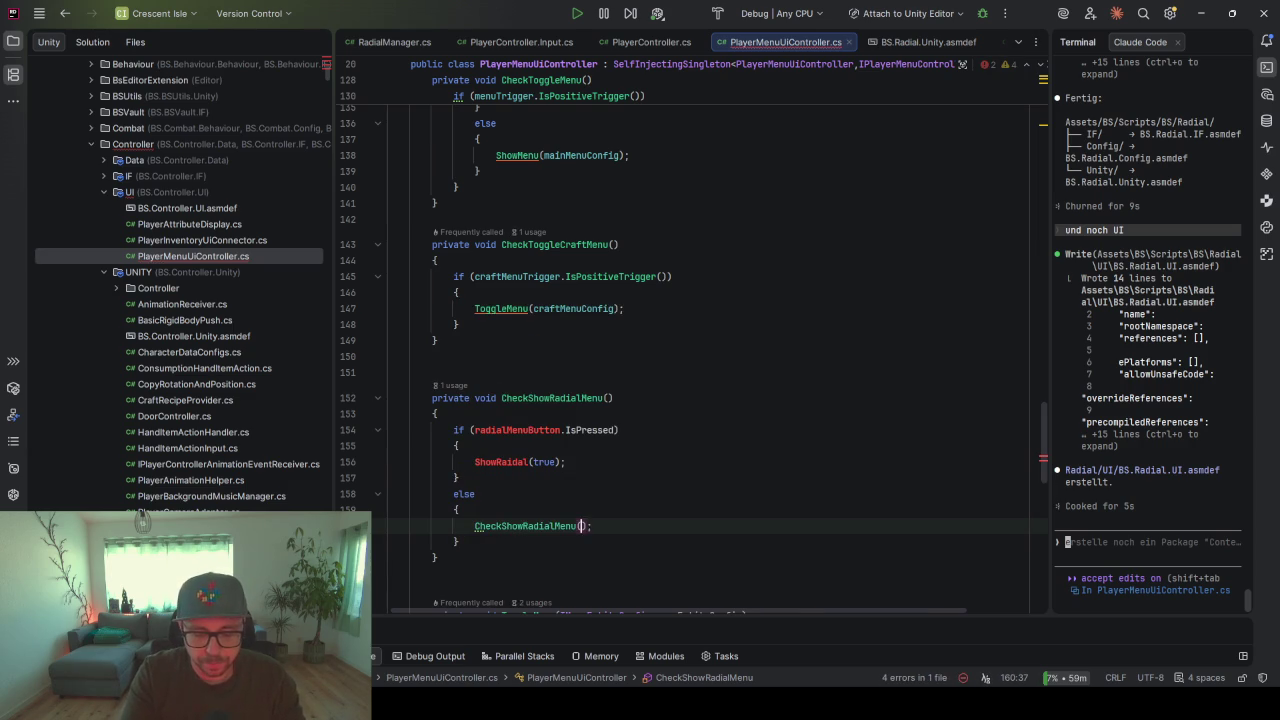
type("false")
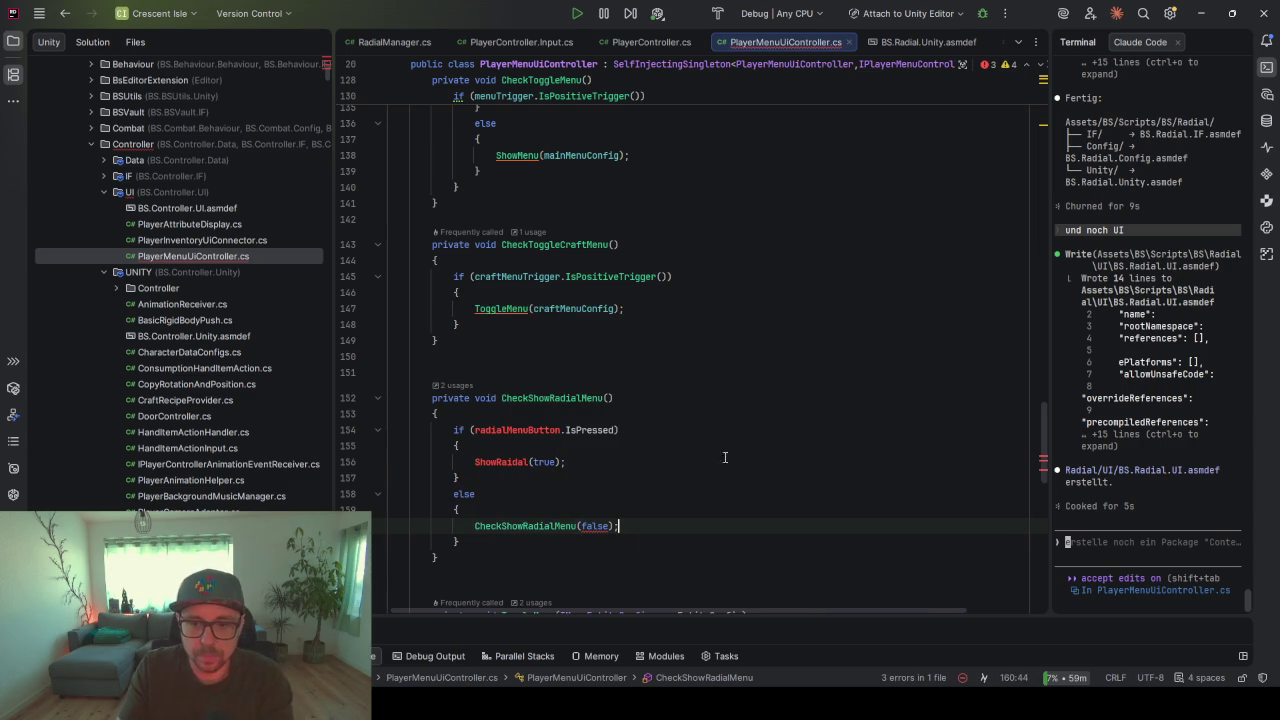
left_click(501, 527)
key("BackSpace")
key("BackSpace")
key("BackSpace")
key("BackSpace")
key("BackSpace")
key("BackSpace")
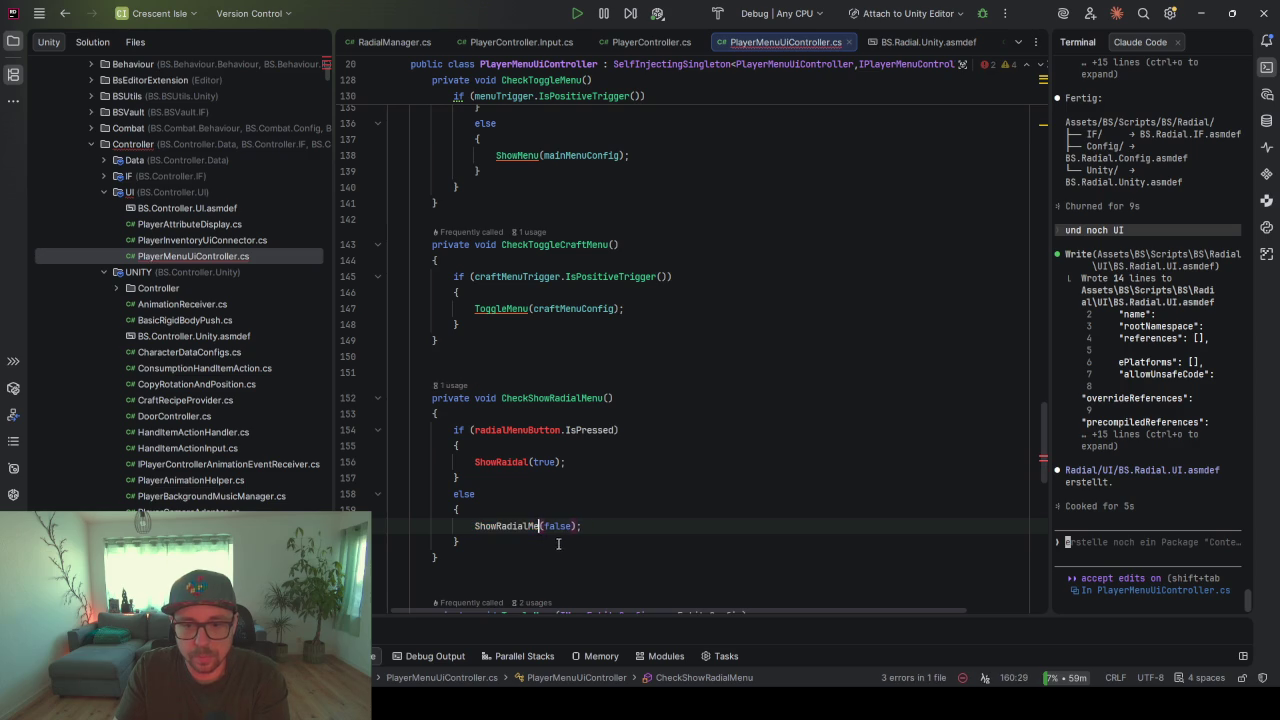
left_click(580, 527)
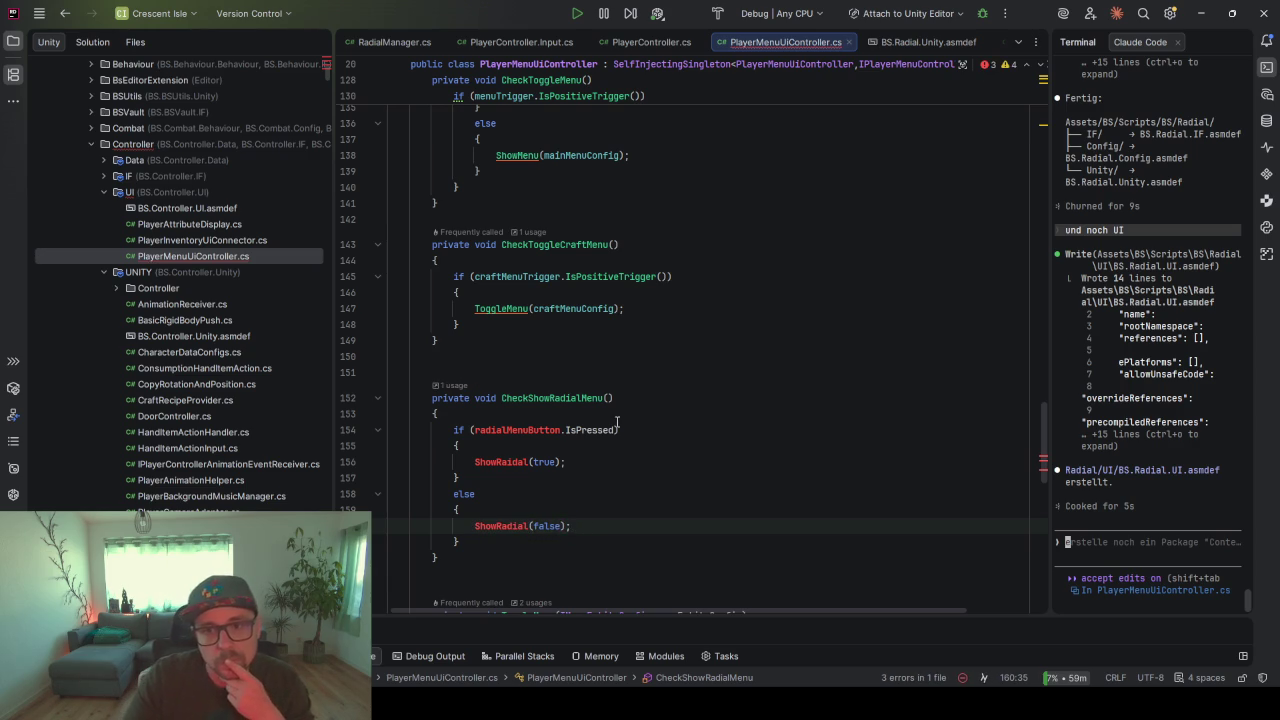
- Declare a radialMenuButton trigger field directly below the craftMenuTrigger field
scroll(616, 367, "up", 4)
scroll(616, 367, "up", 6)
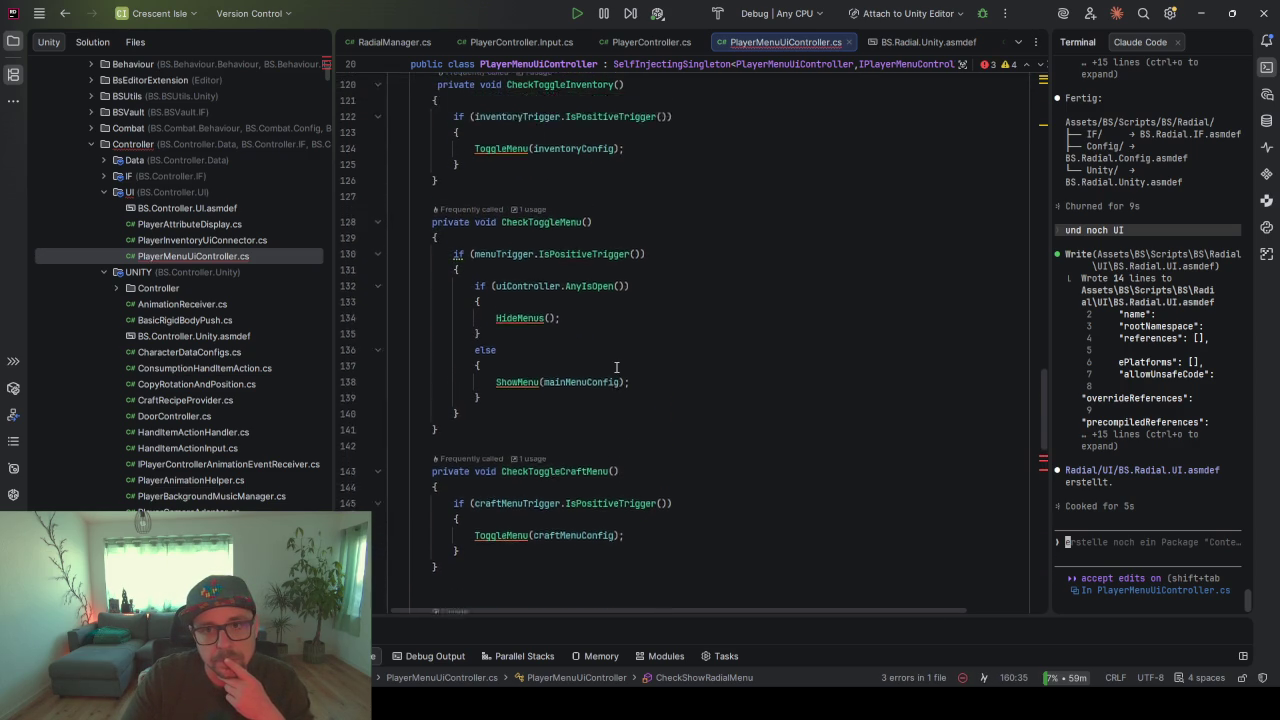
scroll(616, 367, "up", 8)
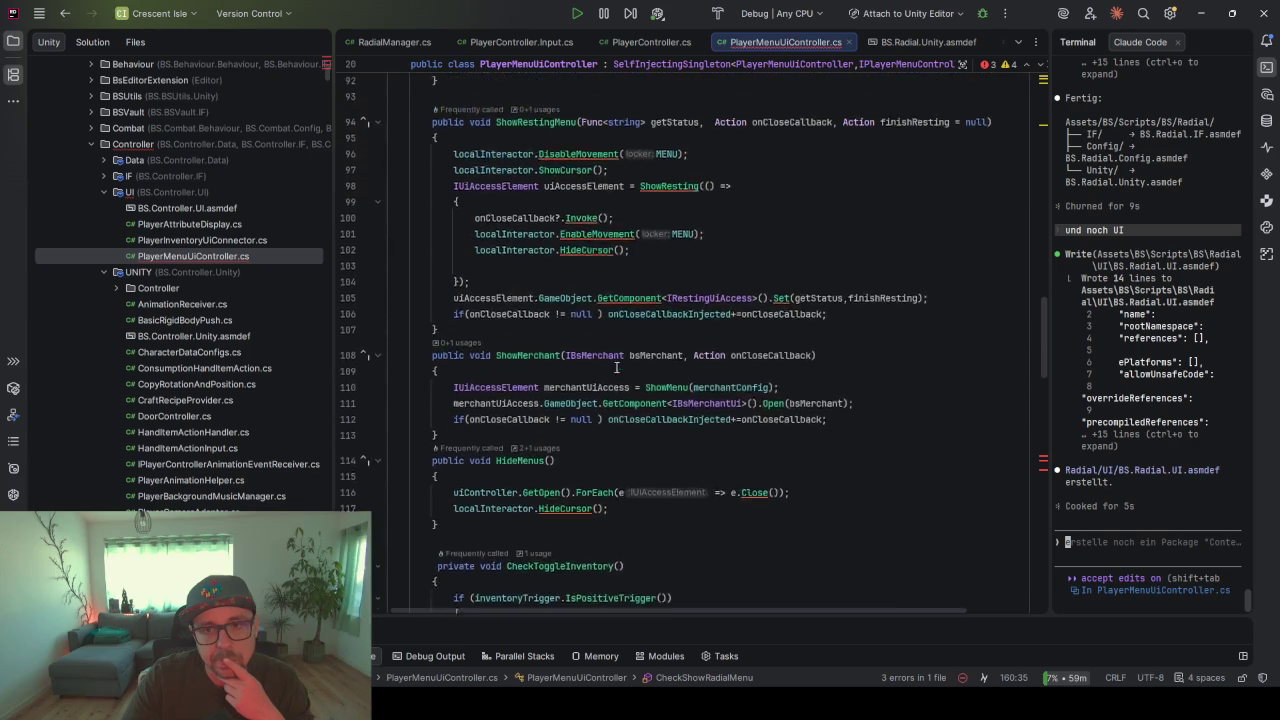
scroll(616, 367, "down", 8)
scroll(616, 367, "down", 6)
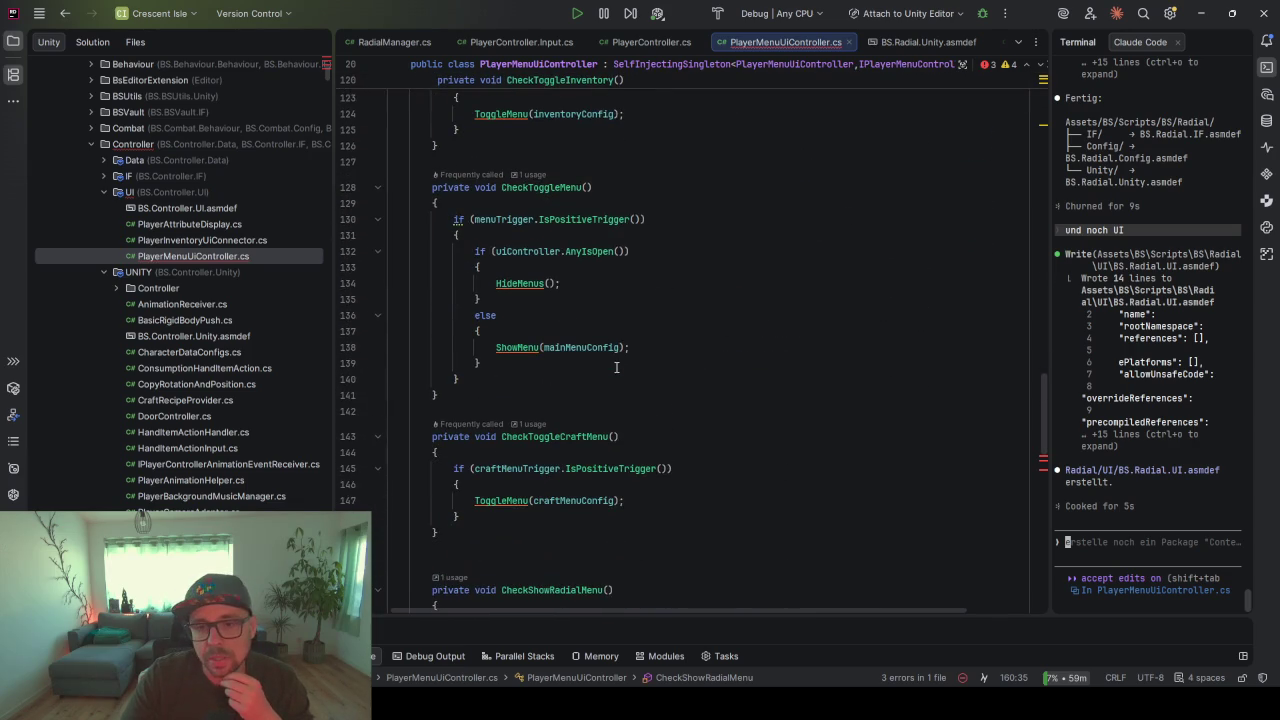
scroll(595, 366, "down", 5)
left_click(487, 413)
left_click(604, 470)
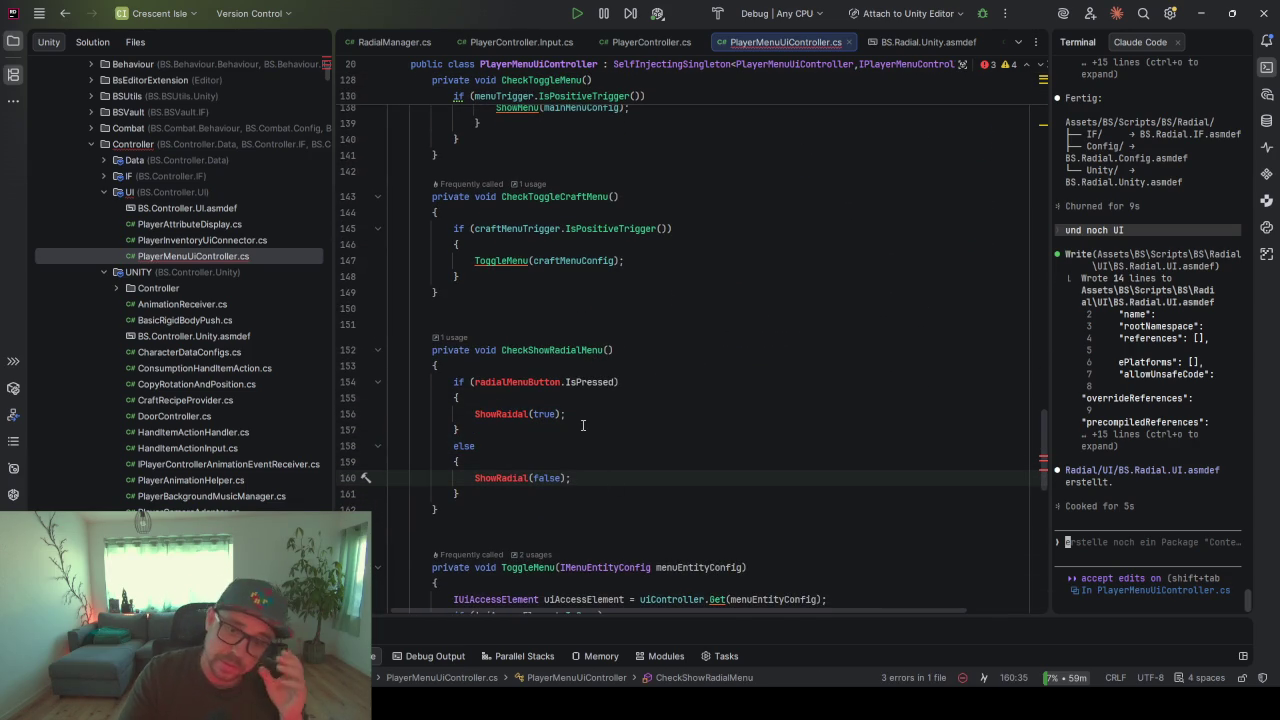
left_click(516, 382)
scroll(621, 338, "up", 1)
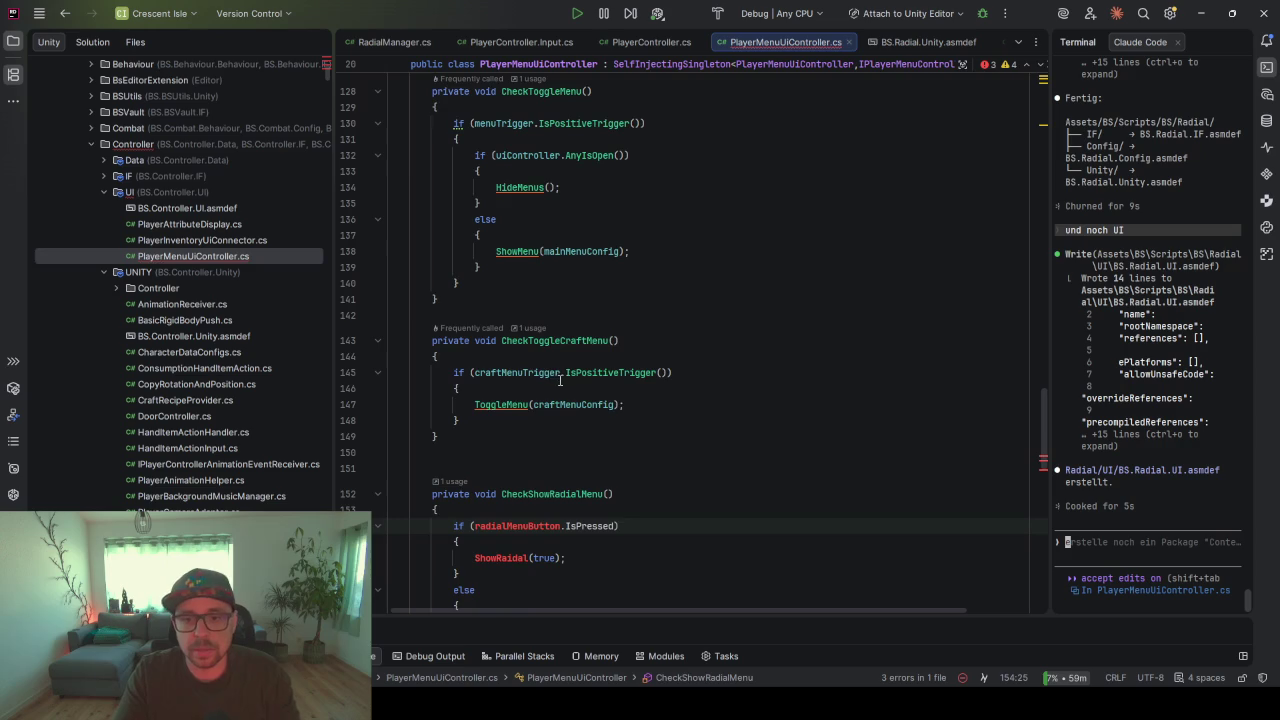
left_click(515, 244, "ctrl")
left_click(895, 262)
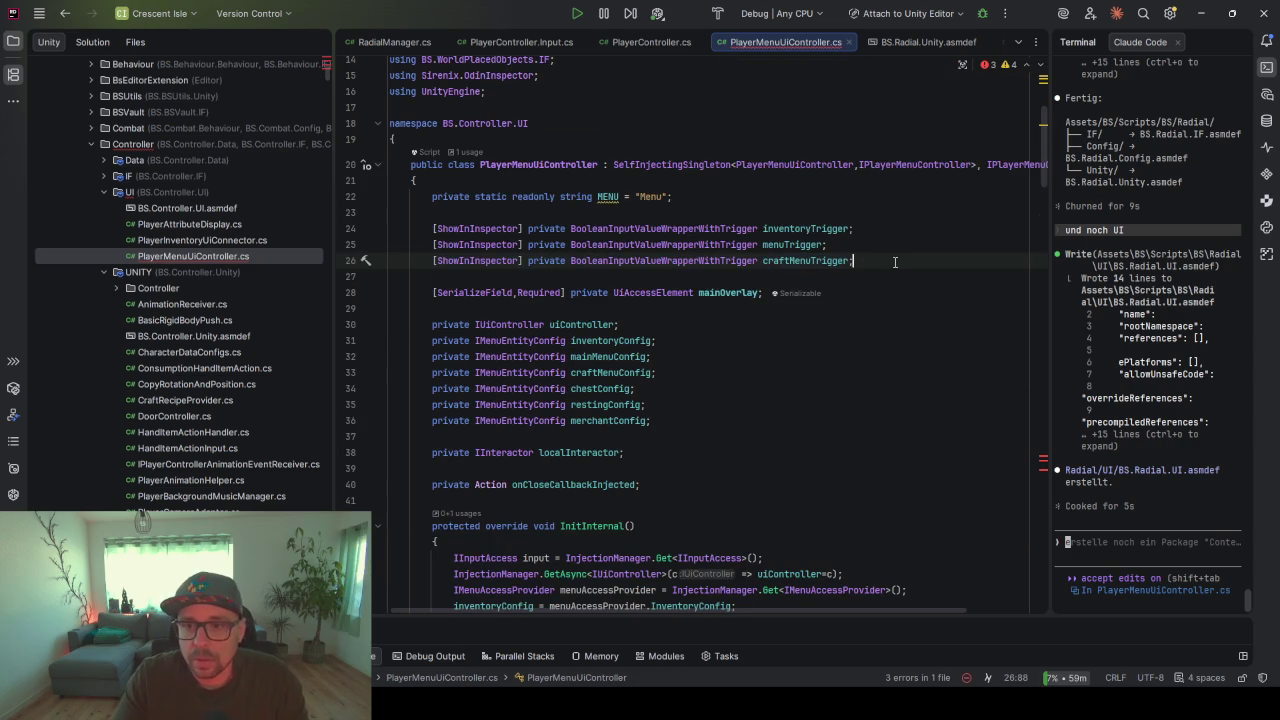
key("Return")
type("[")
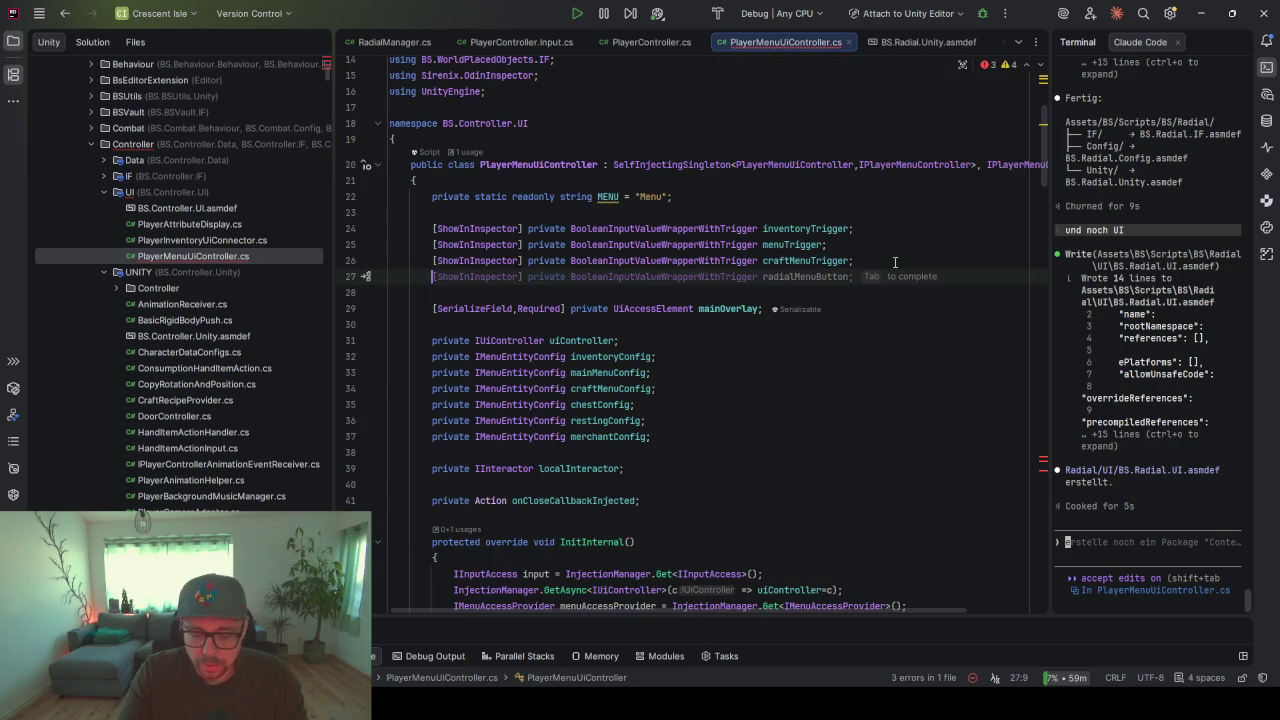
key("Tab")
double_click(806, 276)
- Call IsPressed() as a method and bring up quick-fixes for the missing ShowRaidal method
scroll(679, 346, "down", 20)
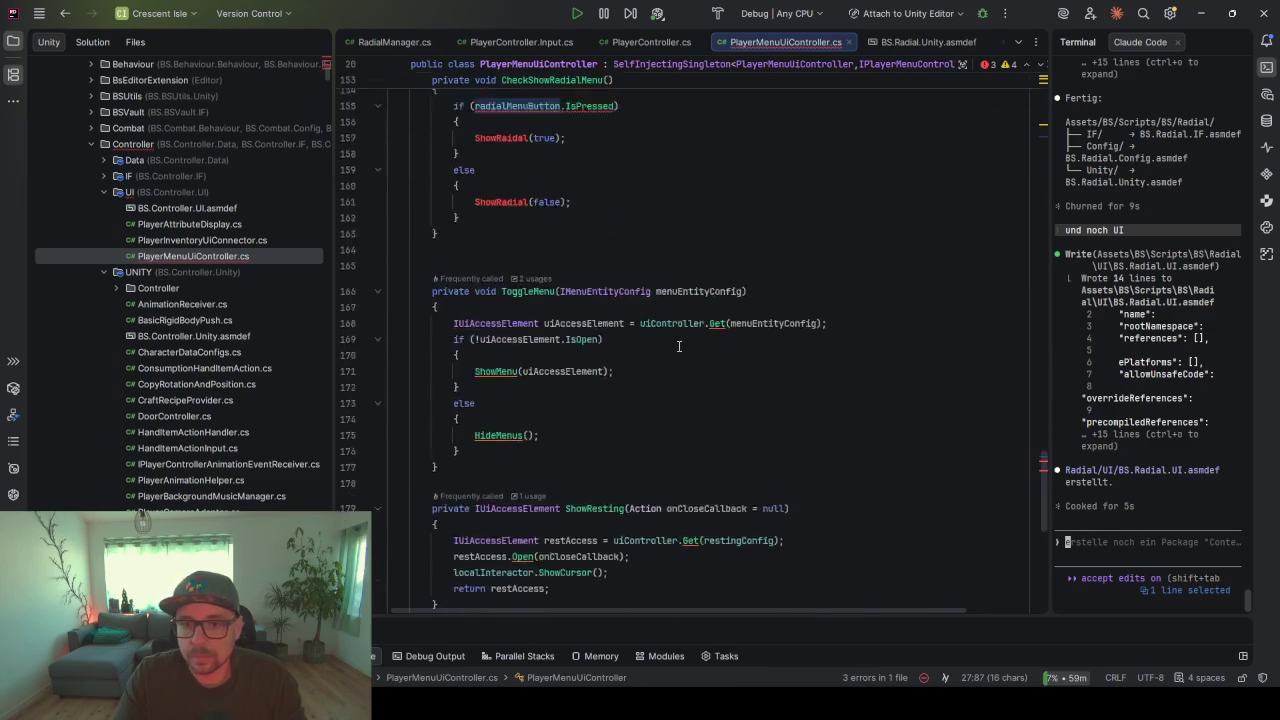
left_click(618, 277)
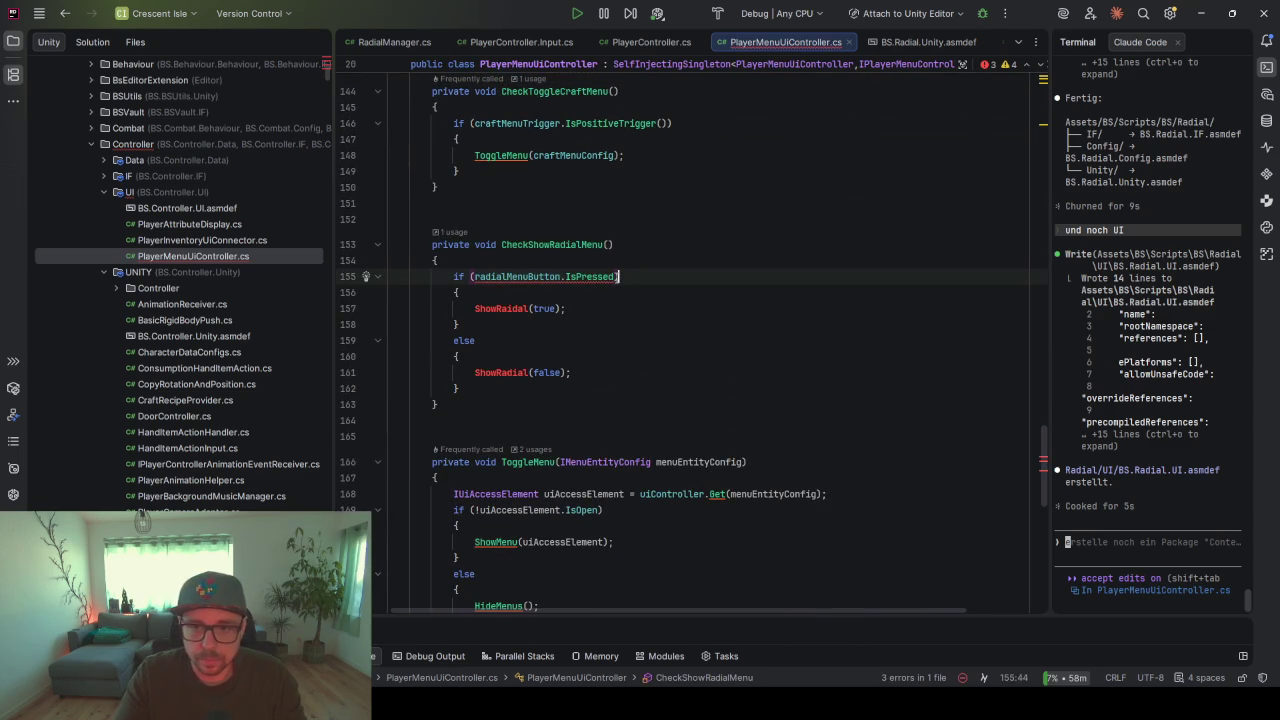
type("()")
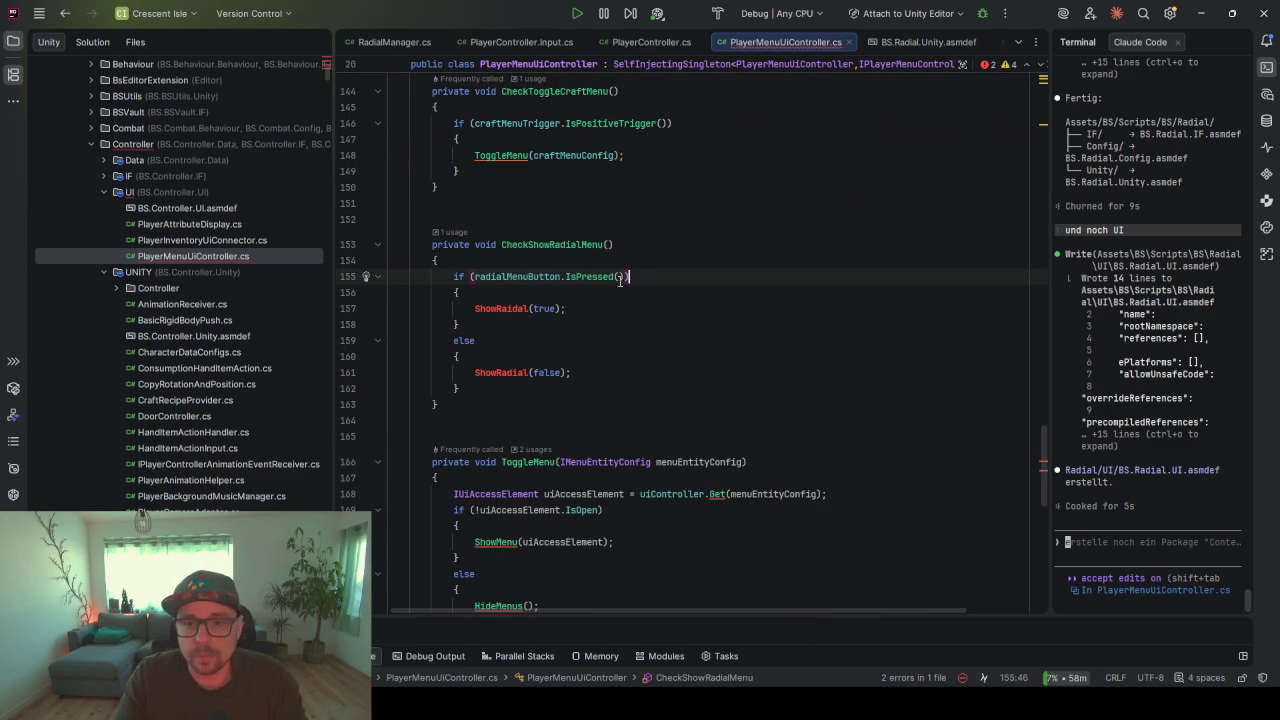
left_click(489, 309)
key("alt+Return")
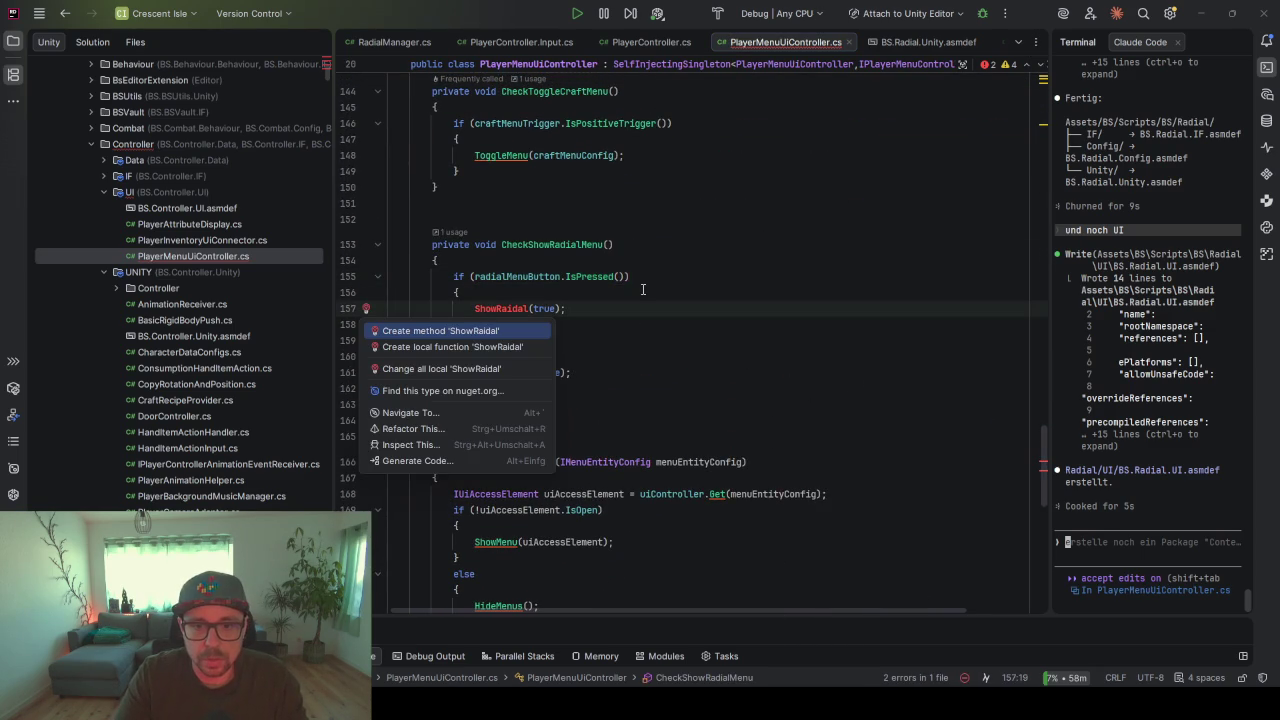
- Generate the missing ShowRaidal method stub with a bool parameter named show
key("Return")
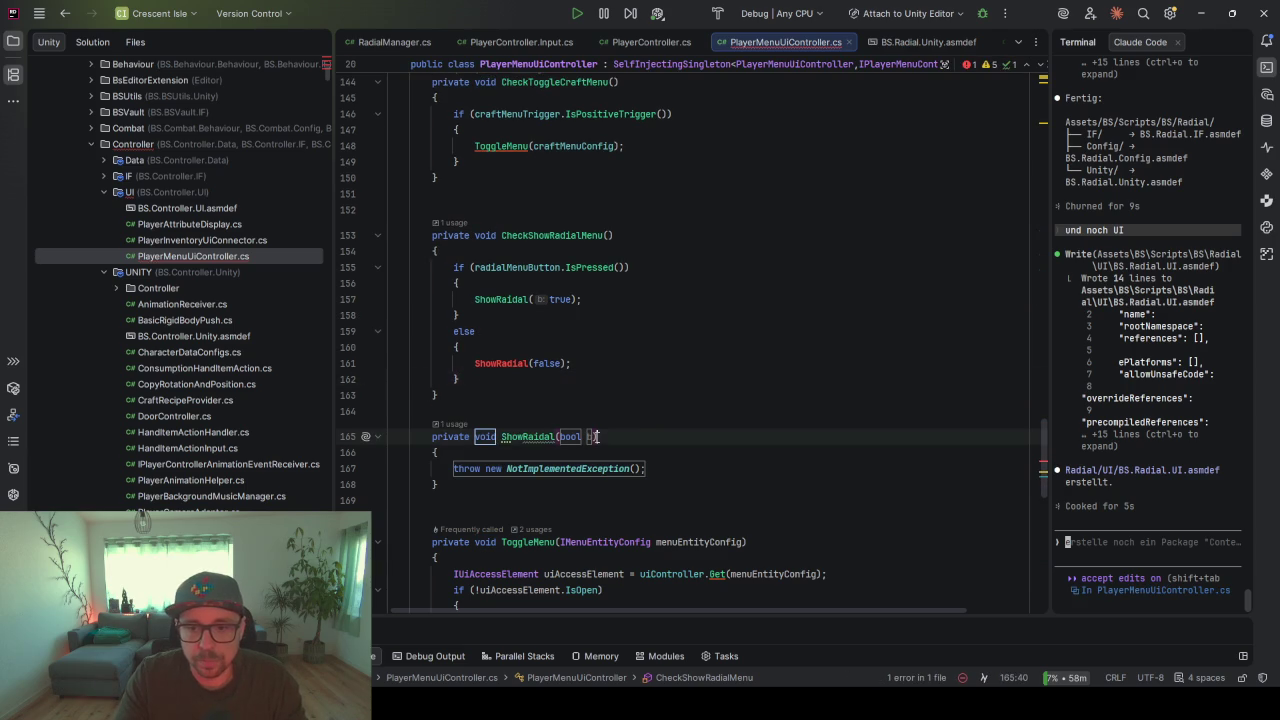
type("show")
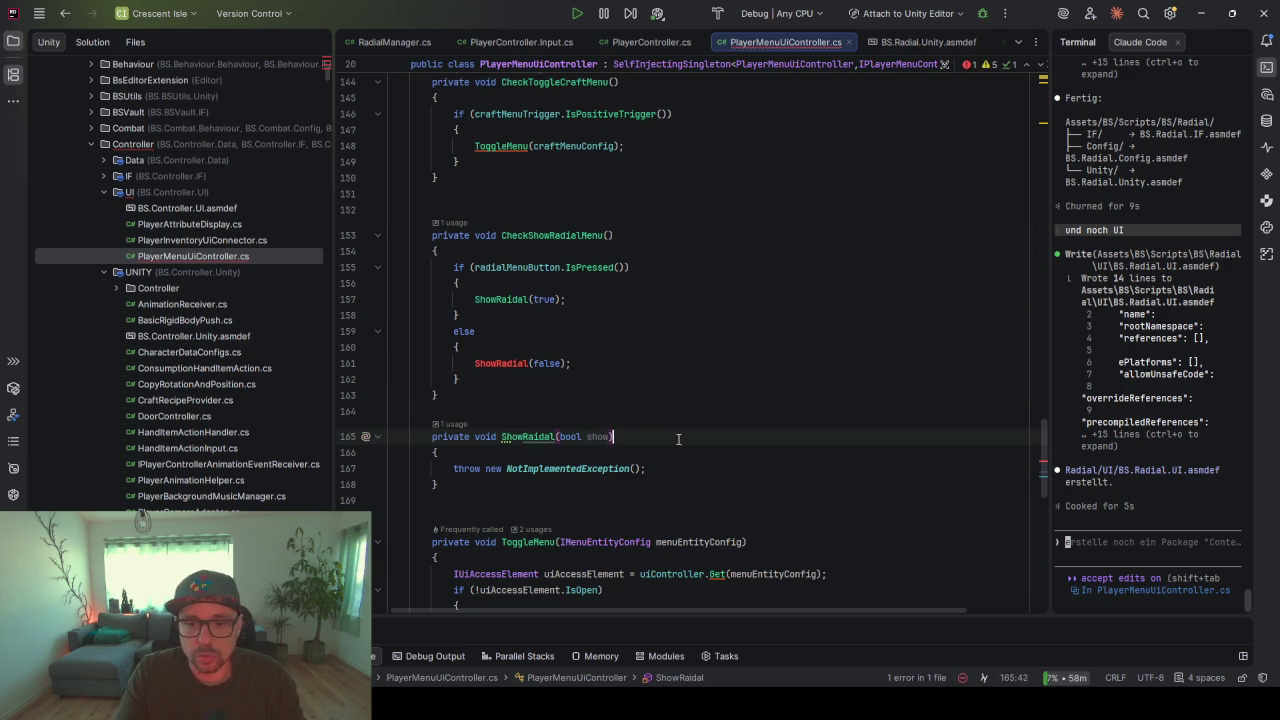
scroll(678, 439, "down", 4)
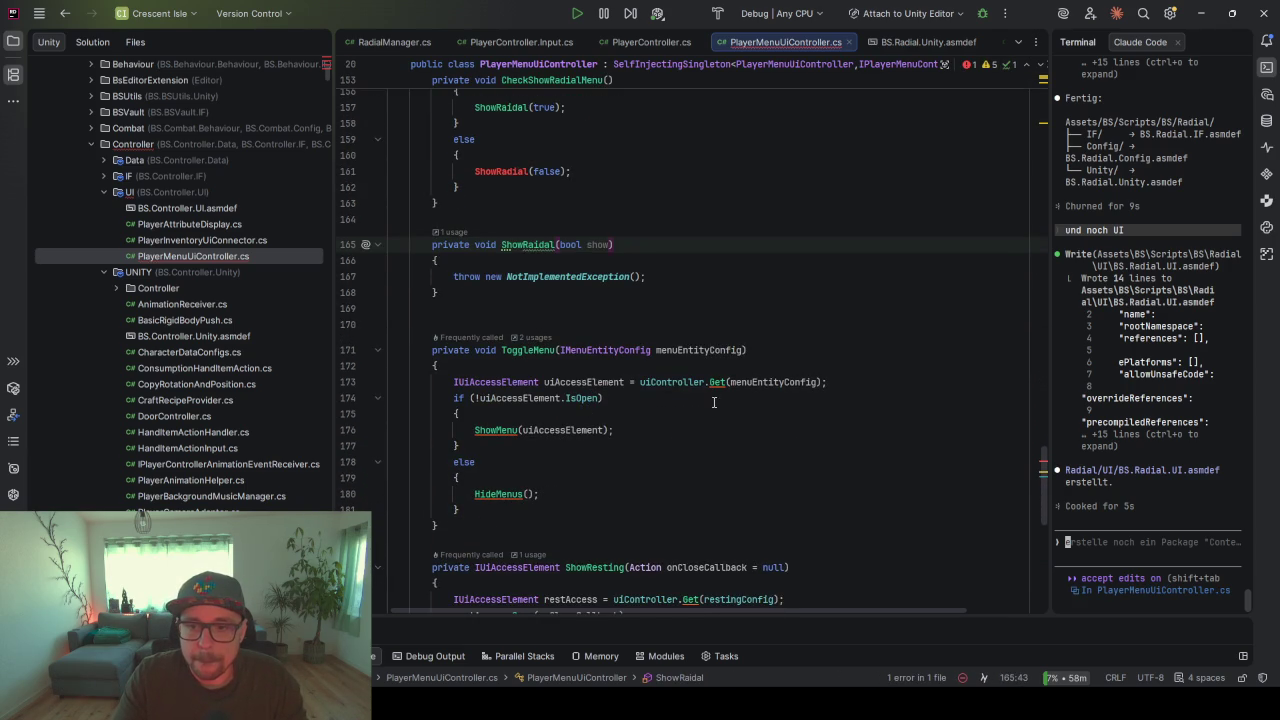
left_click(733, 394)
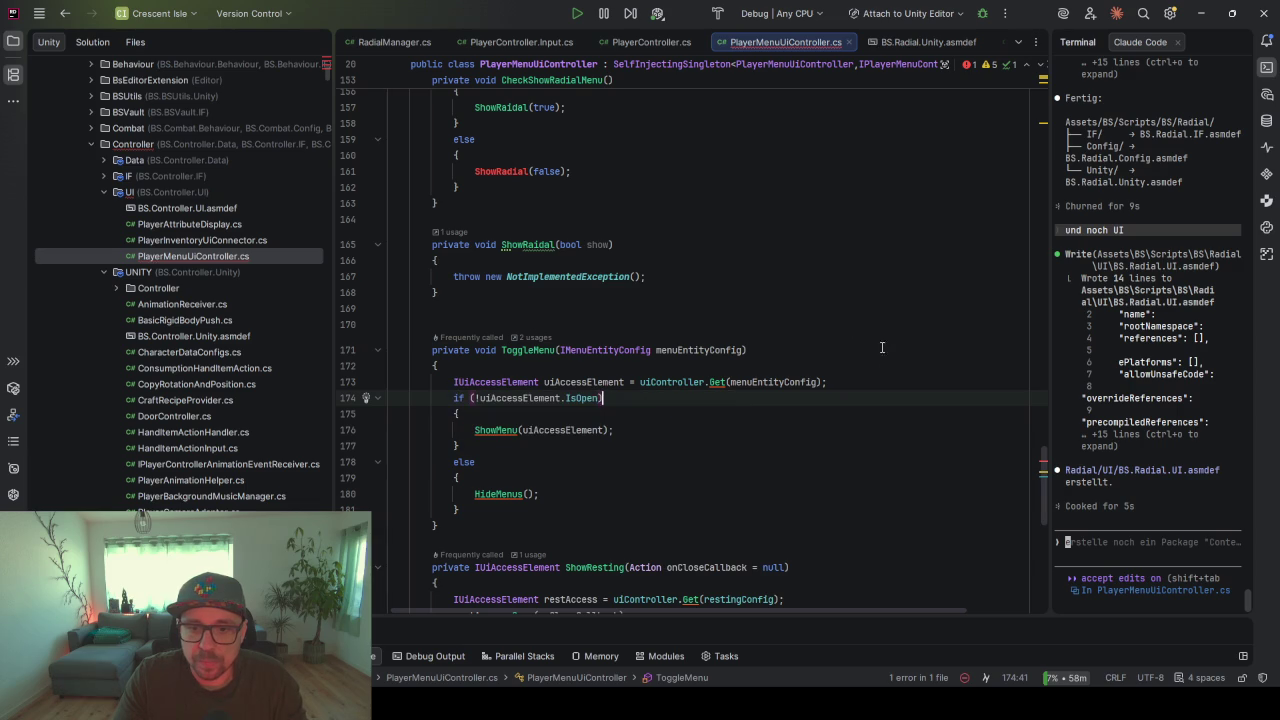
left_click_drag(836, 383, 832, 368)
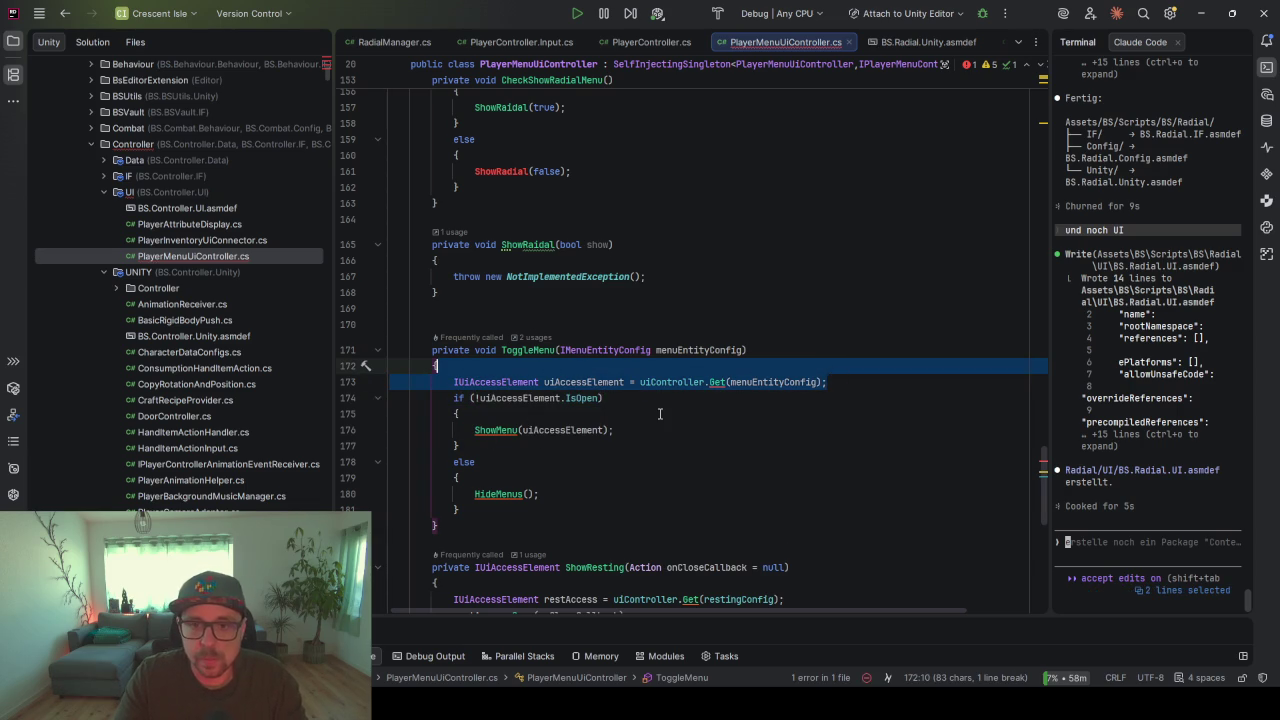
scroll(659, 413, "up", 4)
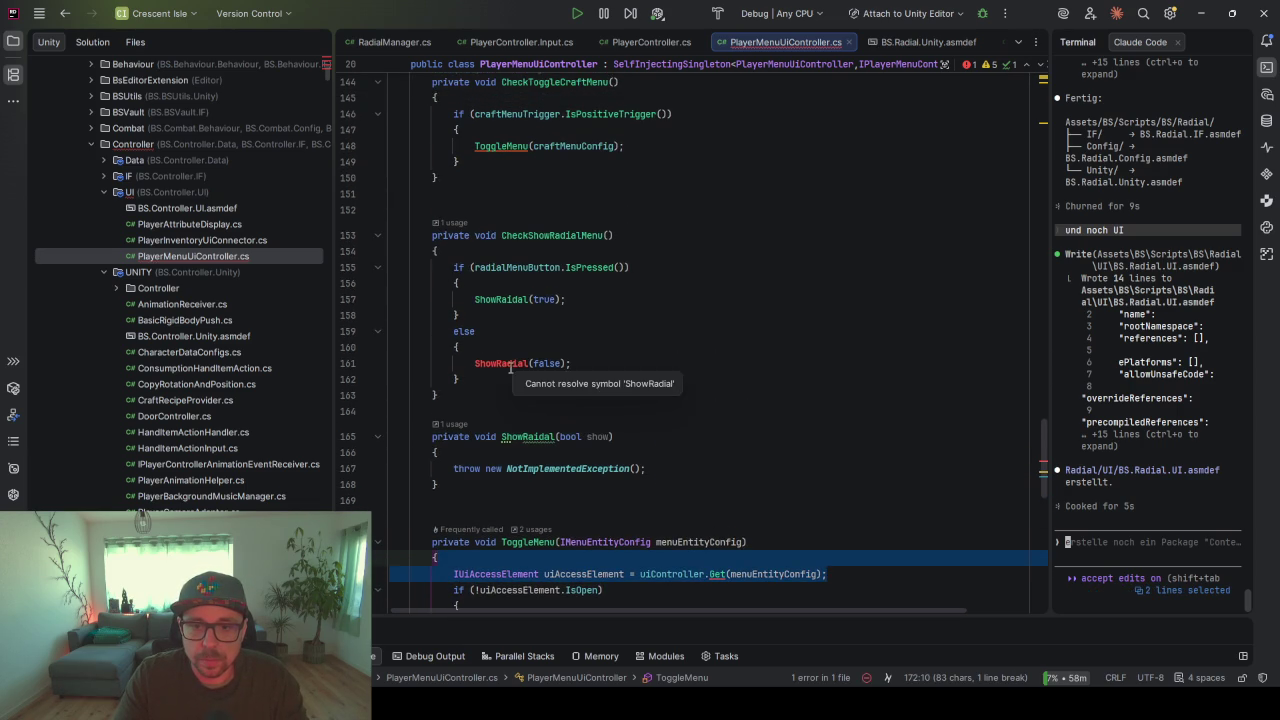
- Rename ShowRaidal to ShowRadial, then select ToggleMenu's menu access element lookup line
left_click(528, 437)
key("F2")
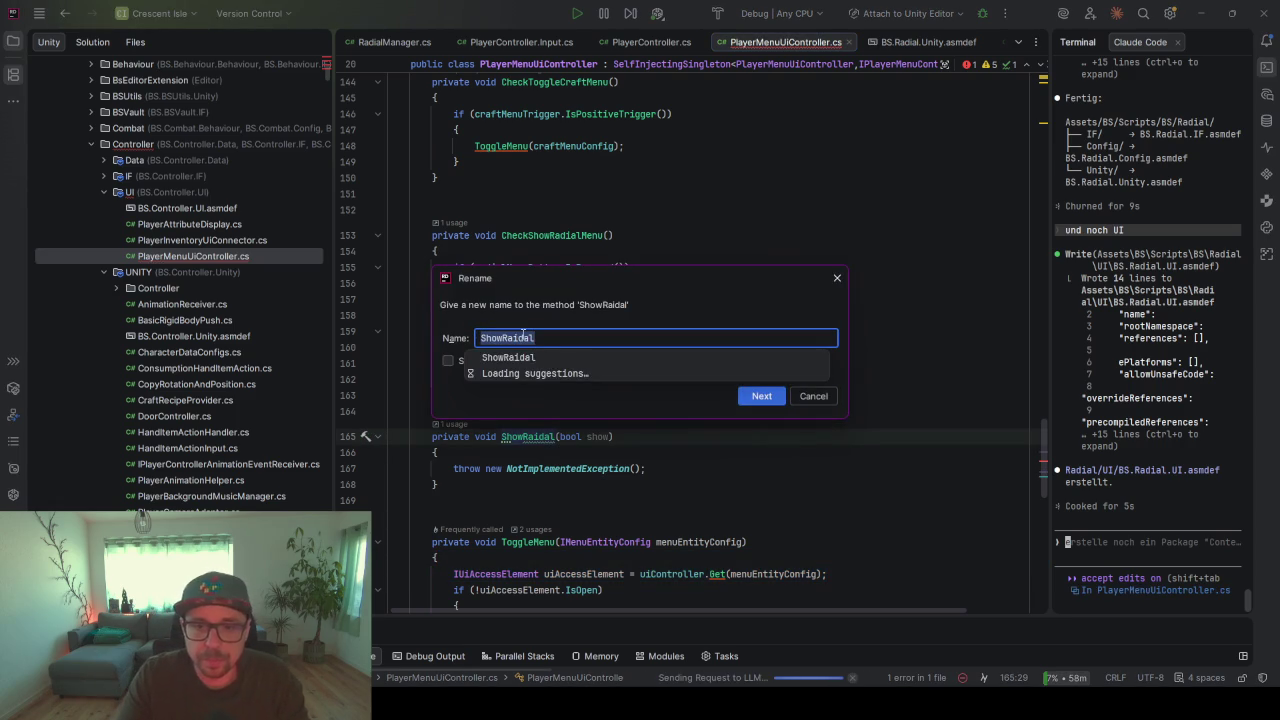
left_click(523, 337)
key("BackSpace")
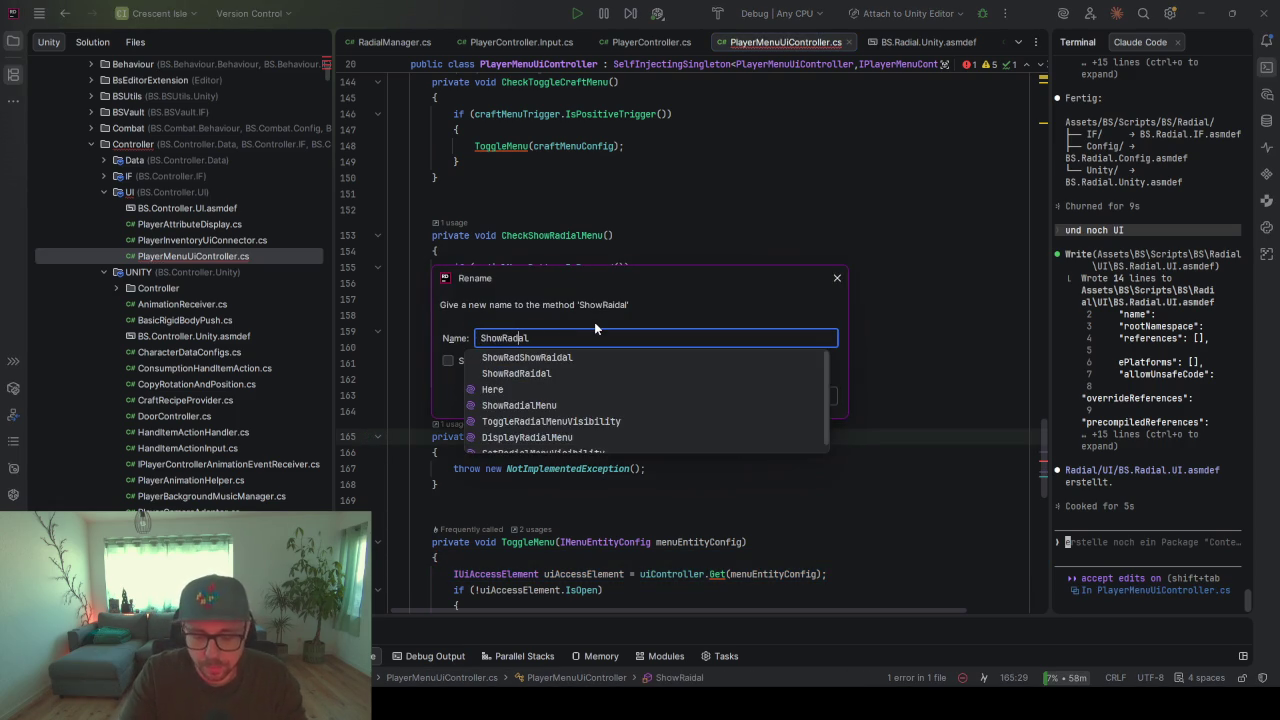
type("i")
key("Return")
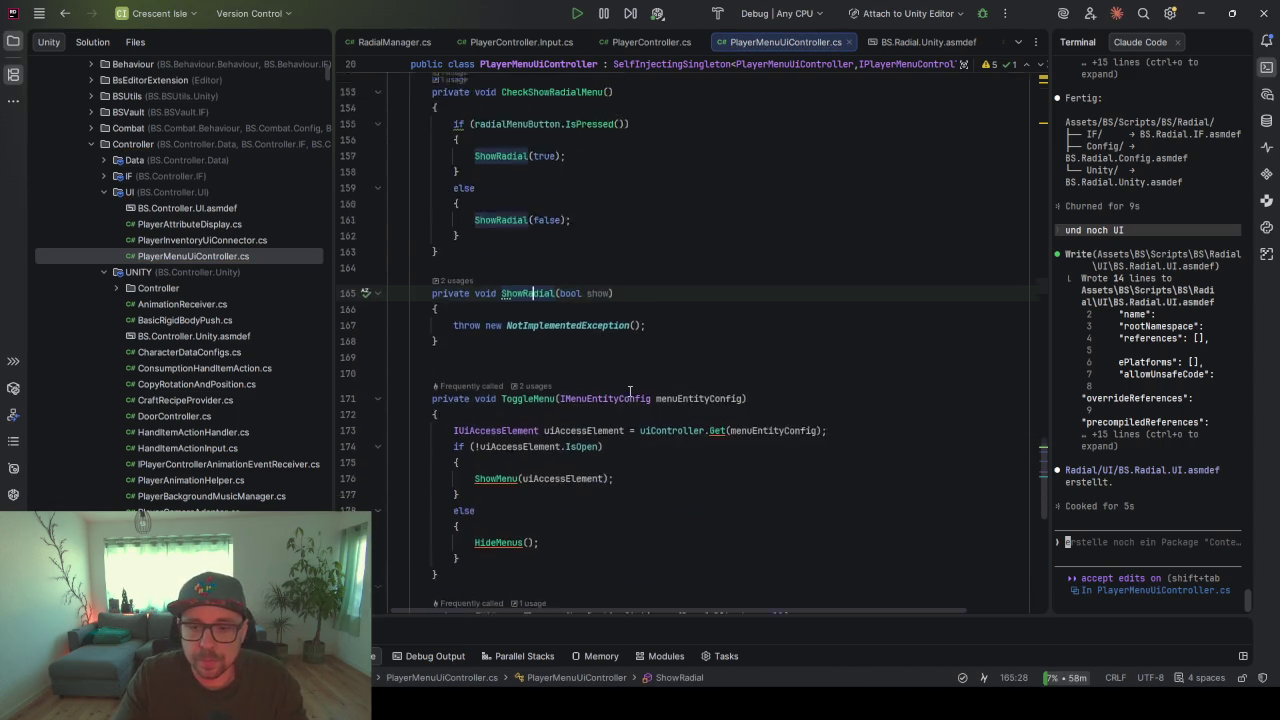
scroll(630, 391, "down", 2)
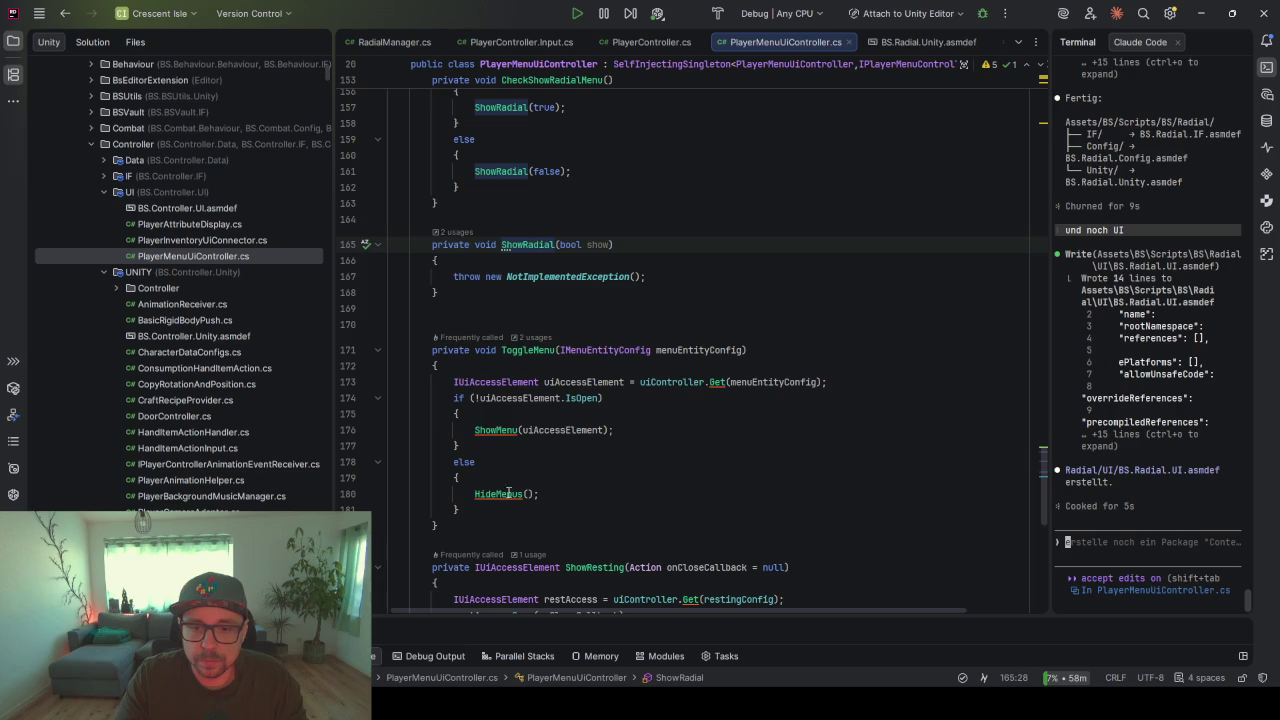
mouse_move(483, 510)
left_mouse_down()
mouse_move(454, 393)
mouse_move(371, 372)
left_mouse_up()
- Replace ShowRadial's placeholder exception with the copied menu access element lookup
left_click_drag(857, 380, 857, 370)
key("ctrl+c")
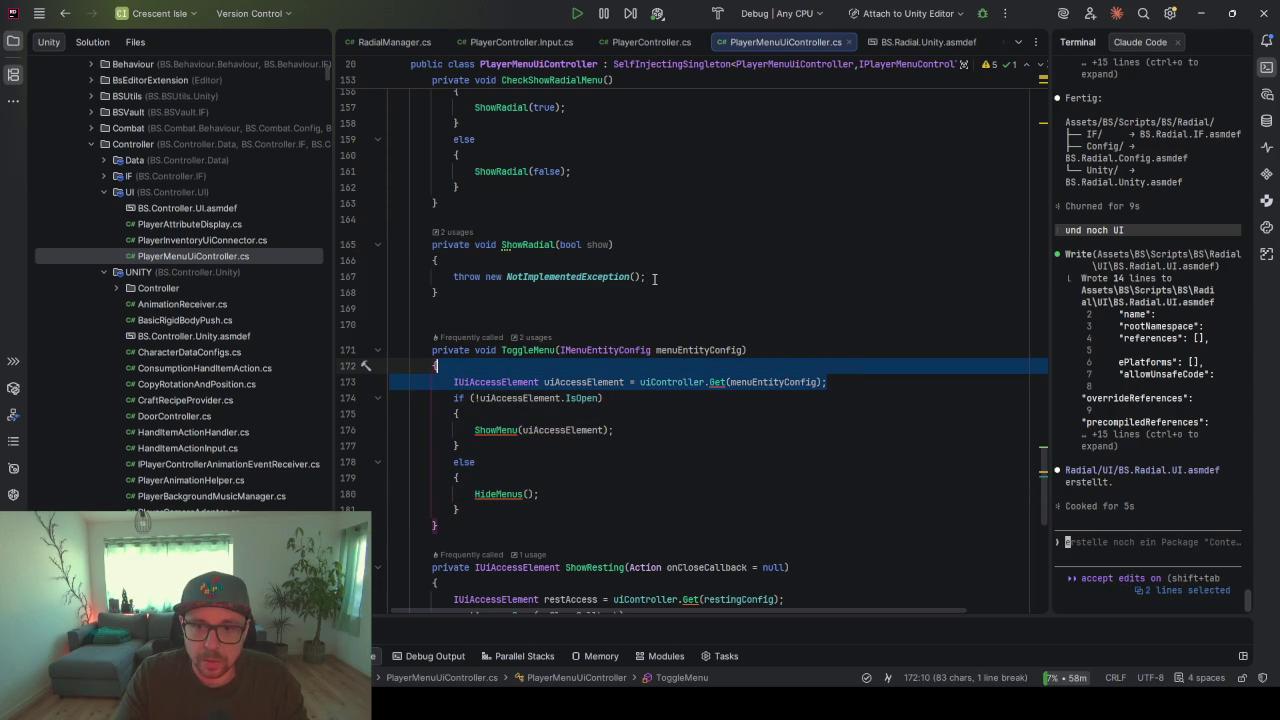
left_click_drag(654, 279, 654, 265)
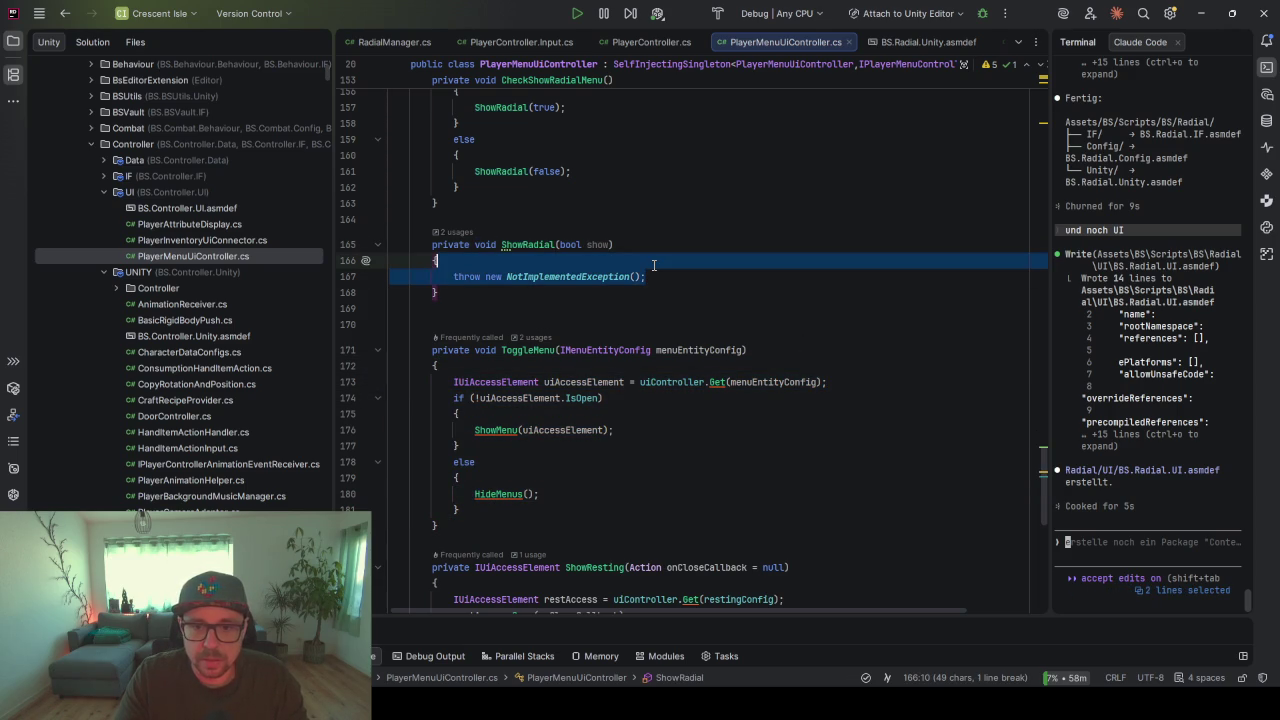
key("ctrl+v")
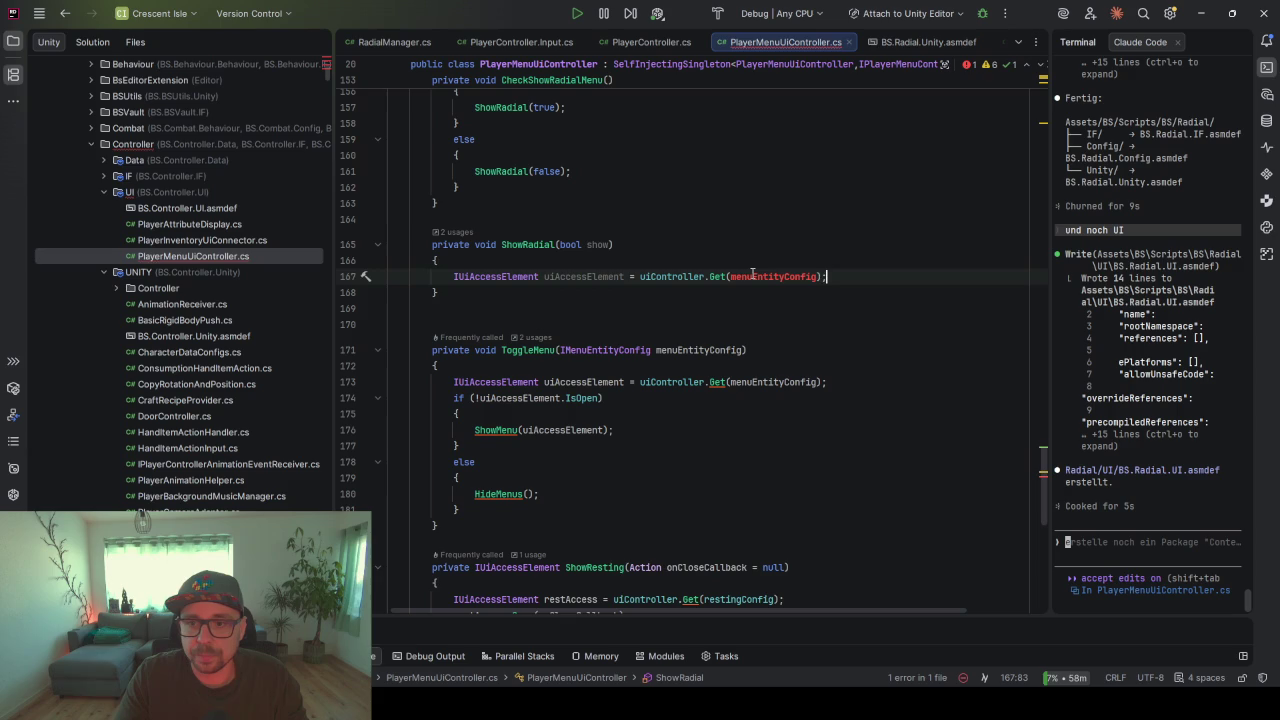
left_click(770, 383, "ctrl")
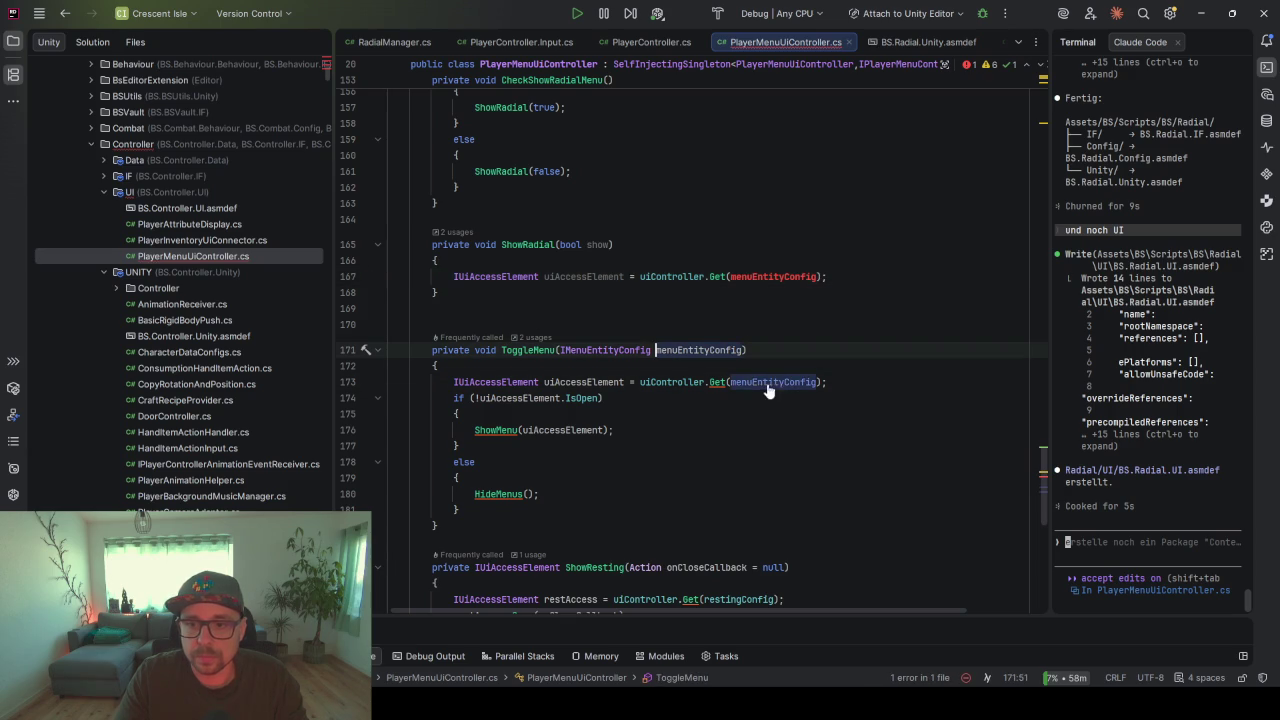
left_click(540, 352)
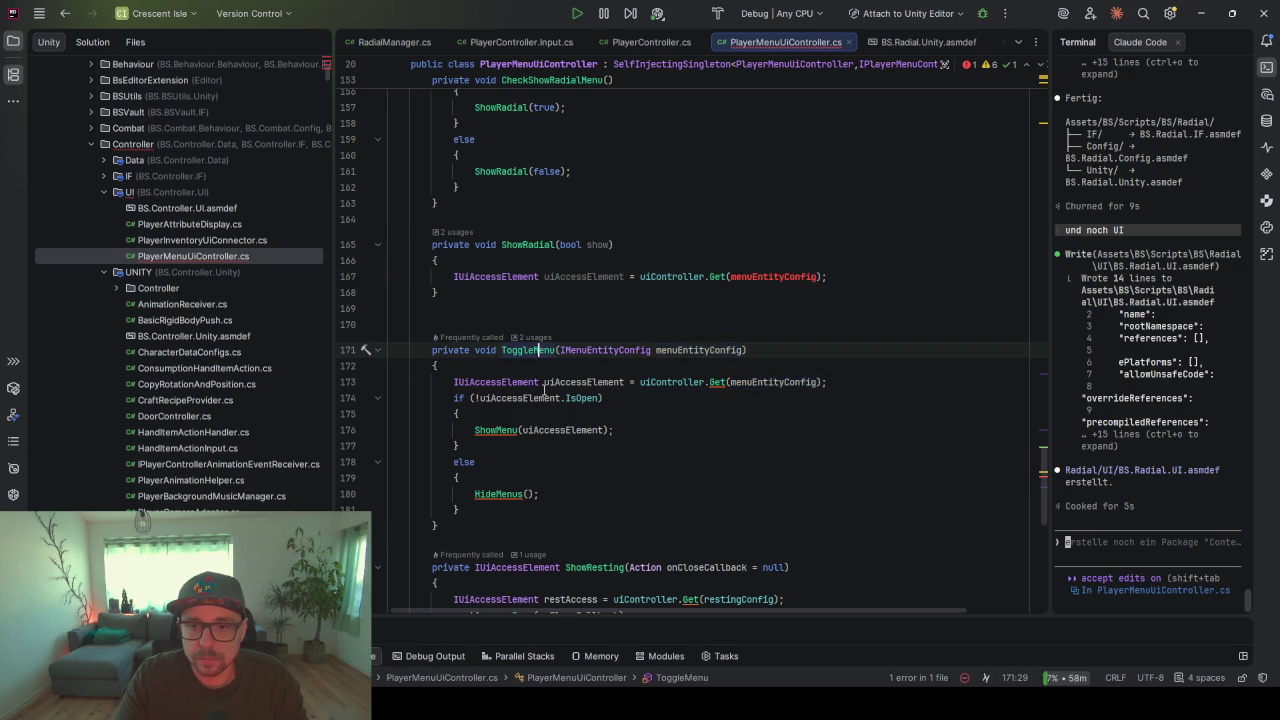
scroll(555, 437, "up", 10)
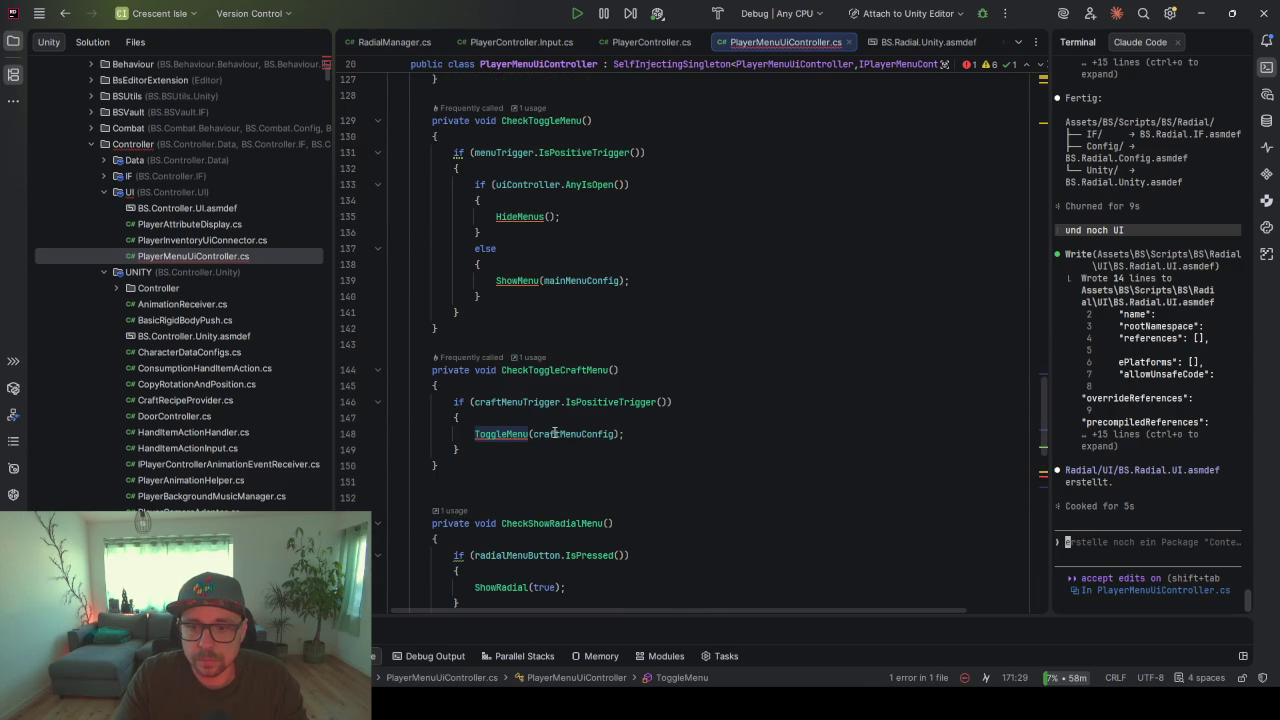
- Add a radialMenuConfig field by duplicating the craftMenuConfig declaration
left_click(554, 433)
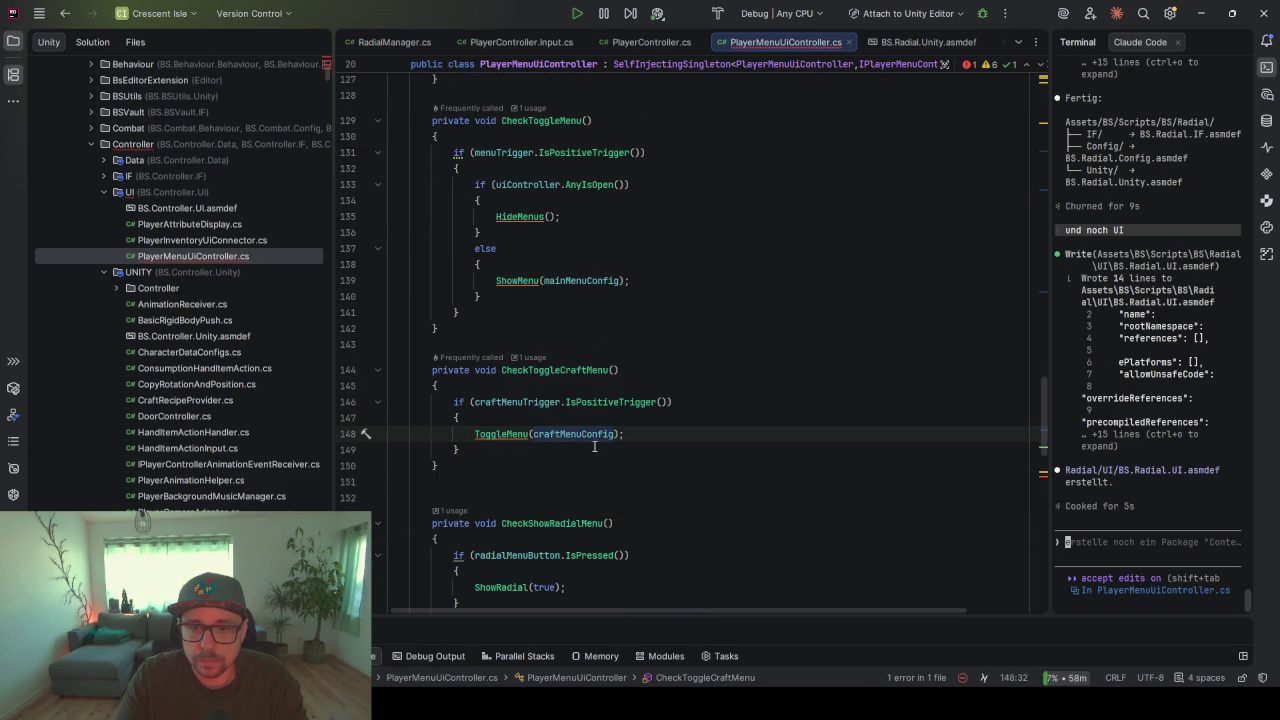
left_click(588, 436, "ctrl")
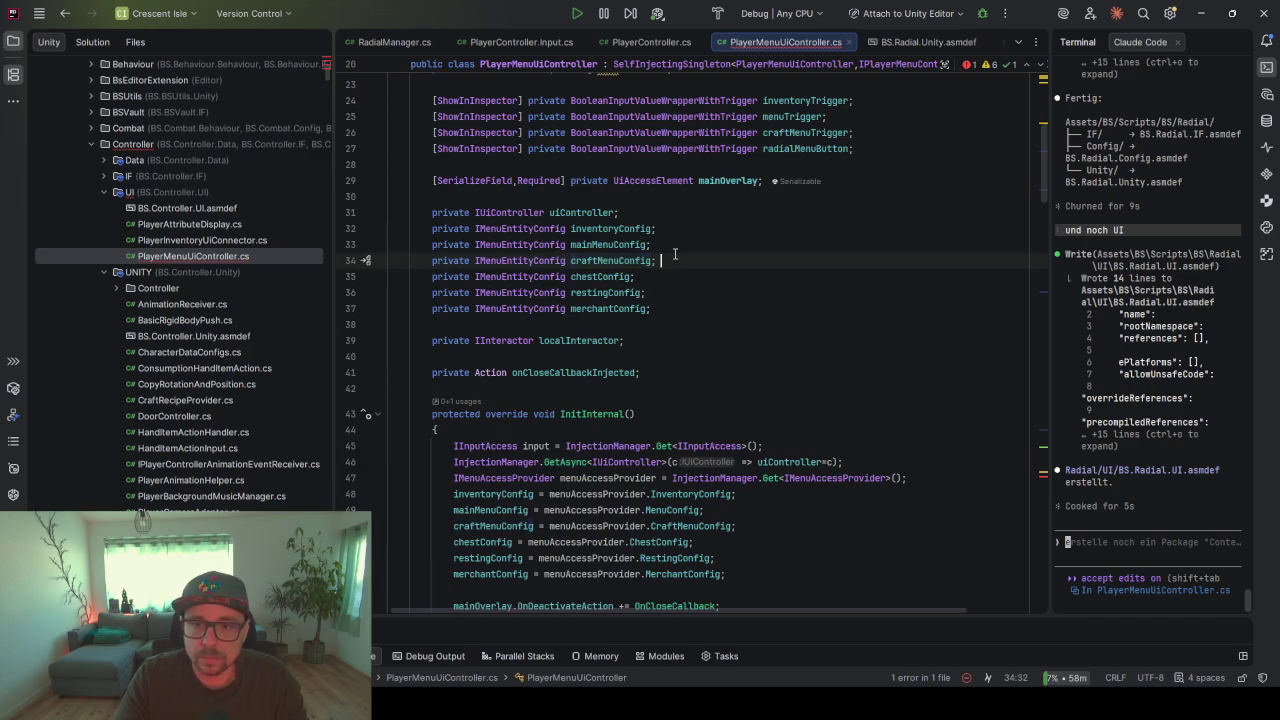
key("ctrl+c")
left_click(640, 325)
key("ctrl+v")
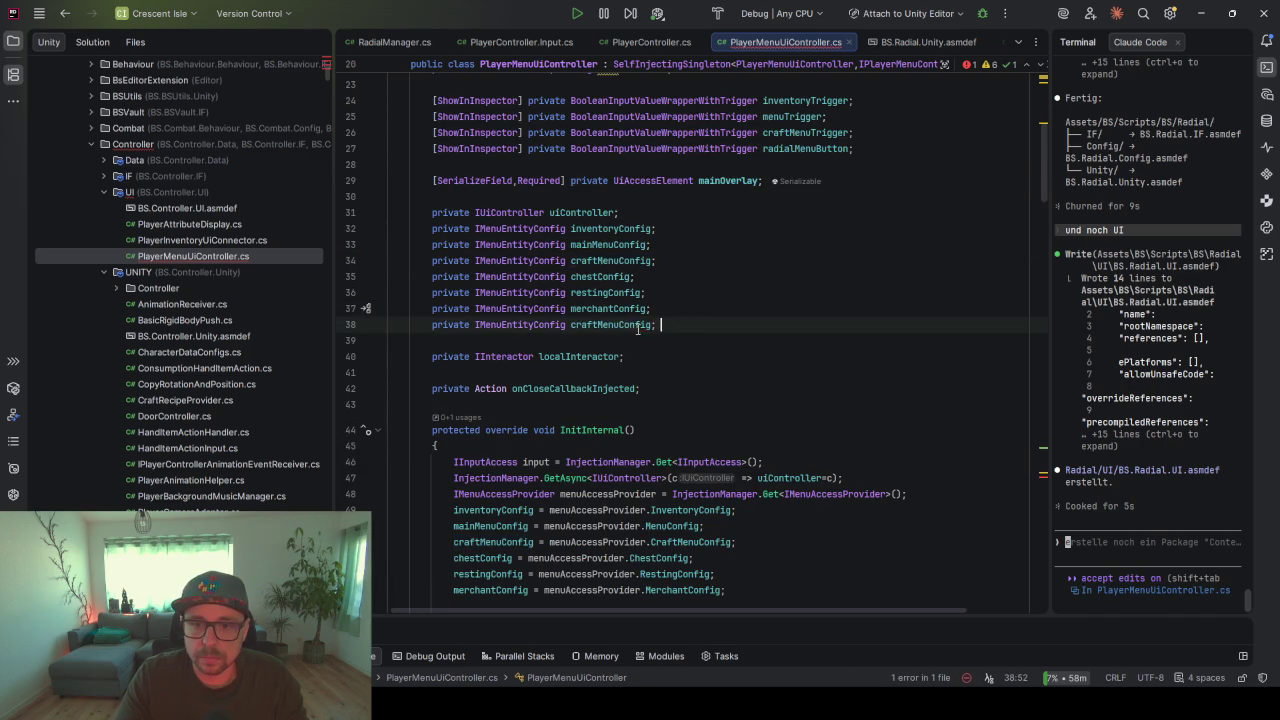
key("BackSpace")
key("BackSpace")
key("BackSpace")
type("radial")
double_click(603, 324)
- Make ShowRadial's lookup use radialMenuConfig instead of menuEntityConfig
scroll(586, 291, "down", 15)
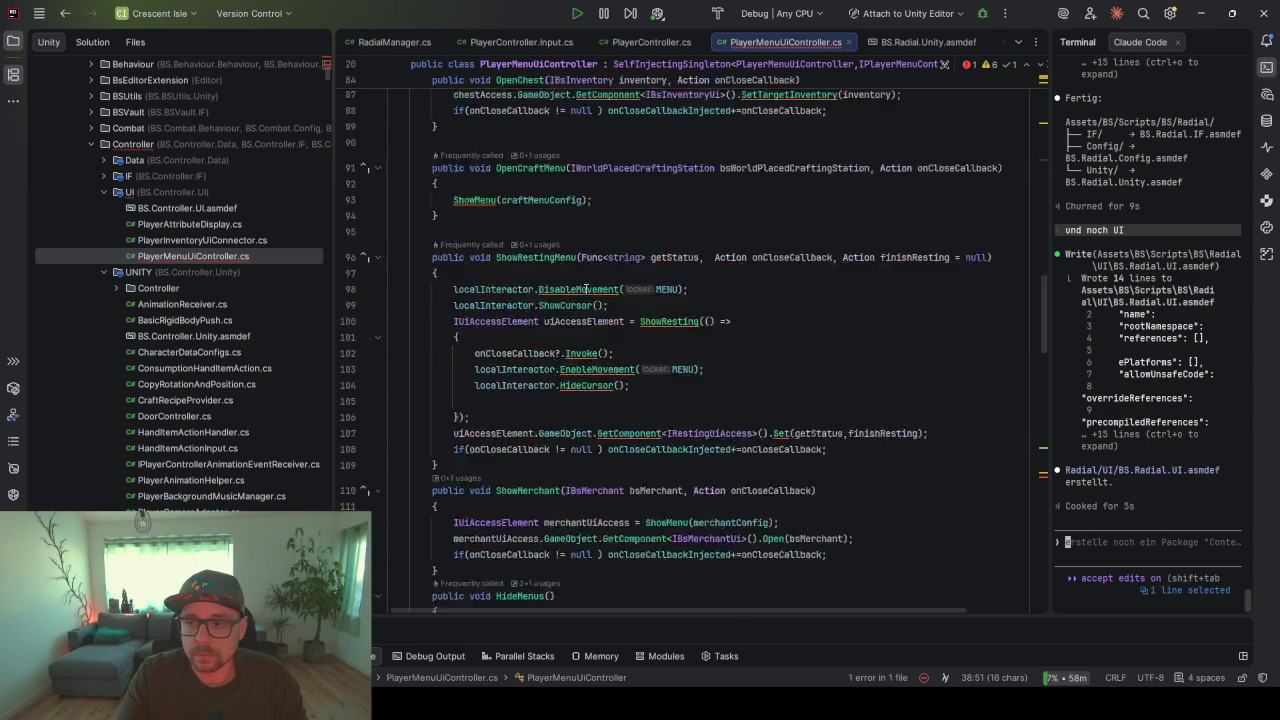
scroll(586, 291, "down", 2)
double_click(745, 366)
key("ctrl+v")
- Add an if comparing show with IsOpen that calls ShowMenu or HideMenus
scroll(557, 350, "down", 2)
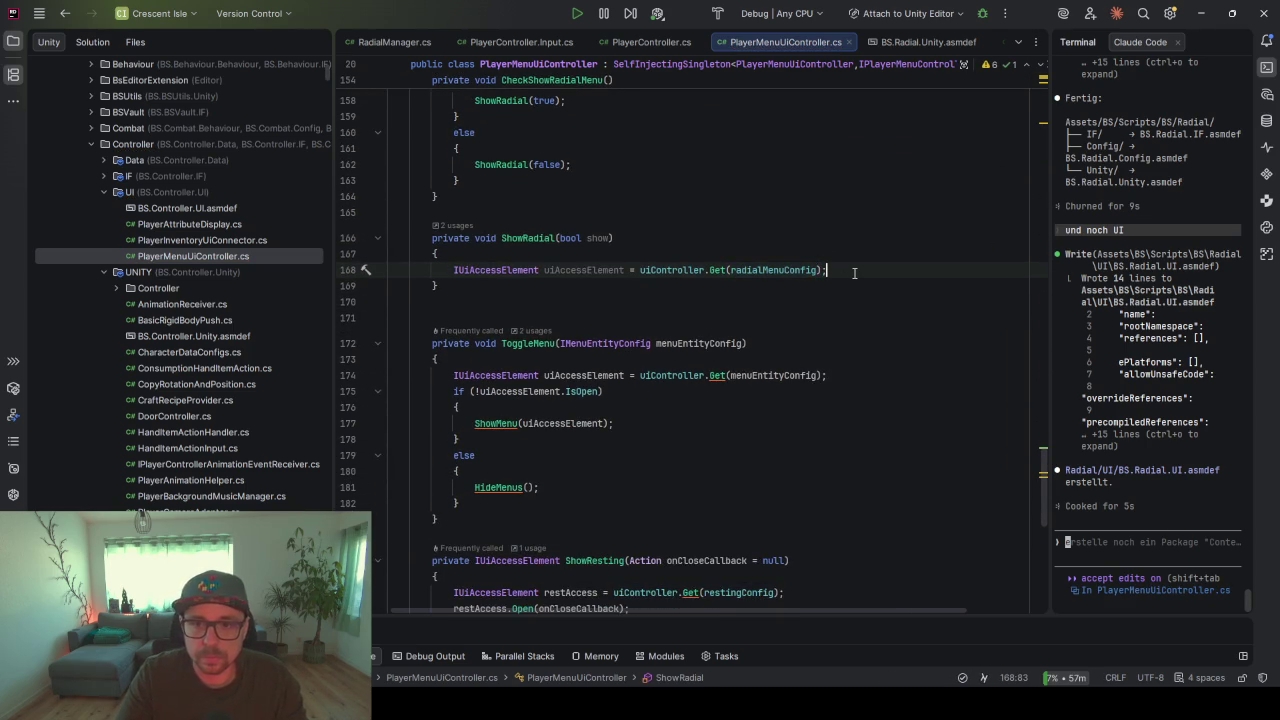
key("Return")
type("if(")
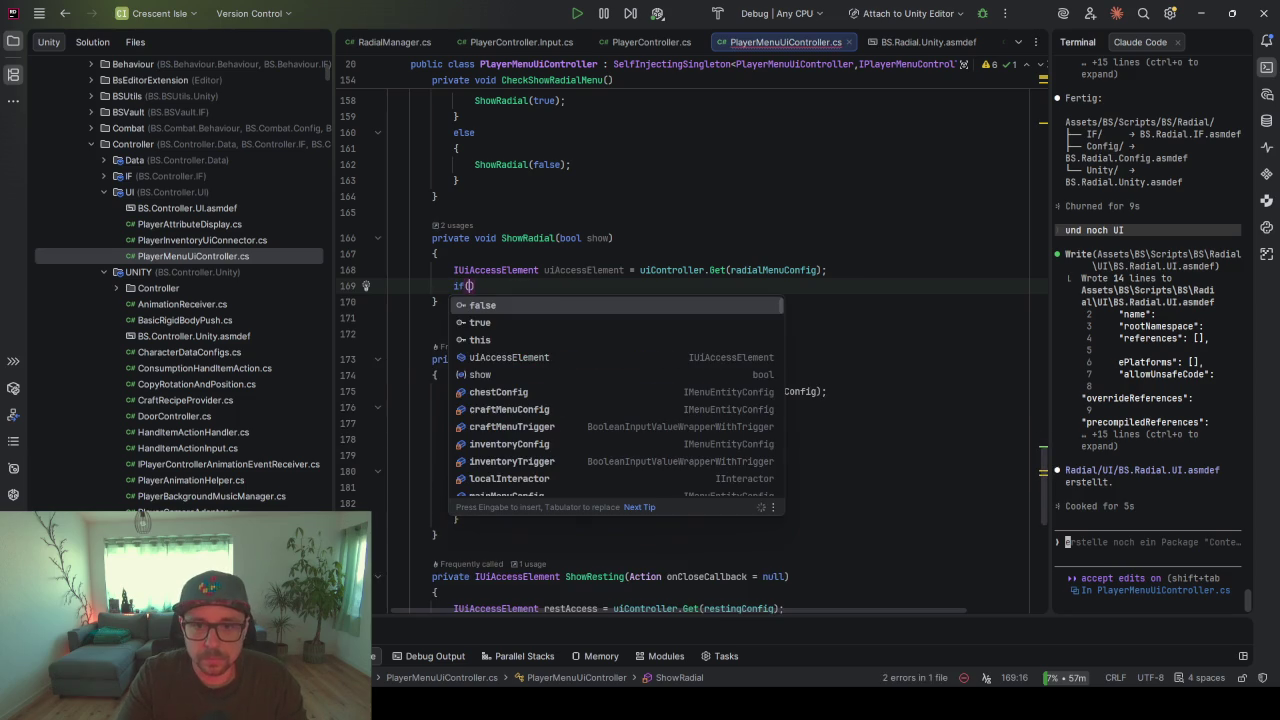
type("show ")
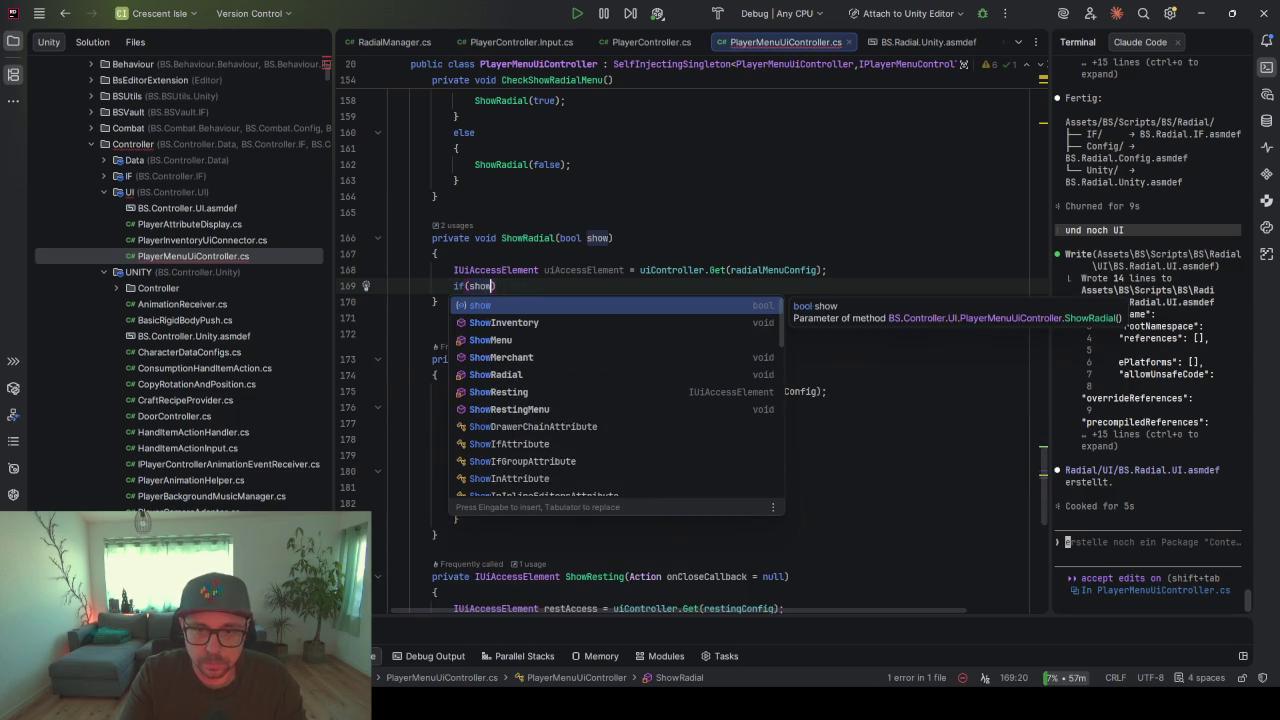
type("!=")
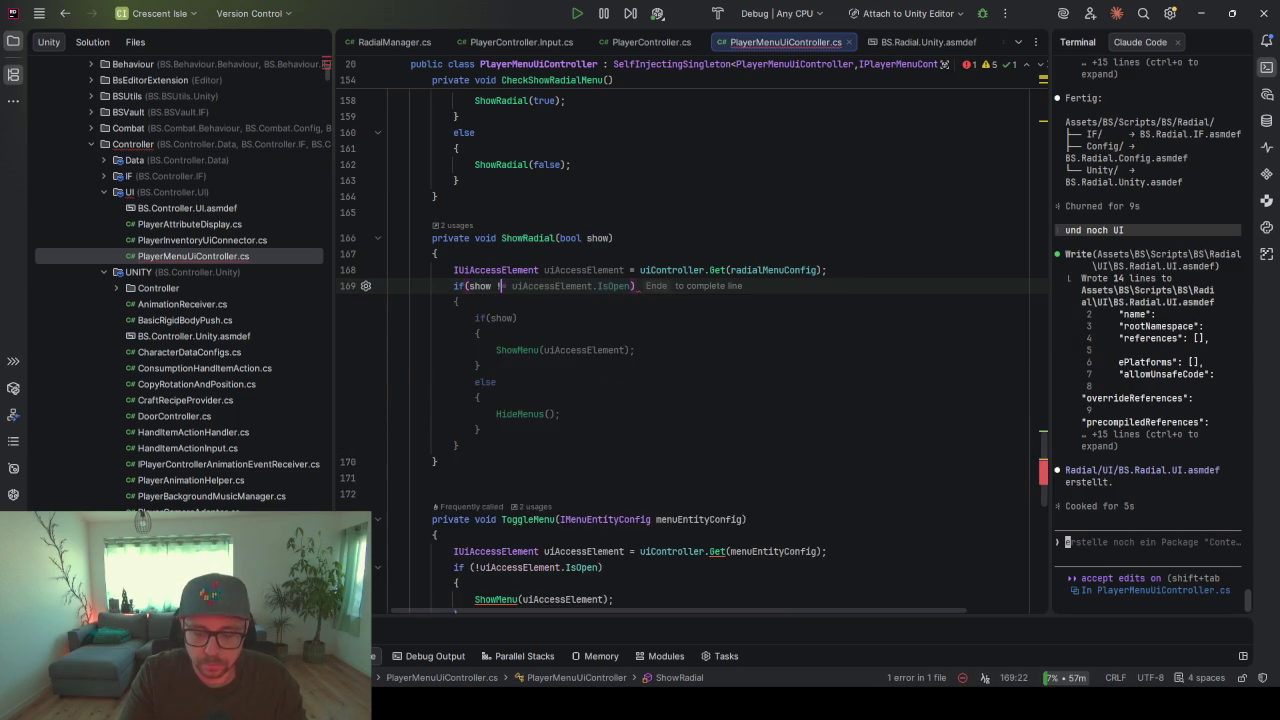
key("End")
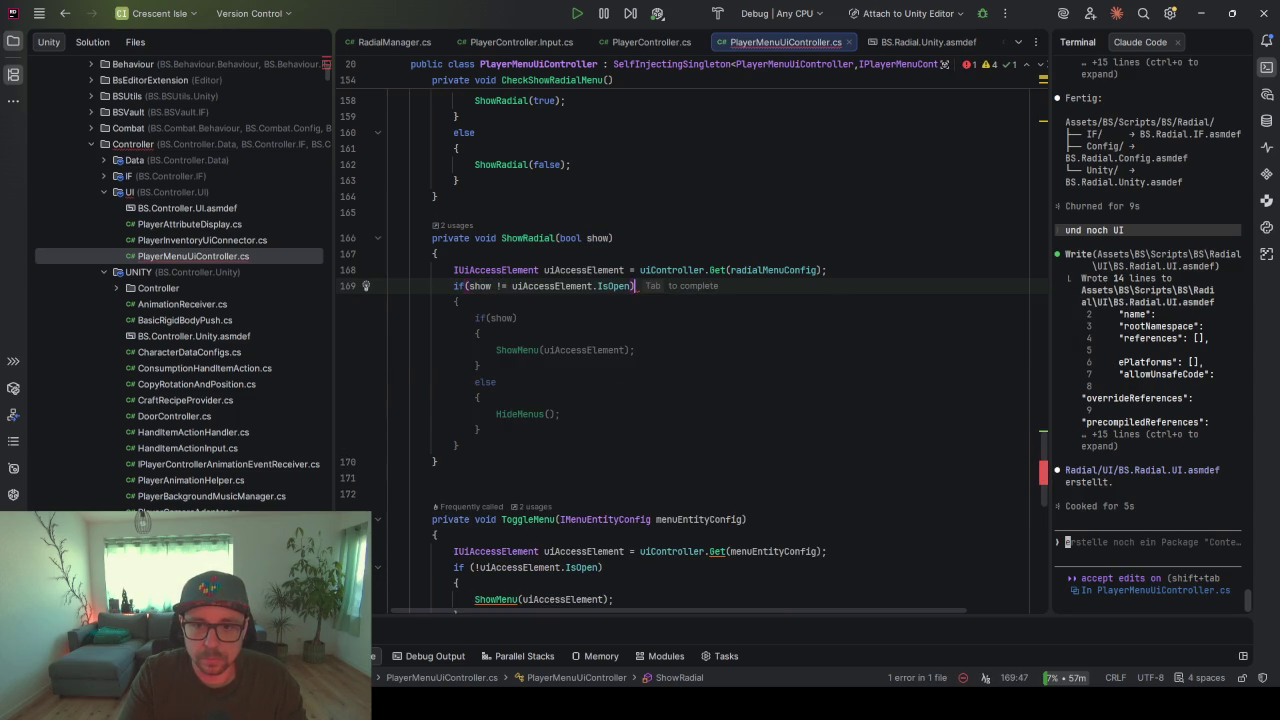
key("Tab")
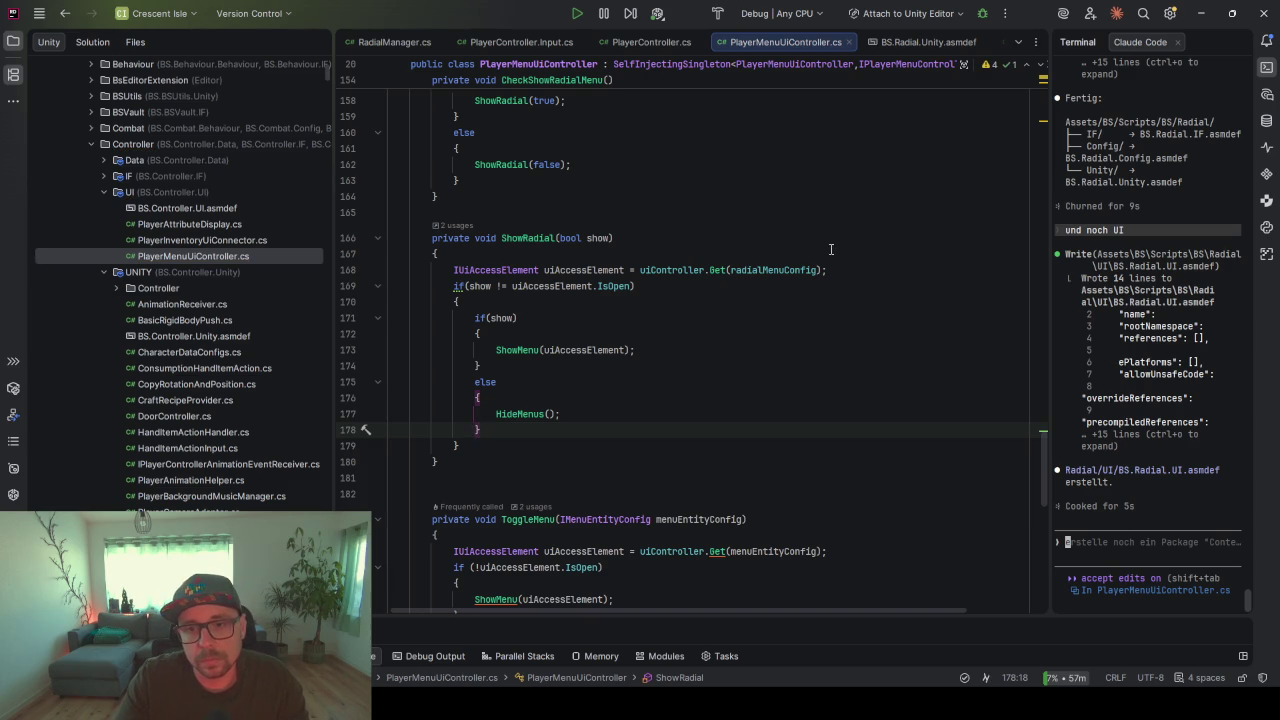
left_click(516, 413)
double_click(527, 351)
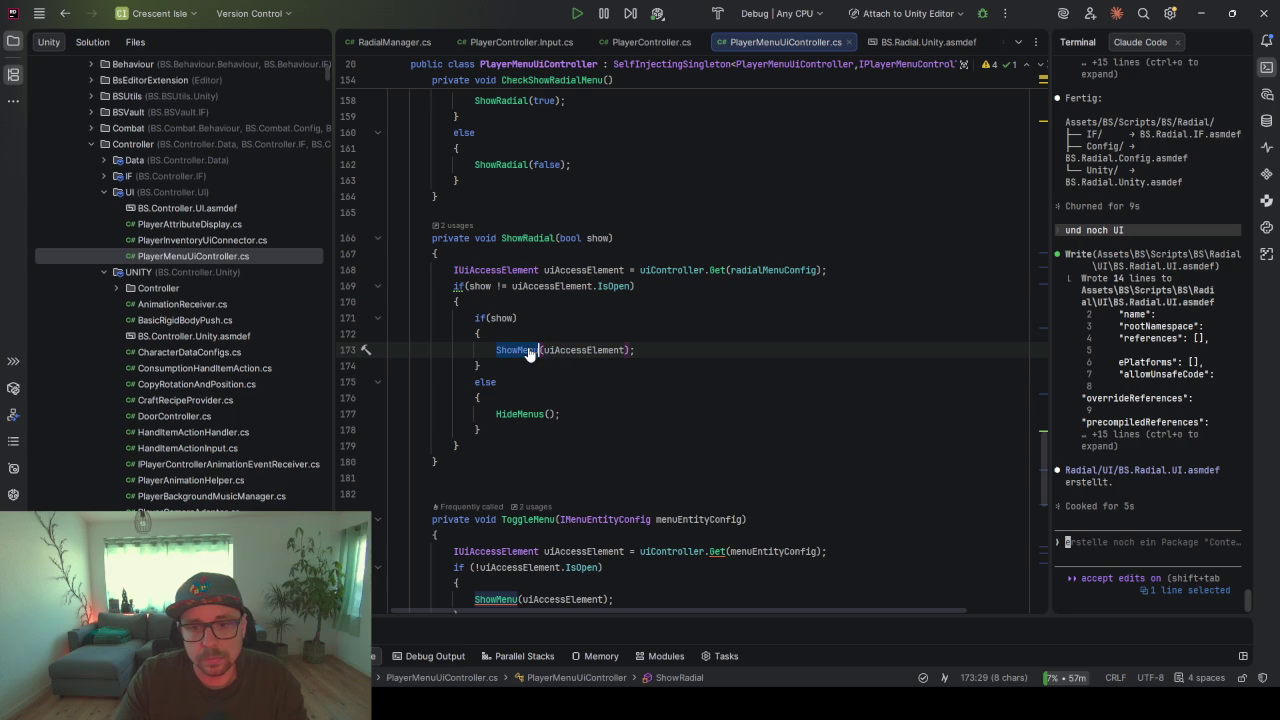
left_click(518, 351, "ctrl")
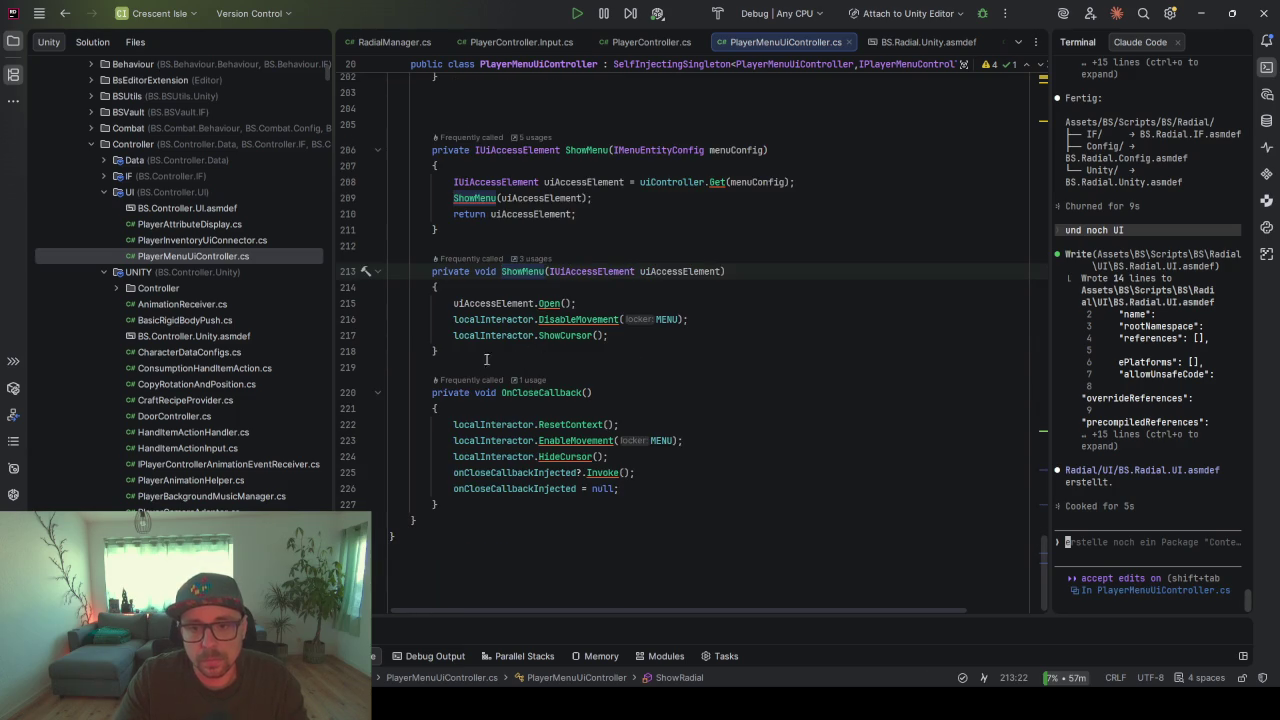
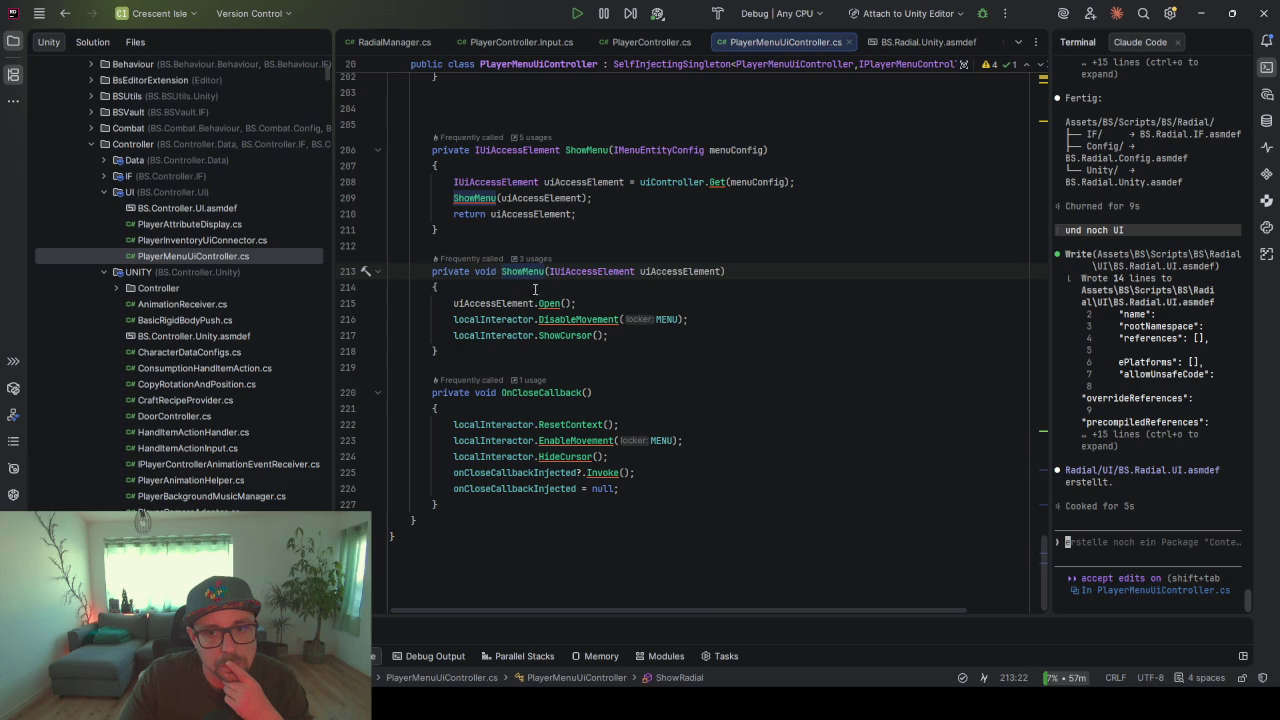
- Review the HideMenus call in ToggleMenu and the ShowRadial method in PlayerMenuUiController
scroll(500, 371, "up", 7)
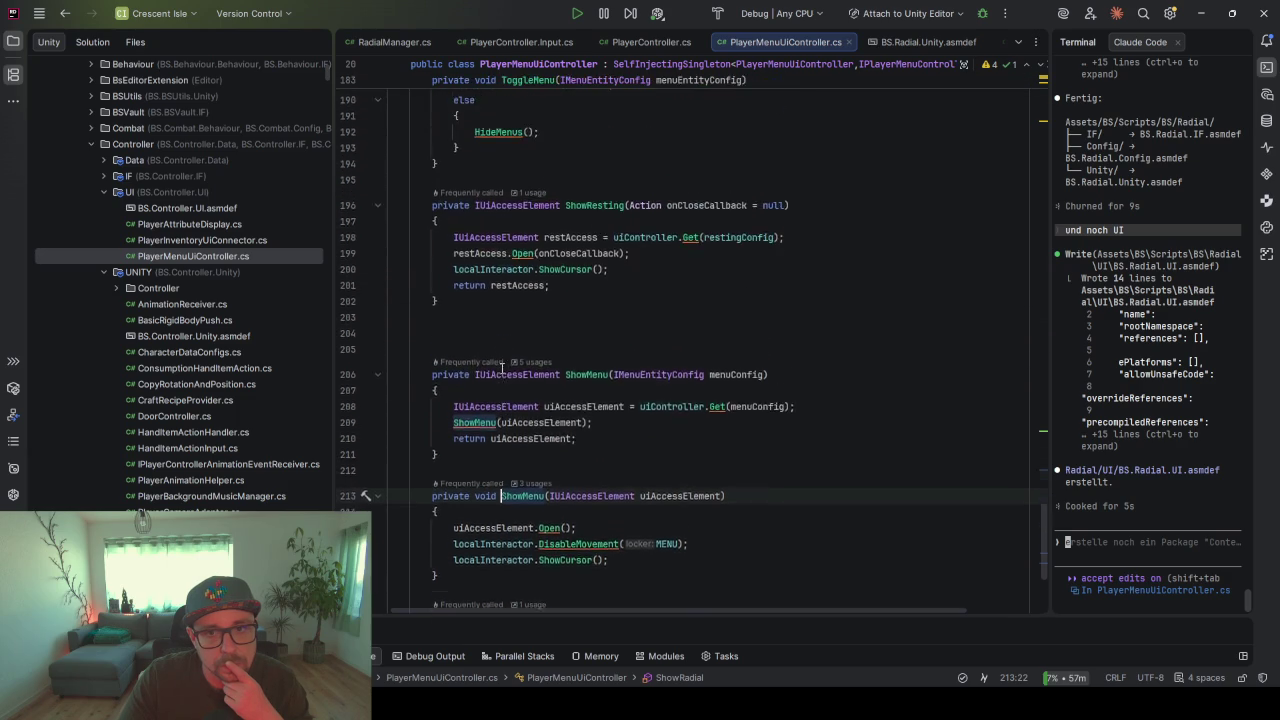
scroll(501, 370, "up", 1)
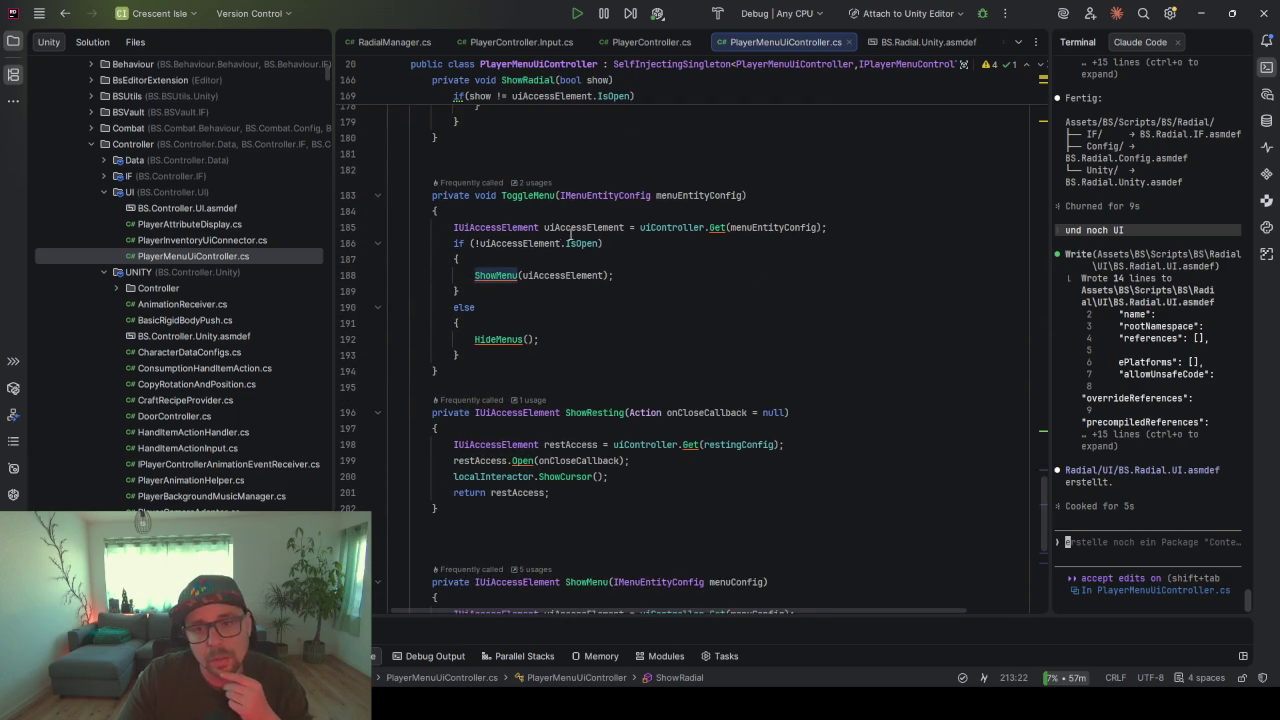
left_click(564, 354)
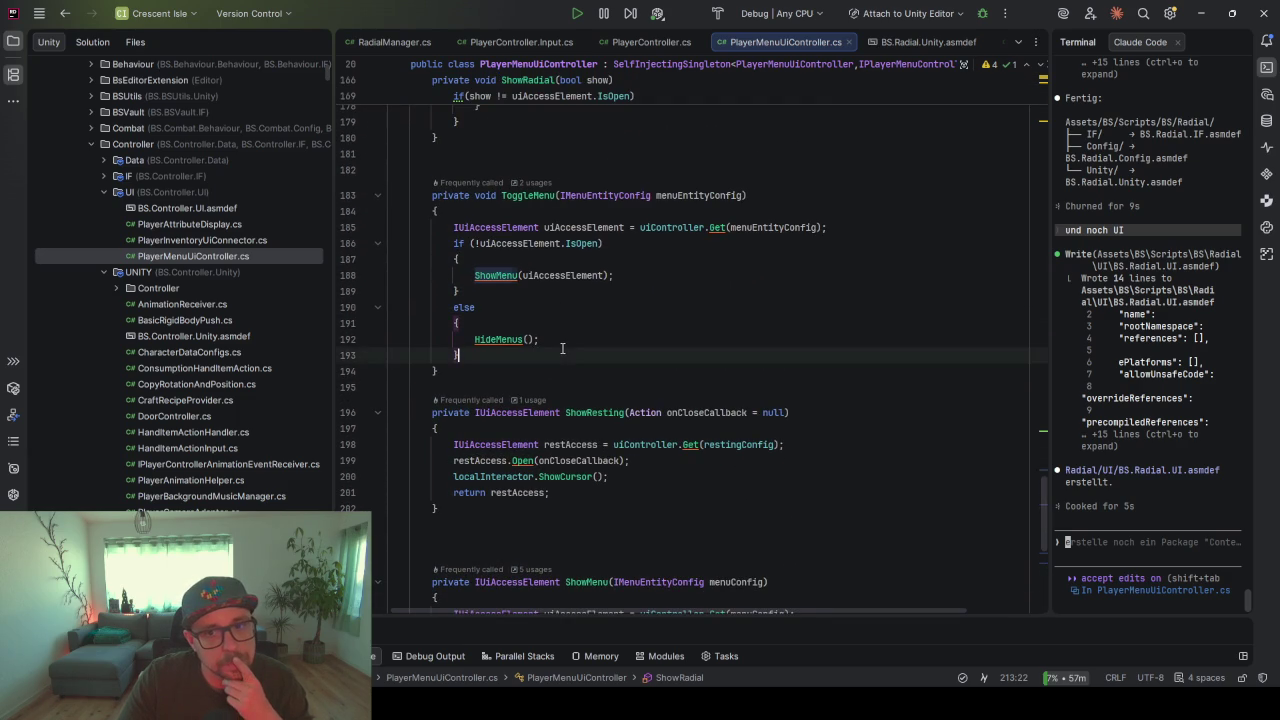
left_click(564, 344)
scroll(564, 344, "up", 3)
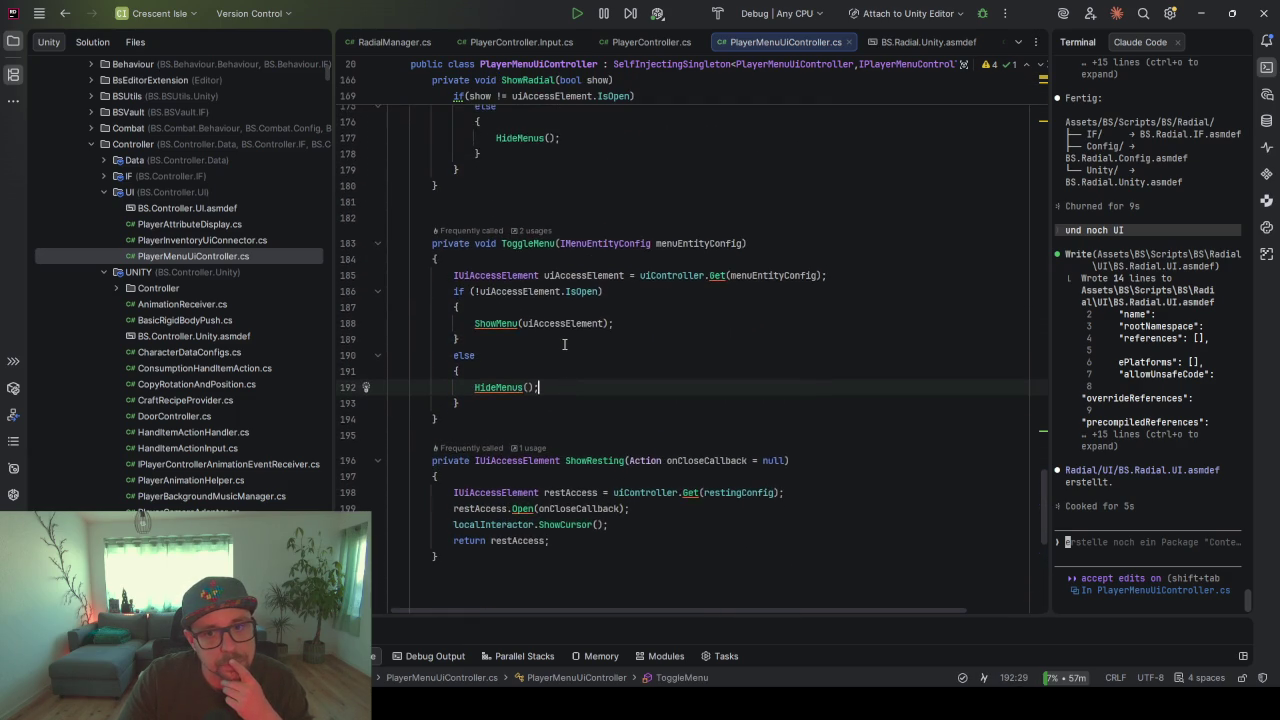
scroll(564, 344, "up", 4)
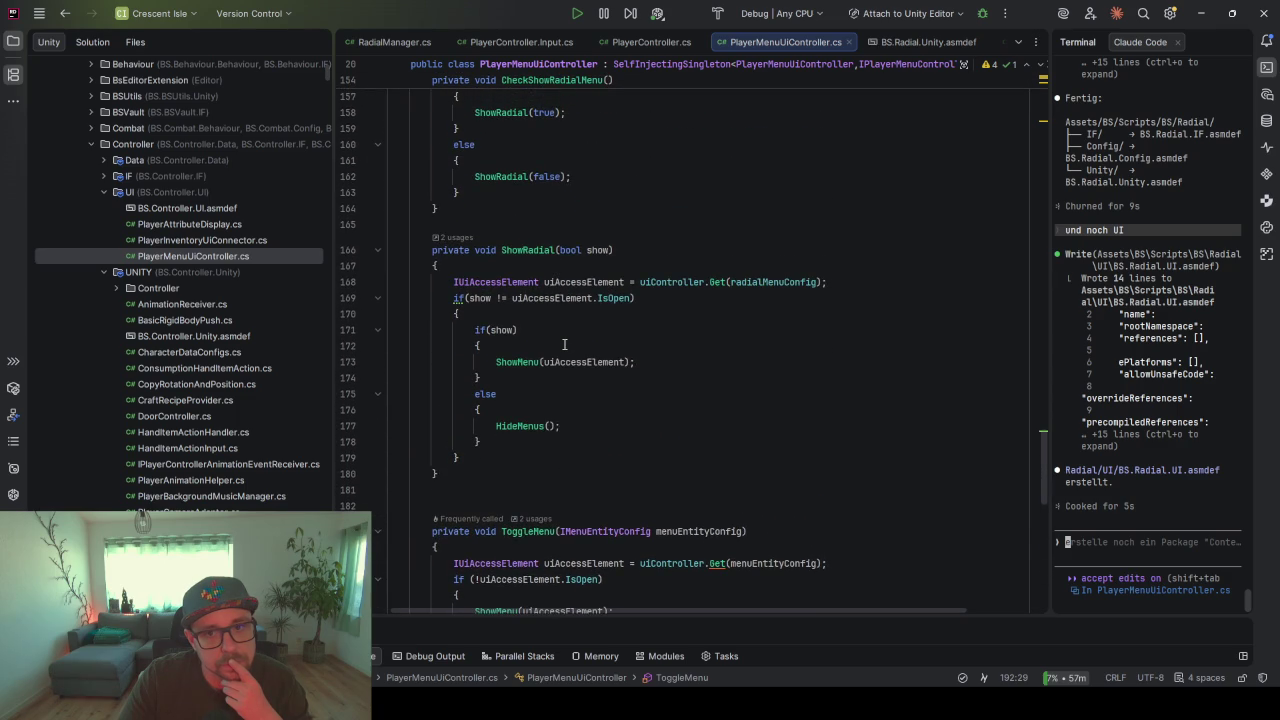
left_click(538, 251)
scroll(545, 360, "up", 7)
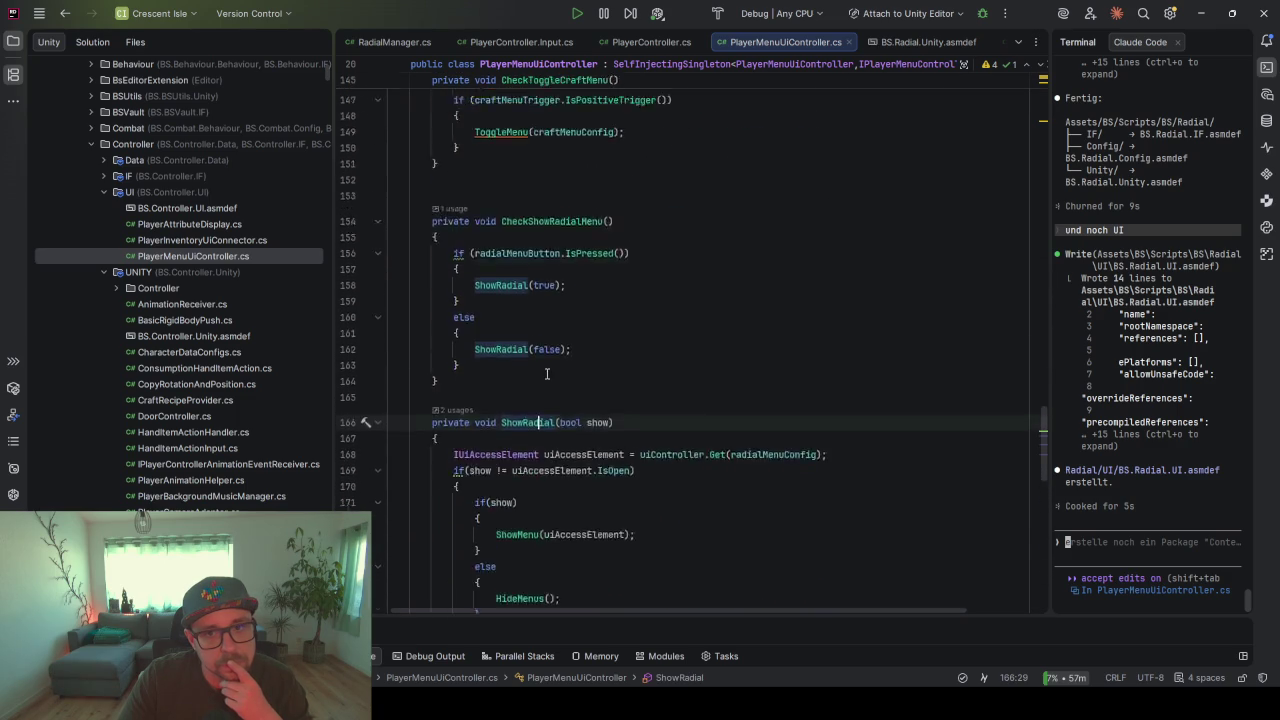
scroll(547, 374, "up", 5)
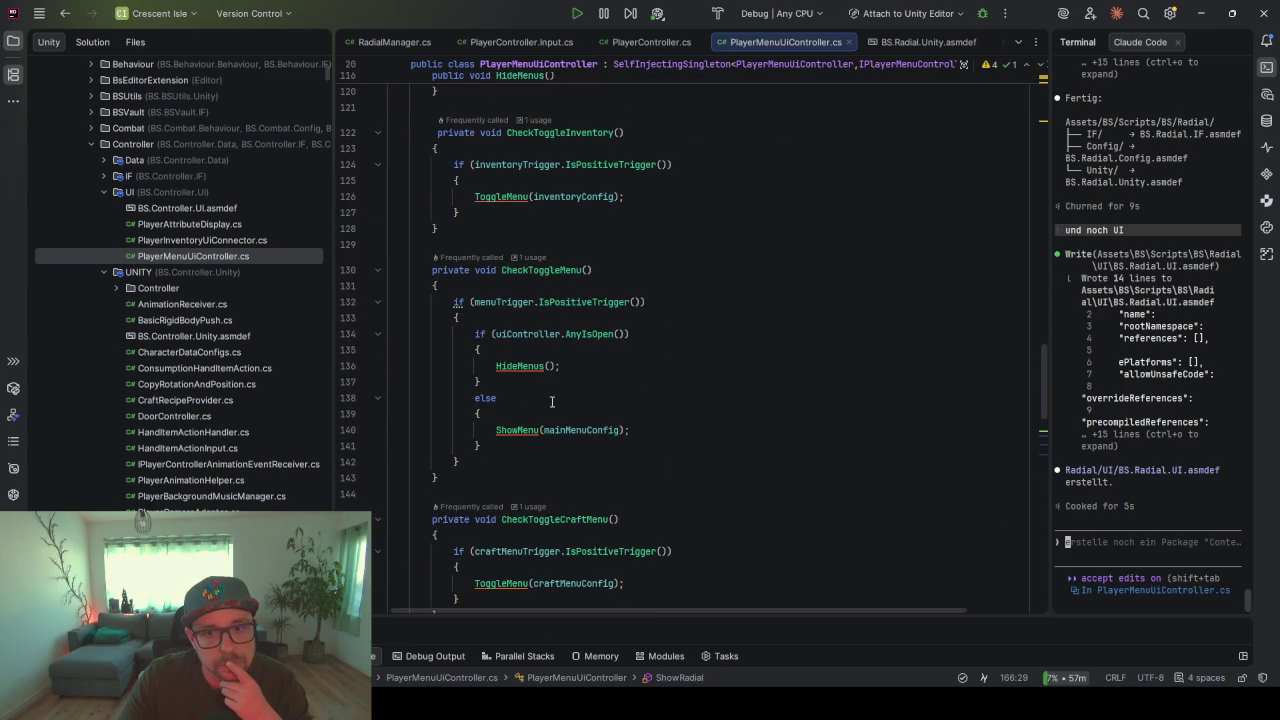
scroll(550, 392, "up", 4)
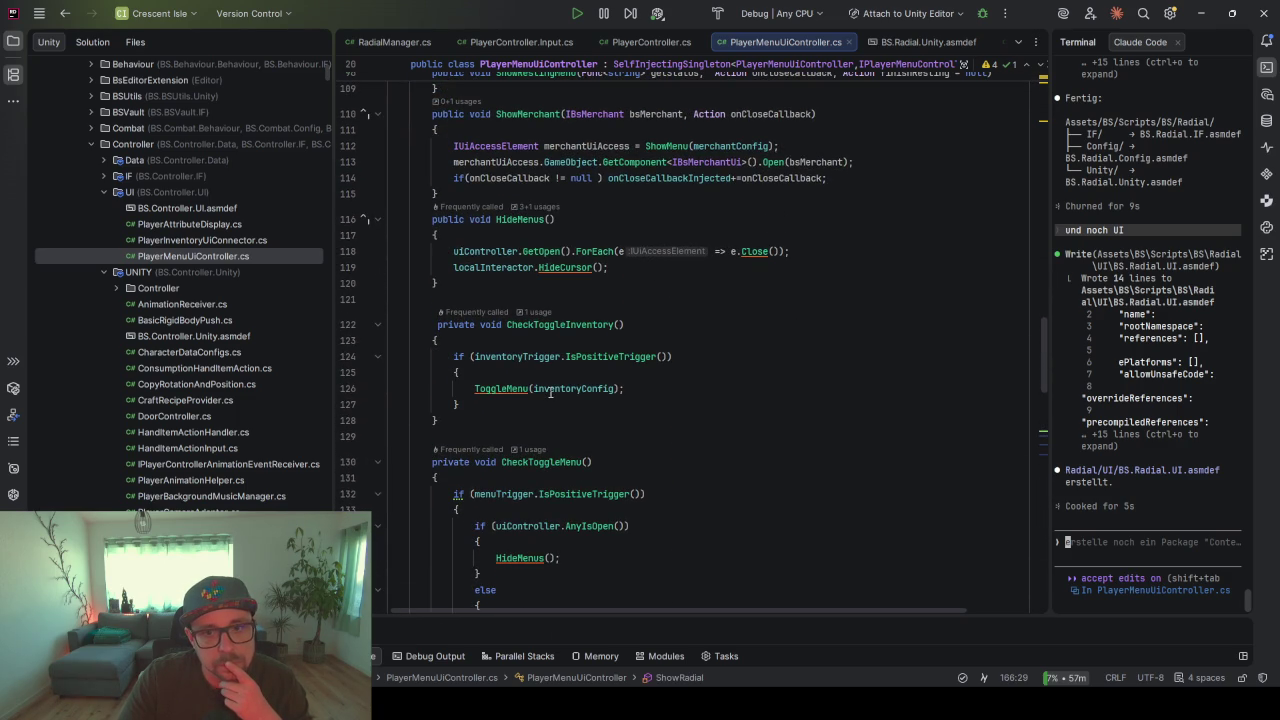
scroll(565, 310, "up", 7)
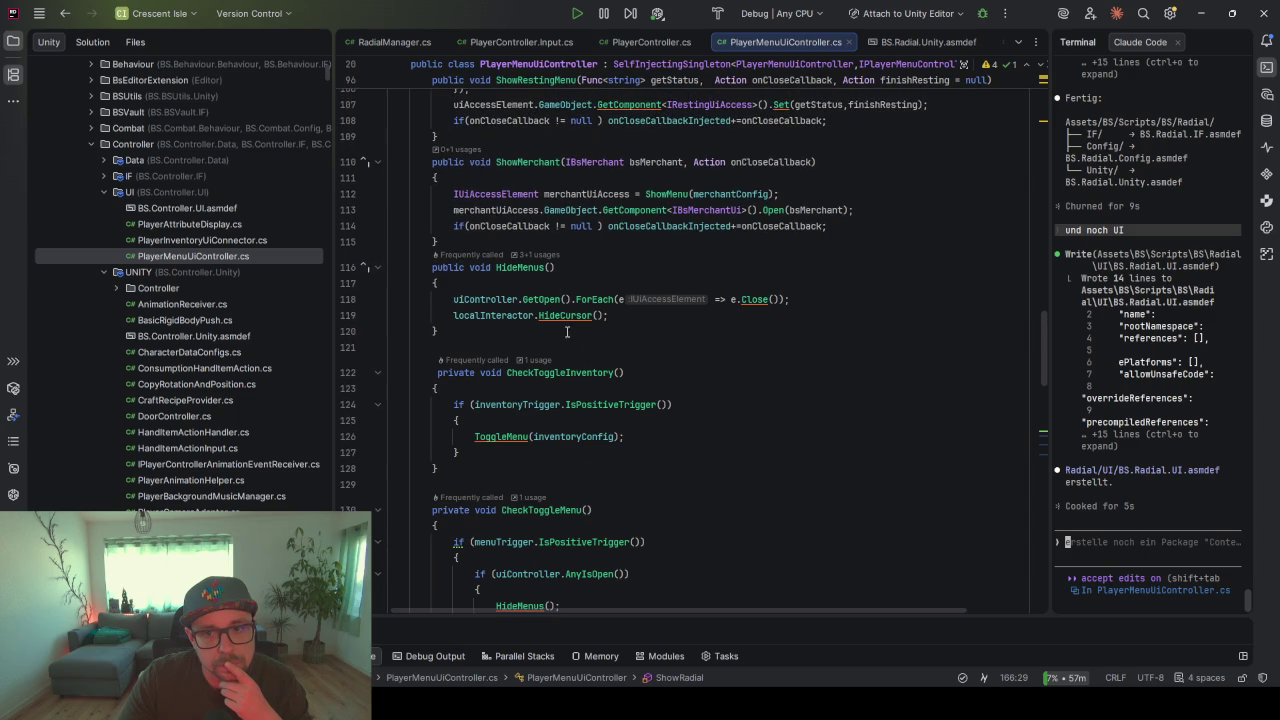
scroll(583, 344, "up", 8)
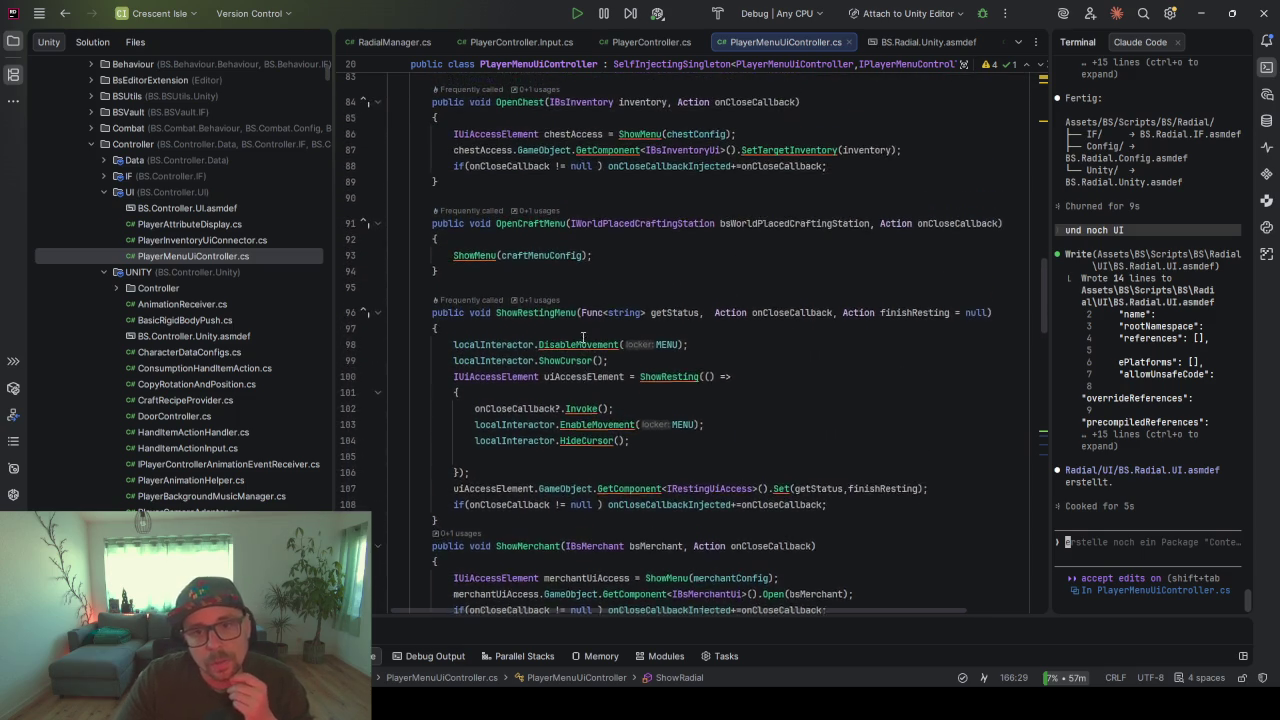
scroll(583, 332, "up", 3)
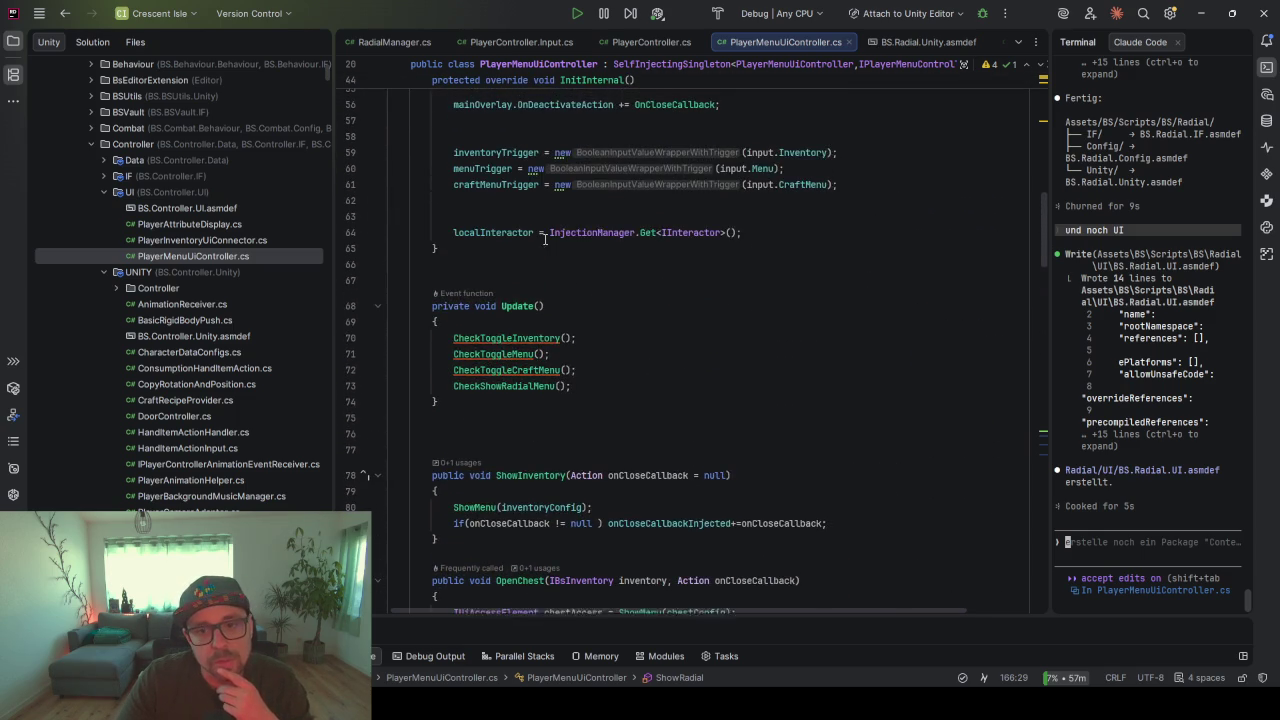
- Inspect the CheckShowRadialMenu call inside Update and the code around line 219
left_click(506, 387)
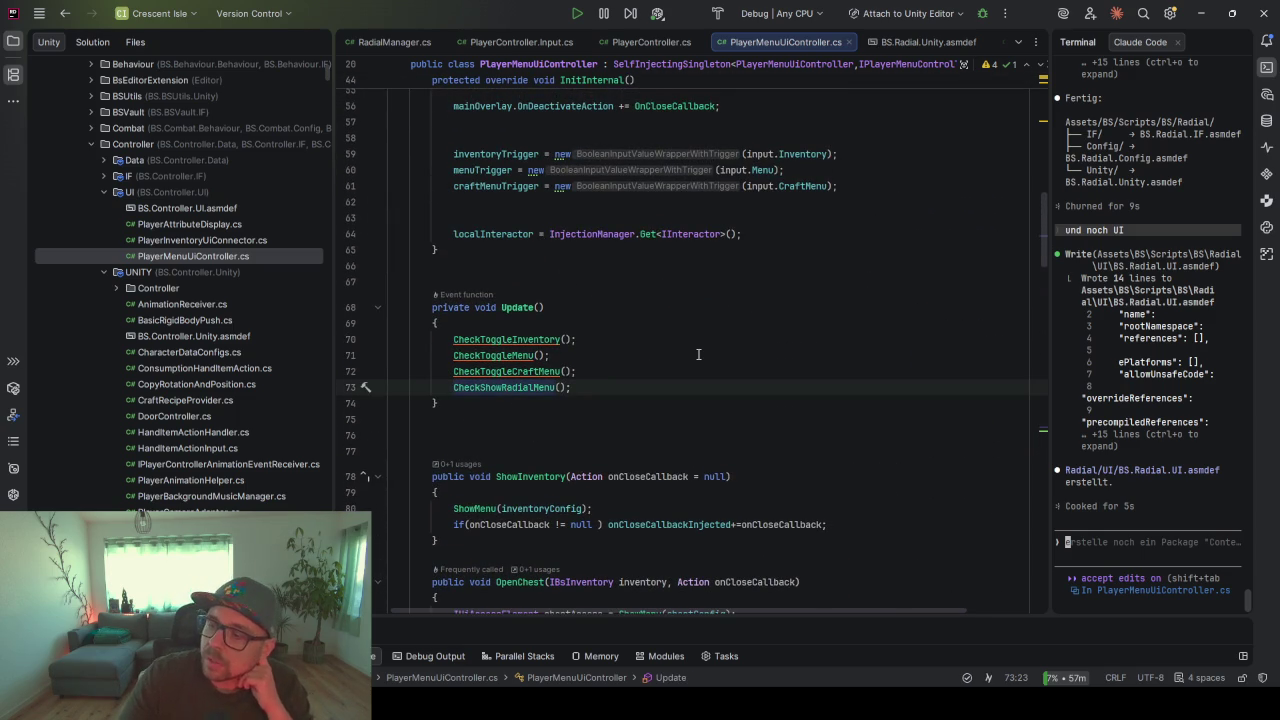
scroll(698, 354, "up", 4)
scroll(542, 372, "up", 4)
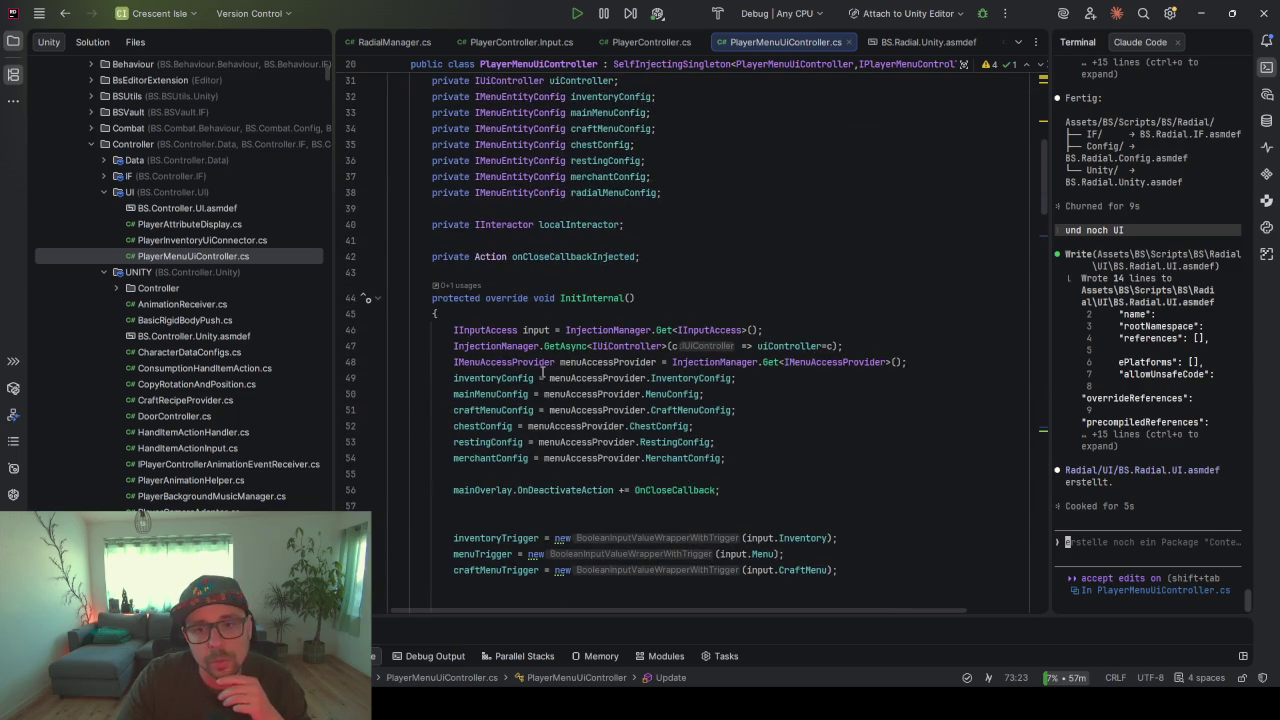
scroll(542, 372, "down", 20)
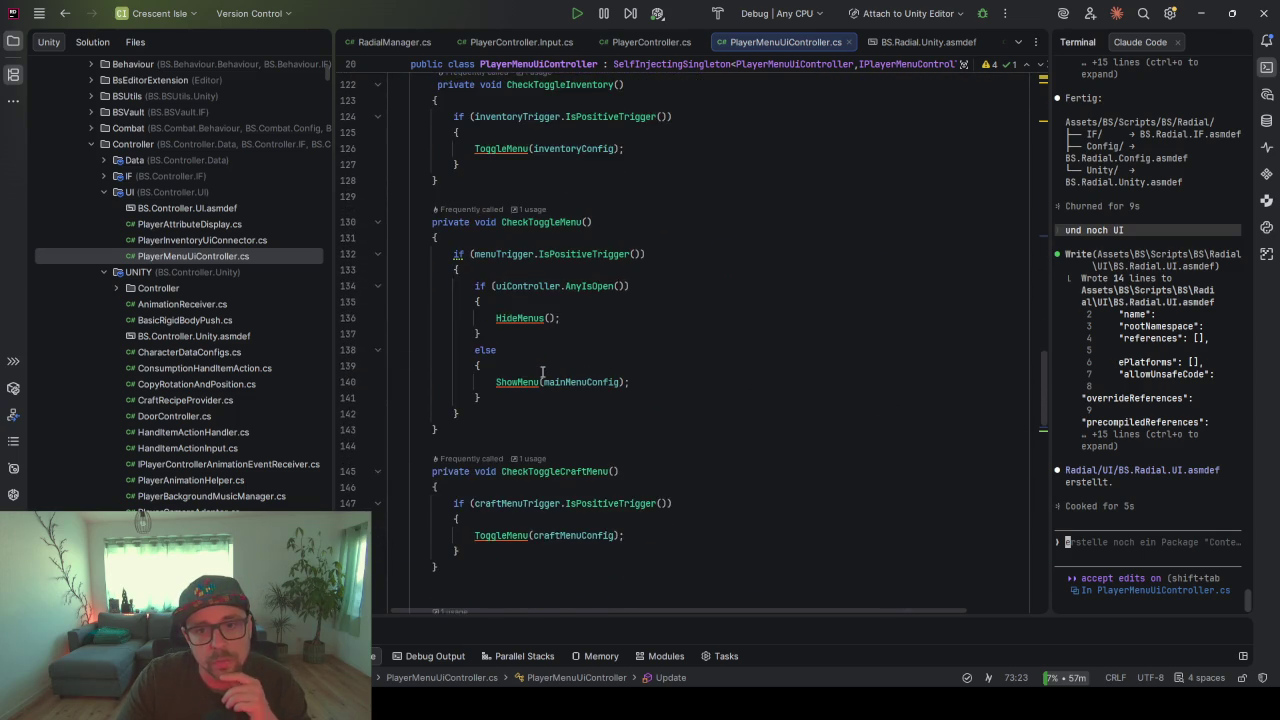
scroll(542, 372, "down", 15)
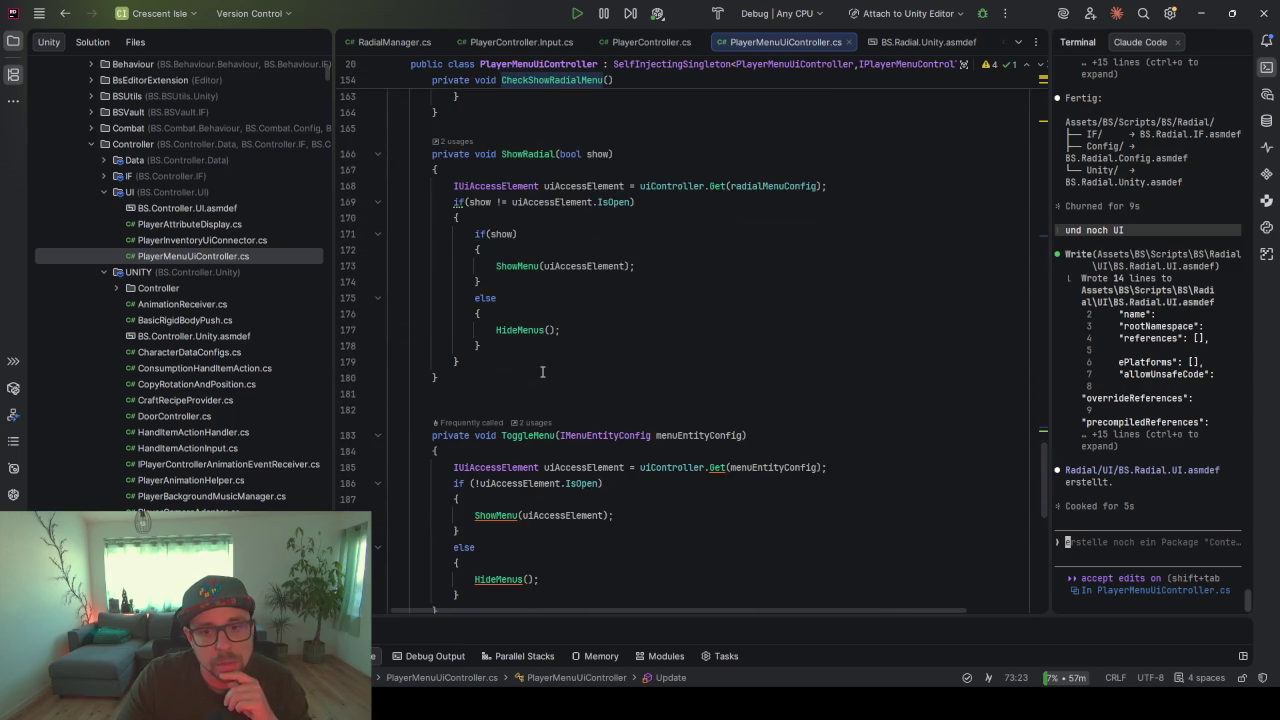
scroll(542, 372, "down", 3)
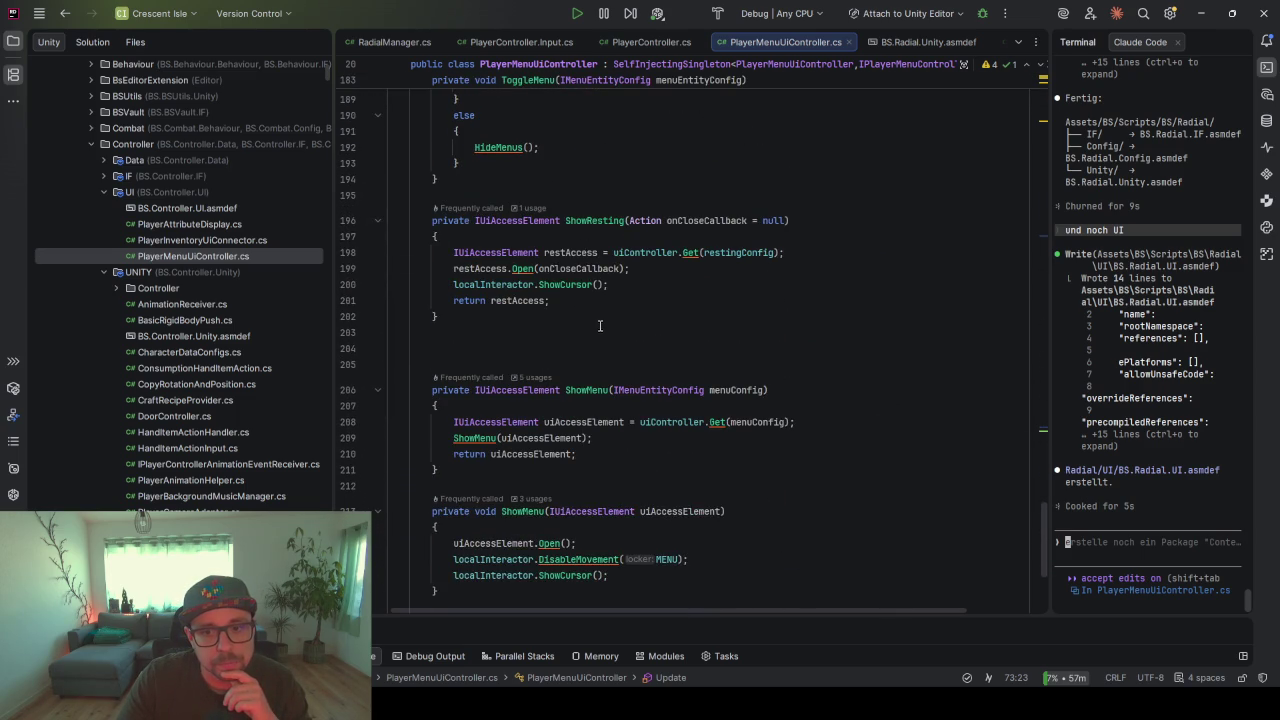
scroll(600, 323, "down", 5)
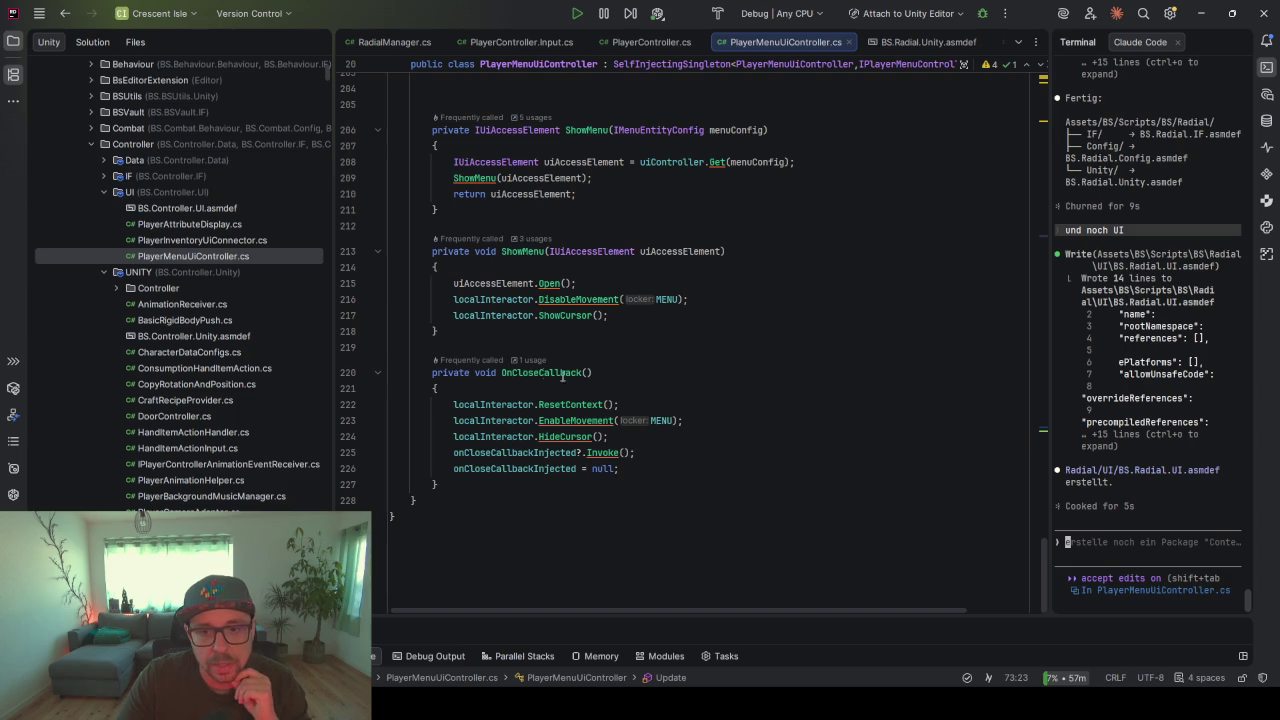
left_click(514, 345)
scroll(514, 432, "up", 2)
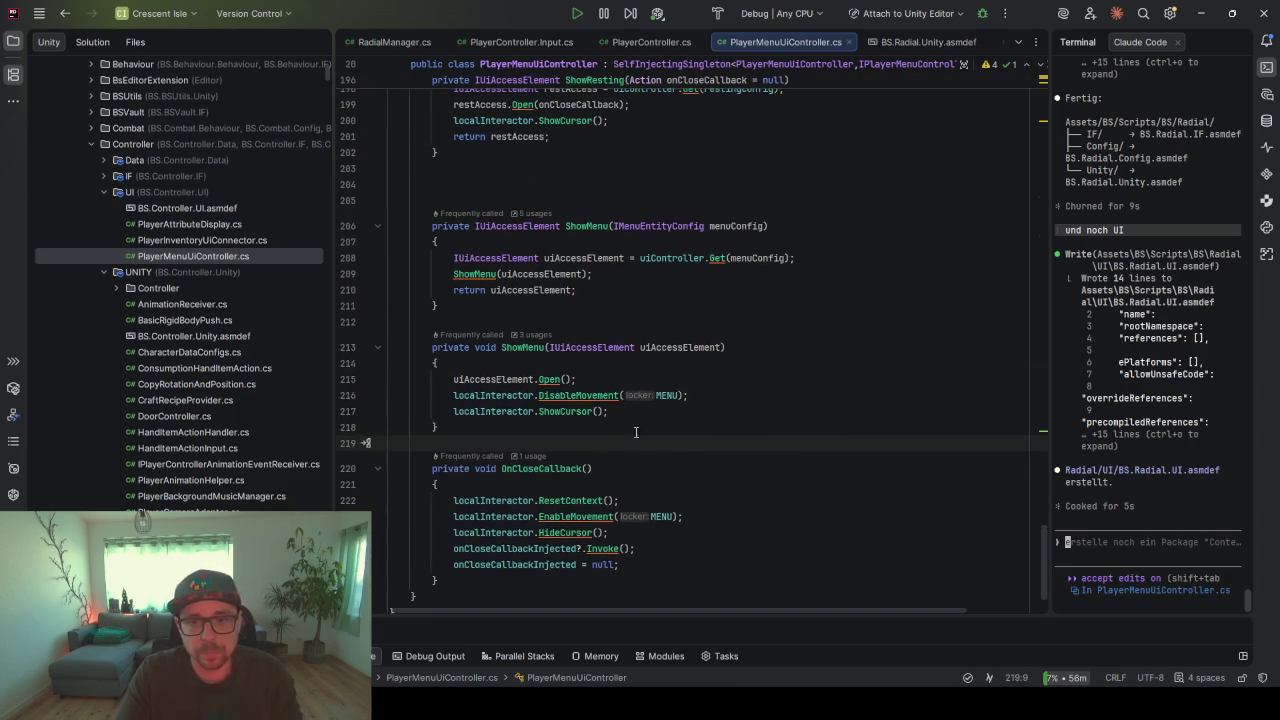
scroll(514, 432, "up", 4)
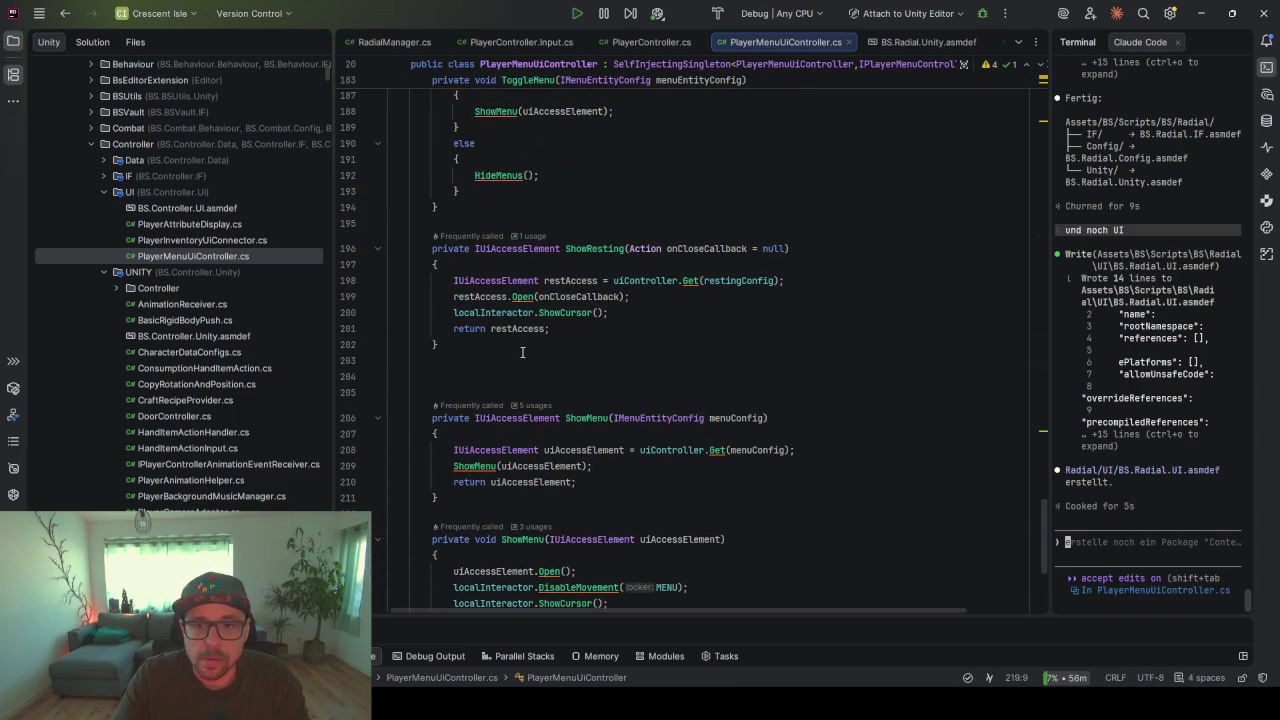
scroll(551, 384, "down", 5)
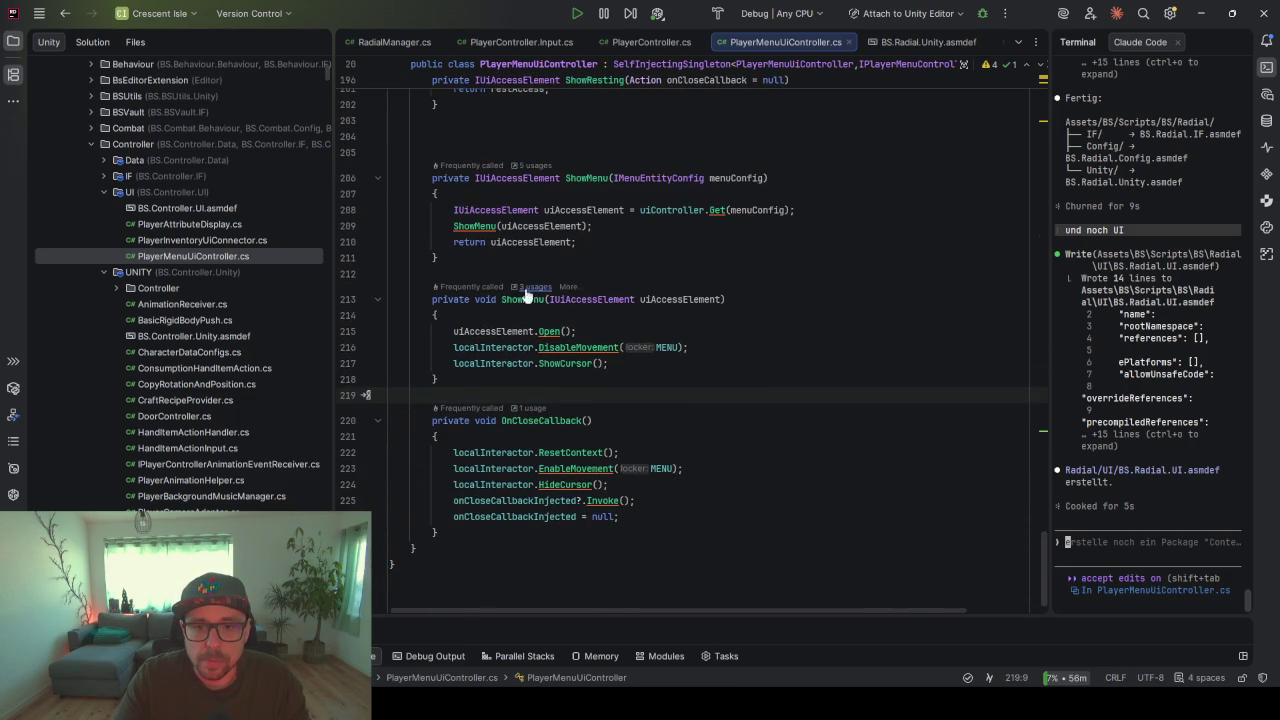
scroll(502, 424, "up", 10)
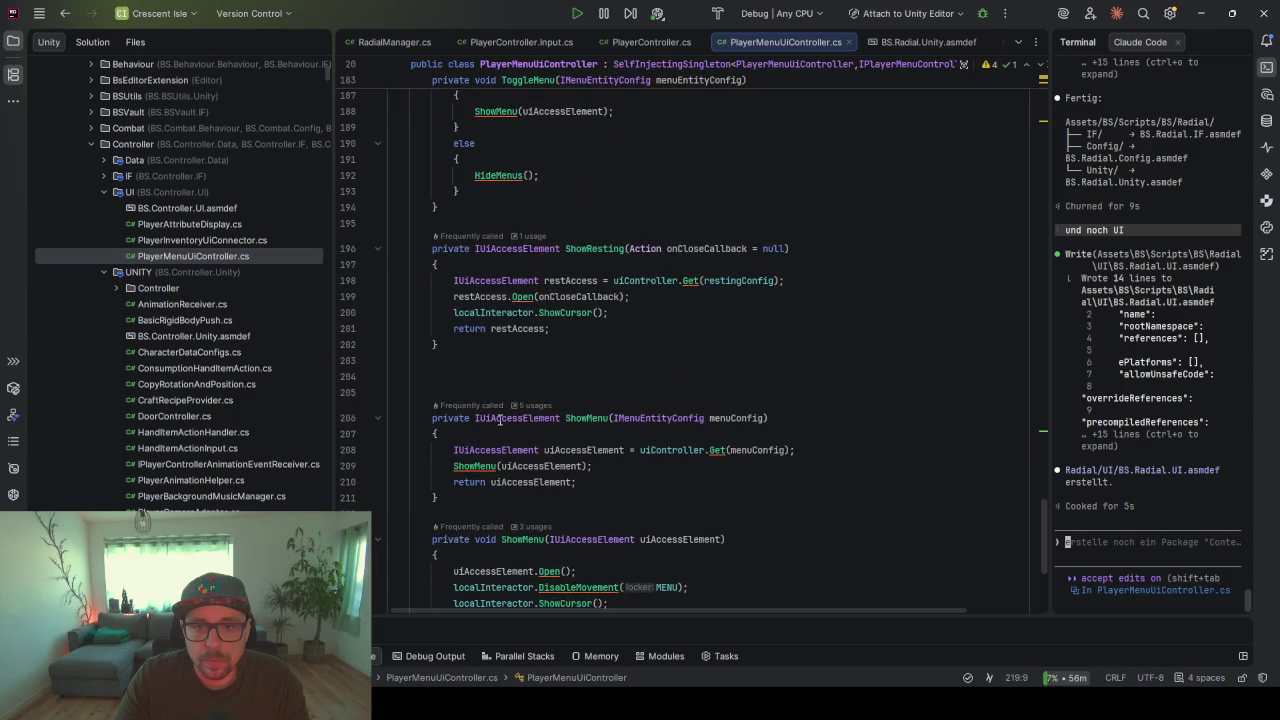
- Below HideMenus, write private bool AnyMenuIsOpen() { return uiController.AnyIsOpen(); } using completions
left_click(500, 415, "ctrl")
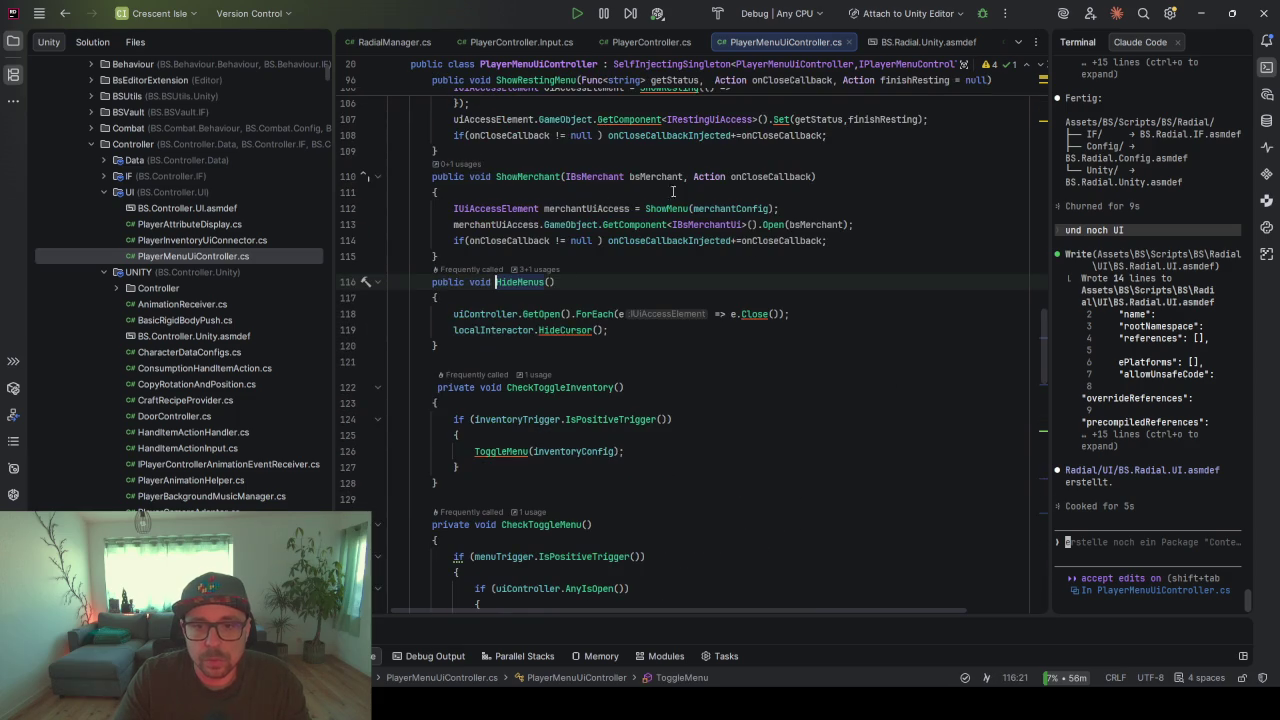
left_click(477, 345)
key("Return")
key("Return")
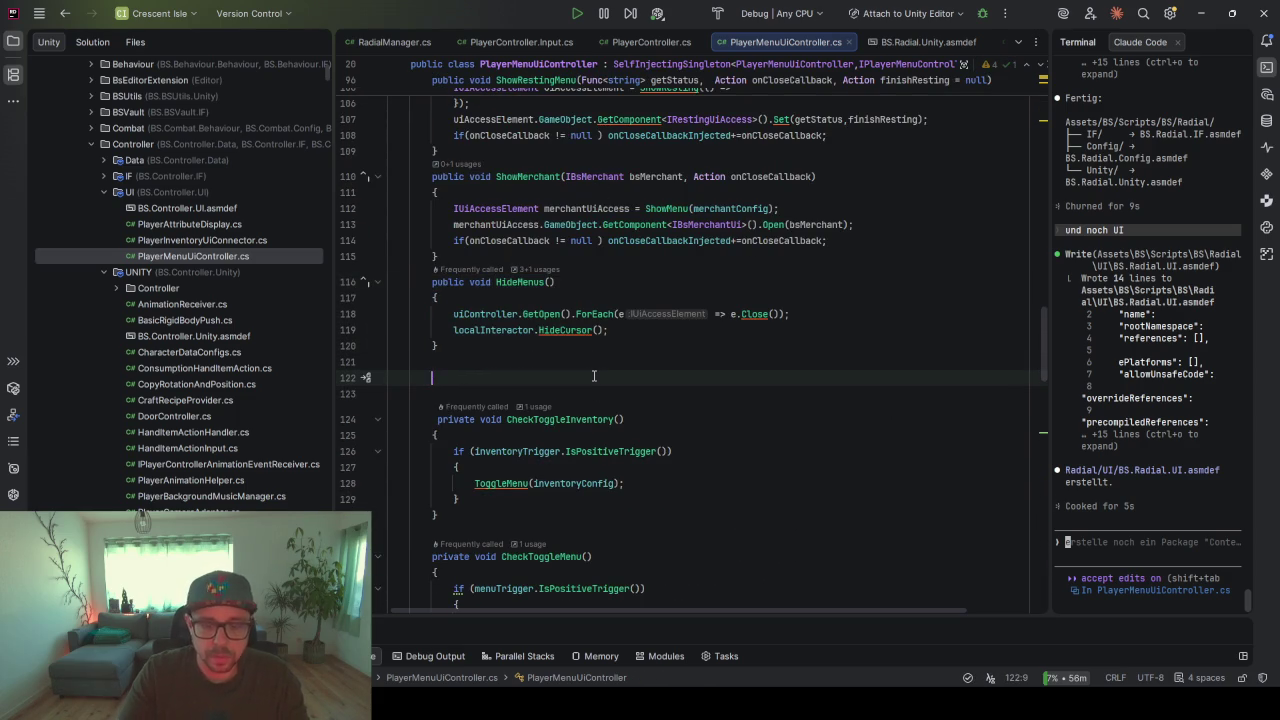
type("private ")
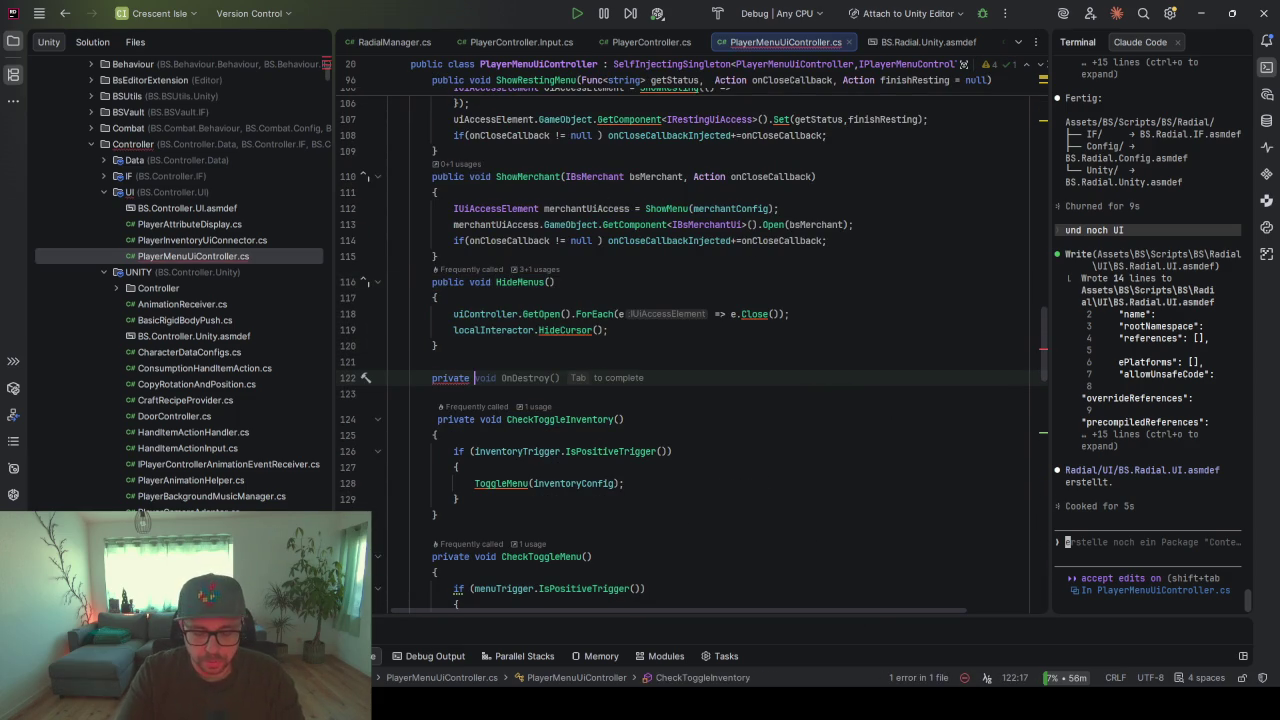
type("bool Ar")
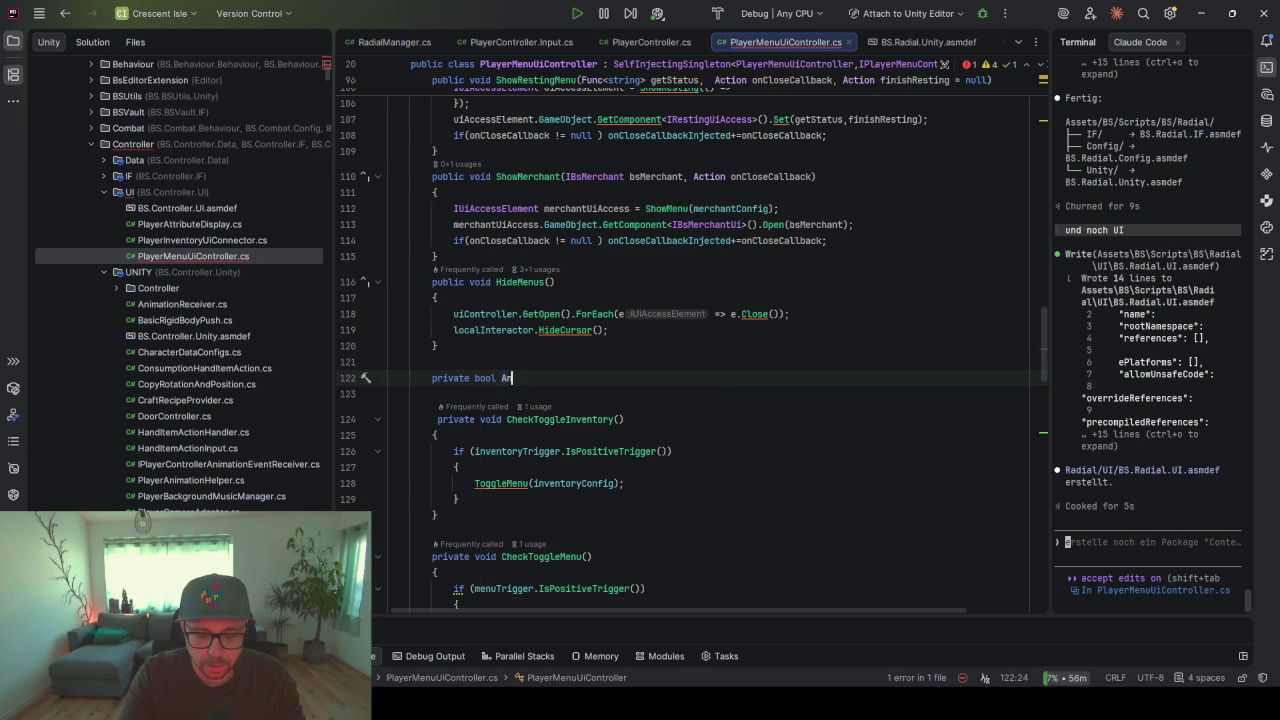
type("MenuIsOpen")
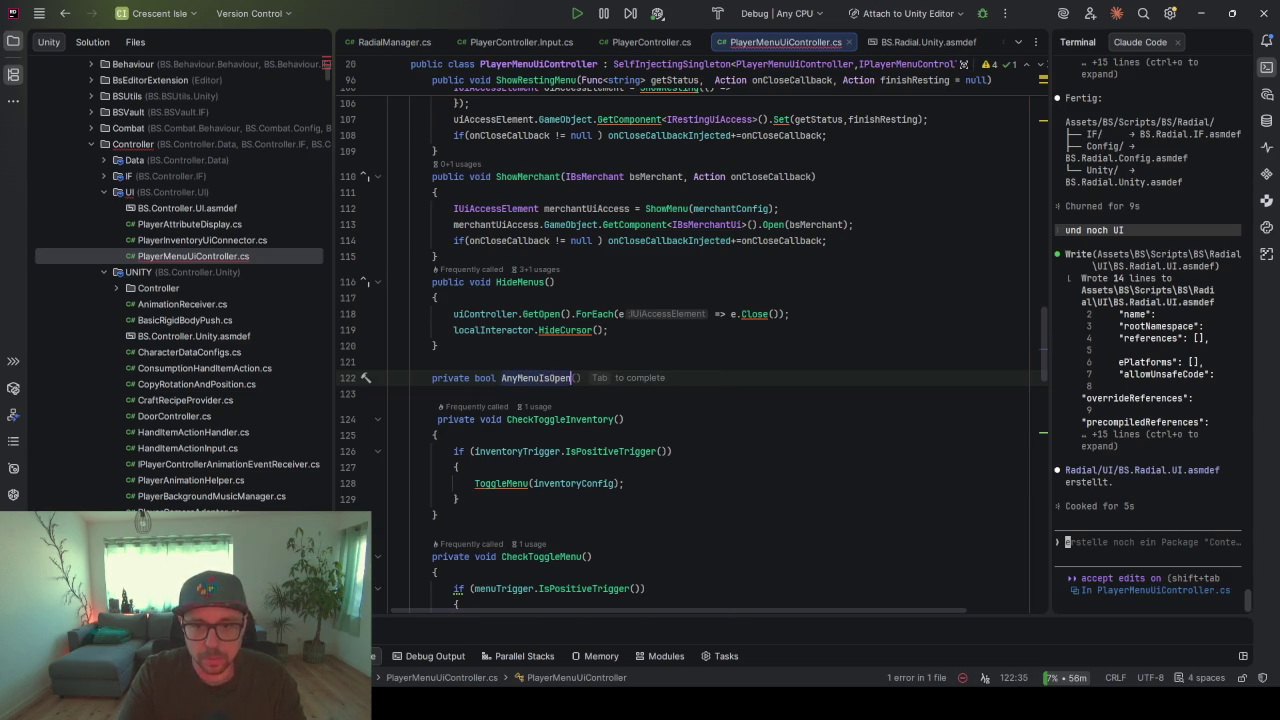
key("Tab")
key("Return")
type("{")
key("Return")
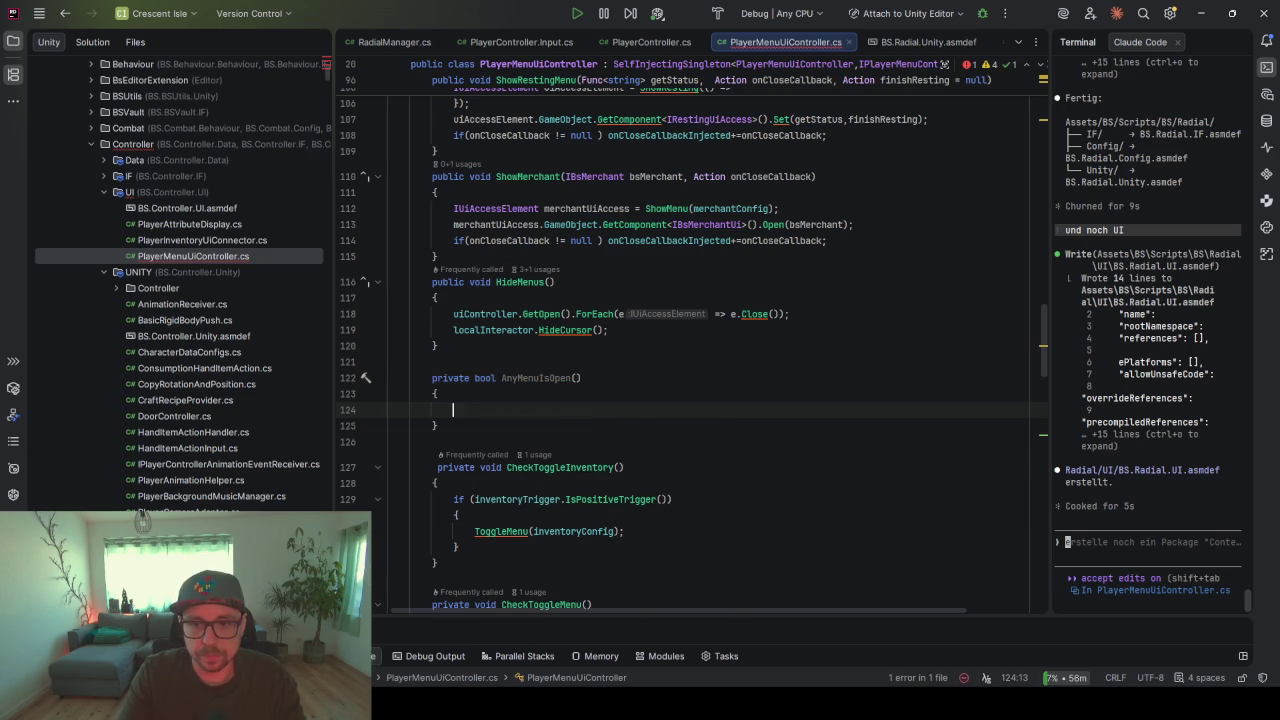
mouse_move(513, 409)
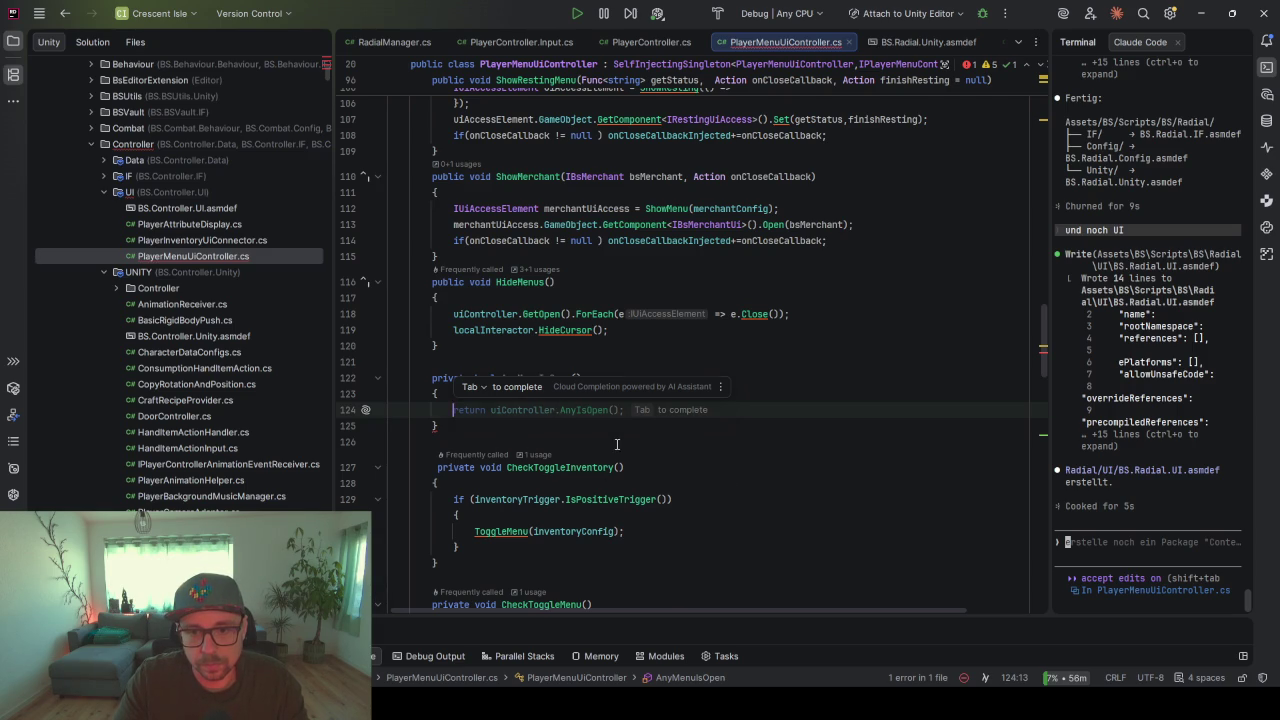
key("Tab")
key("alt+Up")
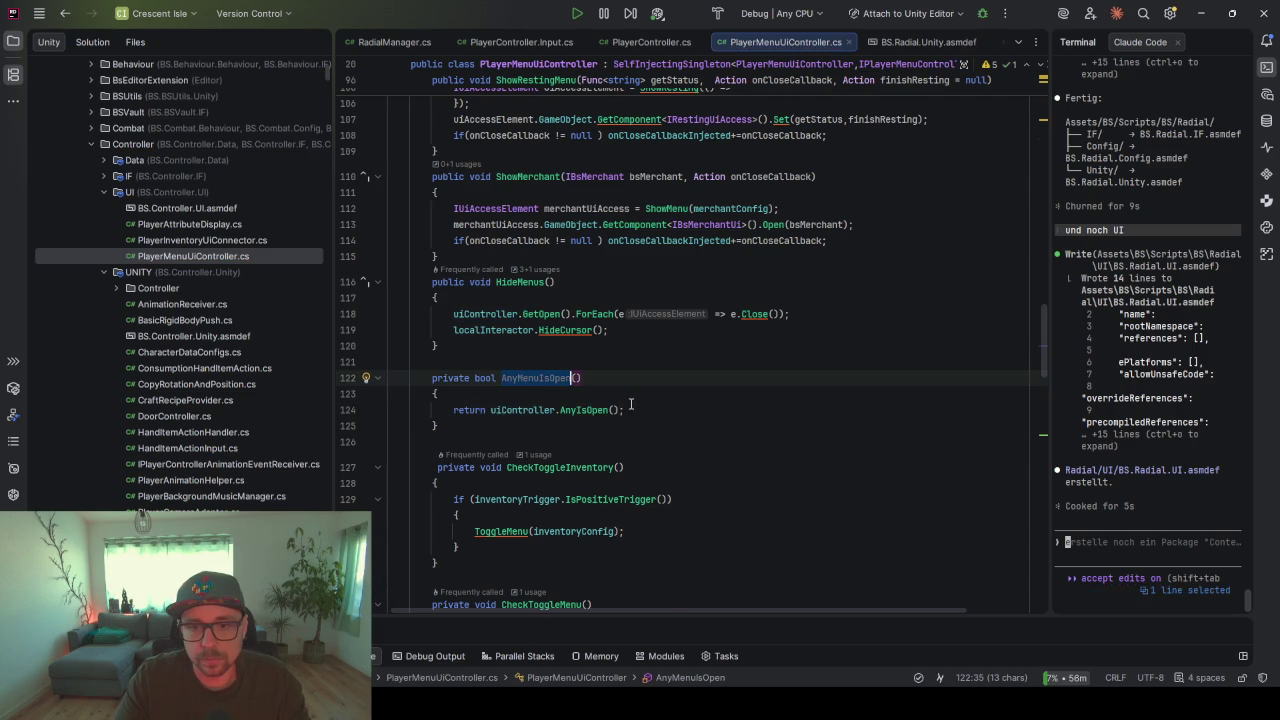
scroll(531, 422, "down", 7)
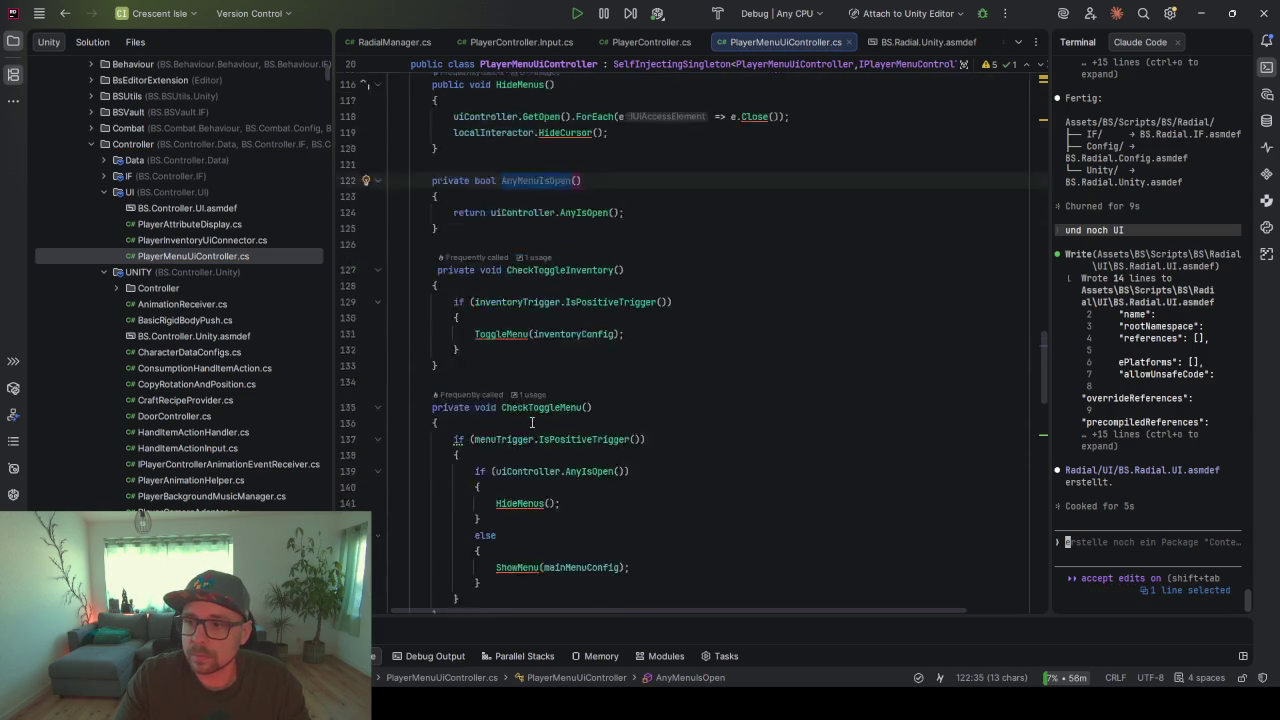
scroll(531, 422, "down", 2)
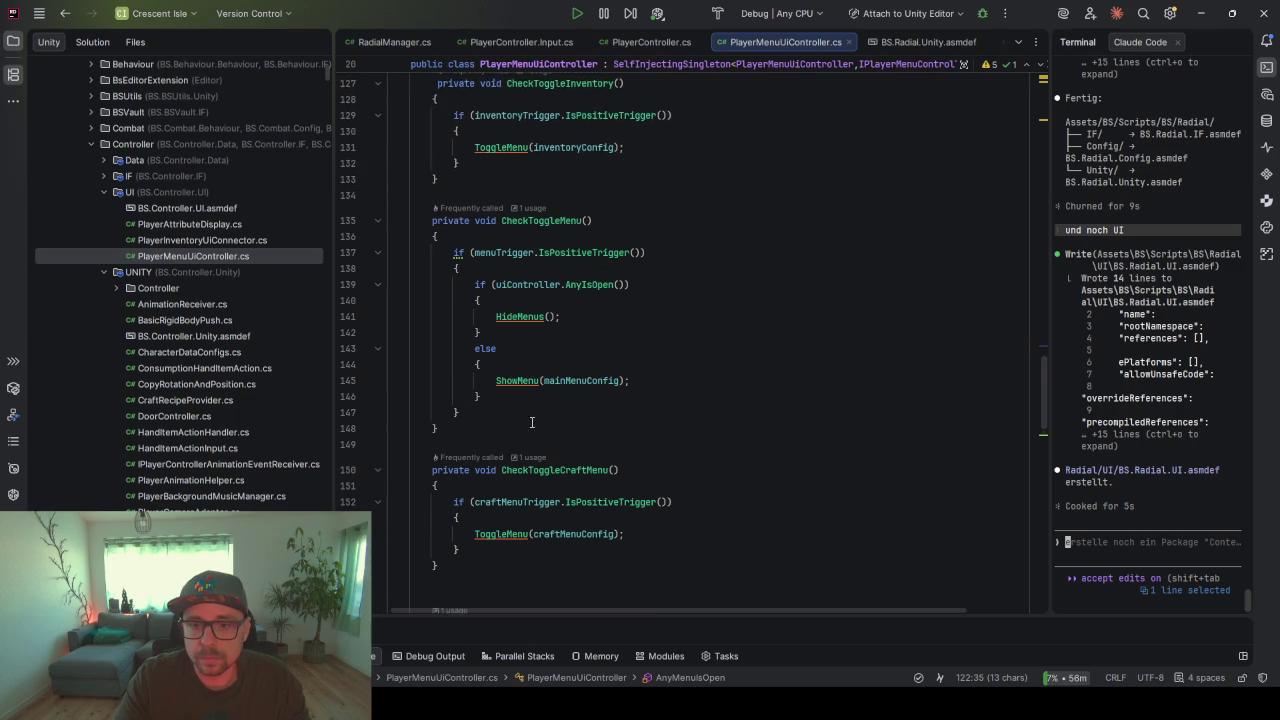
left_click(542, 327)
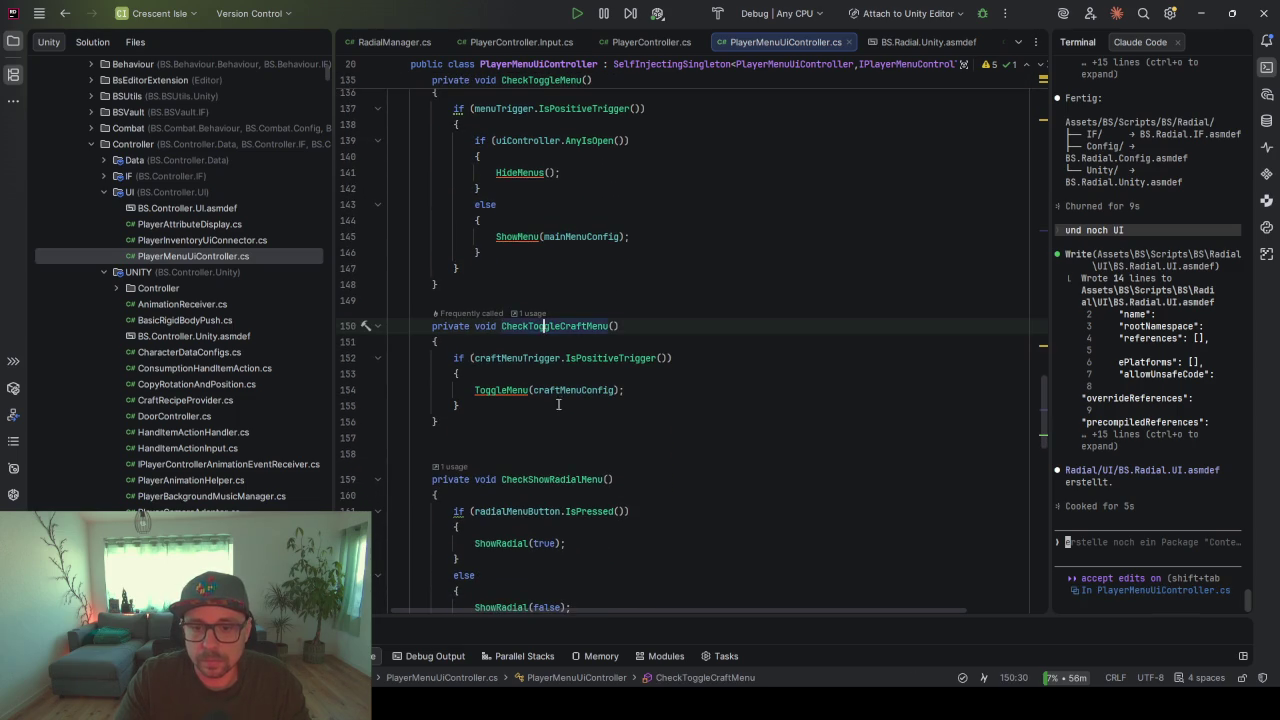
scroll(562, 427, "down", 5)
left_click(528, 271)
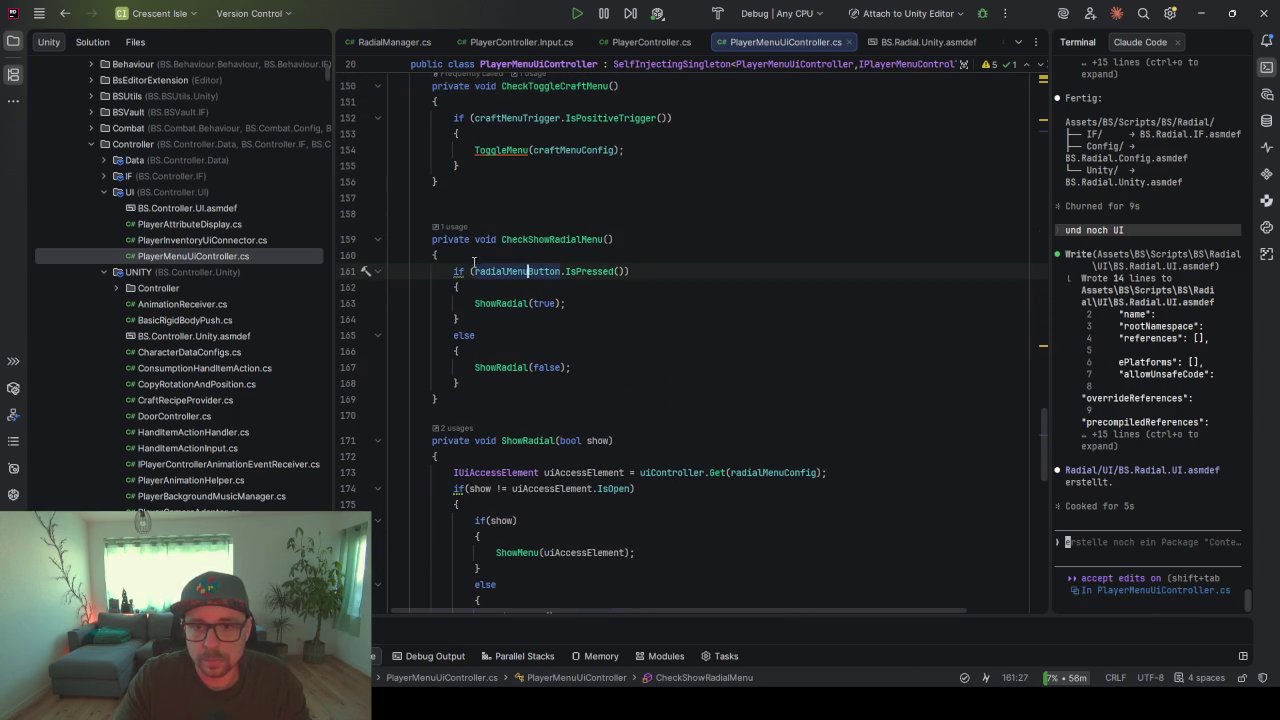
left_click(480, 255)
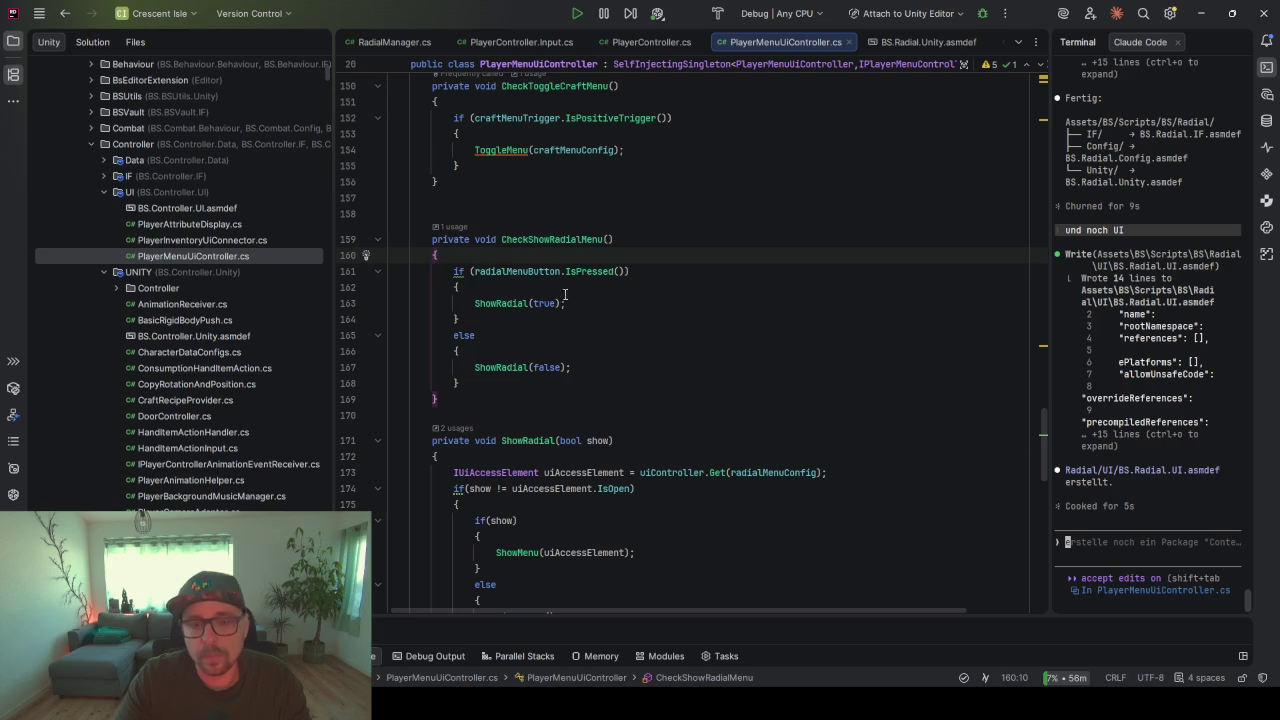
scroll(562, 293, "up", 3)
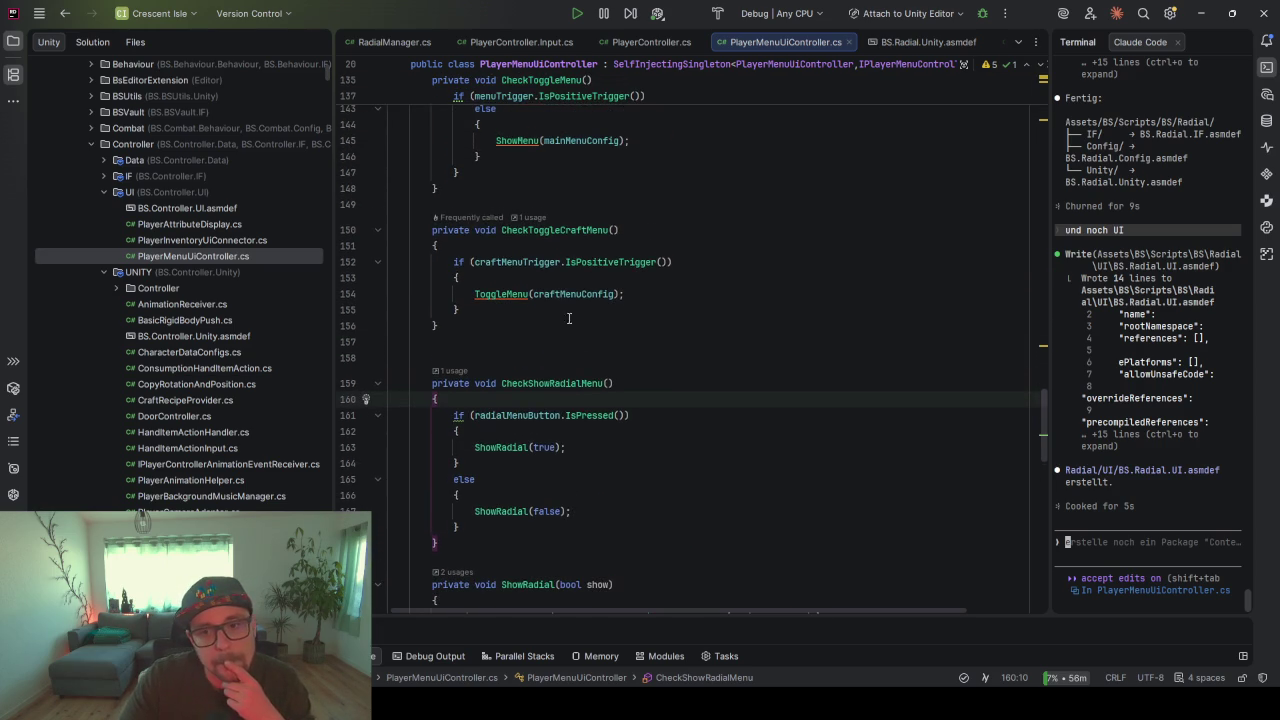
scroll(533, 415, "up", 12)
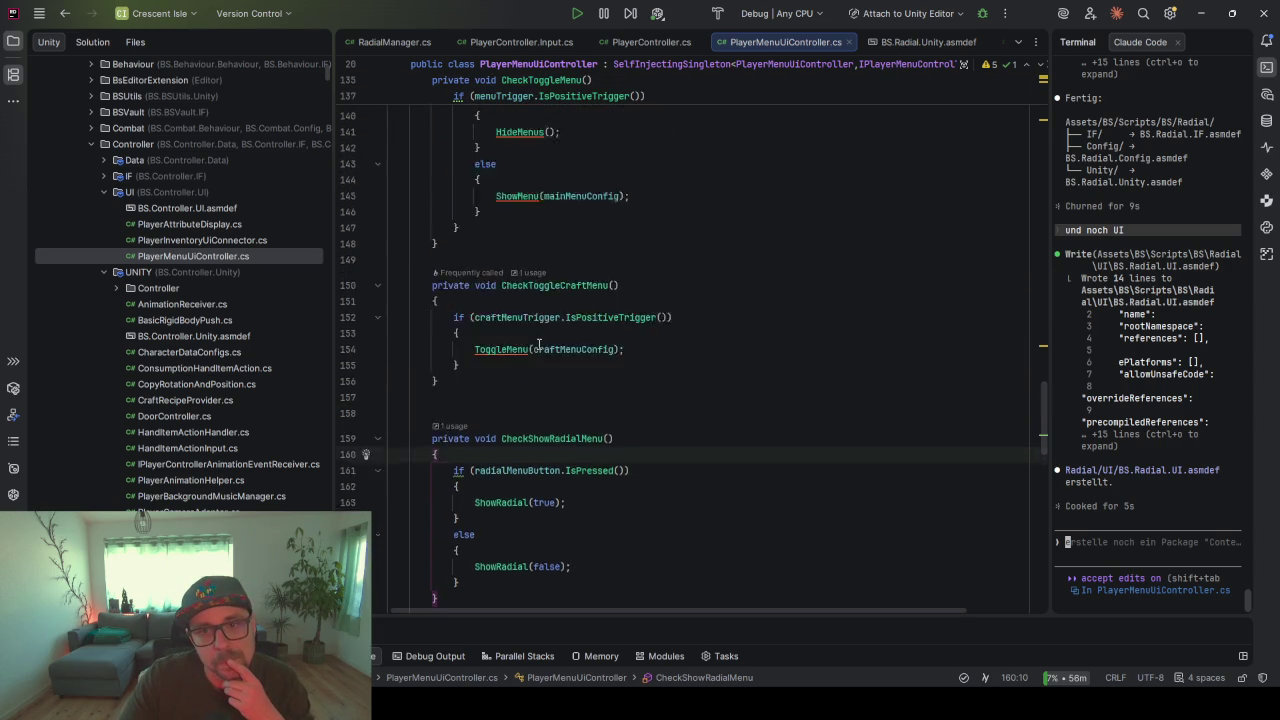
left_click(585, 378)
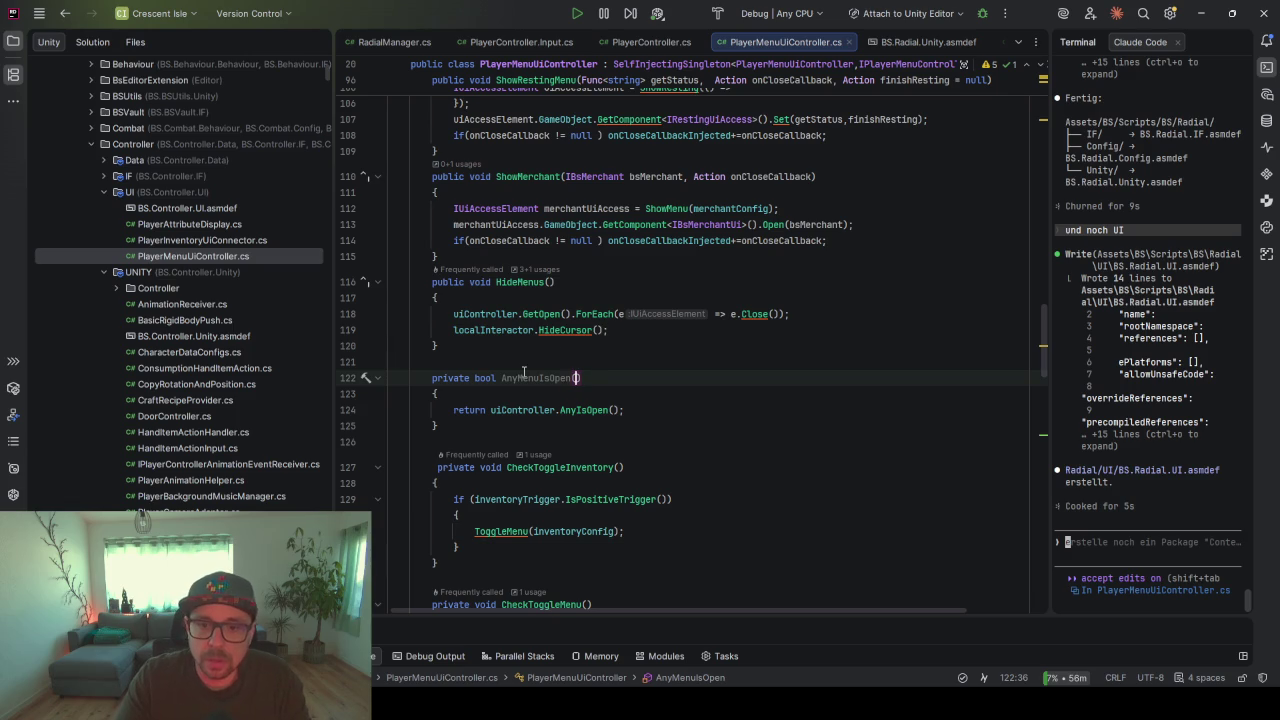
scroll(531, 376, "down", 11)
scroll(531, 376, "down", 5)
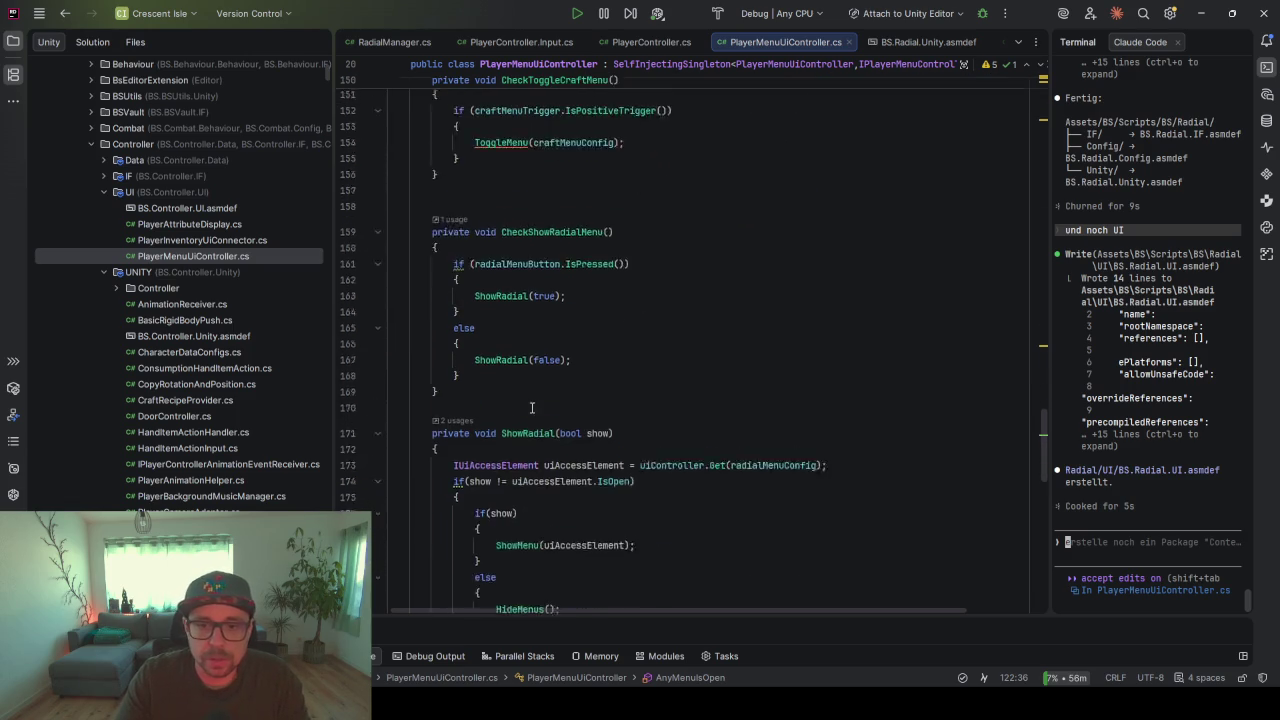
double_click(540, 221)
scroll(560, 333, "up", 5)
scroll(560, 333, "up", 9)
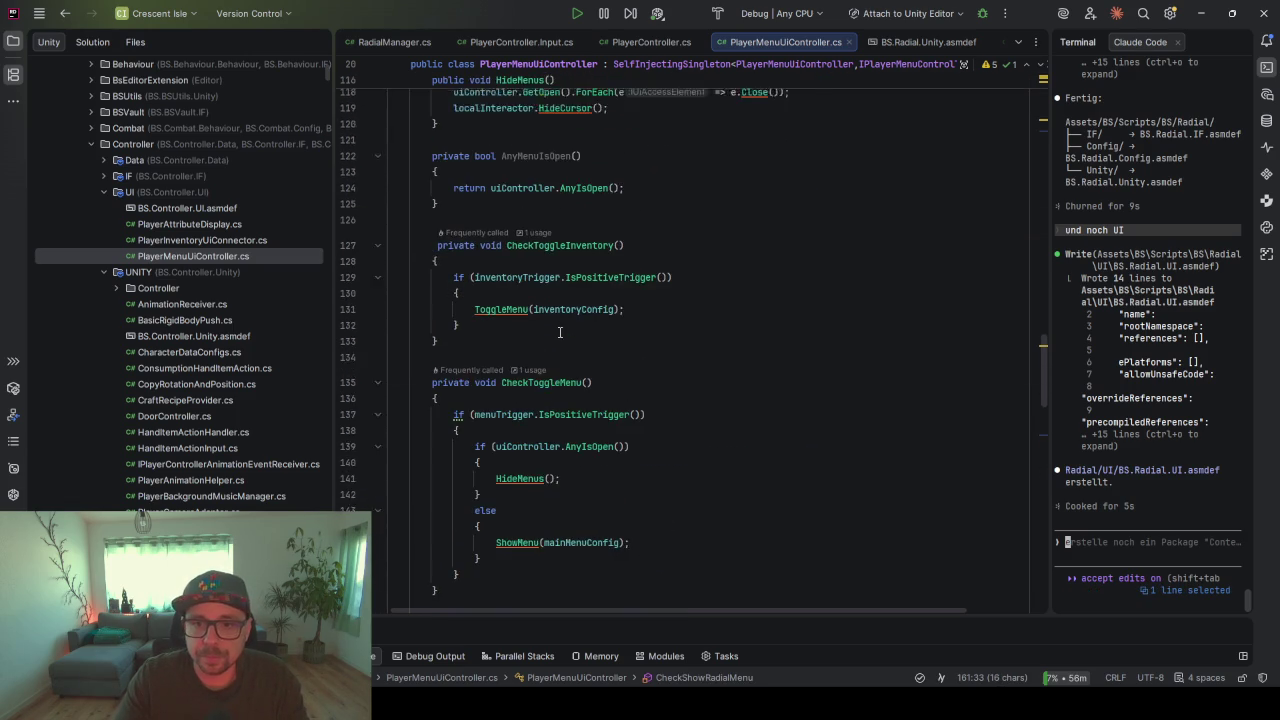
scroll(563, 303, "up", 14)
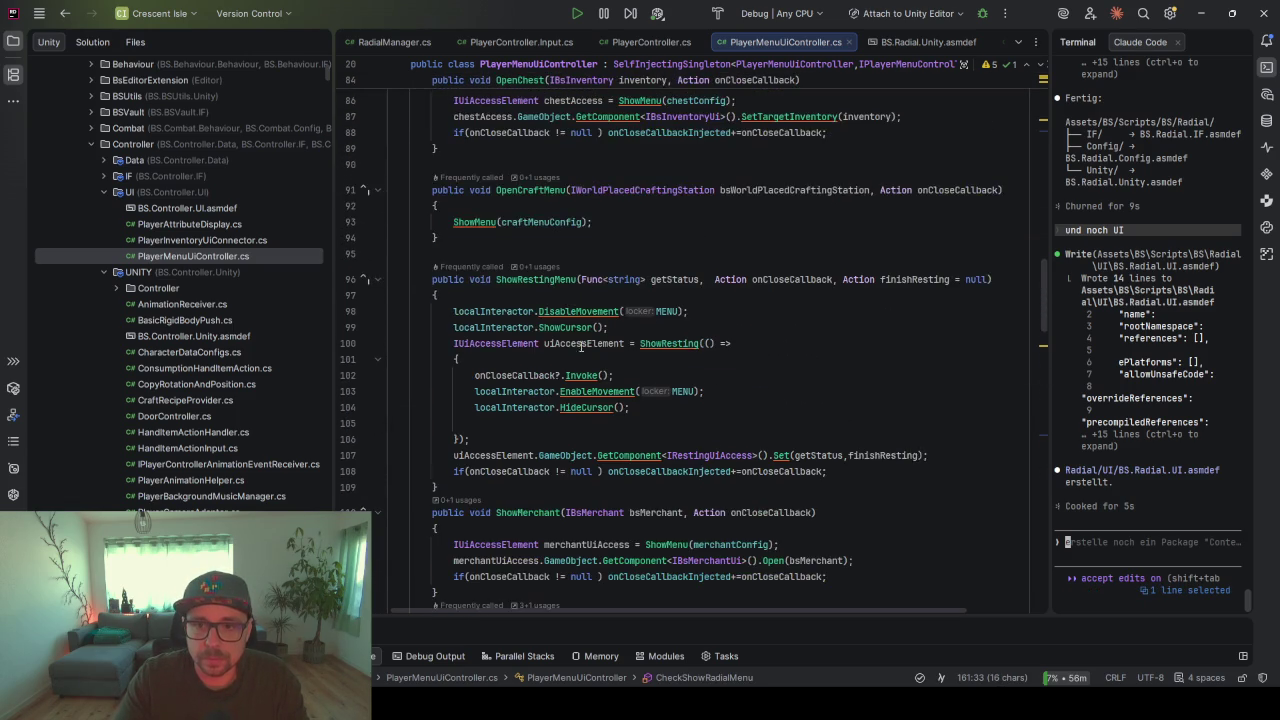
scroll(572, 352, "up", 7)
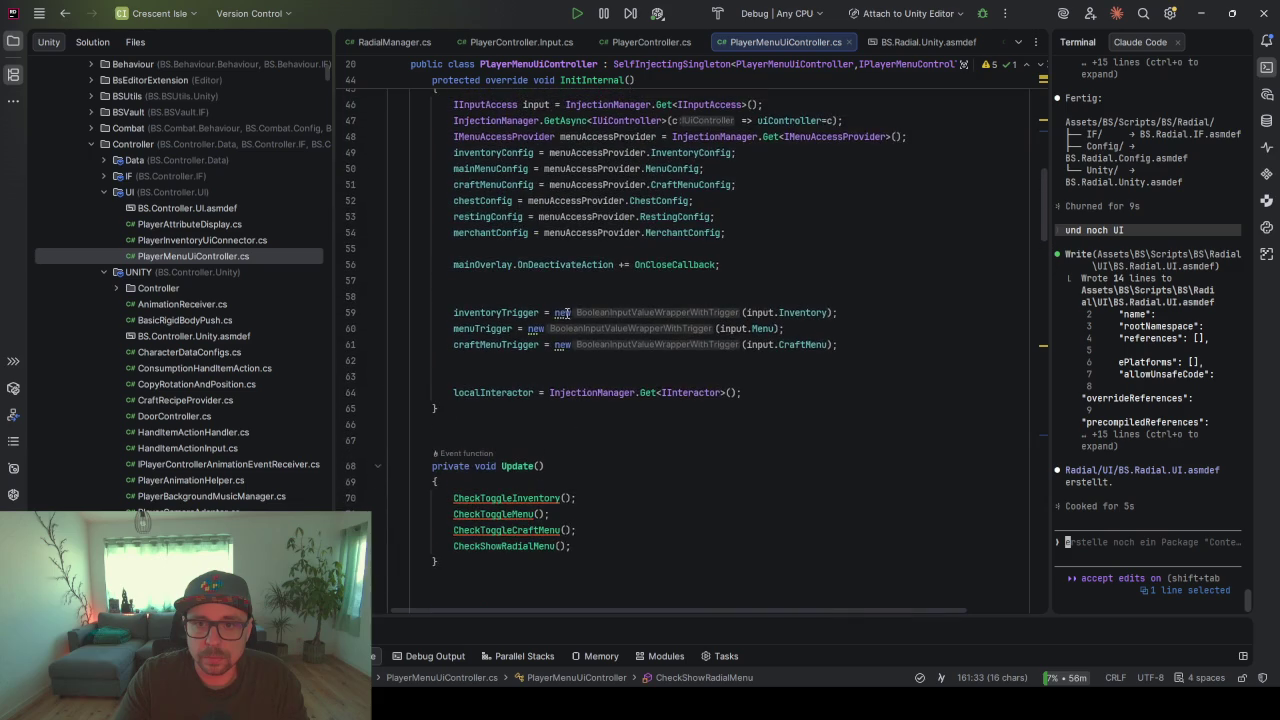
scroll(634, 344, "up", 8)
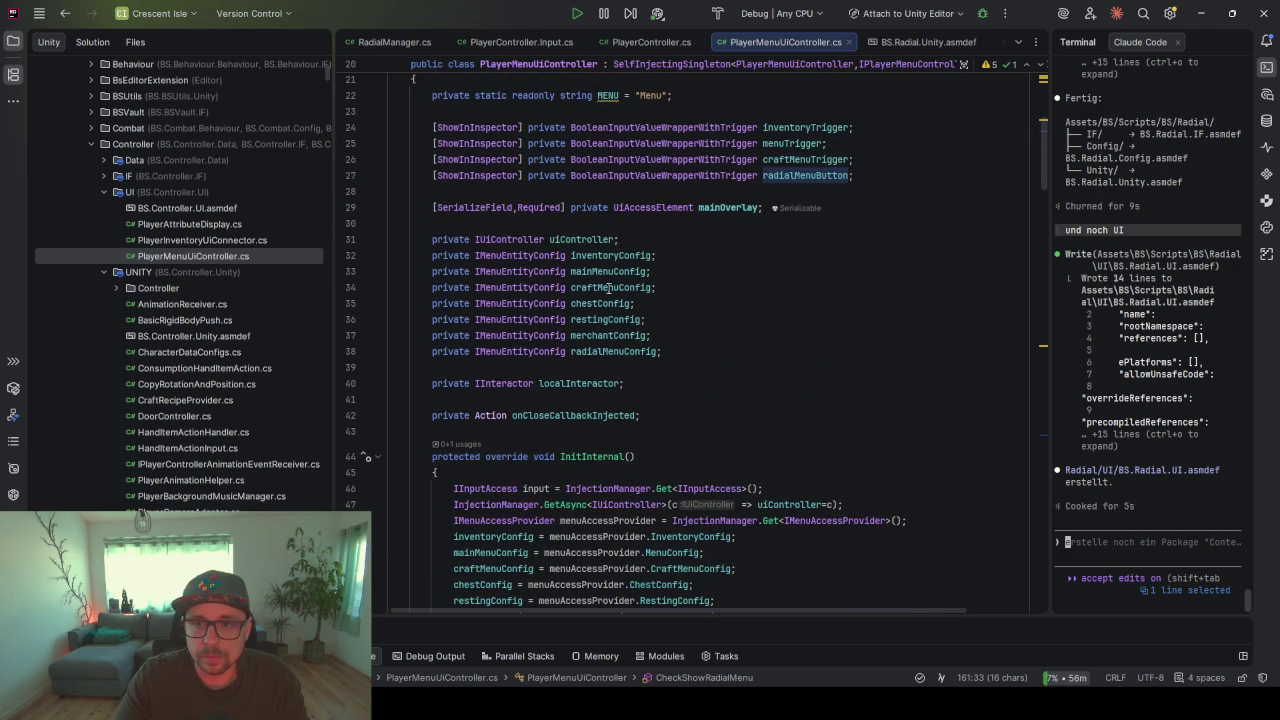
double_click(549, 303)
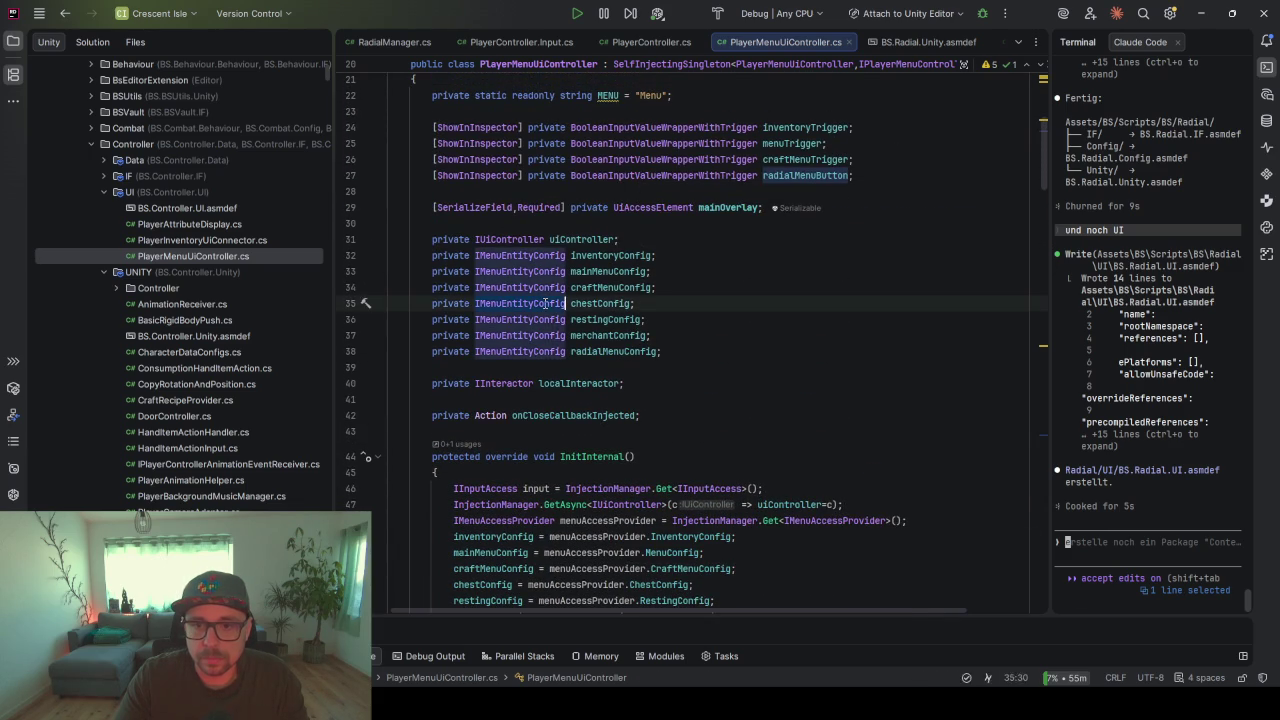
scroll(549, 330, "down", 20)
scroll(544, 374, "down", 15)
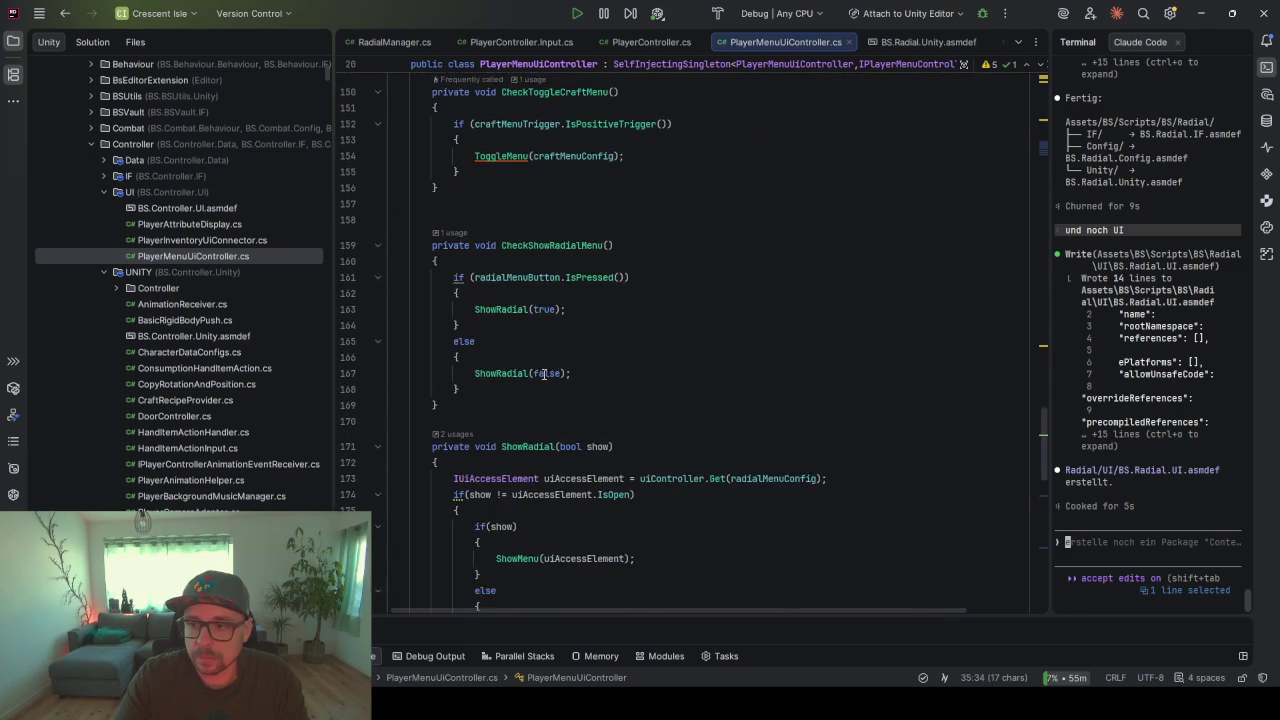
scroll(538, 291, "up", 12)
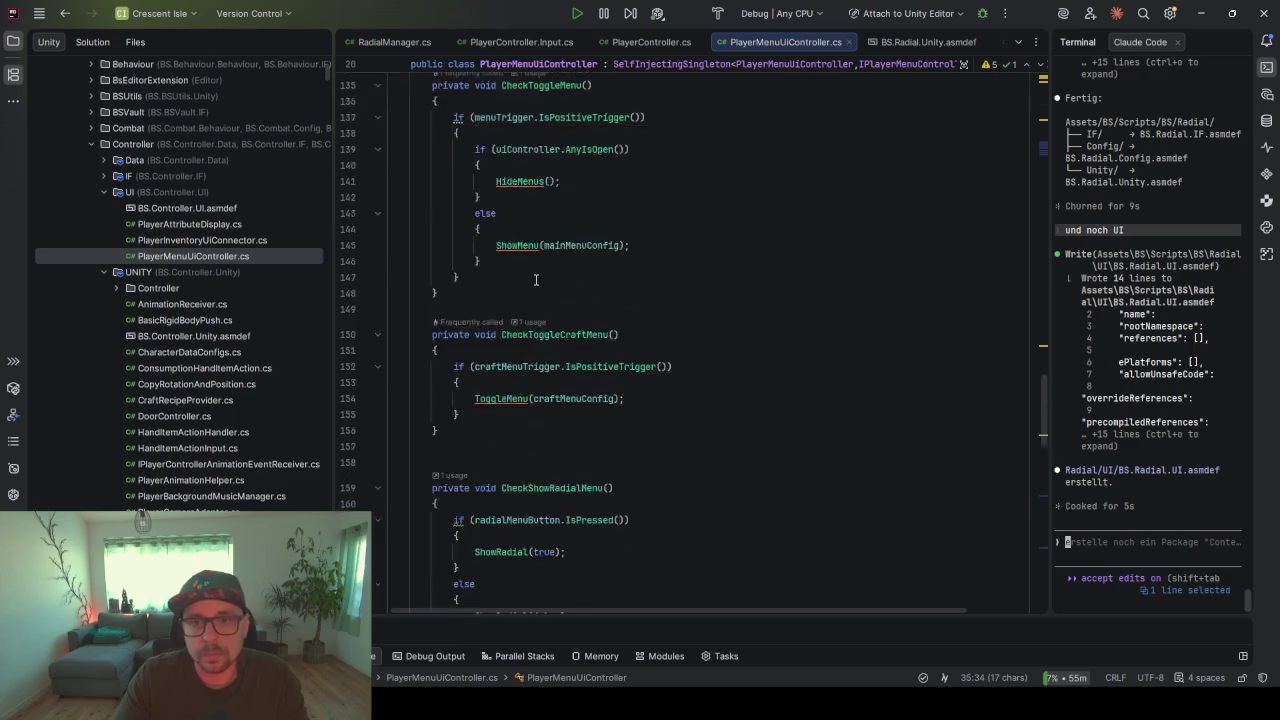
scroll(538, 285, "up", 1)
- Add an IMenuEntityConfig[] filter parameter to AnyMenusIsOpen's parameter list
left_click(575, 186)
type("IMenuEntityConfig[] filter")
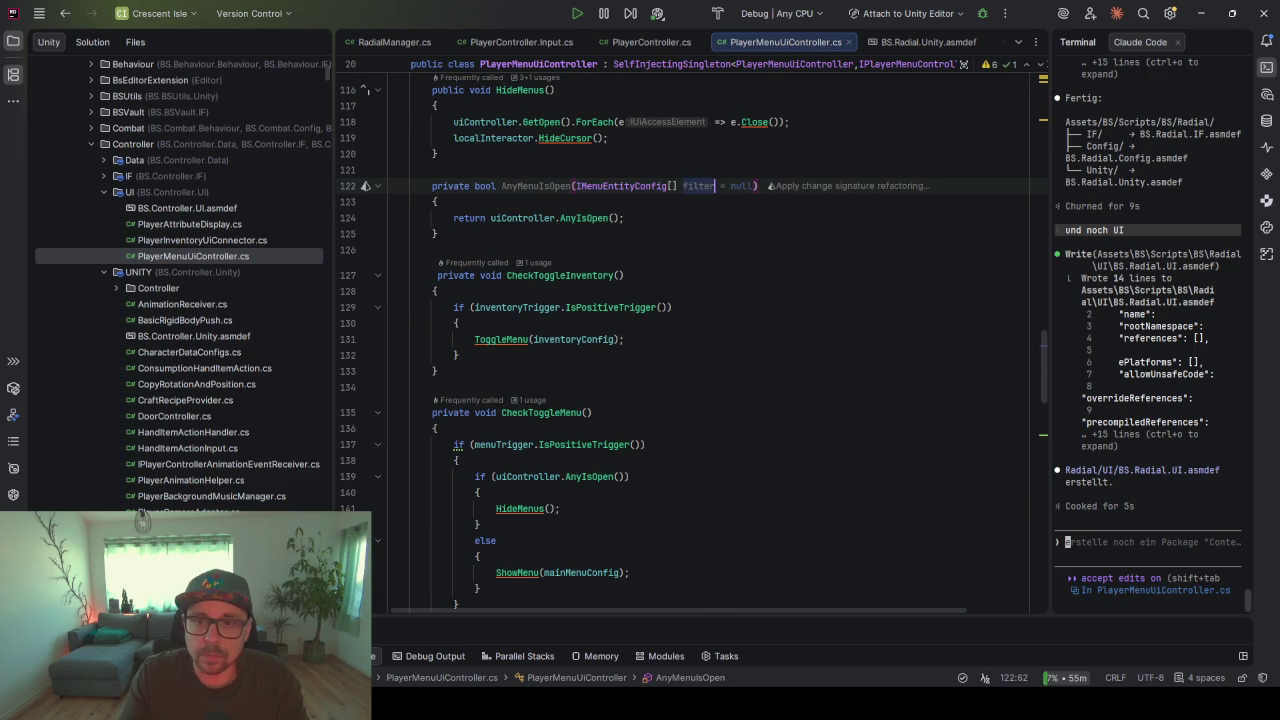
key("BackSpace")
key("BackSpace")
key("BackSpace")
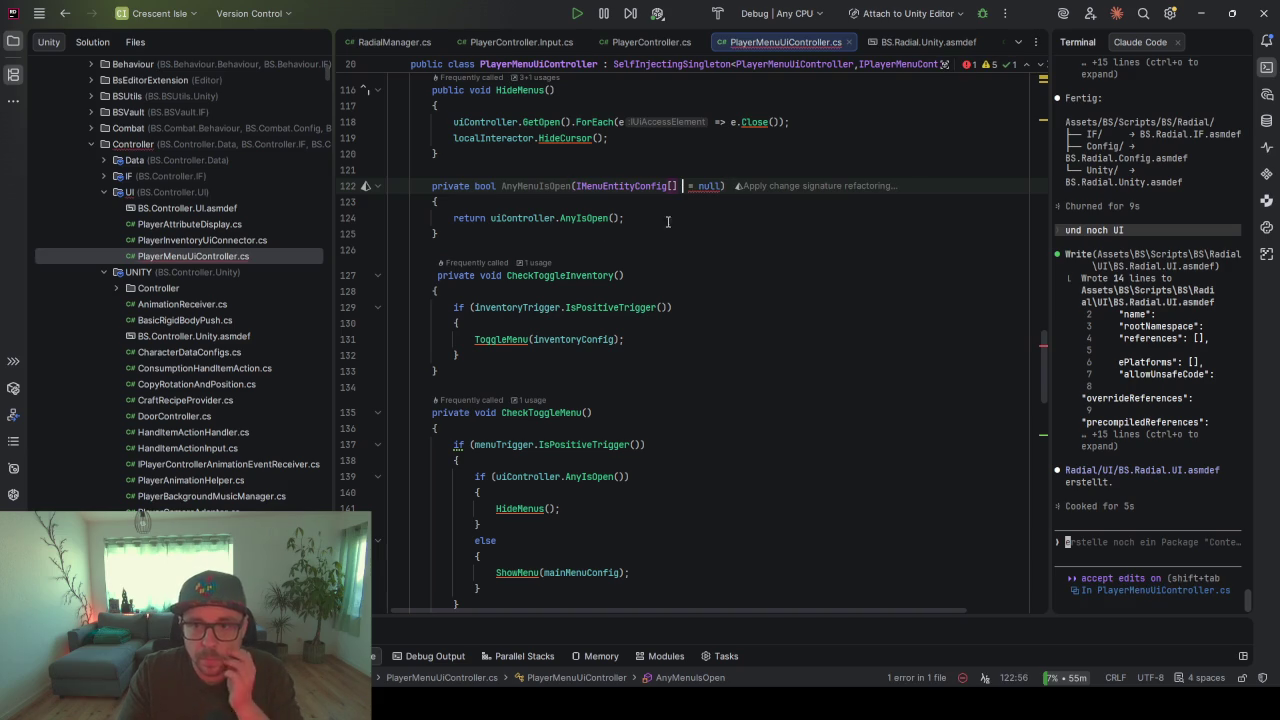
key("ctrl+z")
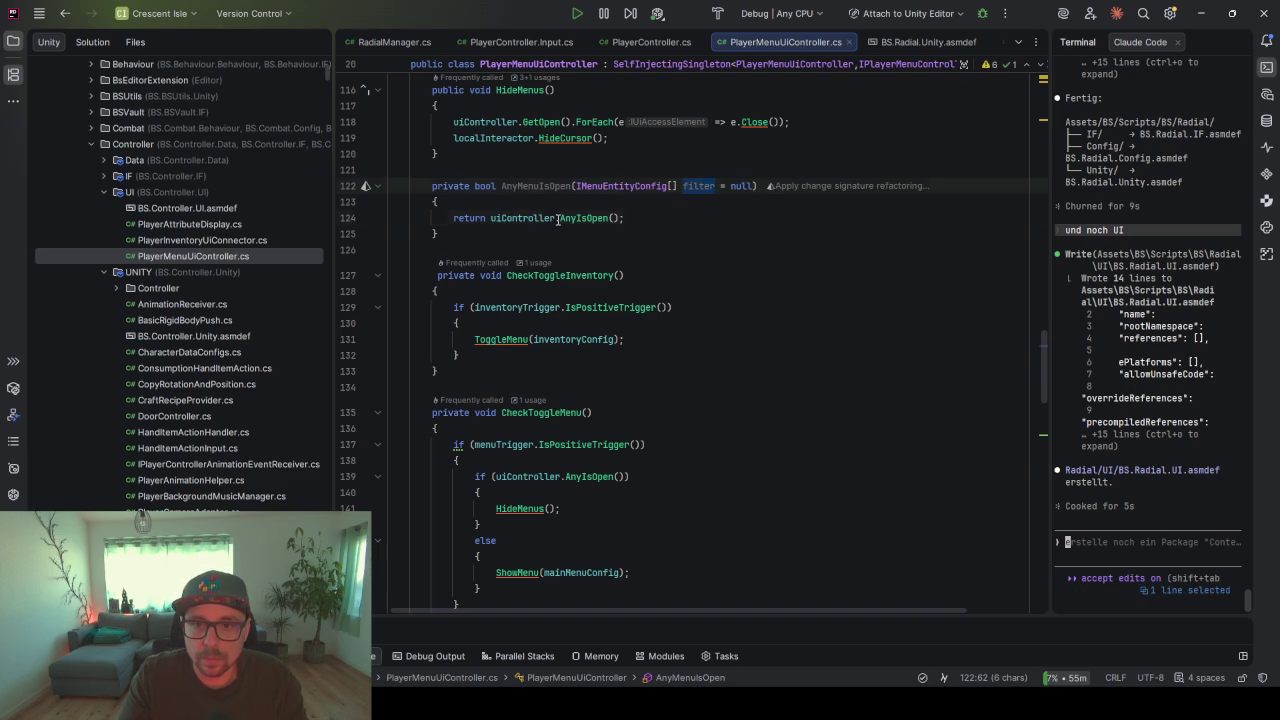
- Jump from the uiController.AnyIsOpen call to its declaration in IUiController
left_click(557, 218)
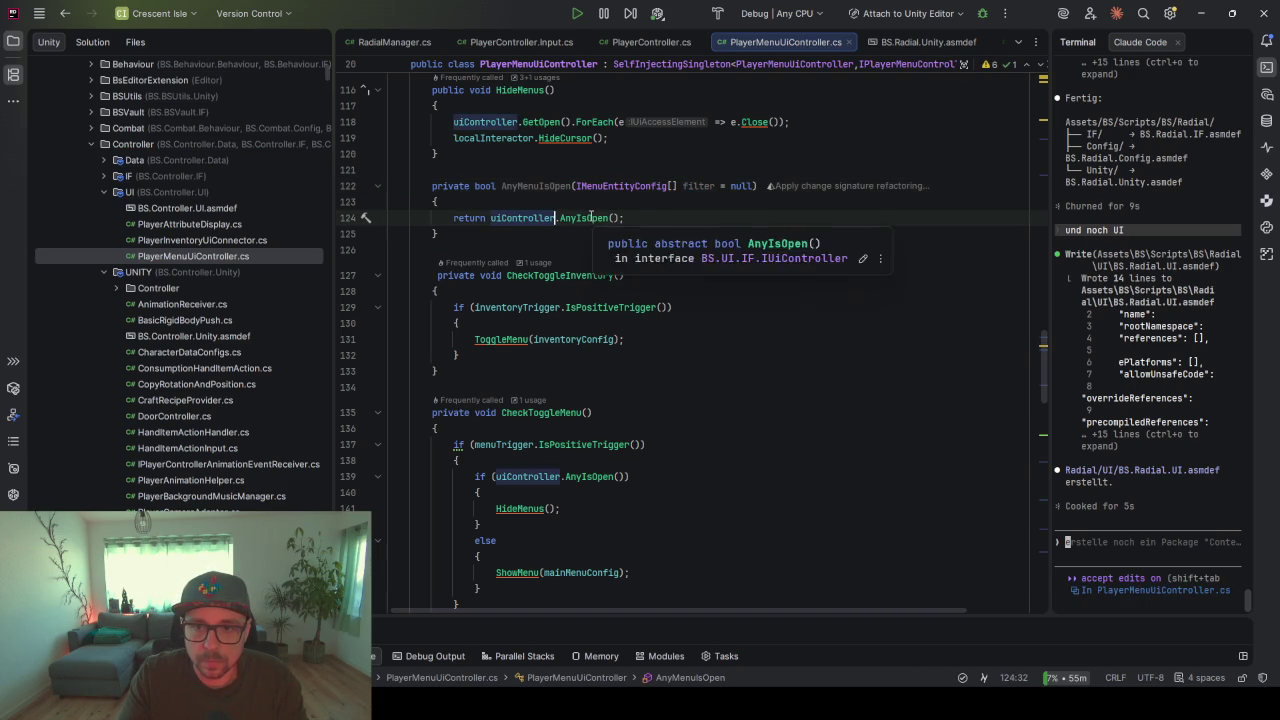
left_click(575, 218)
left_click(576, 218, "ctrl")
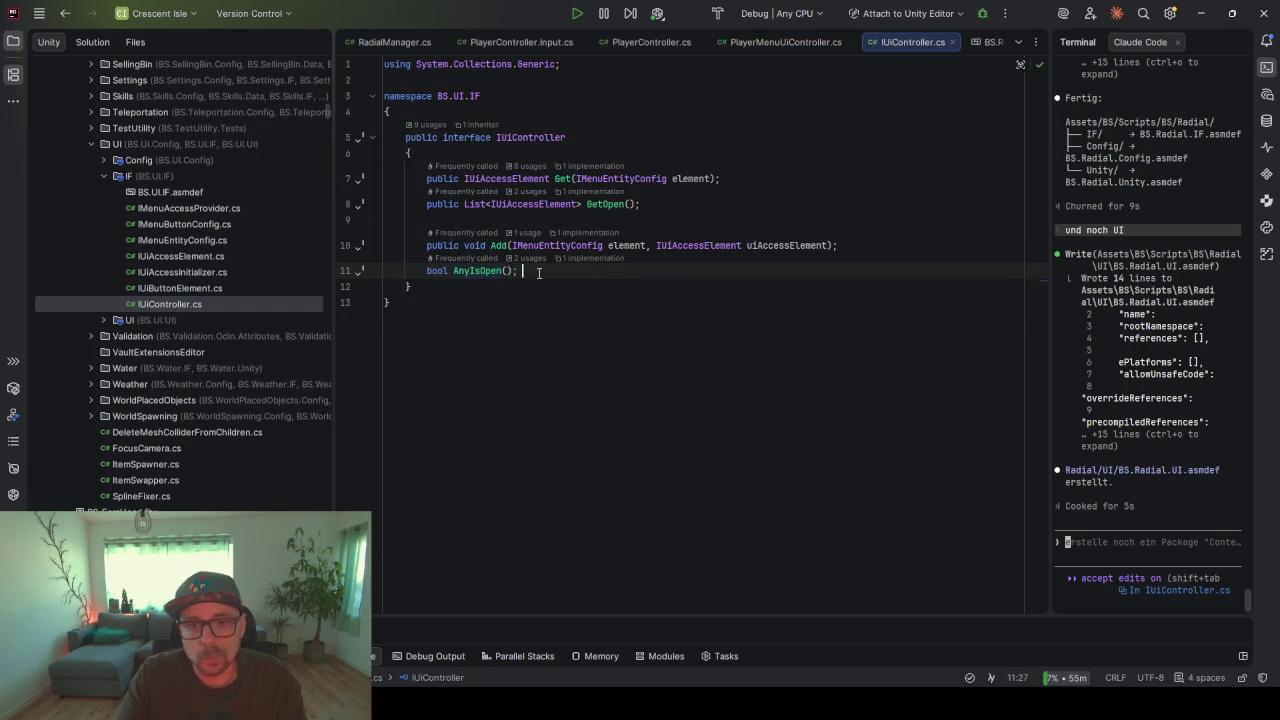
- Give IUiController's AnyIsOpen an IMenuEntityConfig[] filter = null parameter, then open UiController
key("Left")
key("Left")
key("Left")
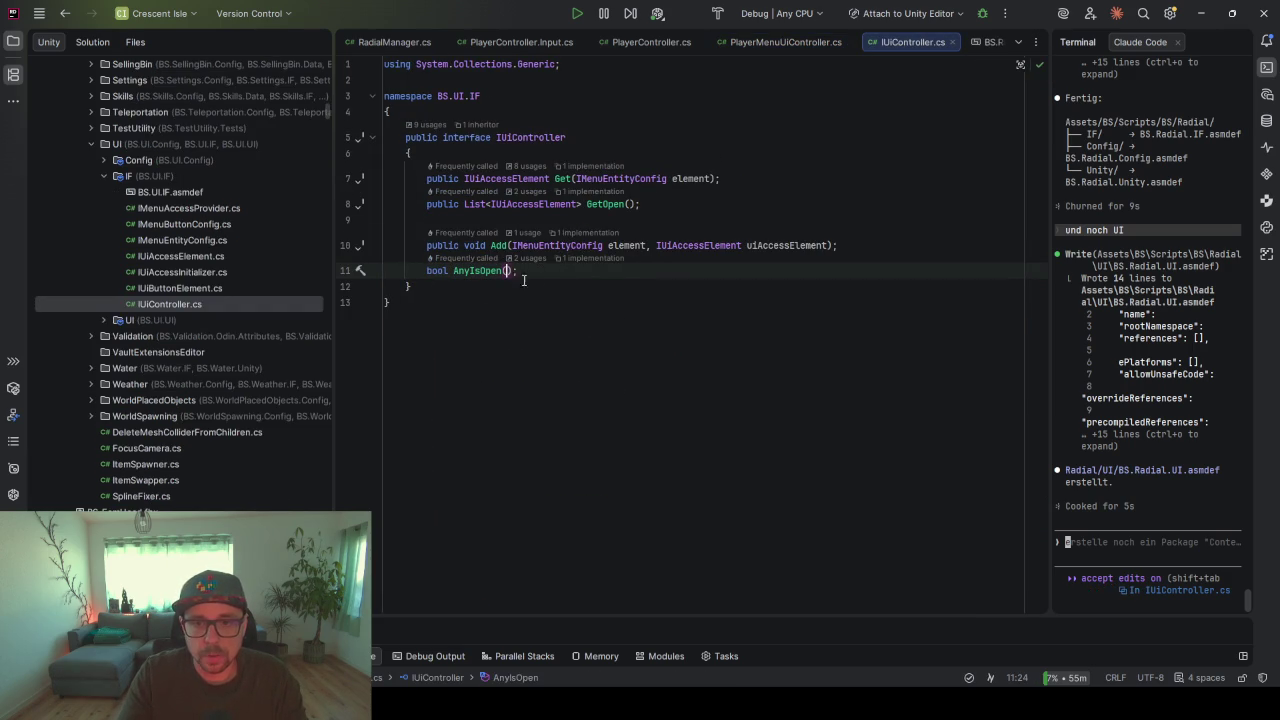
key("ctrl+minus")
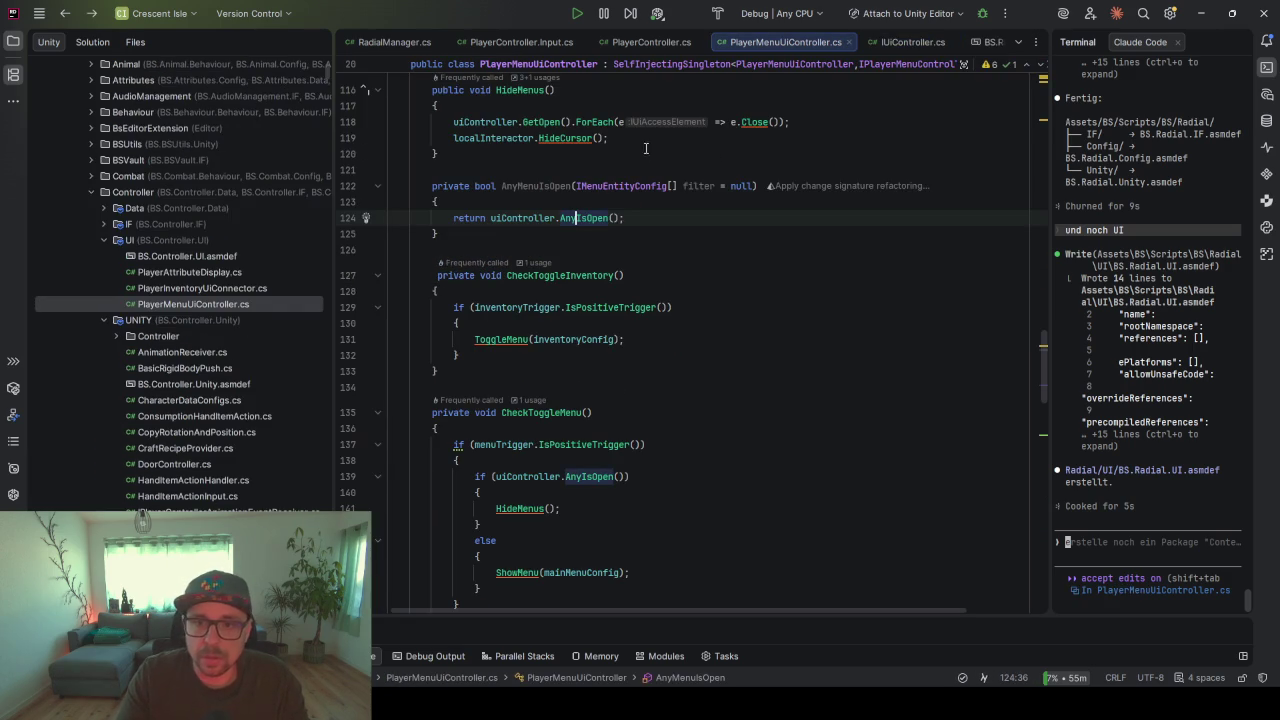
left_click_drag(754, 187, 576, 186)
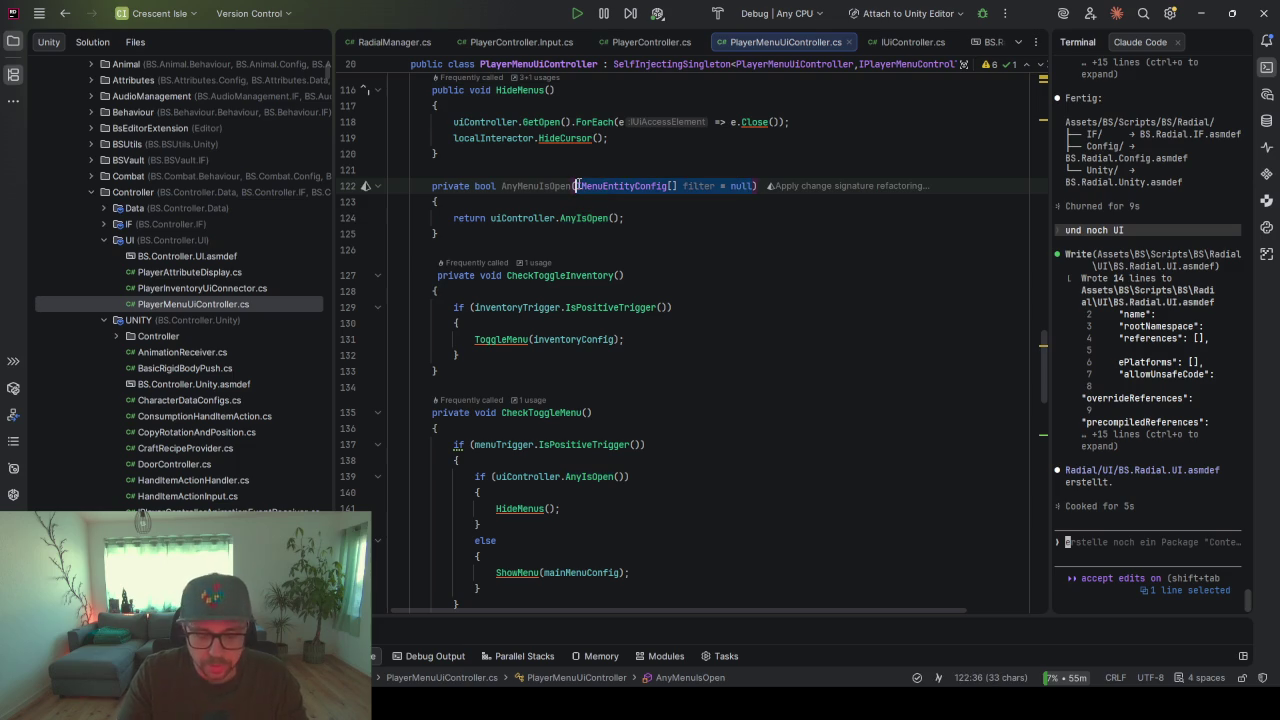
key("ctrl+minus")
key("ctrl+minus")
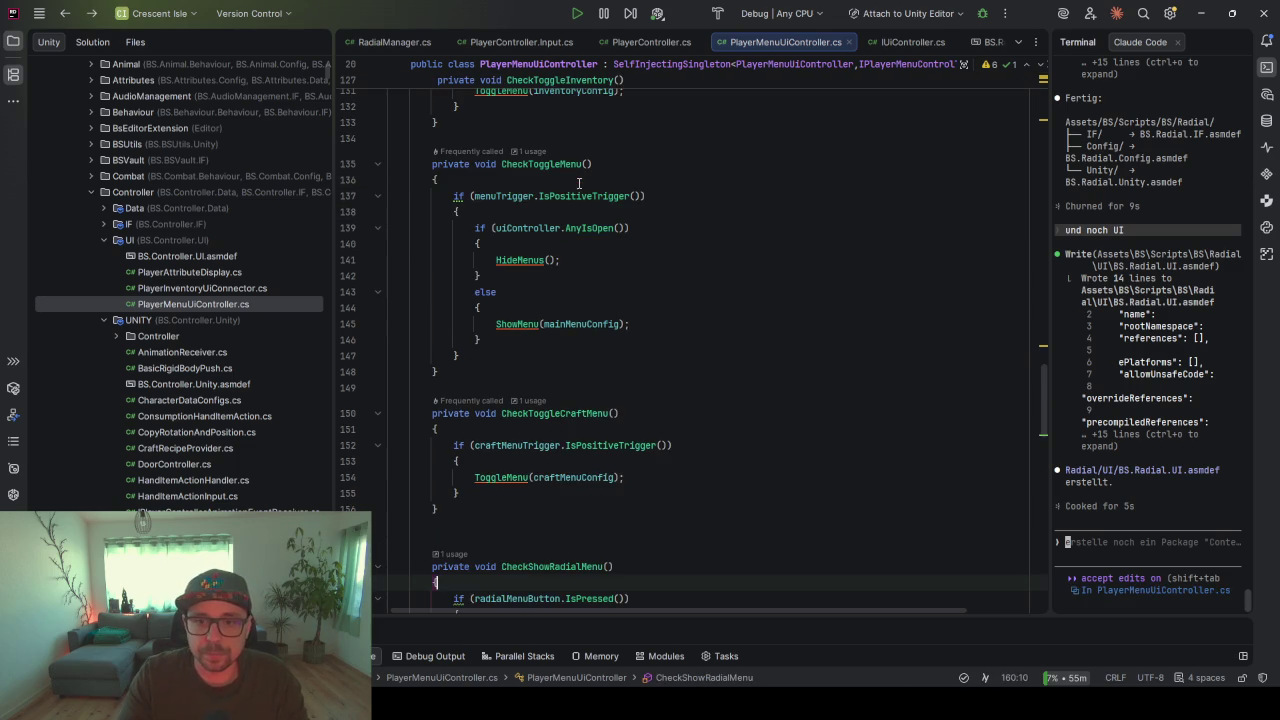
key("ctrl+minus")
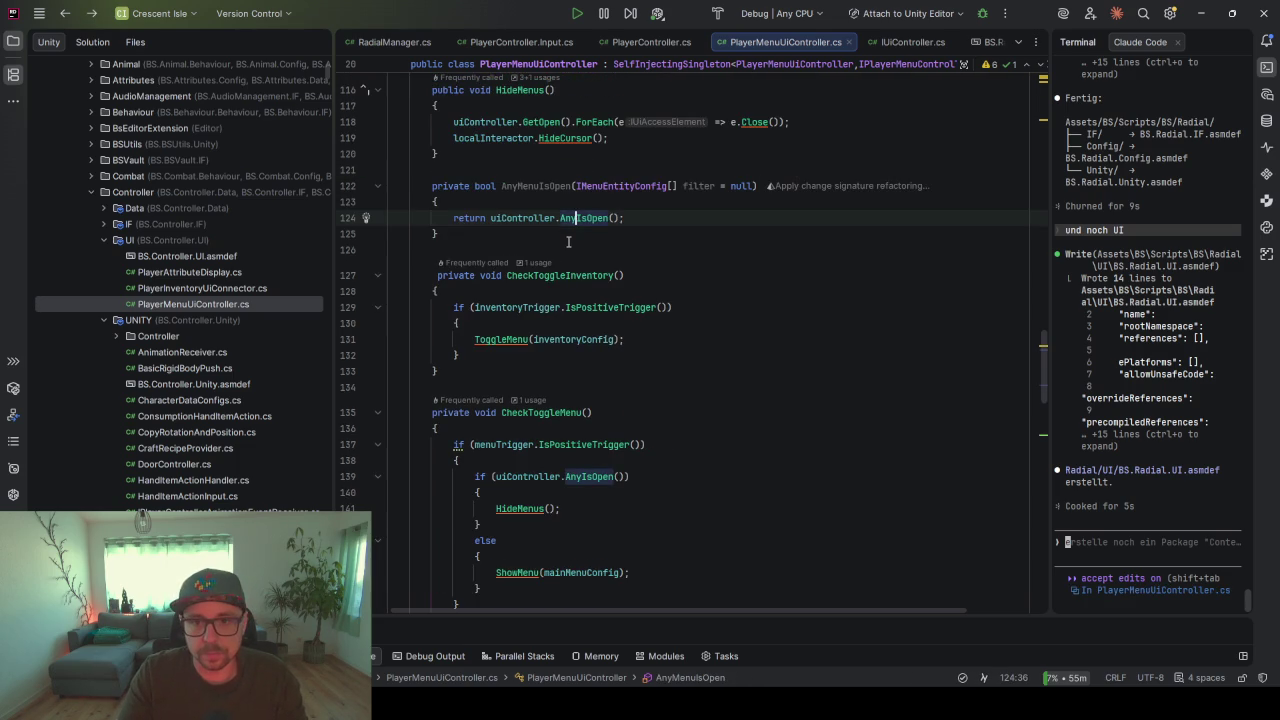
left_click(578, 218, "ctrl")
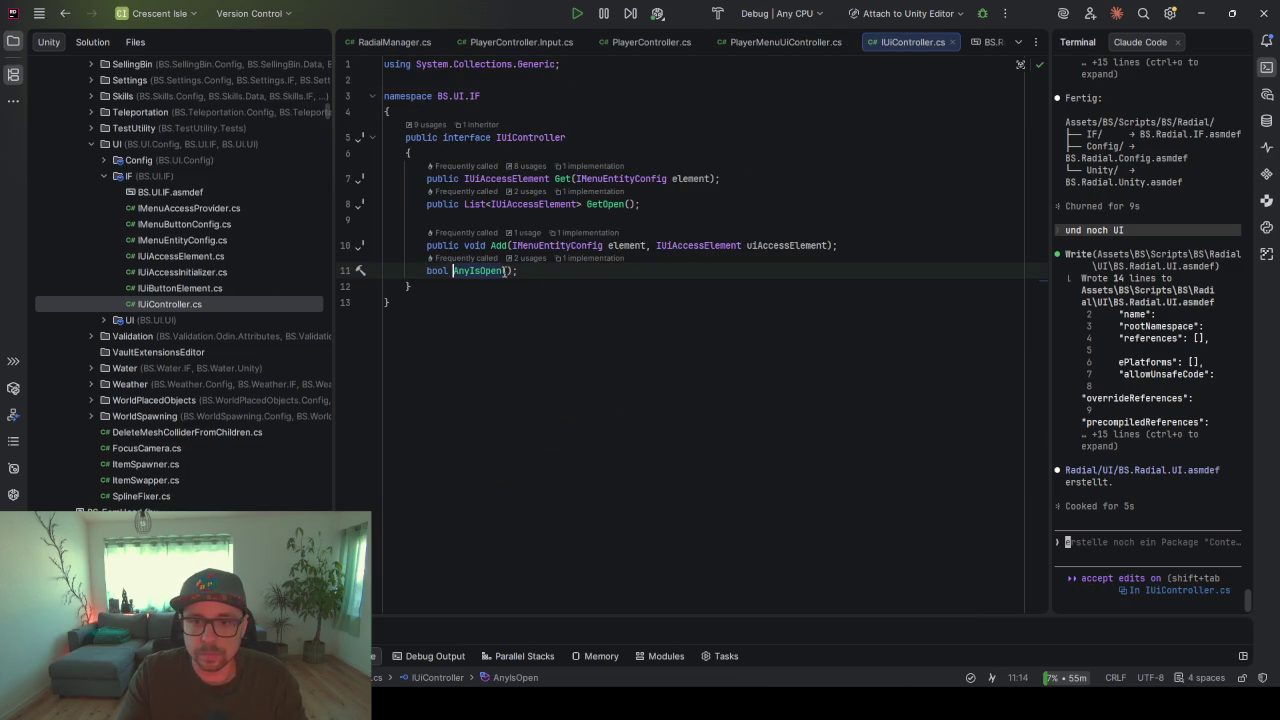
key("Tab")
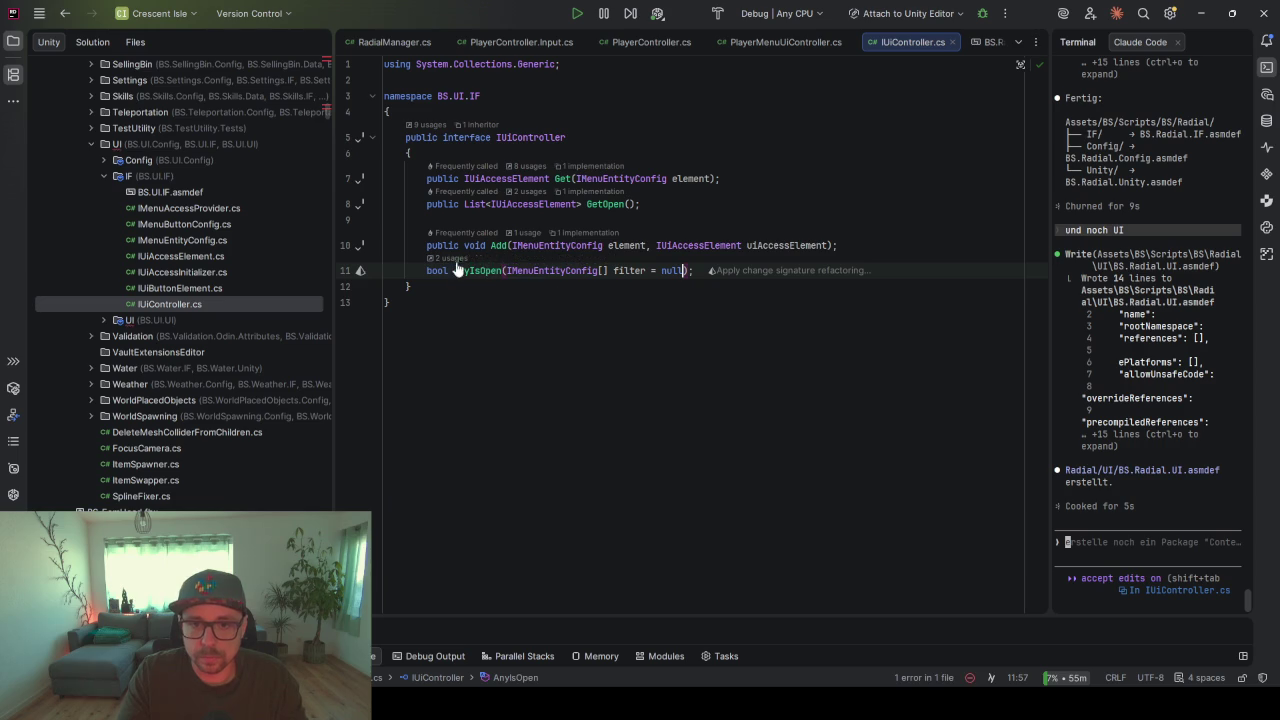
left_click(476, 125)
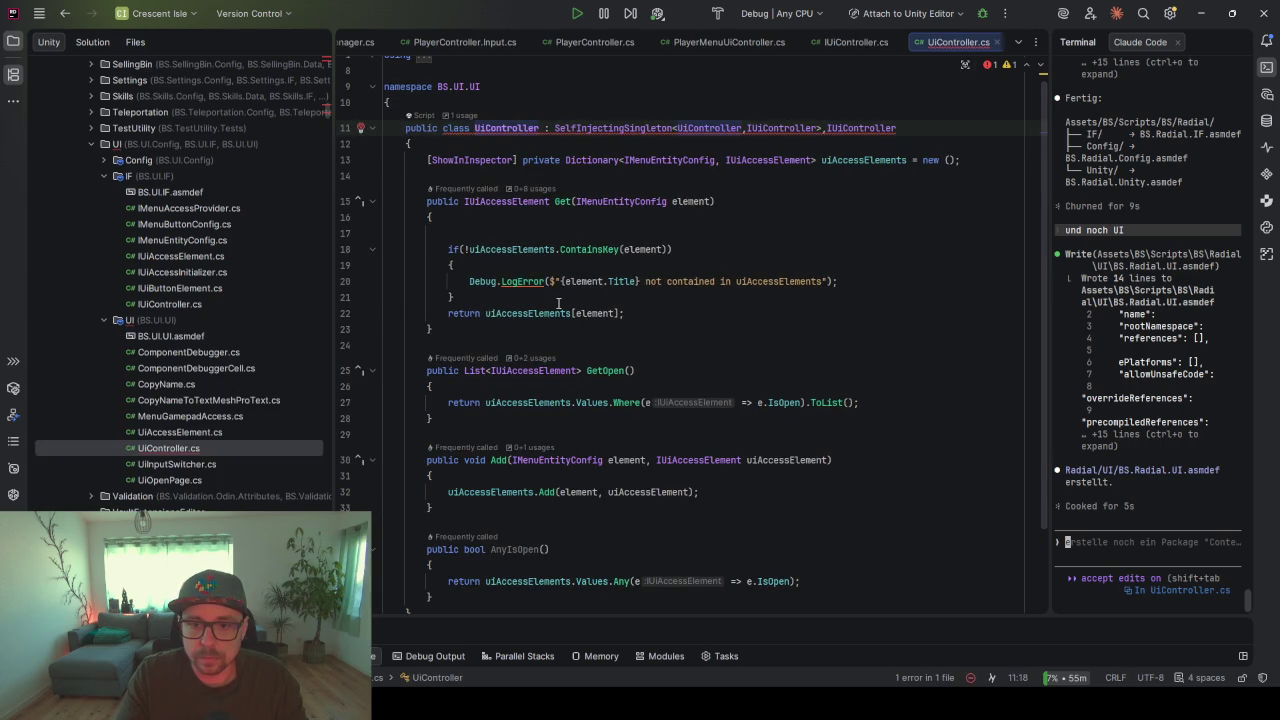
- Add an IMenuEntityConfig[] filter = null parameter to UiController's AnyIsOpen
scroll(558, 303, "down", 2)
left_click(544, 447)
type("IMenuEntityConfig[] filter = null")
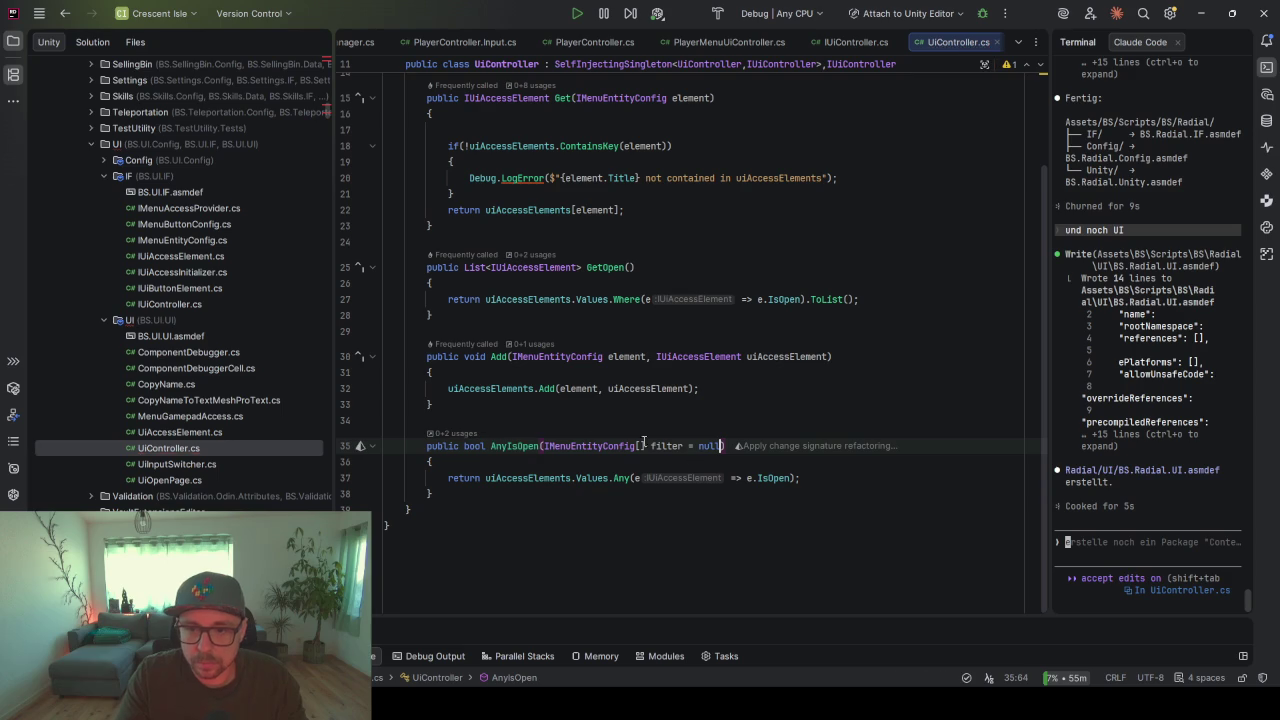
double_click(666, 446)
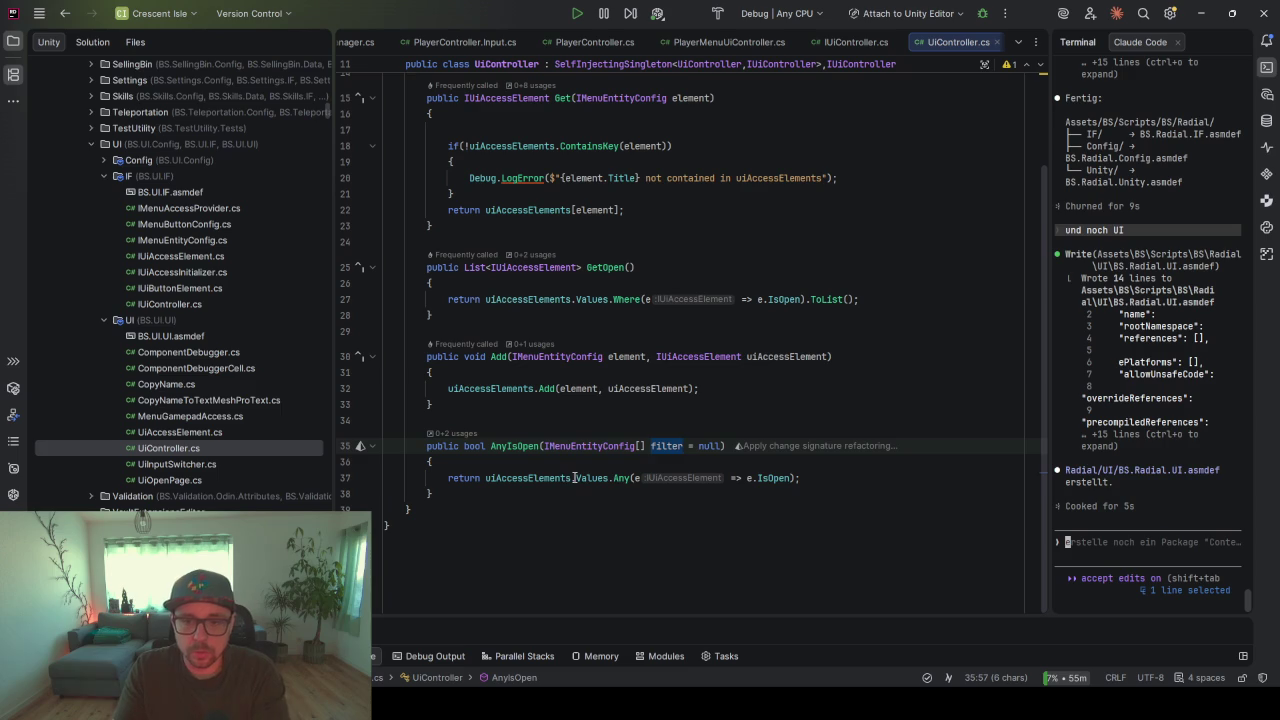
- Insert a Where clause filtering elements by config before .Any in the return chain
left_click(611, 478)
key("Return")
key("Return")
left_click(713, 479)
key("Return")
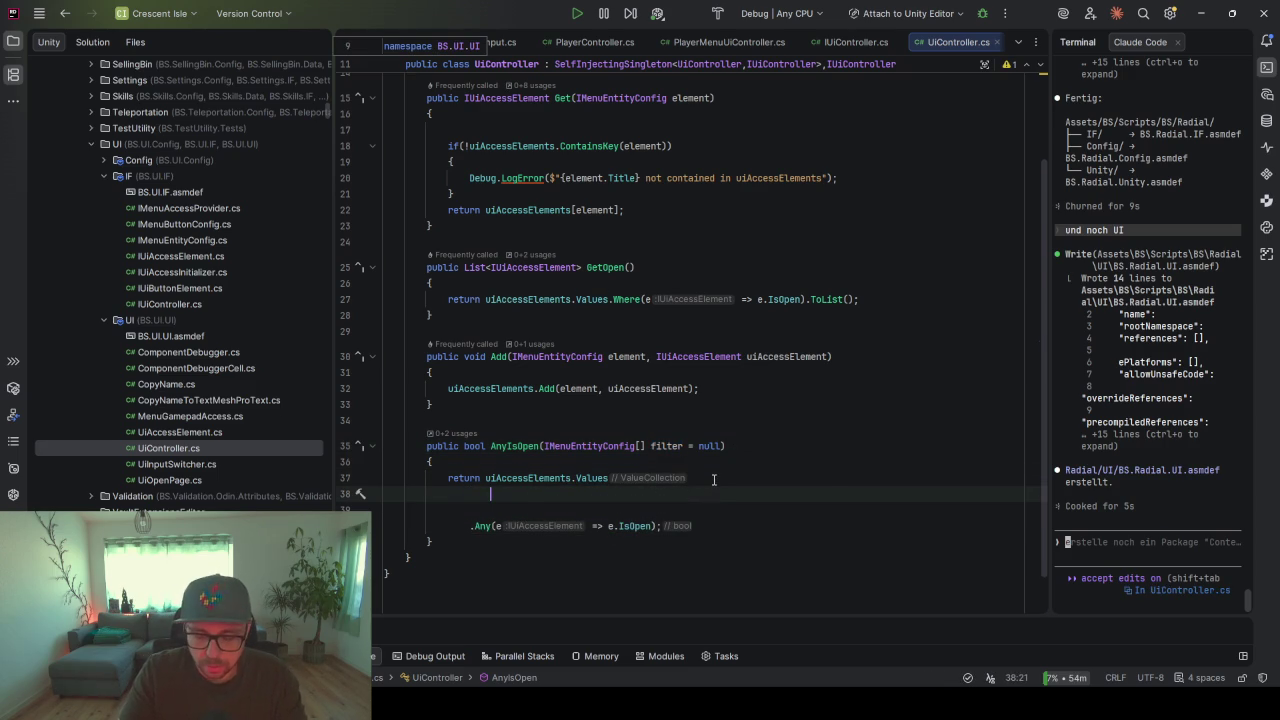
type(".")
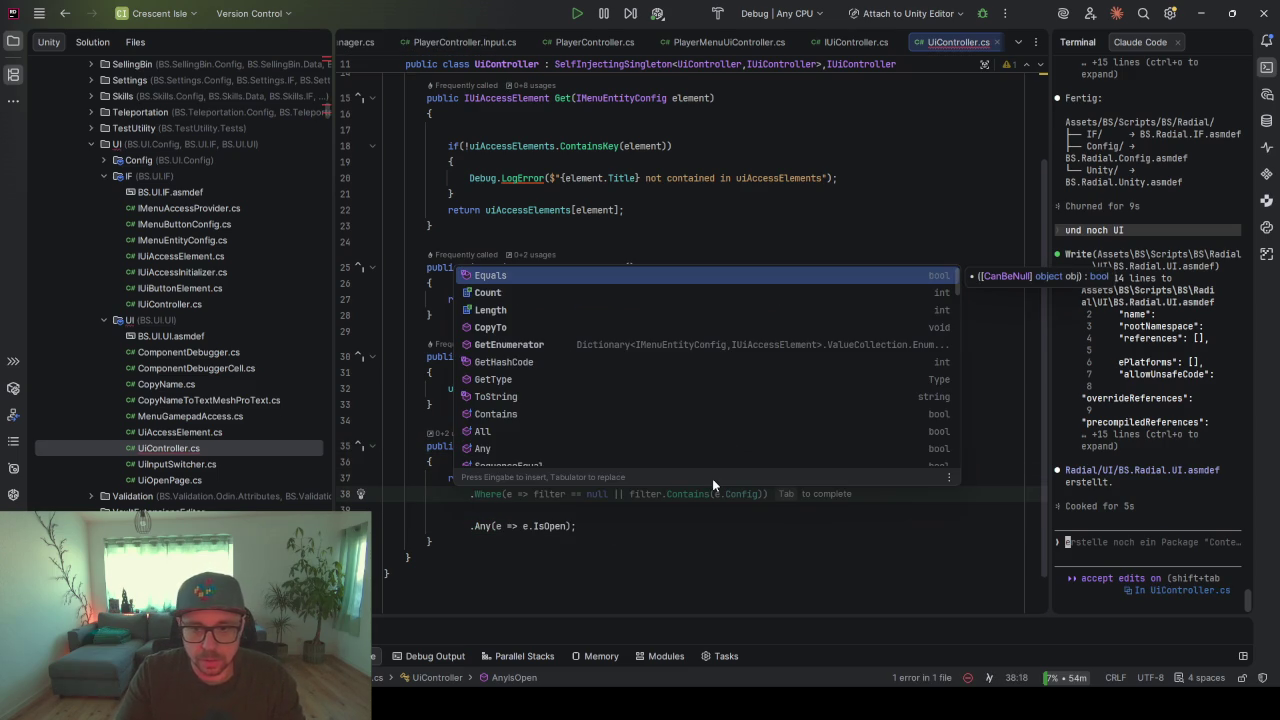
key("Tab")
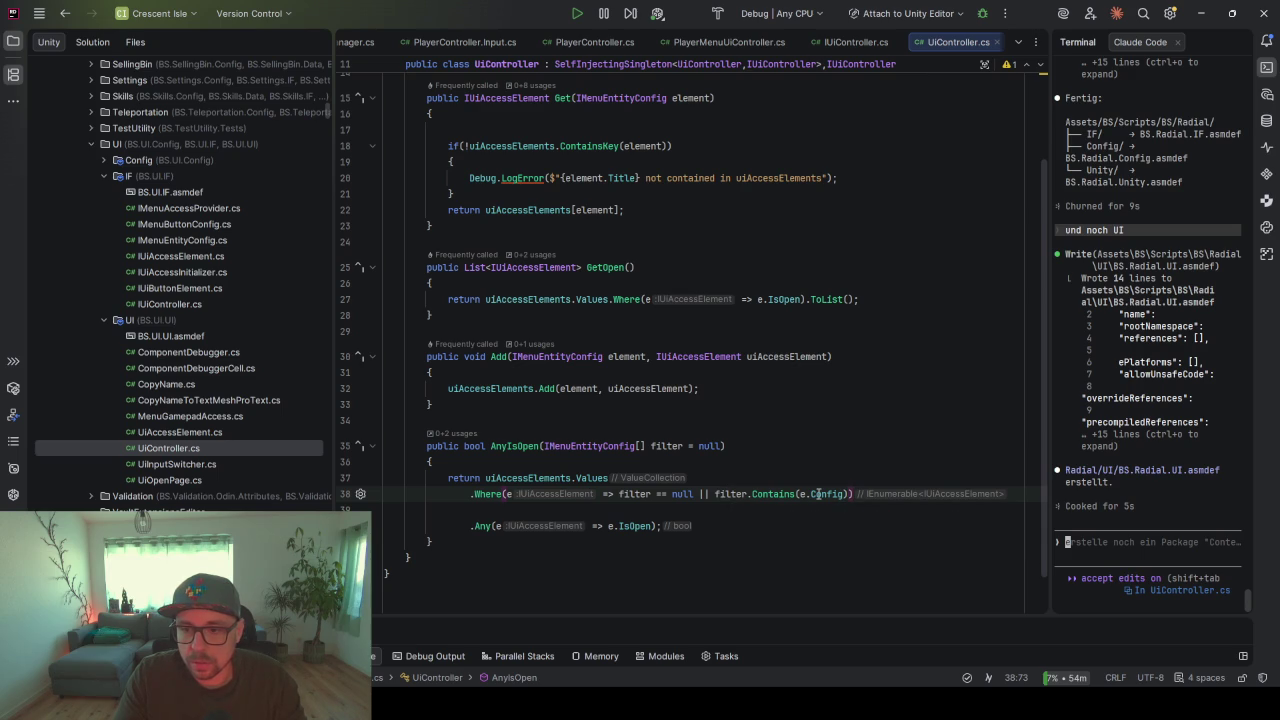
left_click(750, 510)
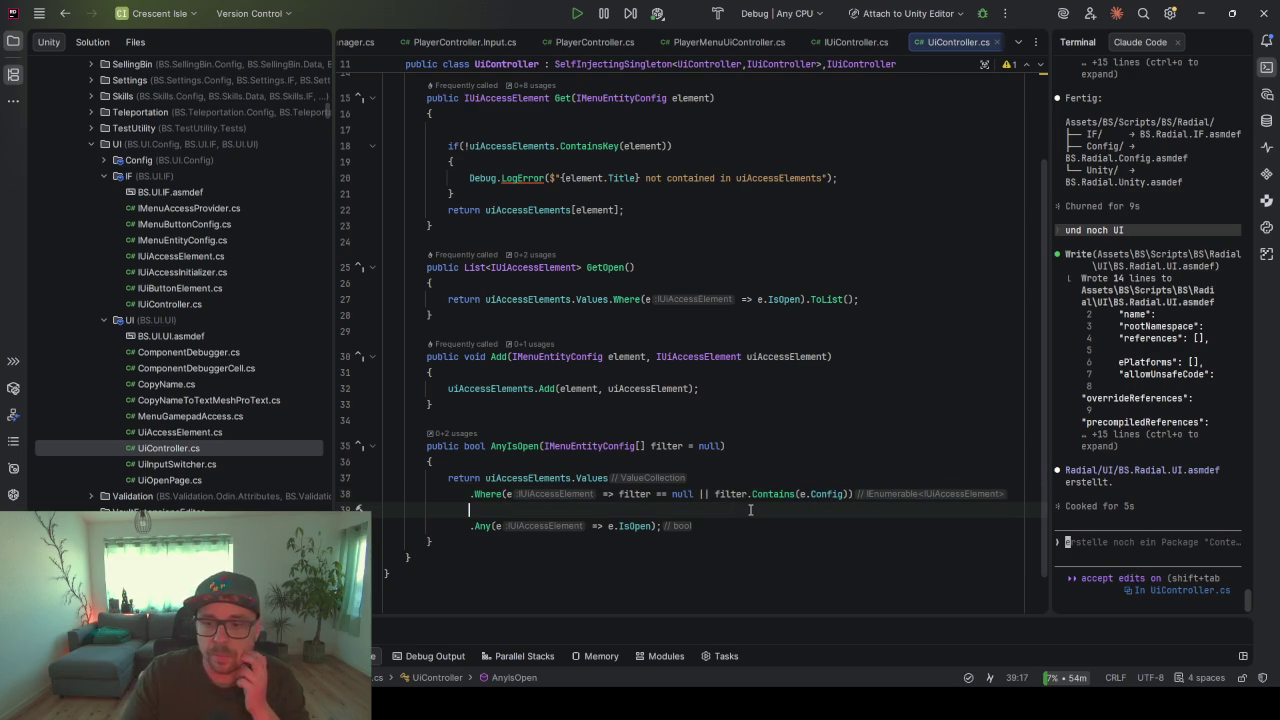
key("BackSpace")
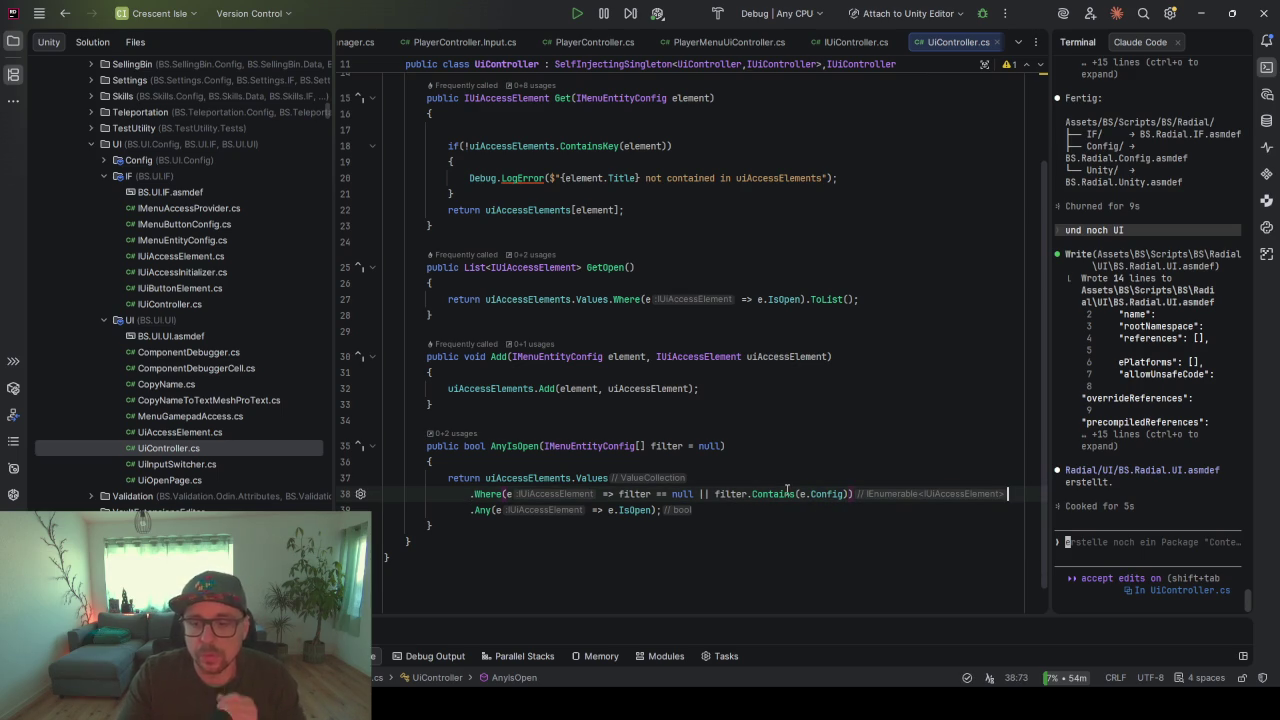
- Negate filter.Contains so filtered configs are skipped, then go to the IUiController declaration
left_click(716, 493)
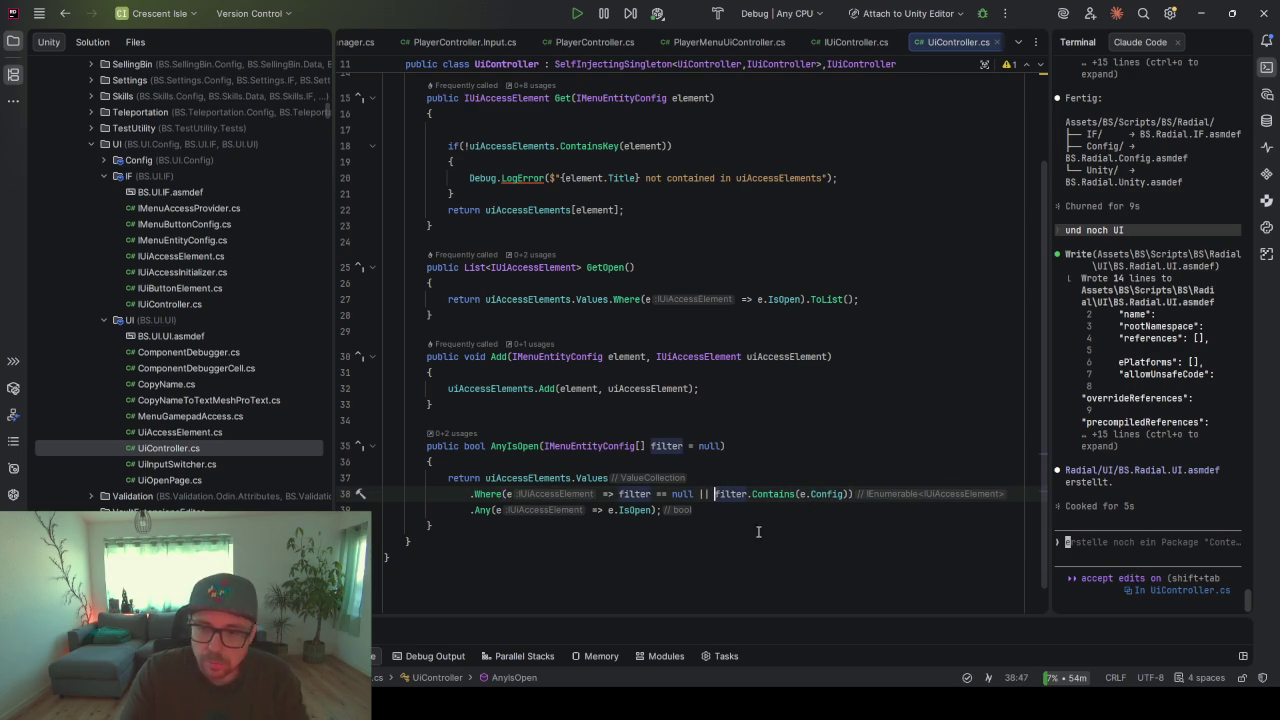
type("!")
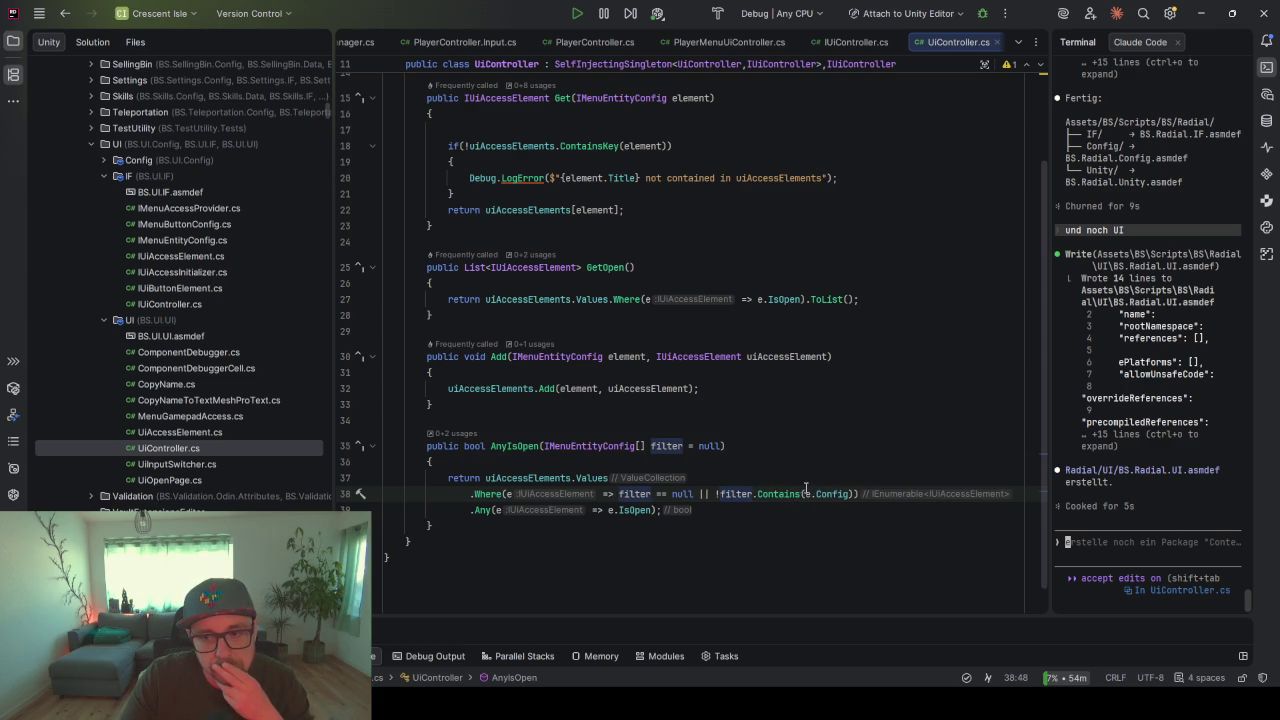
left_click(816, 494)
mouse_move(661, 448)
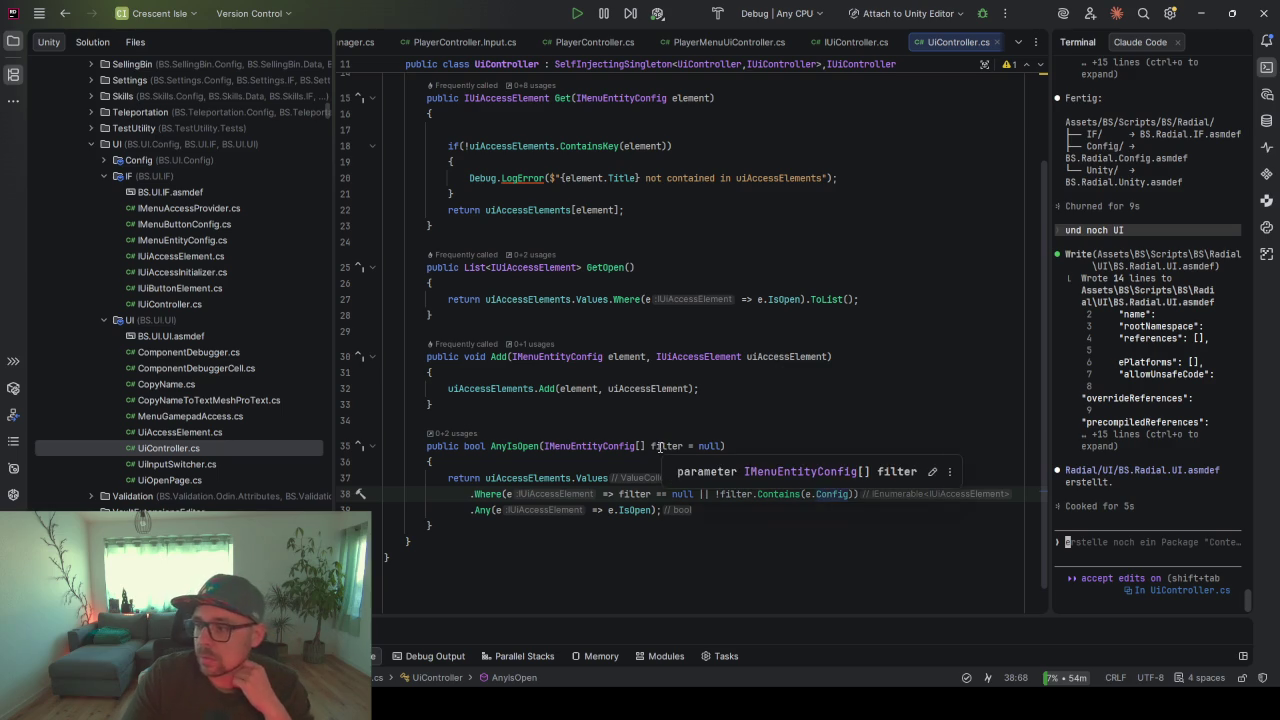
left_click(830, 510)
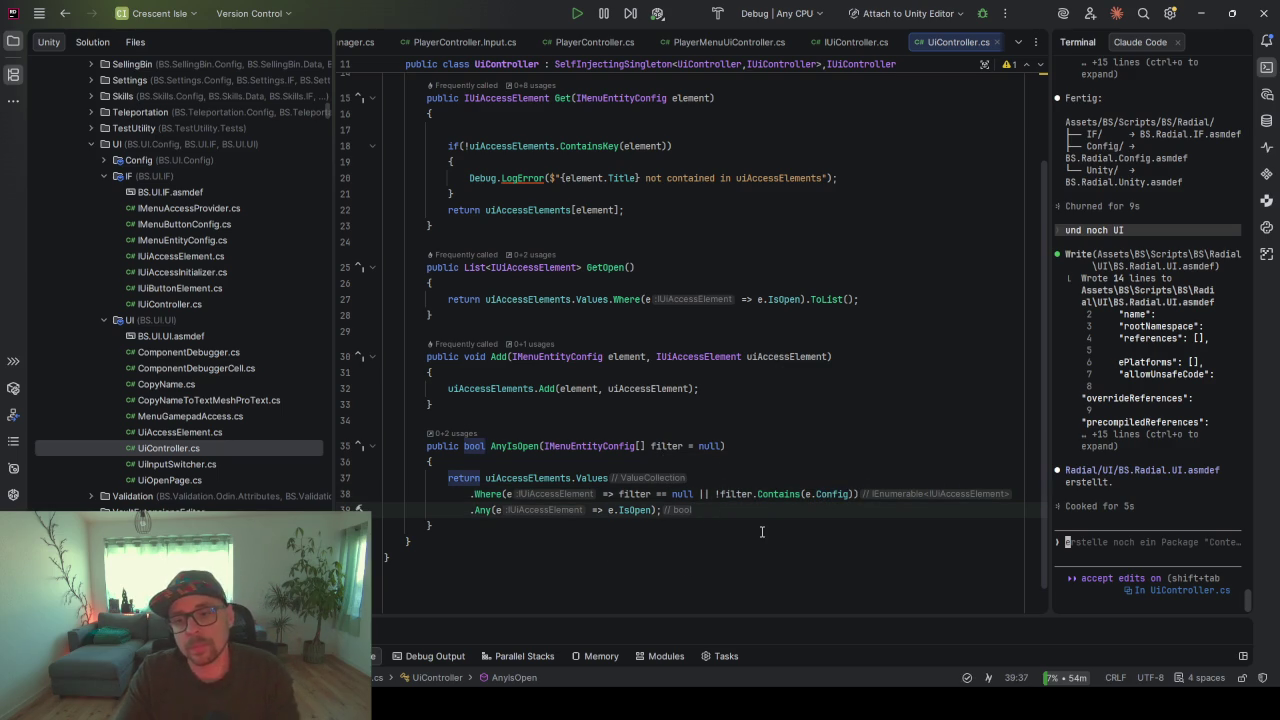
key("ctrl+u")
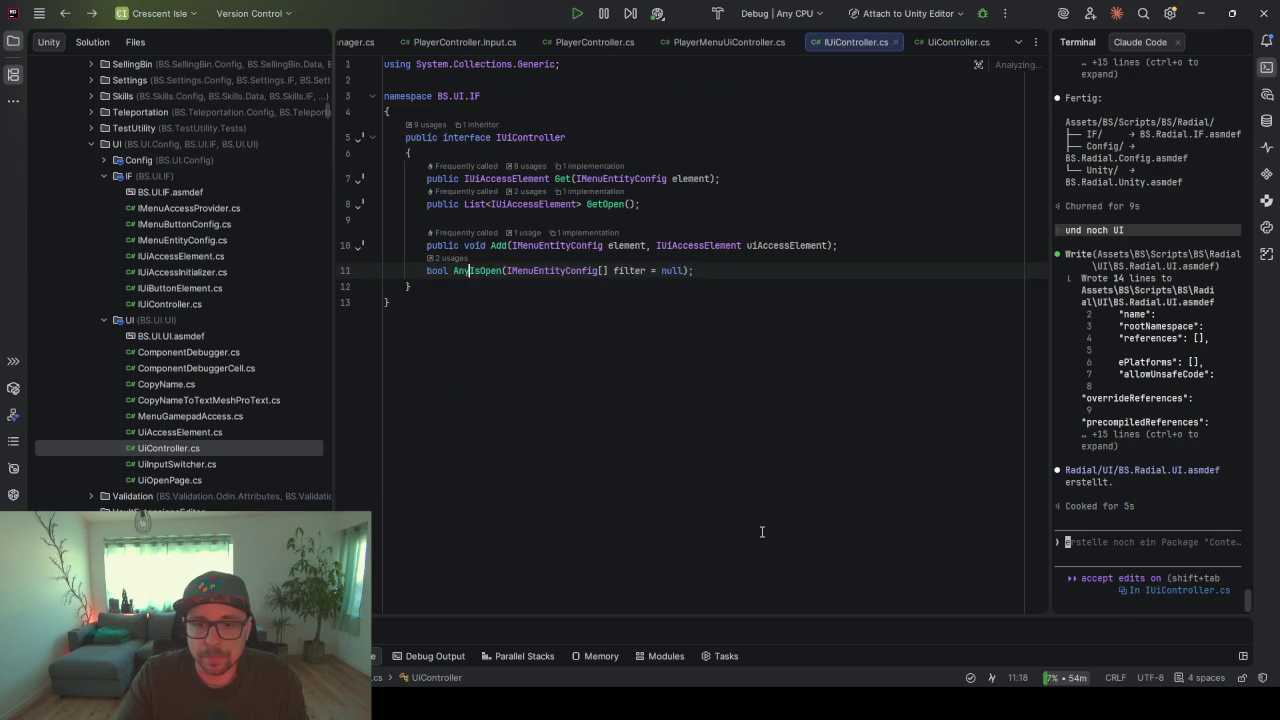
- Extend CheckShowRadialMenu's IsPressed condition with && !AnyMenuIsOpen()
key("ctrl+alt+Left")
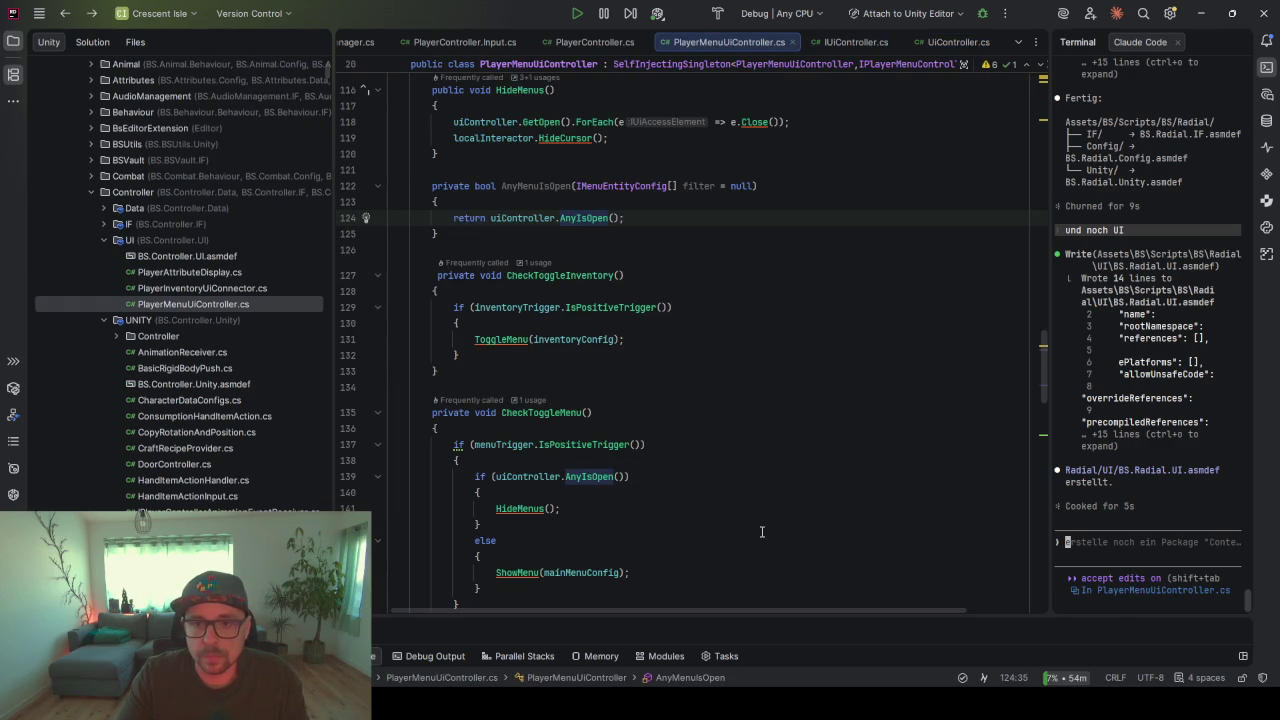
double_click(535, 186)
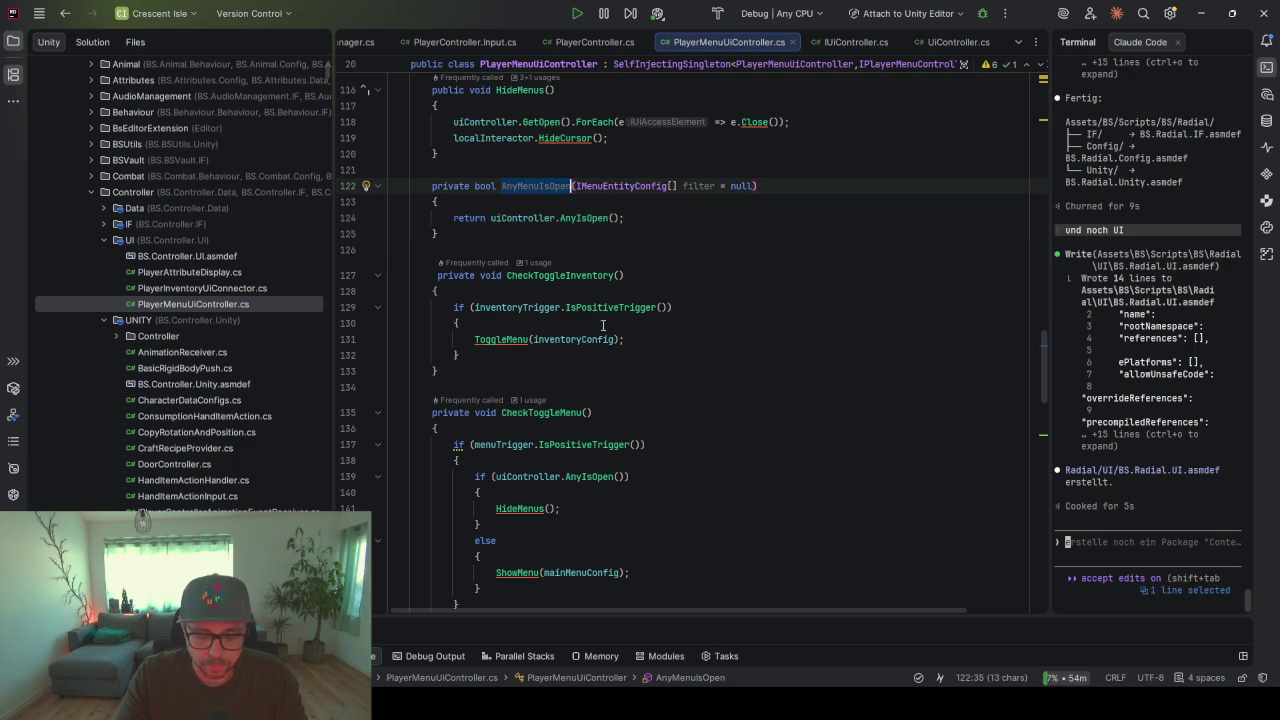
scroll(628, 405, "down", 2)
scroll(628, 405, "down", 5)
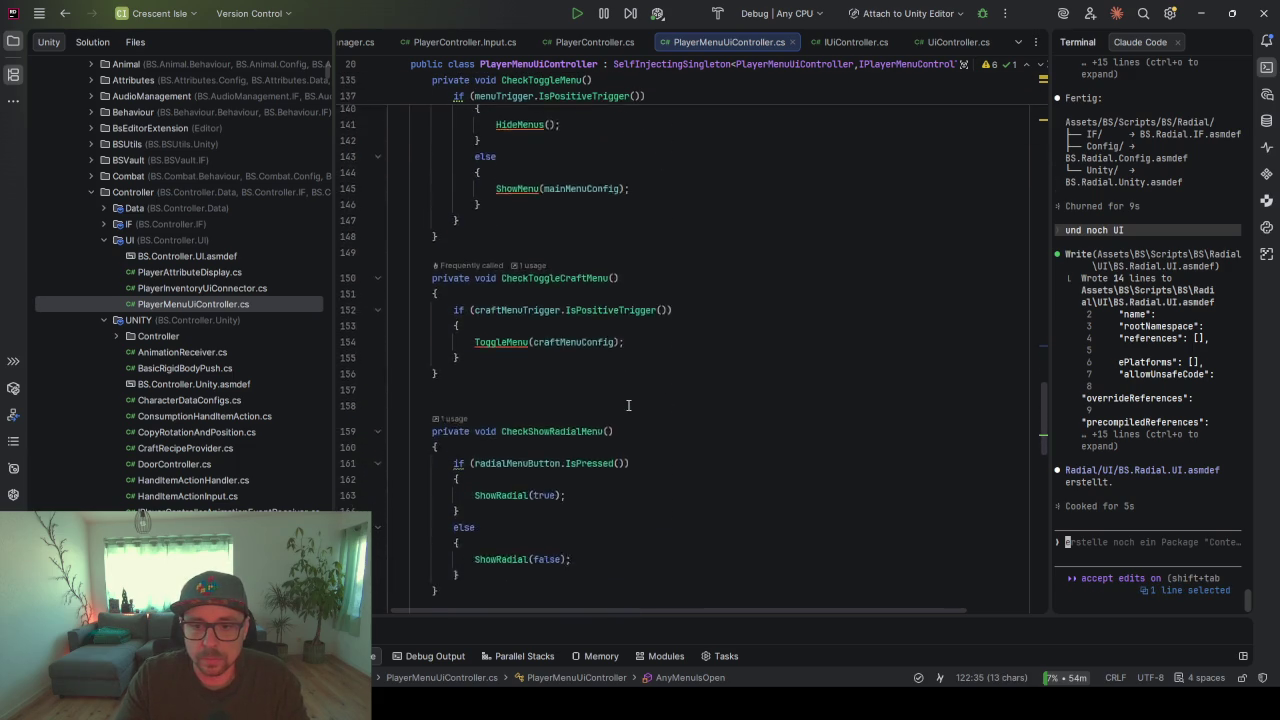
left_click(627, 356)
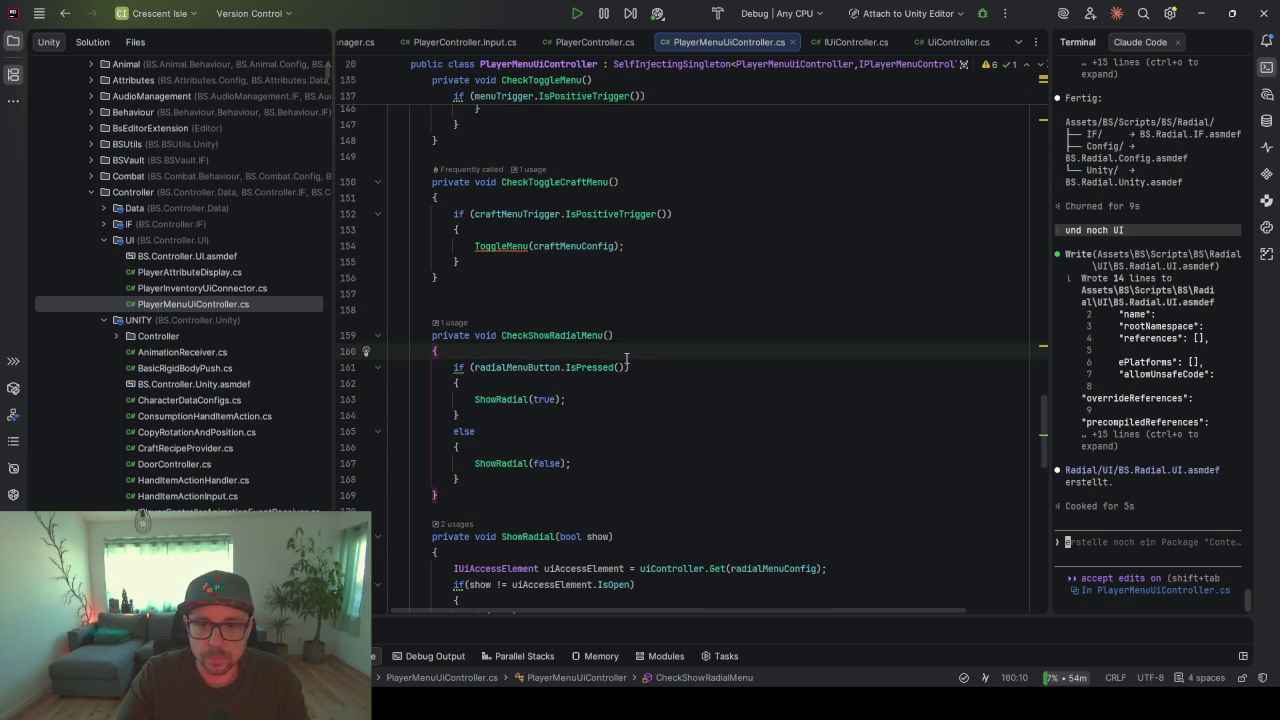
left_click(628, 367)
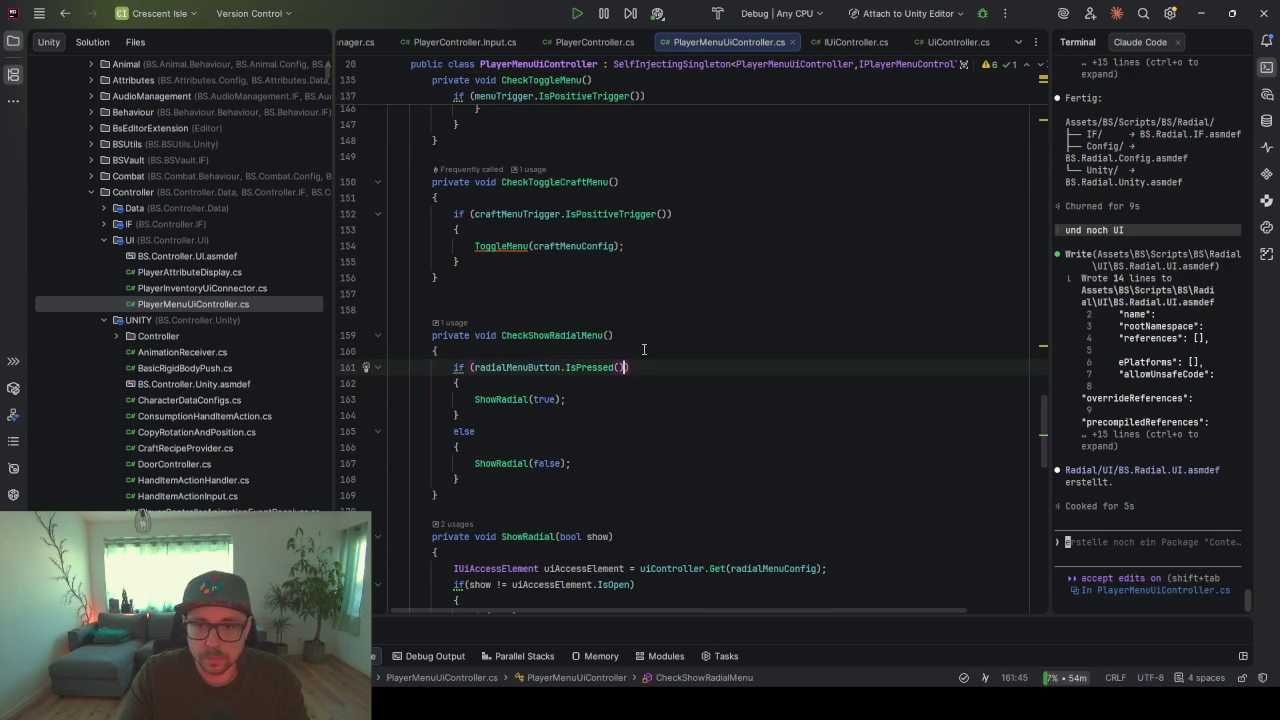
key("Left")
key("Left")
type("))")
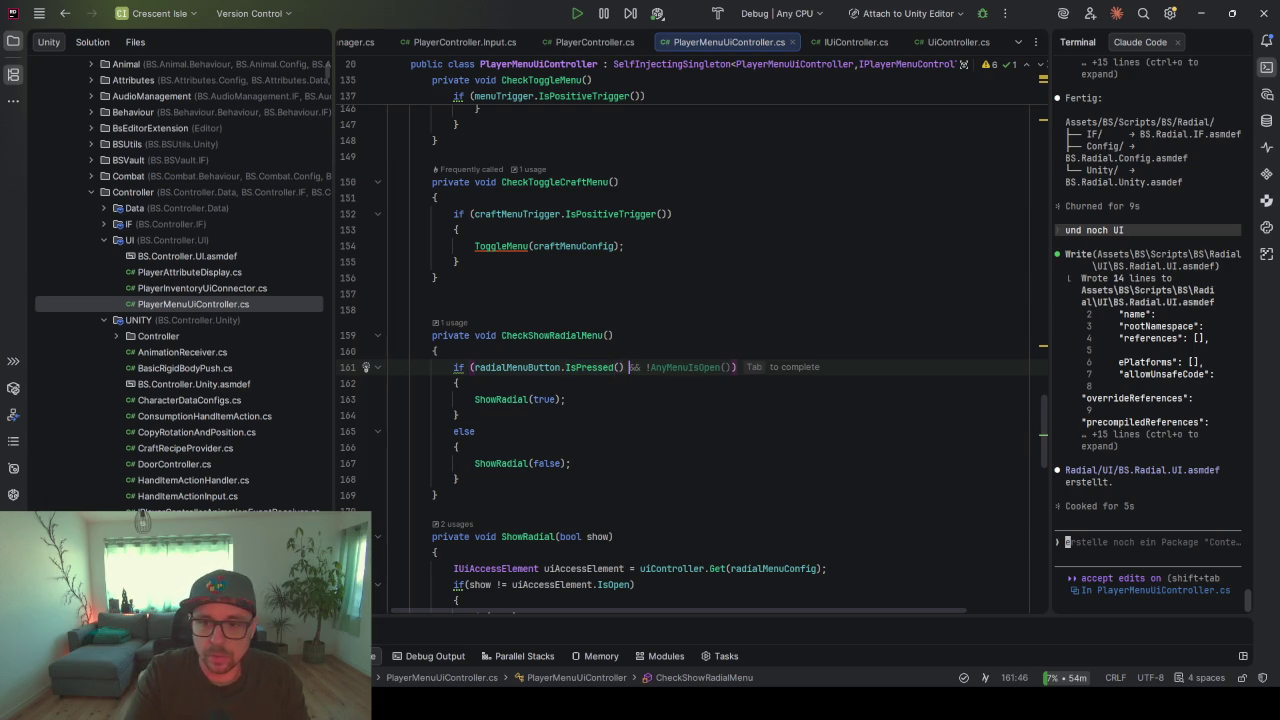
key("Tab")
- Try Array and radialMenuButton as the AnyMenuIsOpen argument, checking the quick-fix suggestions
double_click(517, 367)
left_click(724, 367)
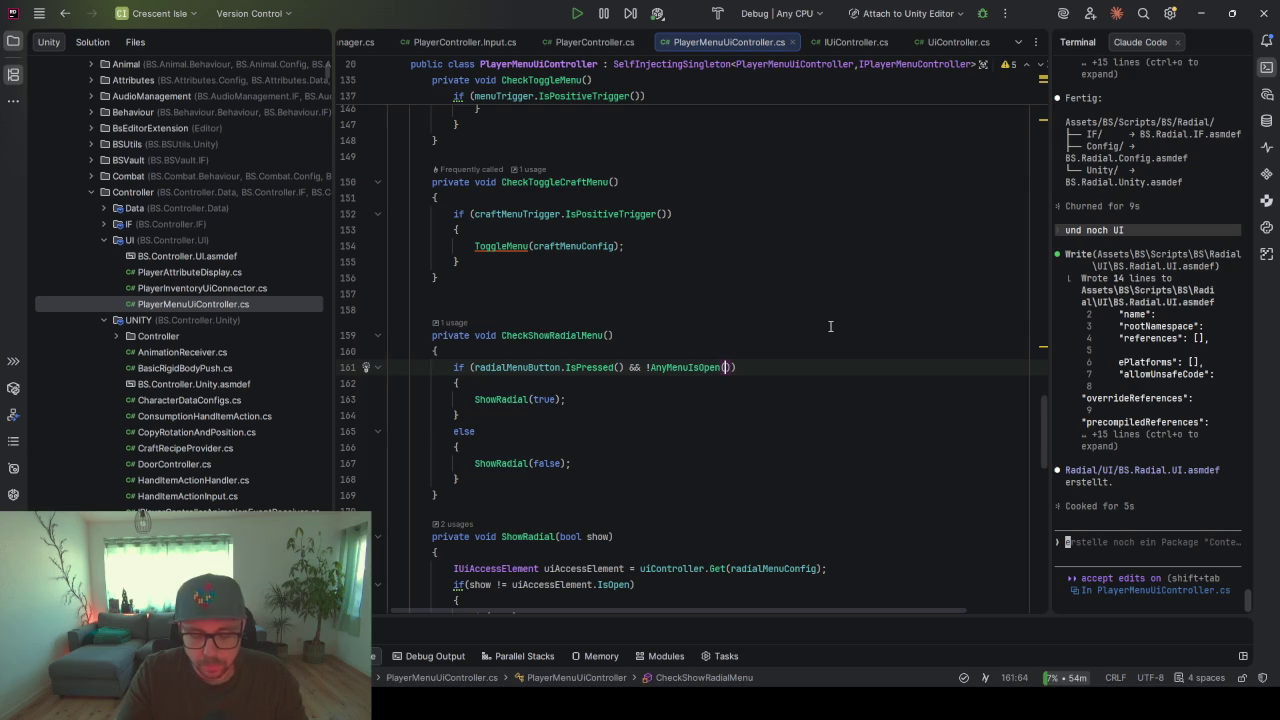
type("Arra")
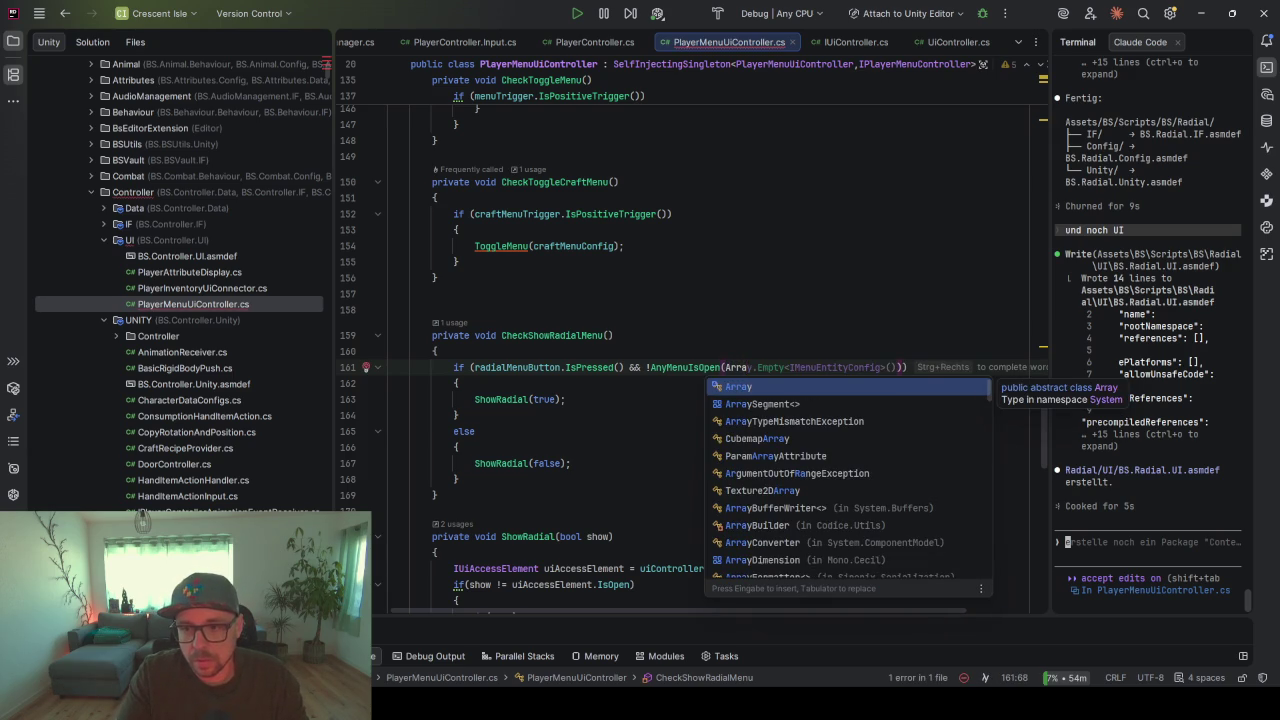
type("y.")
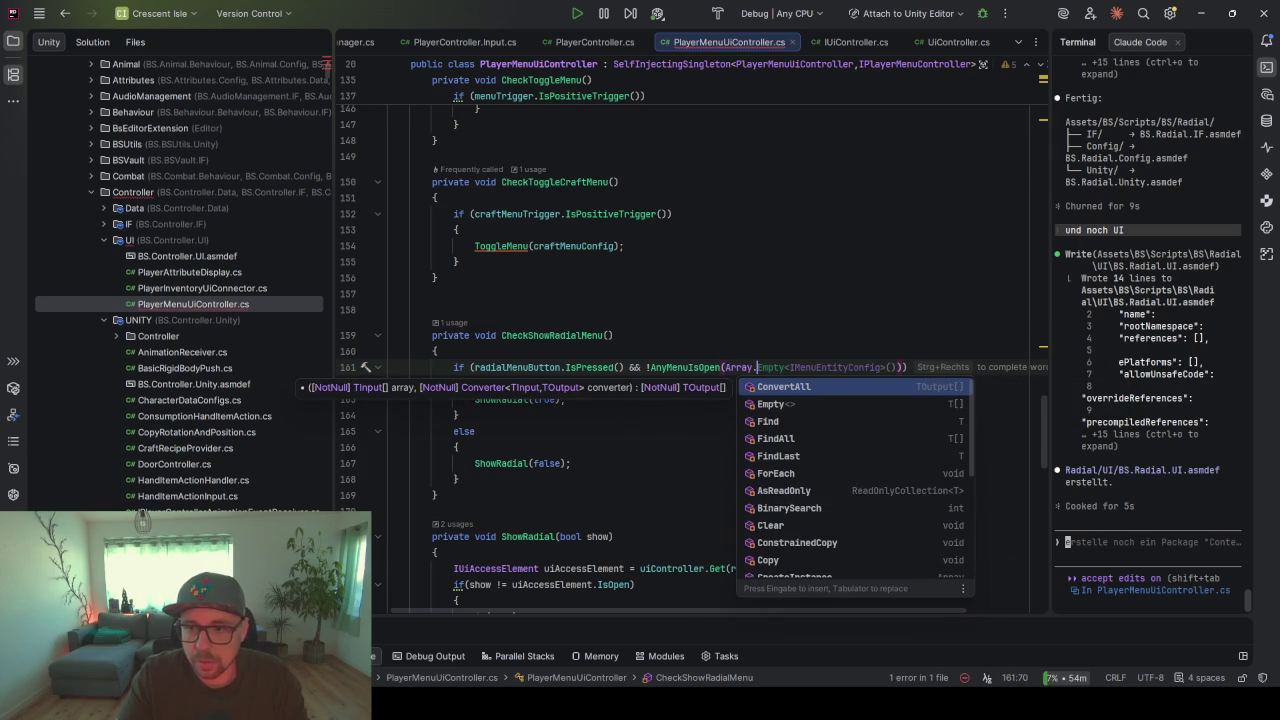
key("Down")
key("Down")
key("Down")
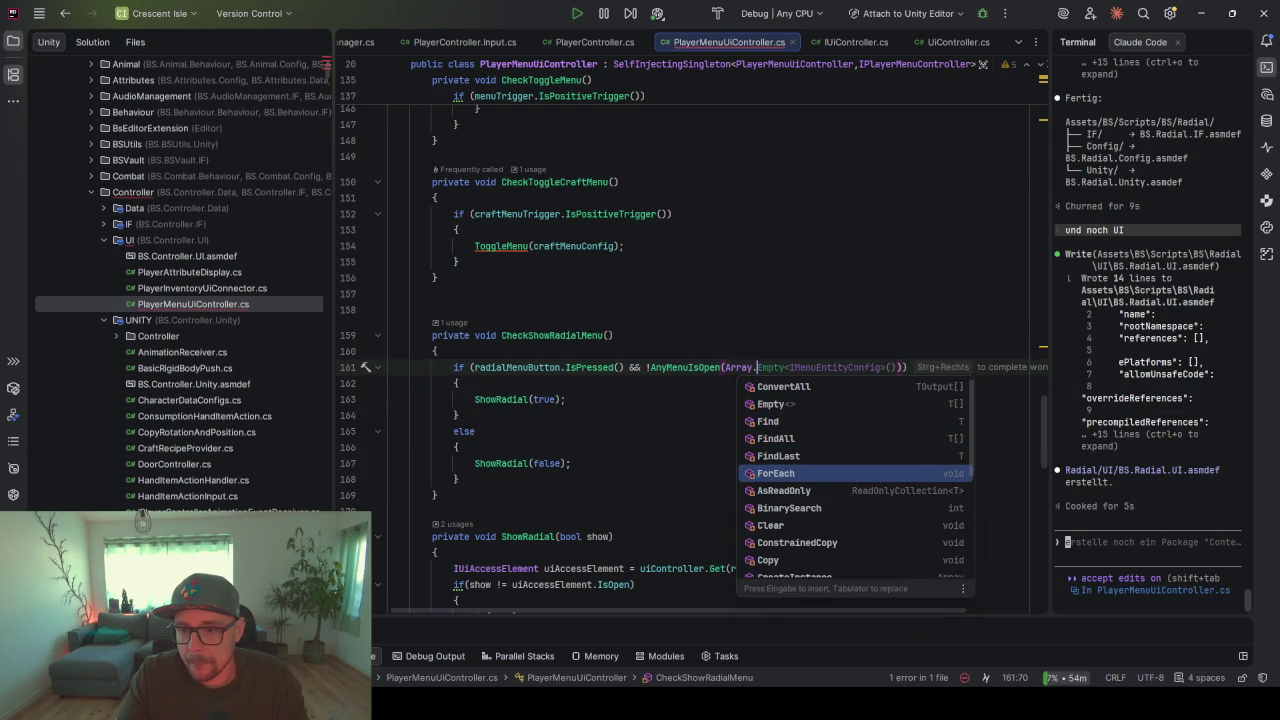
key("Down")
key("Down")
key("Down")
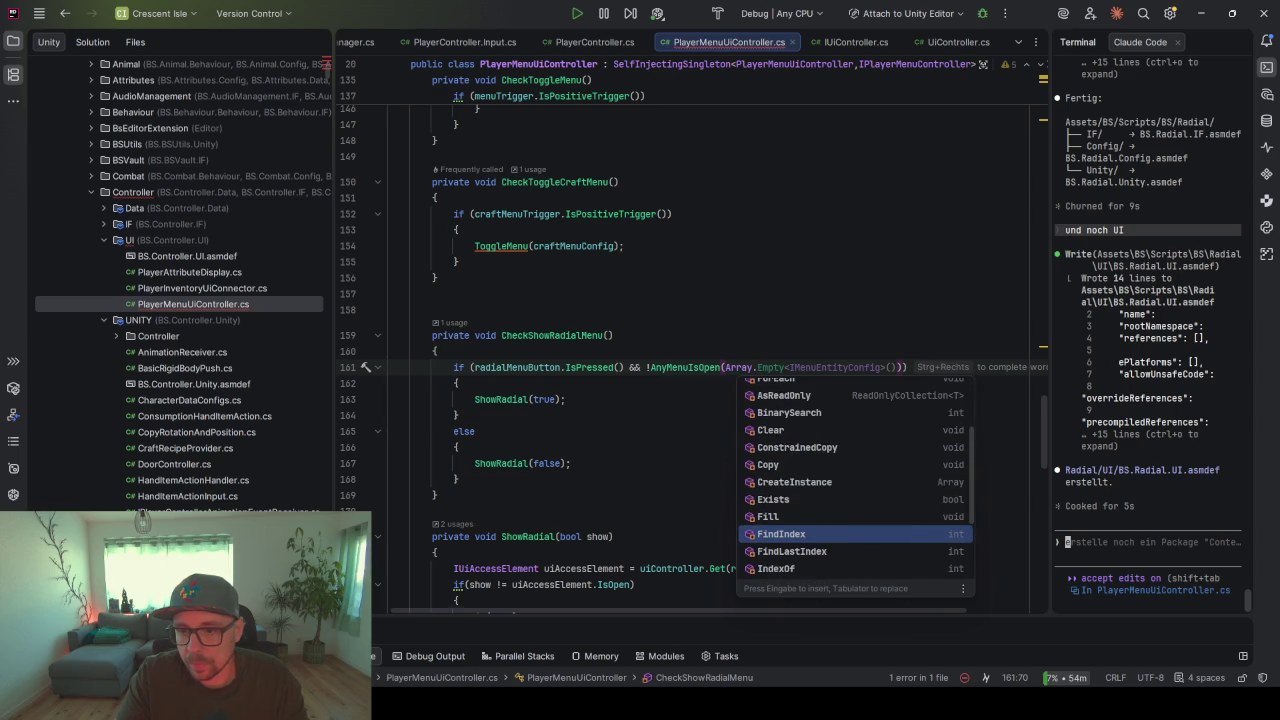
key("Down")
key("Down")
key("Down")
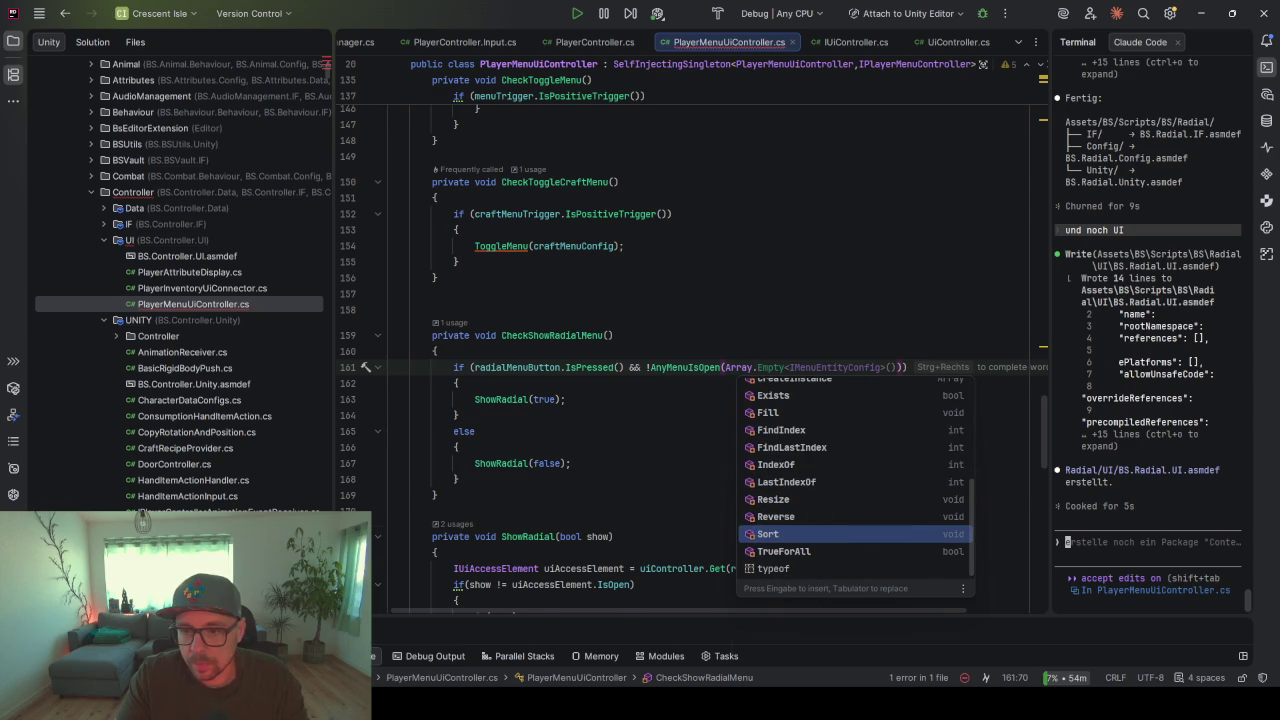
key("Escape")
key("BackSpace")
key("BackSpace")
key("BackSpace")
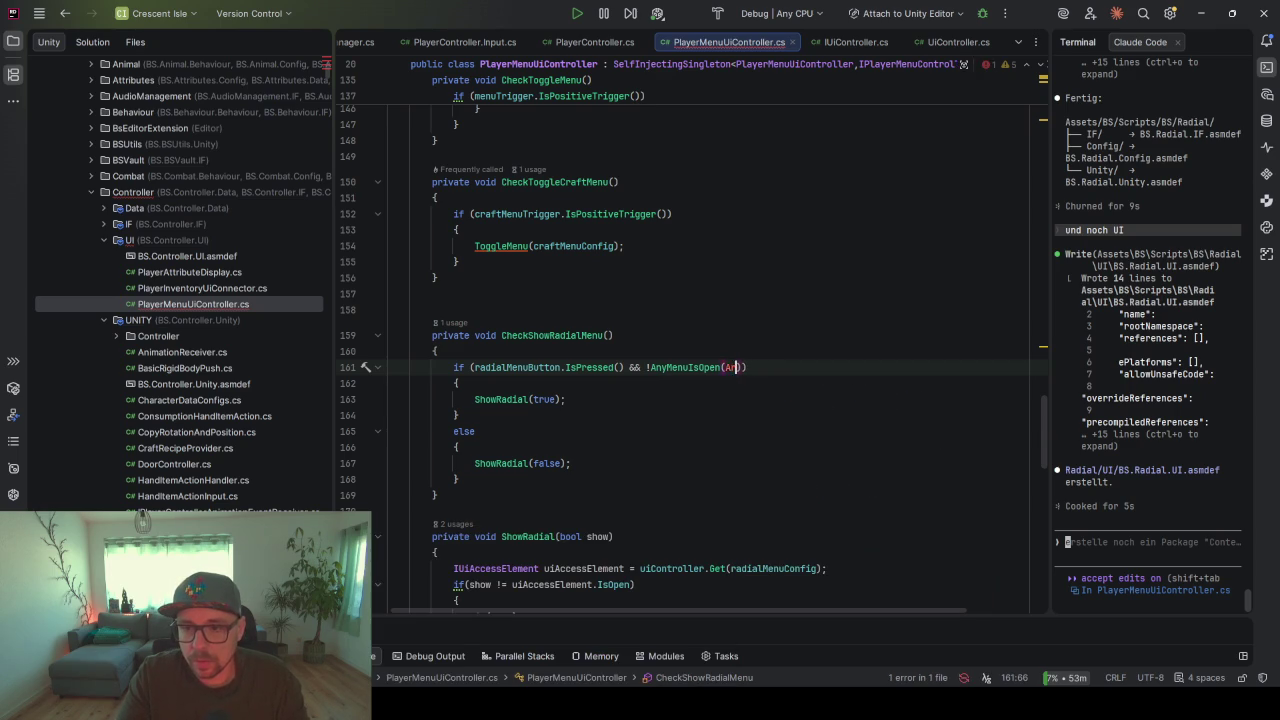
type("radialMenuButton")
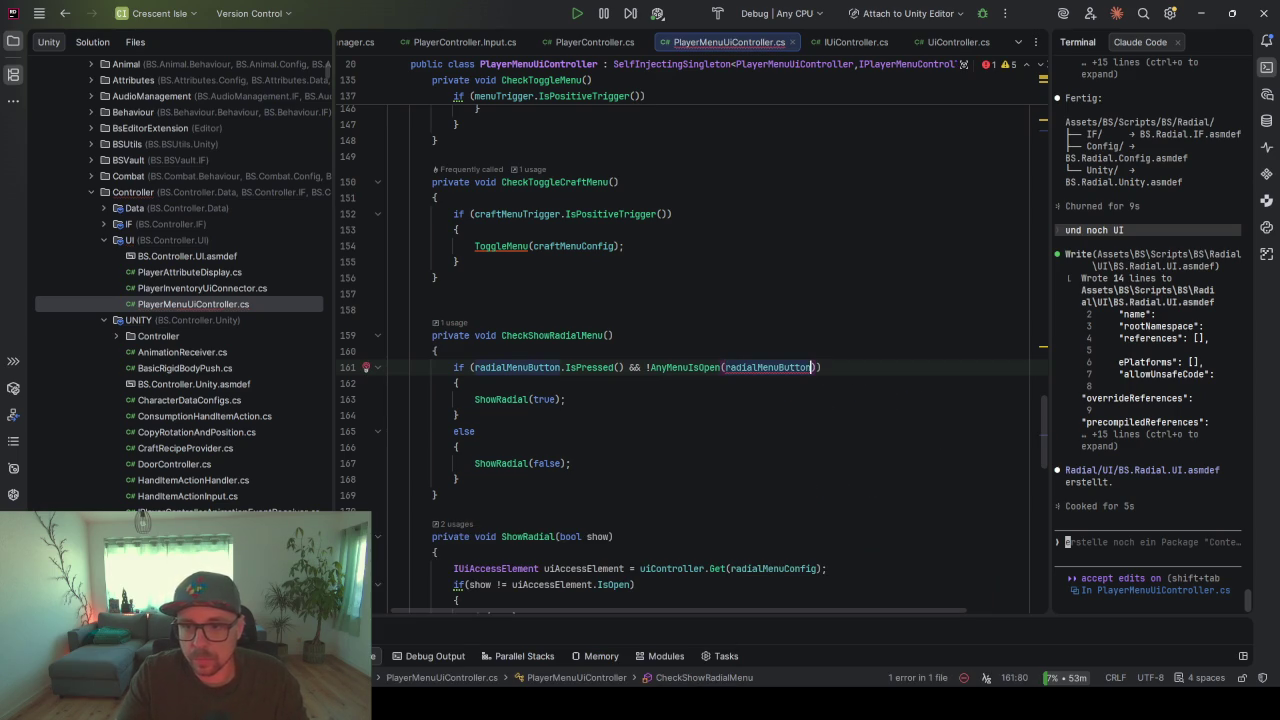
key("alt+Return")
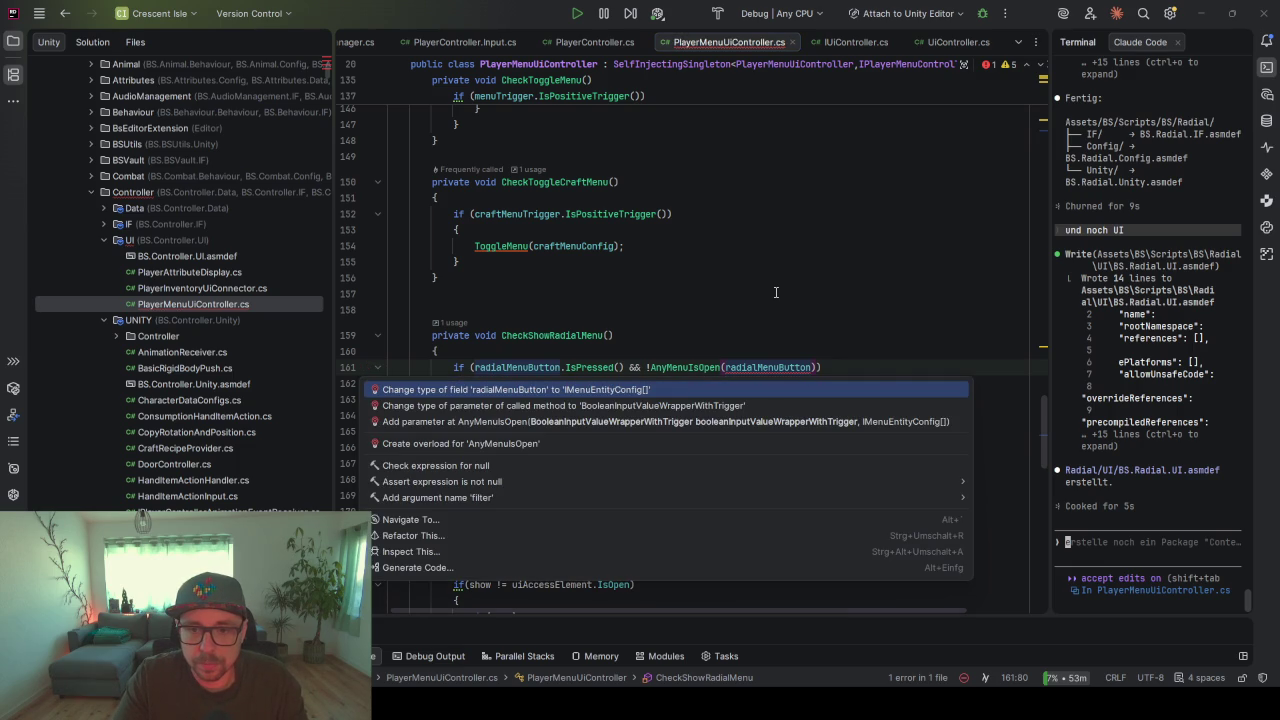
key("Escape")
- Pass new [] {radialMenuConfig} to AnyMenuIsOpen and reformat the file
key("ctrl+Left")
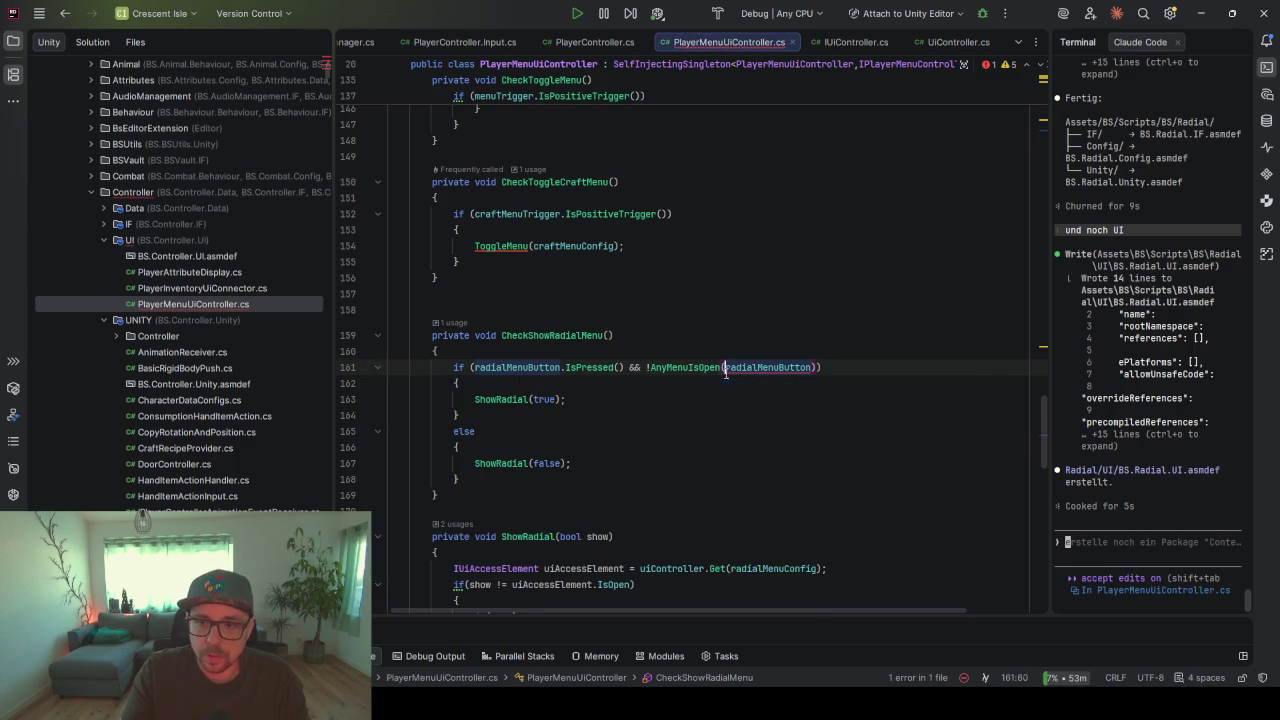
type("new")
type(" [] {")
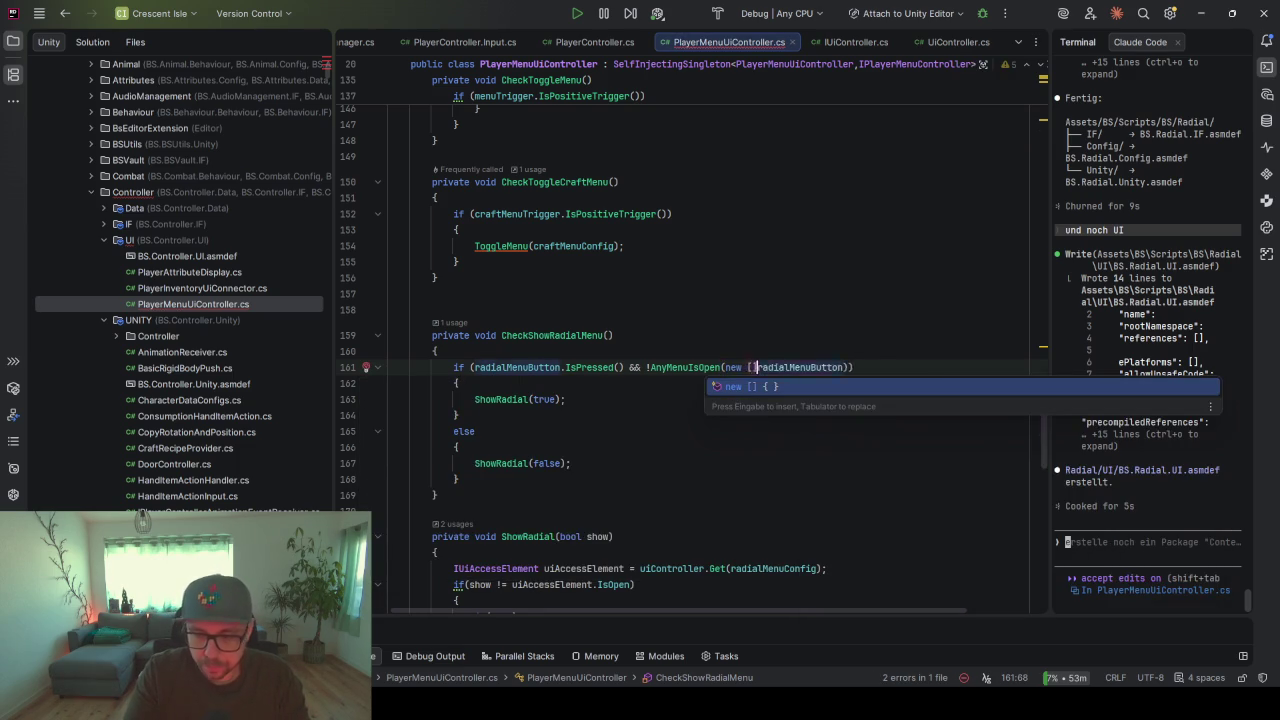
left_click(875, 367)
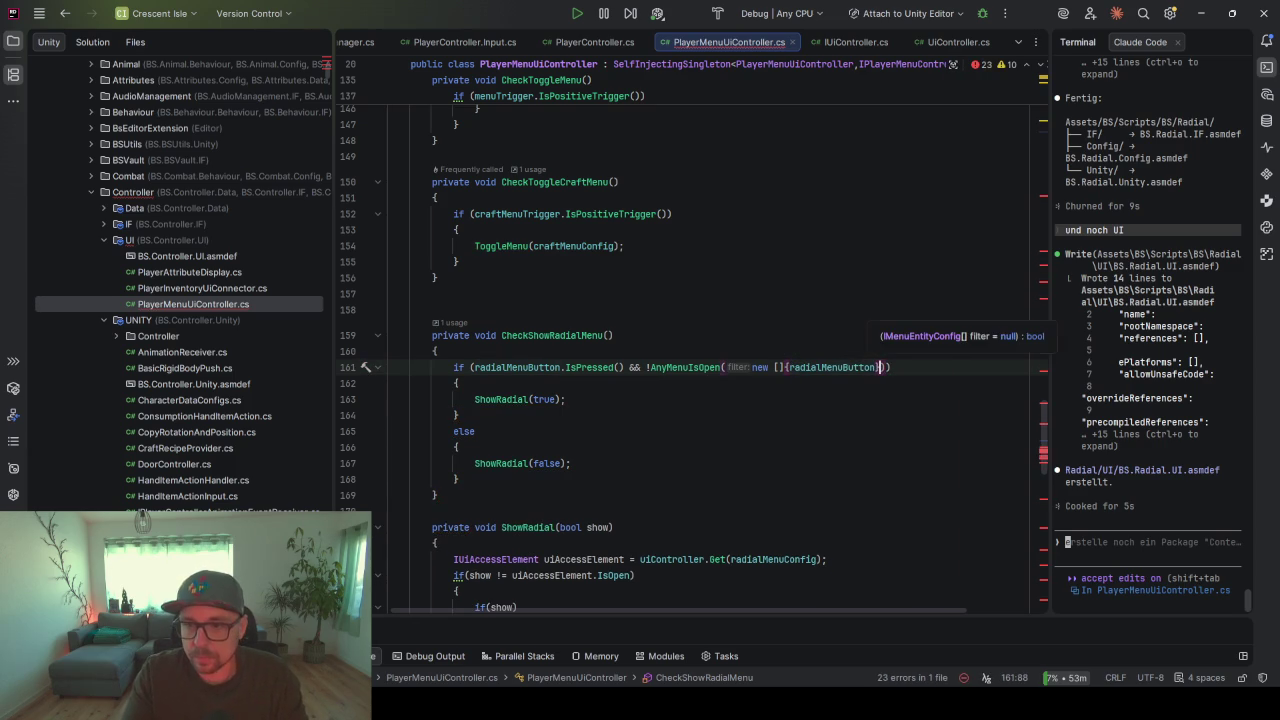
type("}")
left_click(840, 379)
mouse_move(828, 368)
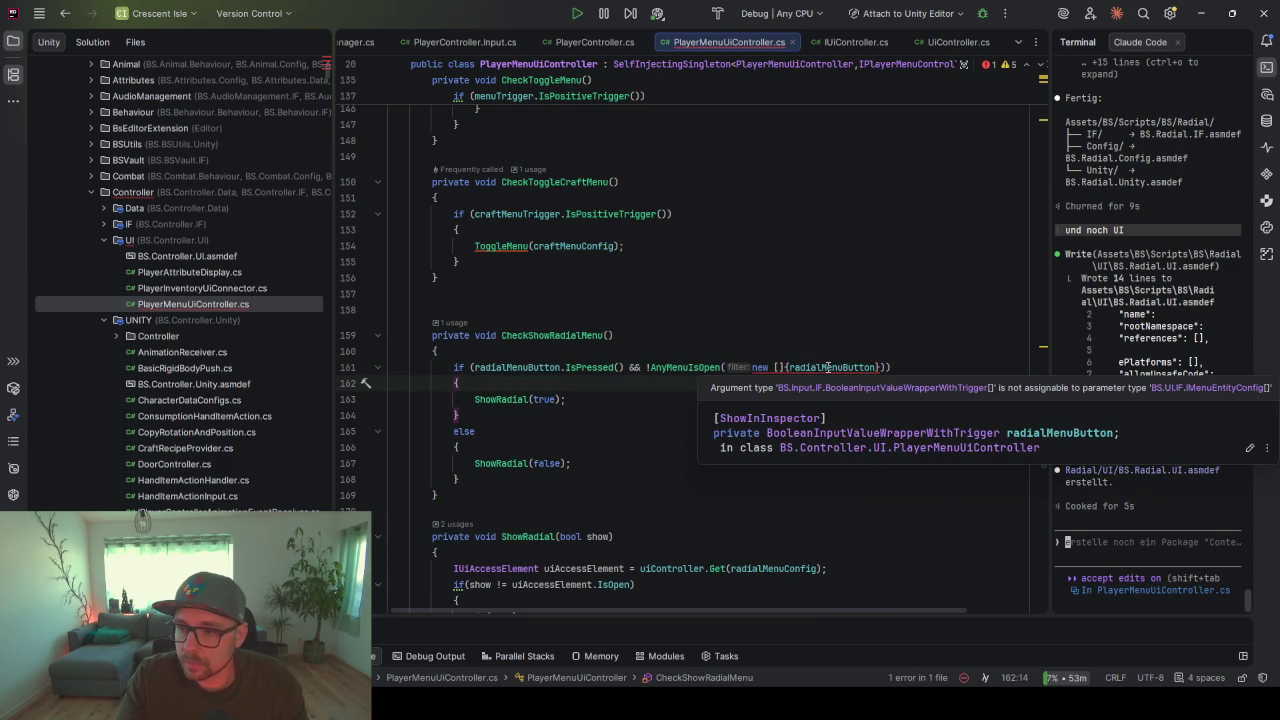
left_click(828, 367)
key("ctrl+w")
type("rad")
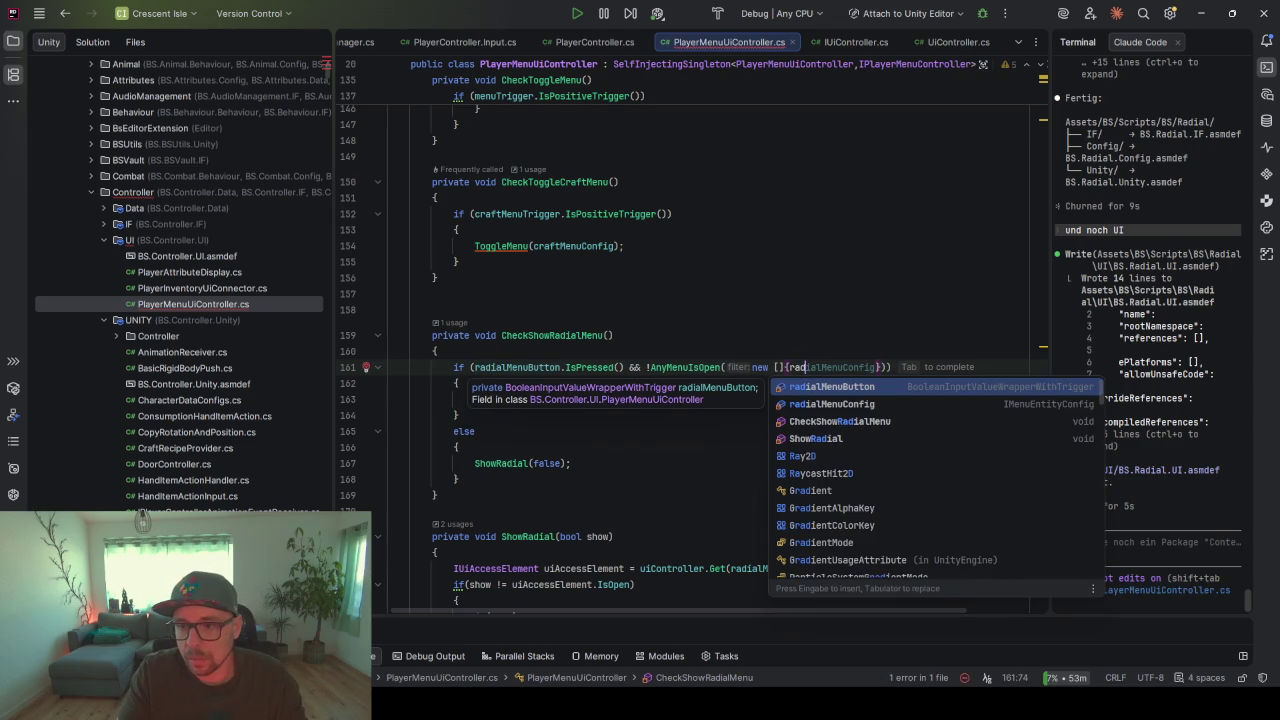
key("Down")
key("Return")
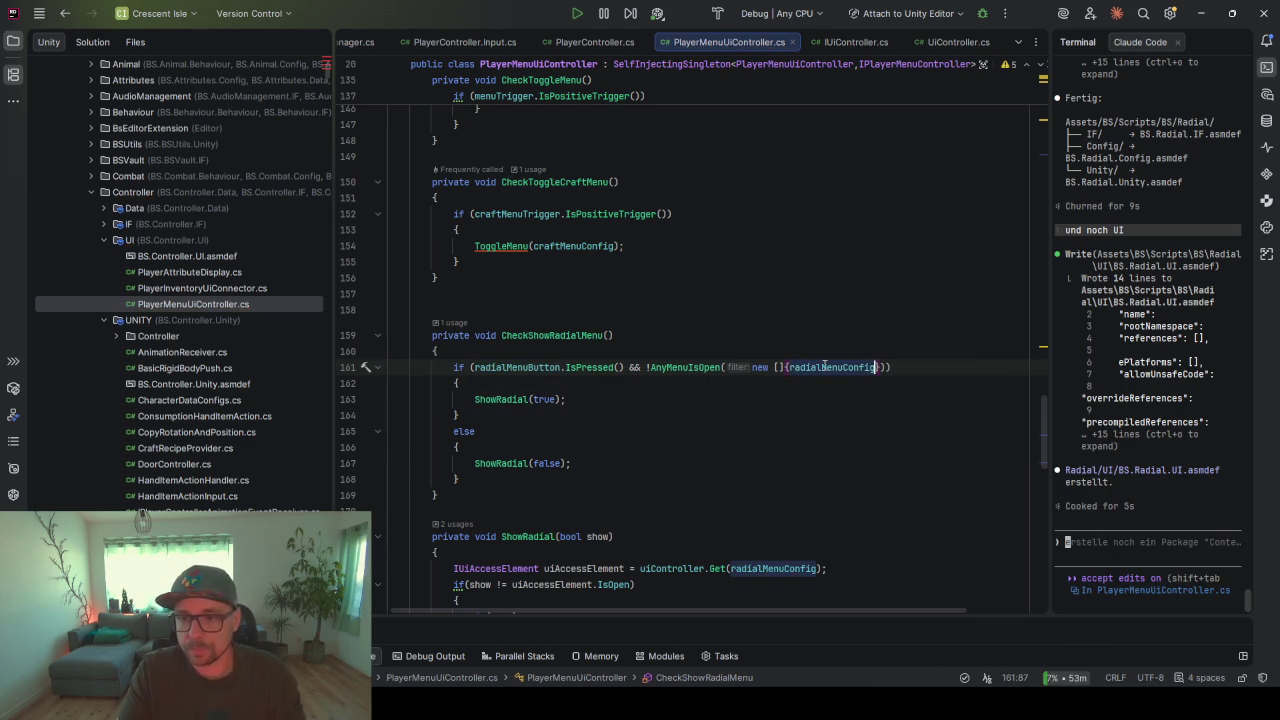
key("ctrl+alt+l")
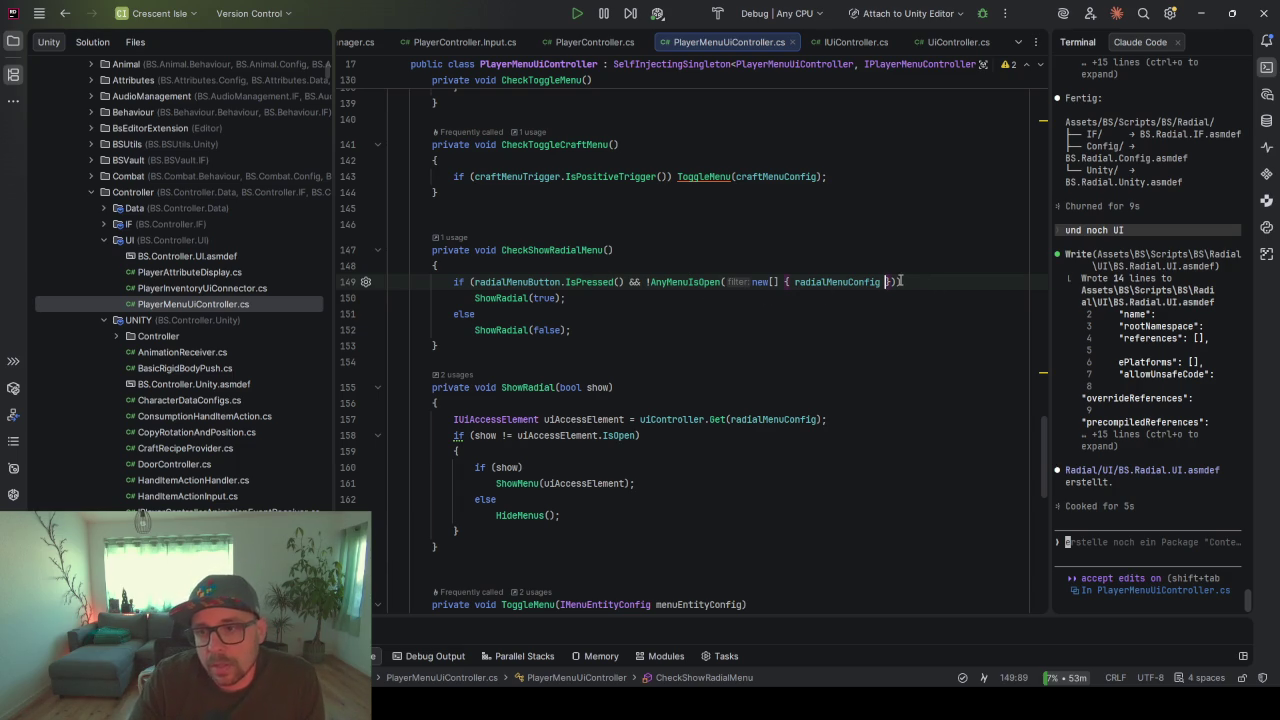
- Review the ShowRadial(true/false) and AnyMenuIsOpen logic in CheckShowRadialMenu, then switch to Unity
left_click_drag(896, 281, 651, 284)
left_click(663, 302)
left_click(463, 298, "shift")
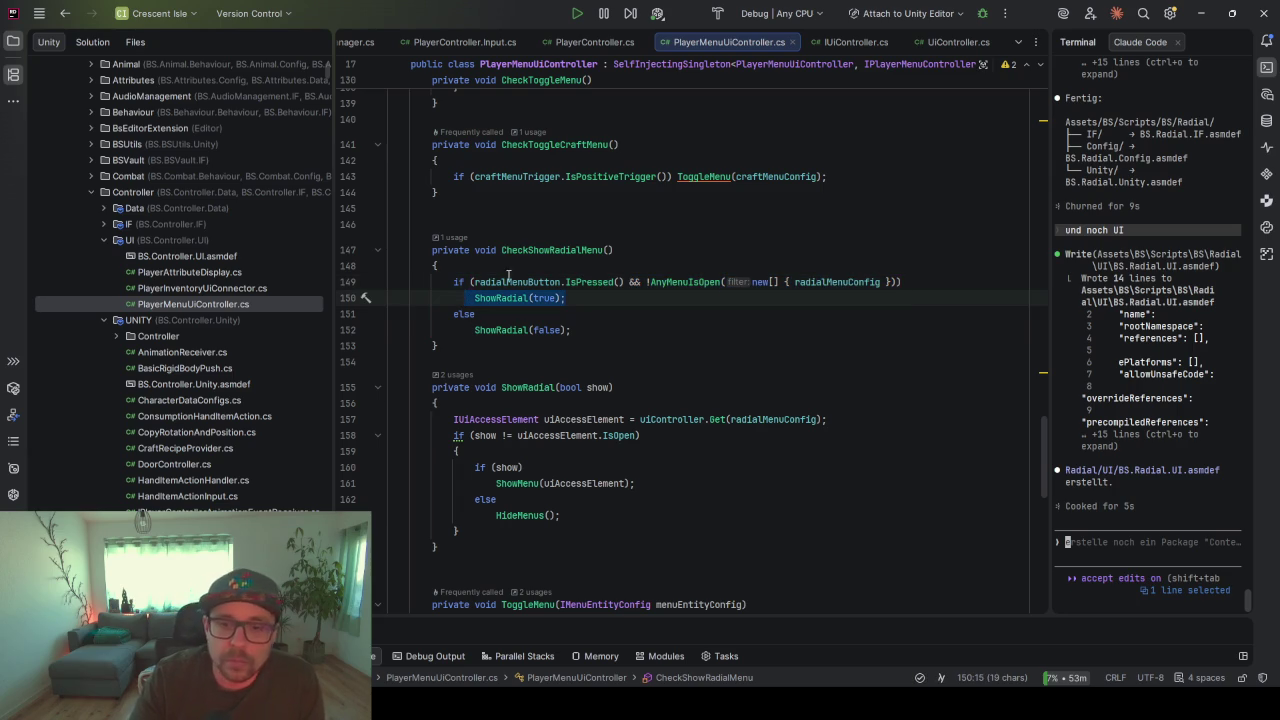
left_click_drag(898, 281, 709, 283)
left_click_drag(598, 330, 479, 330)
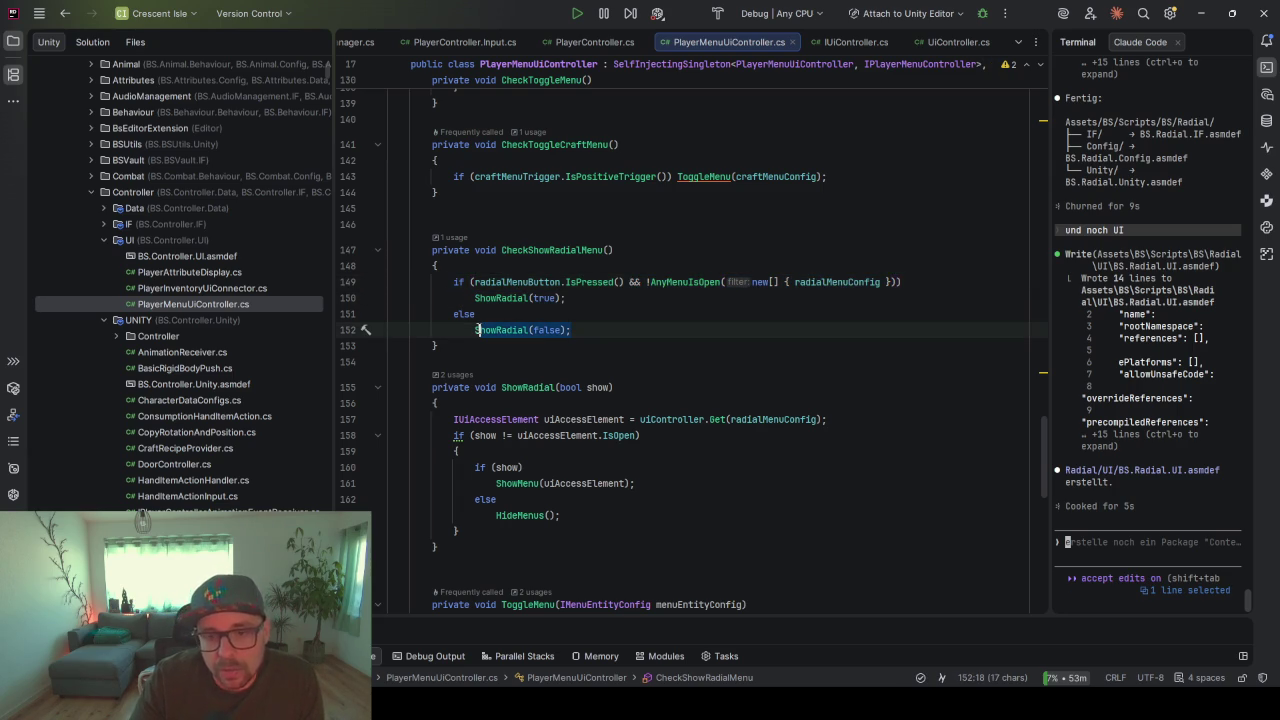
left_click(632, 321)
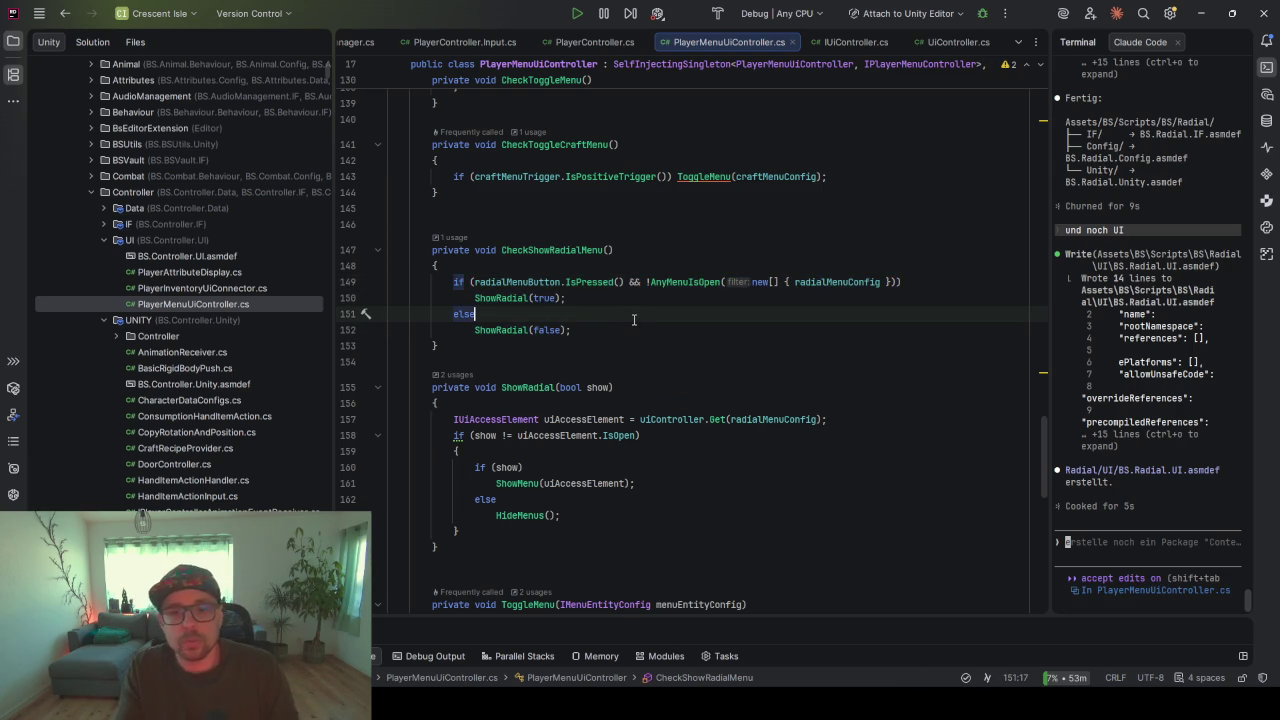
scroll(628, 342, "up", 3)
scroll(628, 342, "down", 5)
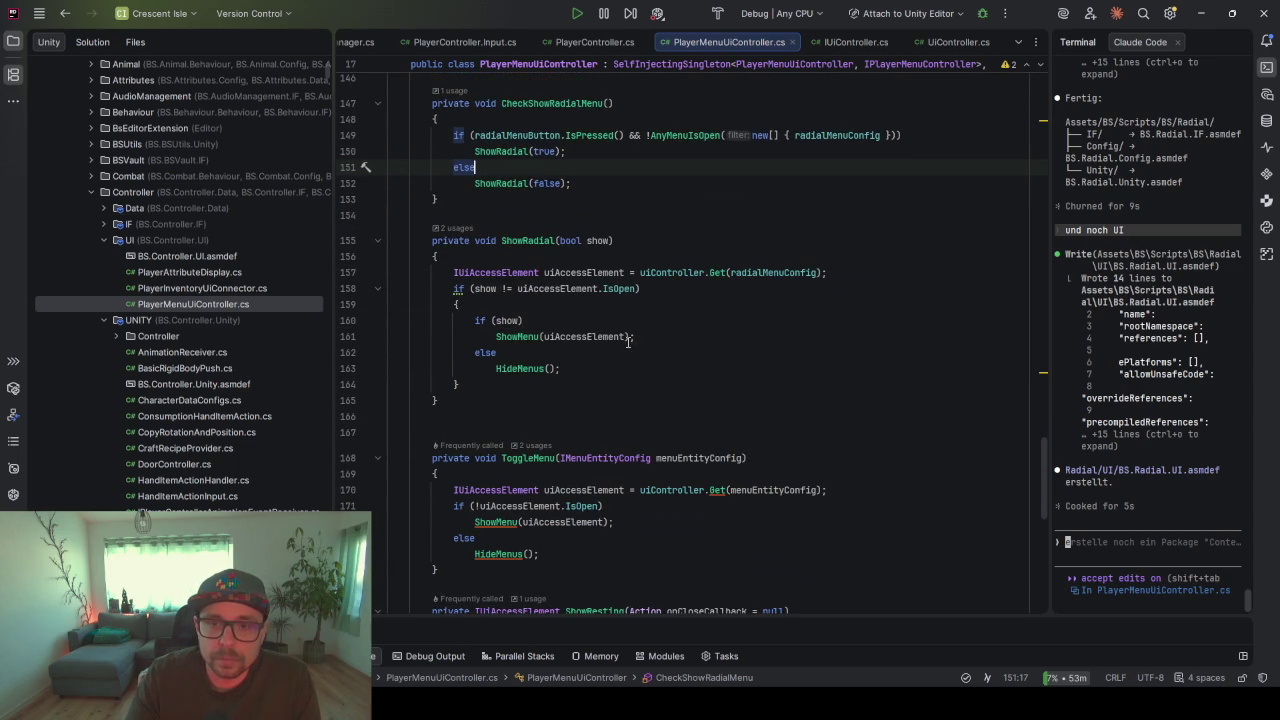
scroll(628, 342, "up", 5)
scroll(628, 342, "up", 5)
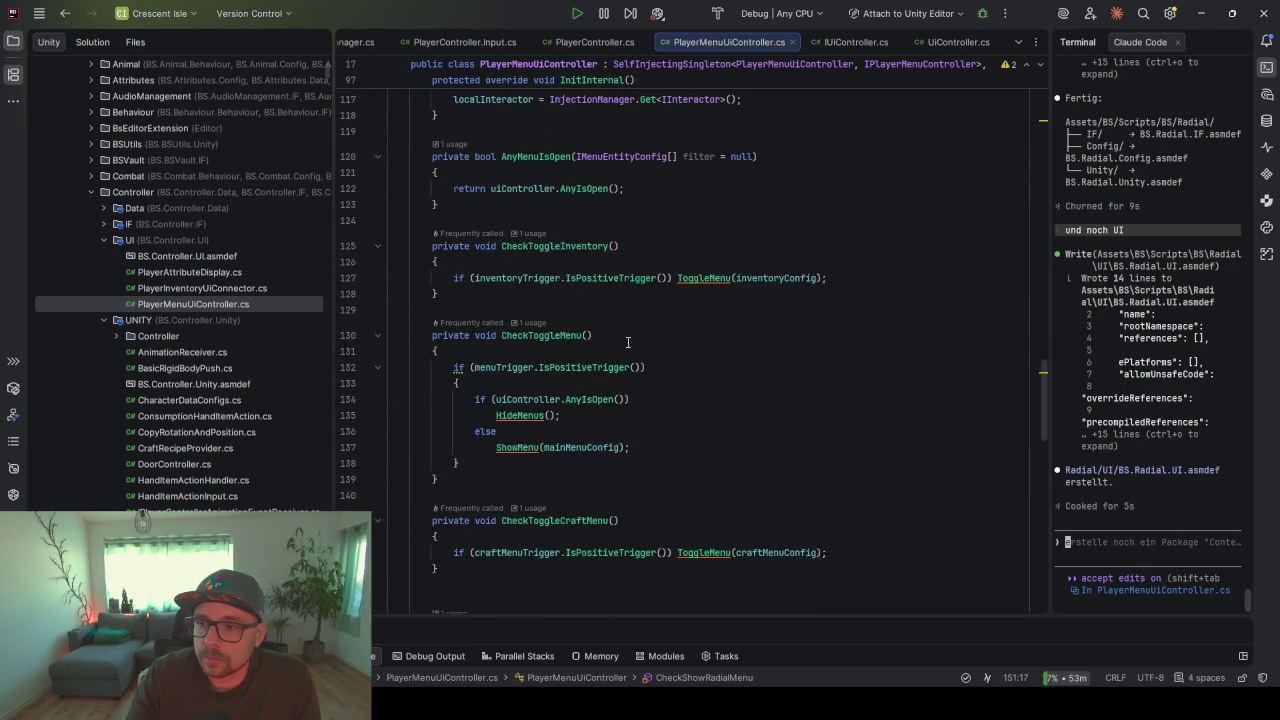
scroll(628, 342, "down", 5)
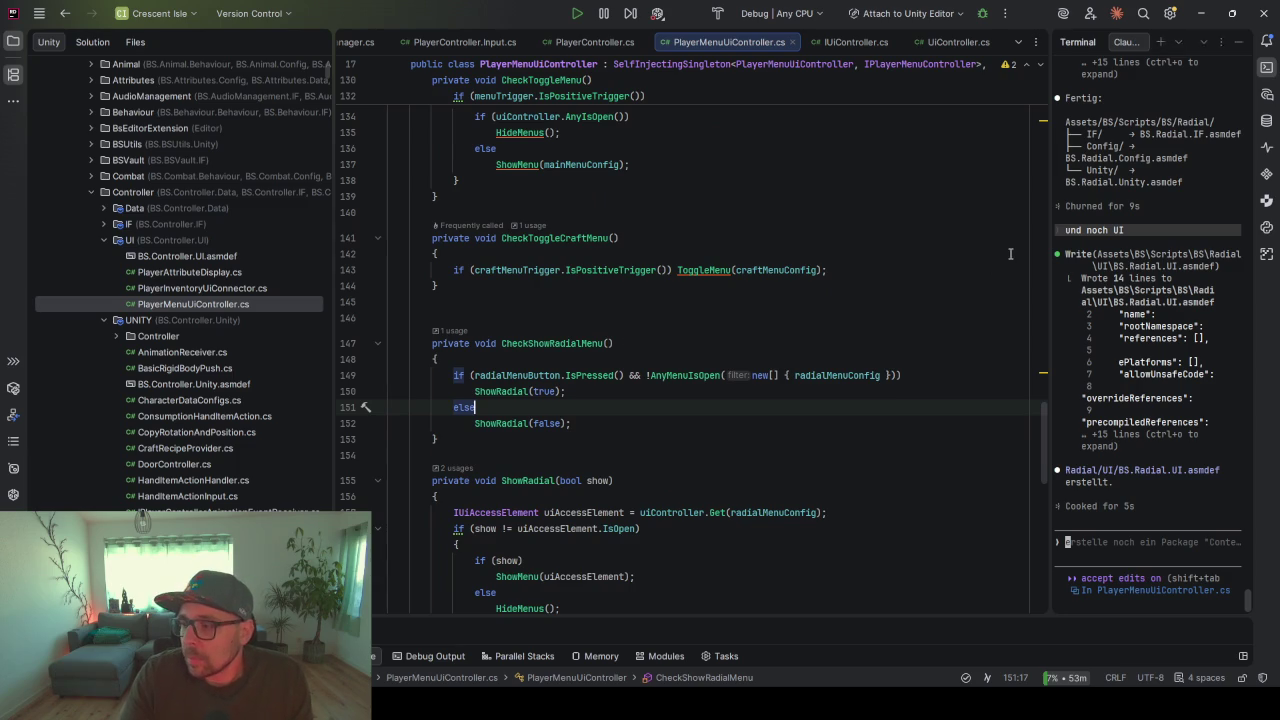
left_click(1204, 13)
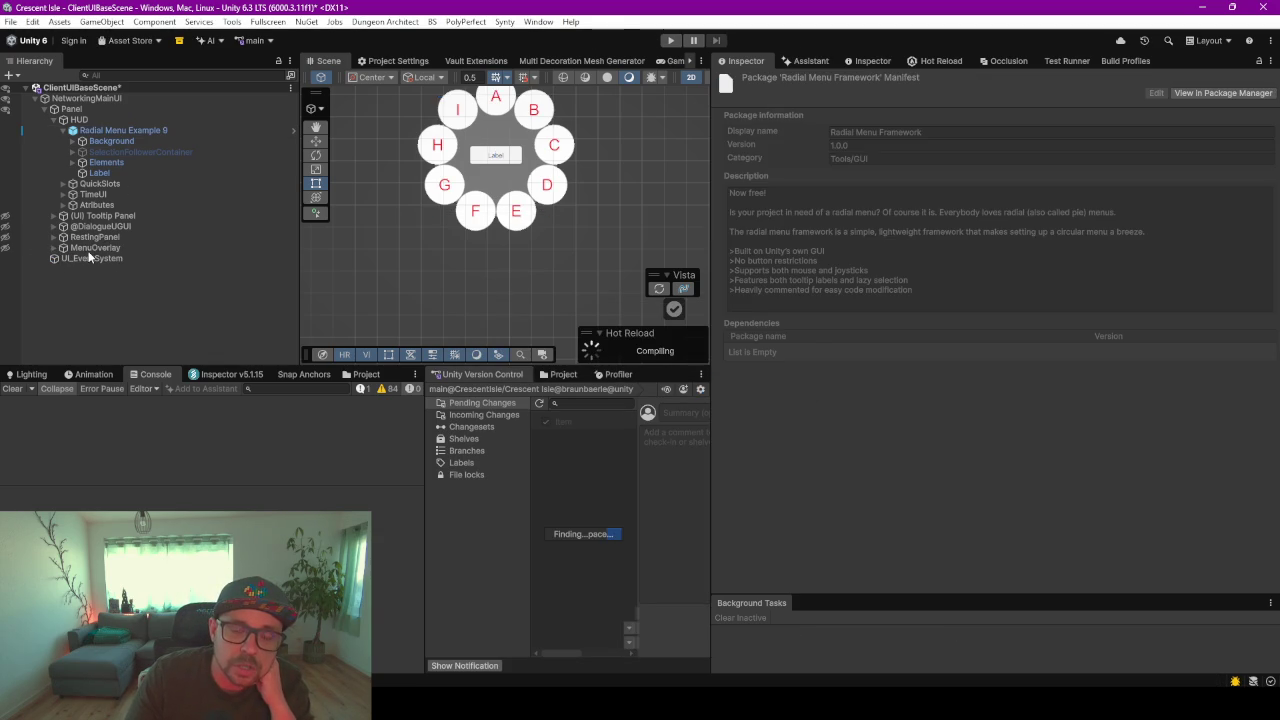
- Expand MenuOverlay, toggle scene visibility of it and Content, and inspect MenuOverlay and Radial Menu Example 9
left_click(90, 237)
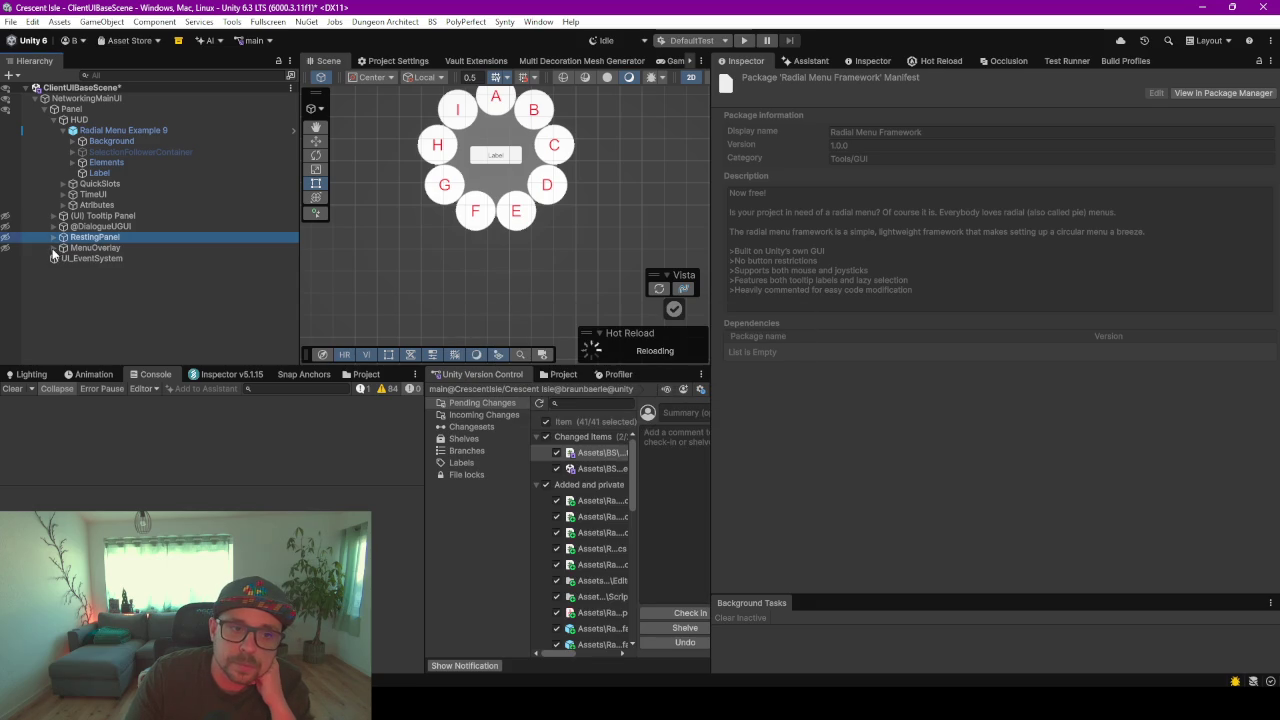
left_click(53, 248)
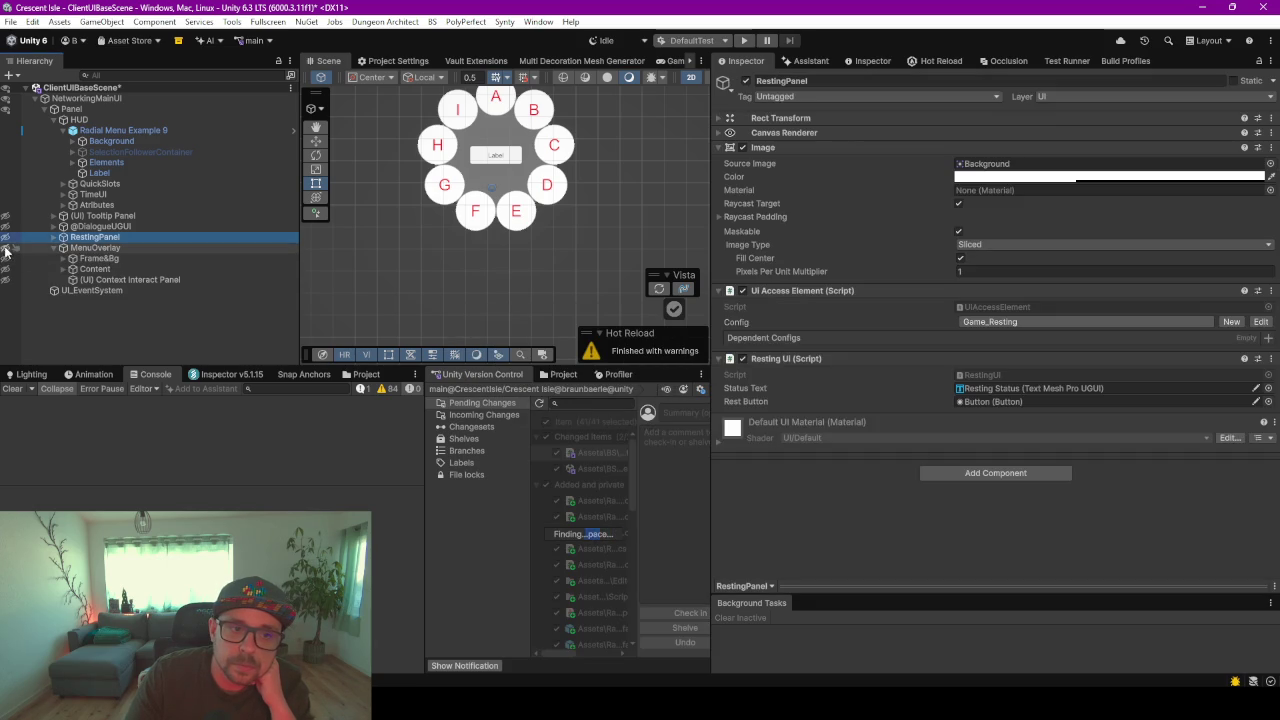
left_click(5, 248)
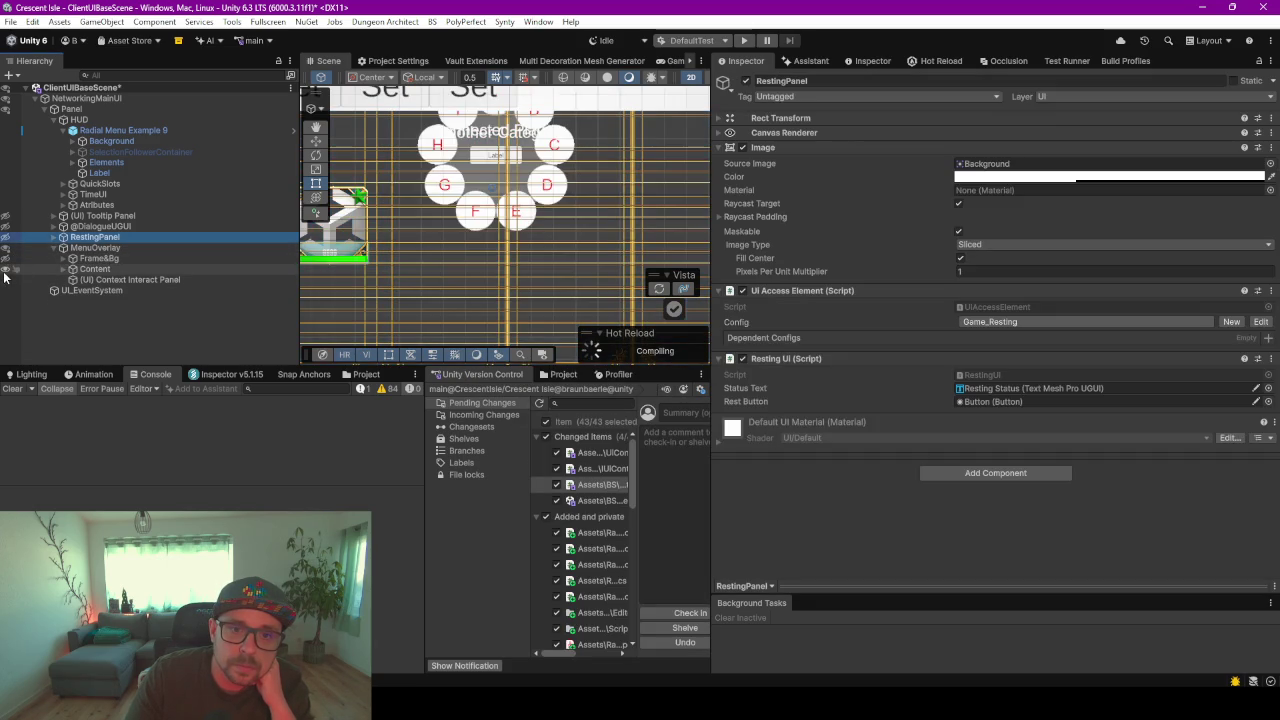
left_click(5, 271)
scroll(487, 227, "down", 5)
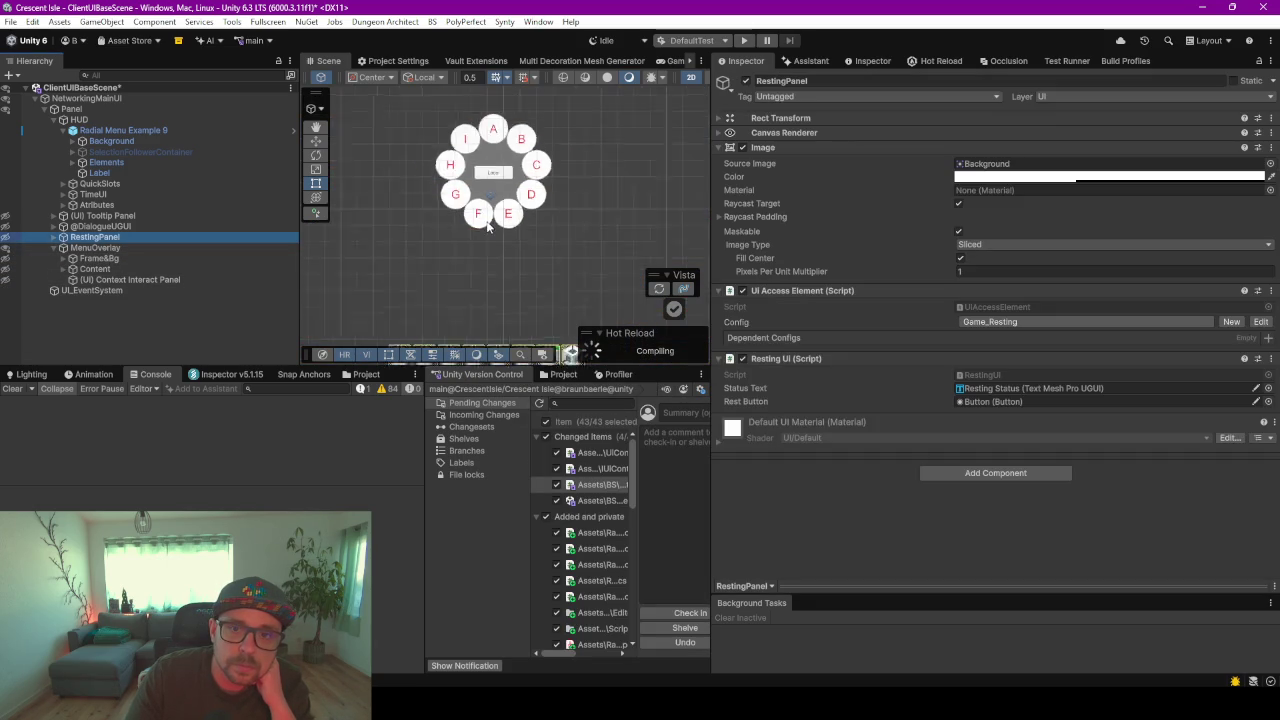
scroll(487, 227, "up", 2)
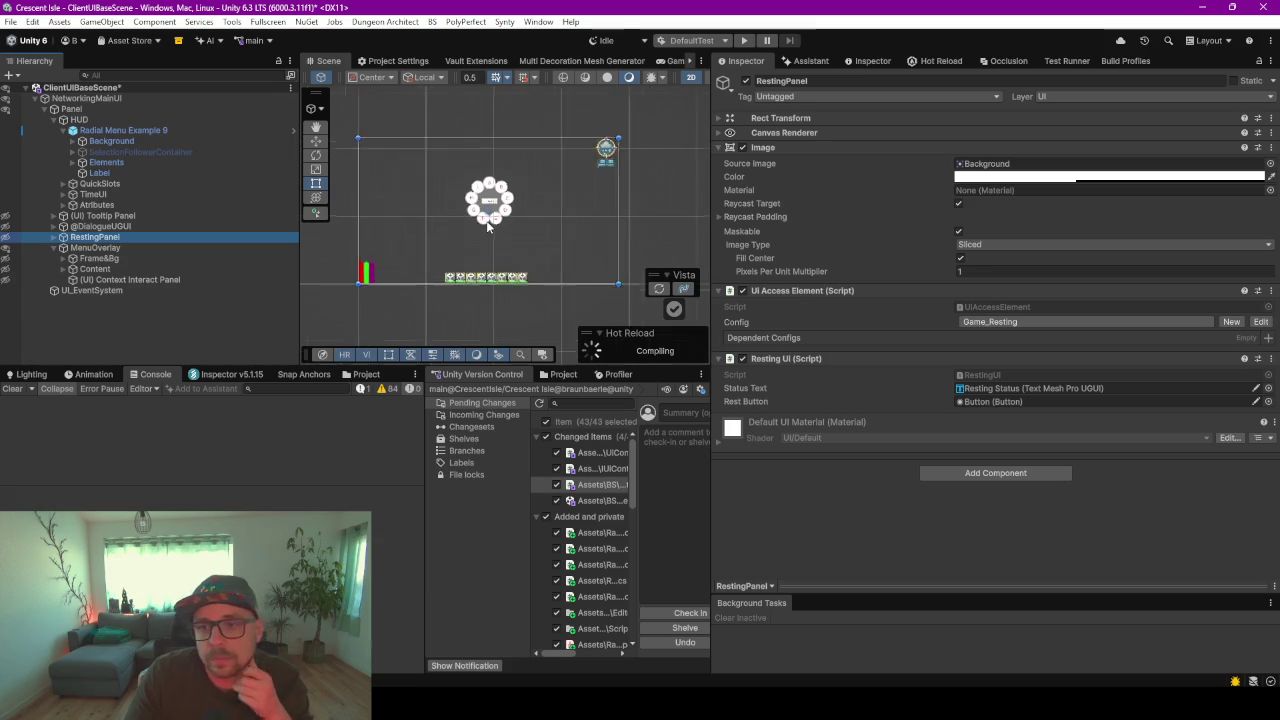
left_click(92, 248)
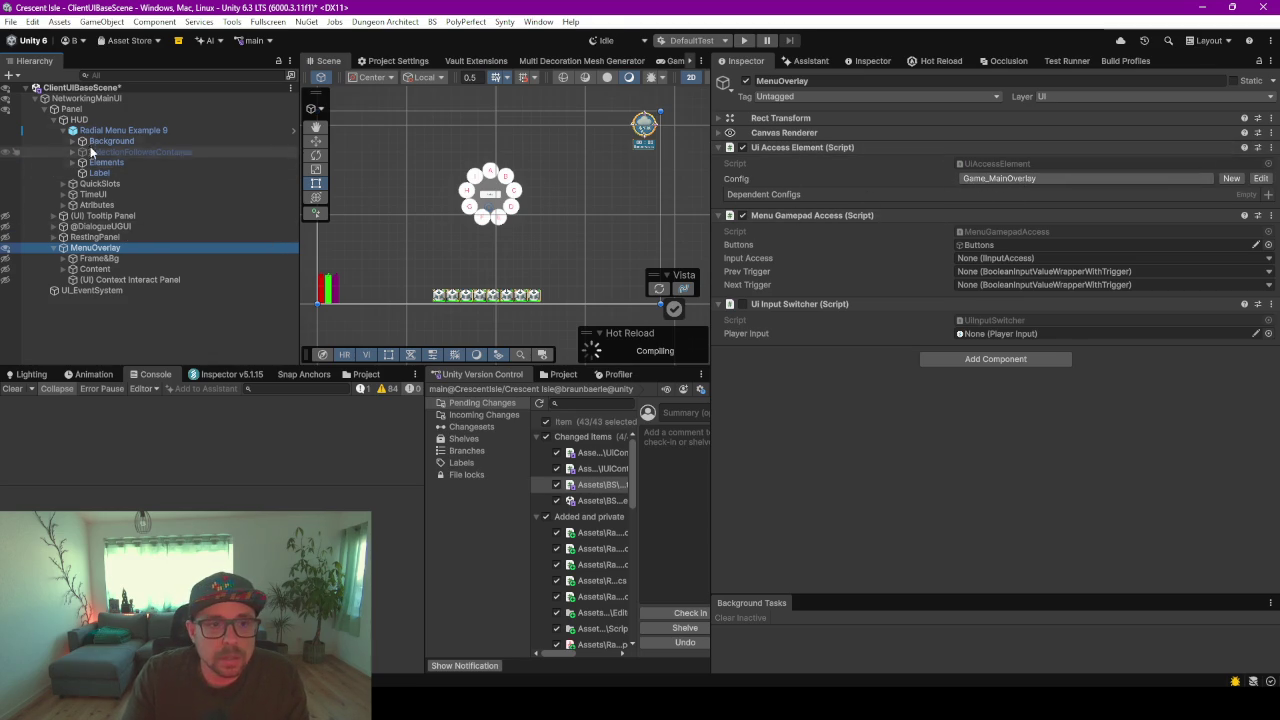
left_click(118, 131)
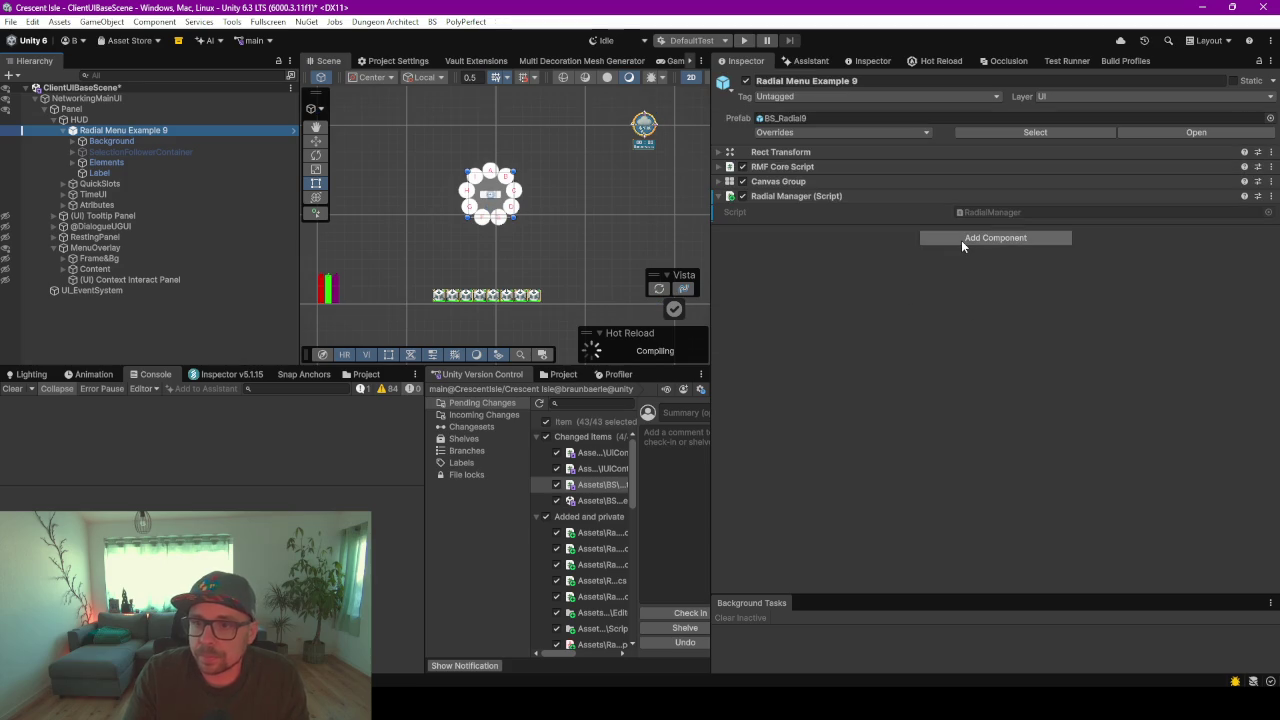
- Add a UI Access Element component to Radial Menu Example 9 via the UIAccess search
left_click(961, 240)
type("UIAccess")
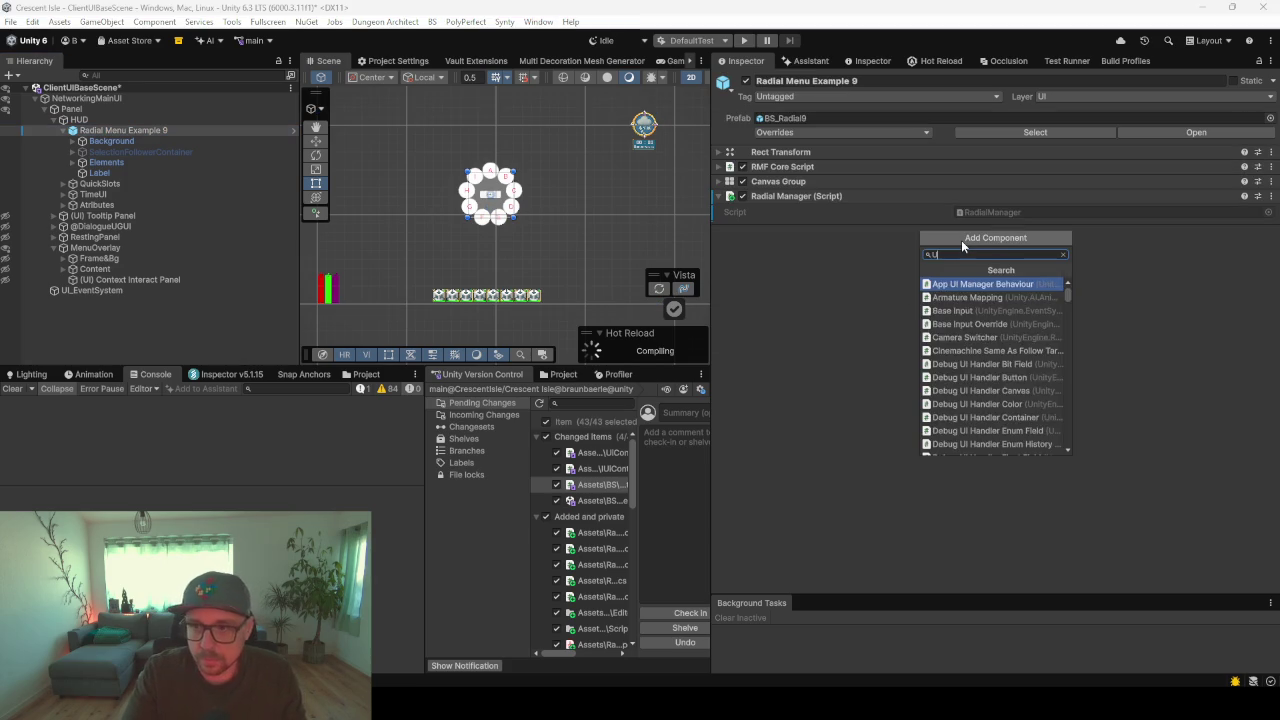
key("Return")
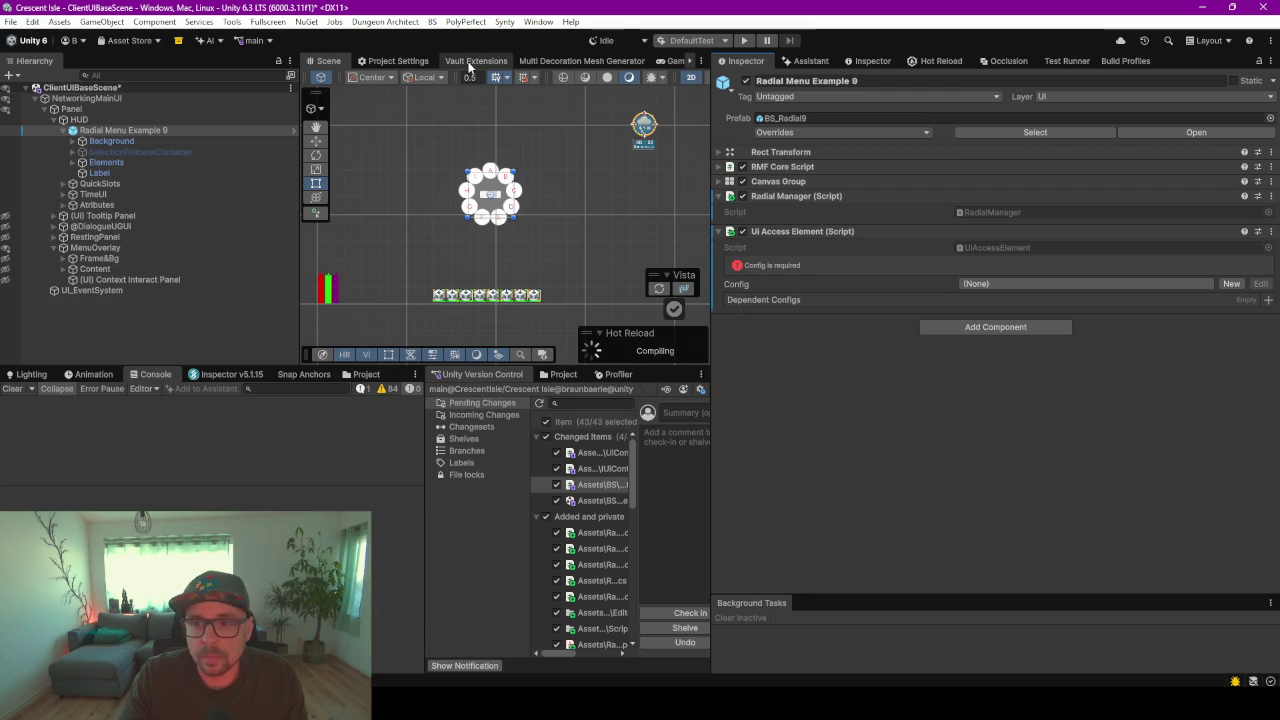
left_click_drag(298, 177, 172, 177)
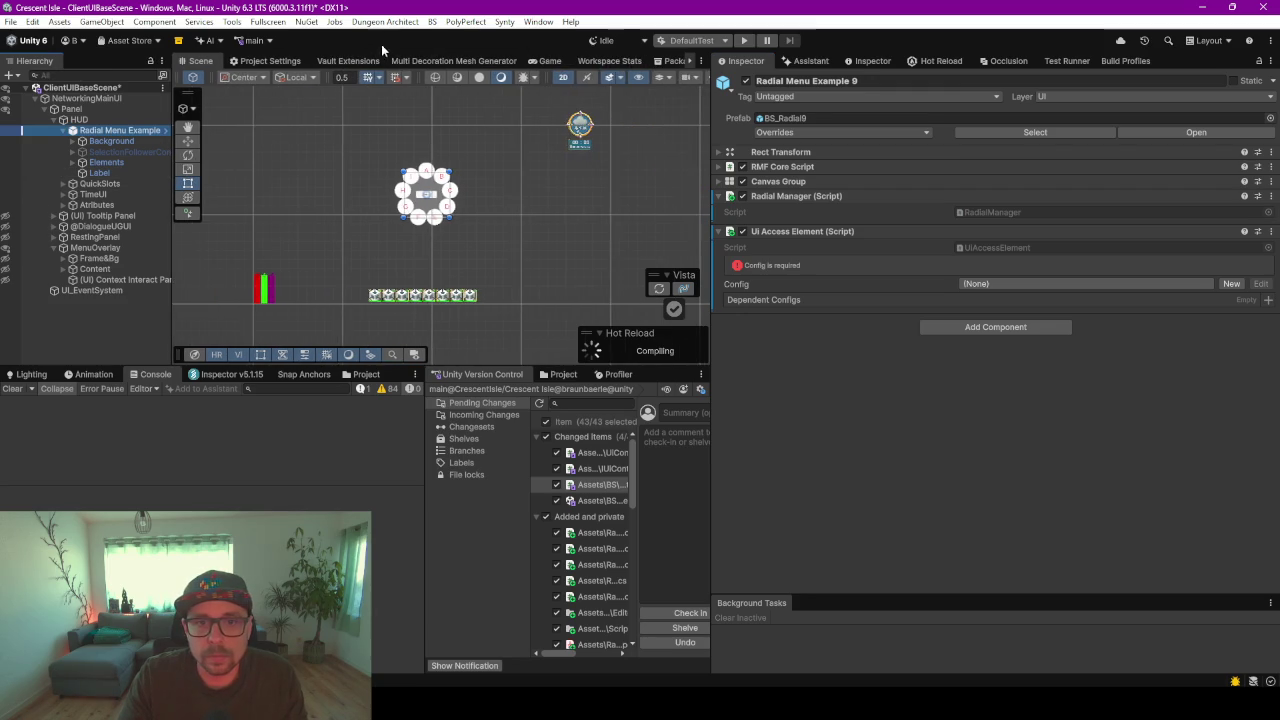
- In Vault Extensions, expand MenuConfigs and list the MenuEntityConfig assets
left_click(348, 60)
left_click_drag(283, 367, 283, 453)
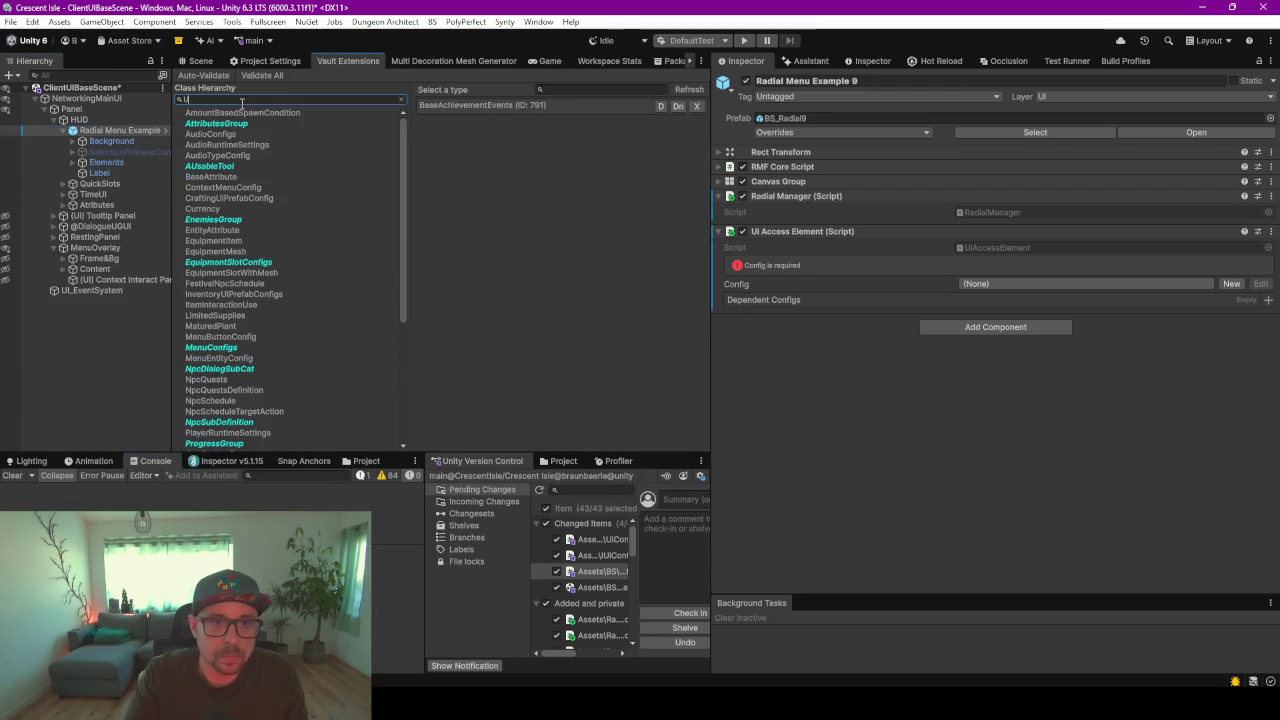
type("UI")
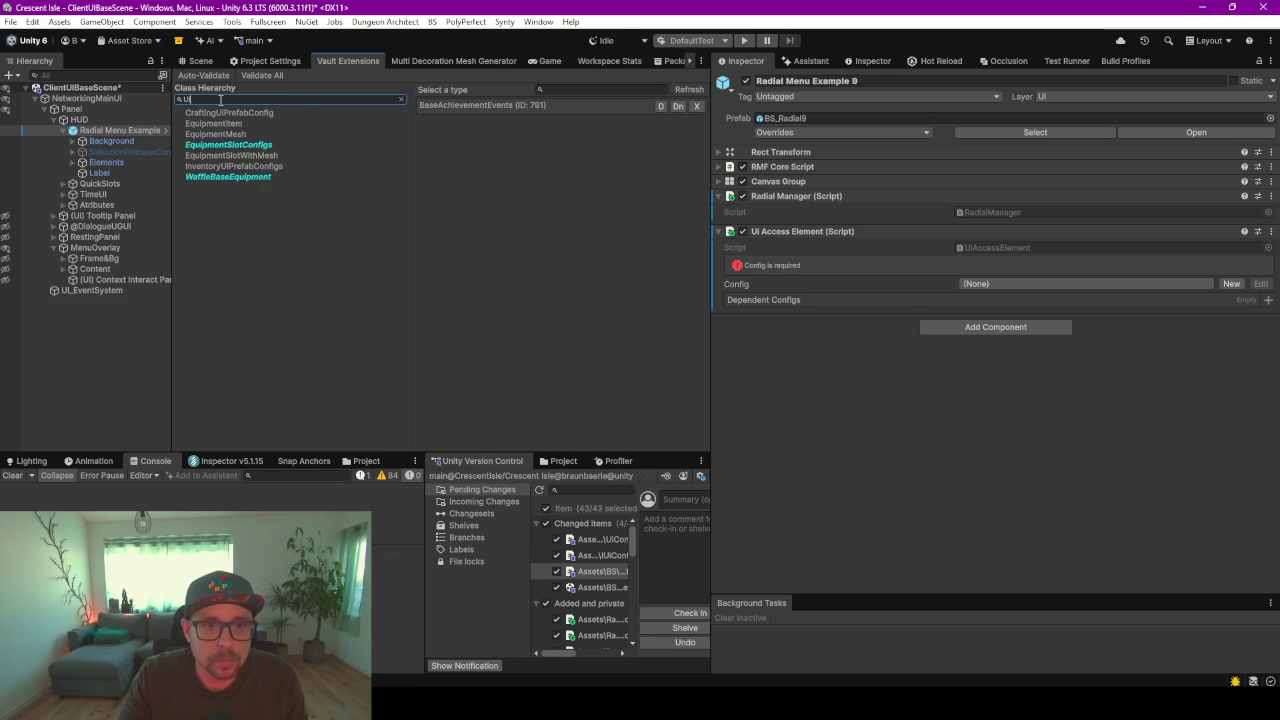
key("BackSpace")
key("BackSpace")
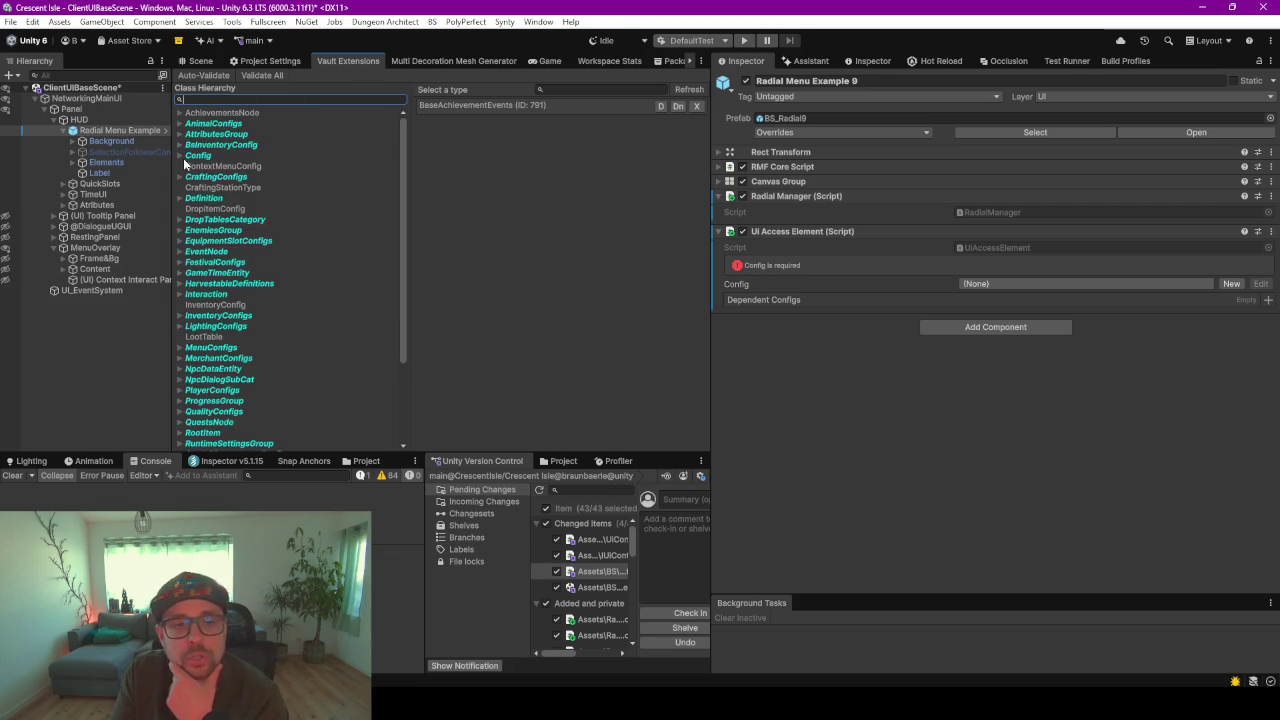
scroll(216, 193, "down", 3)
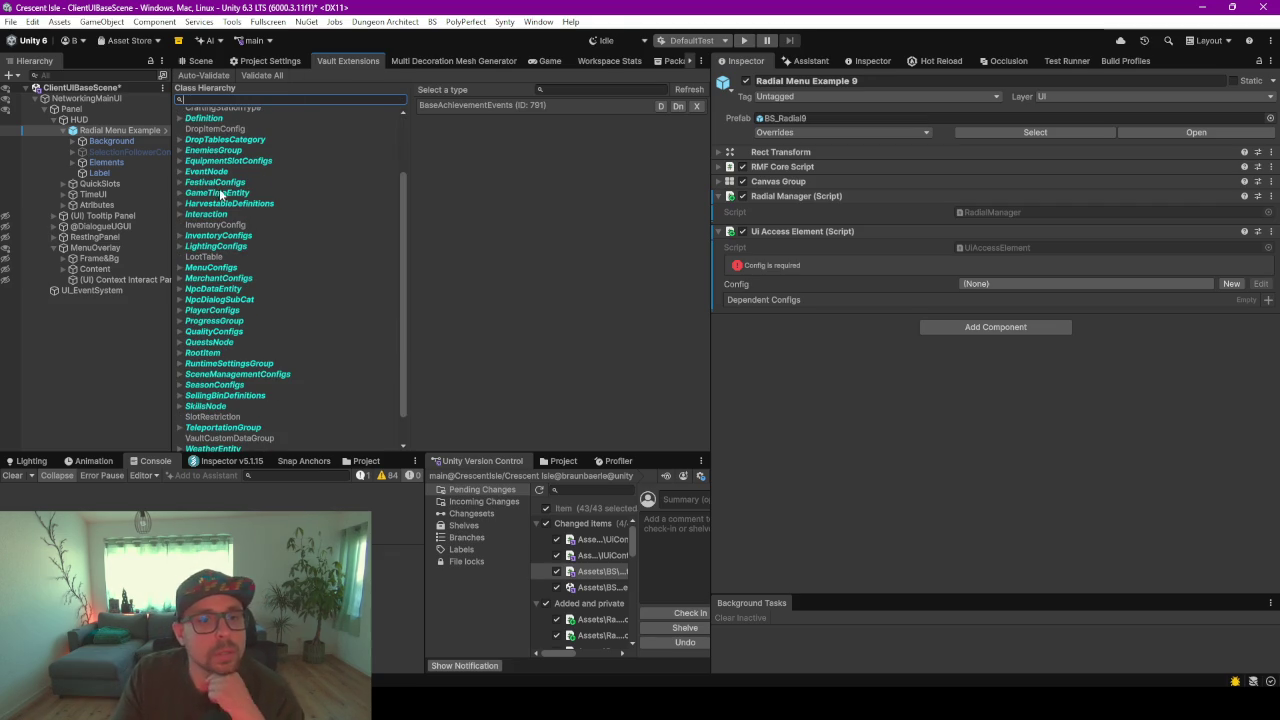
left_click(182, 268)
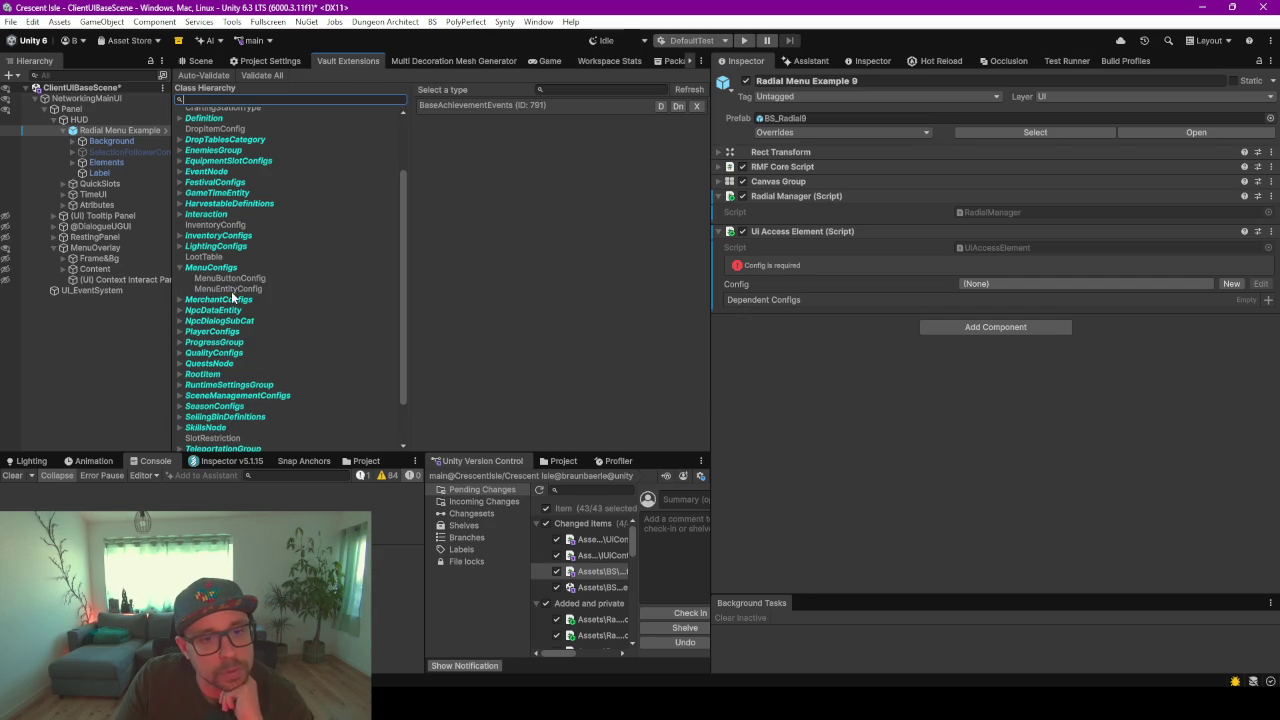
left_click(230, 288)
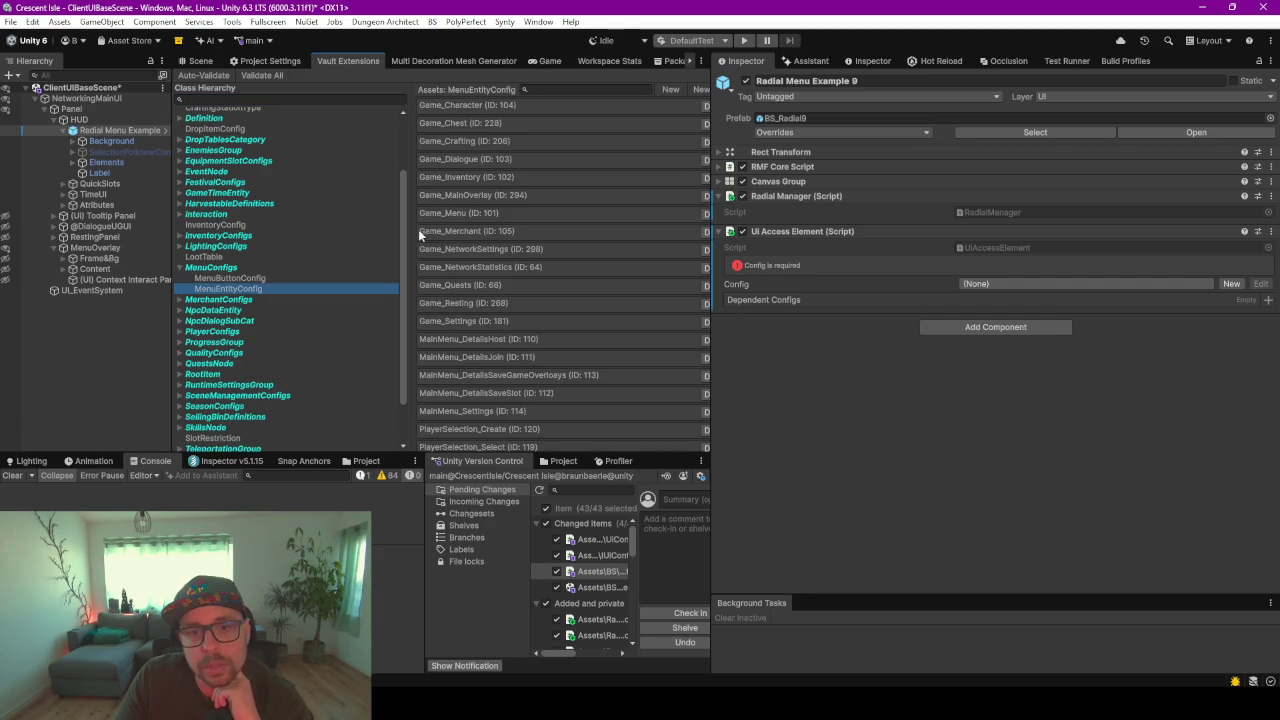
scroll(603, 198, "down", 1)
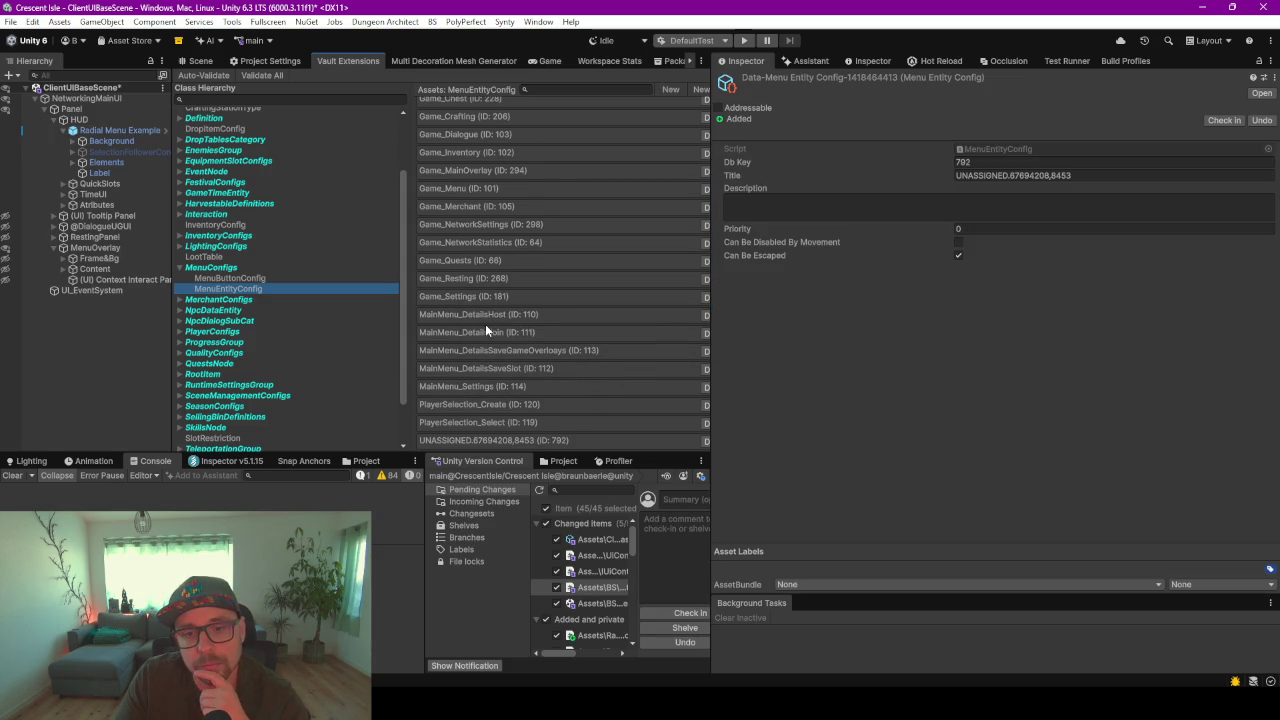
- Title the new MenuEntityConfig Game_Radial (Db Key 792) and return to the Scene view
left_click(1018, 176)
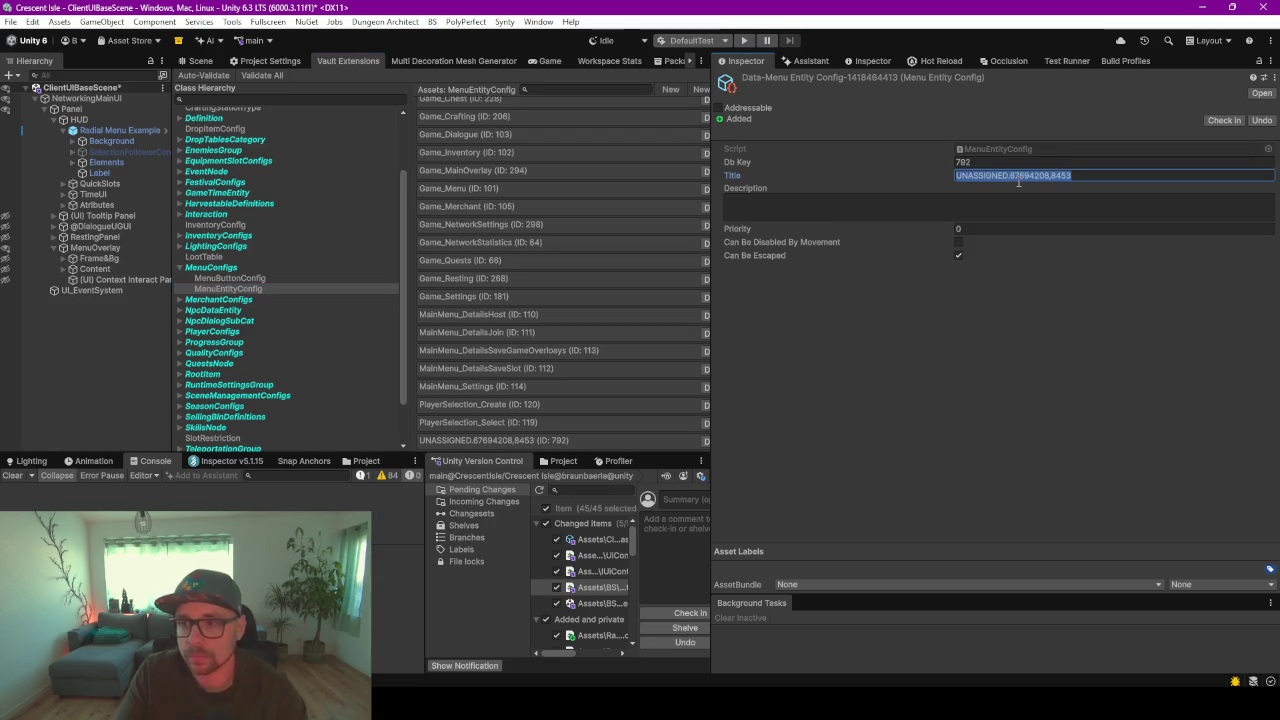
type("Game_Radial")
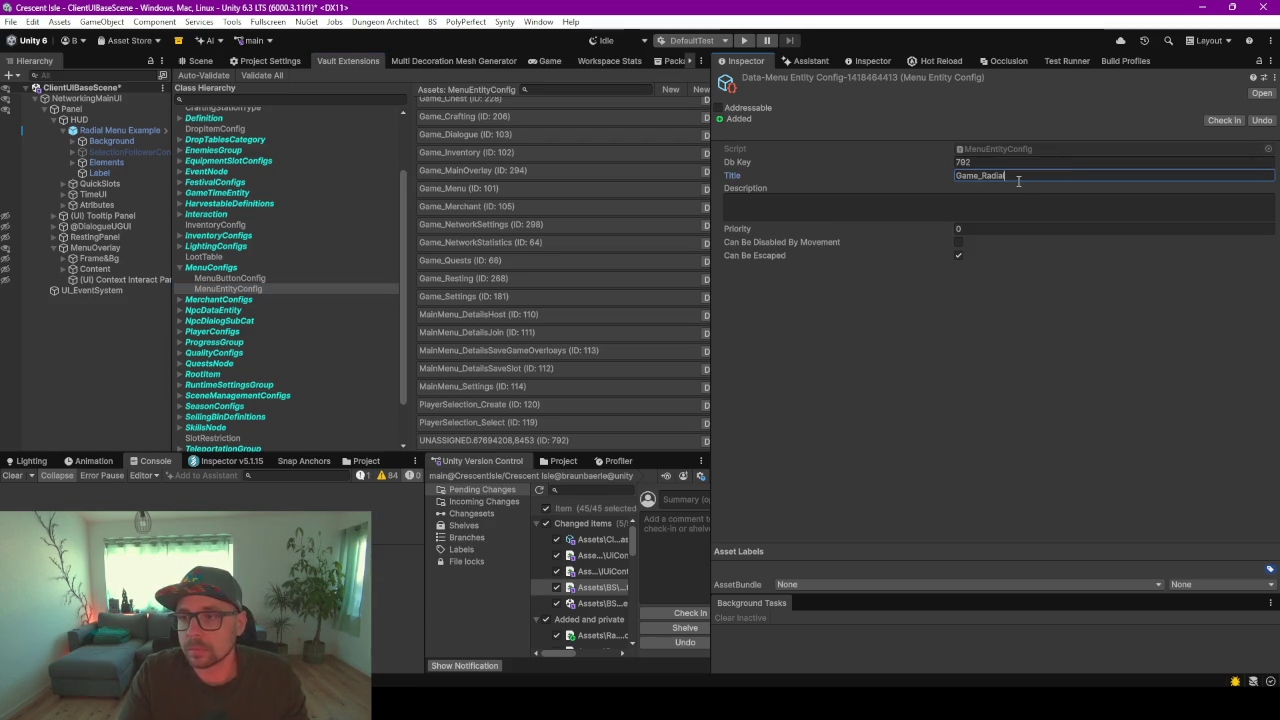
key("Return")
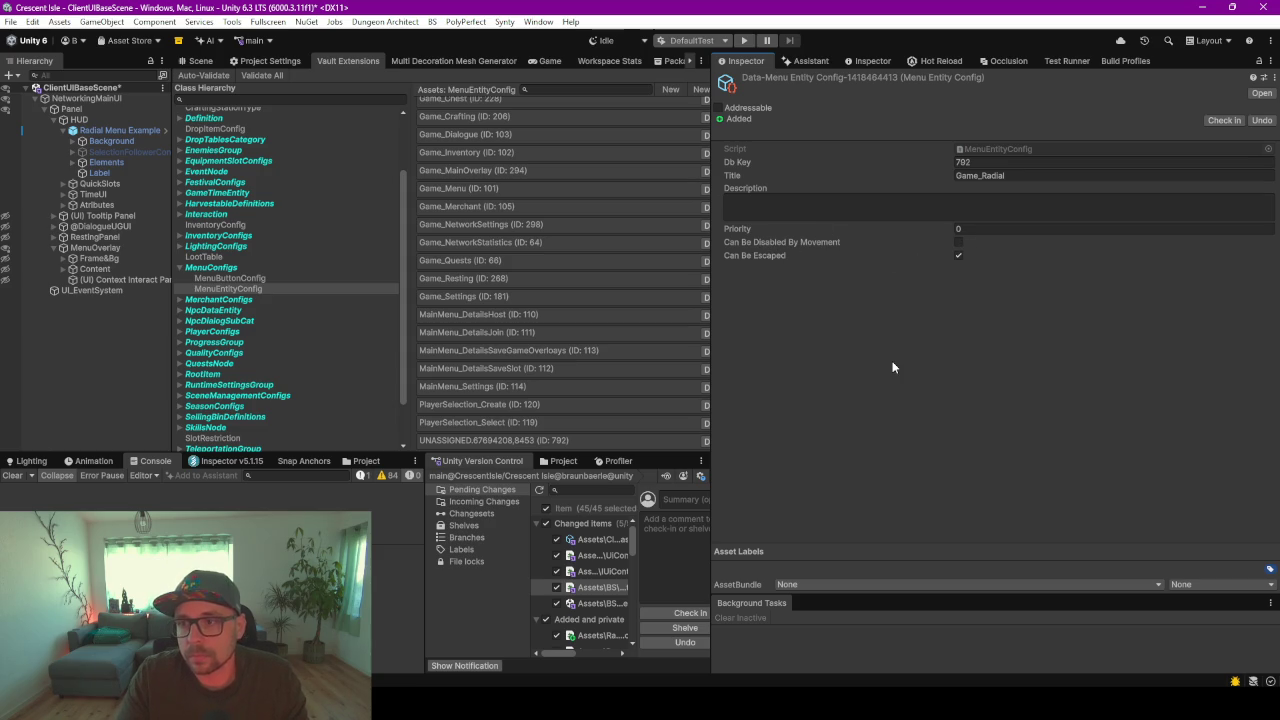
left_click(200, 61)
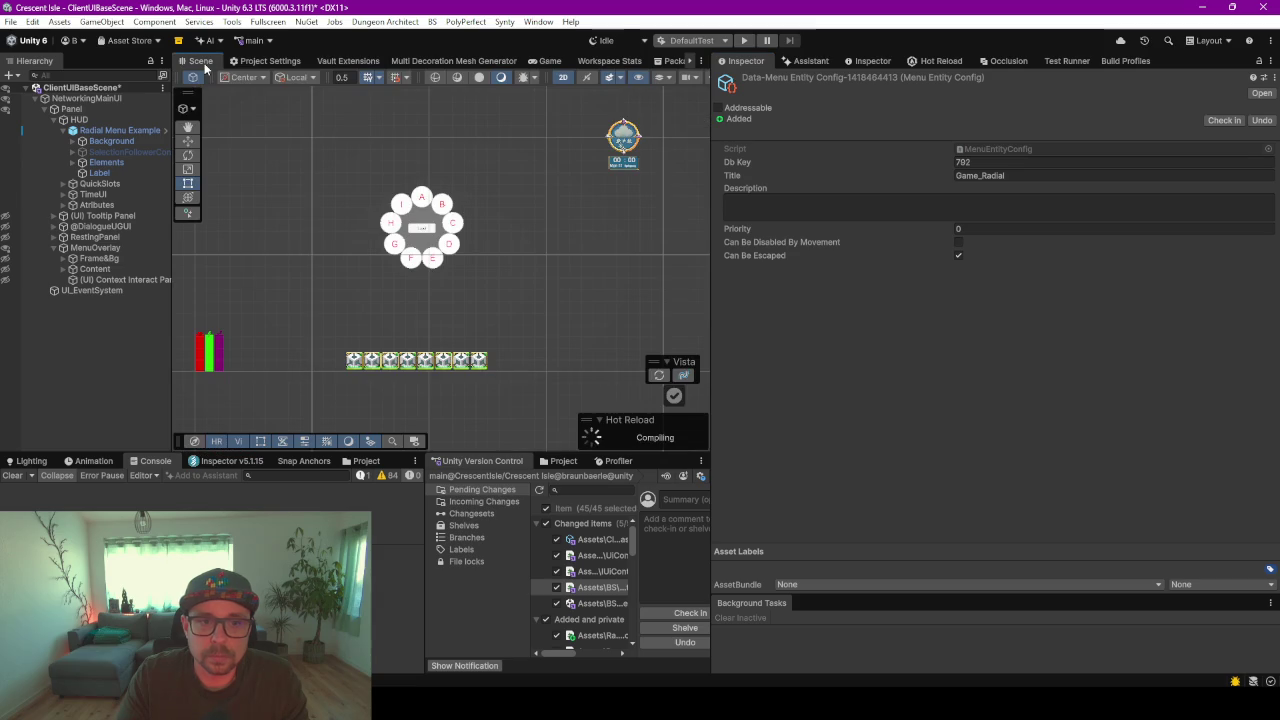
- Assign Game_Radial as the UI Access Element config on Radial Menu Example 9, then go back to Rider
left_click(92, 131)
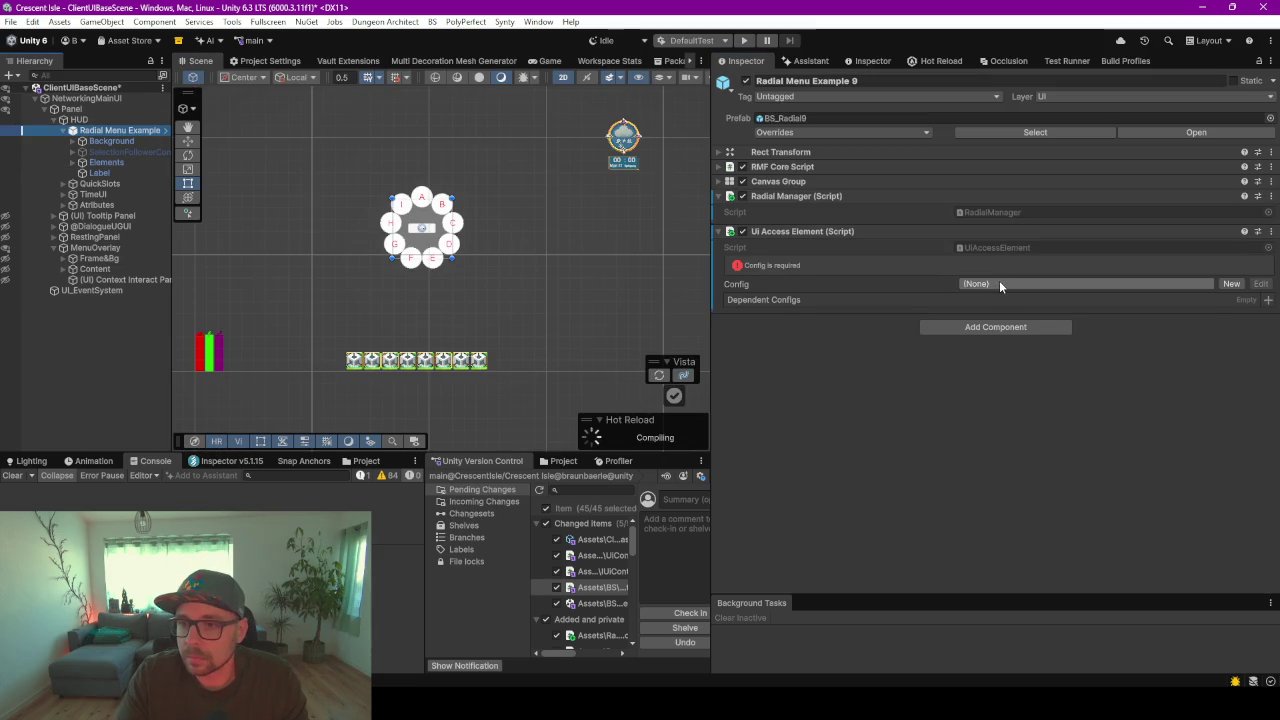
left_click(999, 283)
type("ra")
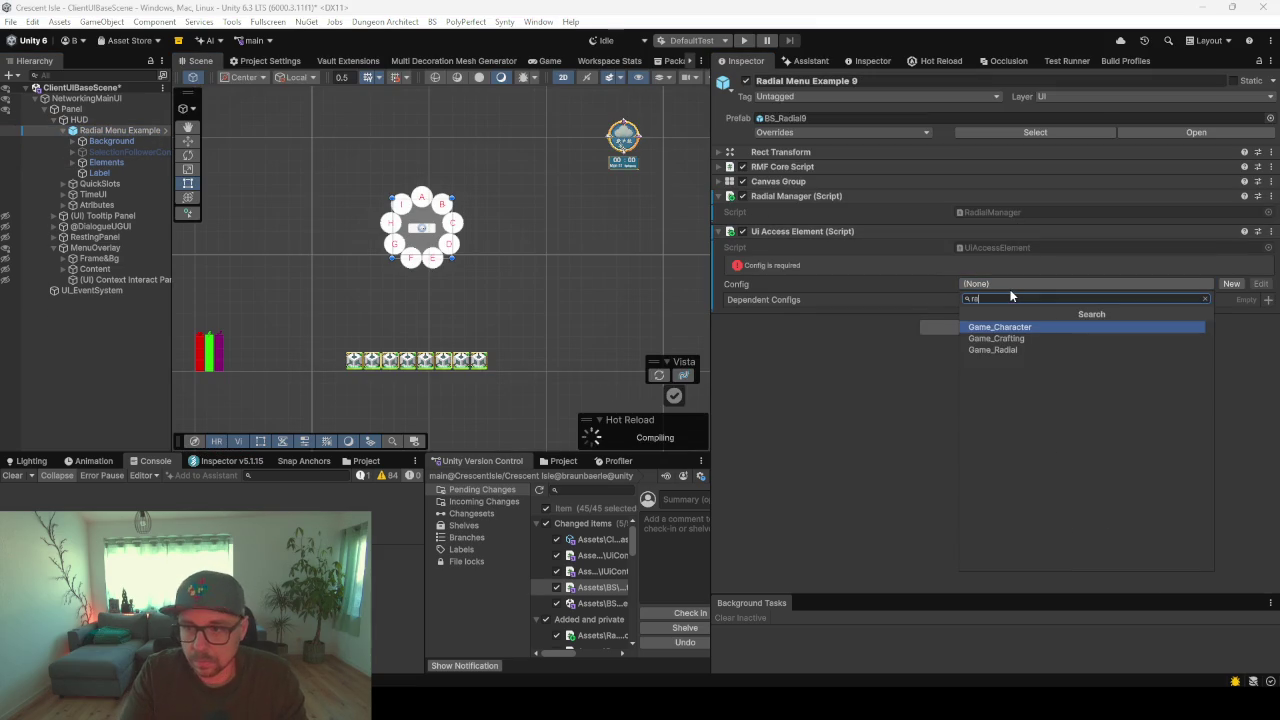
left_click(1013, 351)
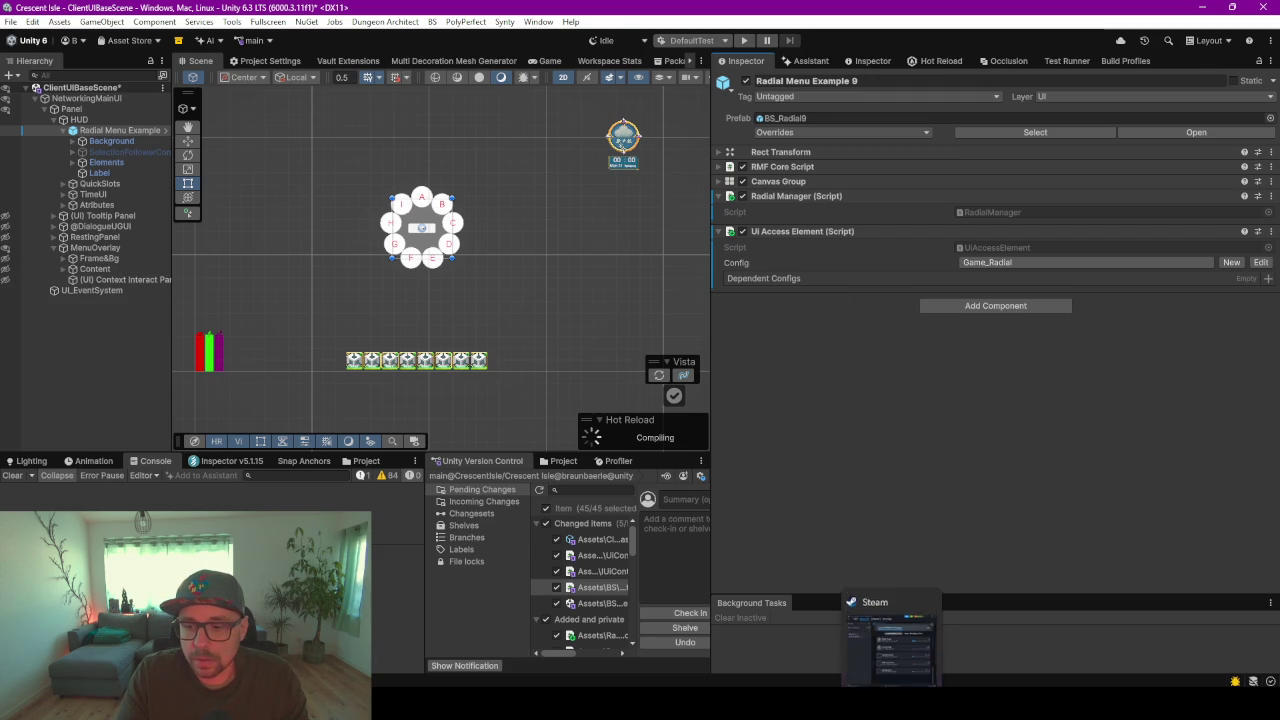
left_click(870, 600)
scroll(500, 262, "up", 15)
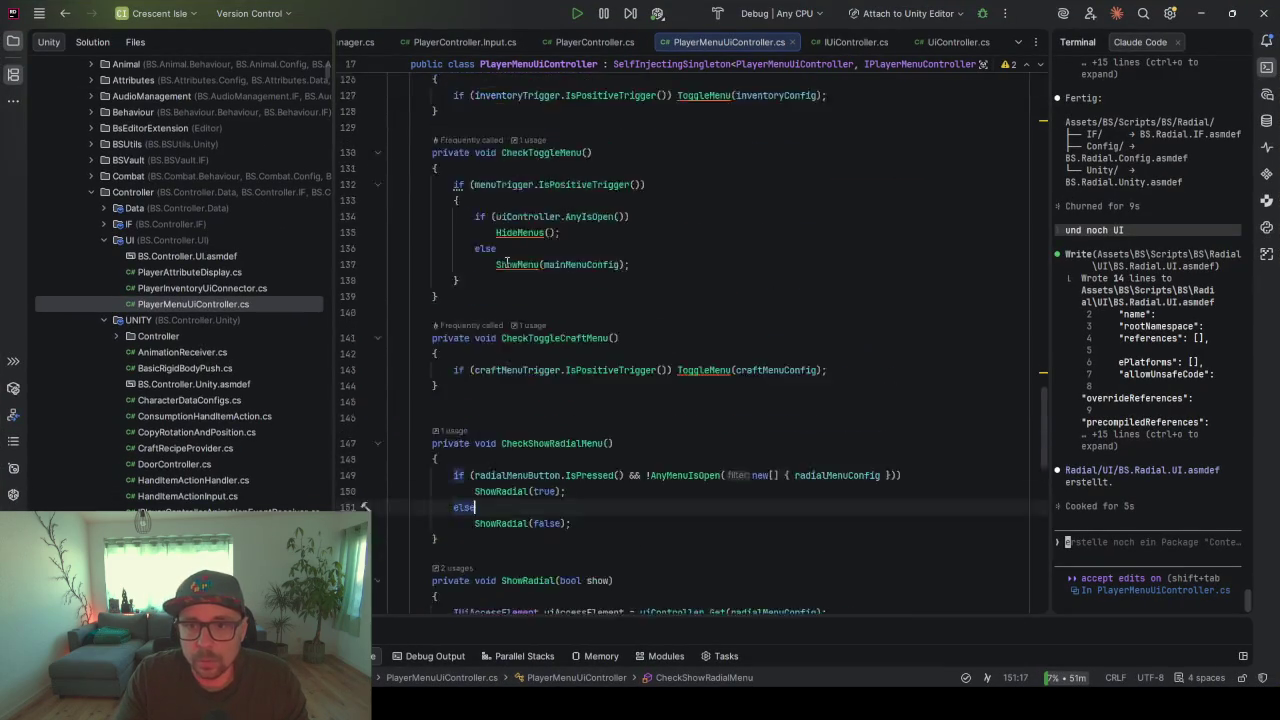
- Review the menuTrigger and craftMenuTrigger fields, and place the cursor after the craftMenuTrigger setup in InitInternal
scroll(675, 384, "down", 2)
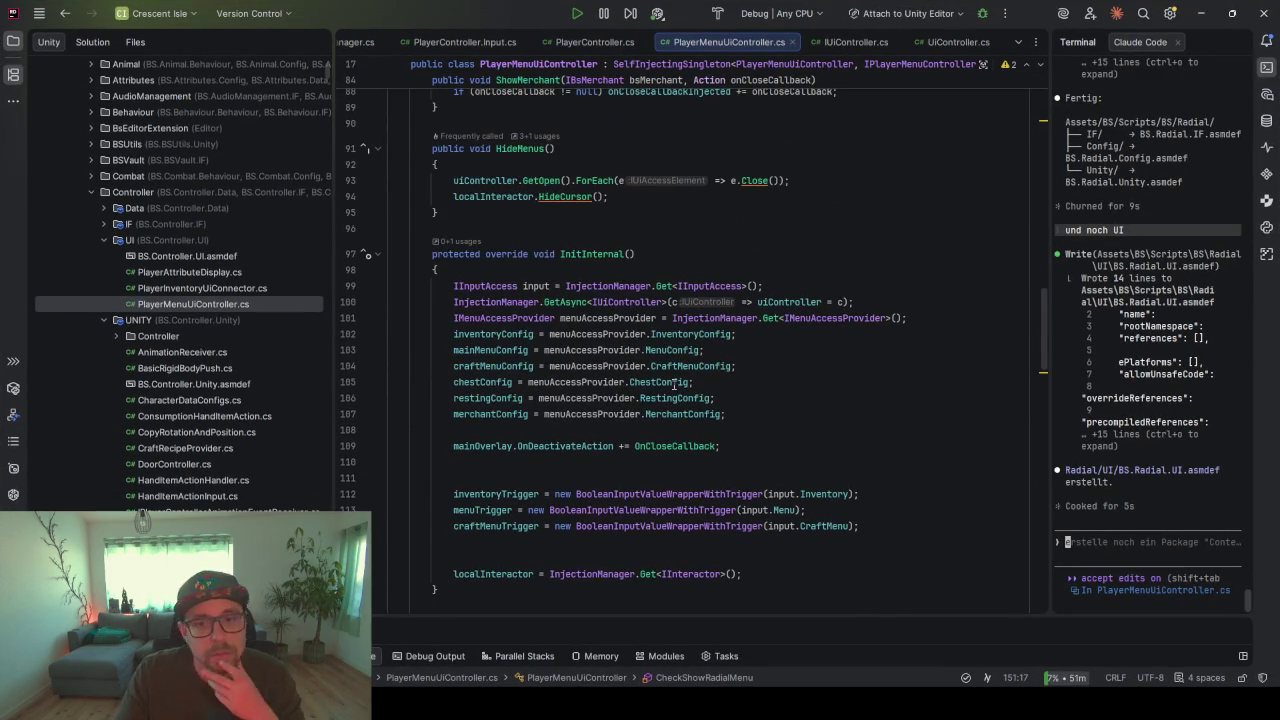
left_click(503, 382)
left_click(481, 413)
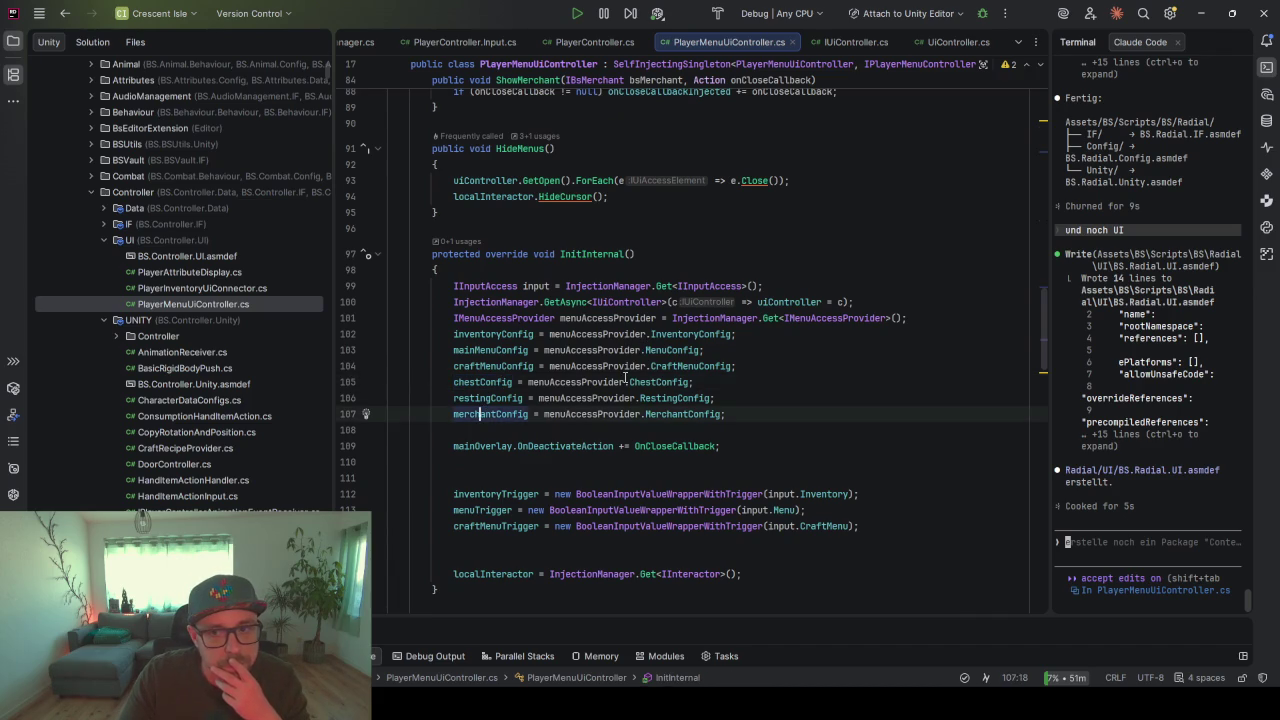
scroll(639, 262, "up", 10)
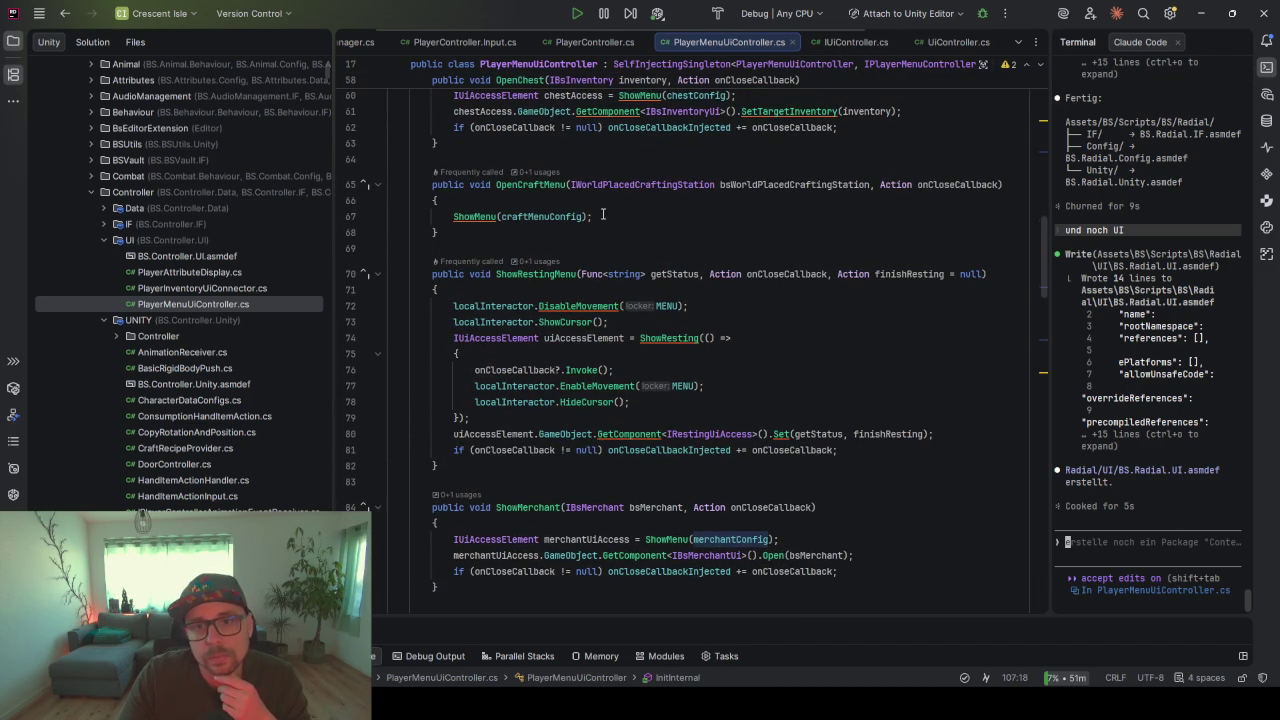
scroll(541, 350, "up", 12)
scroll(541, 350, "up", 3)
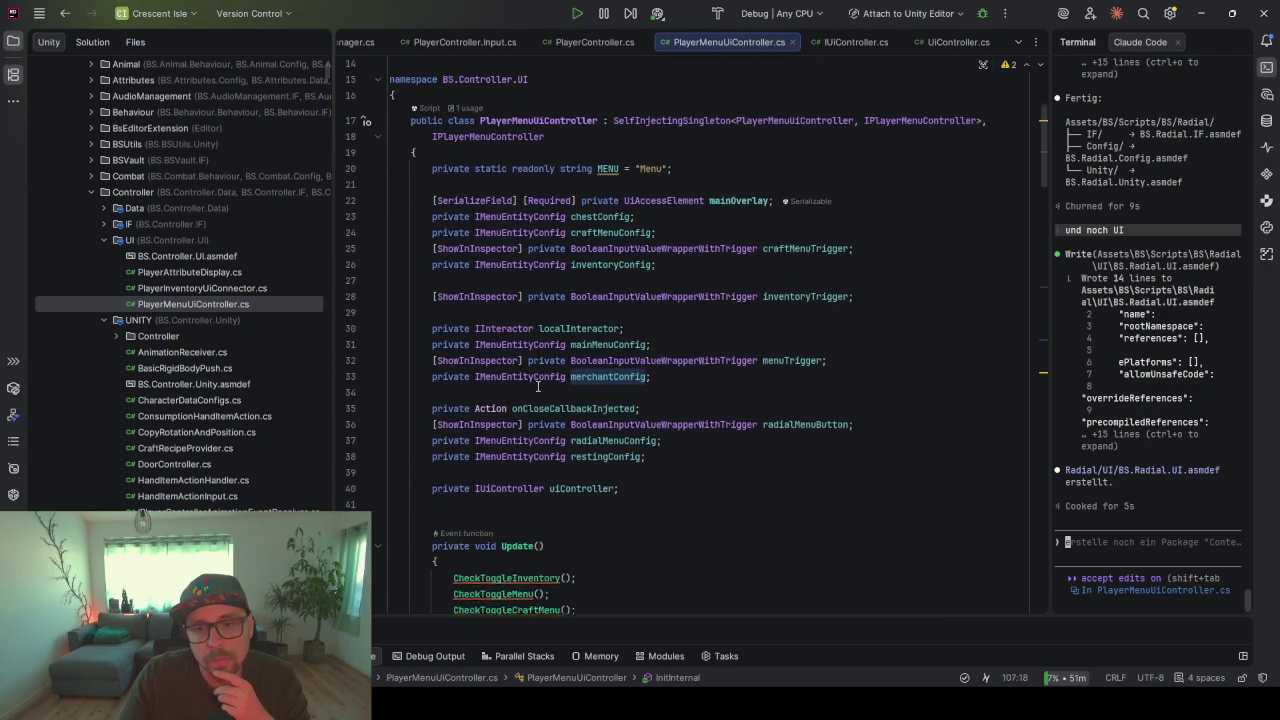
left_click(797, 437)
left_click(790, 323)
scroll(633, 357, "down", 20)
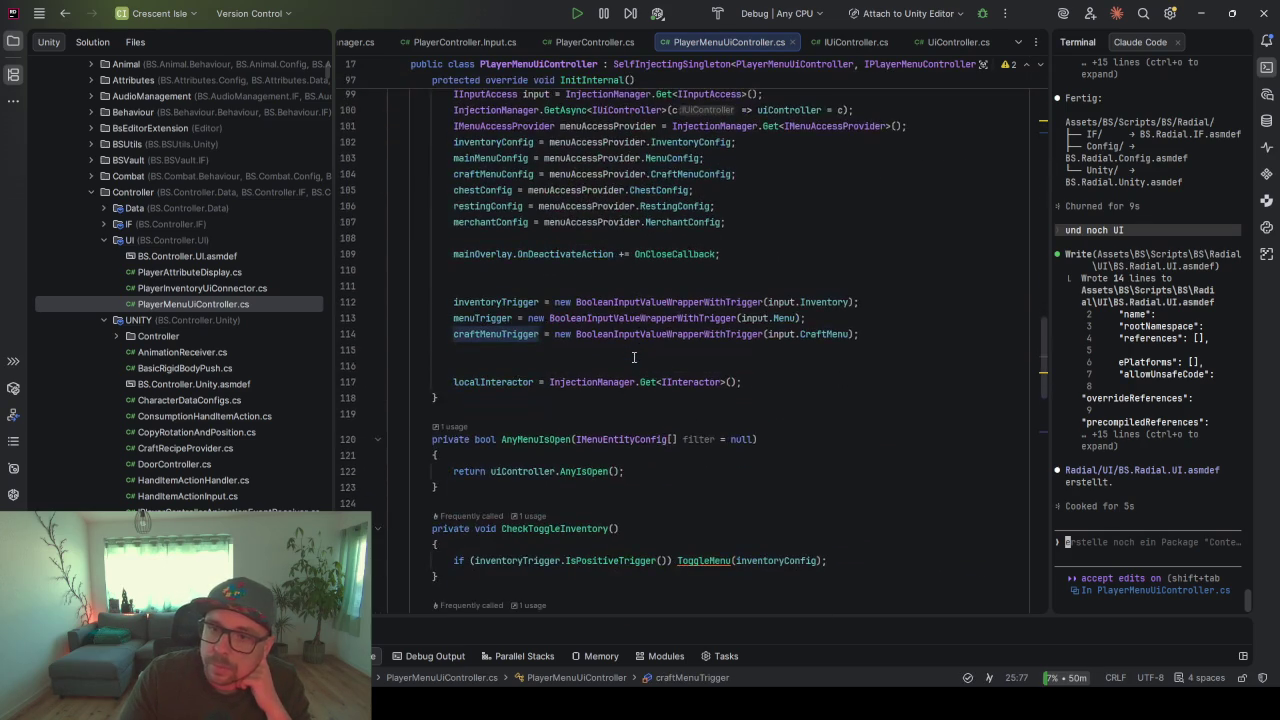
left_click(869, 334)
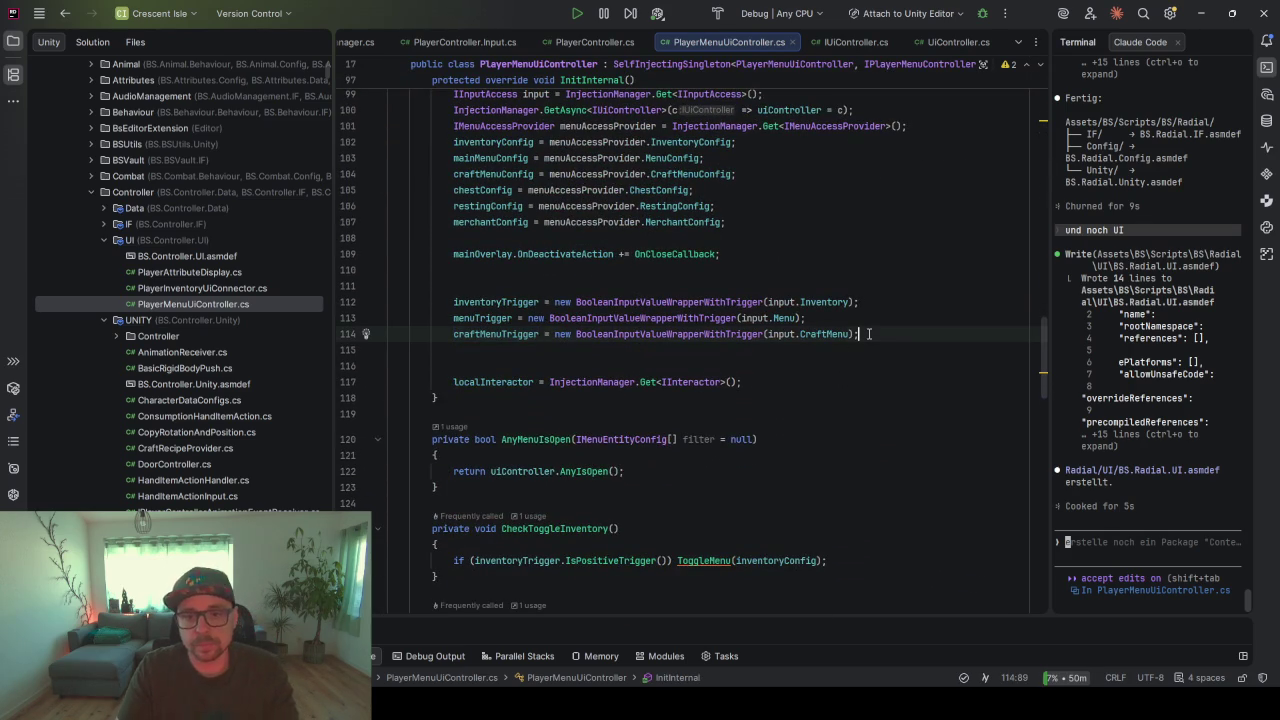
- Add the line radialMenuButton = new BooleanInputValueWrapperWithTrigger(input.RadialMenu)
key("Return")
type("ra")
key("Down")
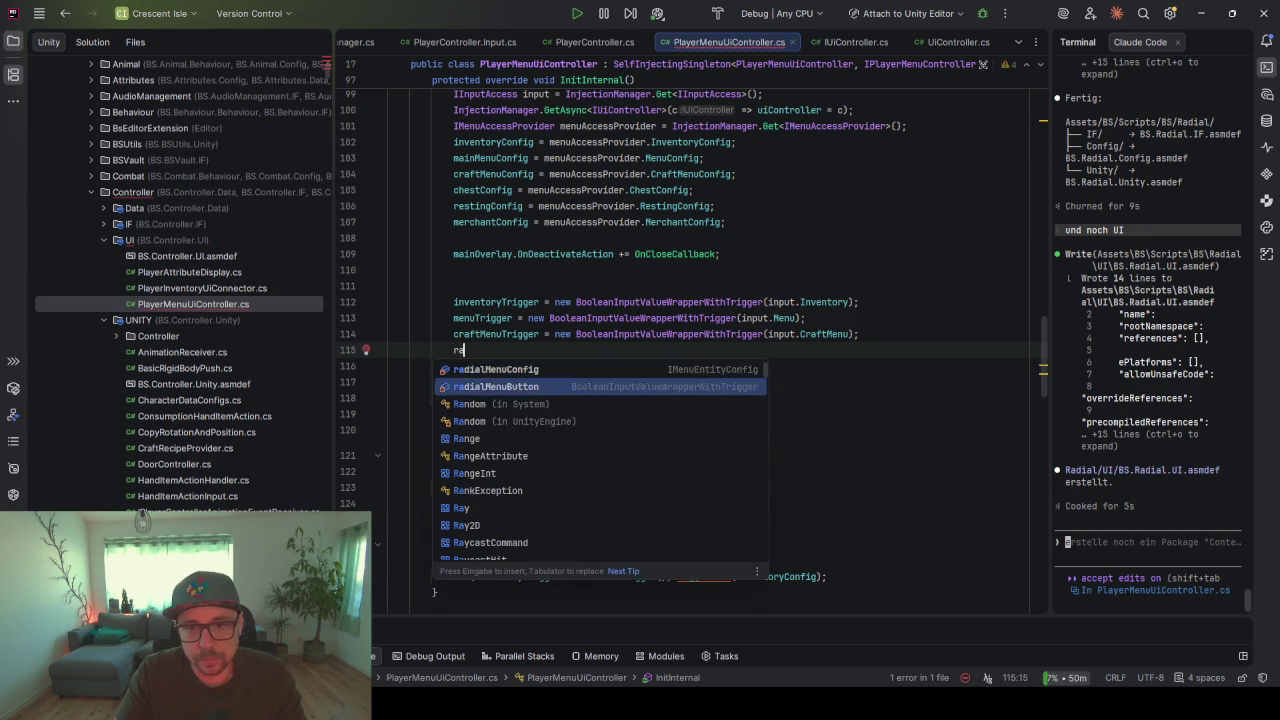
key("Return")
type("= new")
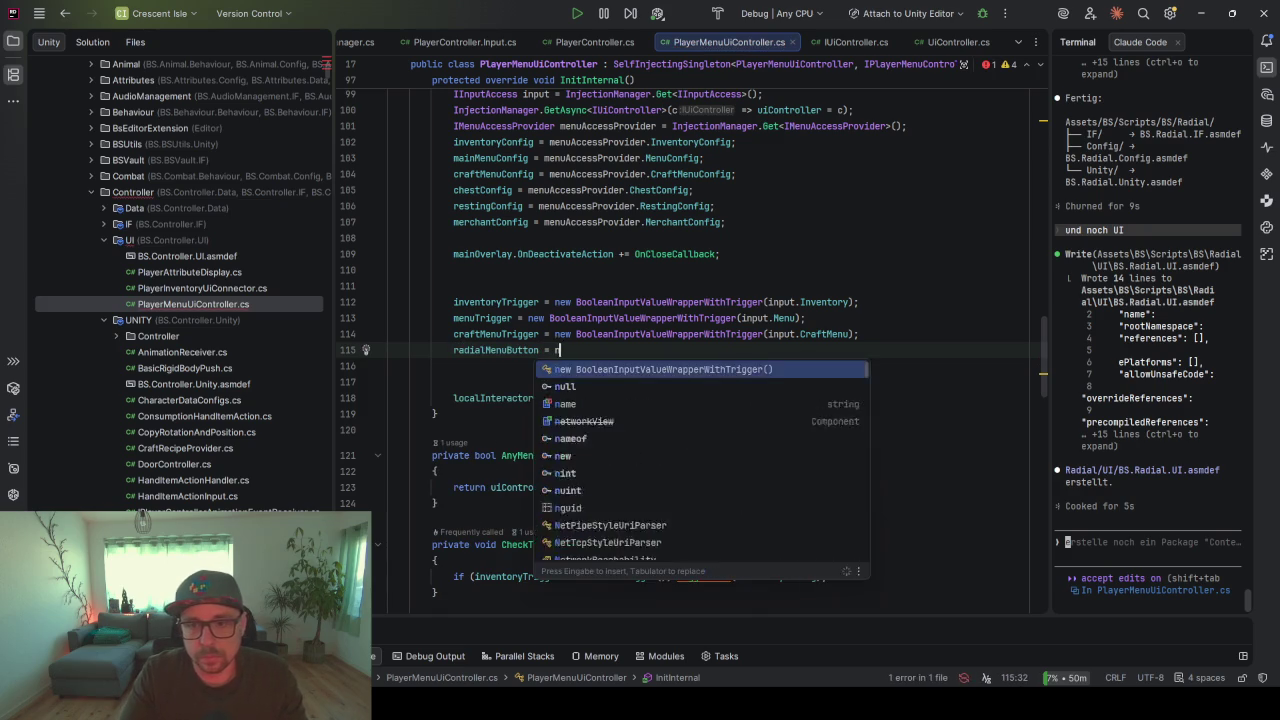
key("Return")
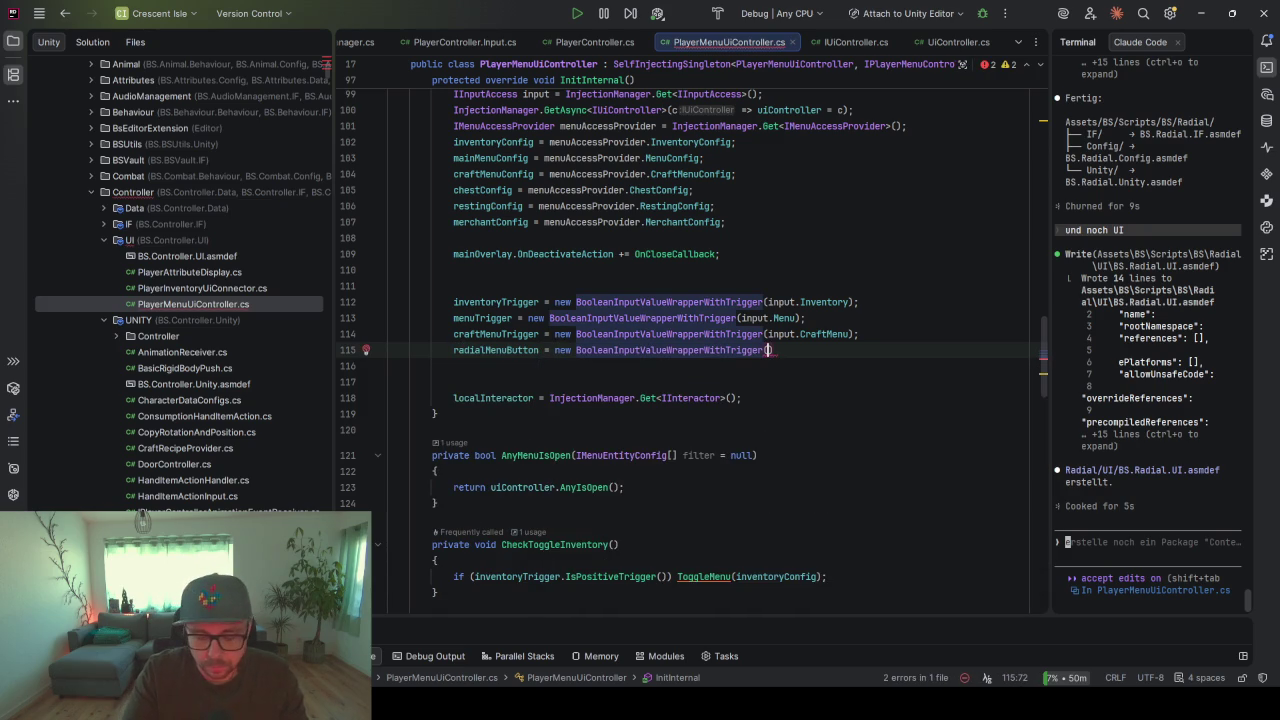
type("input.Radial")
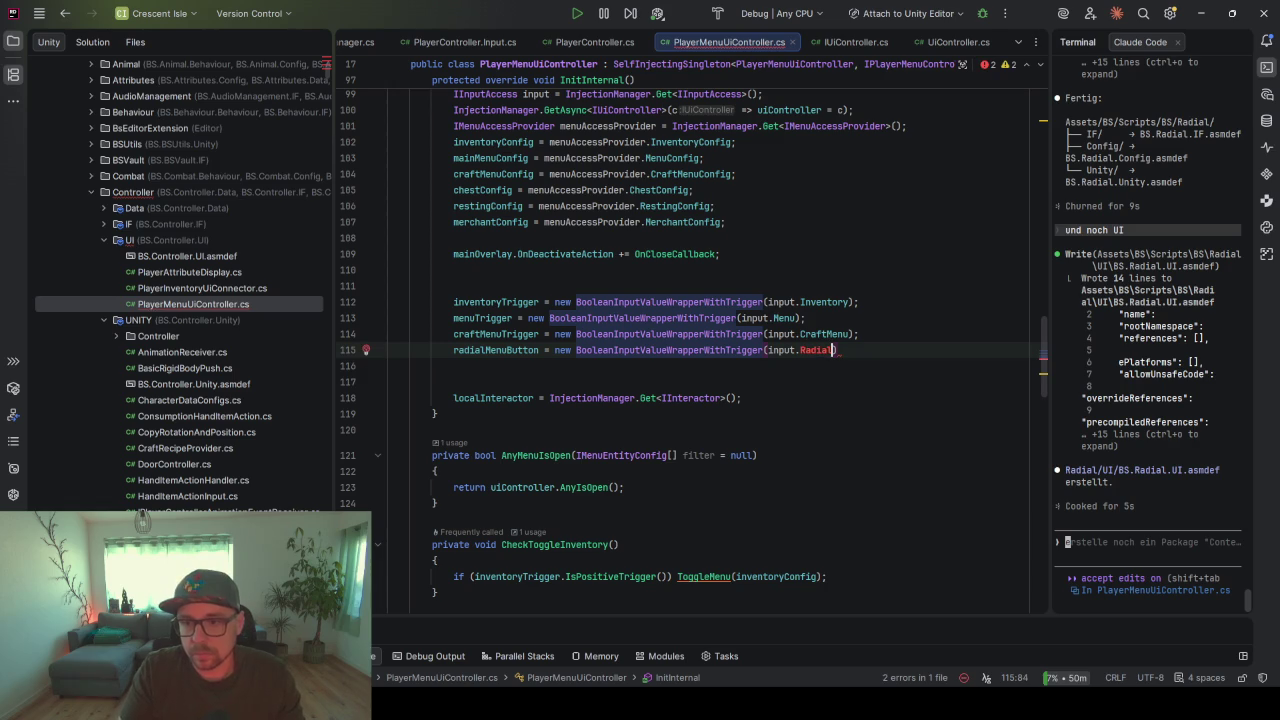
type("Menu")
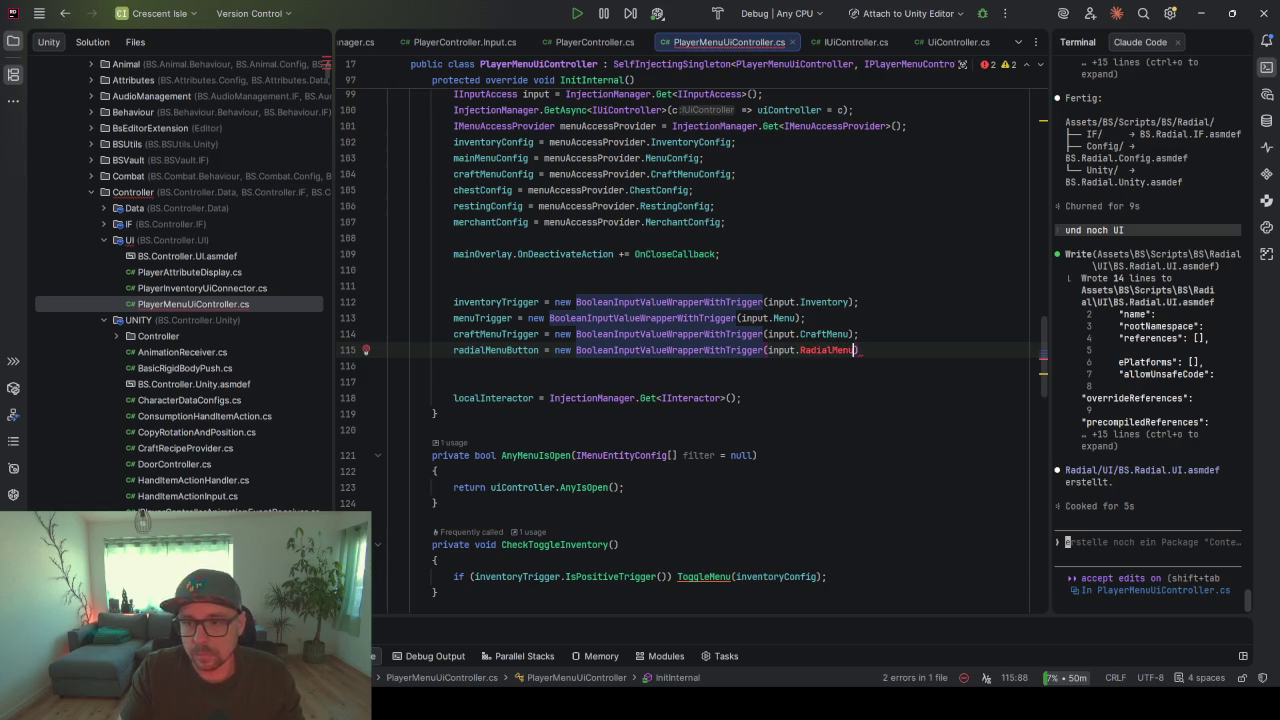
- Create a get-only RadialMenu property in IInputAccess from the quick-fix menu
key("ctrl+t")
type("PlayerContro")
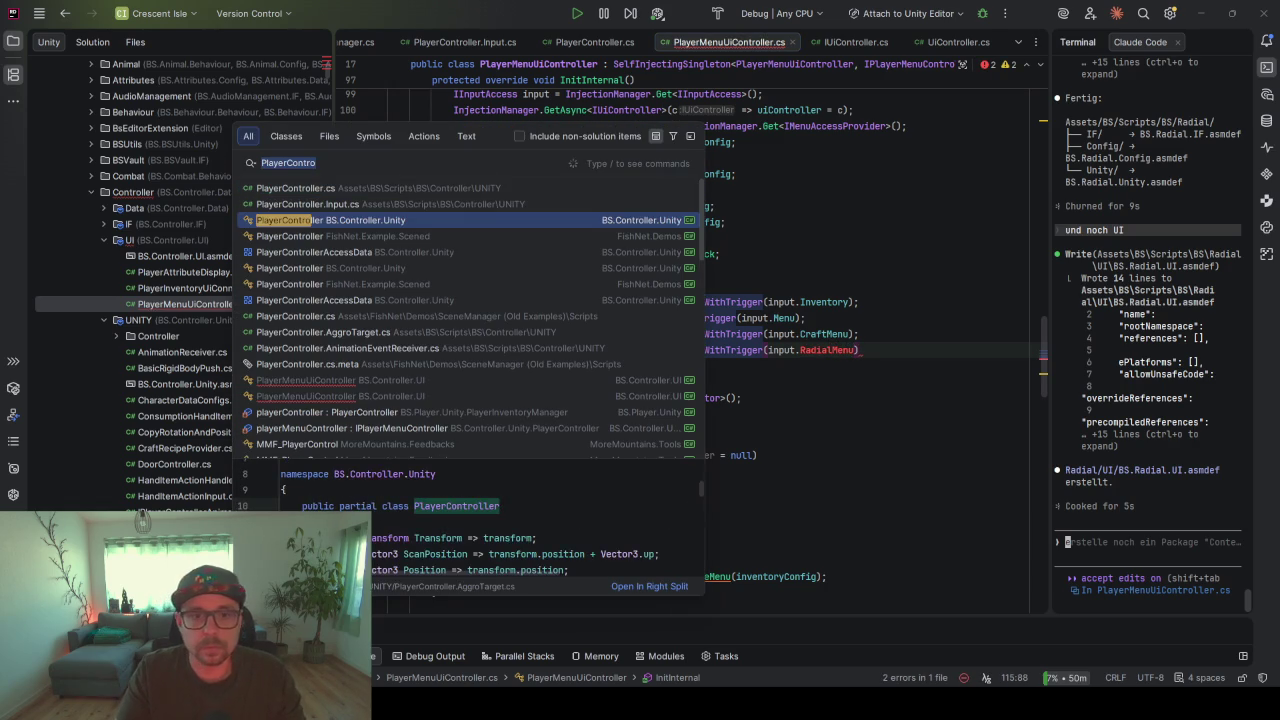
key("Escape")
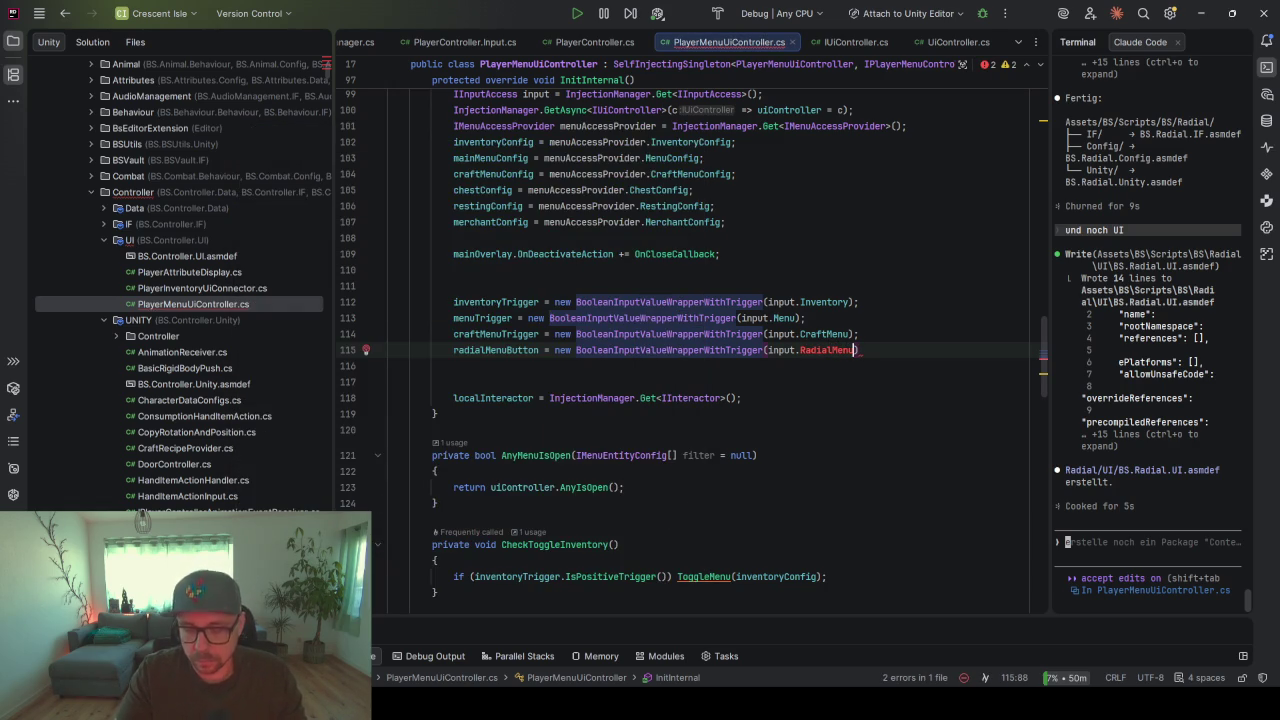
key("alt+Return")
key("Down")
key("Return")
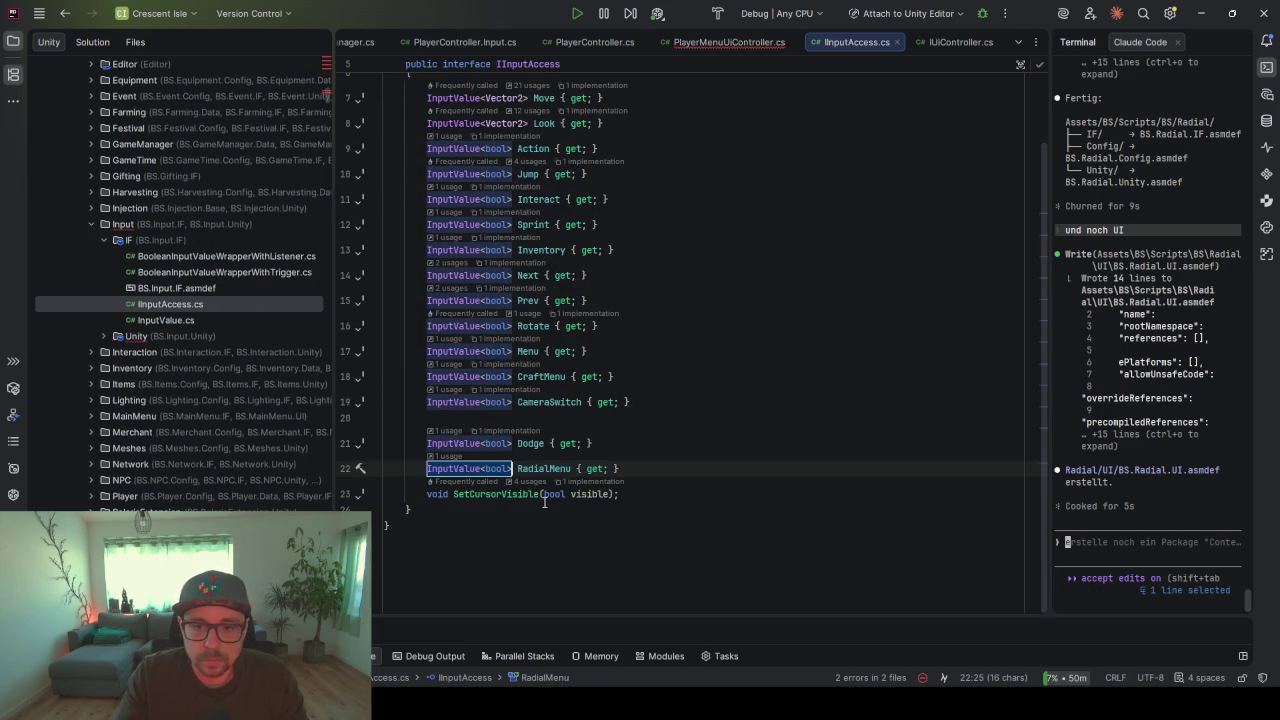
- Implement the missing RadialMenu member of IInputAccess in BsInputSystem
left_click(719, 373)
scroll(650, 300, "up", 2)
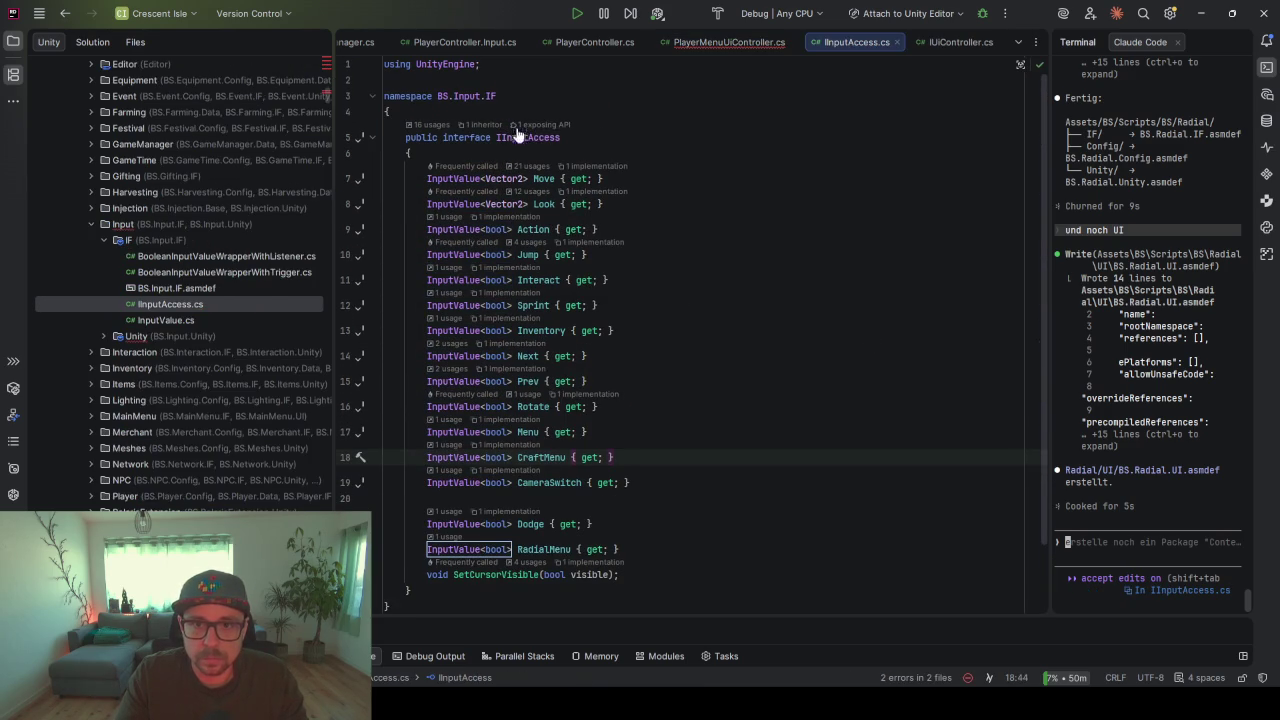
left_click(487, 124)
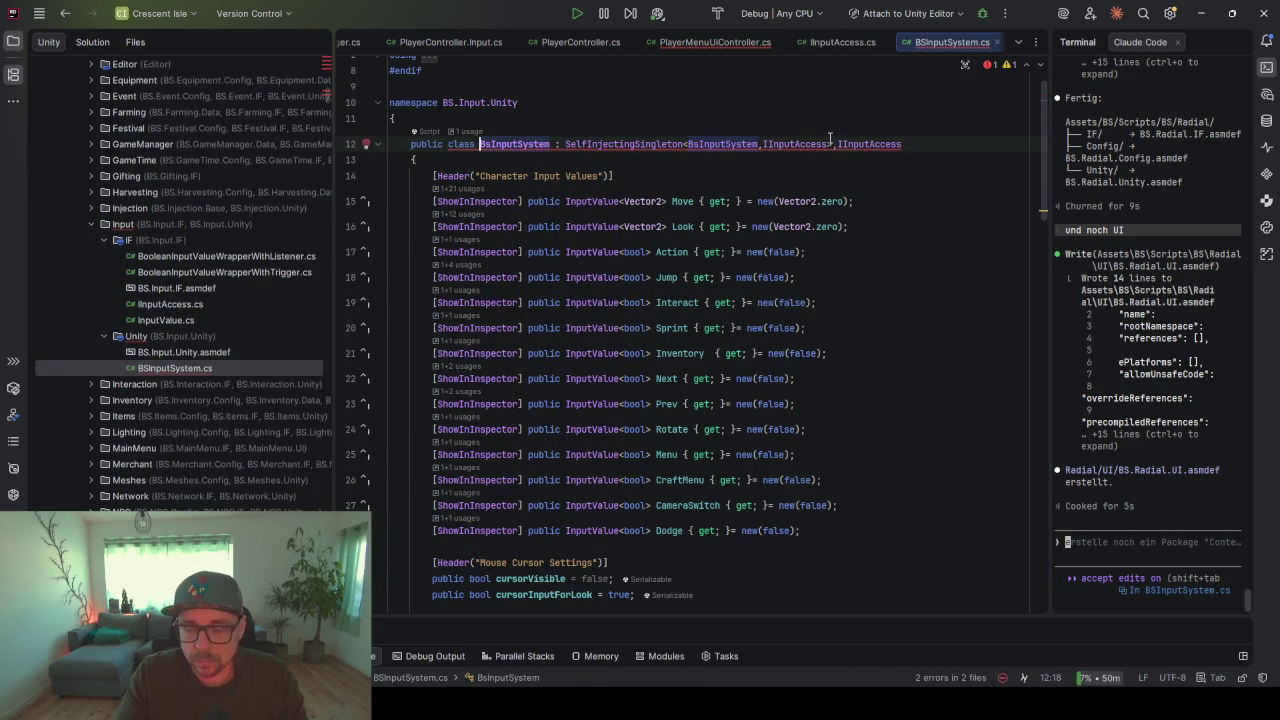
key("alt+Return")
key("Return")
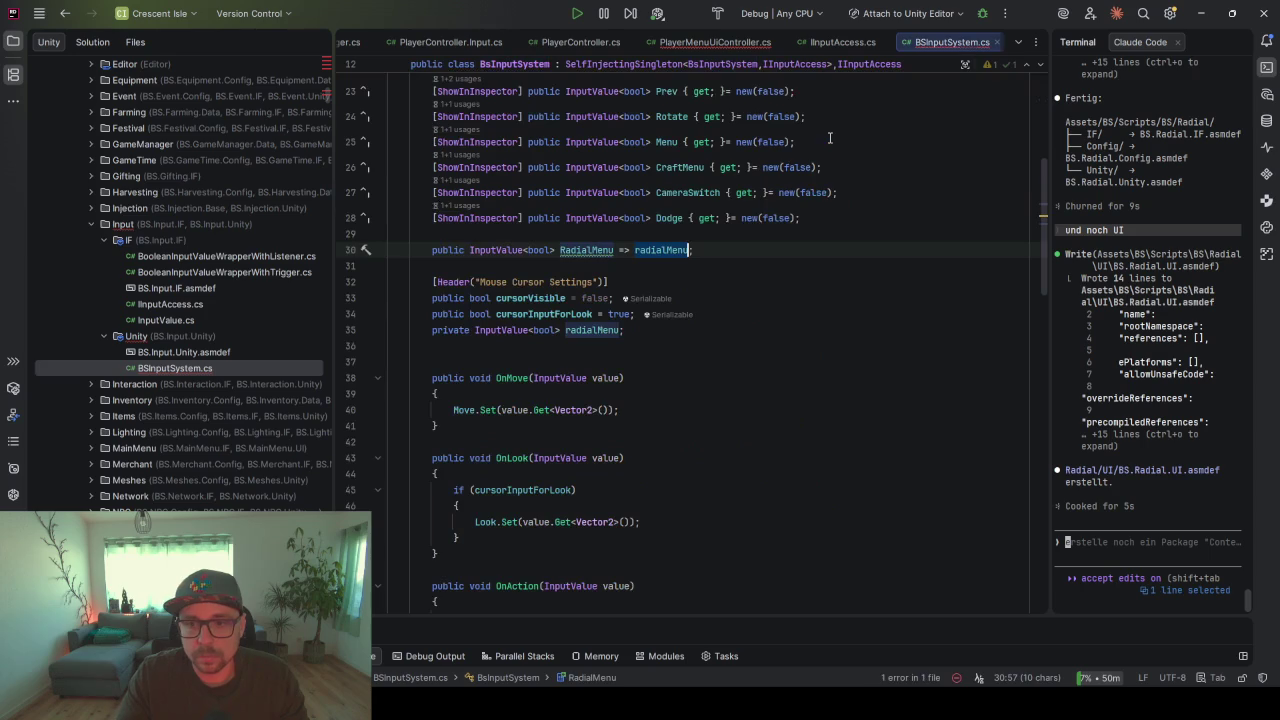
- Delete the generated private radialMenu backing field
scroll(735, 331, "up", 2)
scroll(790, 431, "up", 1)
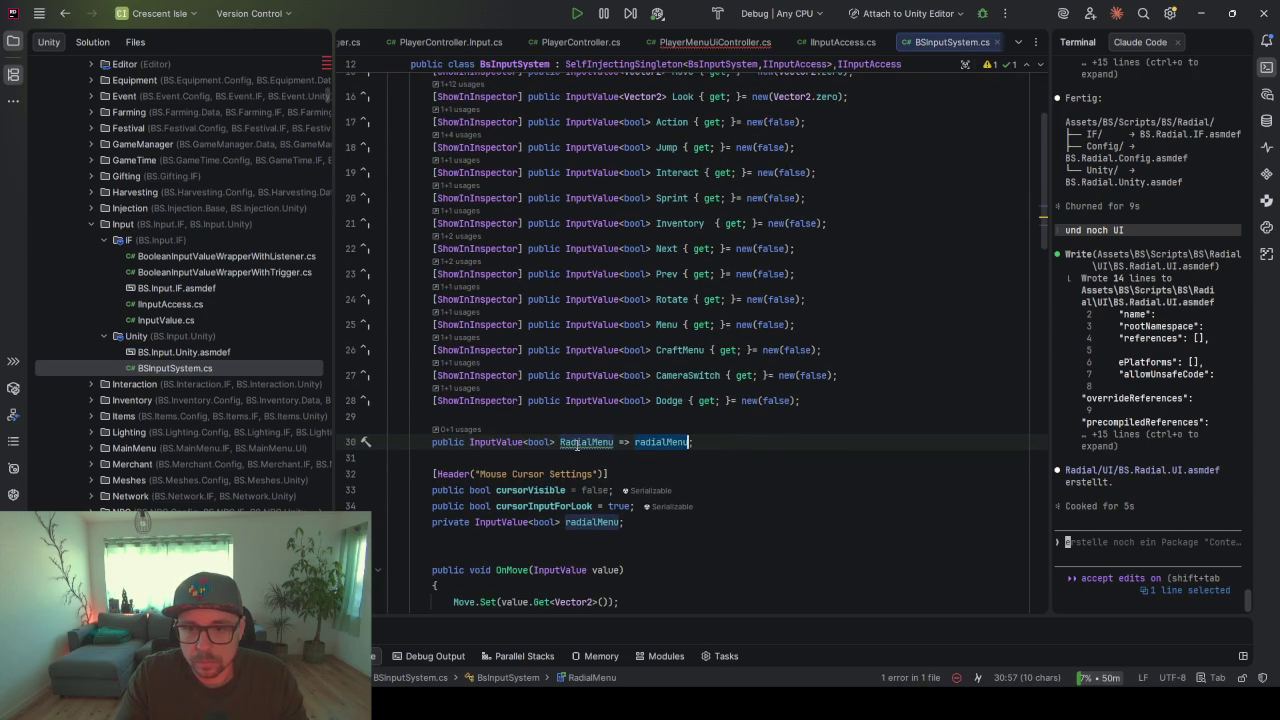
scroll(718, 433, "down", 3)
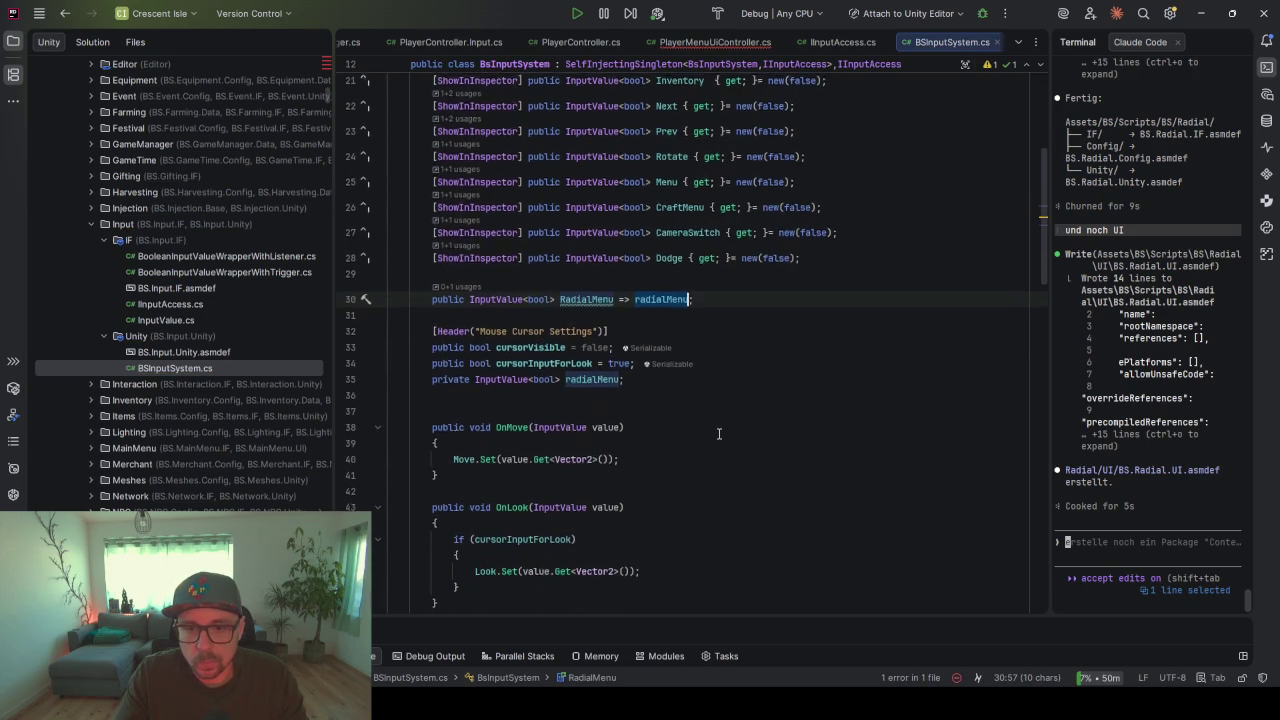
left_click(700, 394)
left_click_drag(703, 378, 704, 366)
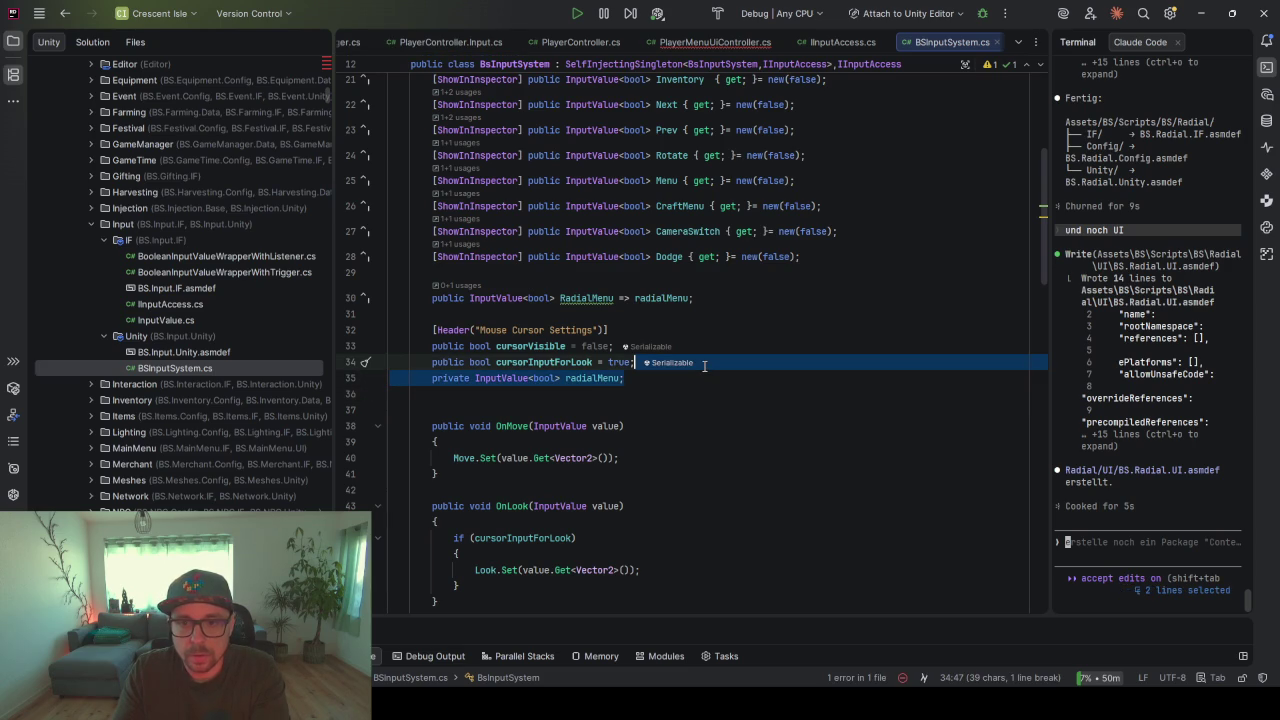
key("BackSpace")
- Give RadialMenu the same getter and new(false) initialiser as Dodge
left_click(680, 298)
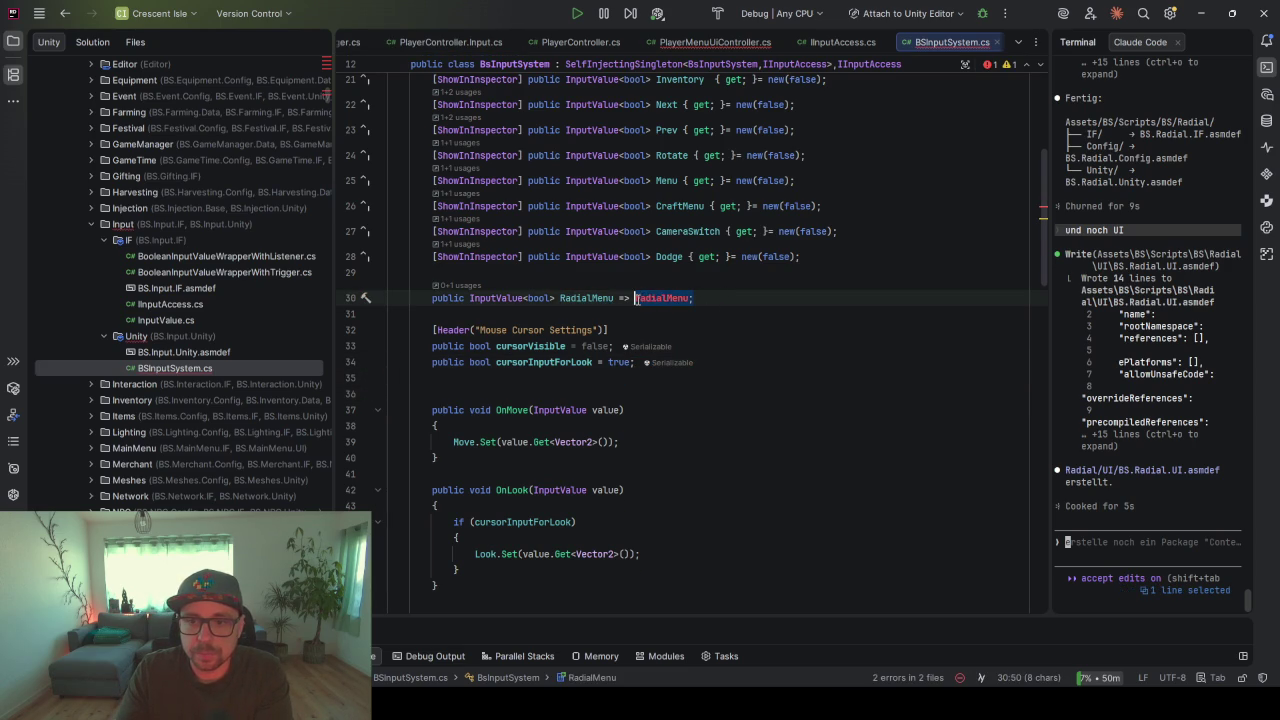
left_click(673, 257)
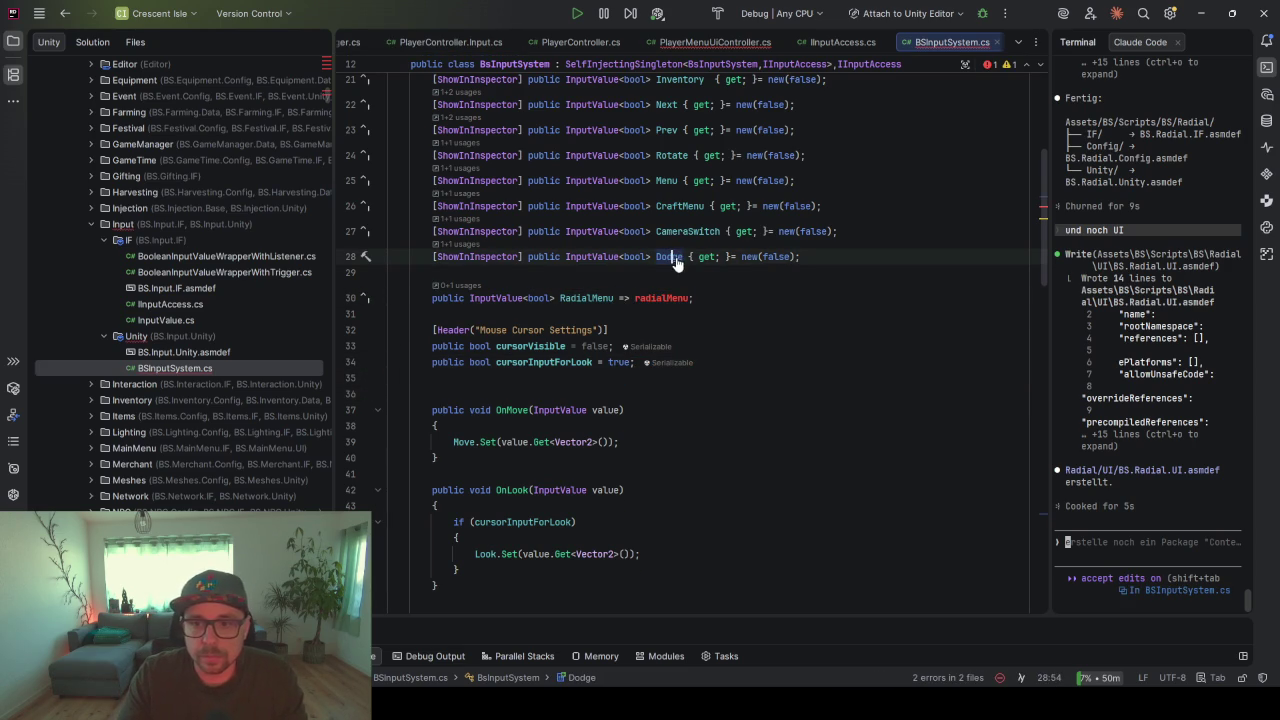
left_click(753, 257)
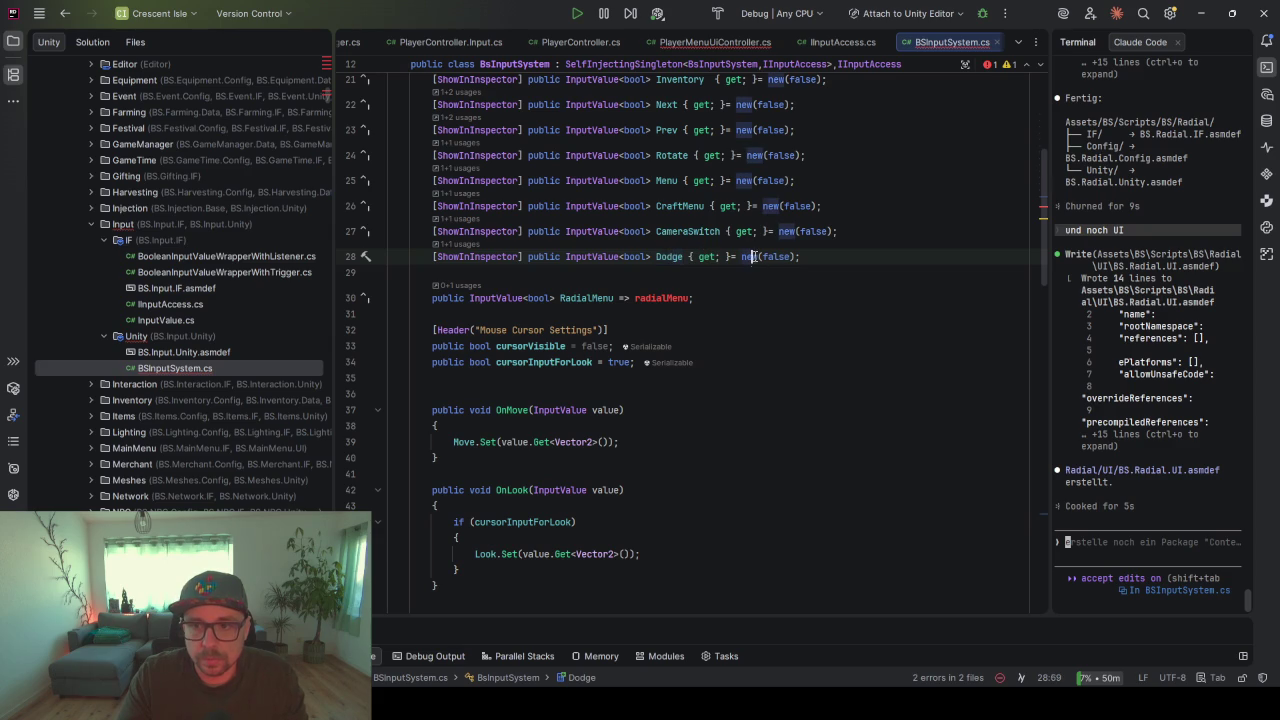
left_click(712, 296)
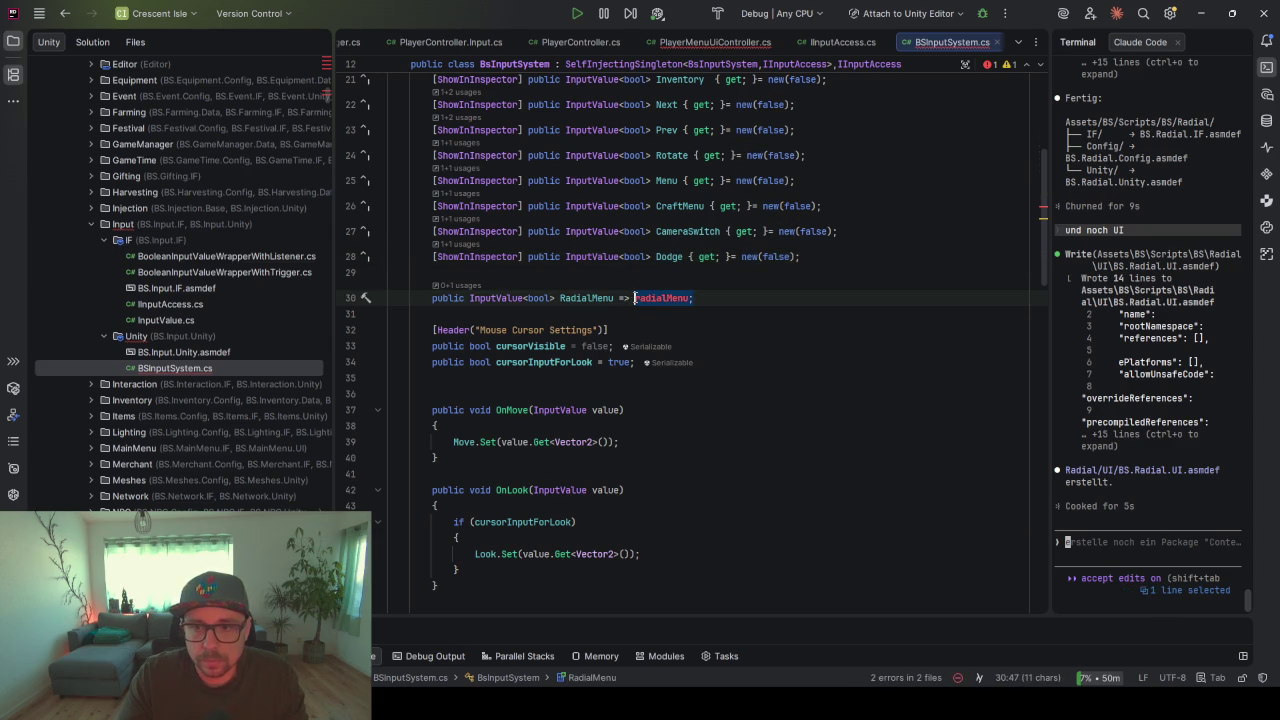
mouse_move(800, 257)
left_mouse_down()
mouse_move(688, 257)
mouse_move(616, 297)
left_mouse_up()
key("ctrl+c")
key("ctrl+v")
- Add Dodge's [ShowInInspector] attribute to RadialMenu and run Code Cleanup on the file
left_click(663, 258)
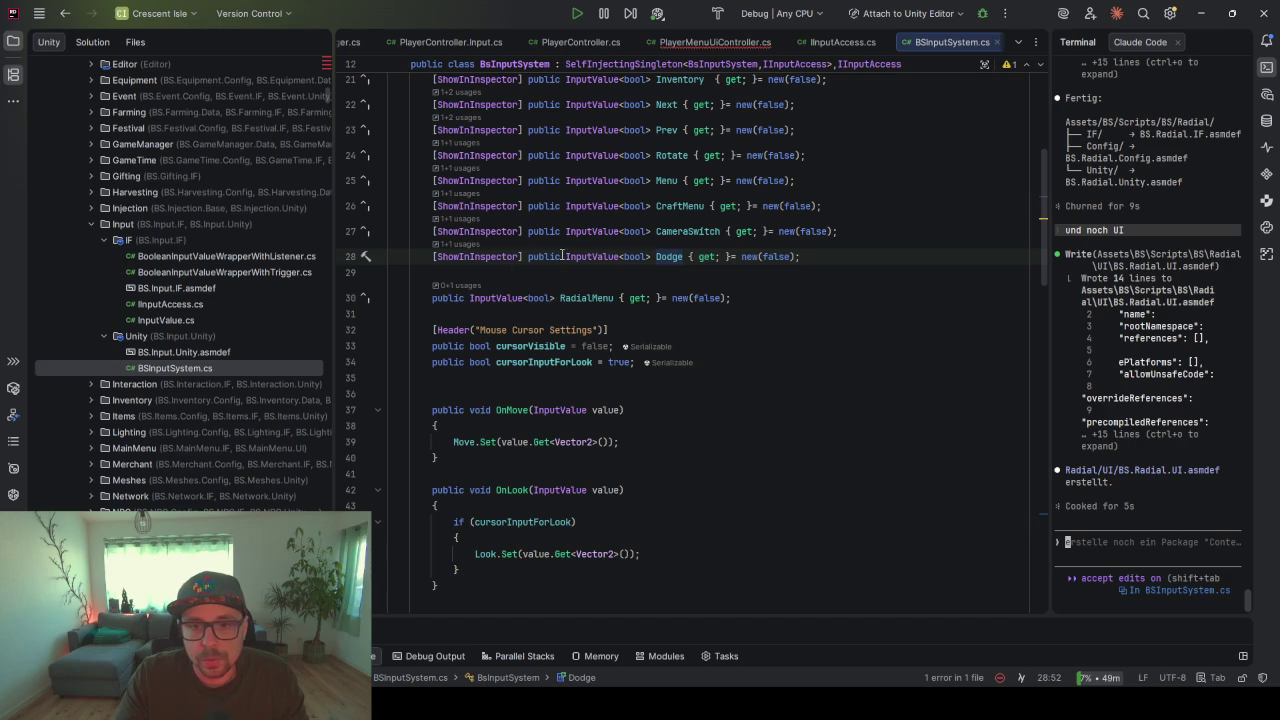
left_click_drag(521, 257, 432, 257)
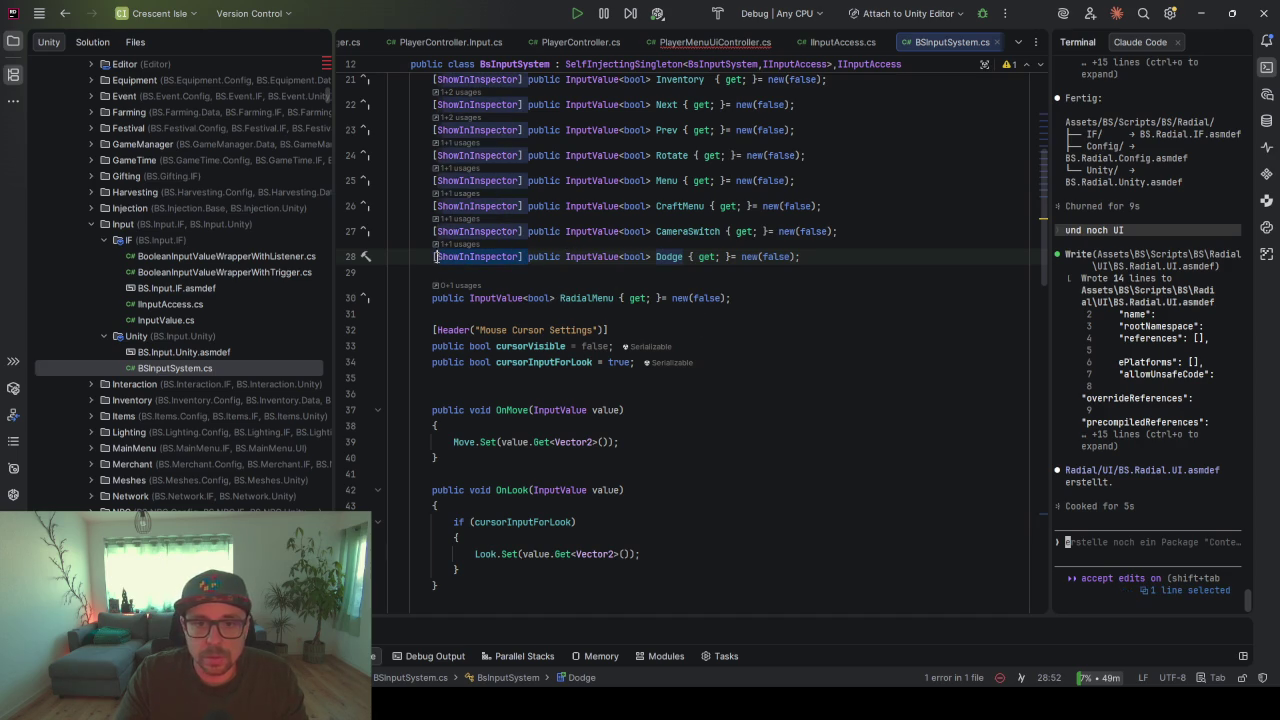
key("ctrl+c")
left_click(430, 300)
key("ctrl+v")
key("Up")
key("Delete")
key("ctrl+alt+l")
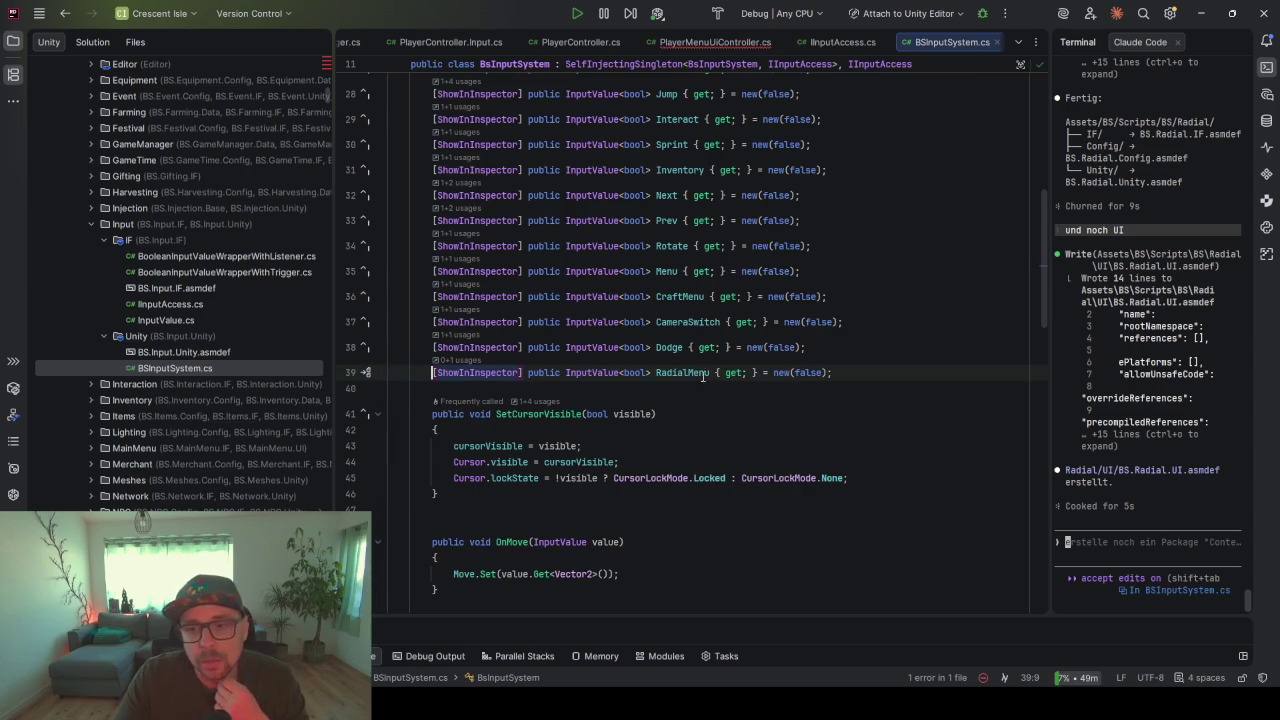
- Review the RadialMenu and Dodge declarations and how Dodge input is handled
left_click(709, 372)
scroll(759, 365, "down", 8)
scroll(740, 340, "up", 8)
left_click(669, 348)
scroll(673, 370, "down", 10)
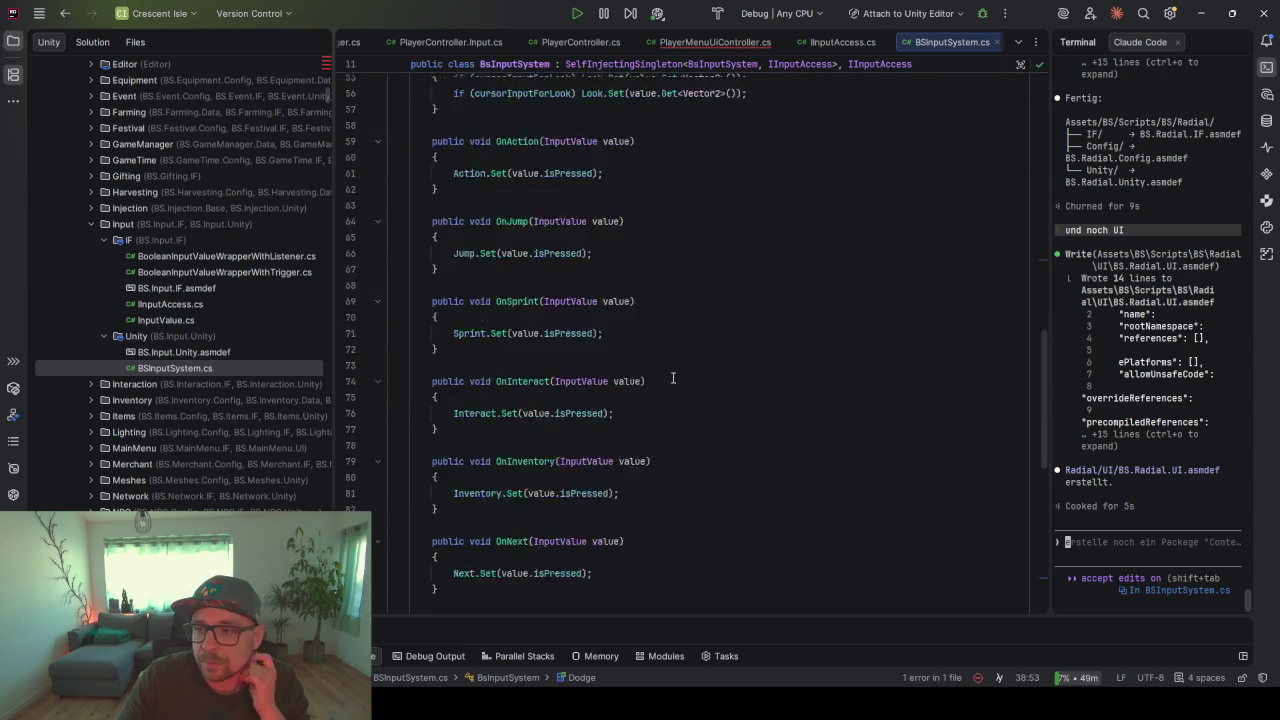
scroll(581, 481, "up", 10)
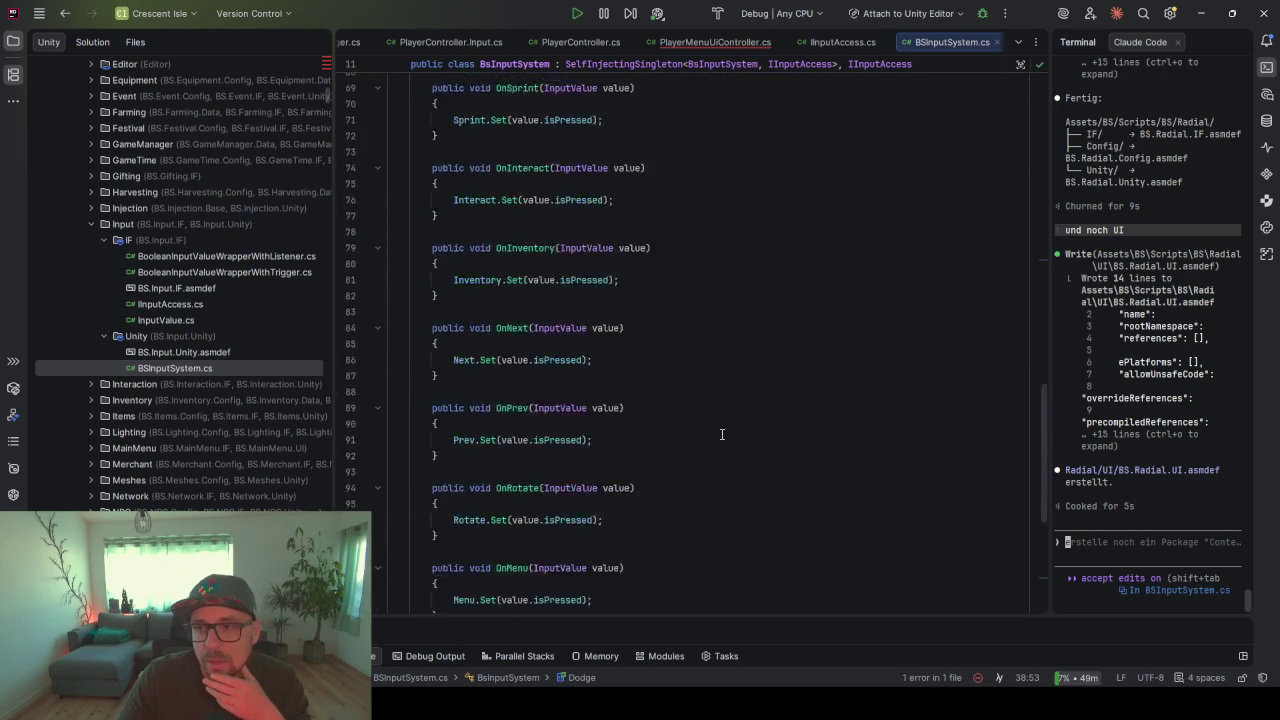
left_click(845, 438)
left_click(842, 412, "shift")
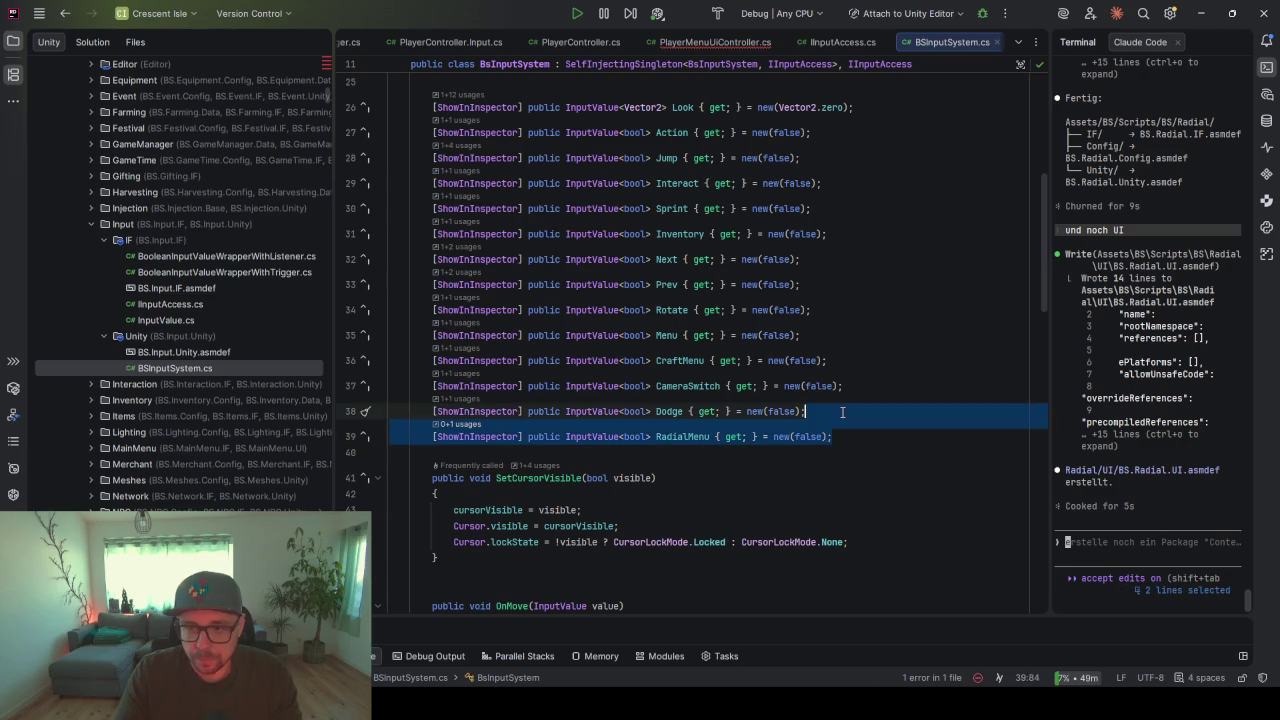
scroll(842, 412, "down", 10)
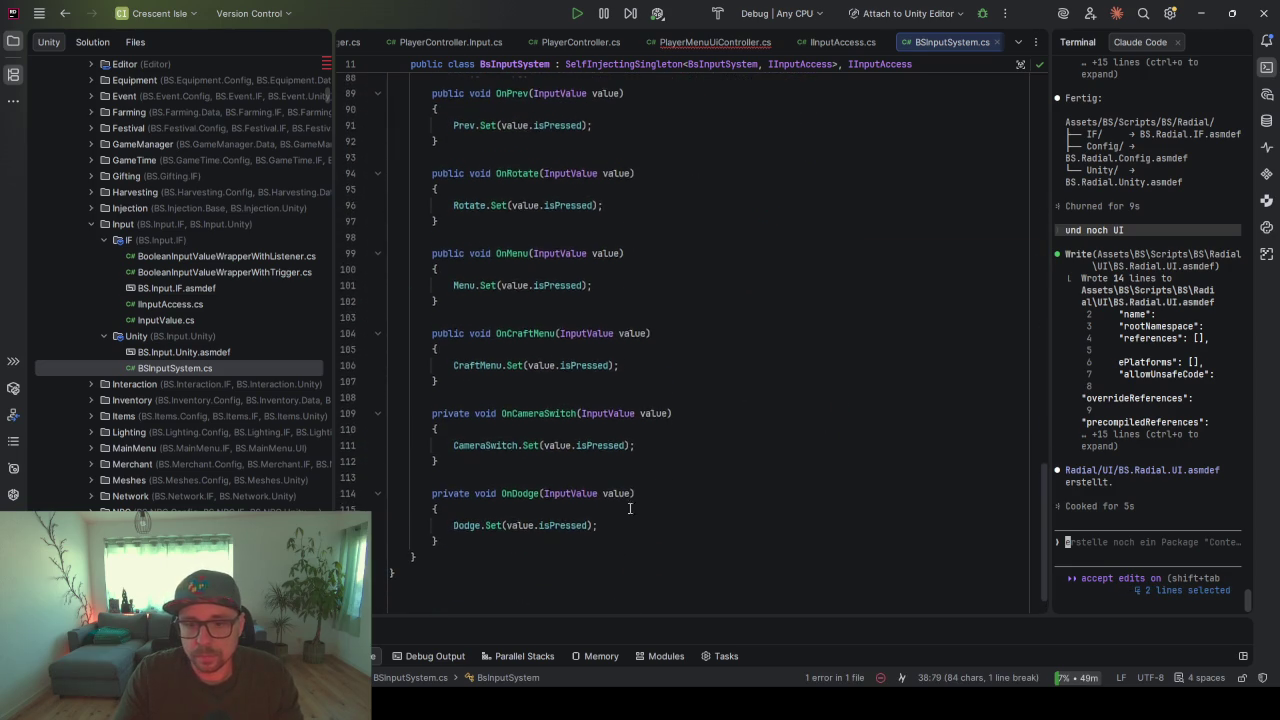
- Below OnDodge, add OnRadialMenu(InputValue value) calling RadialMenu.Set(value.isPressed), and reformat the file
left_click(617, 546)
key("Return")
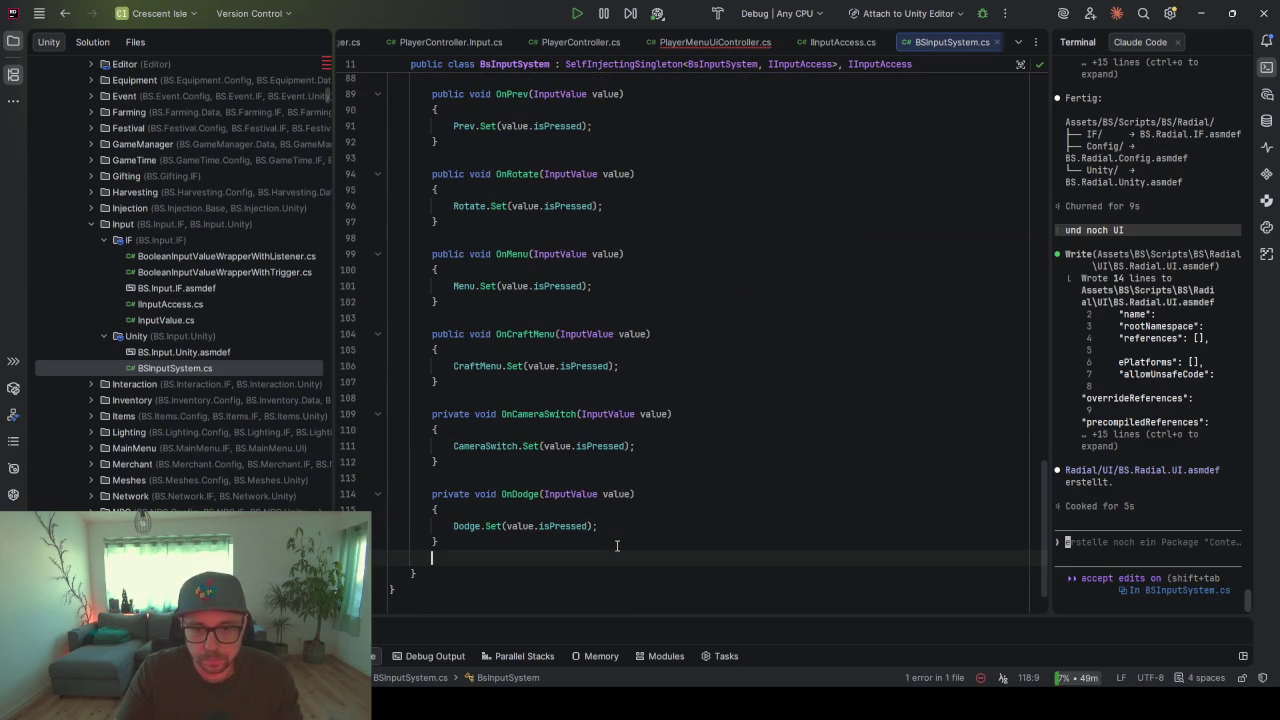
type("private void OnRadialMenu(InputValue value")
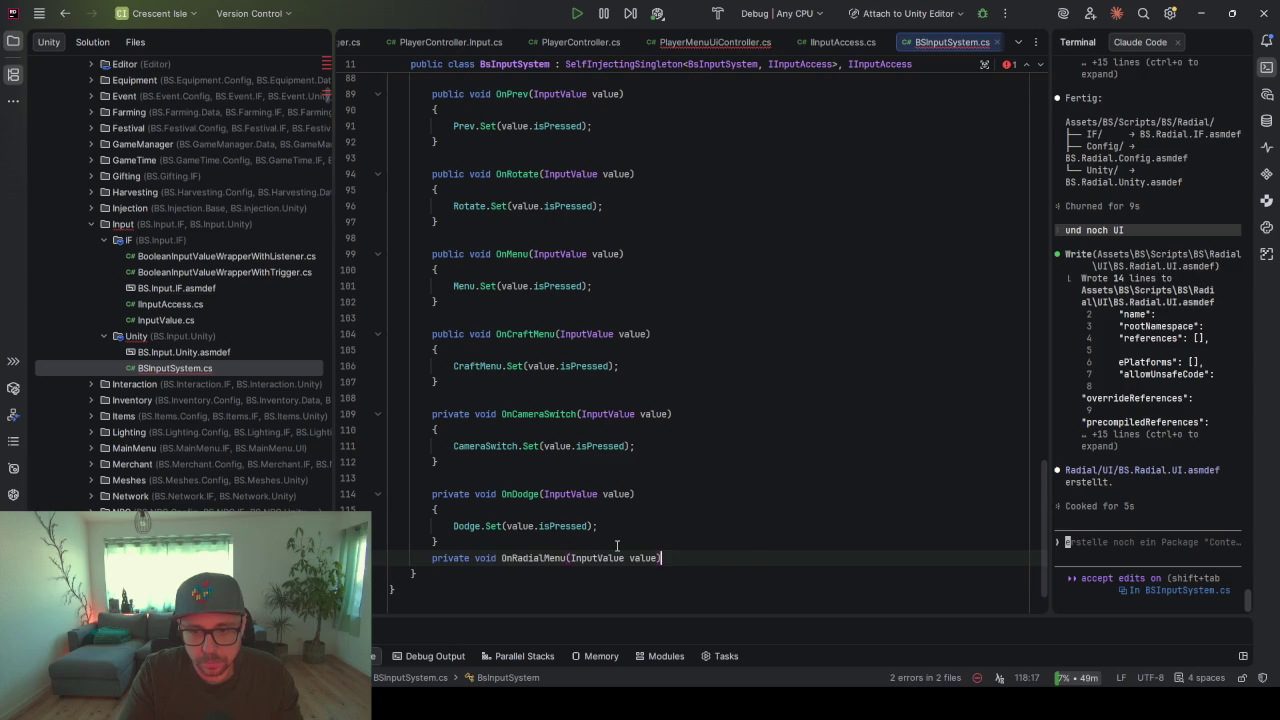
key("Tab")
type("{")
key("Return")
key("Tab")
key("ctrl+alt+l")
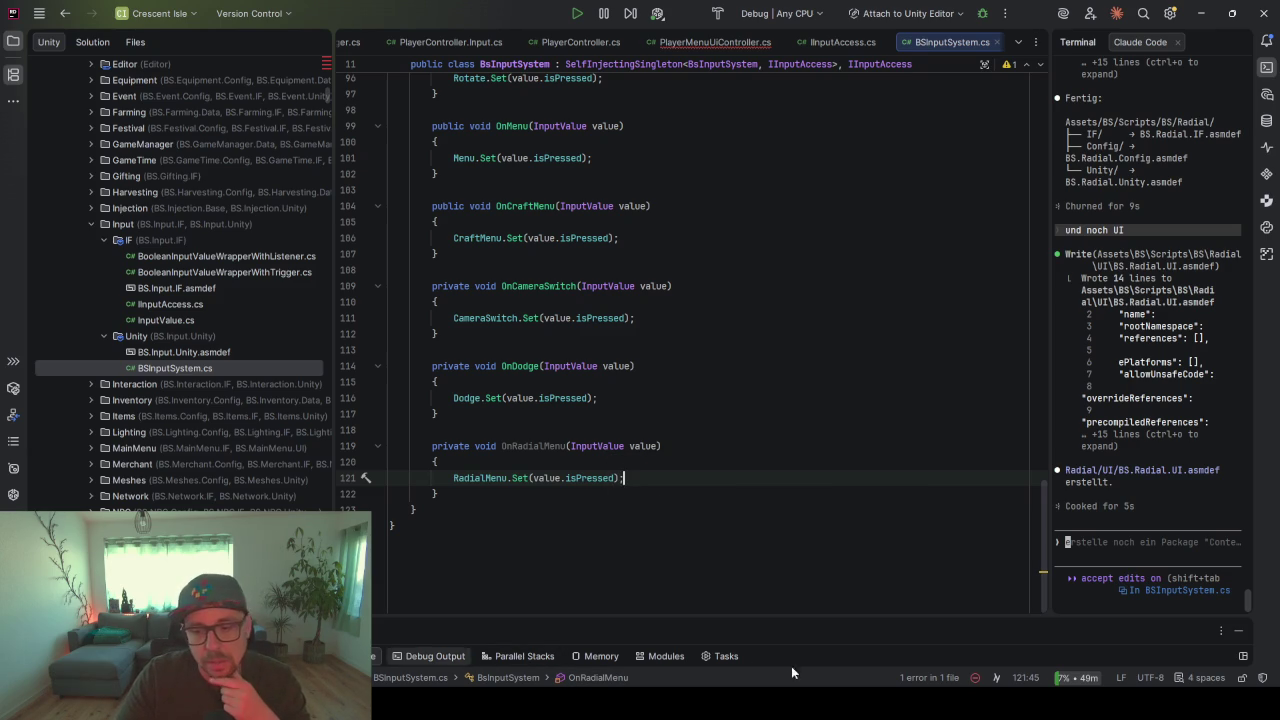
key("alt+Tab")
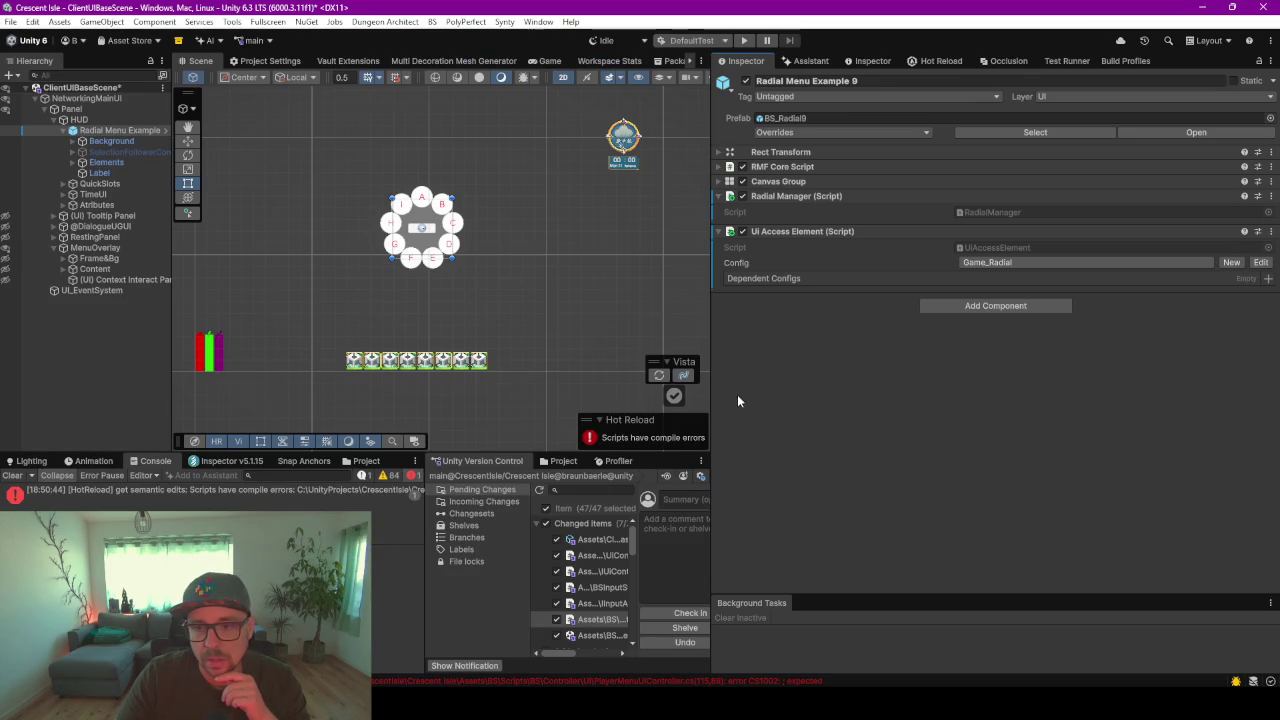
- Clear the Console errors and show an enlarged Project panel
left_click_drag(713, 365, 858, 365)
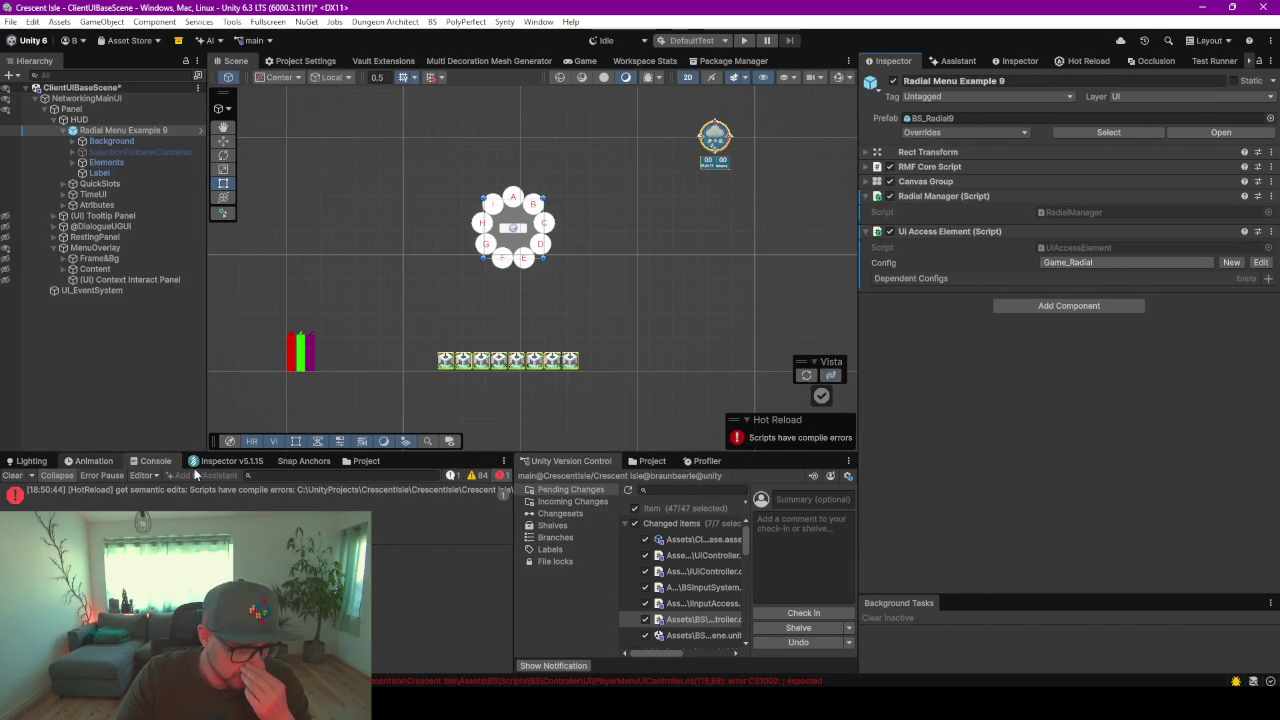
left_click(12, 475)
left_click(352, 461)
left_click_drag(423, 452, 423, 274)
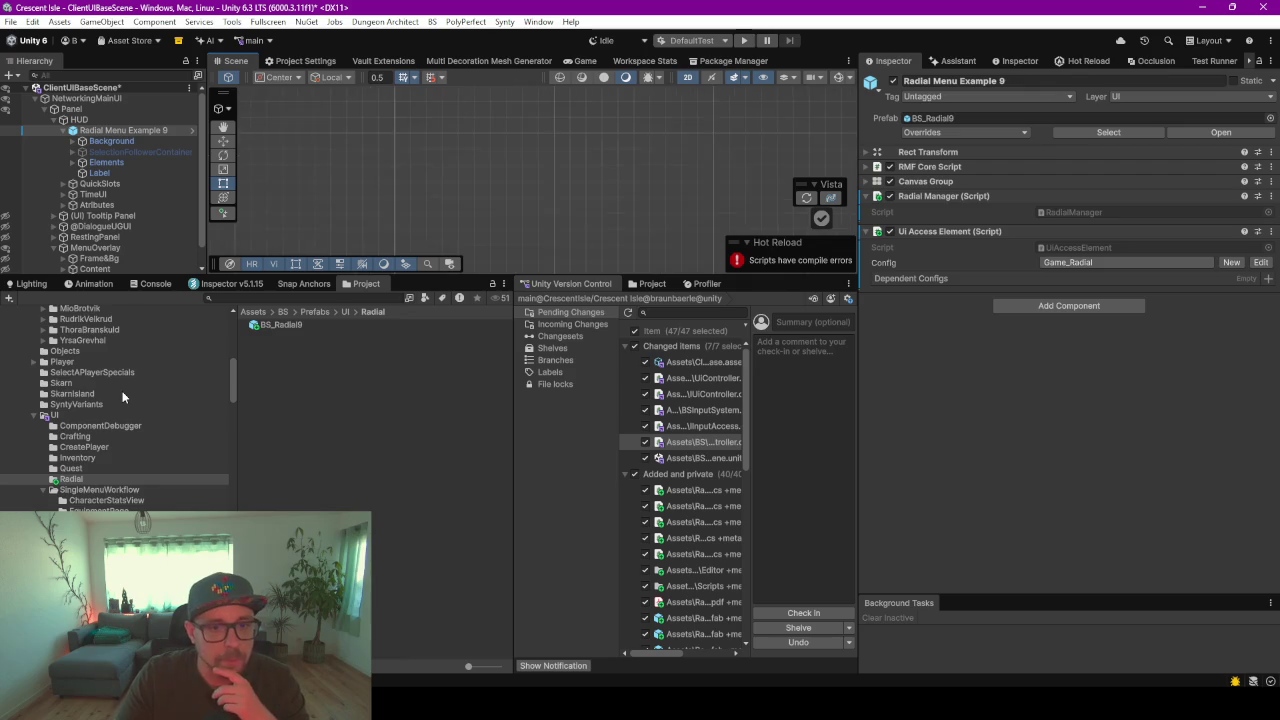
- Browse to Assets > BS > Data > Input and select the BS_GameInput asset
left_click(124, 393)
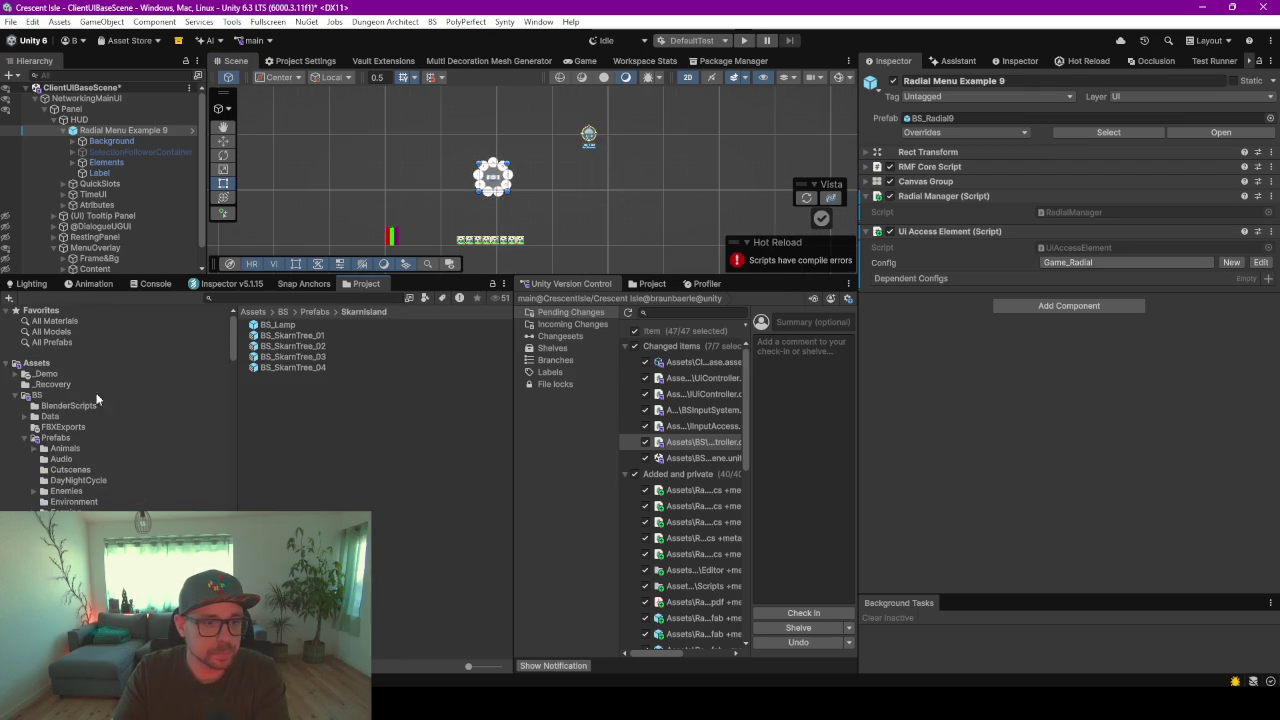
scroll(118, 393, "down", 2)
left_click(28, 400)
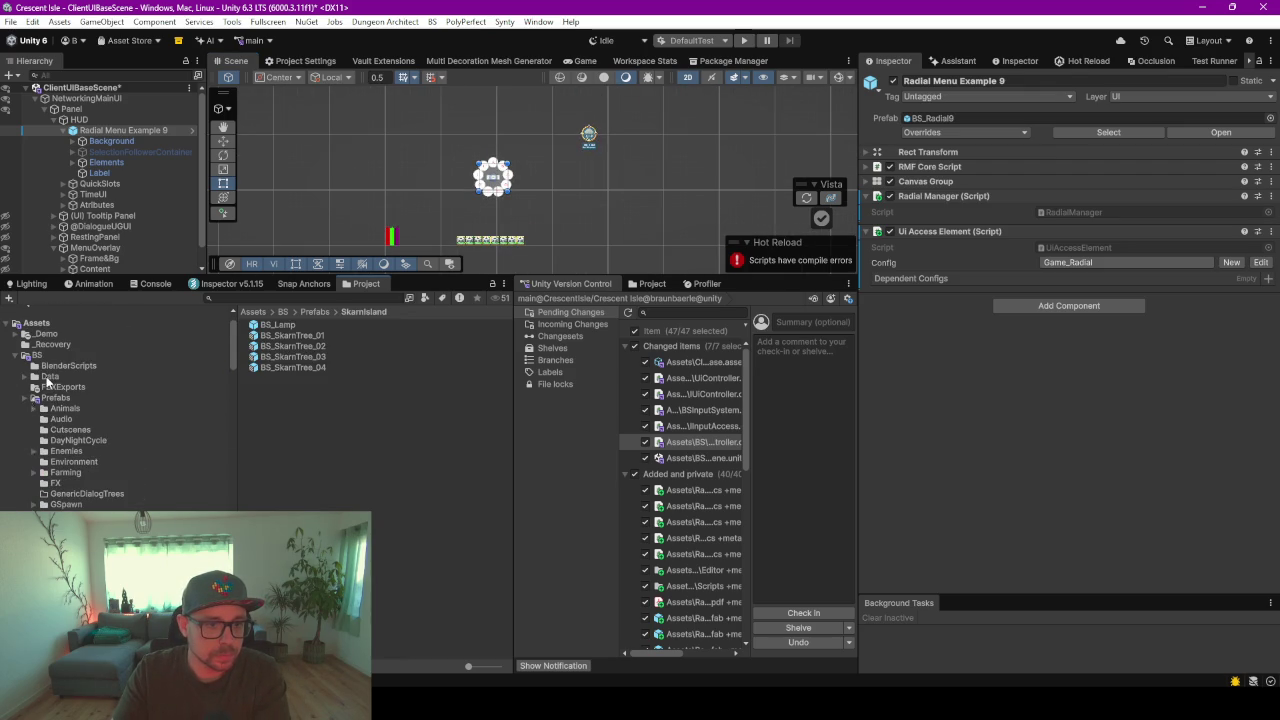
left_click(50, 376)
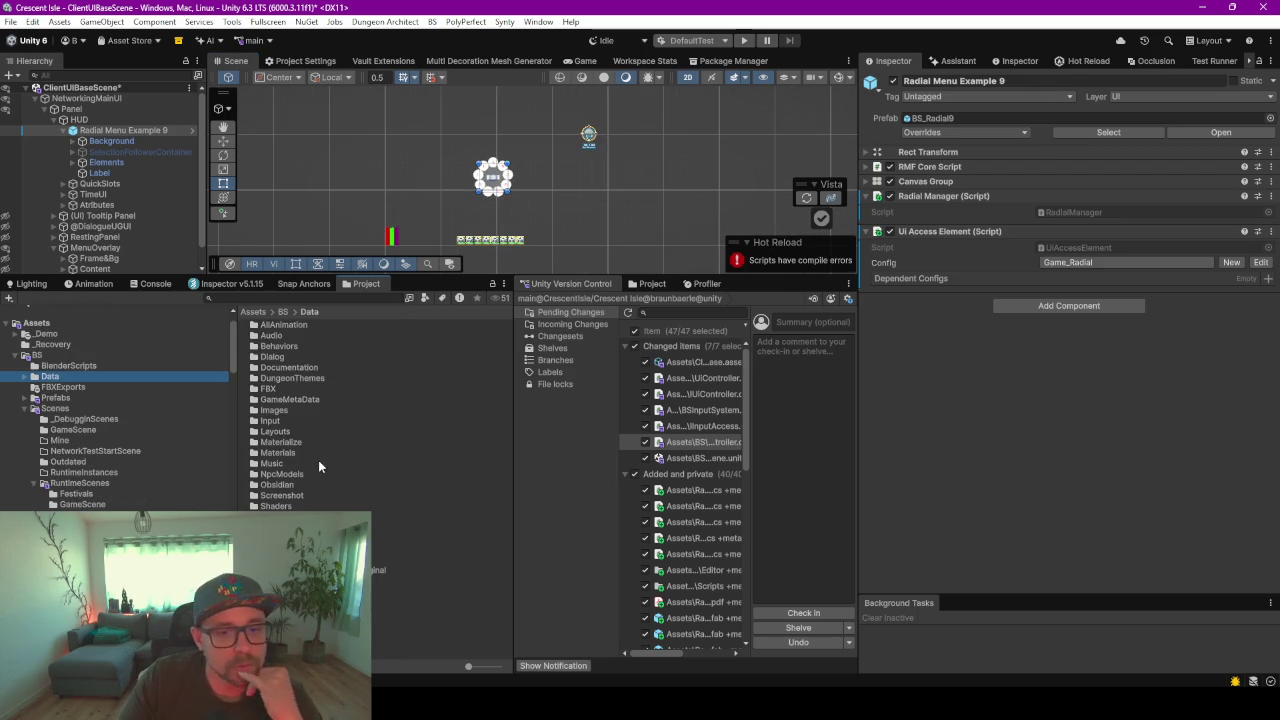
left_click(272, 410)
left_click(270, 421)
double_click(270, 421)
left_click(285, 325)
- Open BS_GameInput in the Input Actions Editor and duplicate the Dodge action
double_click(285, 325)
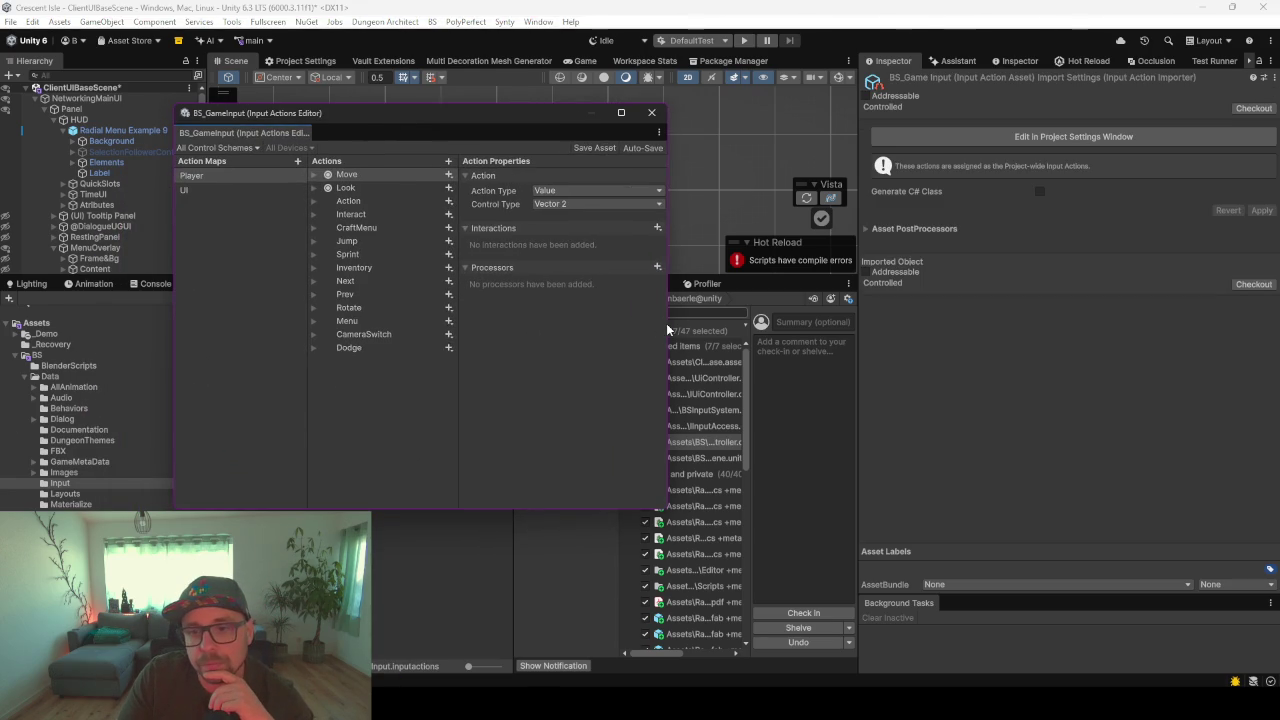
mouse_move(670, 325)
left_mouse_down()
mouse_move(866, 297)
mouse_move(803, 298)
left_mouse_up()
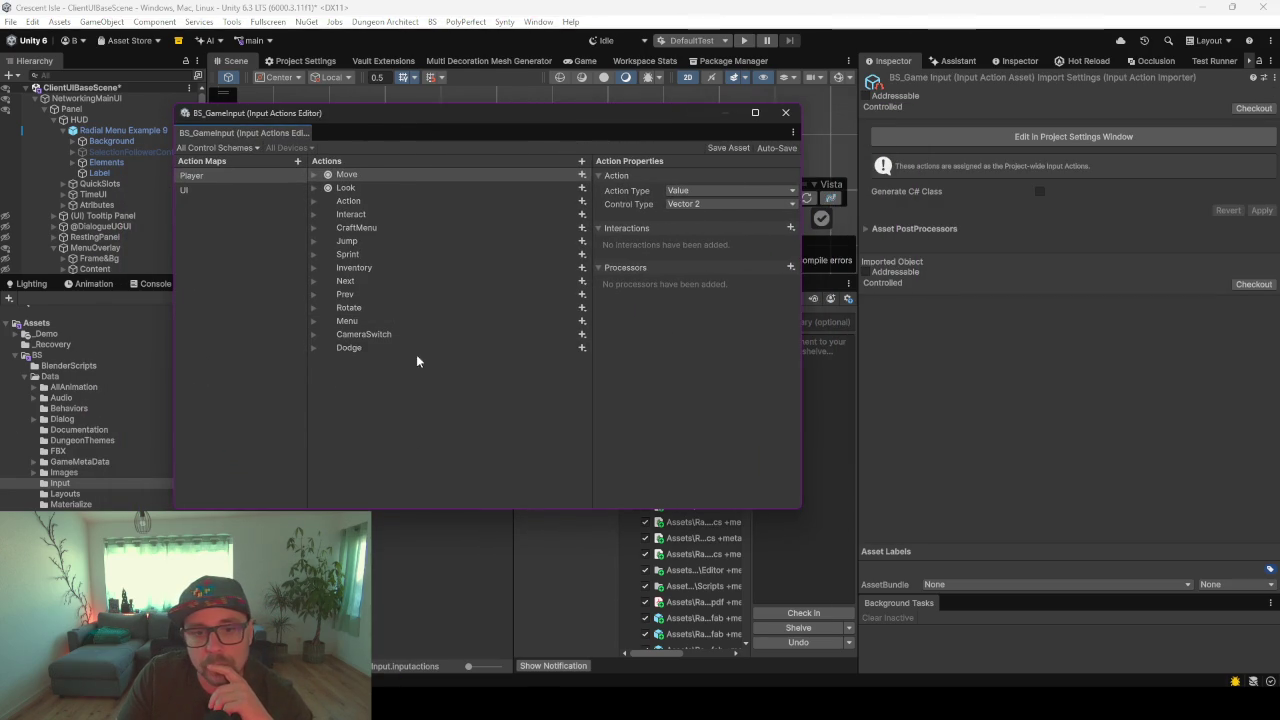
left_click(405, 355)
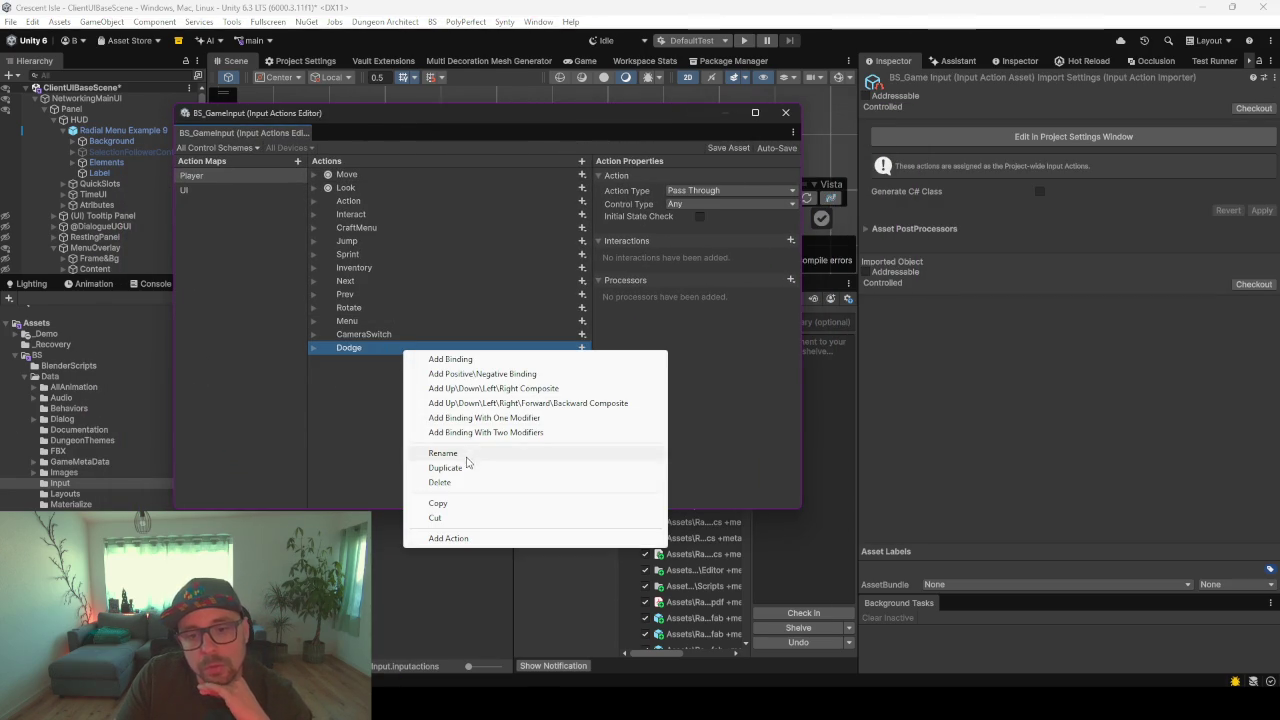
left_click(463, 468)
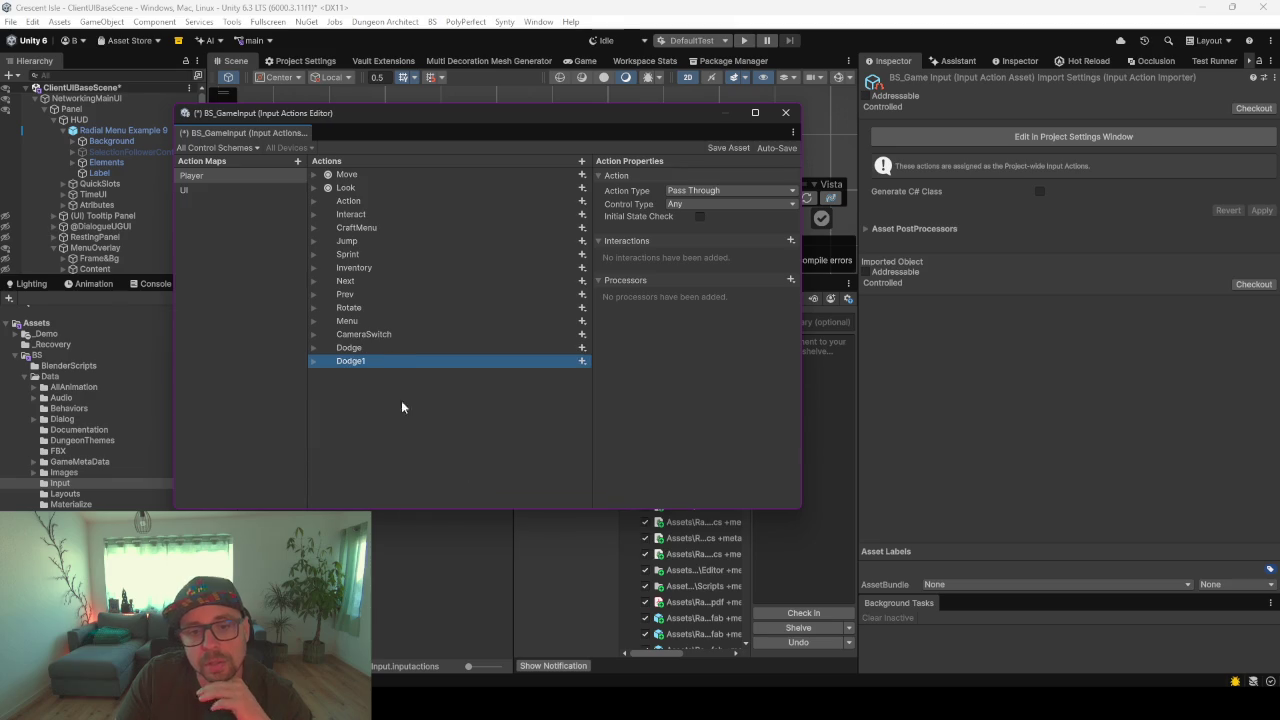
- Rename the duplicated action to RadialMenu, matching the code, and expand its bindings
double_click(363, 363)
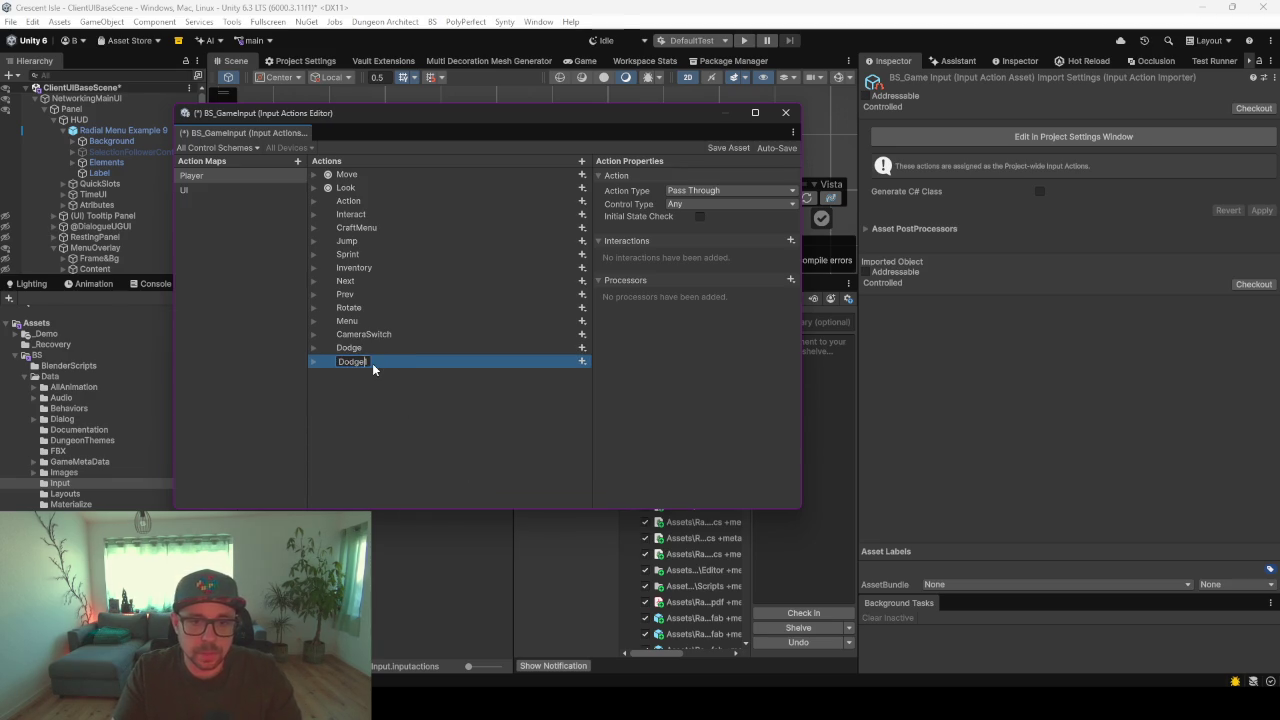
type("Radil")
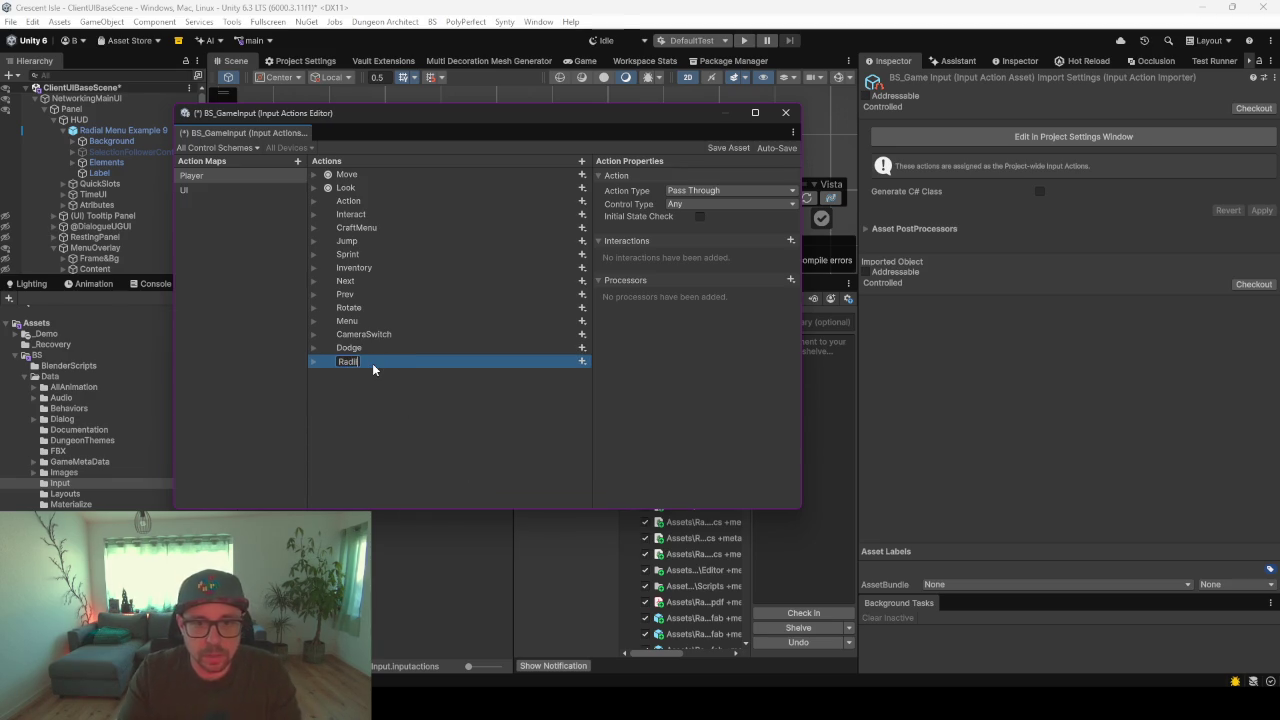
key("BackSpace")
type("a")
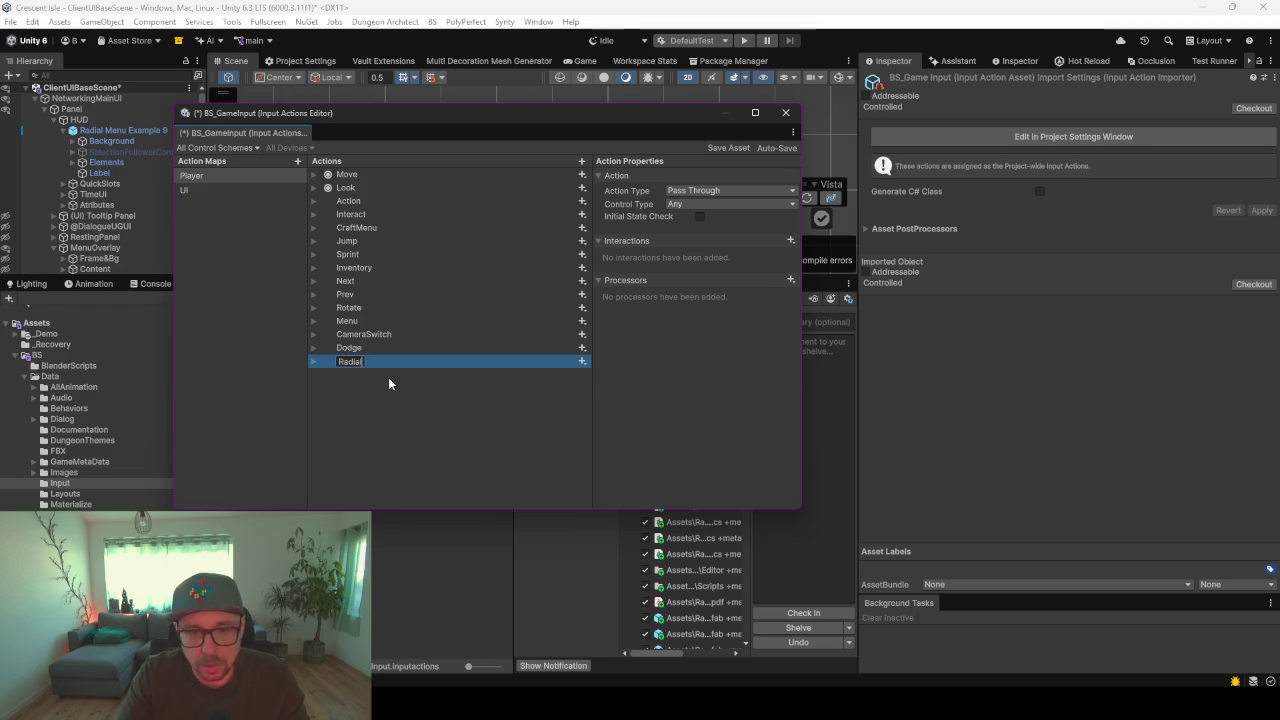
key("alt+Tab")
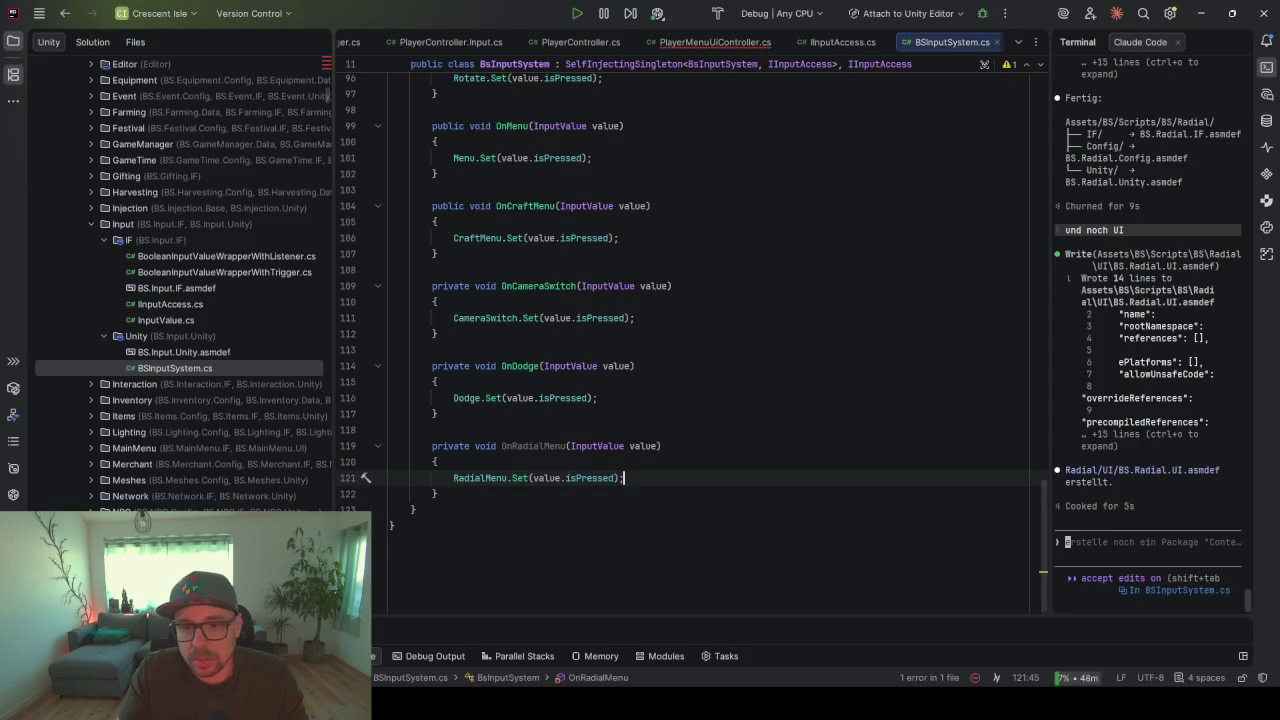
left_click_drag(567, 446, 513, 446)
left_click(1201, 13)
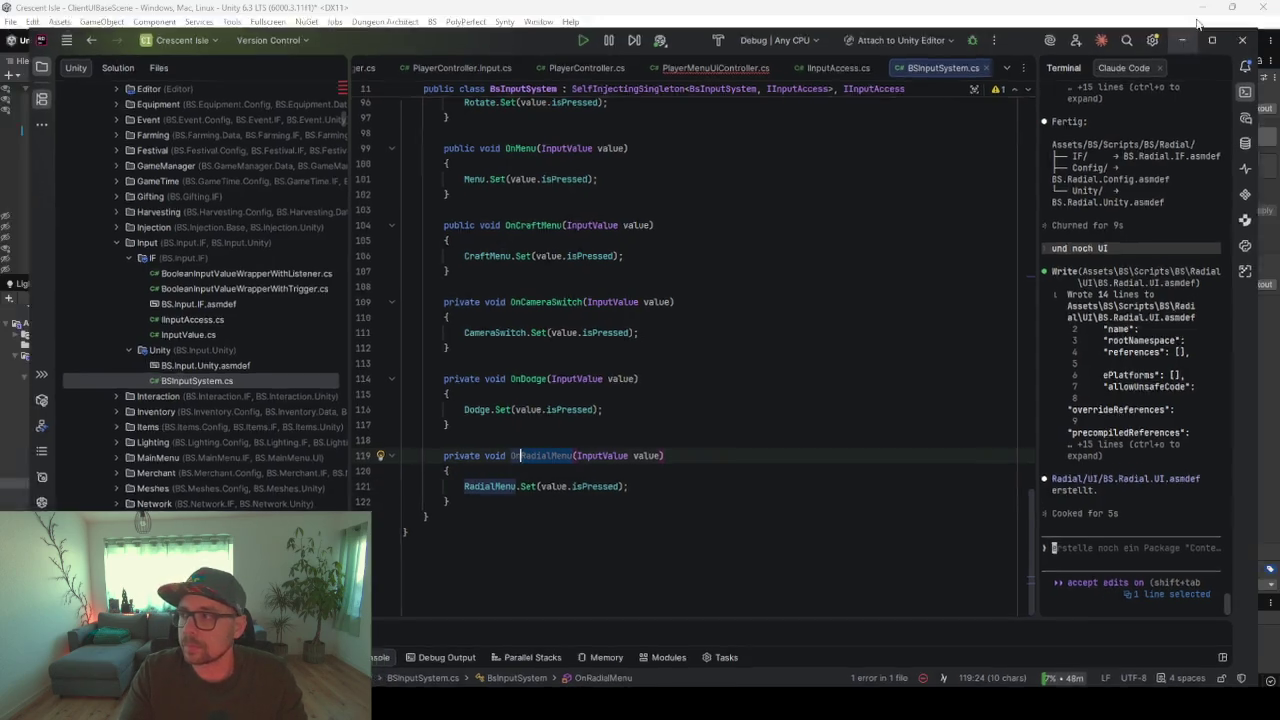
double_click(360, 364)
type("Menu")
key("Return")
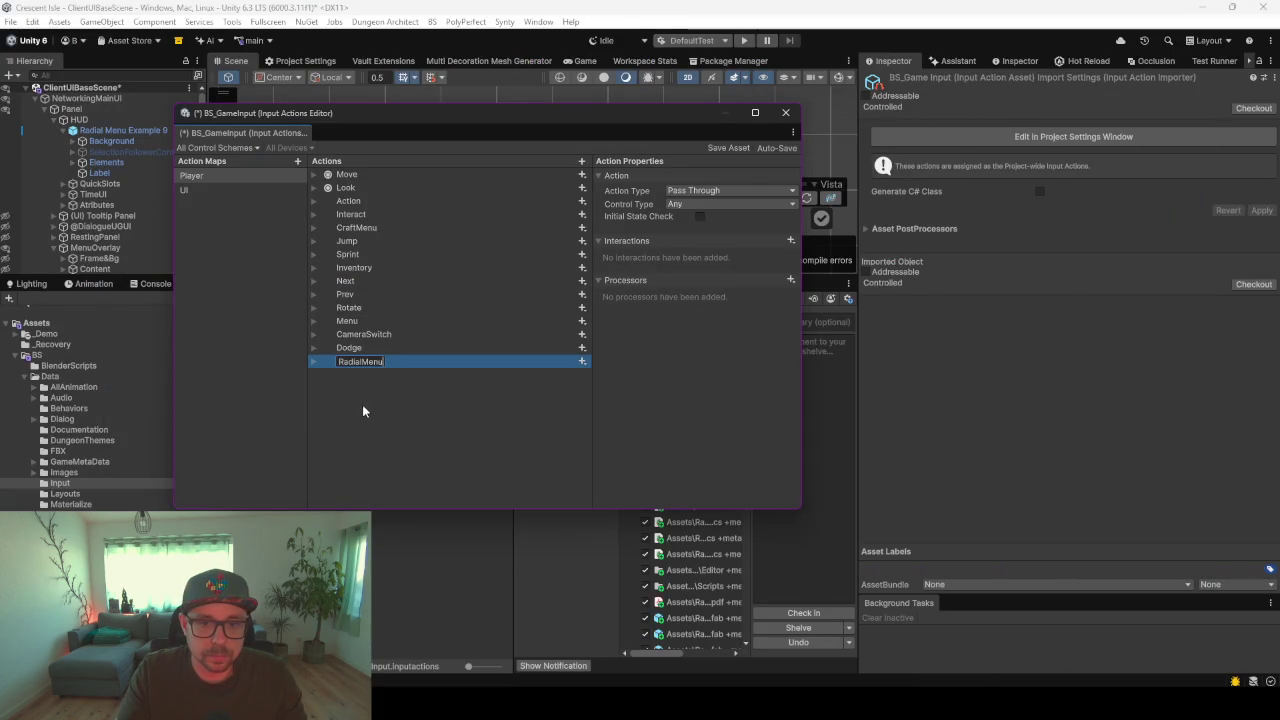
left_click(314, 361)
left_click(363, 377)
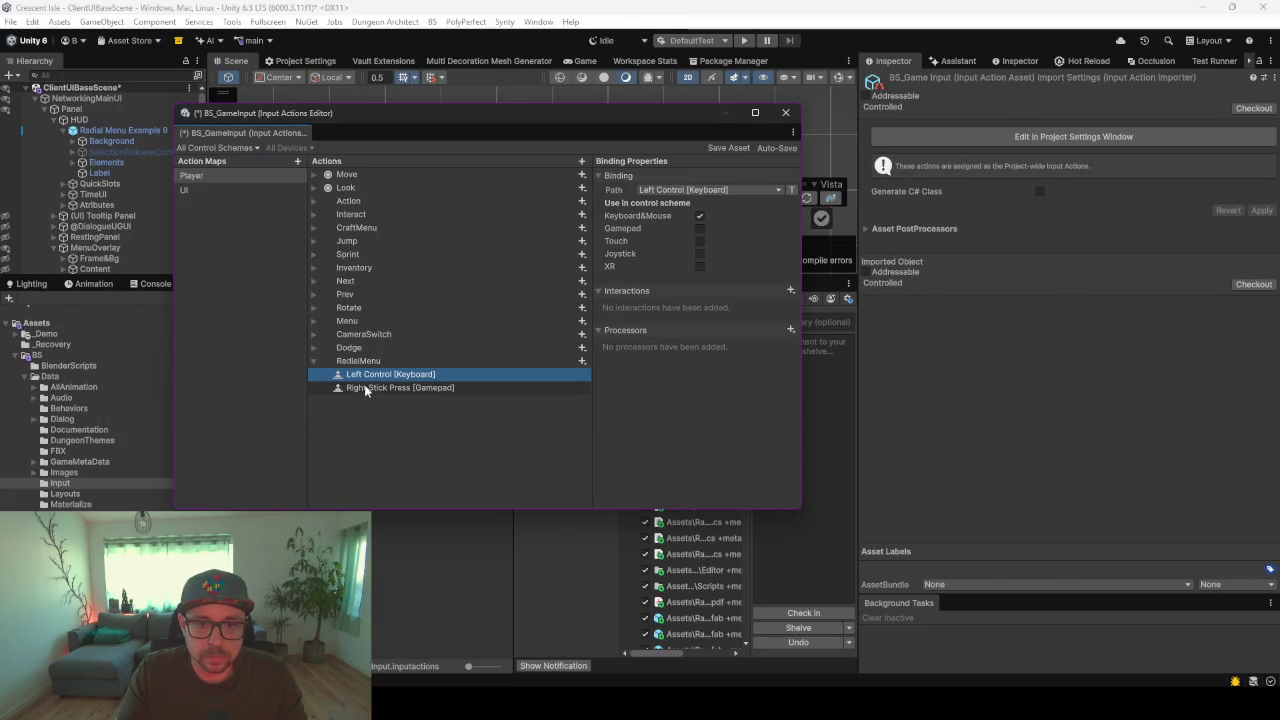
- Rebind RadialMenu's Left Control binding to Alt [Keyboard] using Listen
left_click_drag(593, 388, 546, 387)
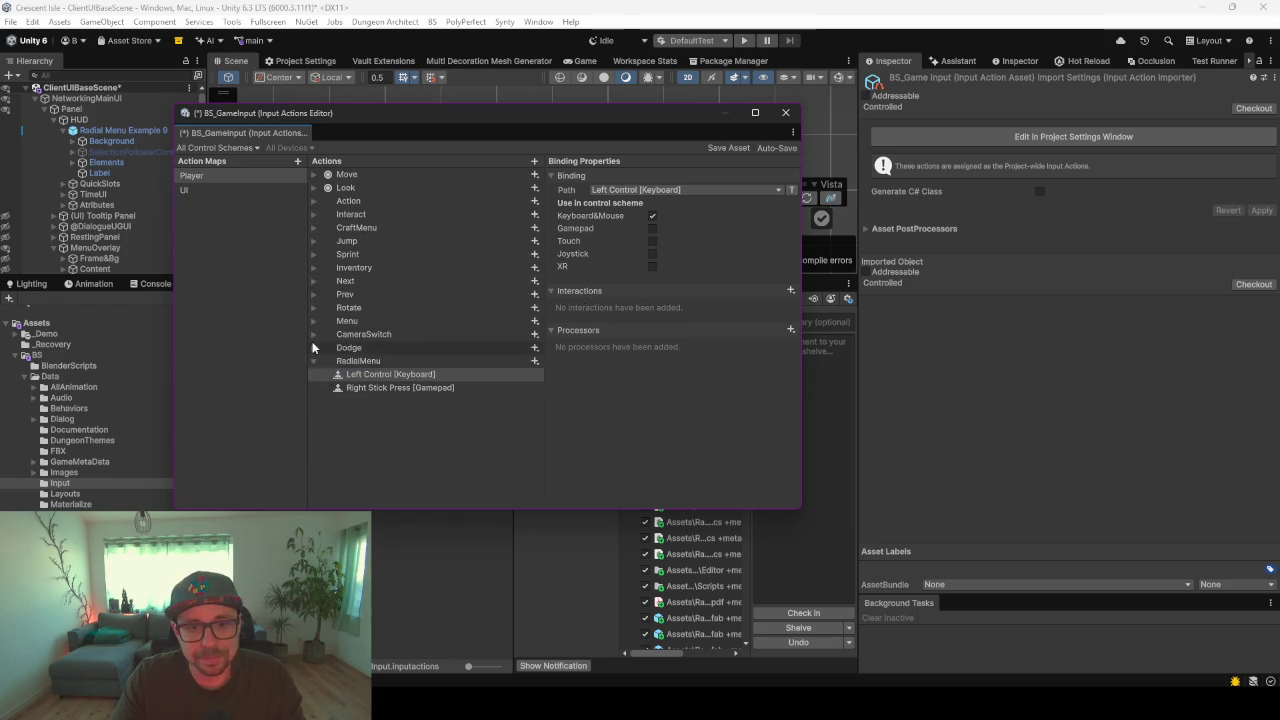
left_click(312, 228)
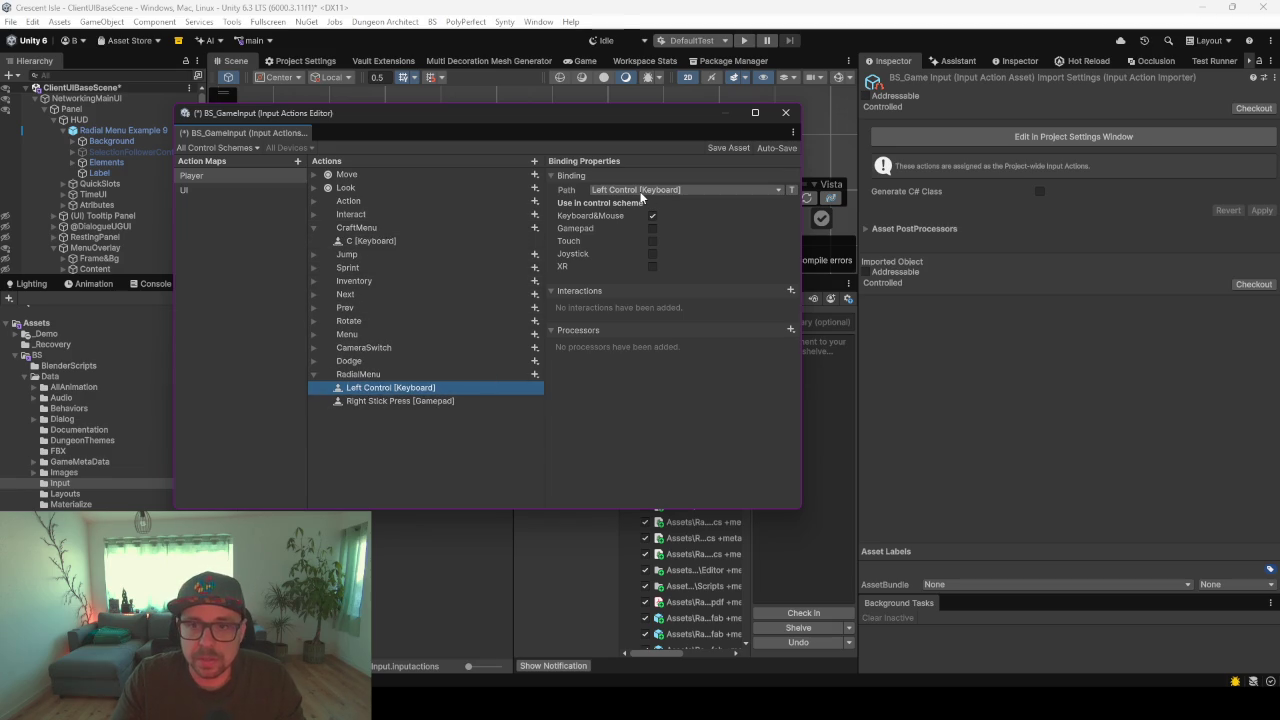
left_click(732, 190)
left_click(606, 204)
key("alt")
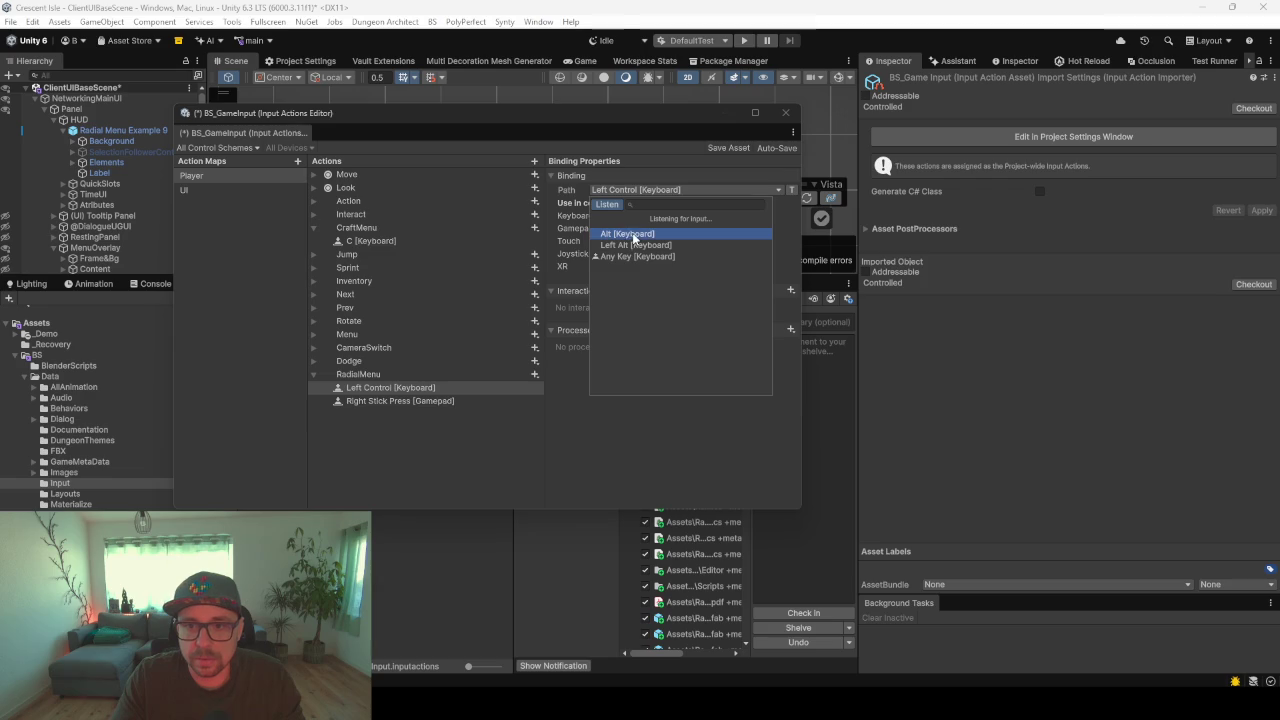
left_click(633, 236)
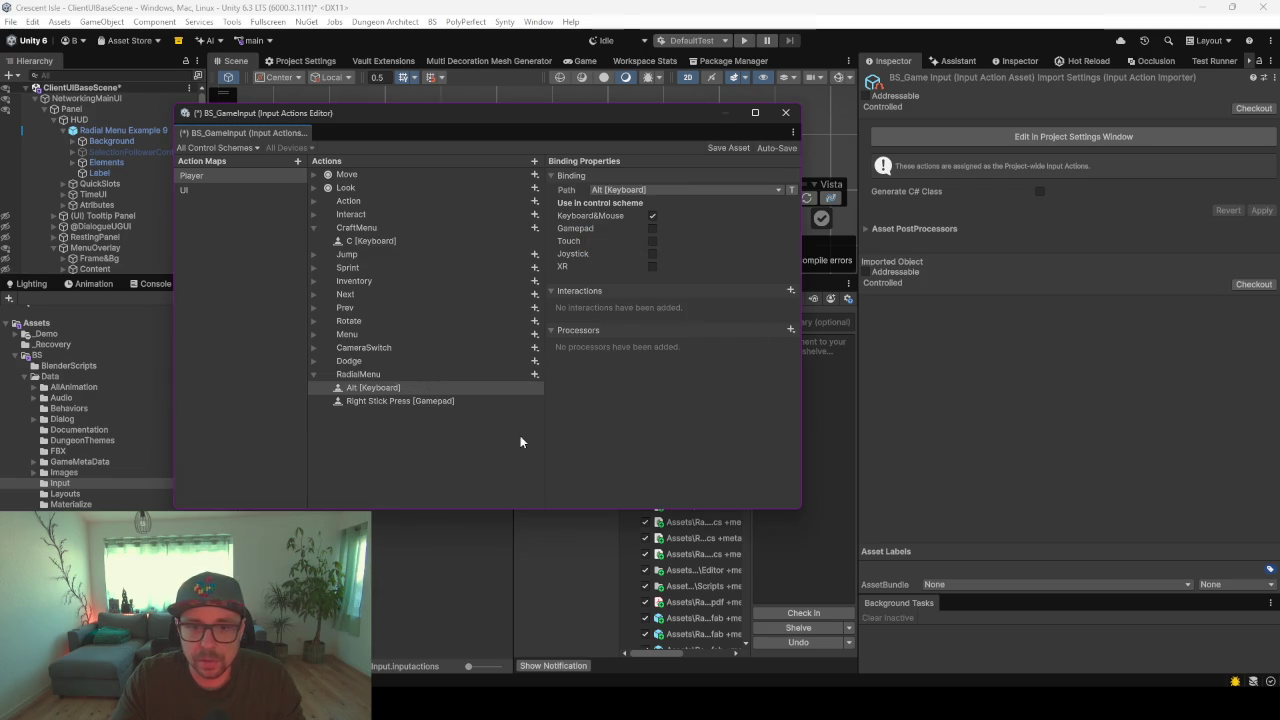
- Remove the Right Stick Press gamepad binding and save the BS_GameInput asset
left_click(378, 401)
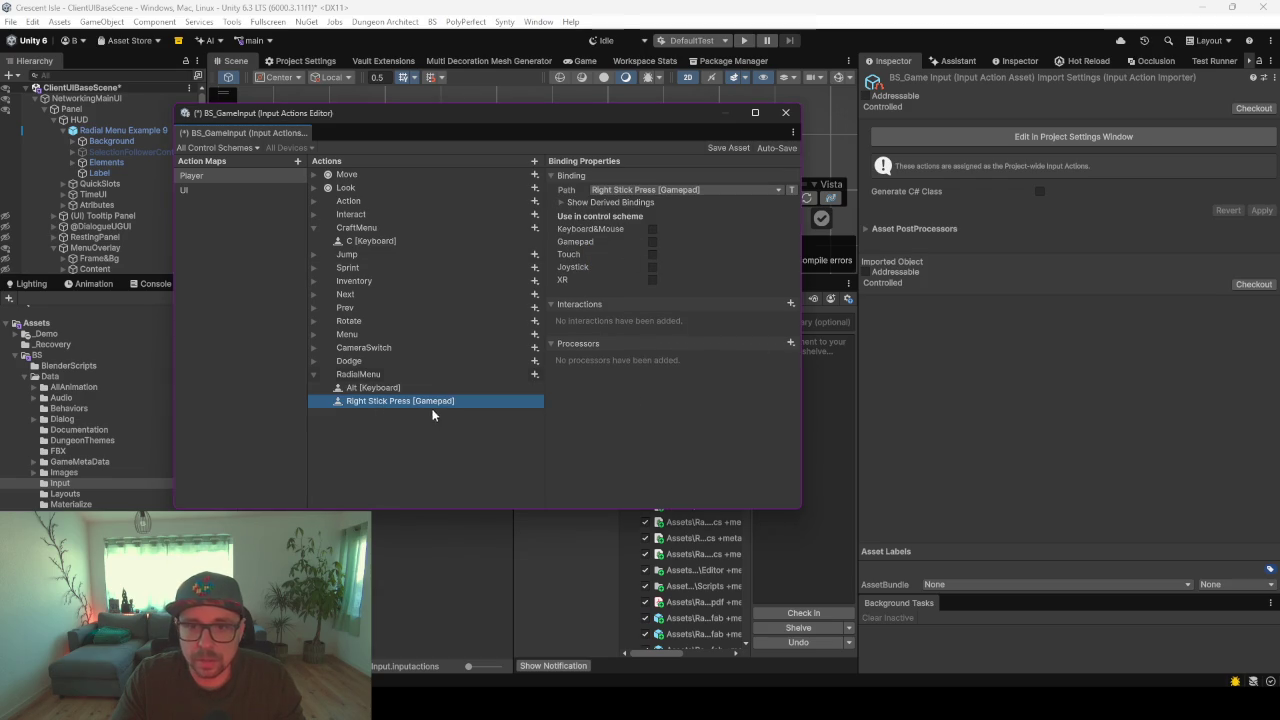
key("Delete")
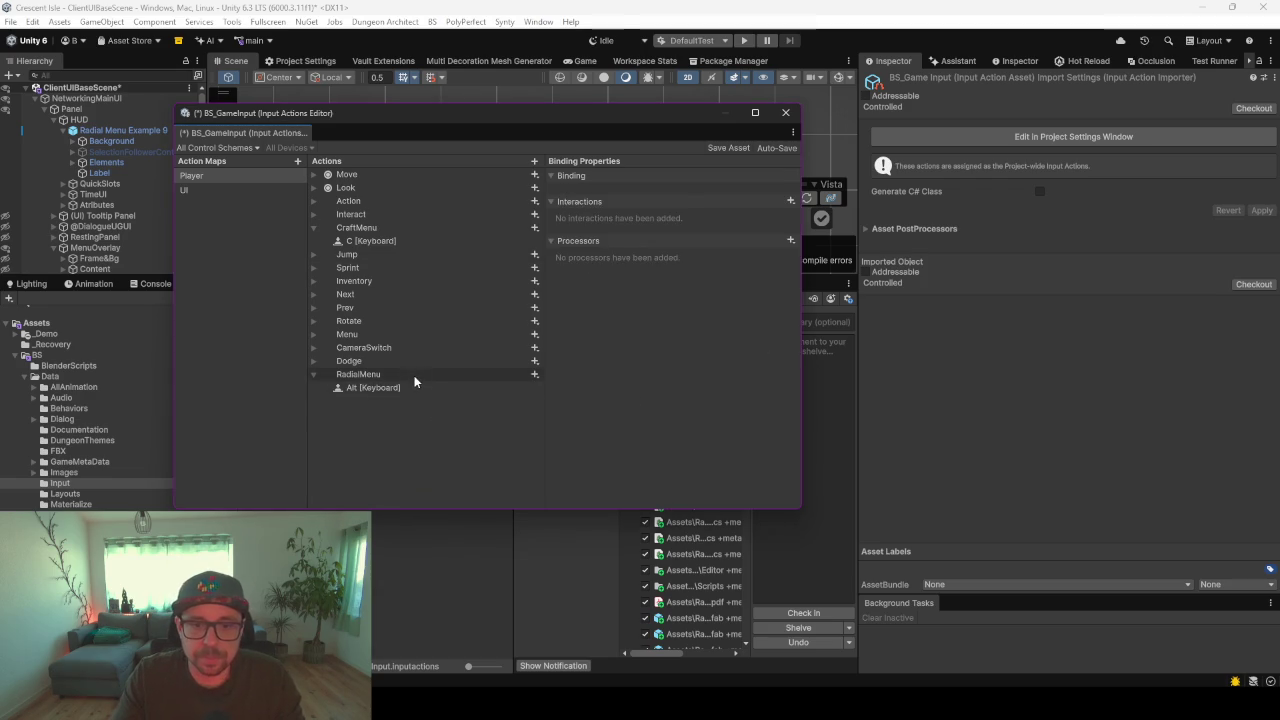
left_click(412, 385)
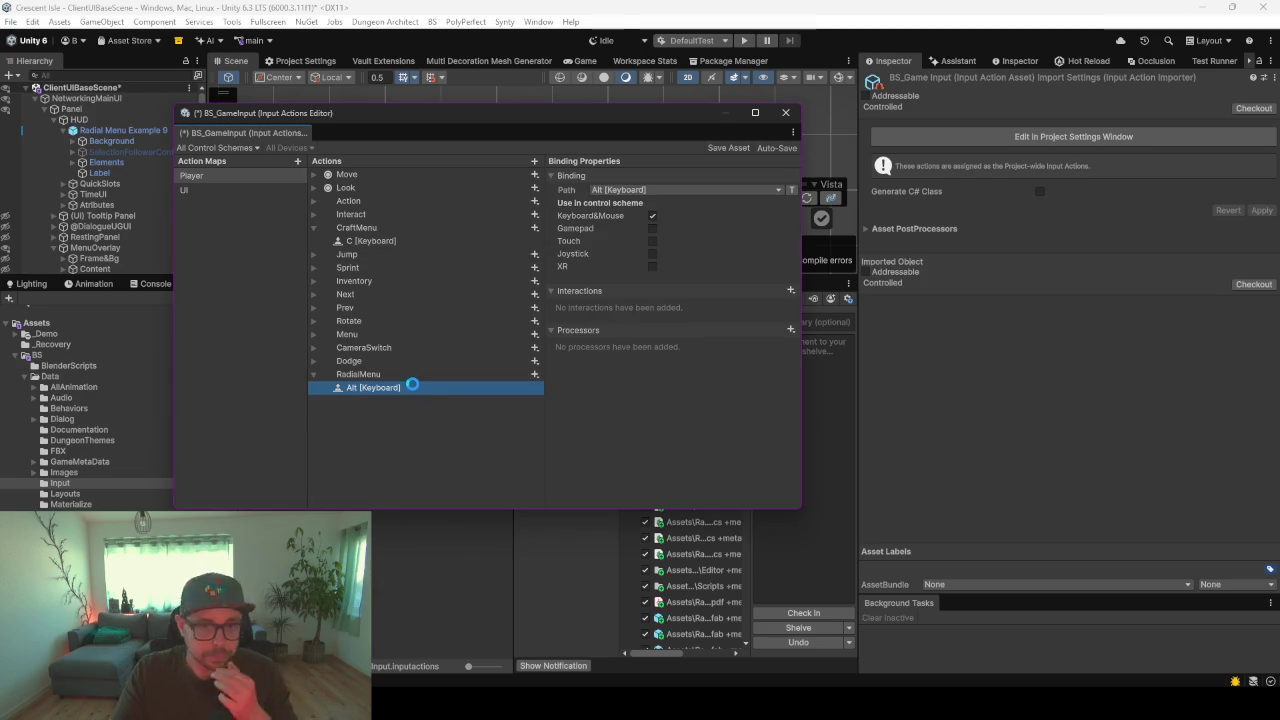
key("ctrl+s")
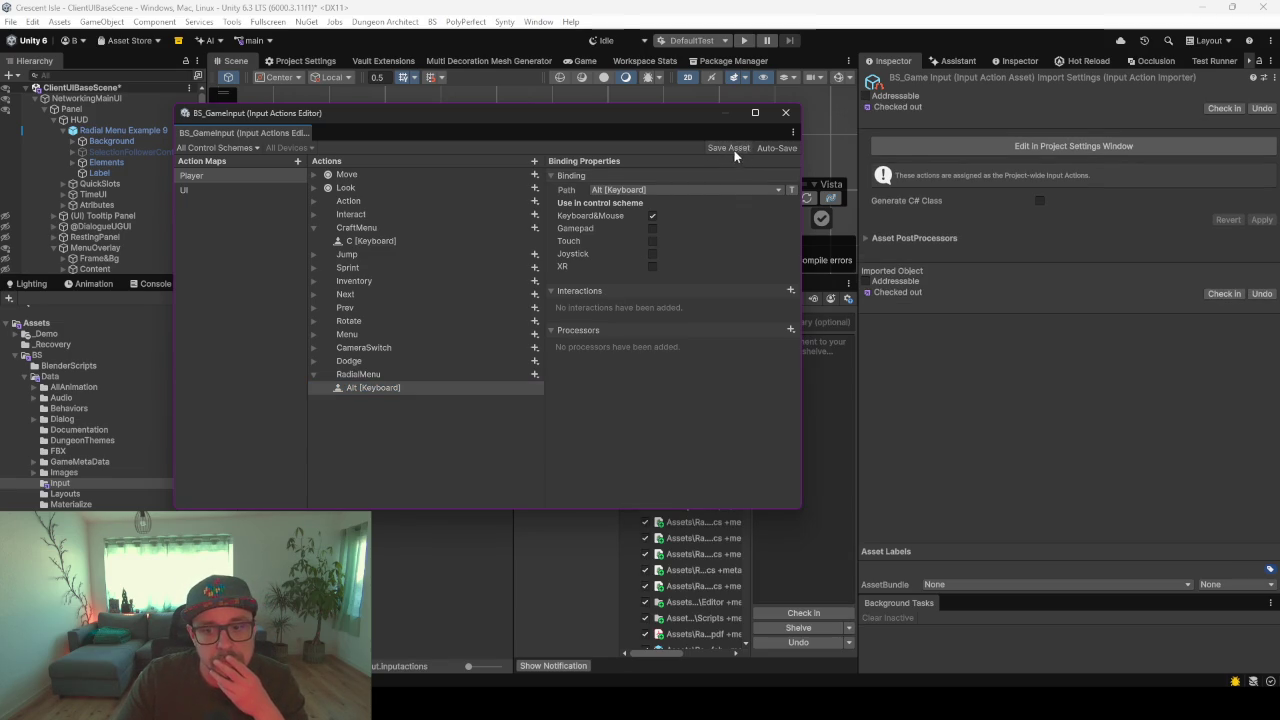
left_click_drag(210, 135, 126, 285)
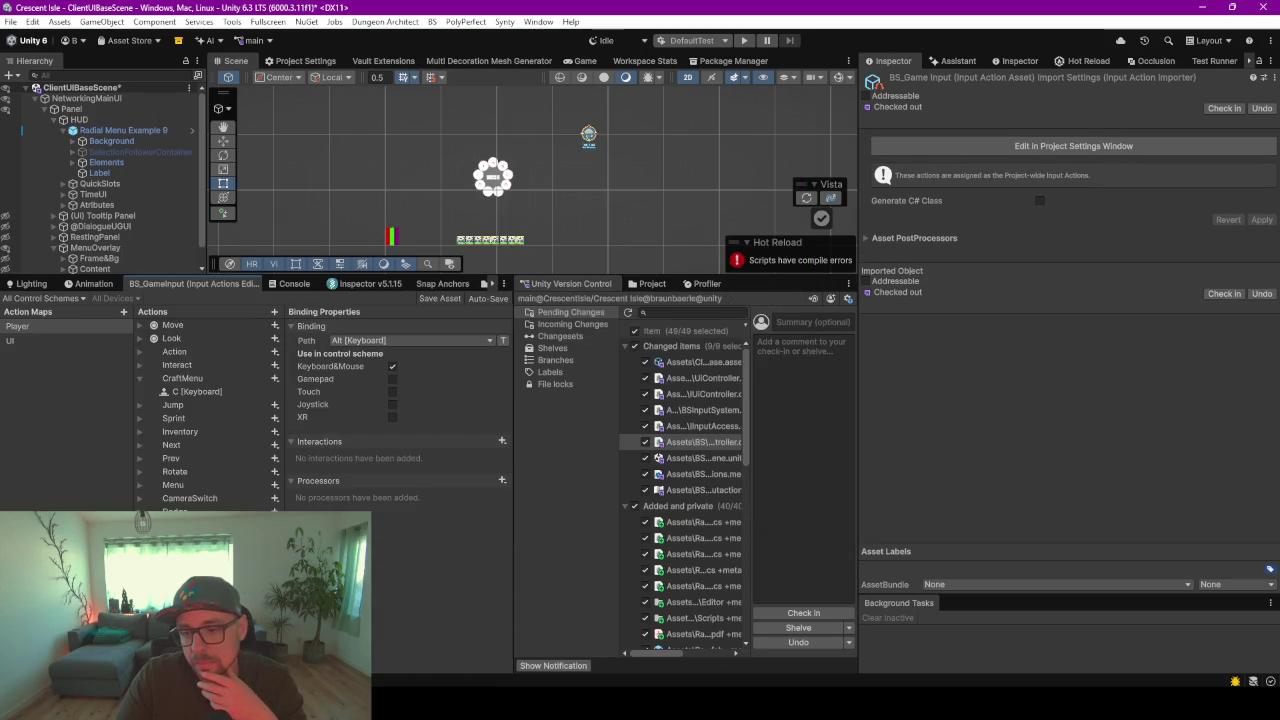
key("alt+Tab")
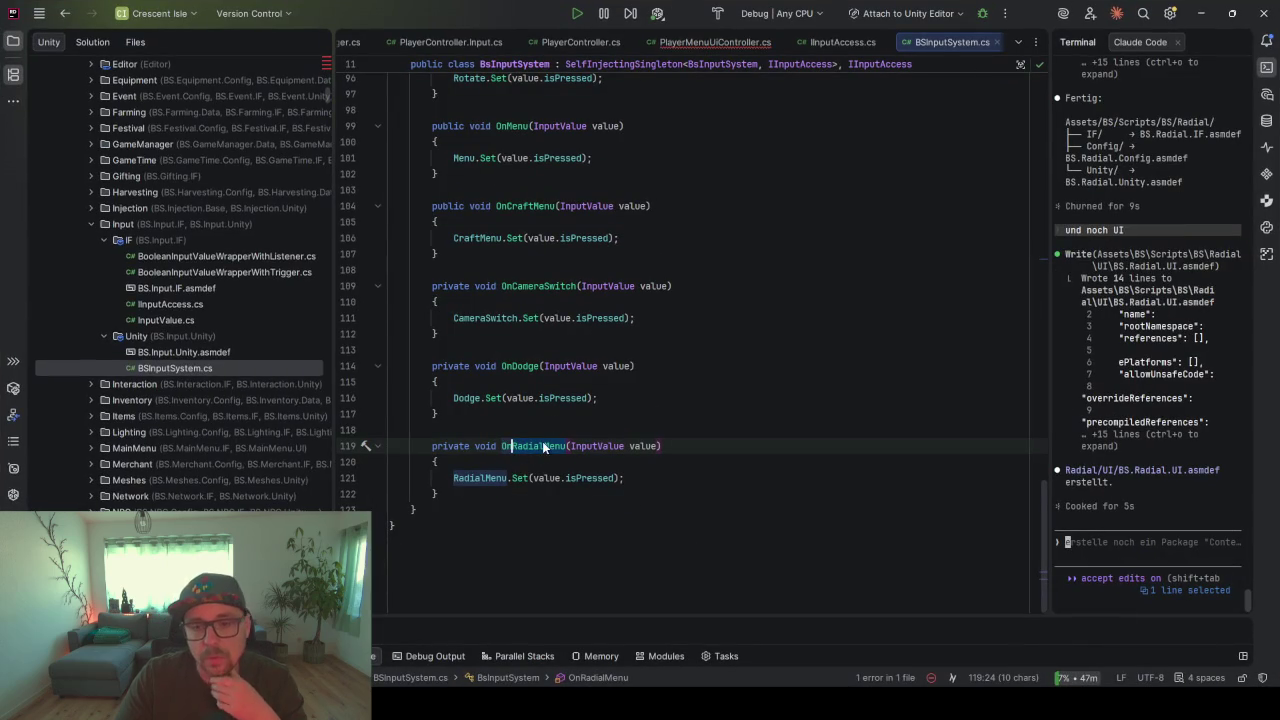
- Open PlayerMenuUiController.cs, add the missing semicolon to the radialMenuButton line, and save
mouse_move(542, 455)
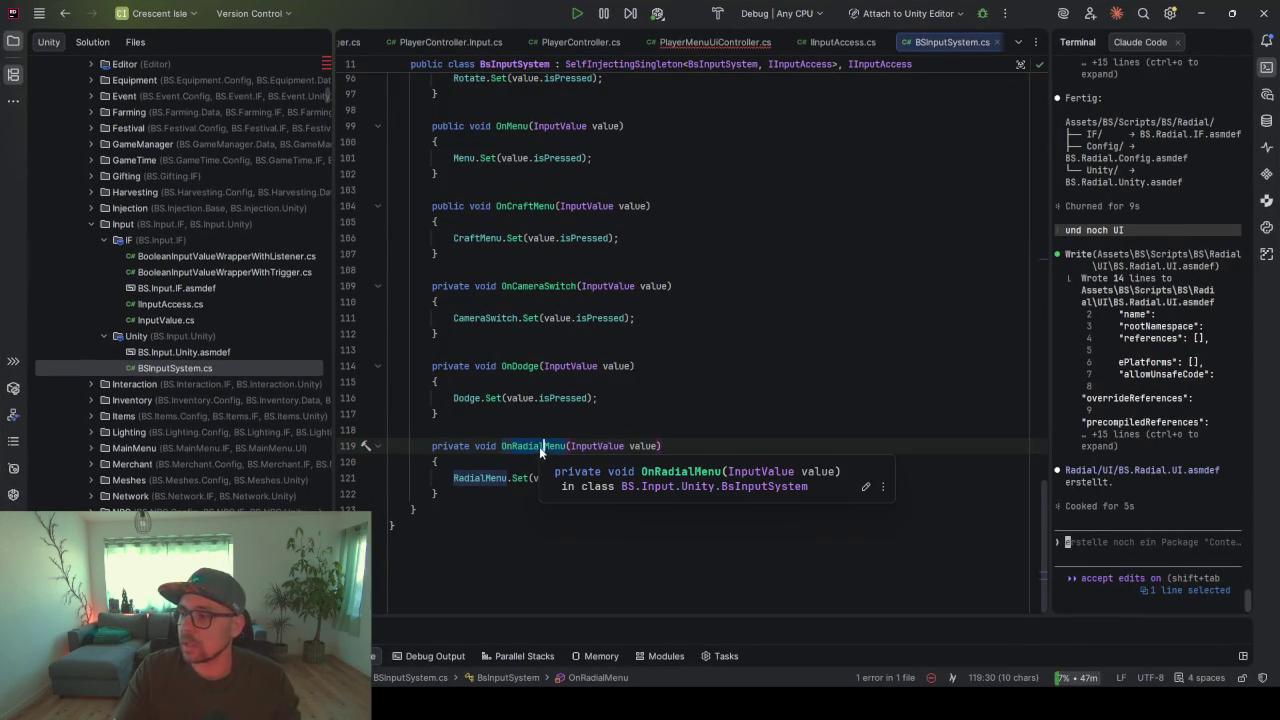
scroll(536, 446, "up", 2)
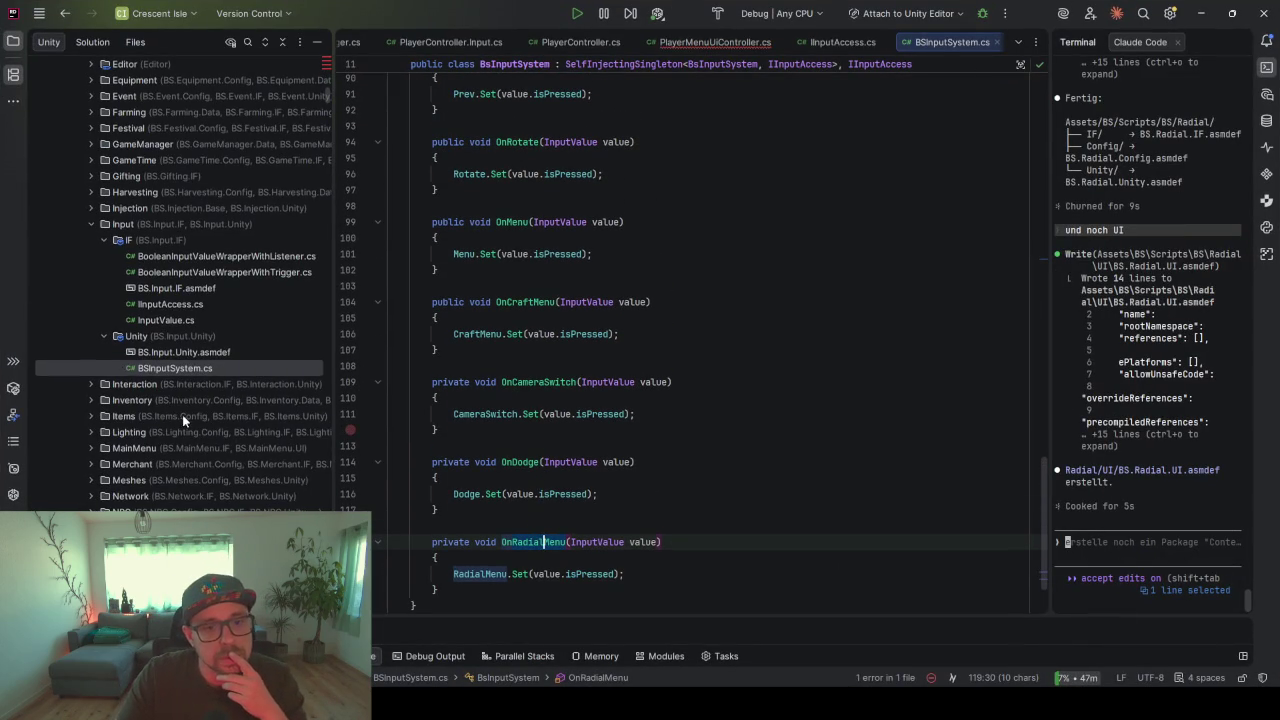
scroll(180, 413, "up", 6)
scroll(183, 414, "up", 10)
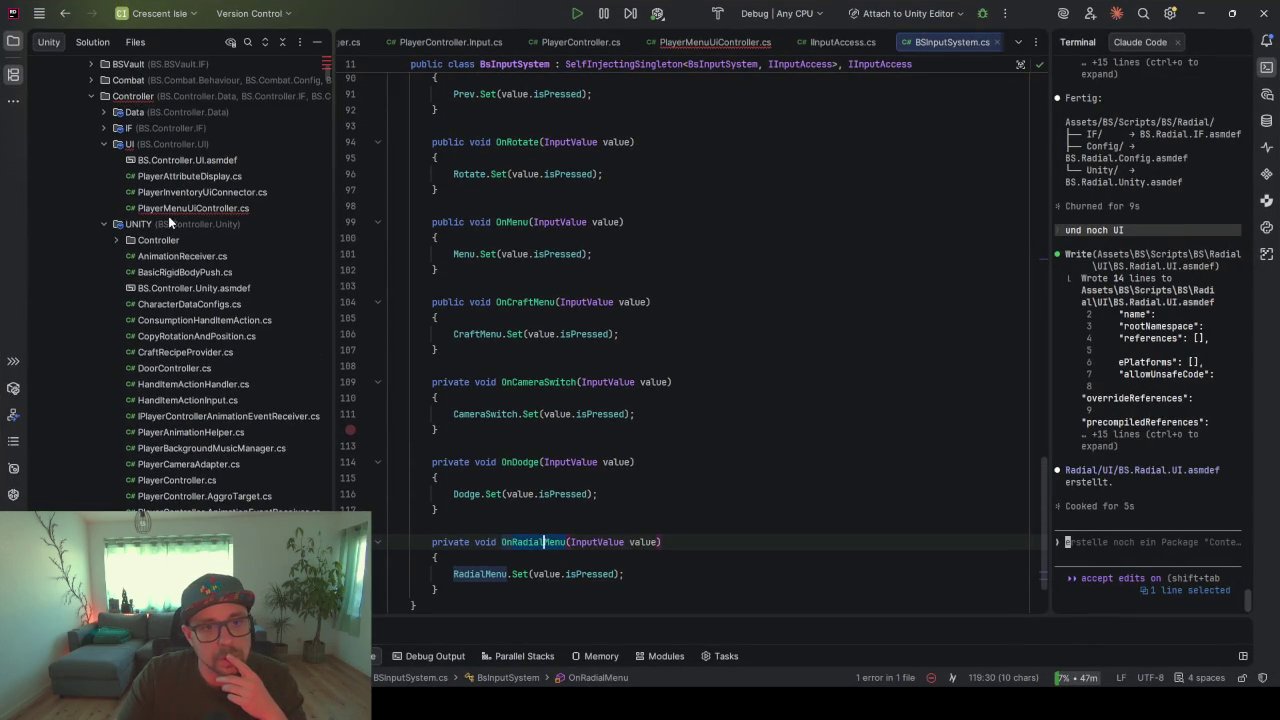
left_click(169, 208)
double_click(169, 208)
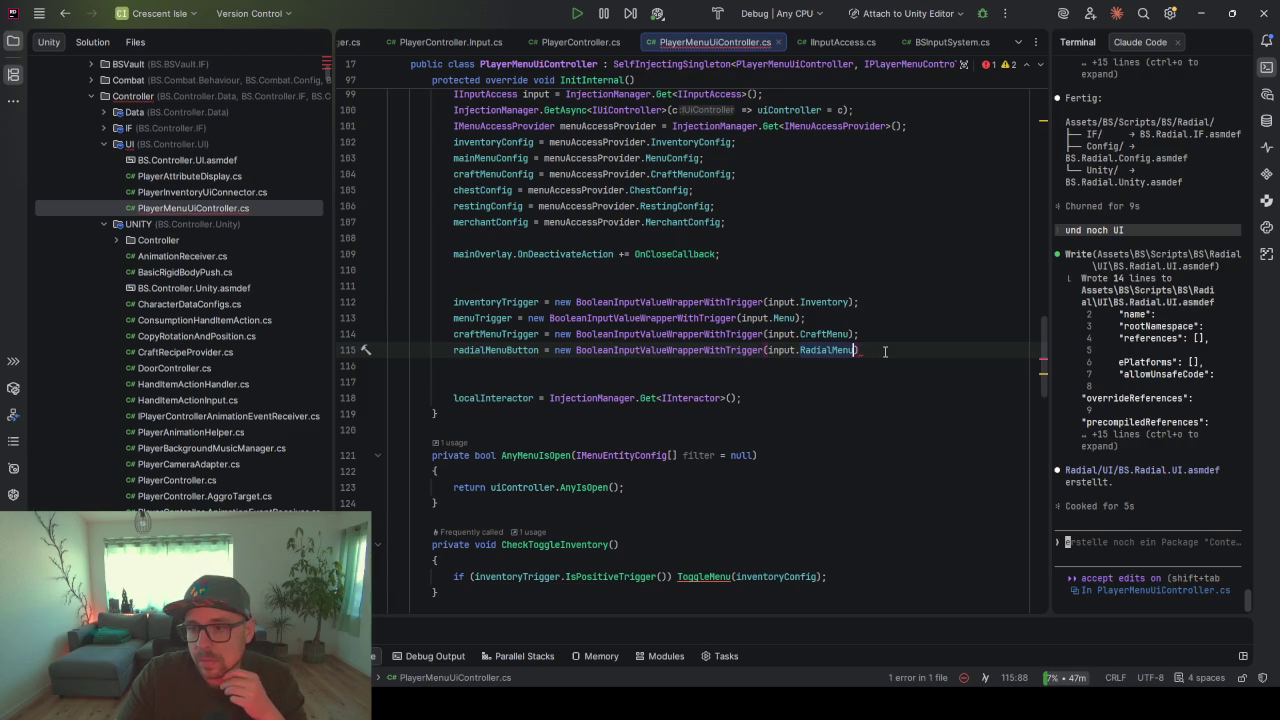
type(";")
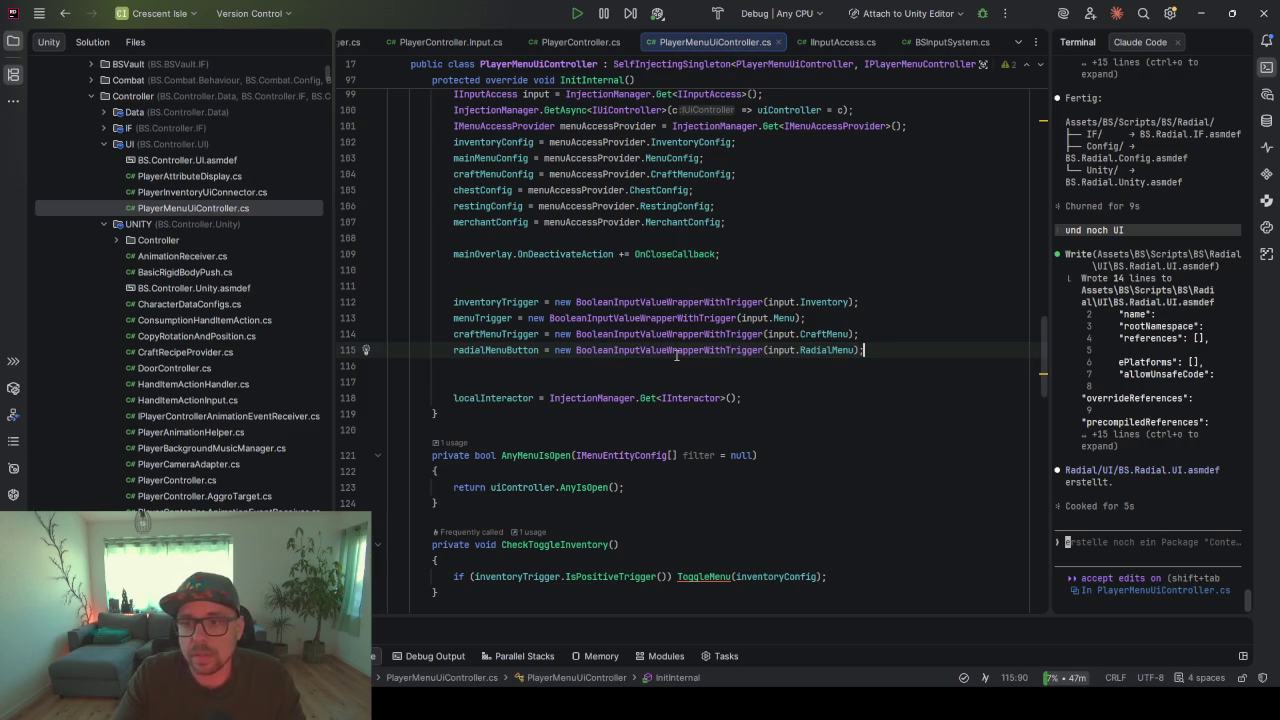
key("ctrl+s")
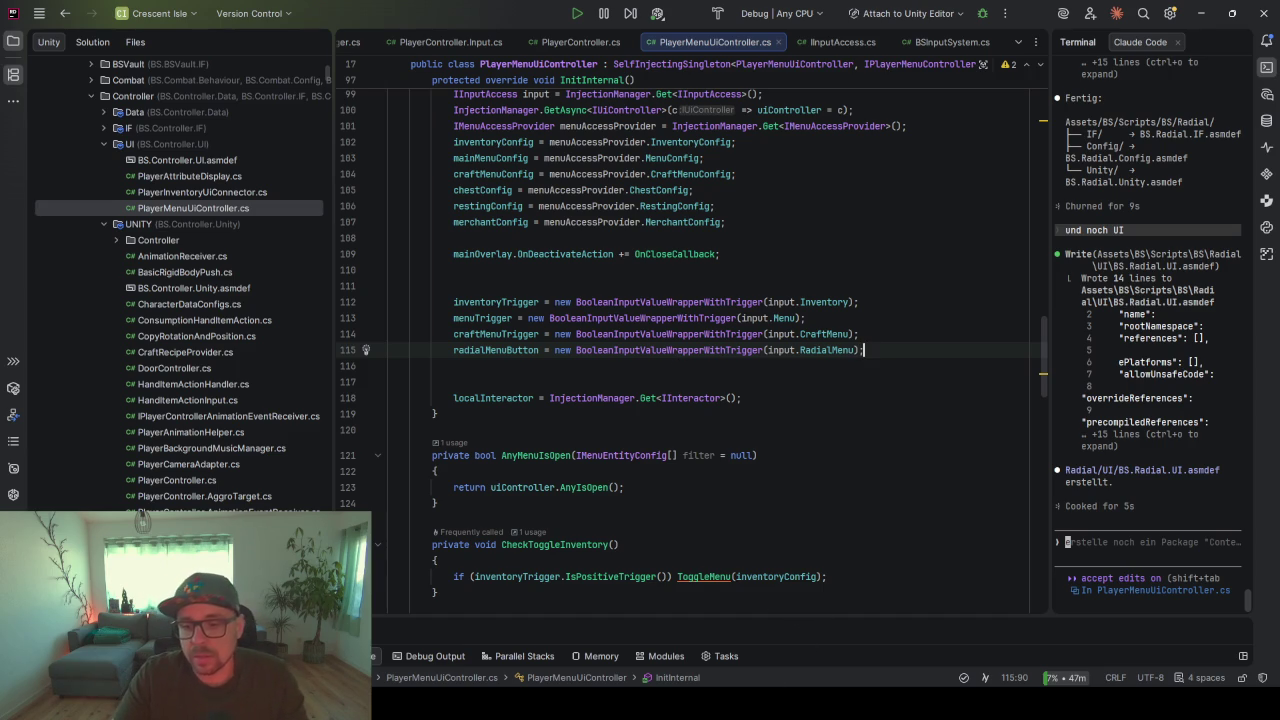
key("alt+Tab")
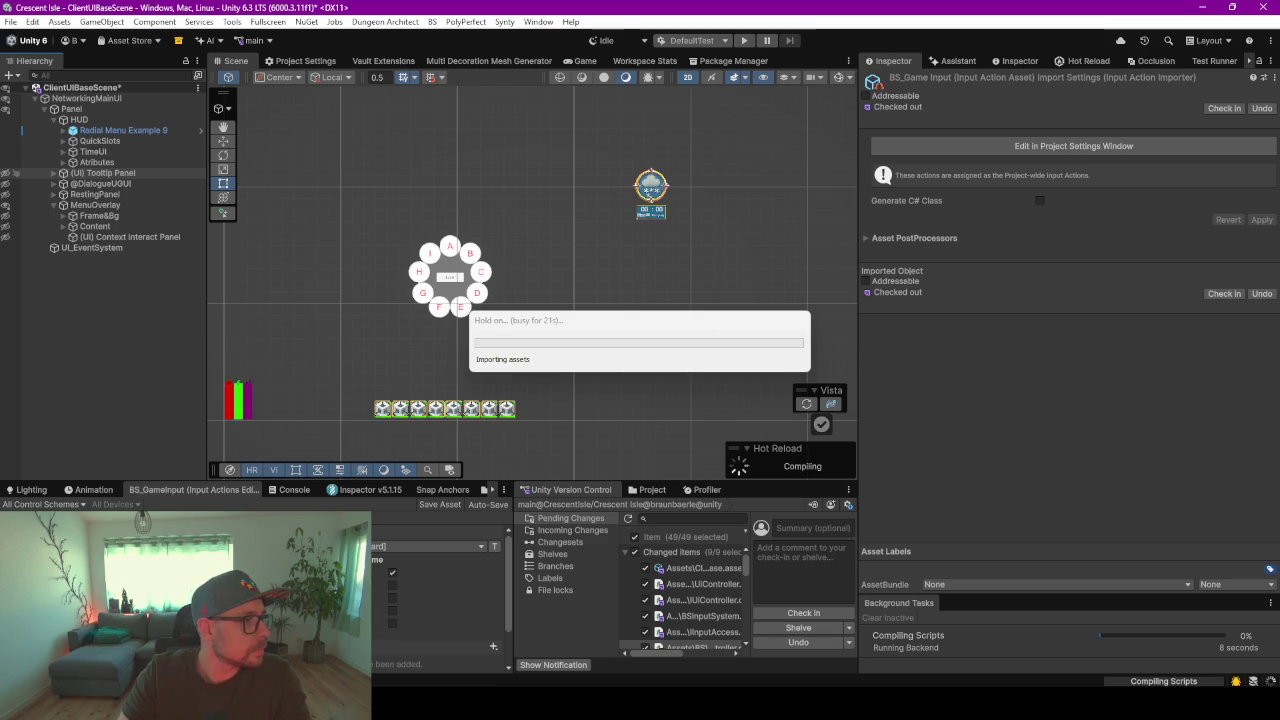
- Wait for Unity's script compile, check Hot Reload status, and bring PlayerMenuUiController.cs back in Rider
mouse_move(551, 324)
left_mouse_down()
mouse_move(525, 164)
mouse_move(467, 253)
left_mouse_up()
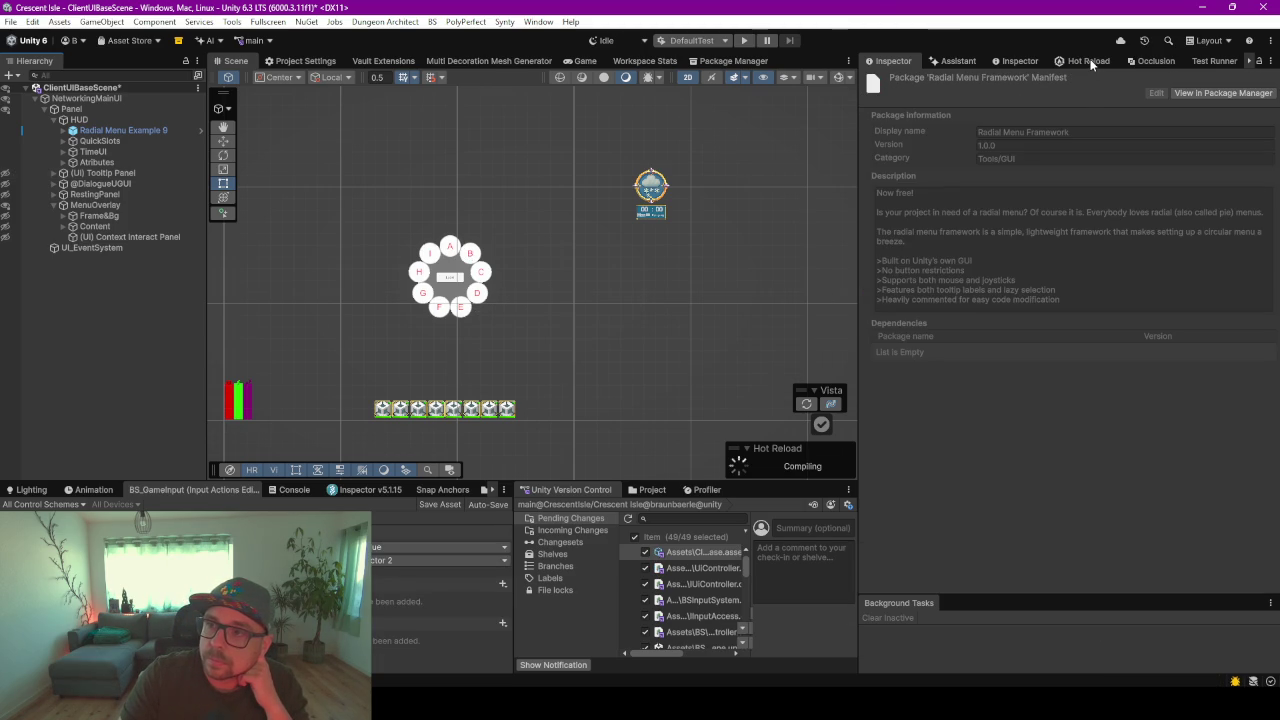
left_click(1088, 62)
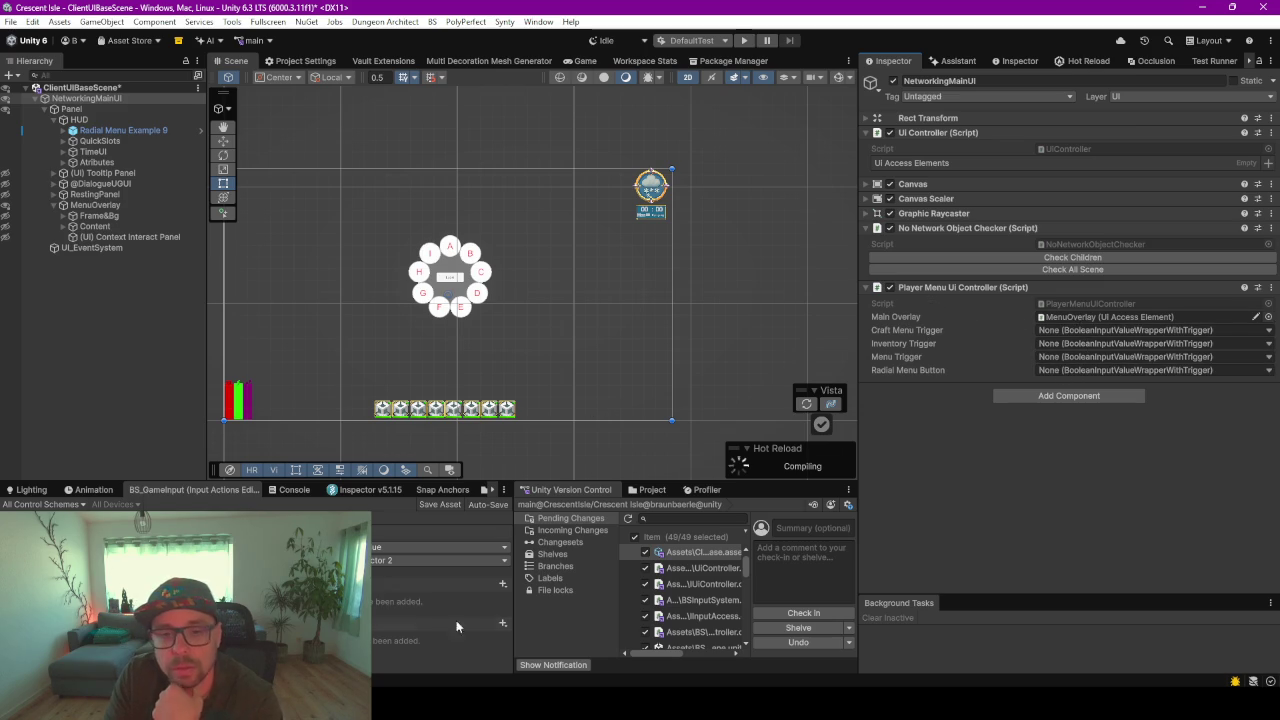
mouse_move(805, 705)
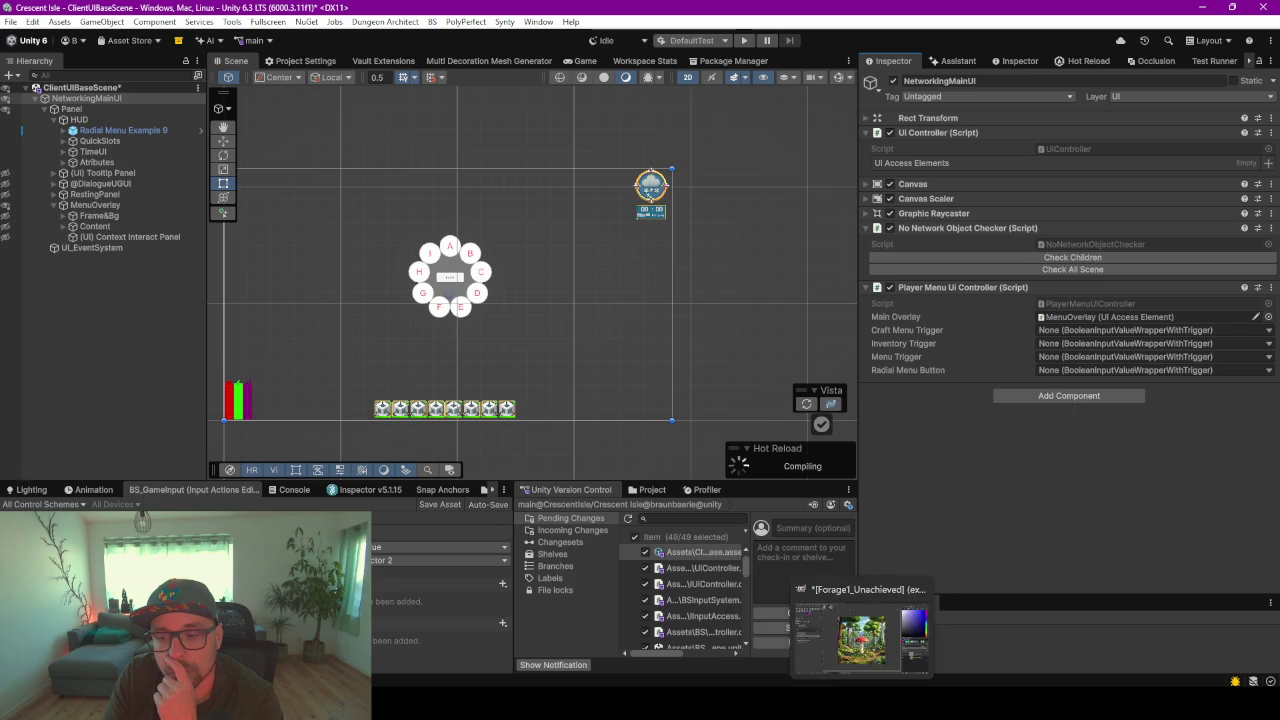
left_click(805, 625)
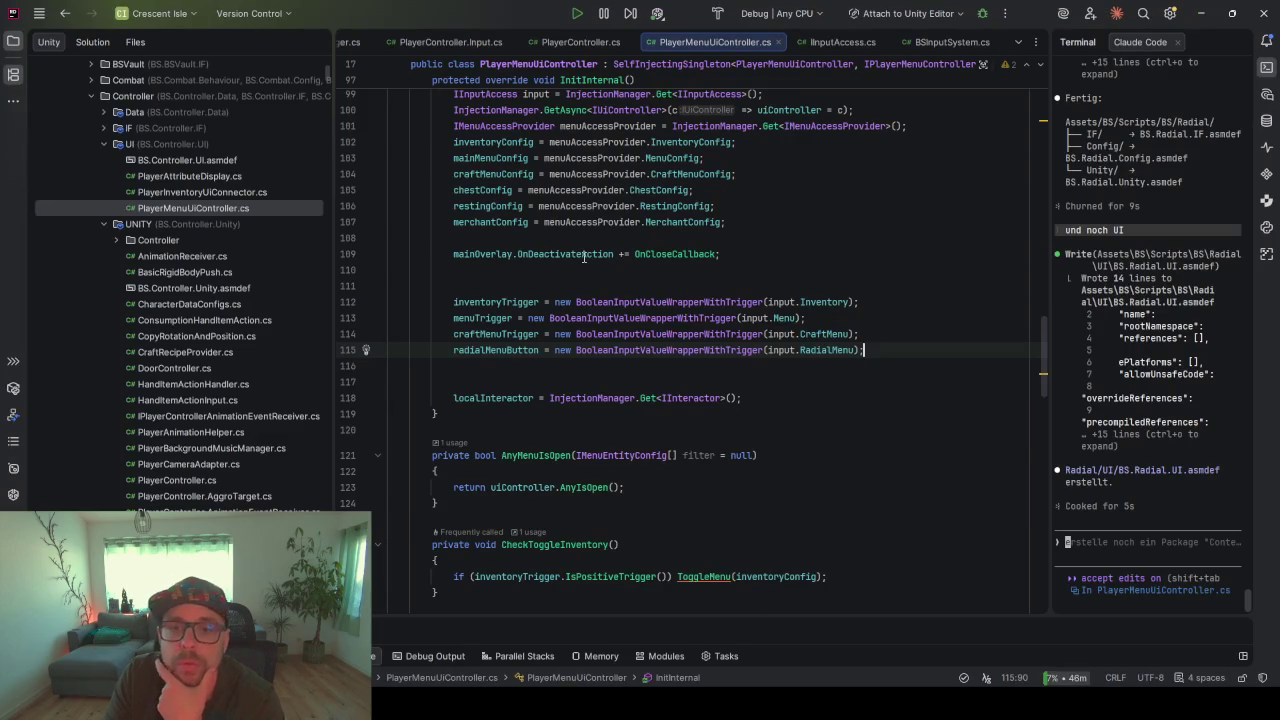
- Add 'radialMenuConfig = menuAccessProvider.RadialConfig;' below the merchantConfig assignment in InitInternal
left_click(490, 222)
scroll(657, 275, "up", 7)
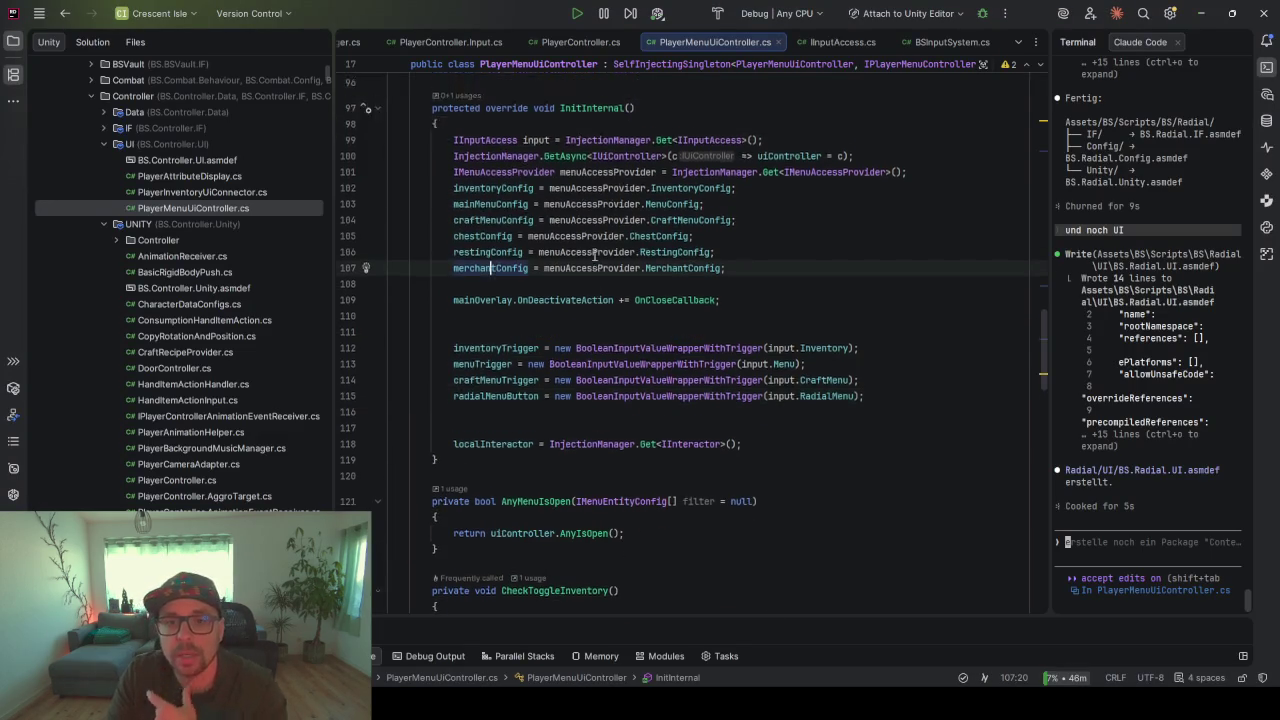
scroll(656, 272, "up", 20)
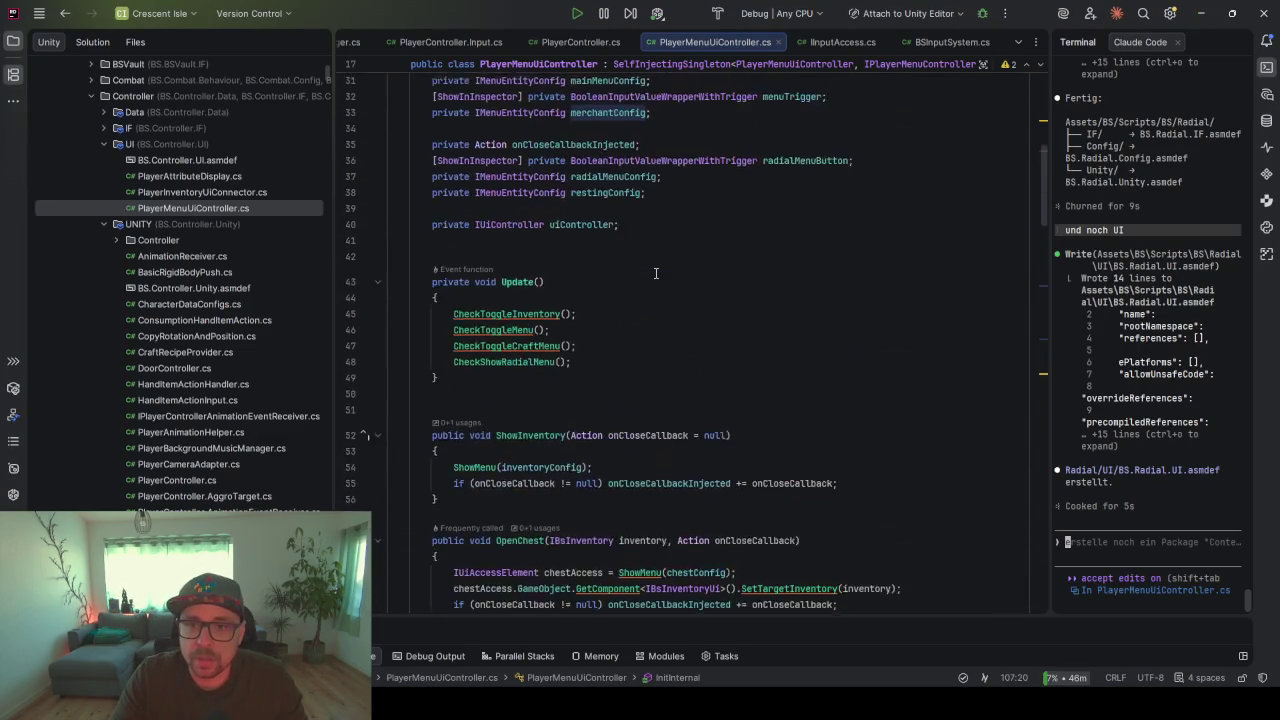
scroll(655, 265, "down", 8)
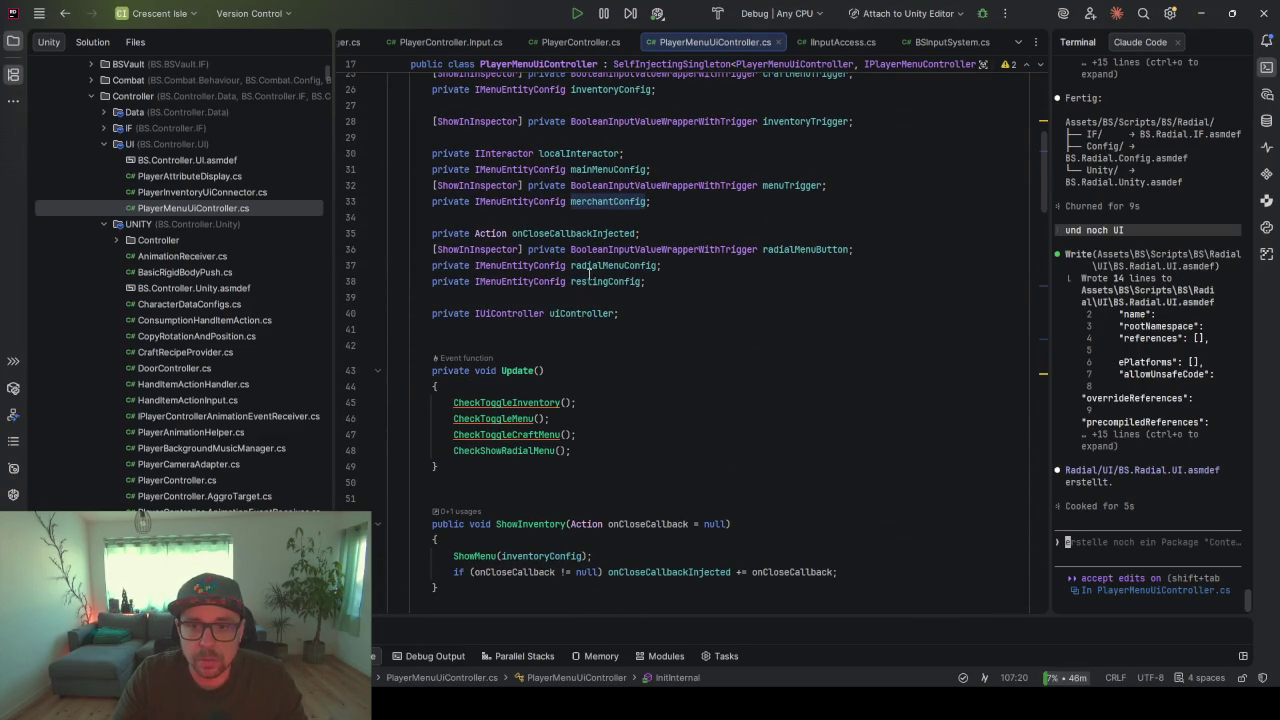
double_click(614, 266)
key("ctrl+c")
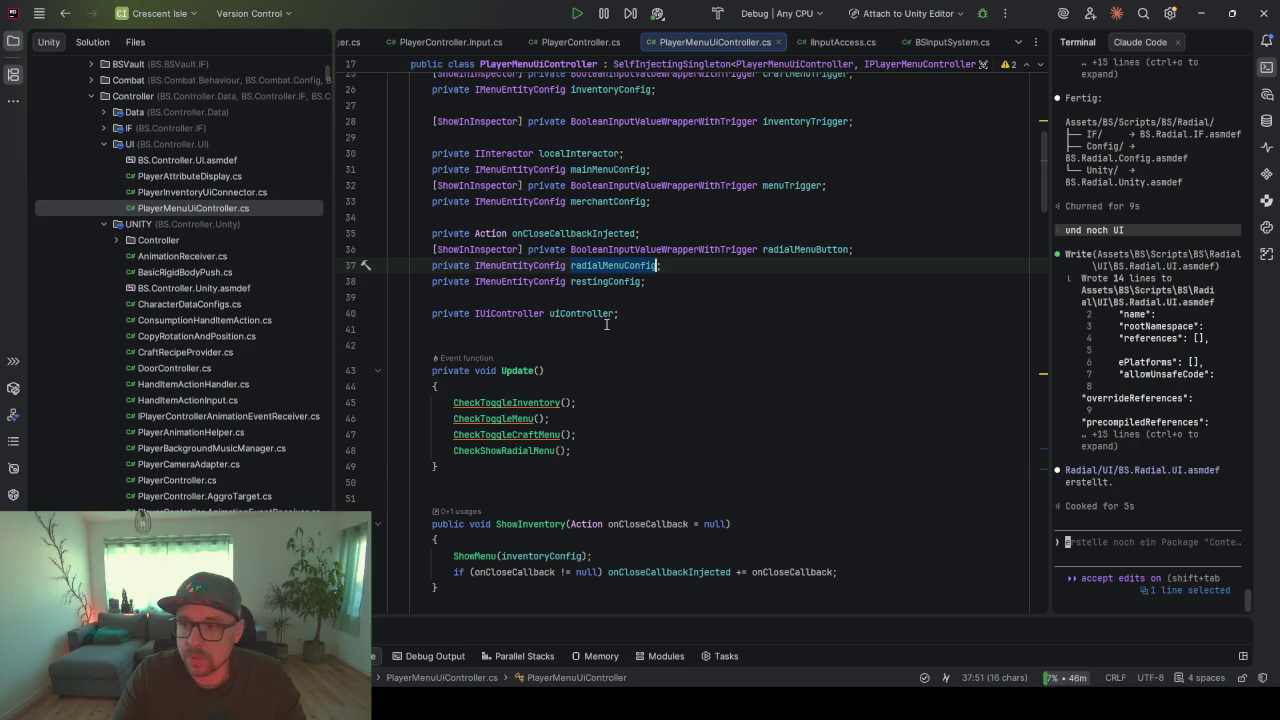
scroll(607, 323, "down", 20)
scroll(527, 240, "up", 8)
scroll(645, 256, "up", 2)
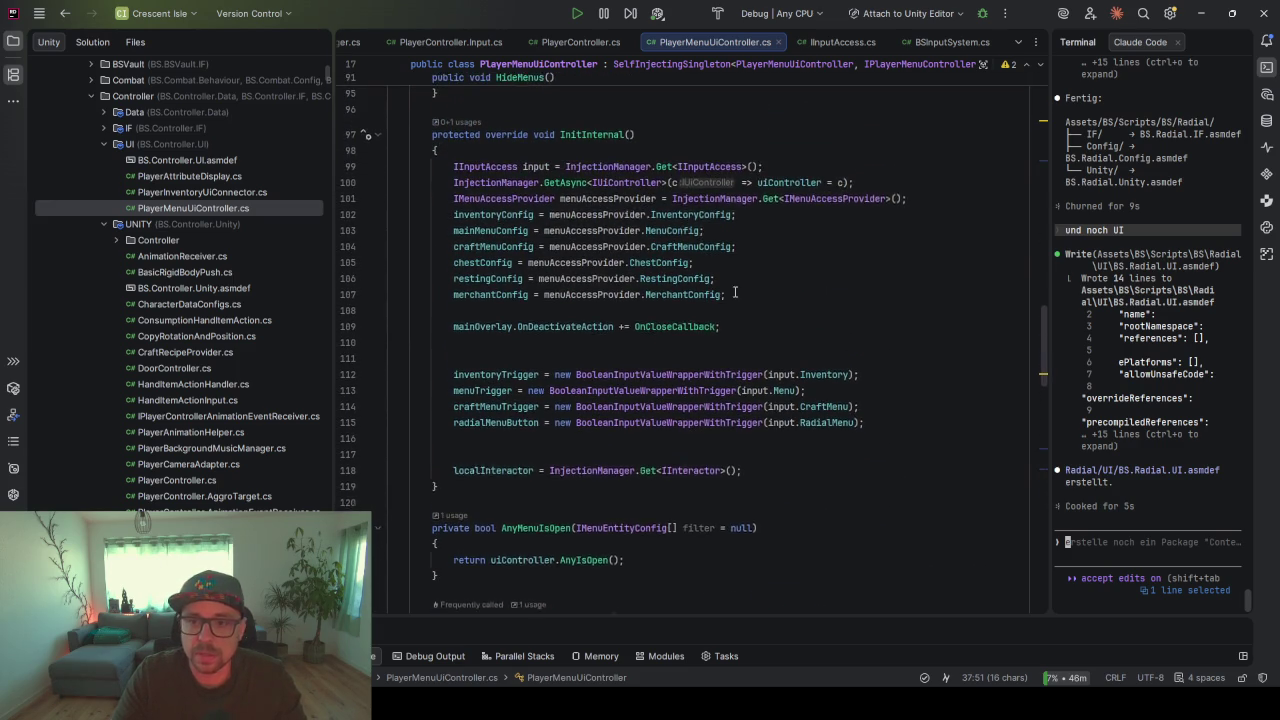
left_click(756, 308)
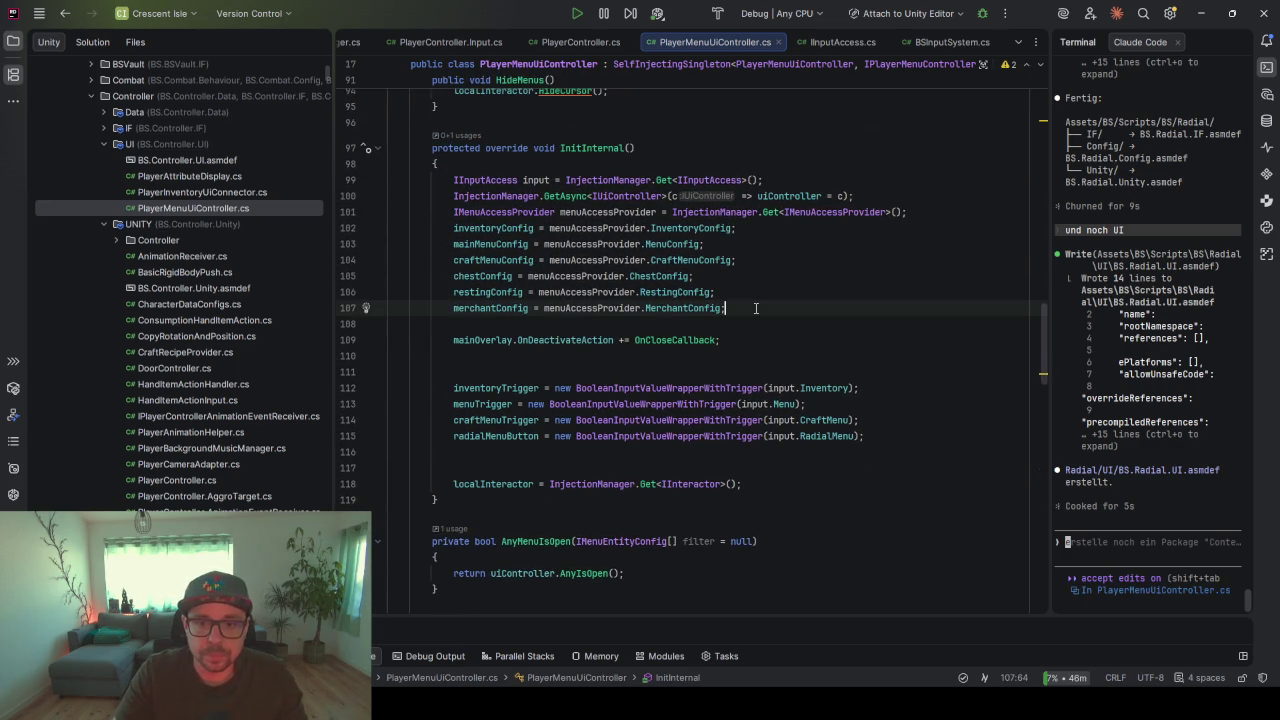
key("Return")
key("ctrl+v")
type("= men")
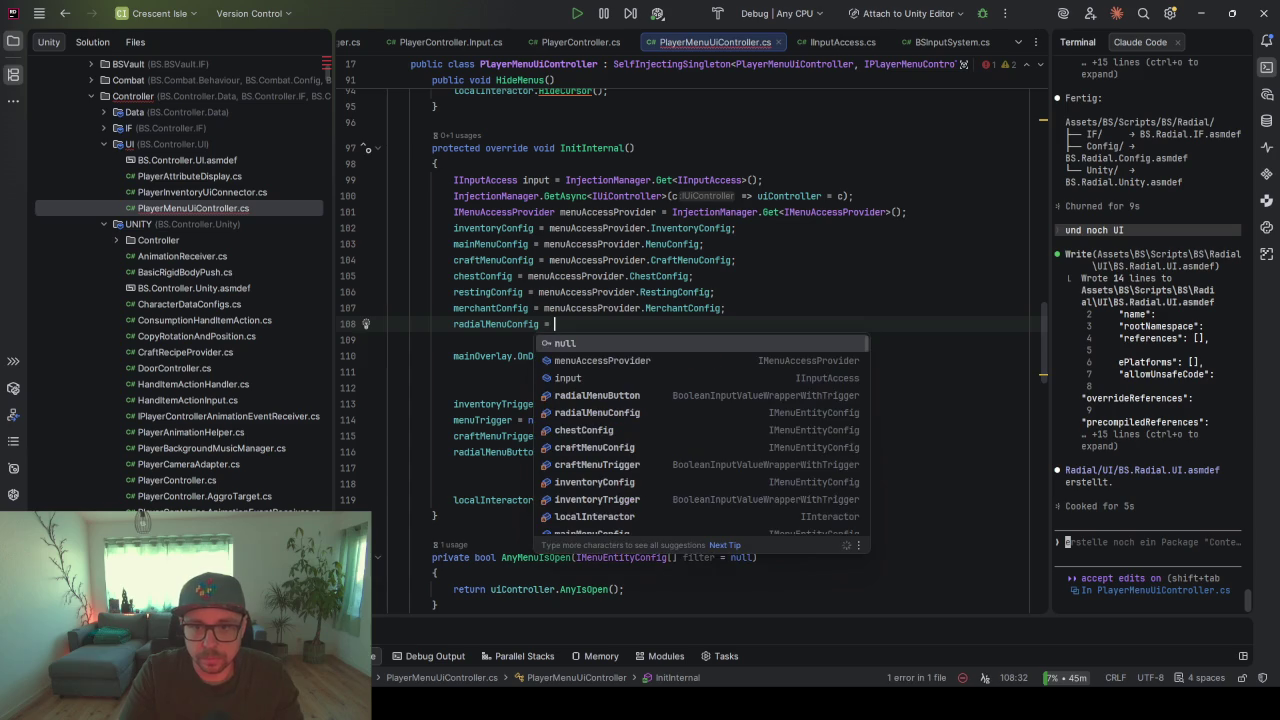
key("Return")
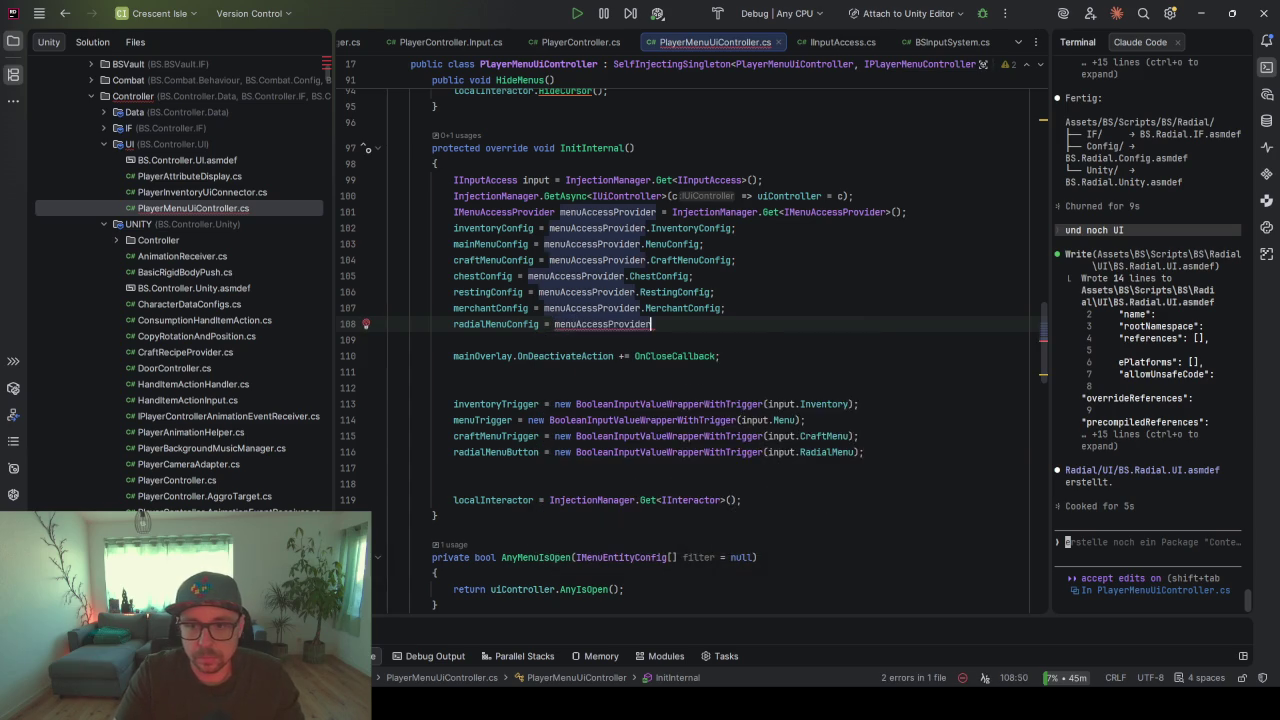
type(".")
type("Rad")
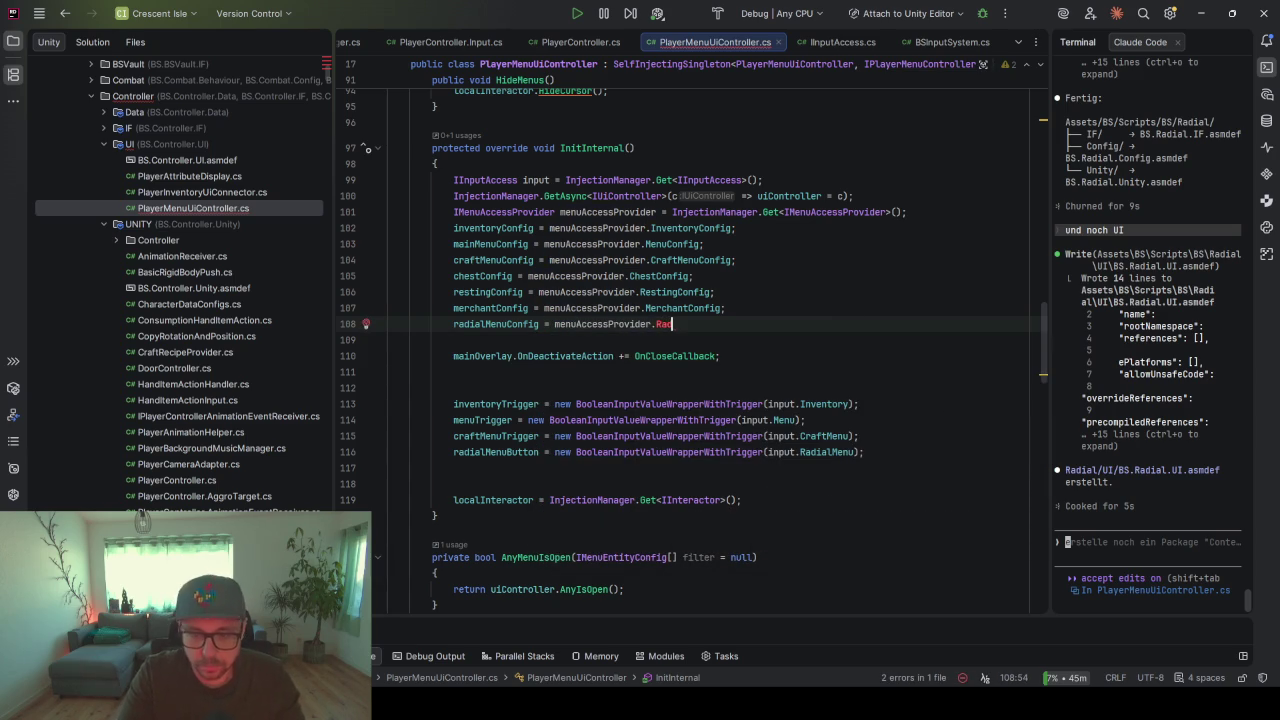
type("ialConfig")
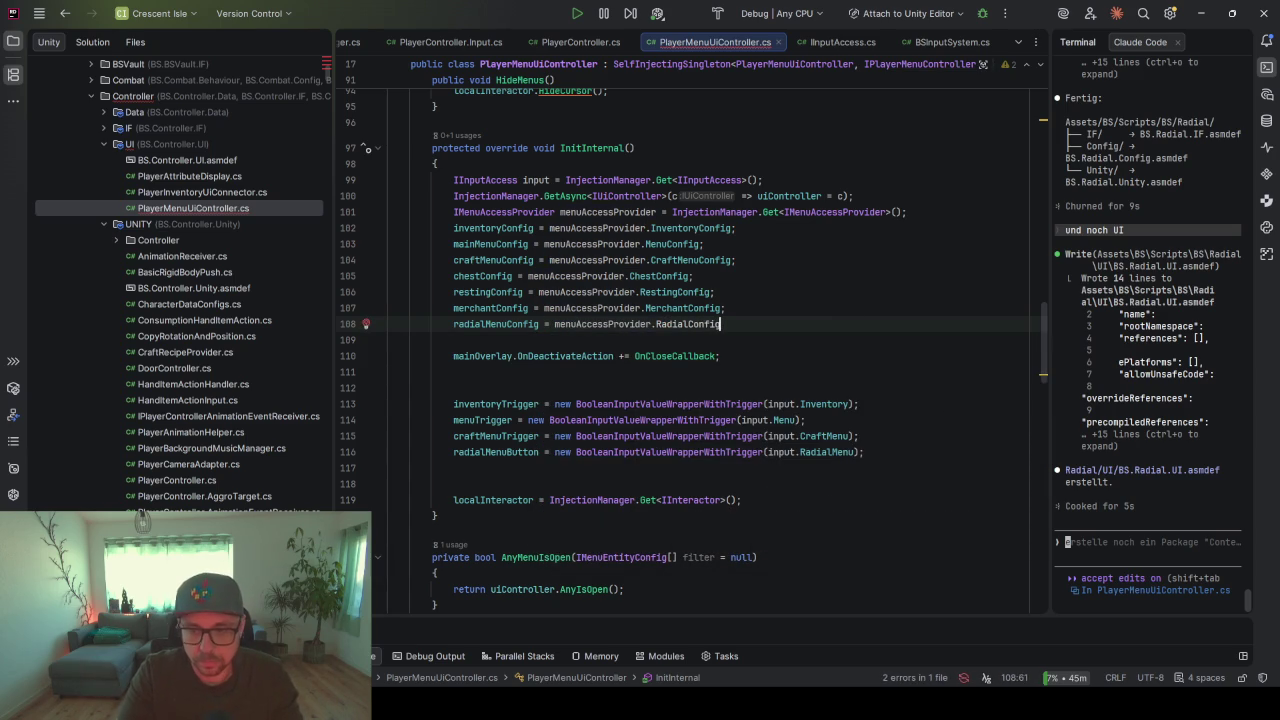
type(";")
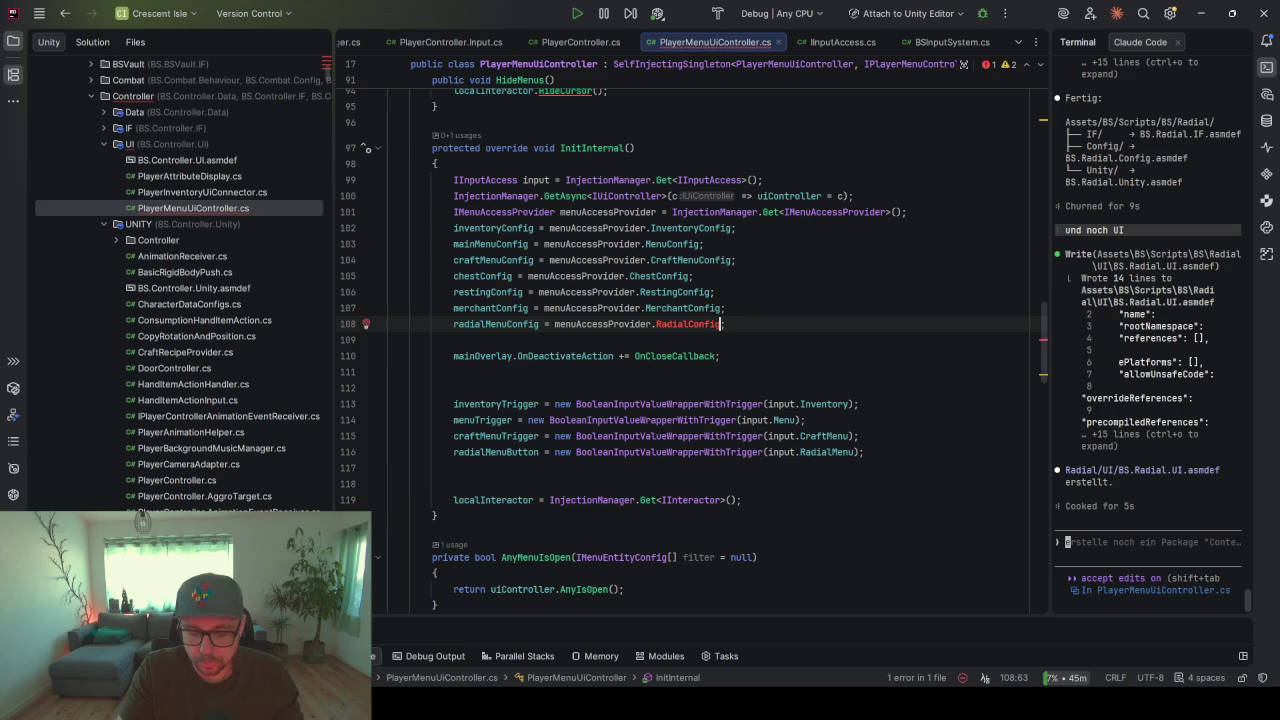
- Add a get-only RadialConfig property to IMenuAccessProvider and implement it as definition.radialConfig
key("alt+Return")
key("Down")
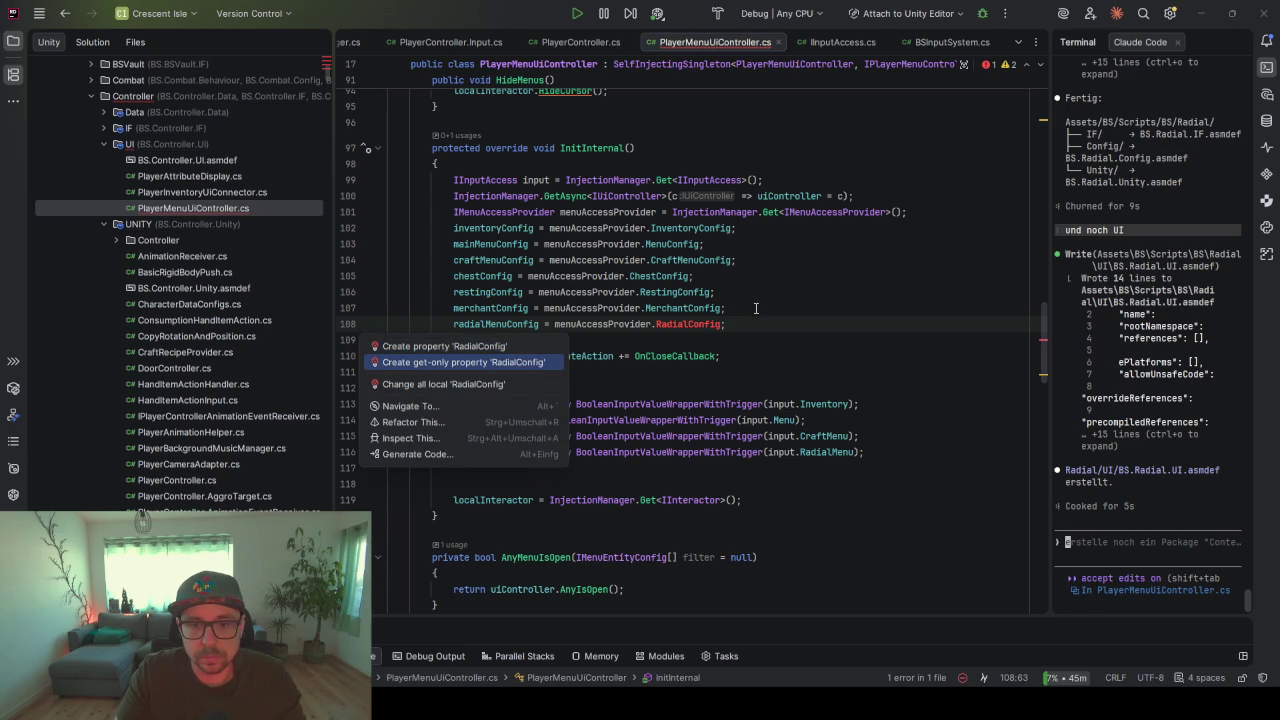
key("Return")
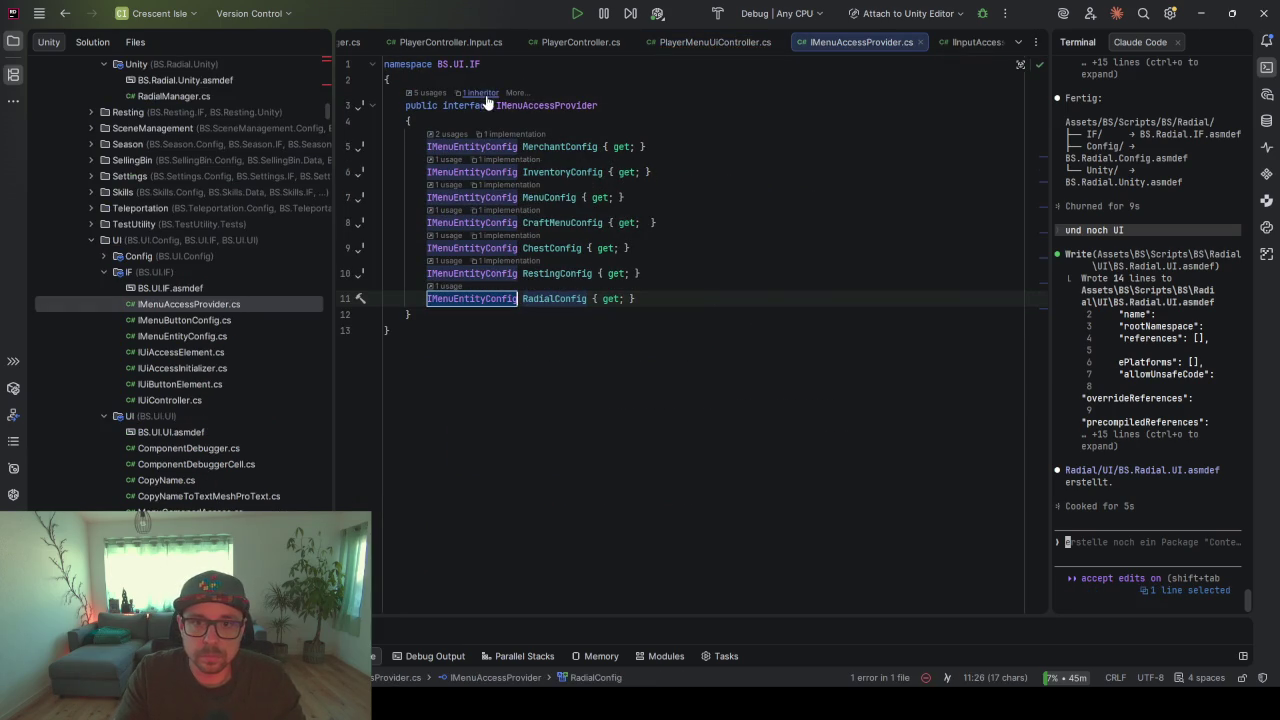
left_click(481, 92)
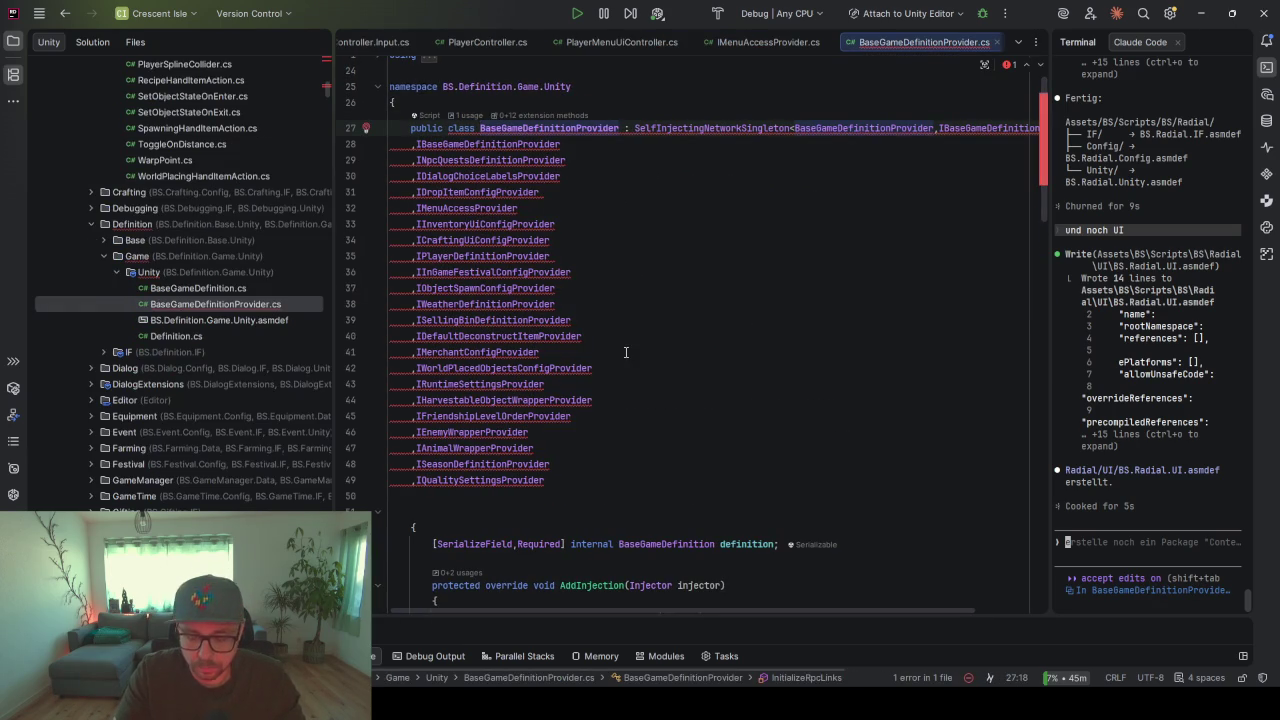
key("alt+Return")
key("Return")
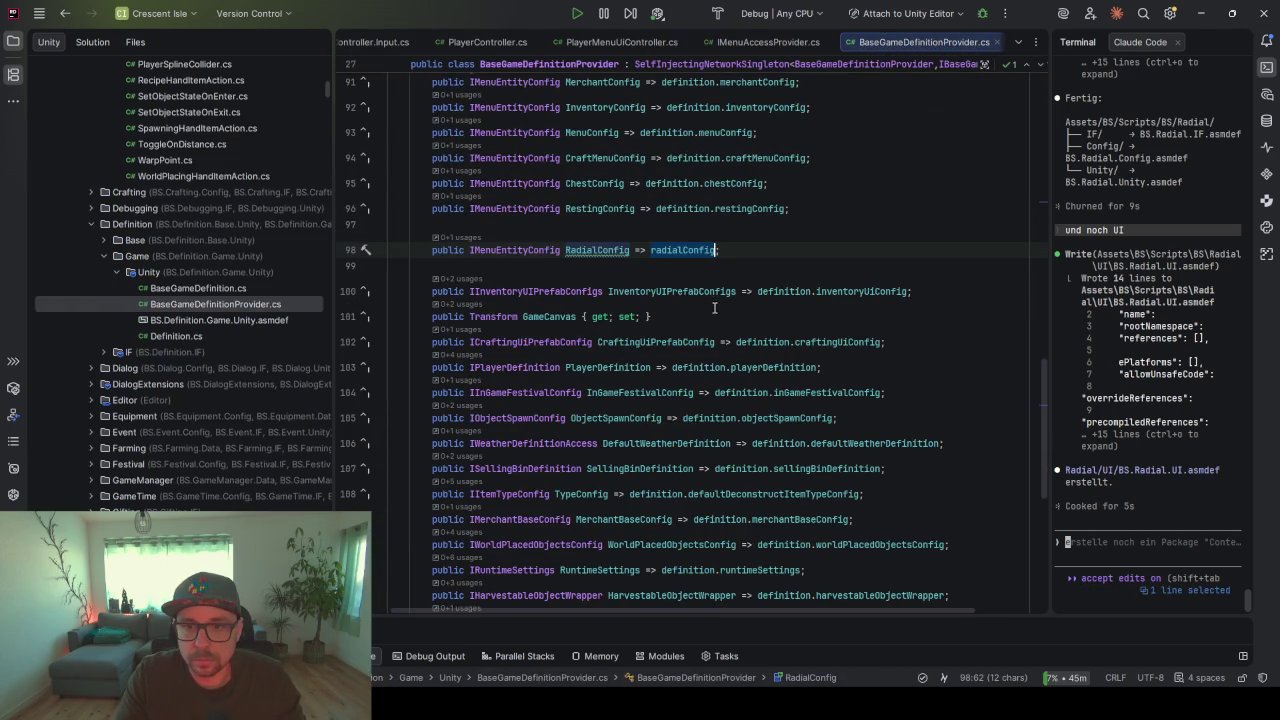
key("Left")
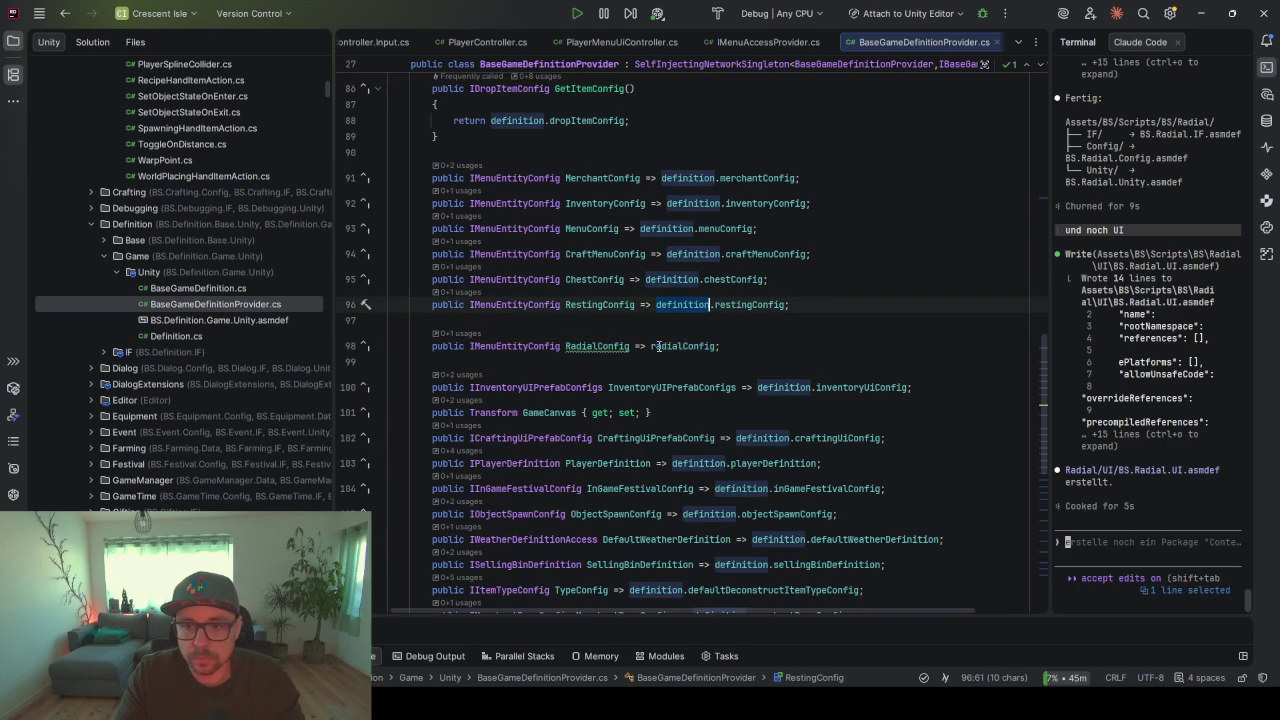
type("definition.")
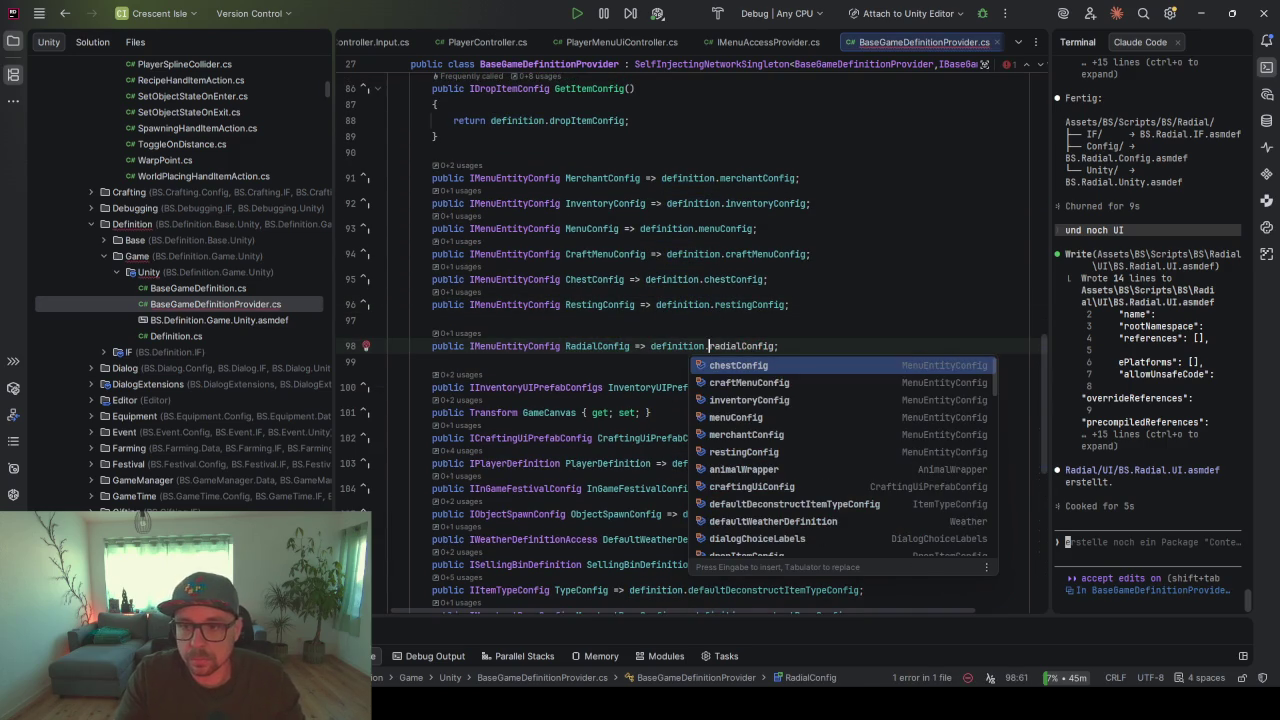
left_click(742, 346)
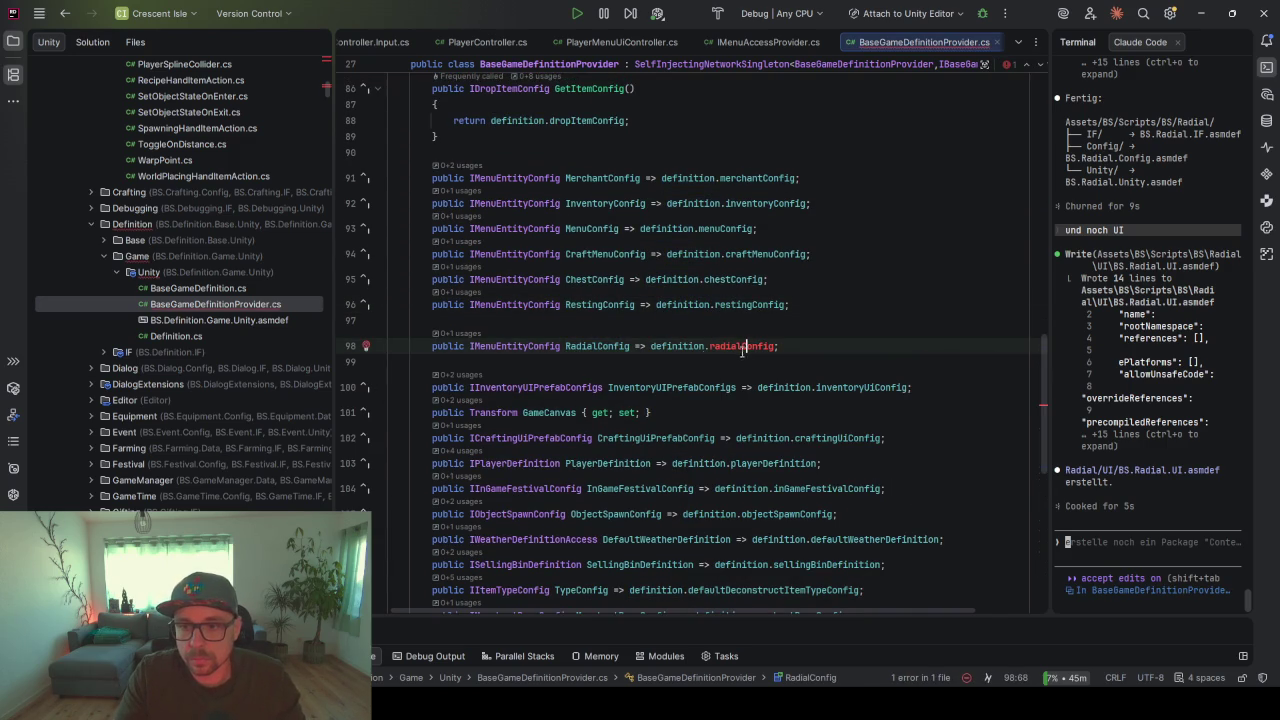
- Delete the now-unused private radialConfig field and reformat the provider file
double_click(622, 345)
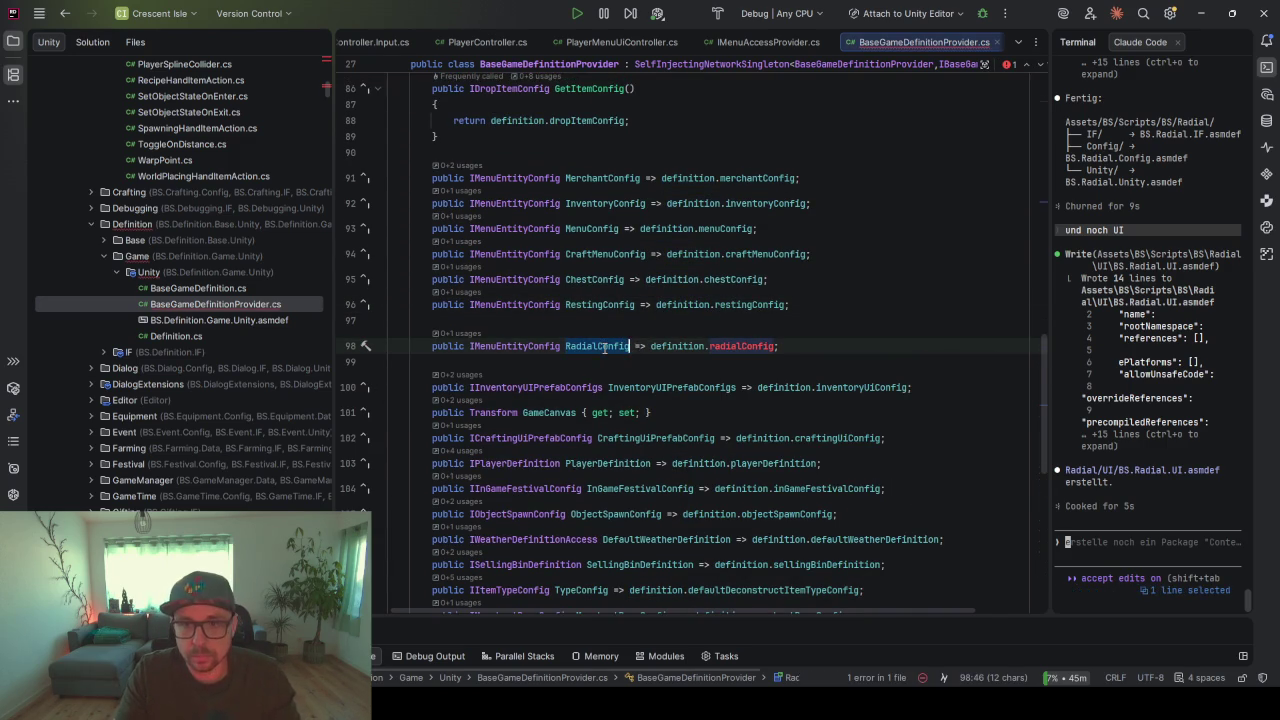
key("ctrl+f")
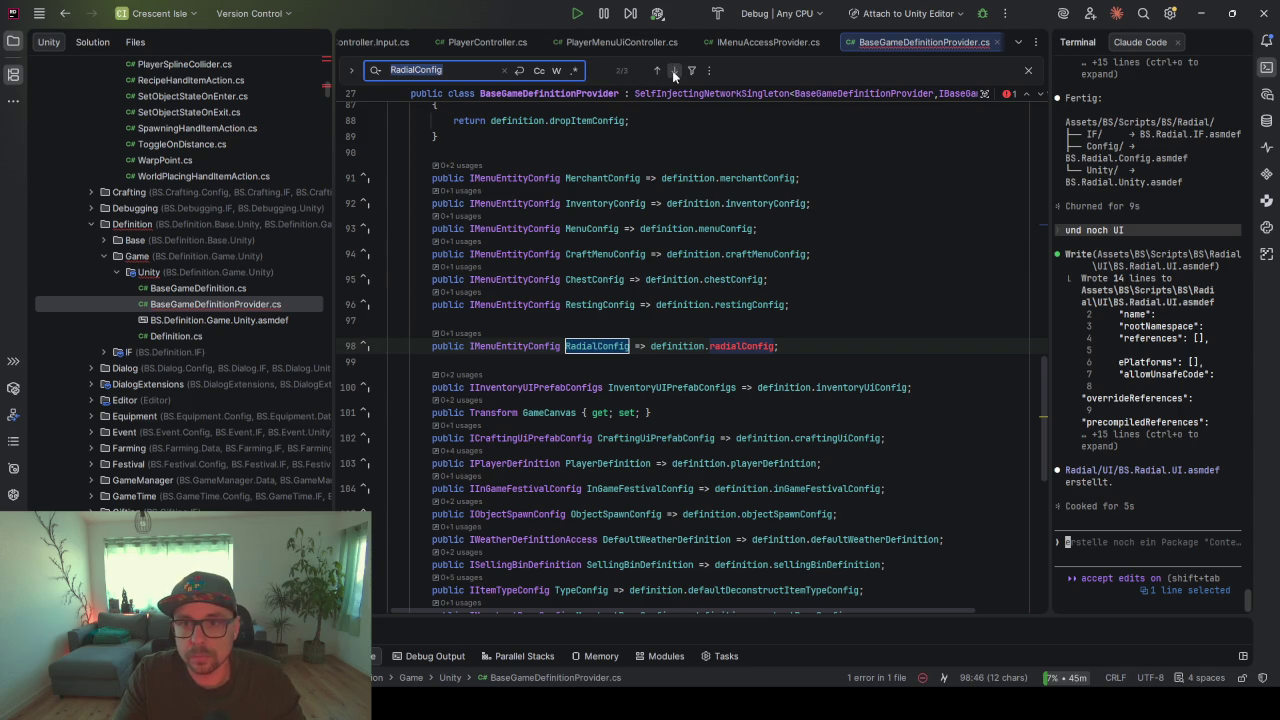
left_click(673, 71)
left_click(673, 71)
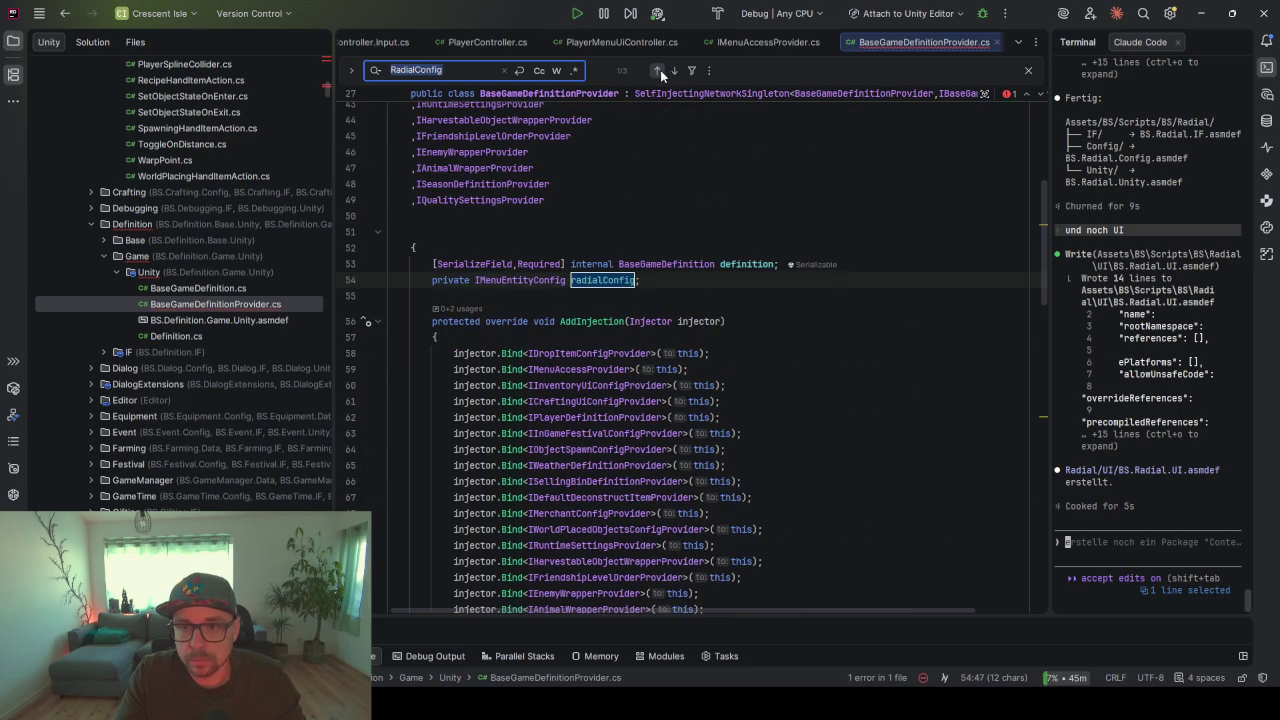
left_click(706, 289)
key("ctrl+y")
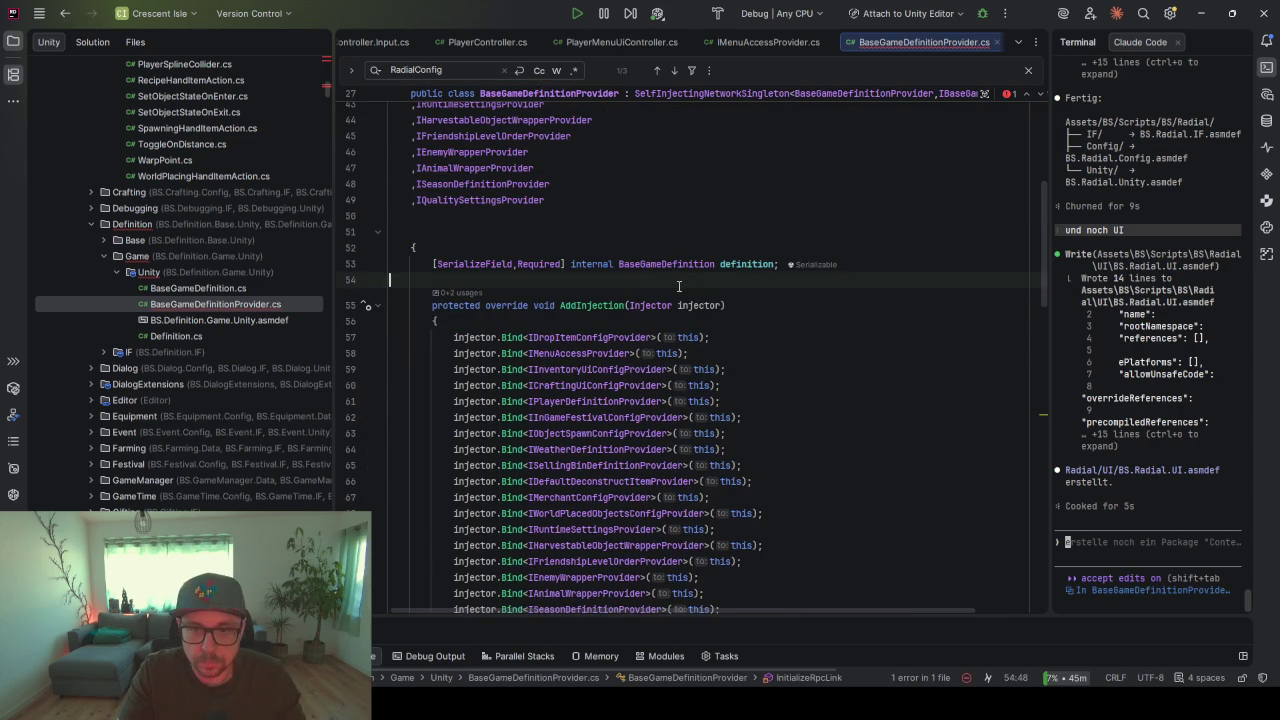
scroll(679, 287, "down", 10)
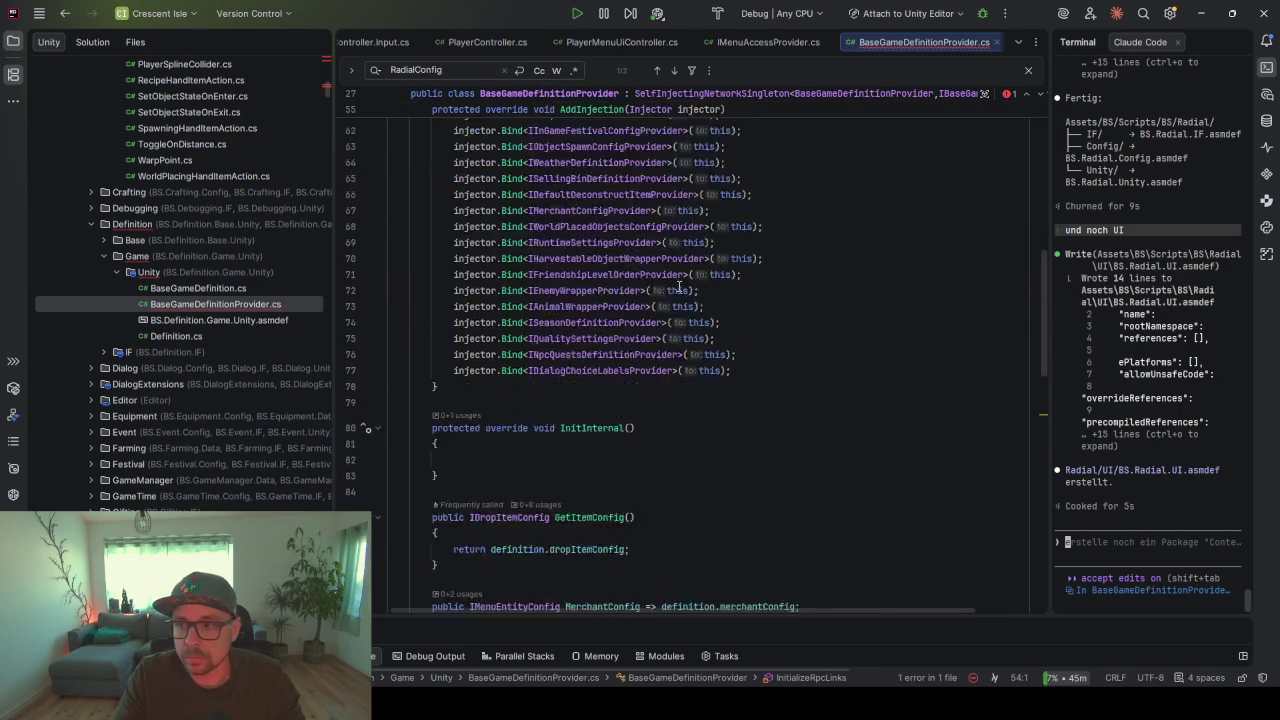
key("ctrl+alt+l")
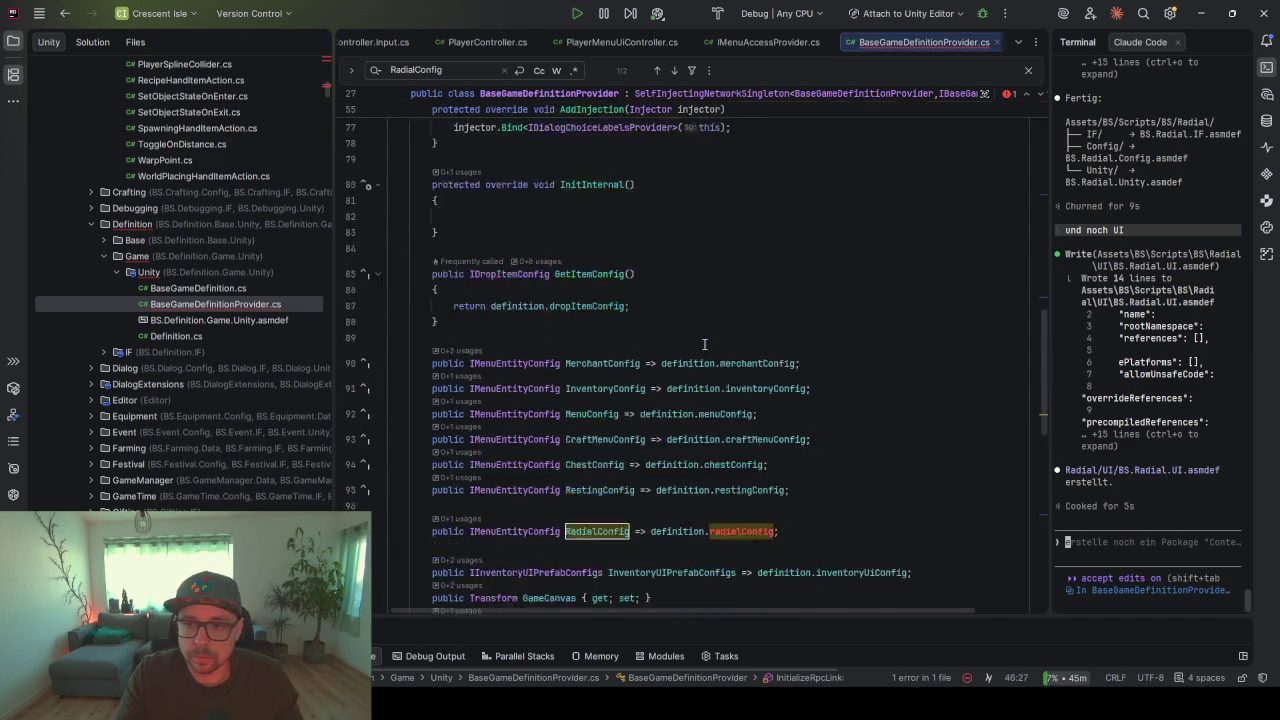
- Bring up the fix for the unresolved definition.radialConfig, choosing a Unity serialized field
scroll(710, 350, "down", 1)
left_click(745, 389)
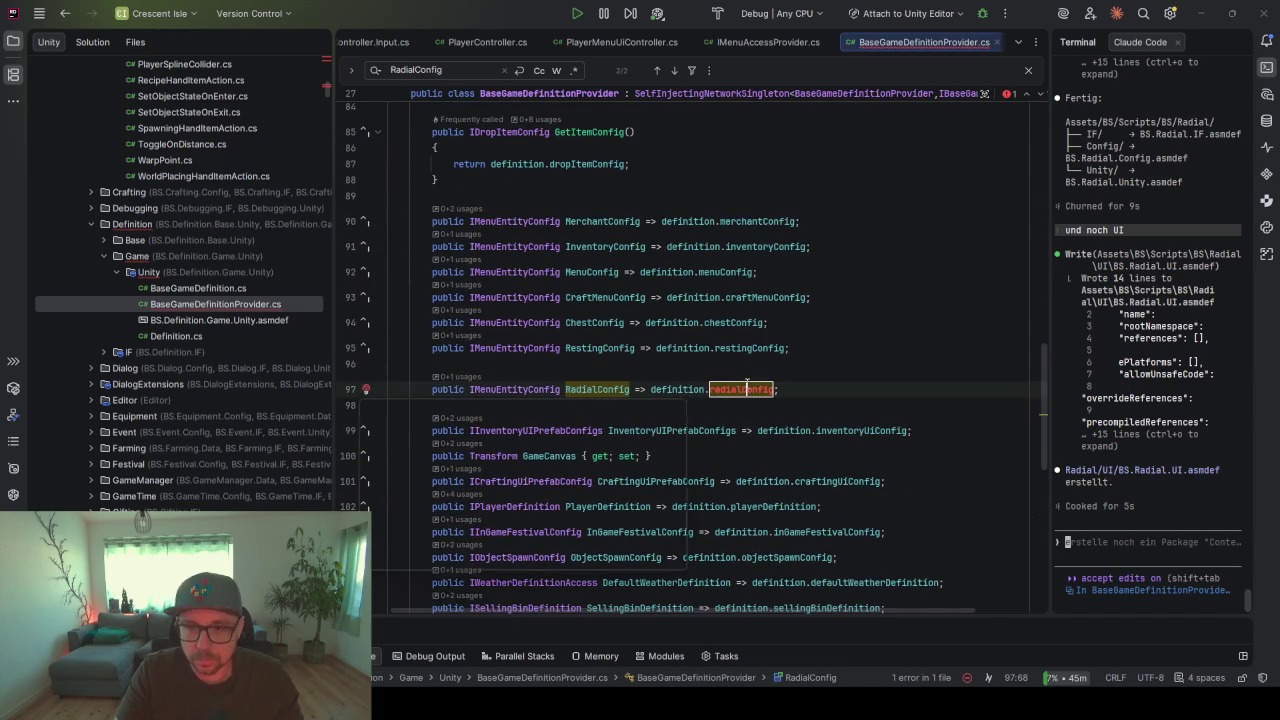
key("alt+Return")
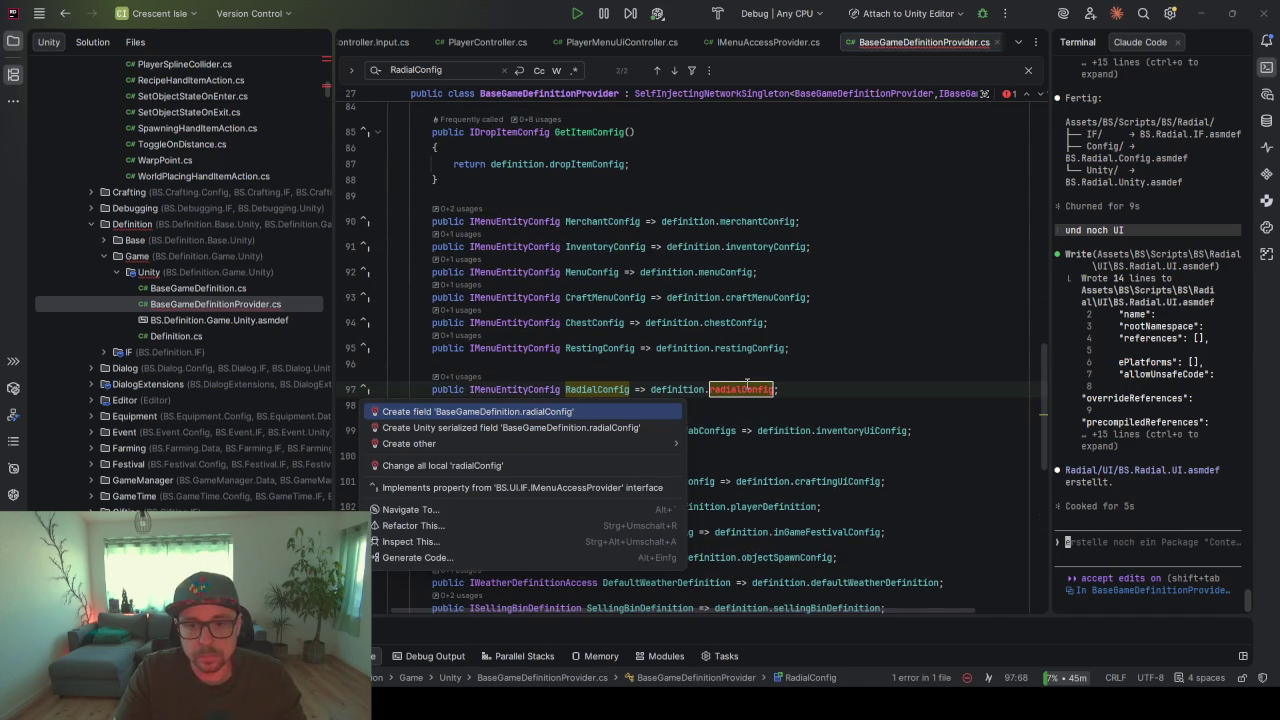
key("Down")
- Create the serialized radialConfig field on BaseGameDefinition and move it below restingConfig
key("Return")
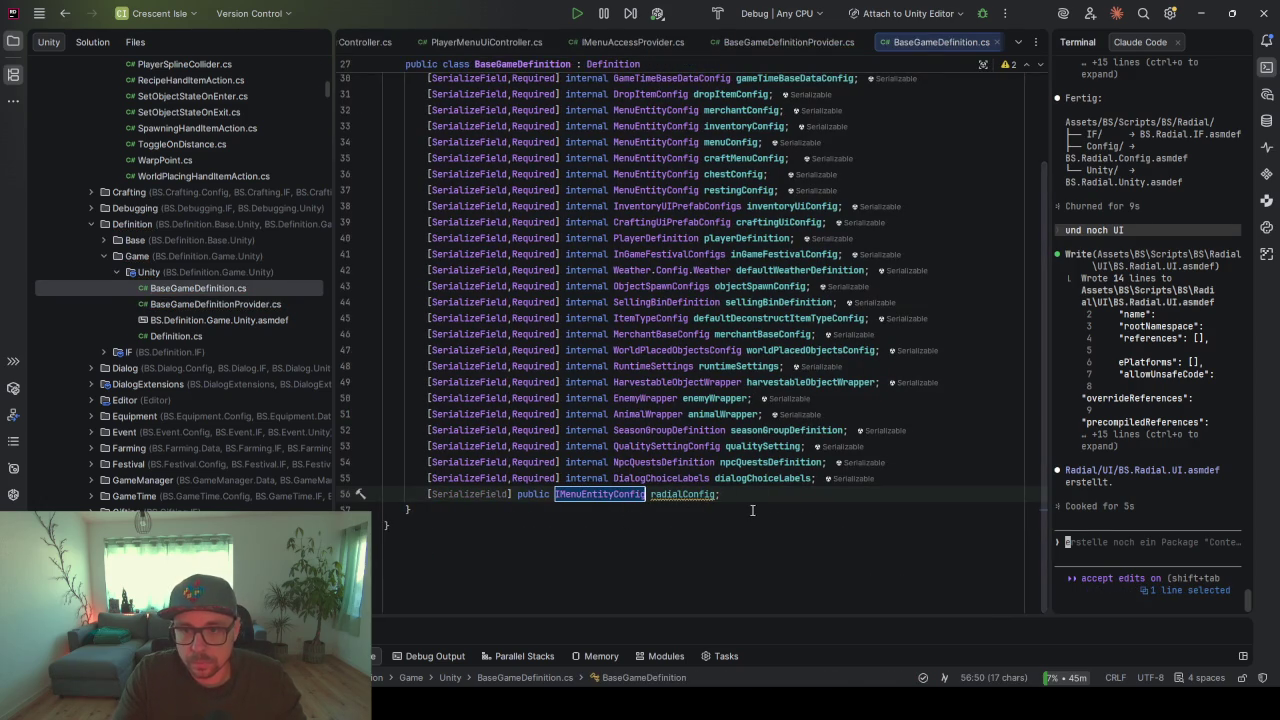
key("alt+shift+Up")
key("alt+shift+Up")
key("alt+shift+Up")
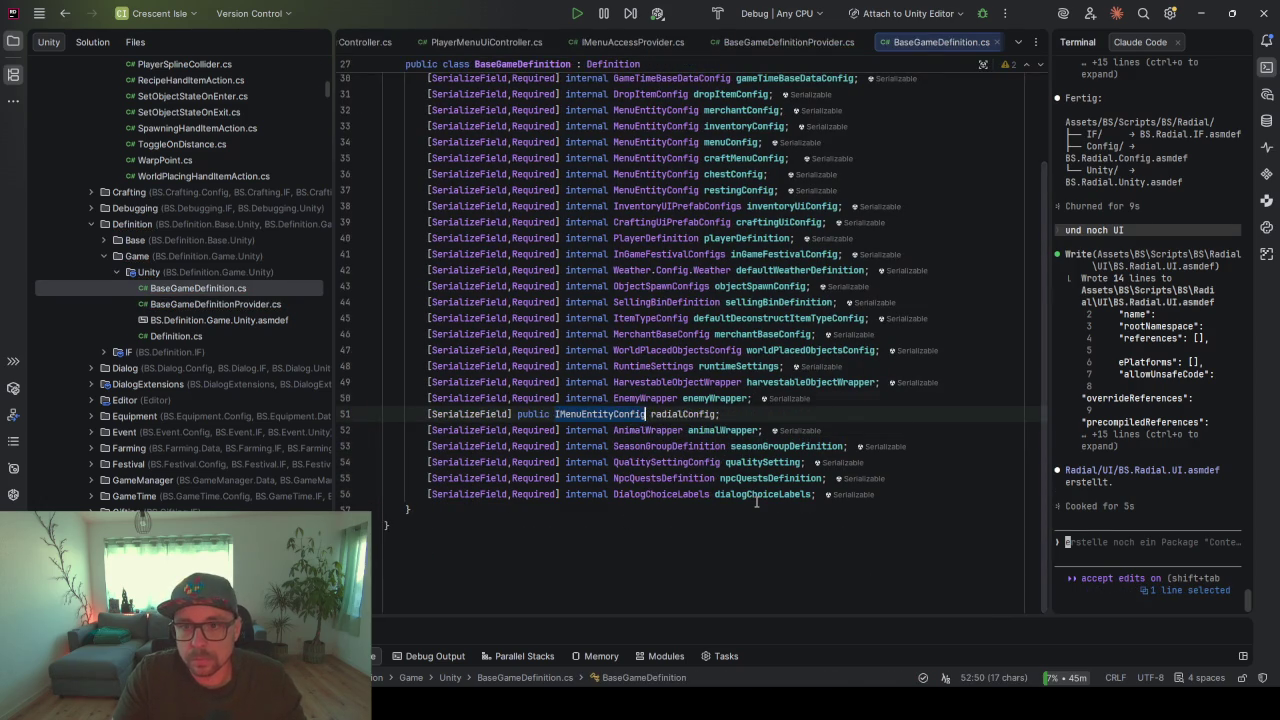
key("alt+shift+Up")
key("alt+shift+Up")
key("alt+shift+Up")
scroll(644, 308, "up", 2)
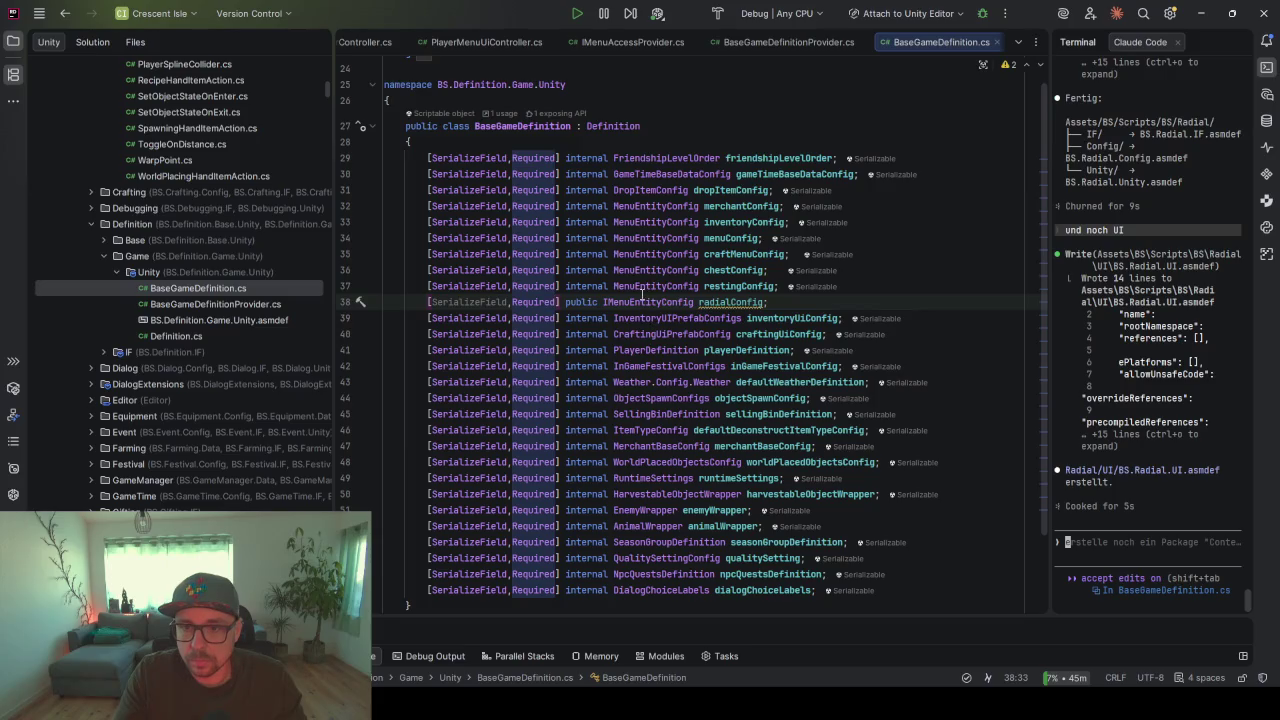
- Make radialConfig an internal MenuEntityConfig like its siblings, reformat the code, and return to Unity
double_click(584, 289)
key("ctrl+c")
double_click(584, 301)
key("ctrl+v")
left_click(810, 301)
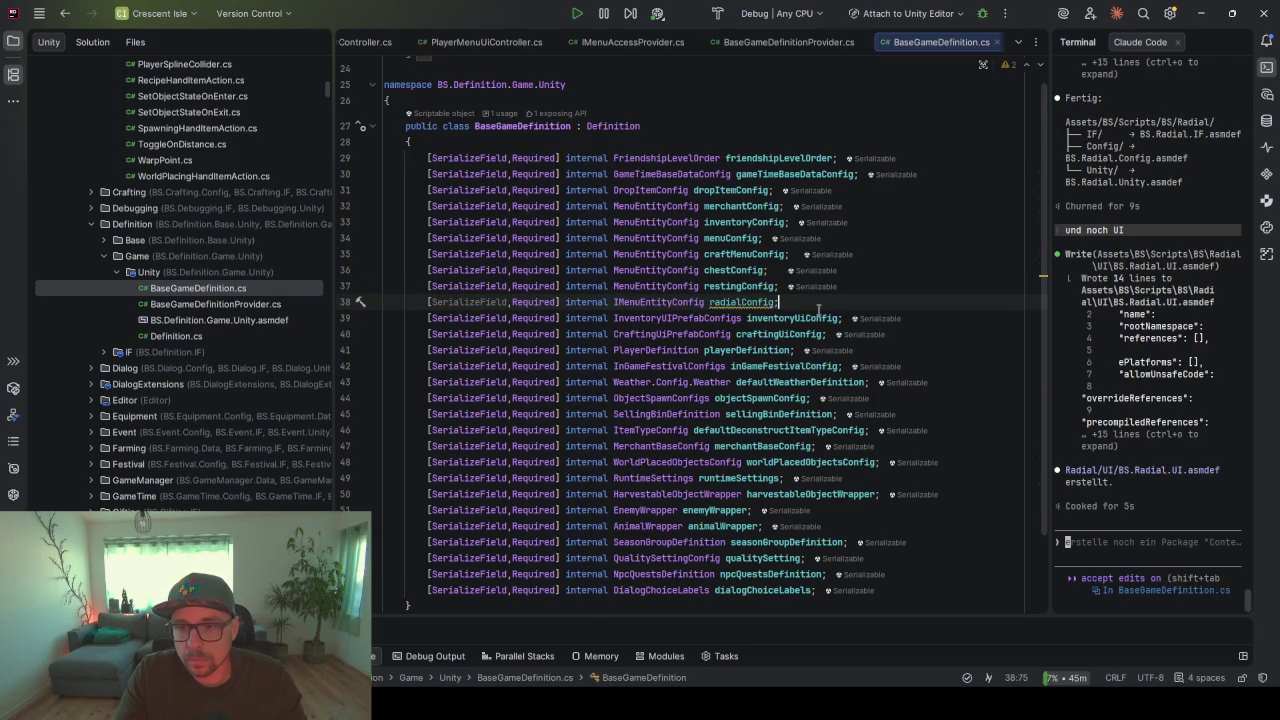
left_click(616, 301)
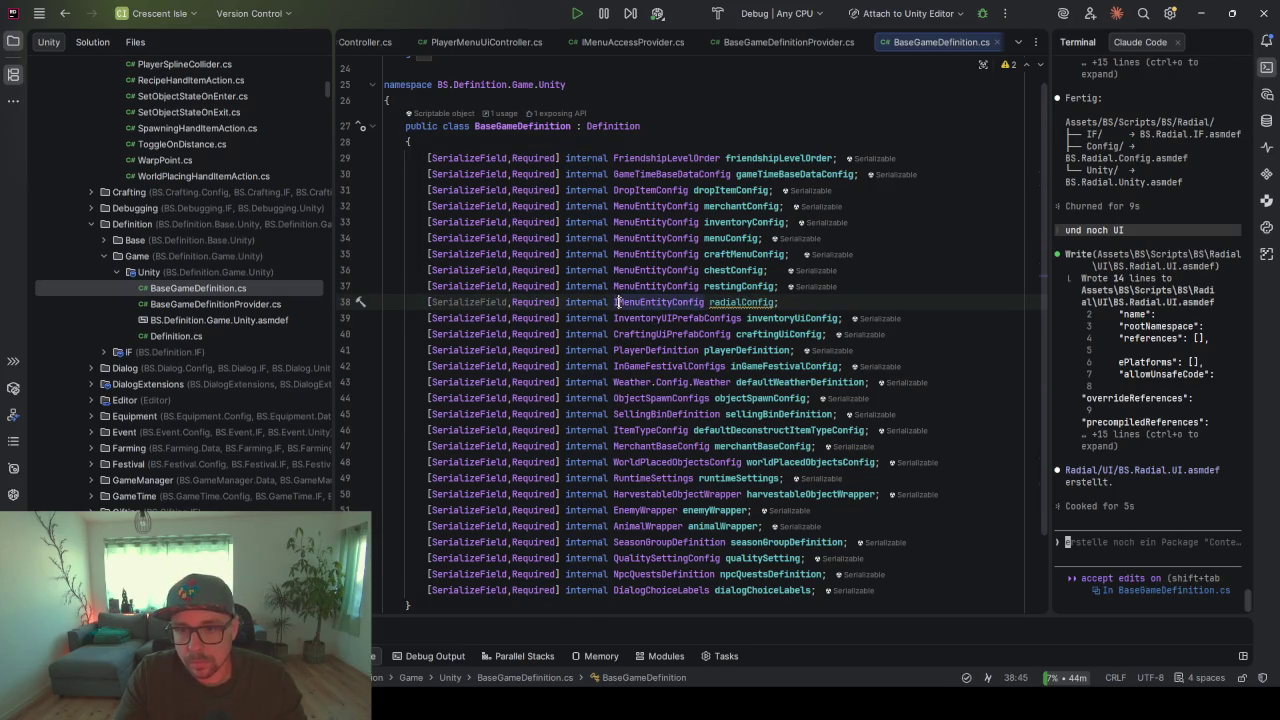
left_click(918, 301)
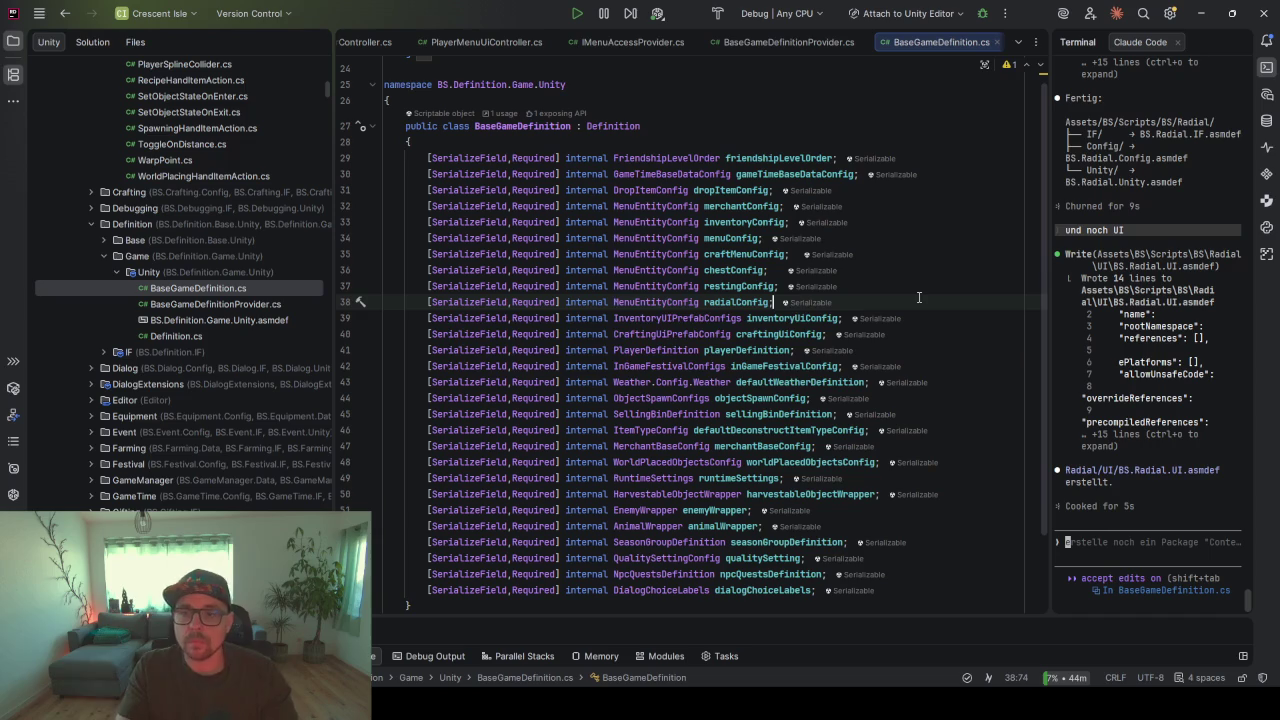
key("ctrl+alt+l")
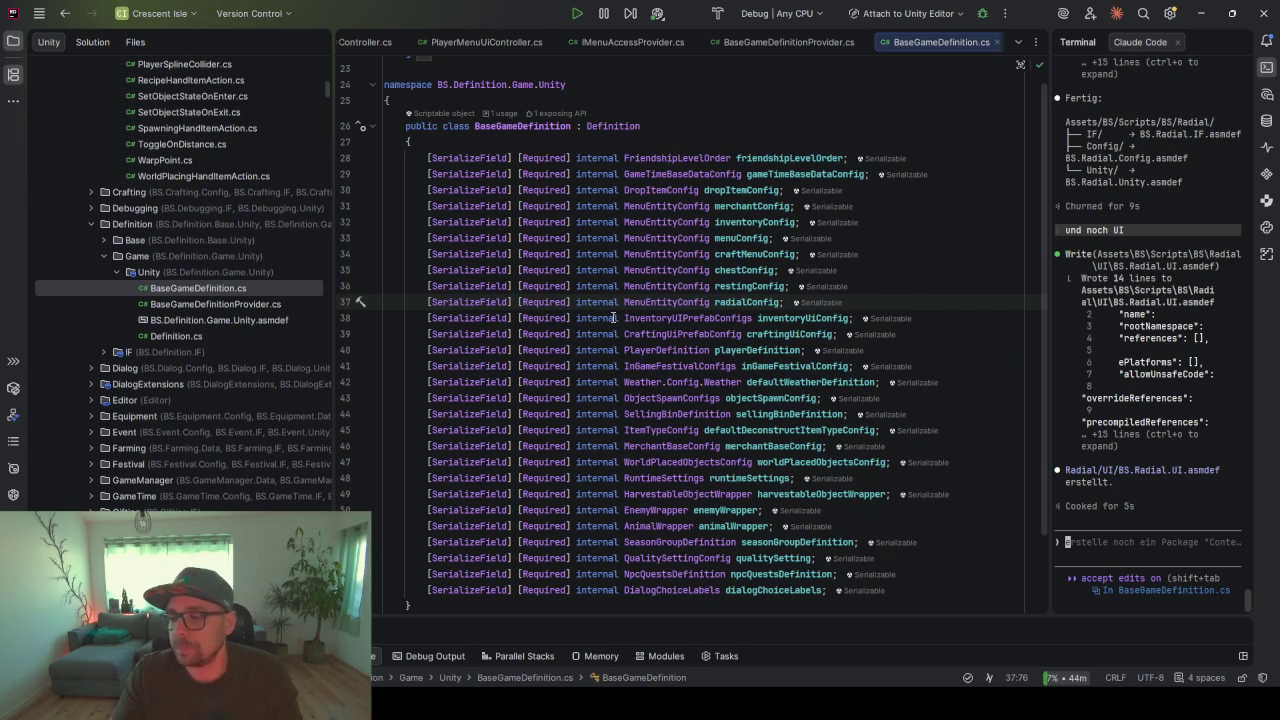
key("alt+Tab")
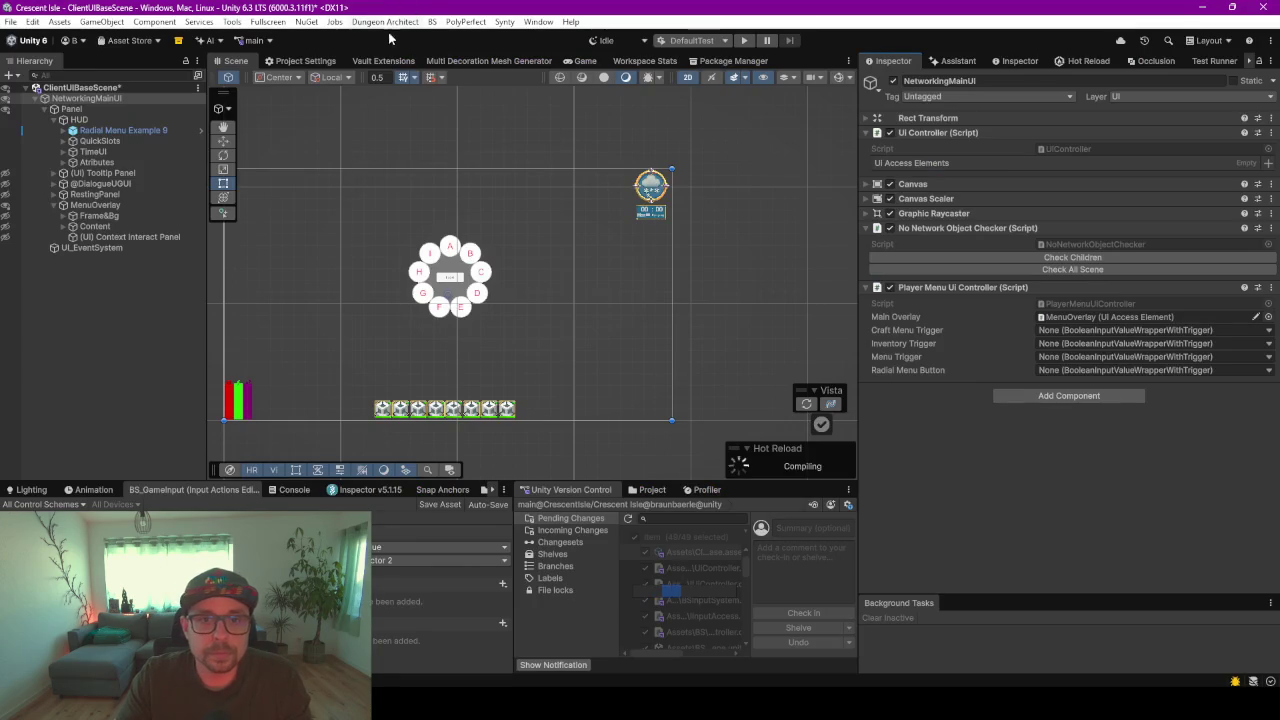
- Inspect BaseGameDefinition (ID: 55) in the Vault browser with a wider Inspector, then show Hot Reload status
left_click(386, 63)
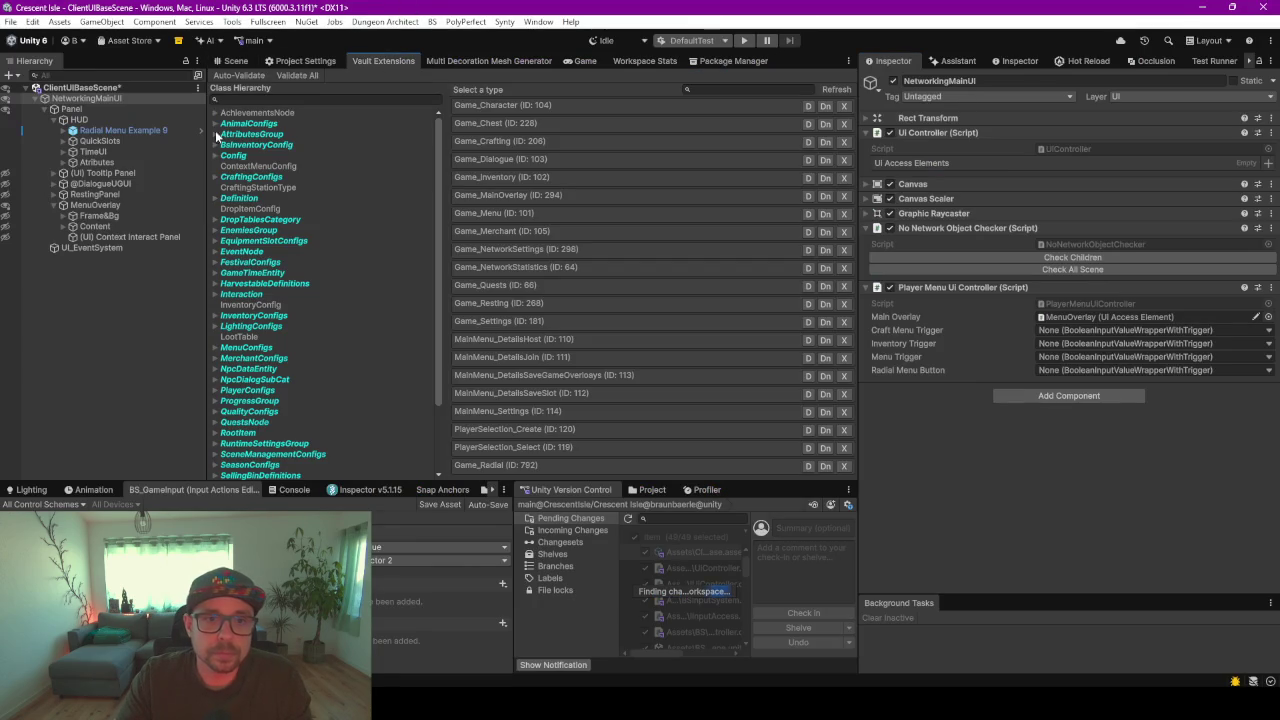
left_click(215, 199)
left_click(252, 208)
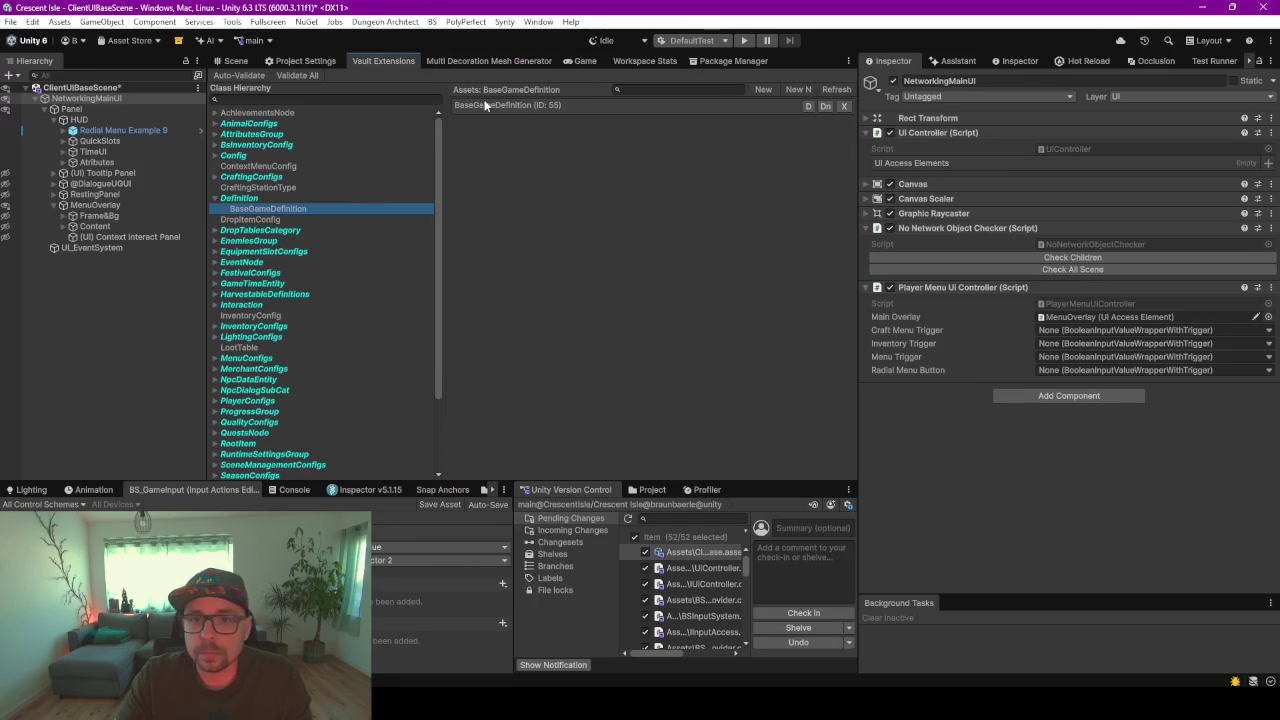
left_click(484, 104)
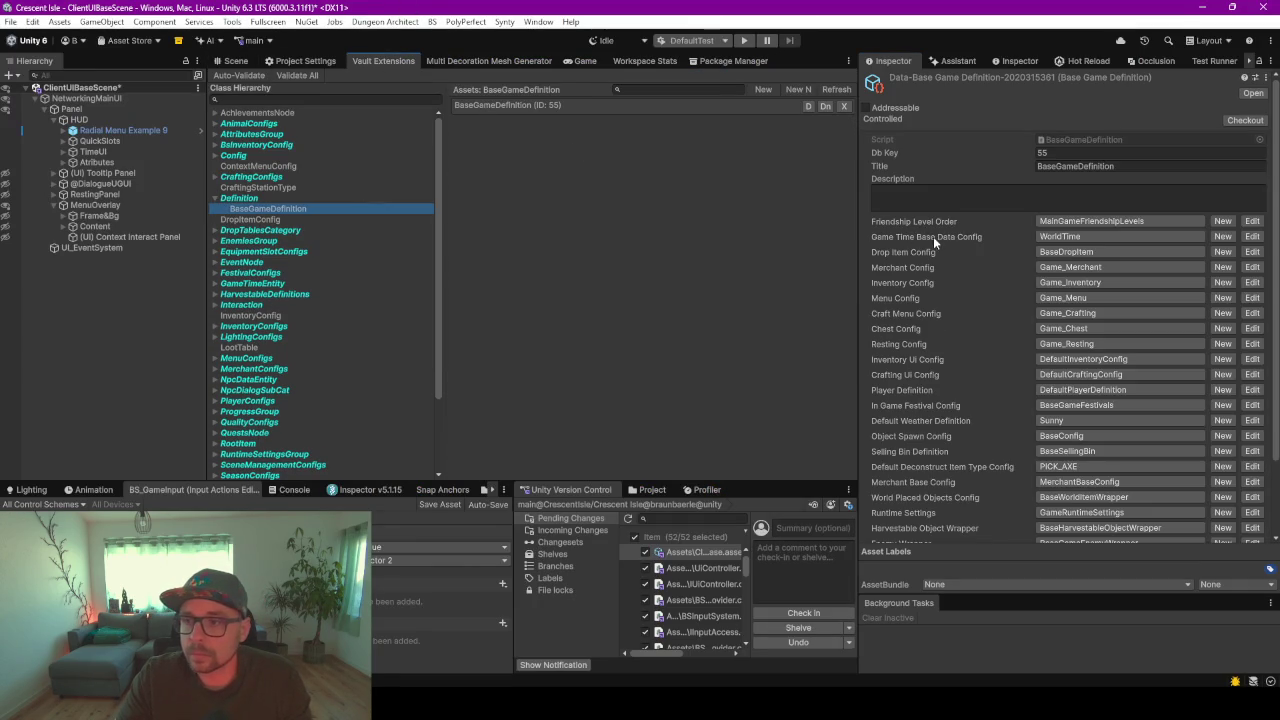
left_click_drag(858, 229, 792, 220)
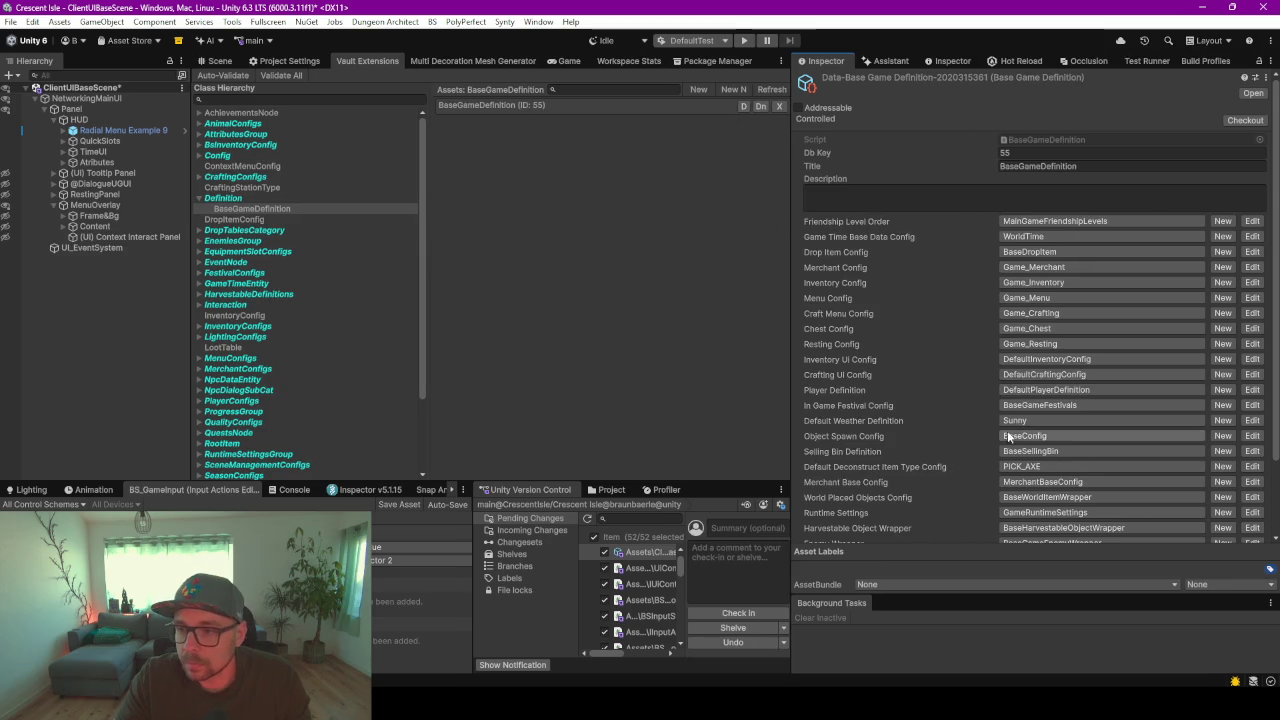
scroll(1041, 376, "down", 3)
scroll(1041, 376, "up", 3)
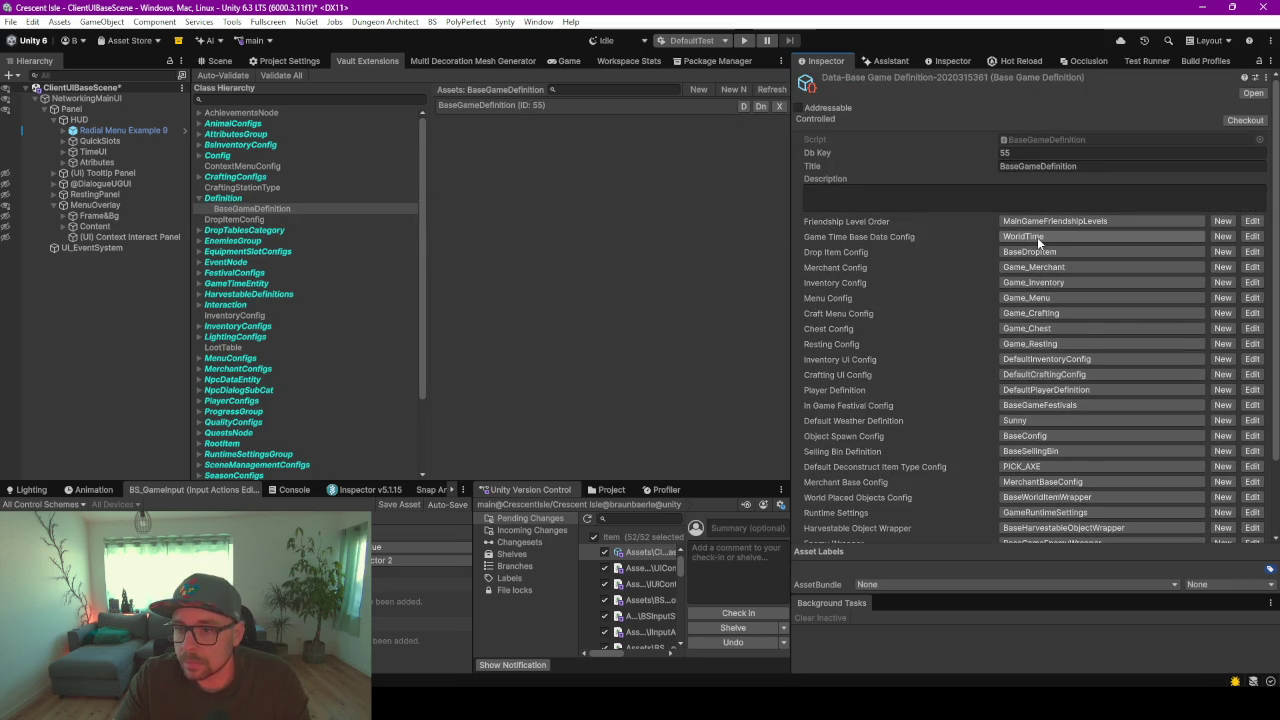
left_click(1016, 61)
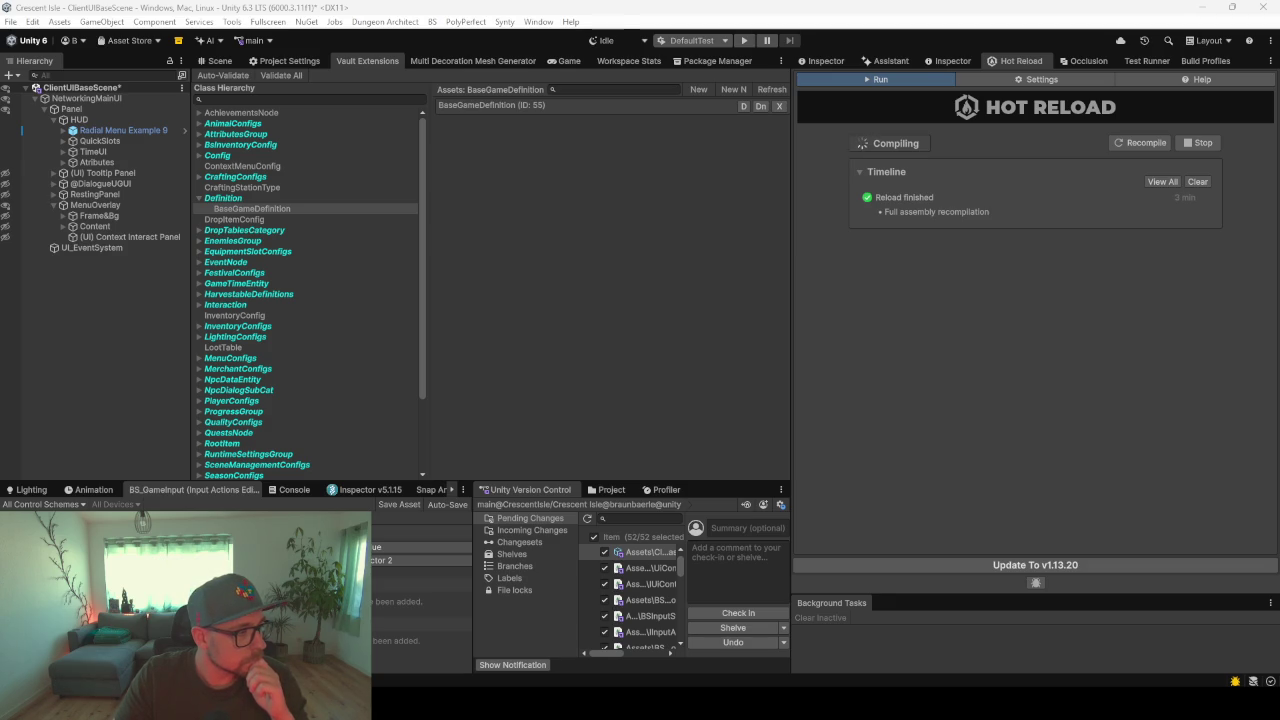
- Dock the Hot Reload panel beside Background Tasks and scroll through BaseGameDefinition's configs
left_click(1058, 330)
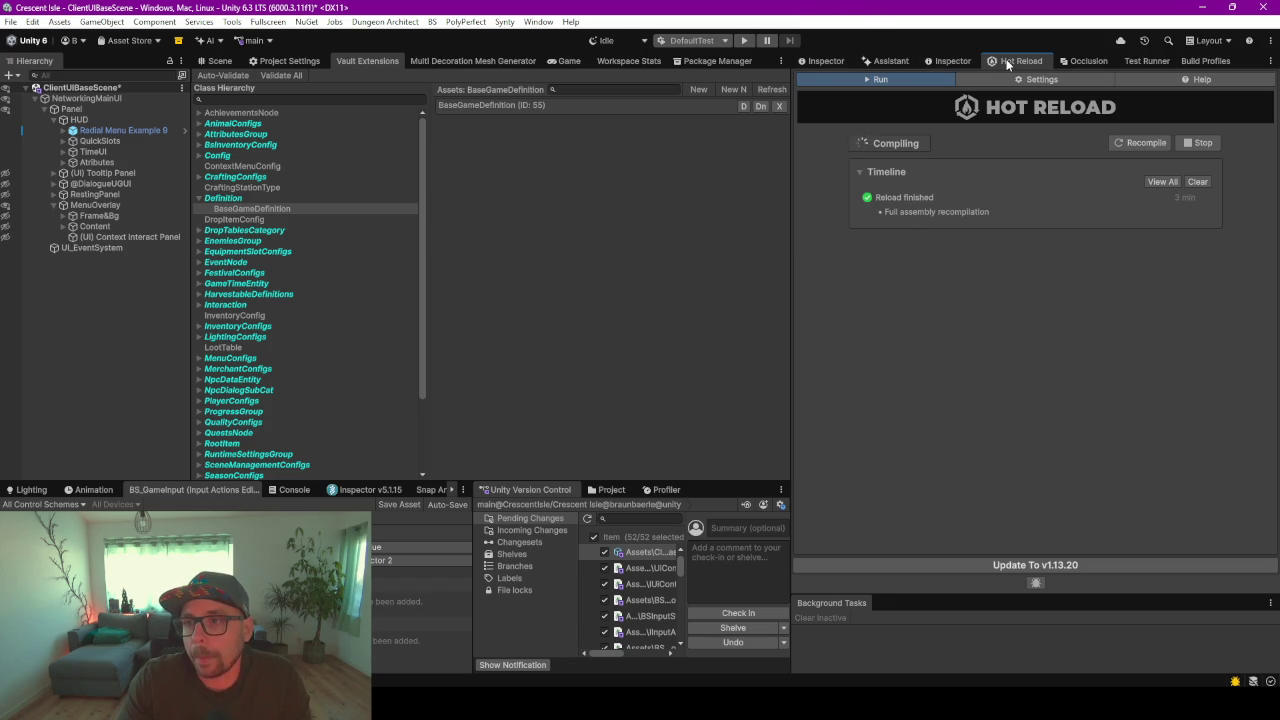
mouse_move(1006, 58)
left_mouse_down()
mouse_move(903, 332)
mouse_move(894, 608)
left_mouse_up()
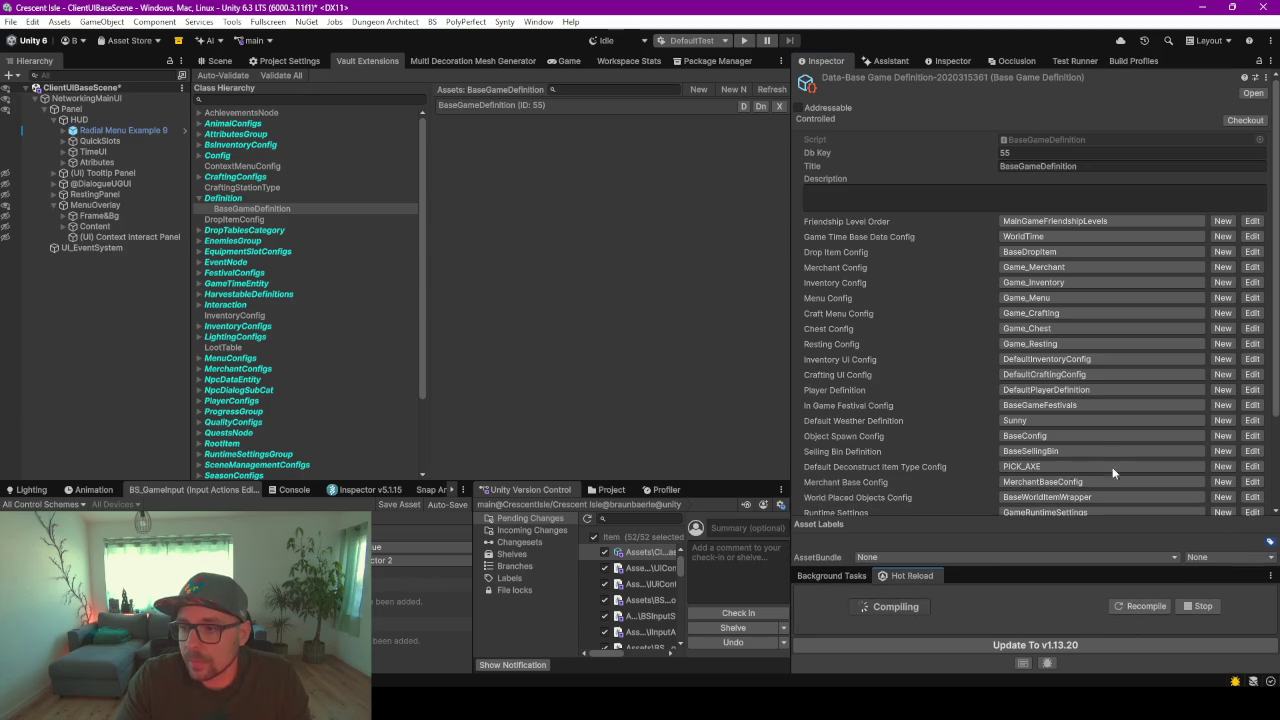
scroll(872, 392, "down", 3)
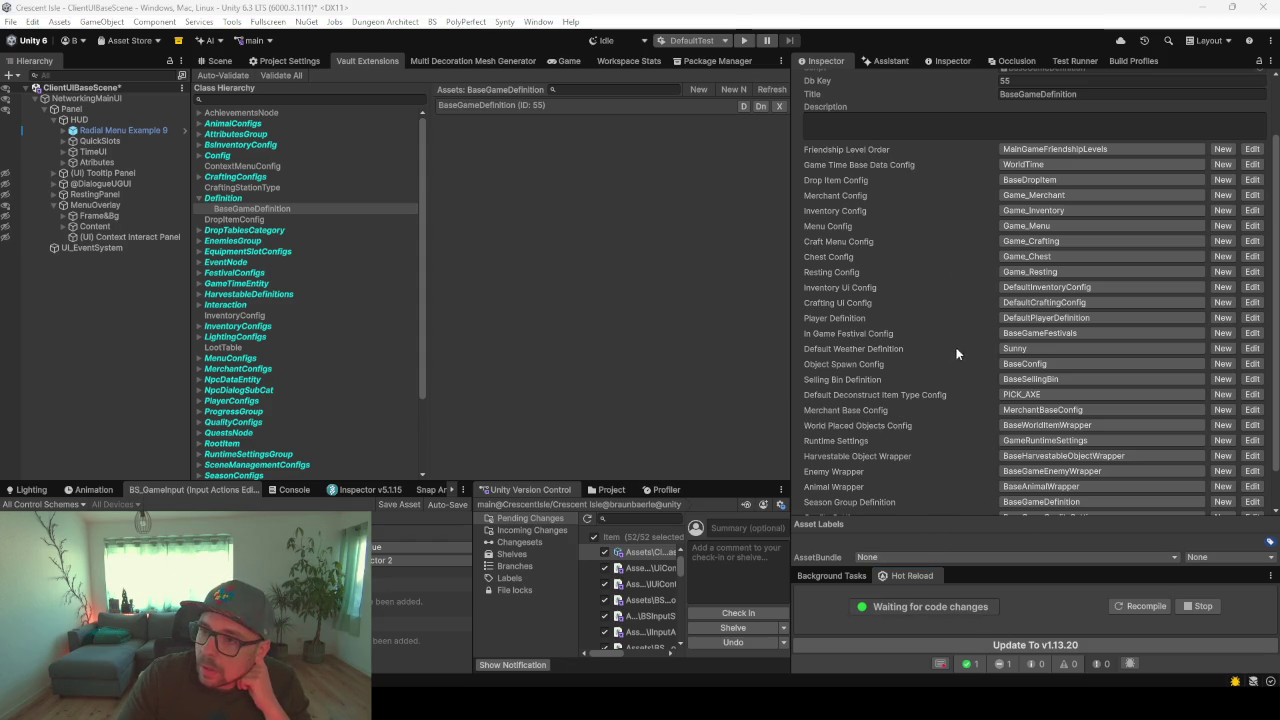
- Reselect the BaseGameDefinition (ID: 55) asset in Vault and review its config fields
left_click(916, 311)
scroll(918, 310, "down", 2)
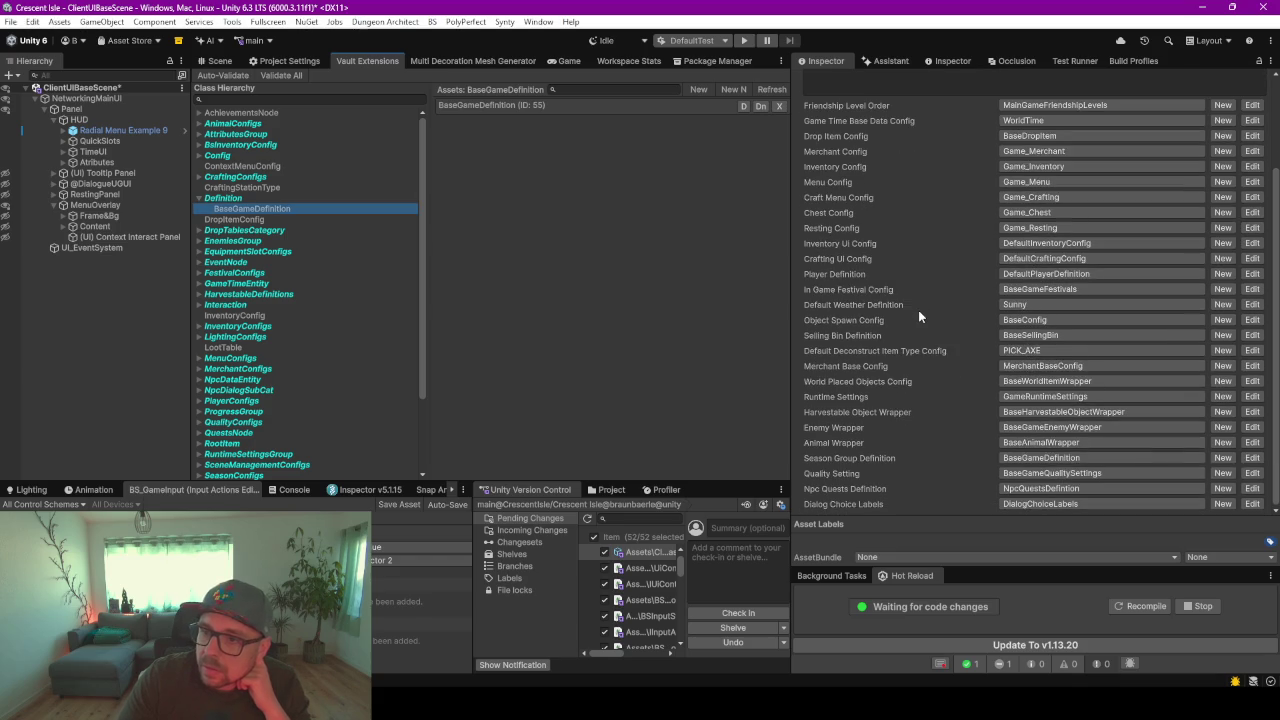
left_click(242, 188)
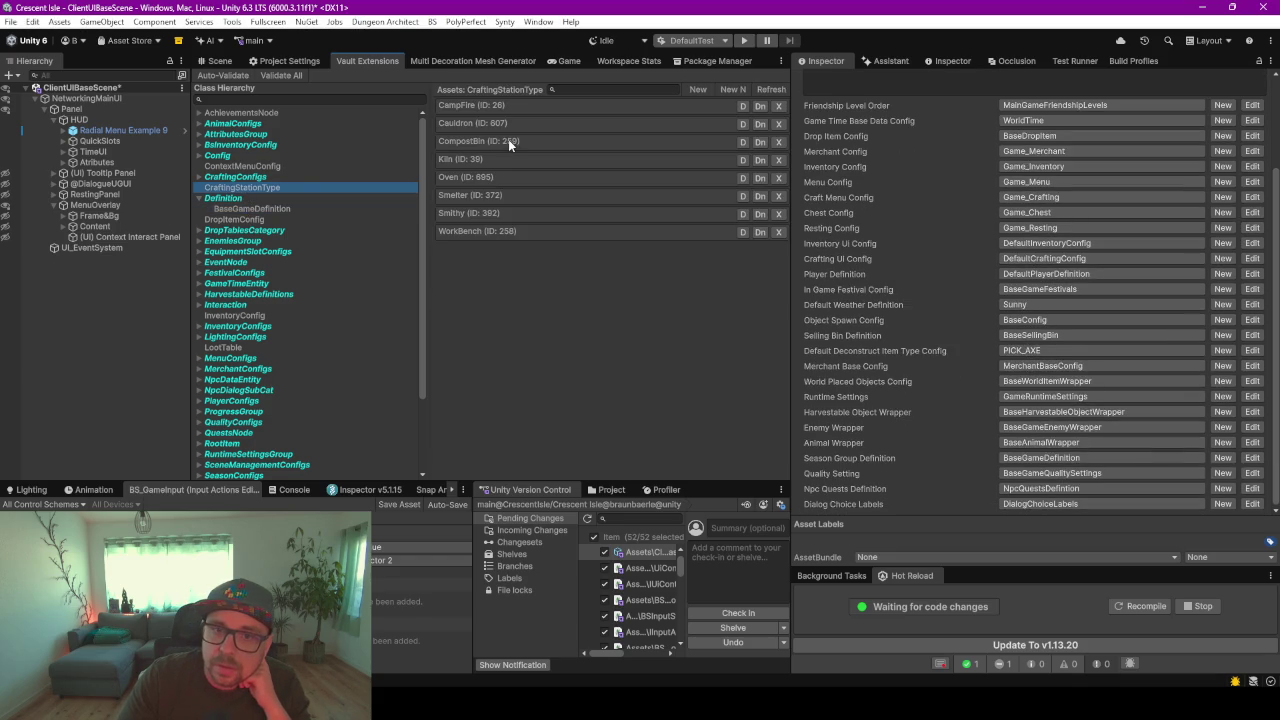
left_click(508, 141)
left_click(326, 206)
left_click(485, 102)
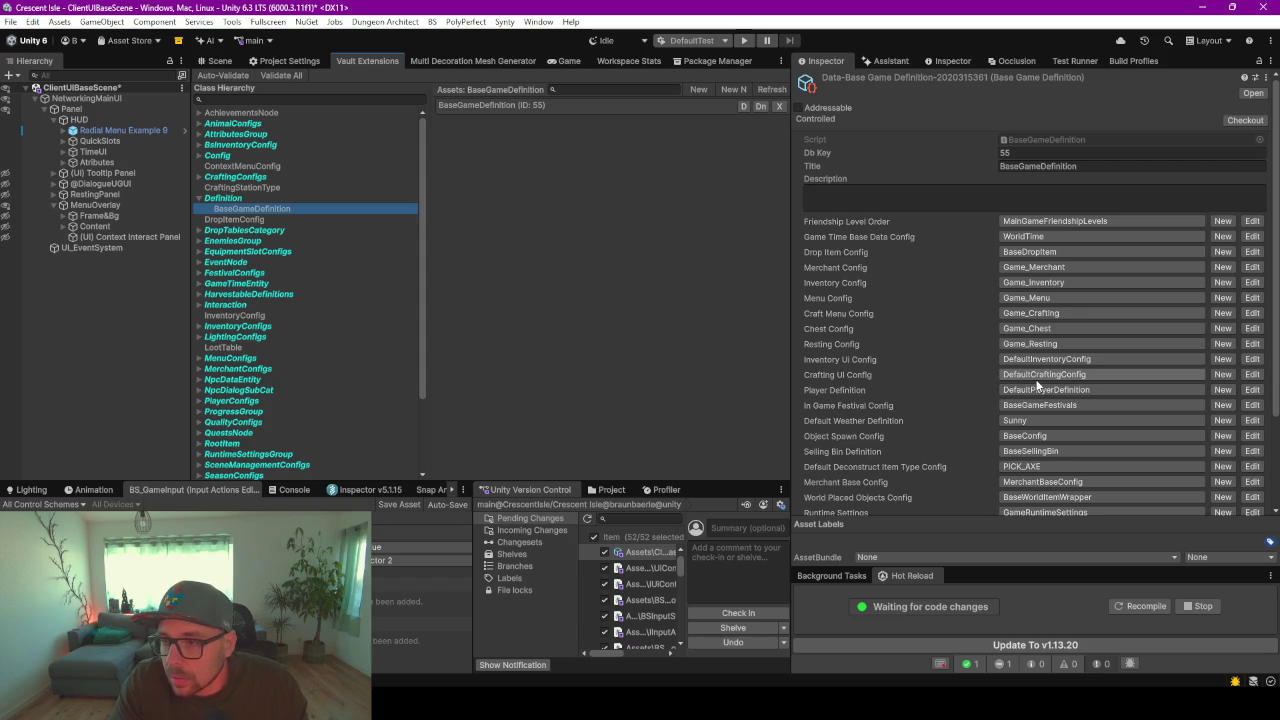
scroll(893, 330, "down", 3)
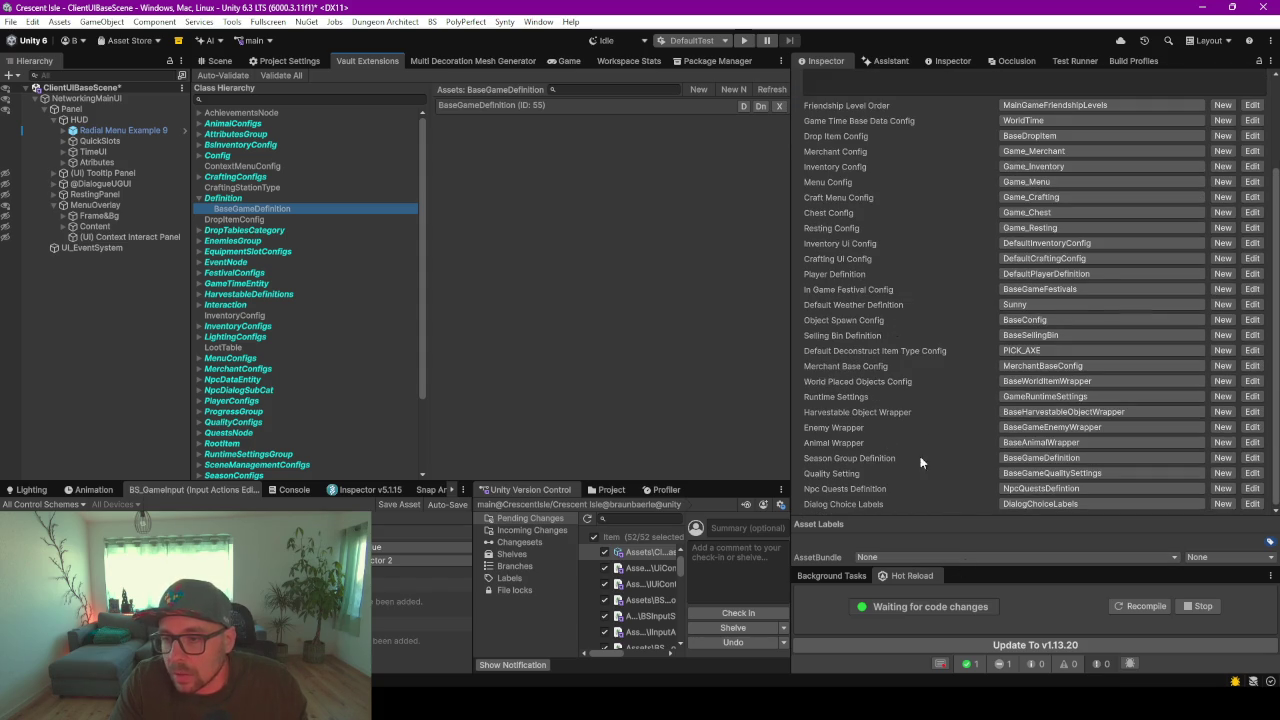
scroll(902, 353, "up", 2)
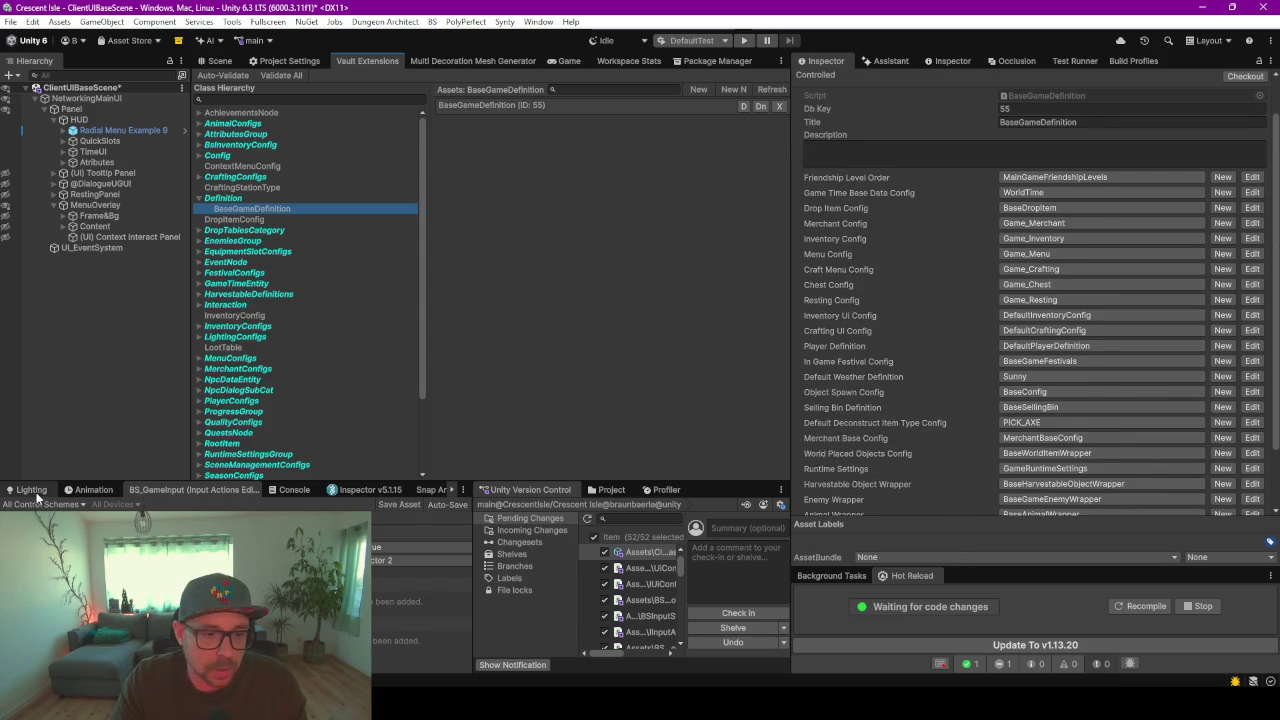
- Clear the Console, enlarge the console area, and trigger a Hot Reload recompile
left_click(294, 489)
left_click(13, 503)
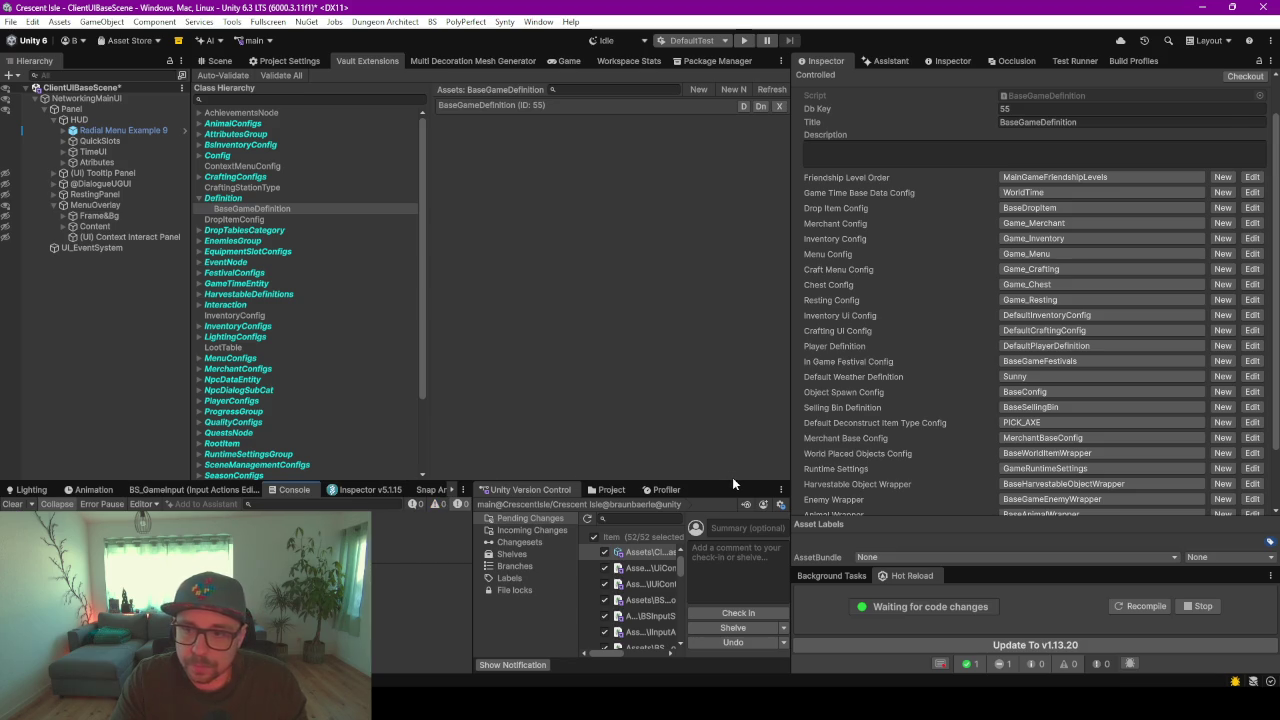
scroll(901, 321, "down", 2)
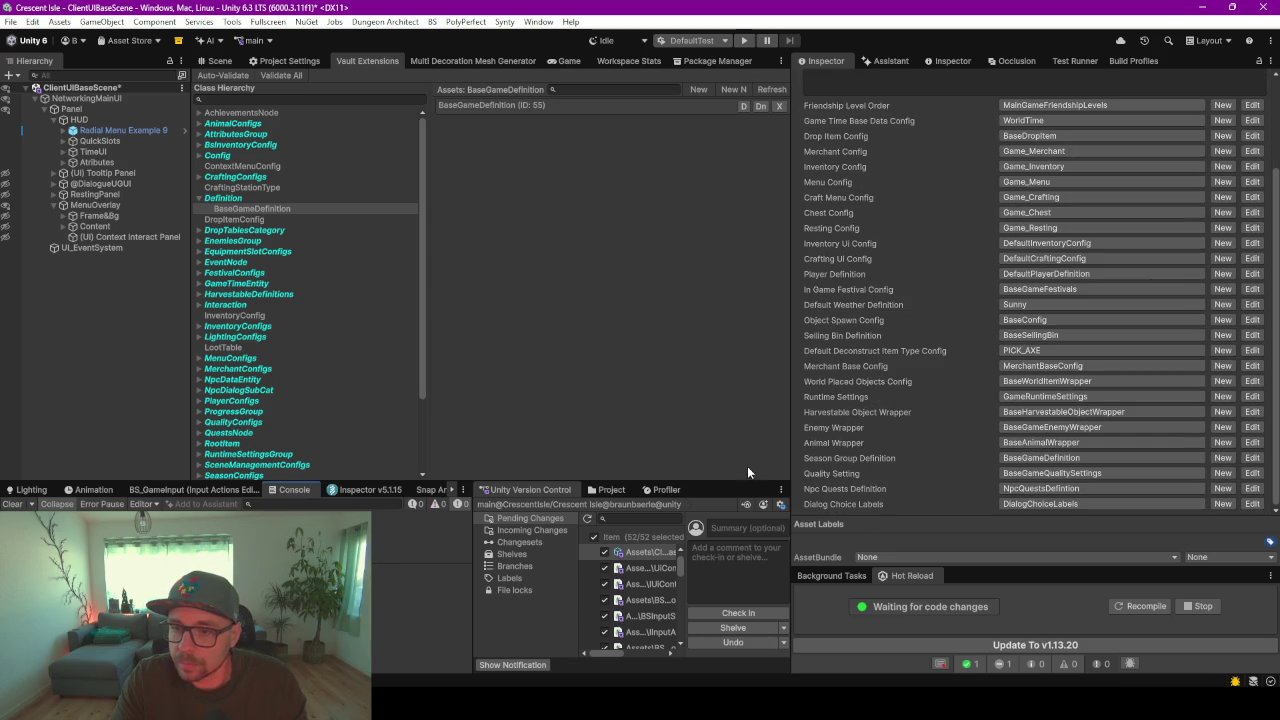
left_click_drag(710, 483, 704, 322)
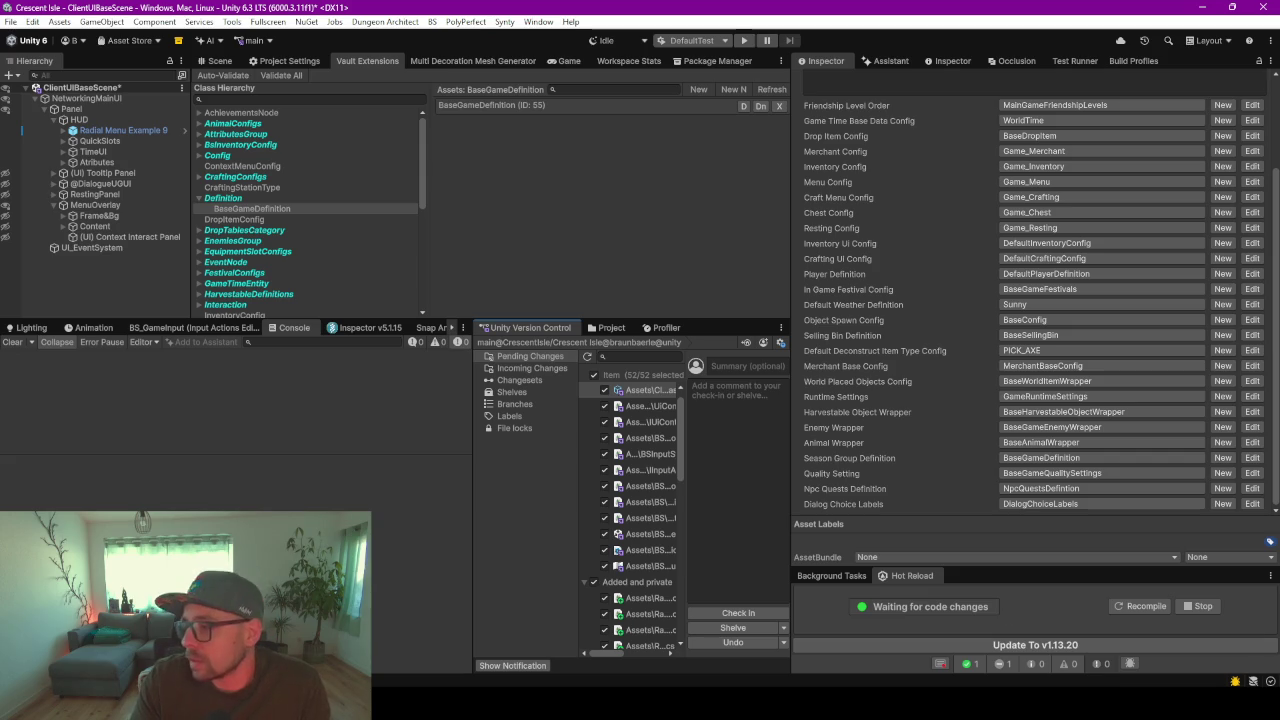
left_click(1145, 607)
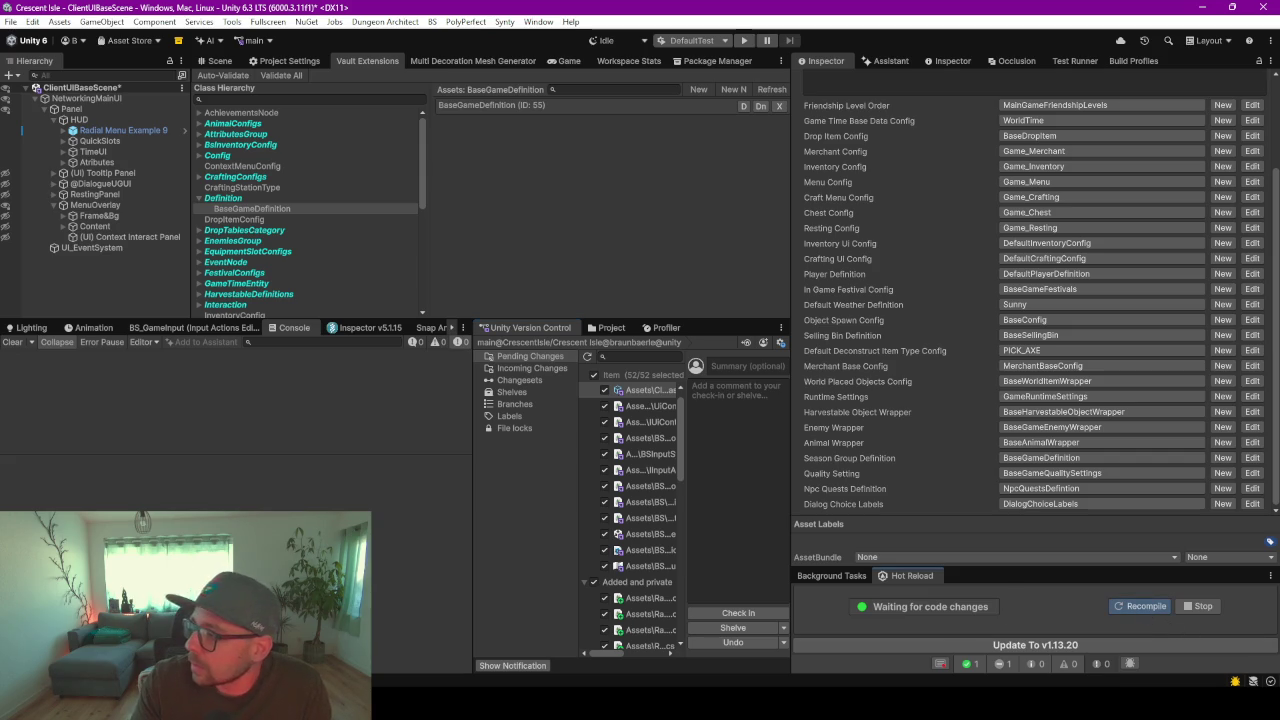
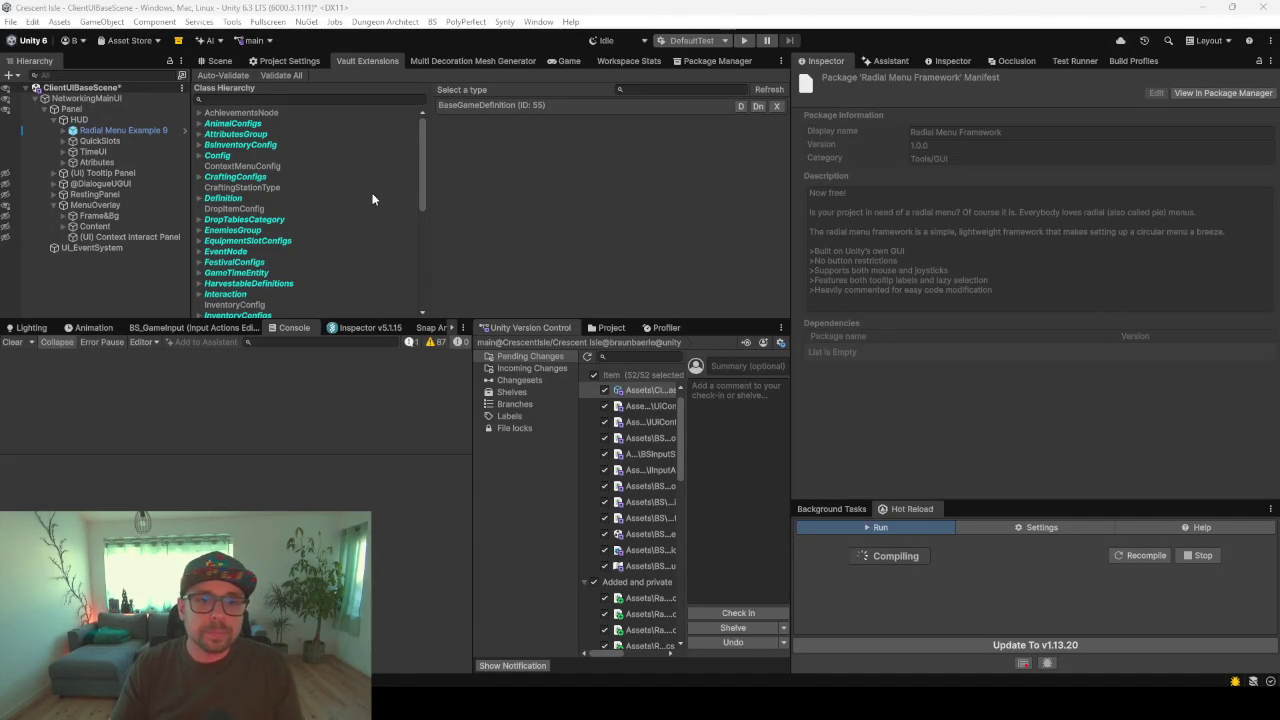
- Assign Game_Radial as BaseGameDefinition's Radial Config, then enlarge the Hot Reload panel
left_click(530, 107)
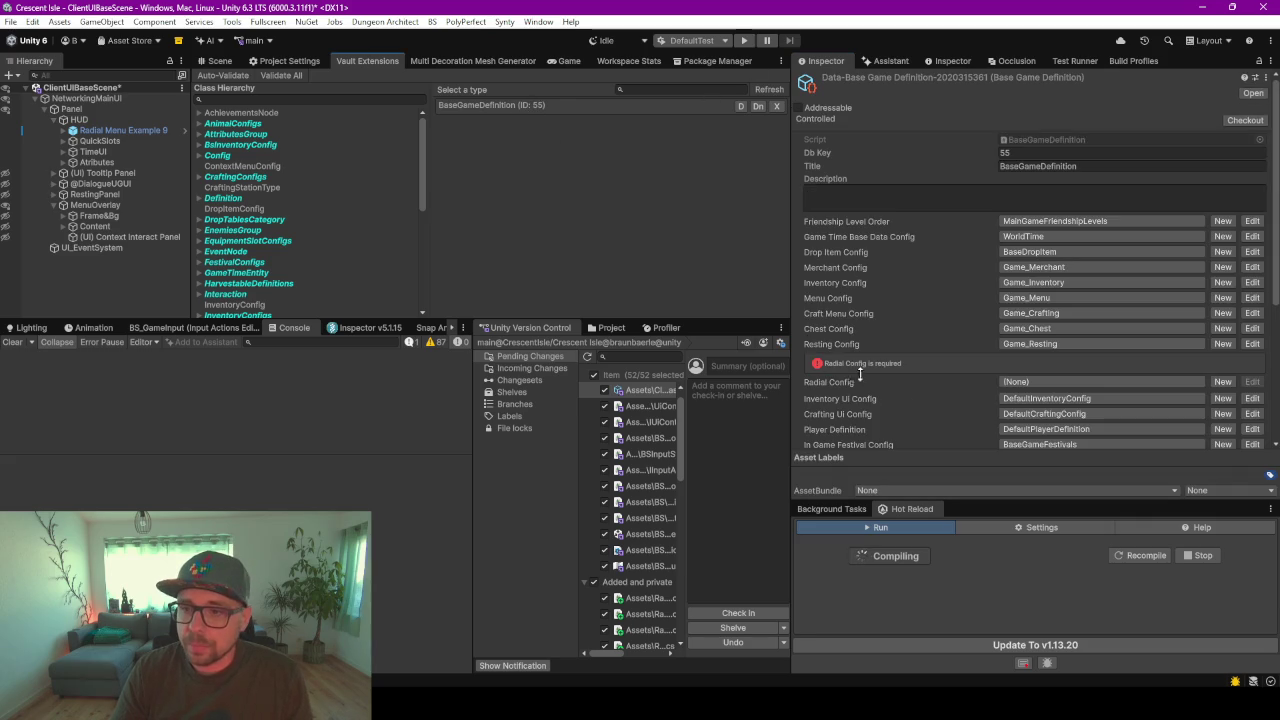
left_click(1022, 383)
type("radial")
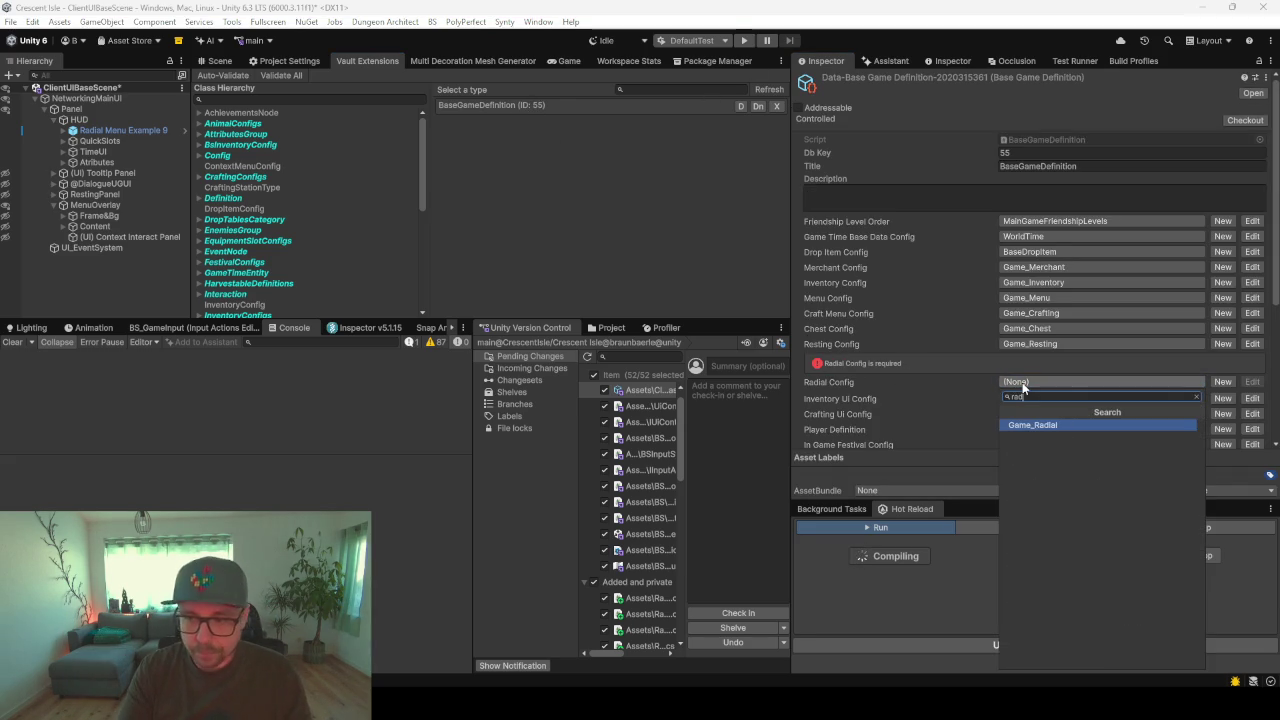
left_click(1030, 426)
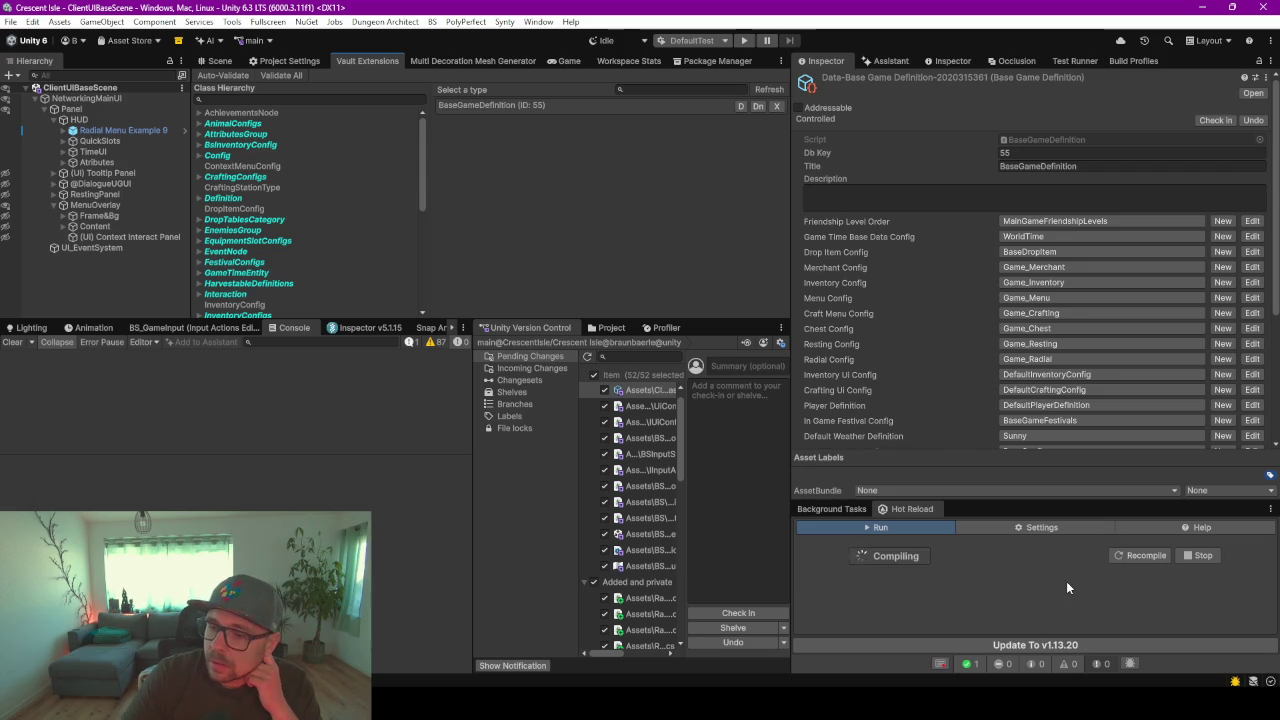
left_click_drag(998, 500, 994, 446)
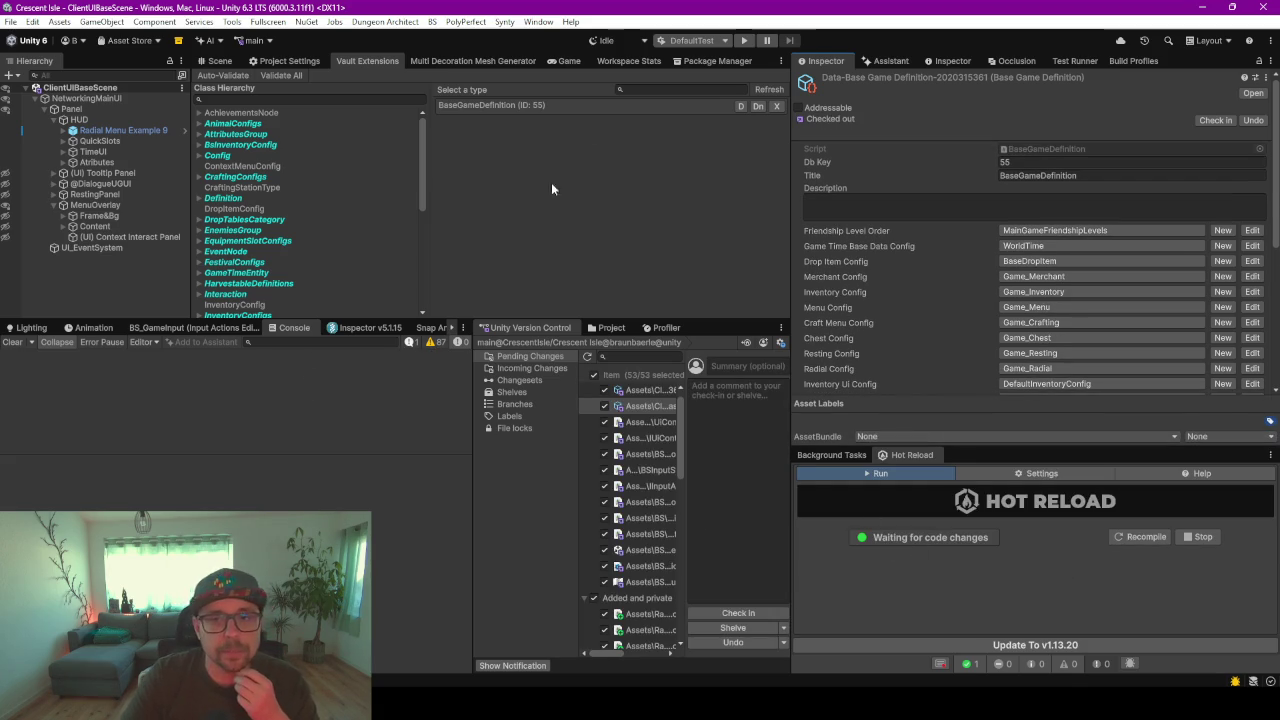
left_click(577, 64)
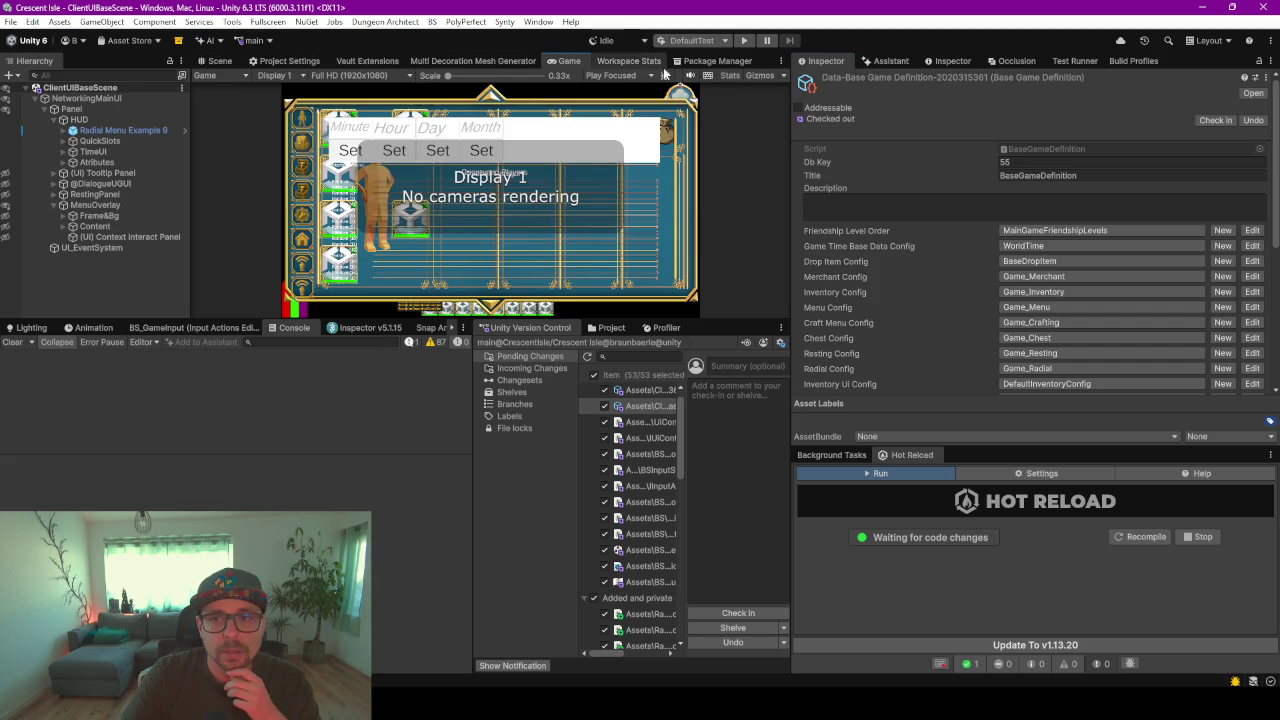
- Enter play mode and load a Single Player save slot, toggling fullscreen with F10 on and off
left_click(744, 41)
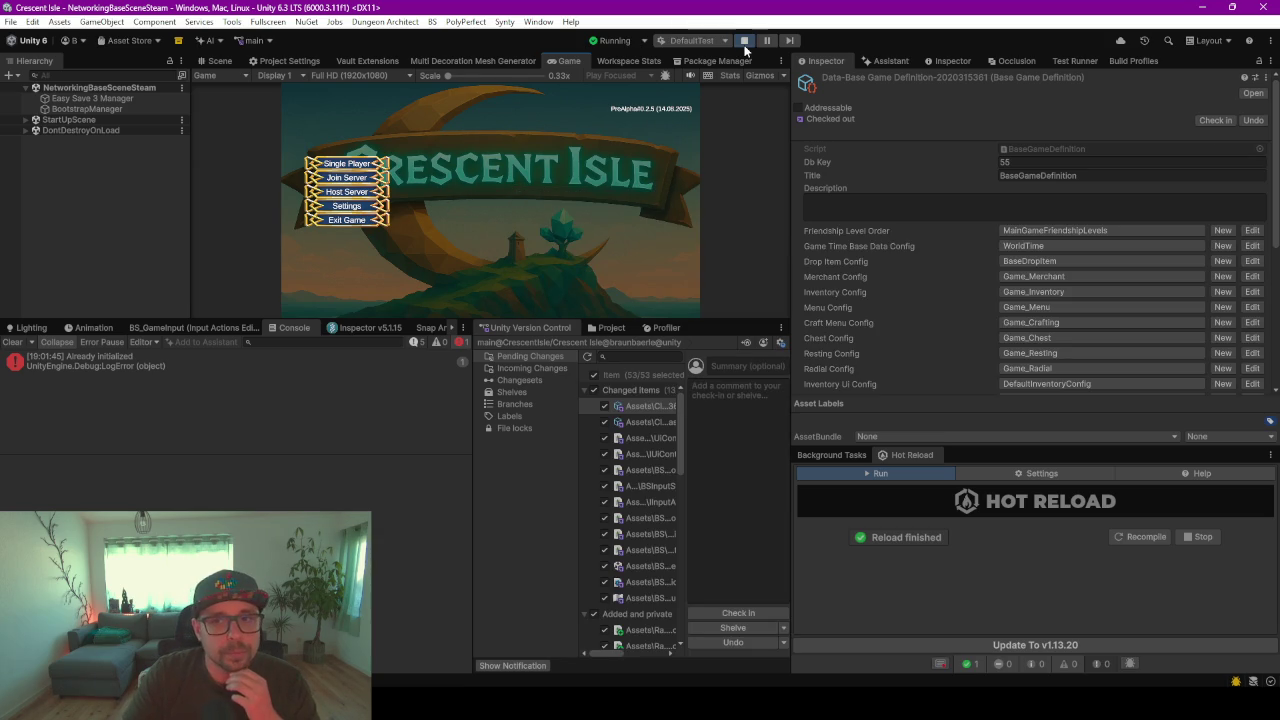
left_click(340, 165)
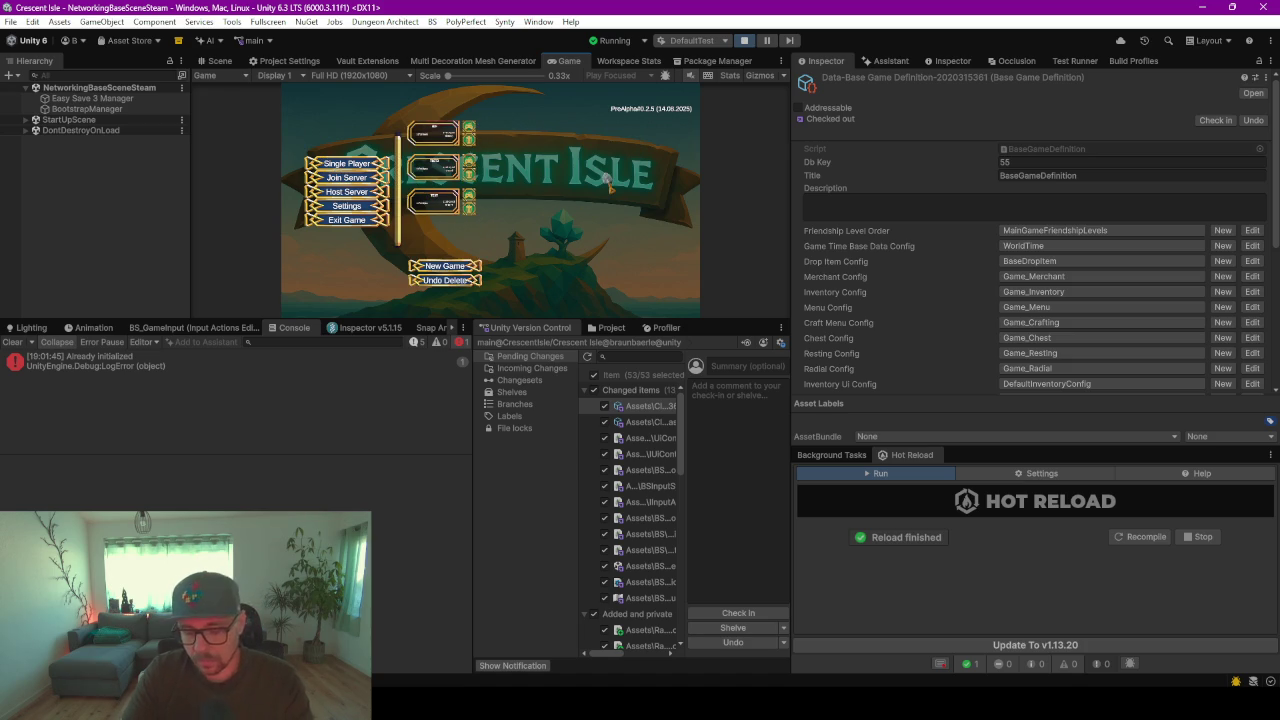
key("F10")
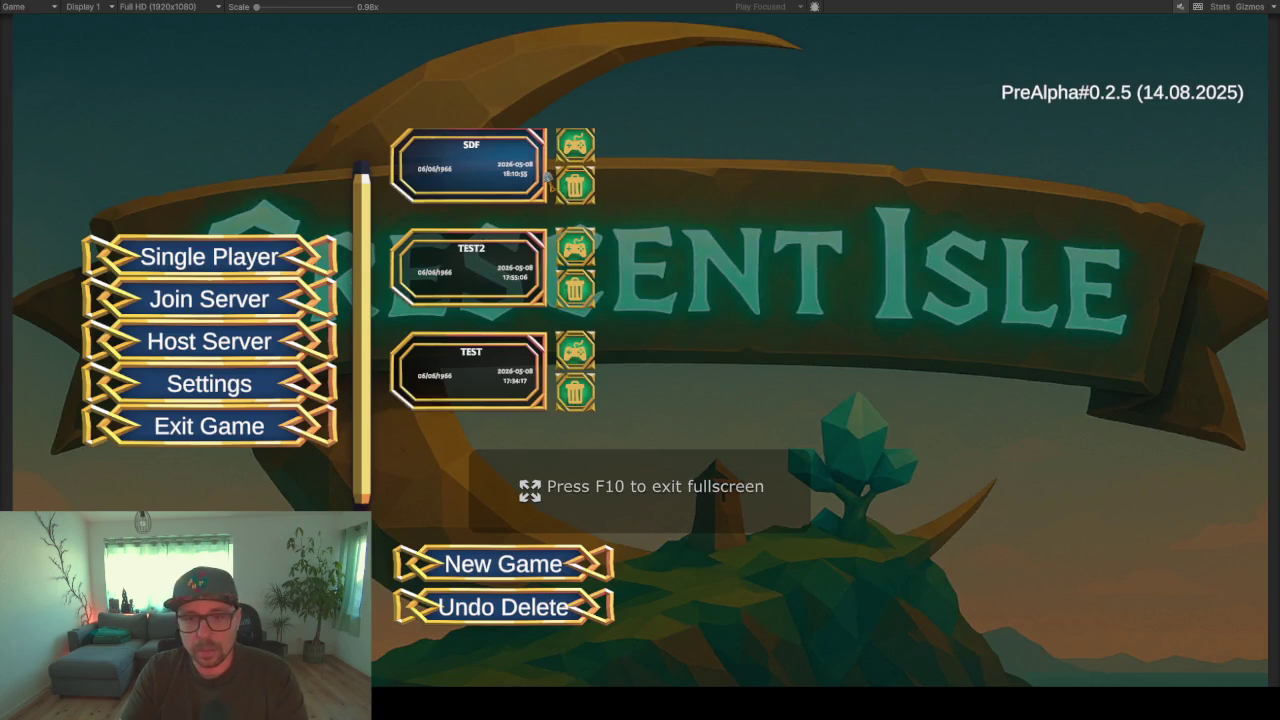
key("F10")
left_click(468, 133)
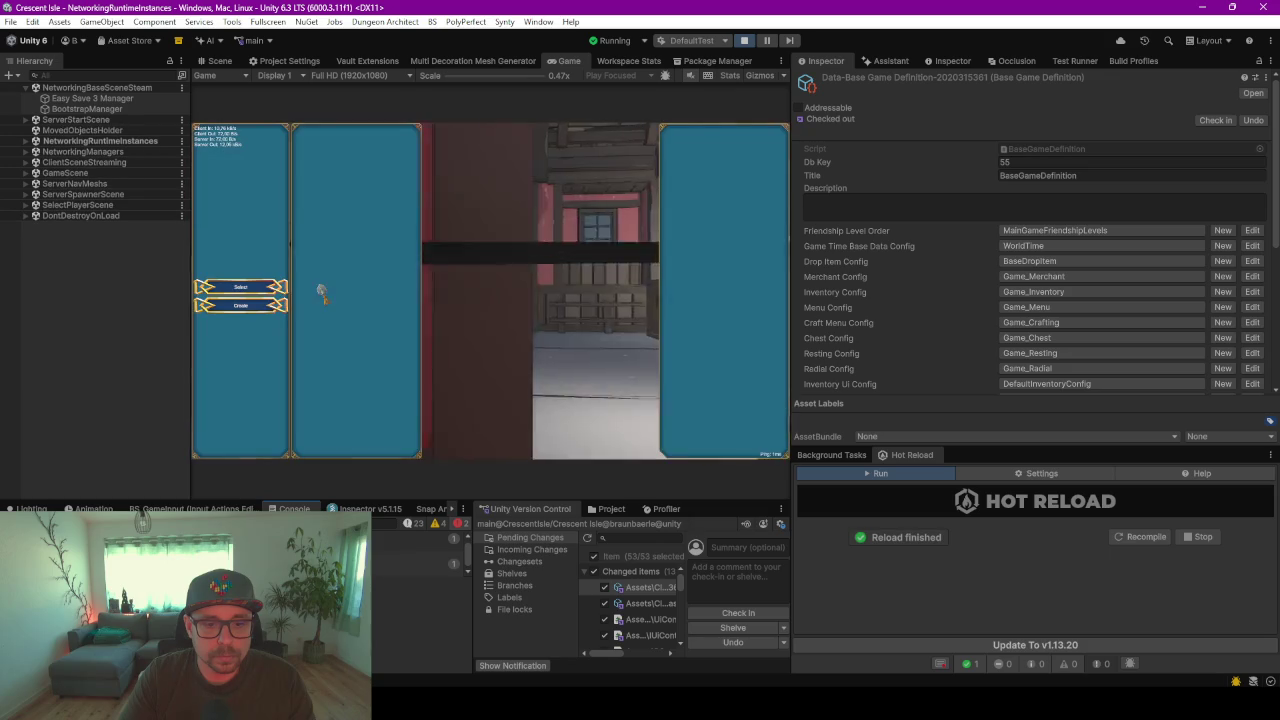
- Pick a character, start the game, toggle the radial menu with Tab and M, and walk forward
left_click(253, 292)
left_click(724, 445)
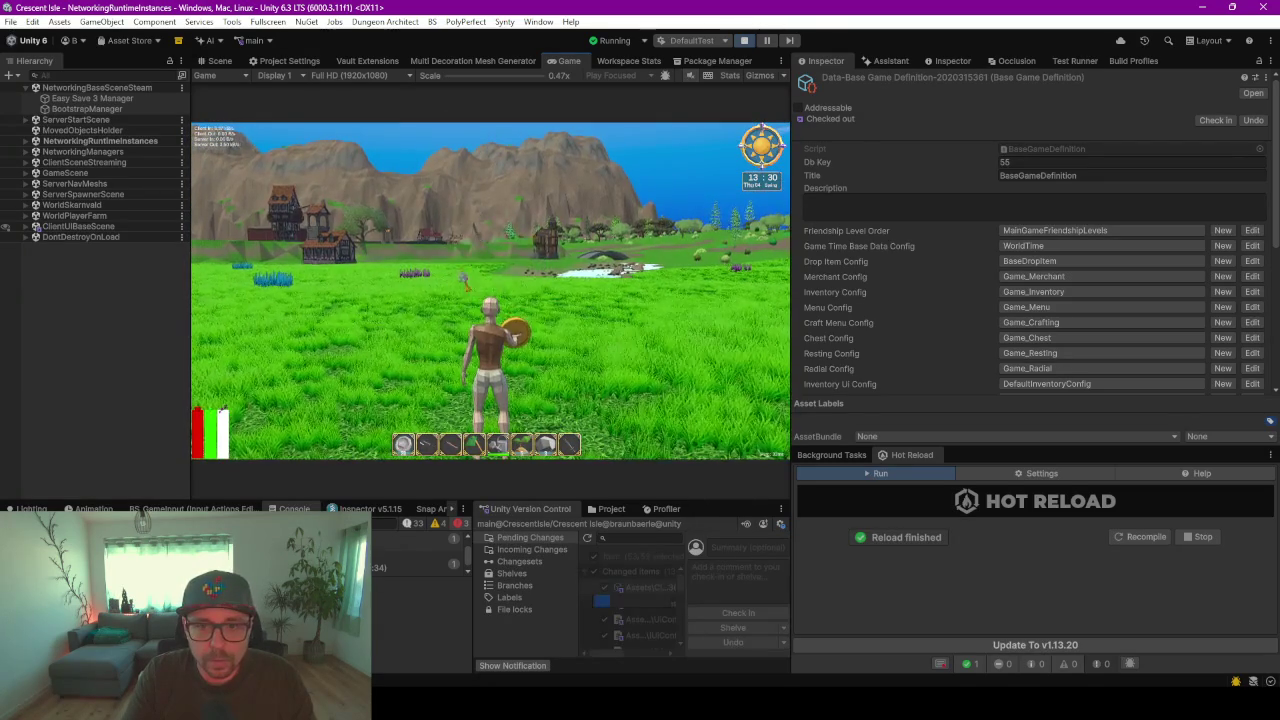
key("Tab")
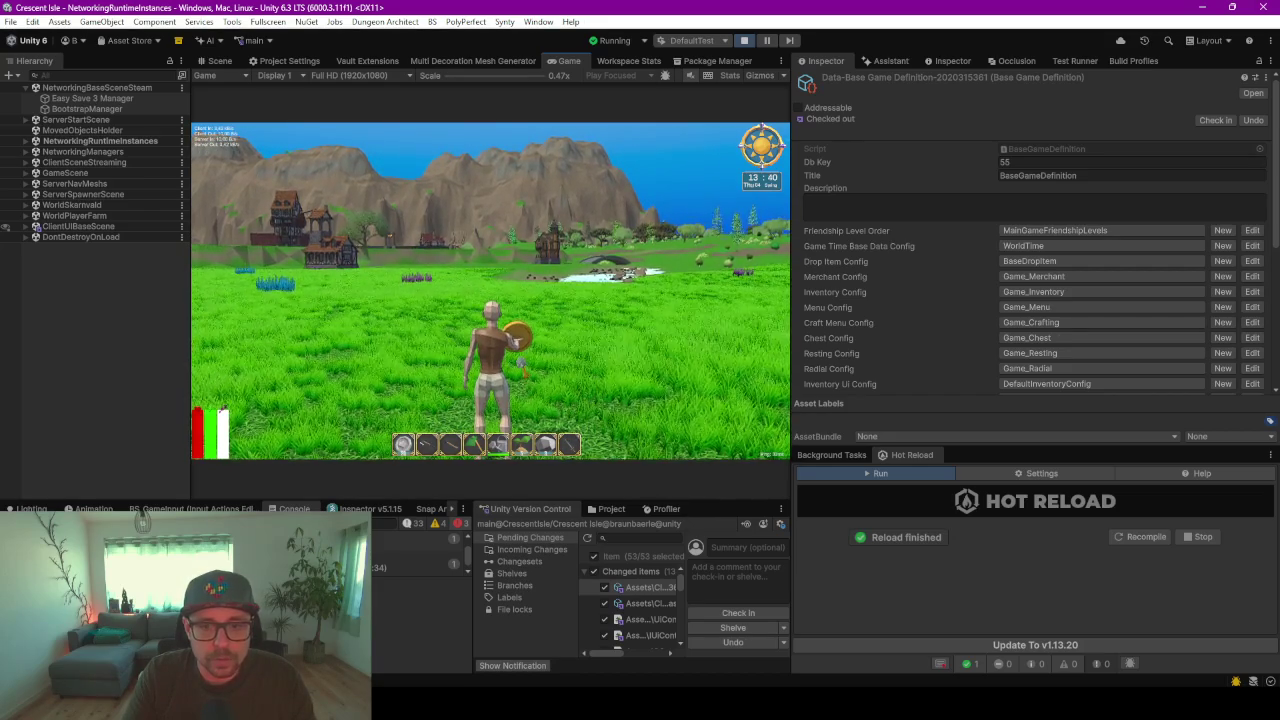
key("m")
key("m")
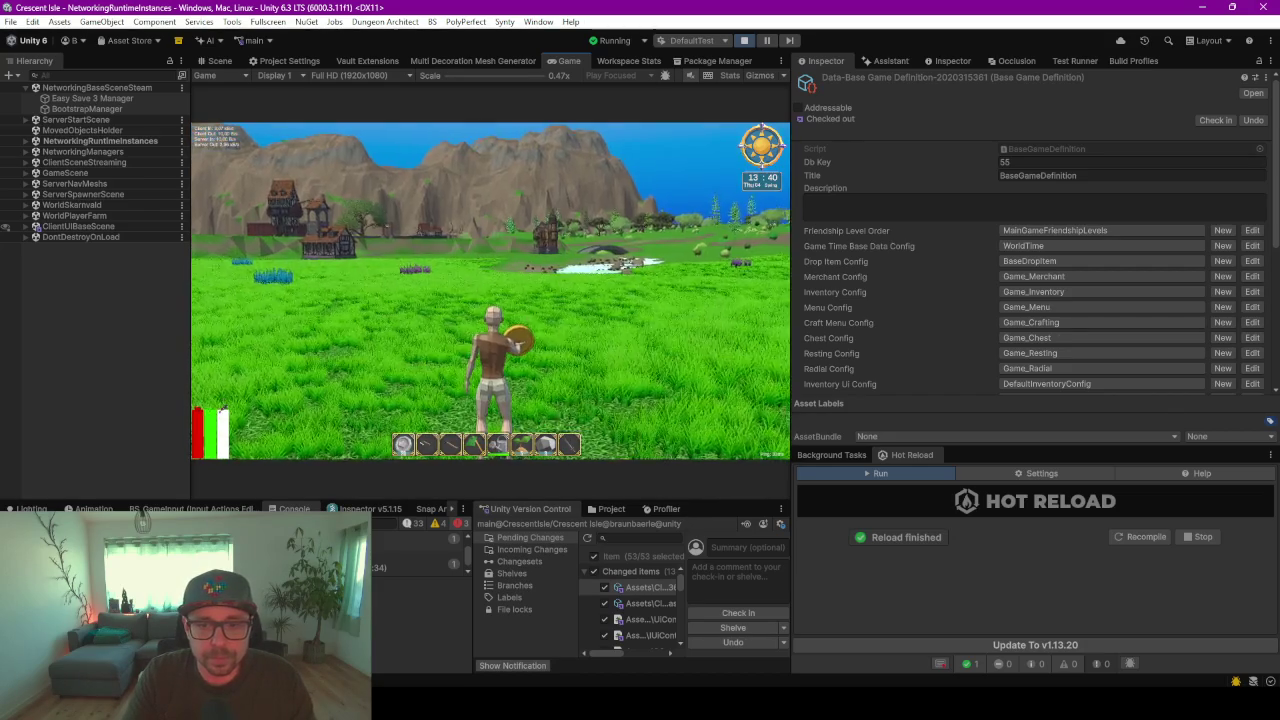
key("w")
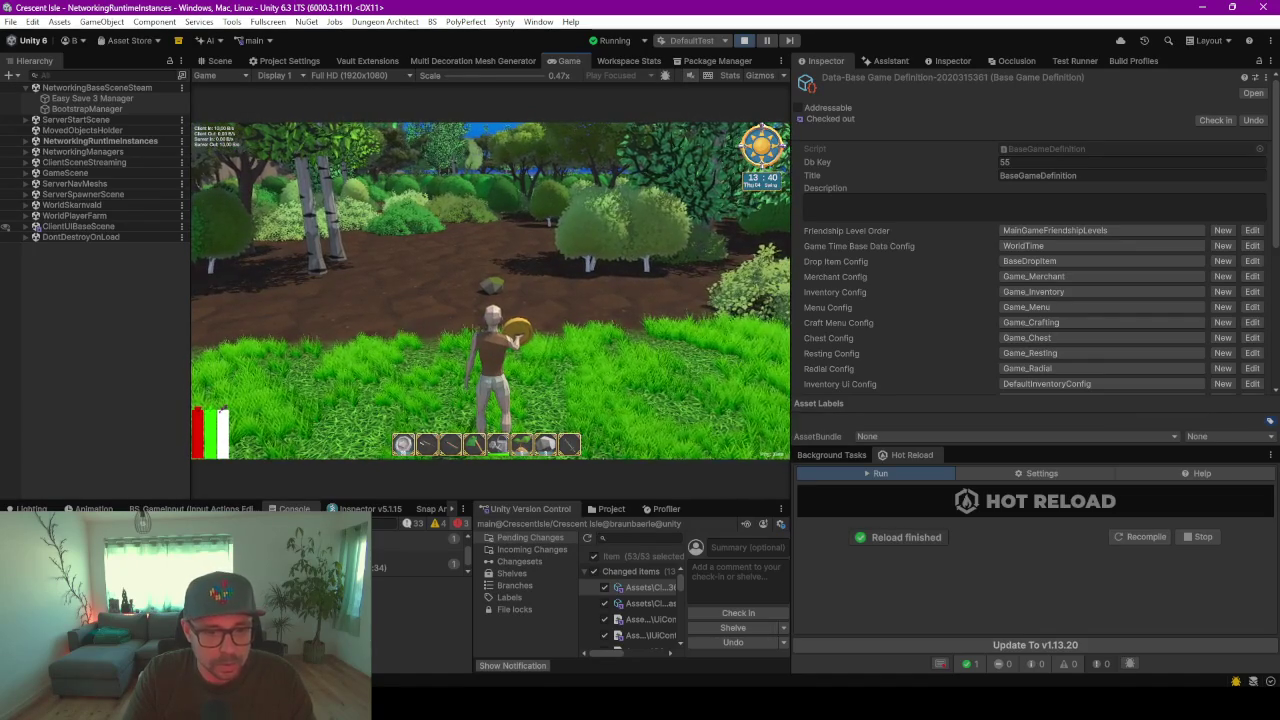
left_click(800, 650)
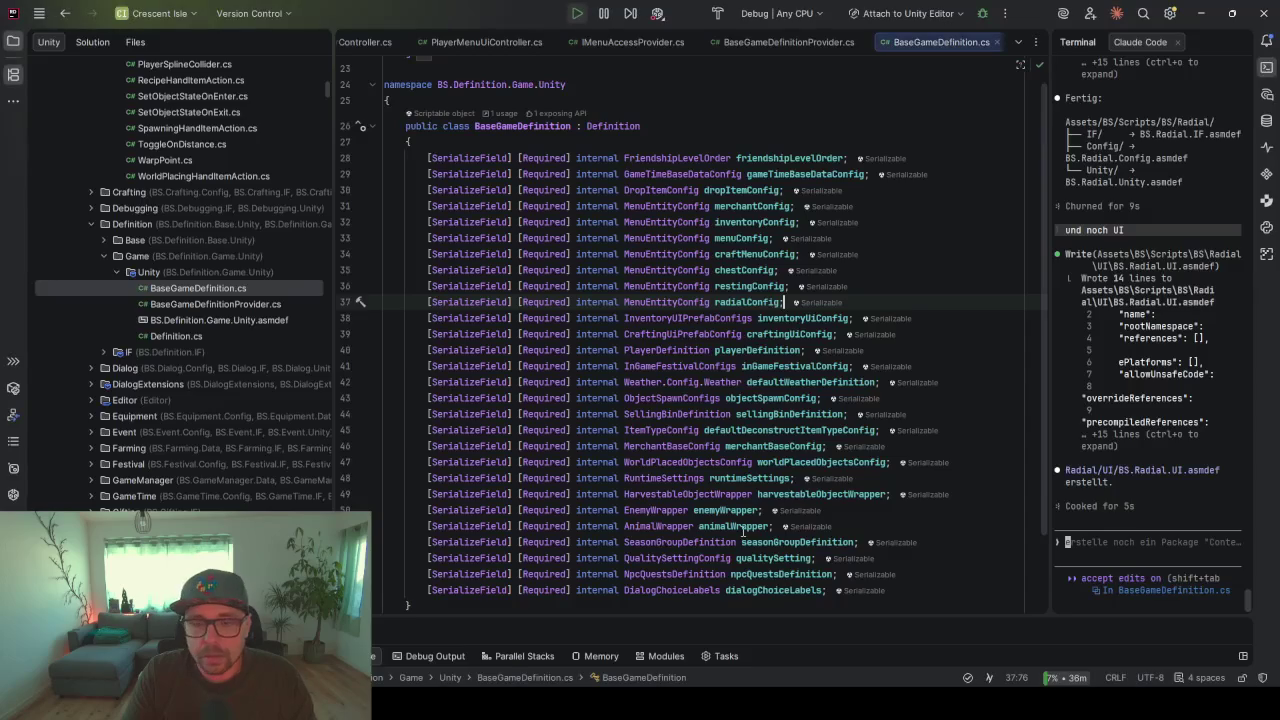
- Comment out the SetActive(false) line in RadialManager.cs and run code cleanup with Ctrl+S
scroll(538, 42, "up", 3)
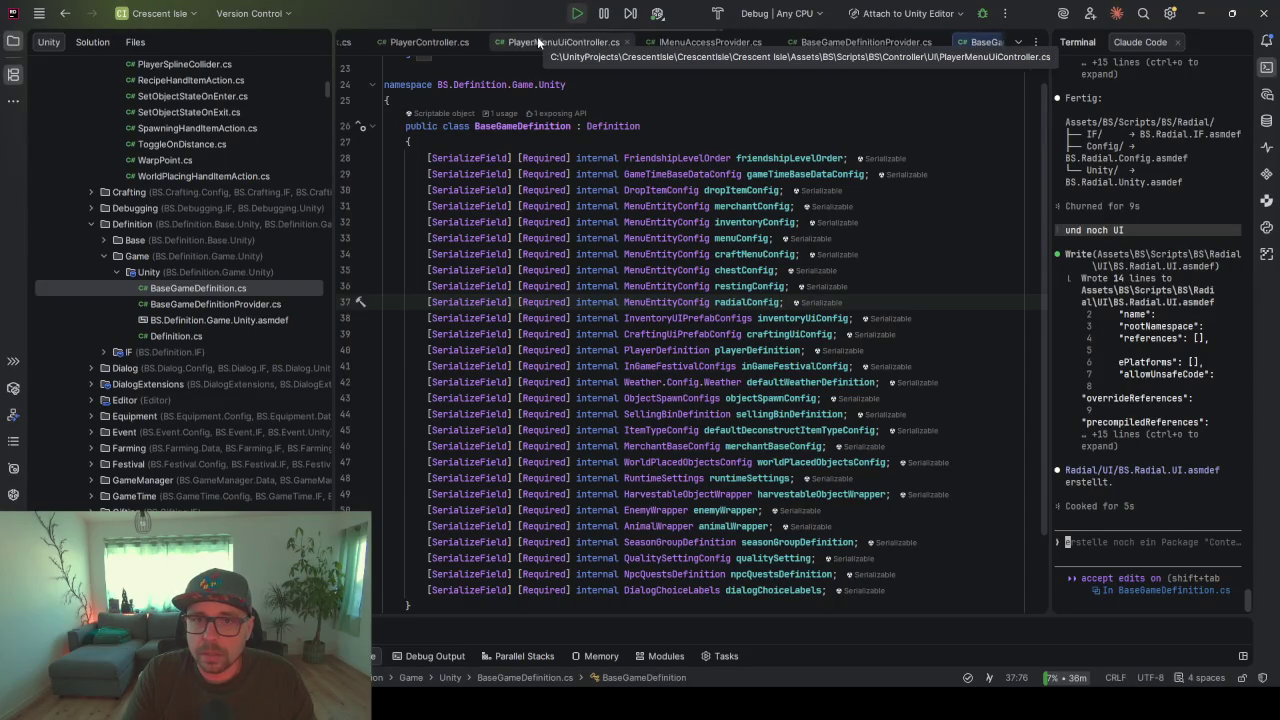
scroll(538, 42, "up", 1)
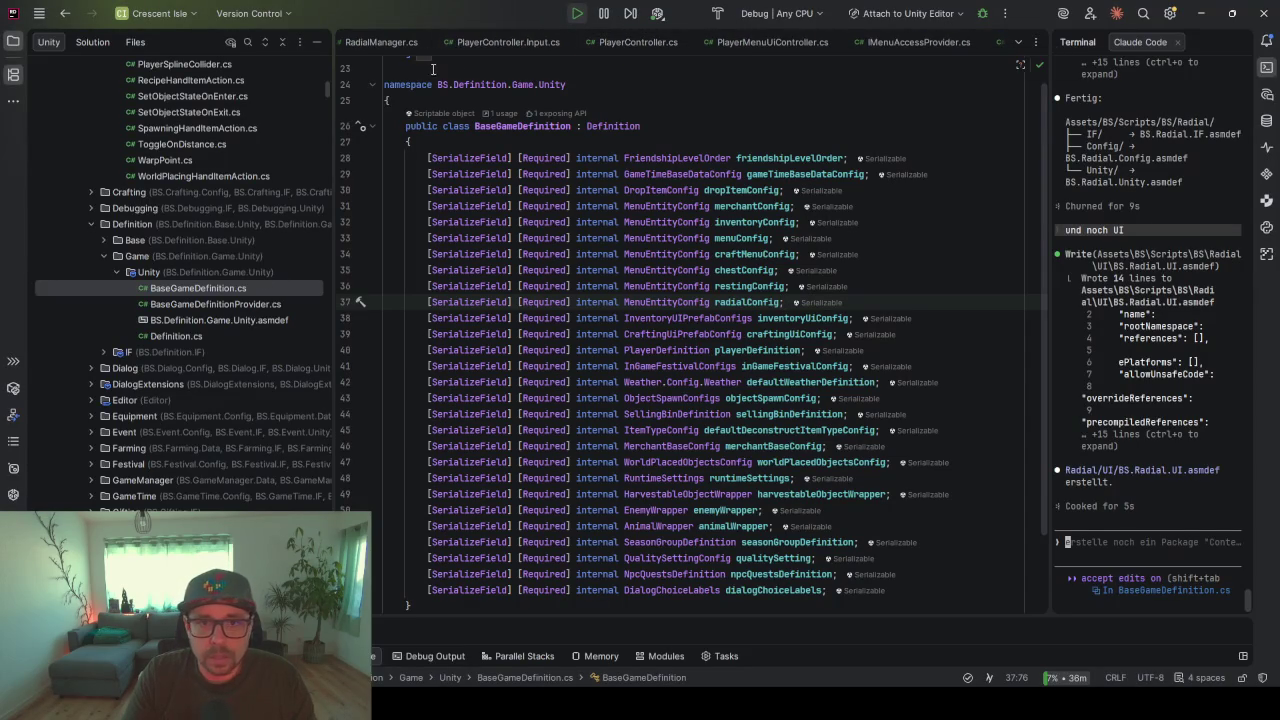
scroll(457, 50, "up", 1)
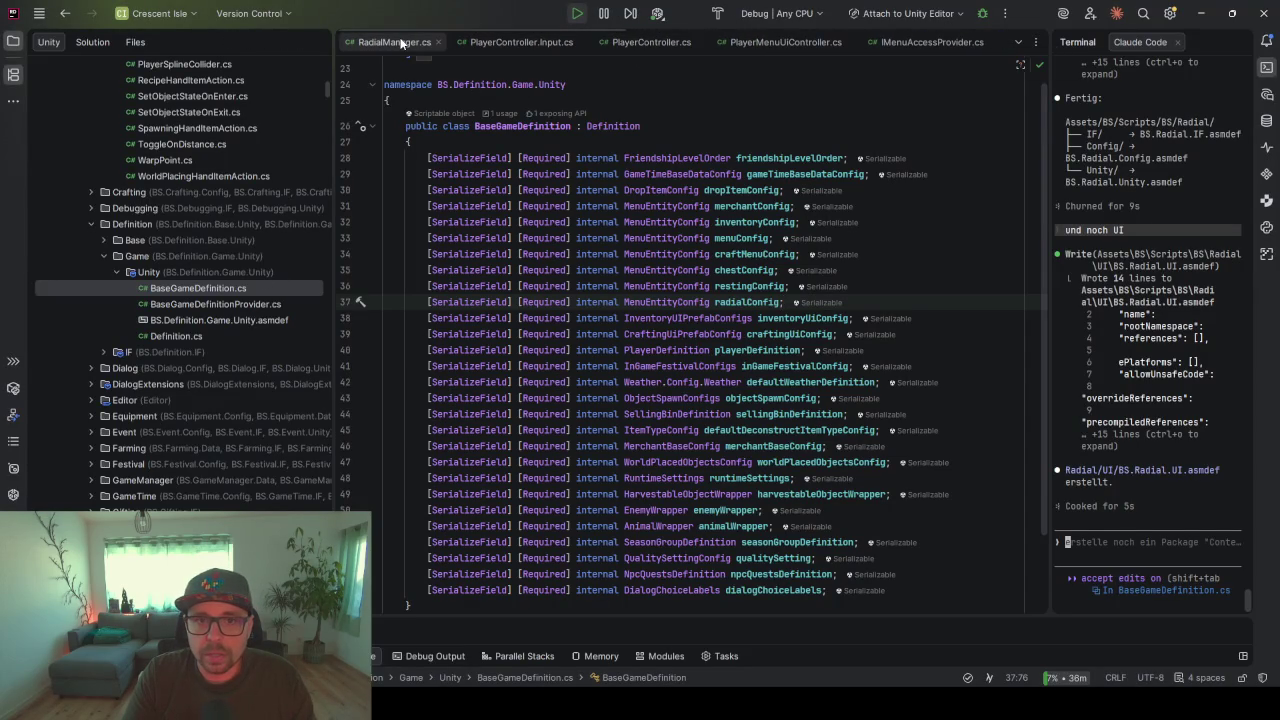
left_click(401, 42)
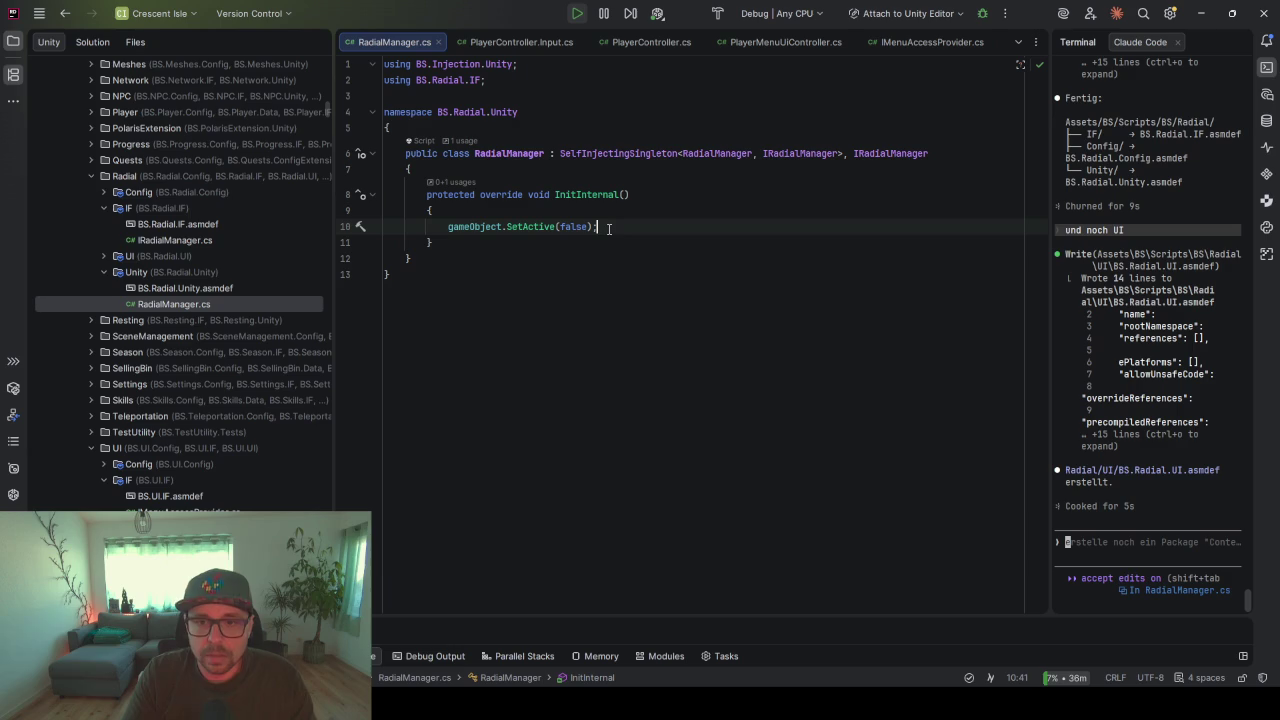
key("ctrl+slash")
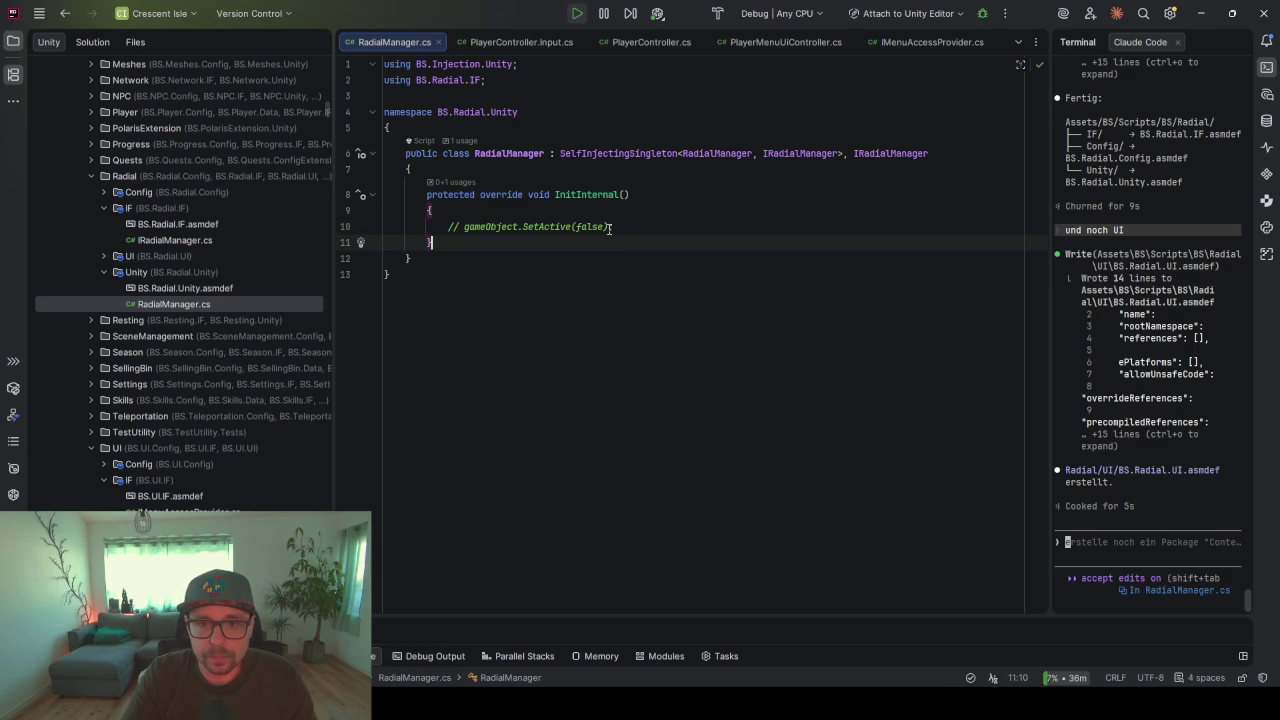
key("ctrl+s")
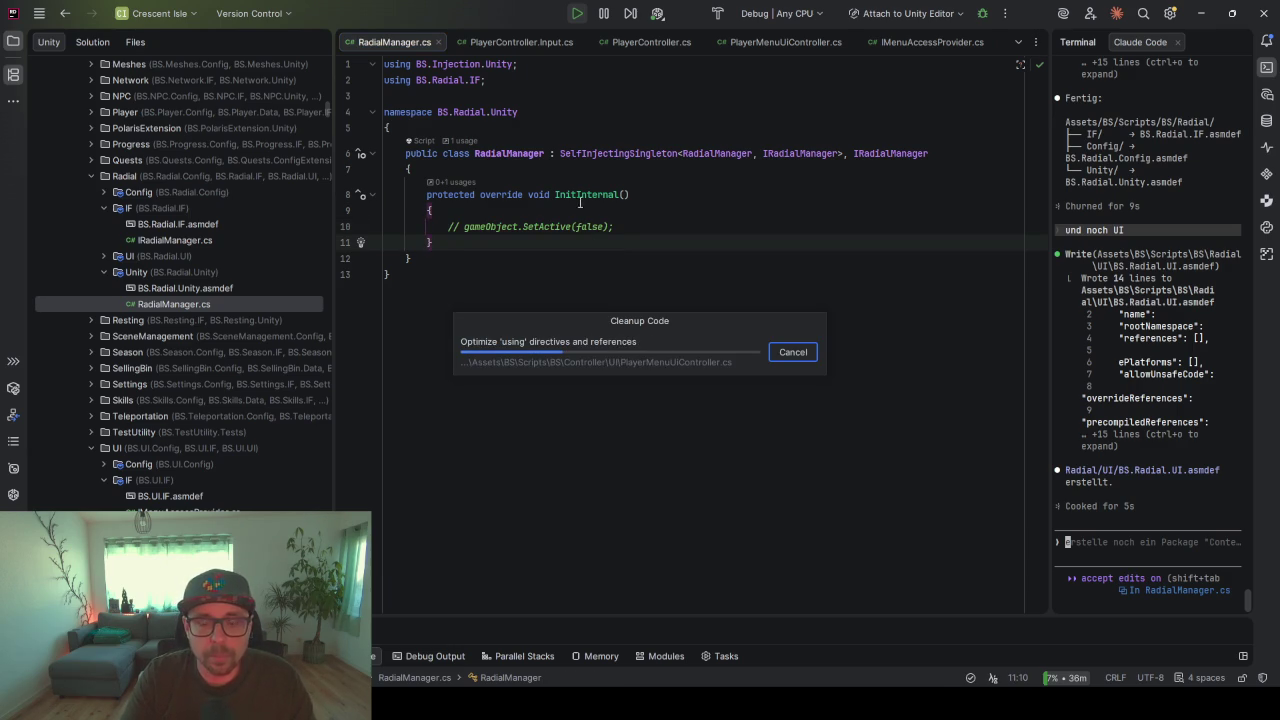
left_click_drag(628, 194, 555, 194)
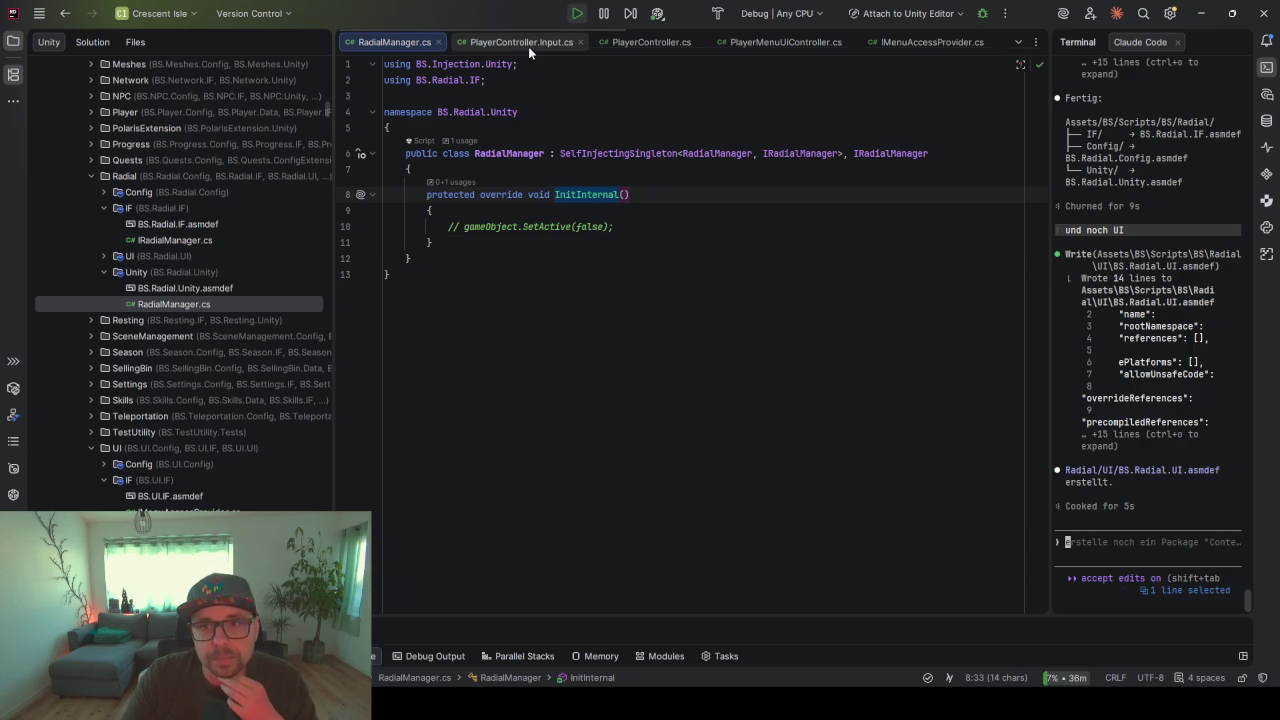
left_click(765, 45)
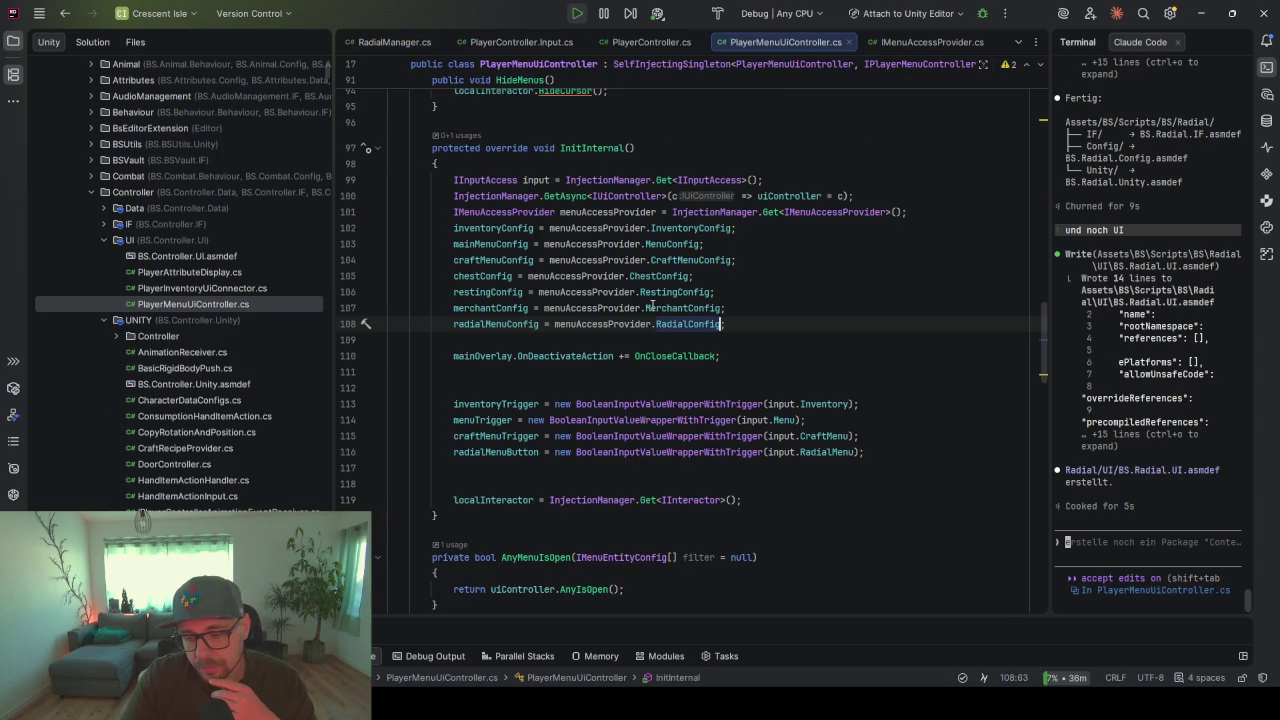
- Review the ShowRadial method, its HideMenus call, and the IsOpen and show conditions
scroll(636, 335, "down", 15)
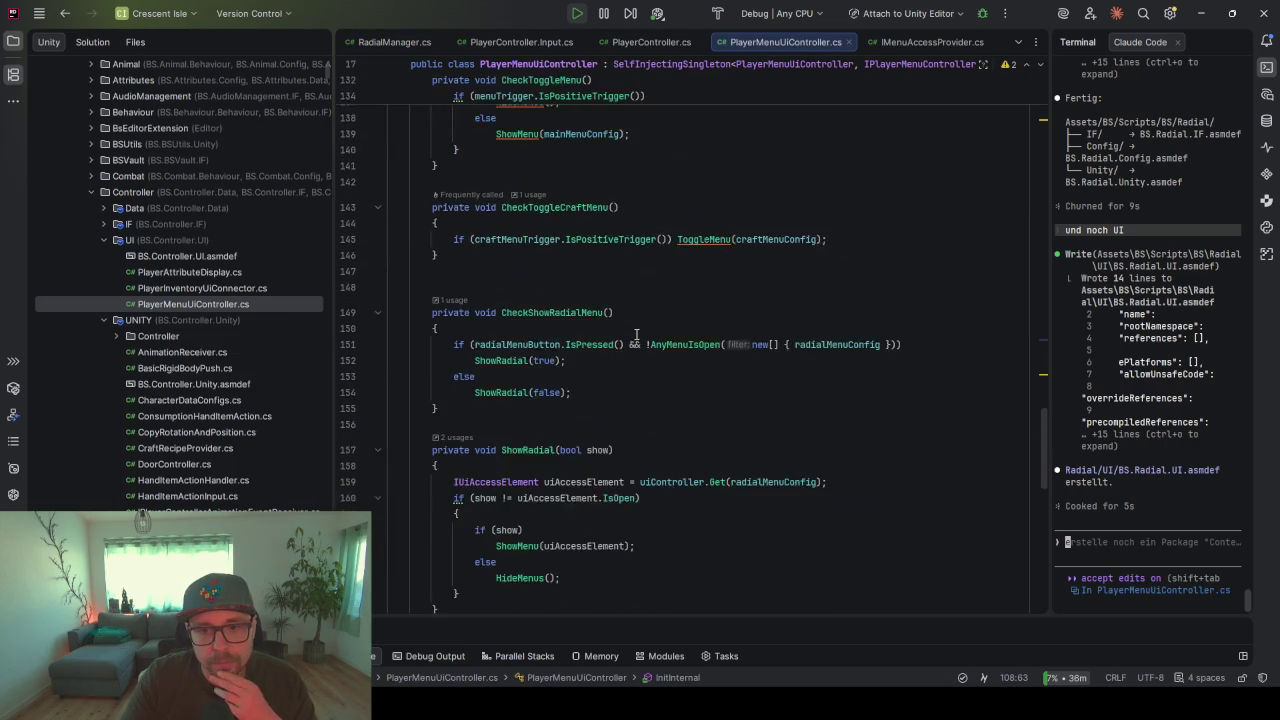
scroll(636, 335, "up", 4)
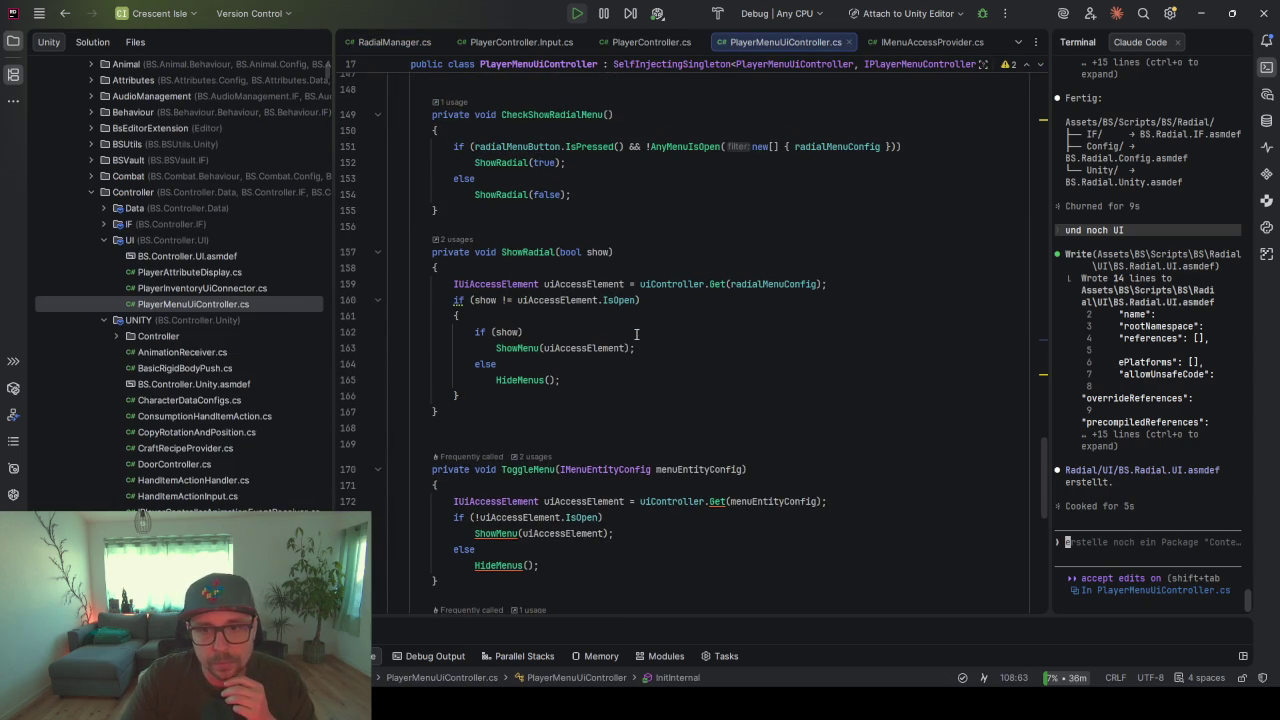
left_click(544, 380)
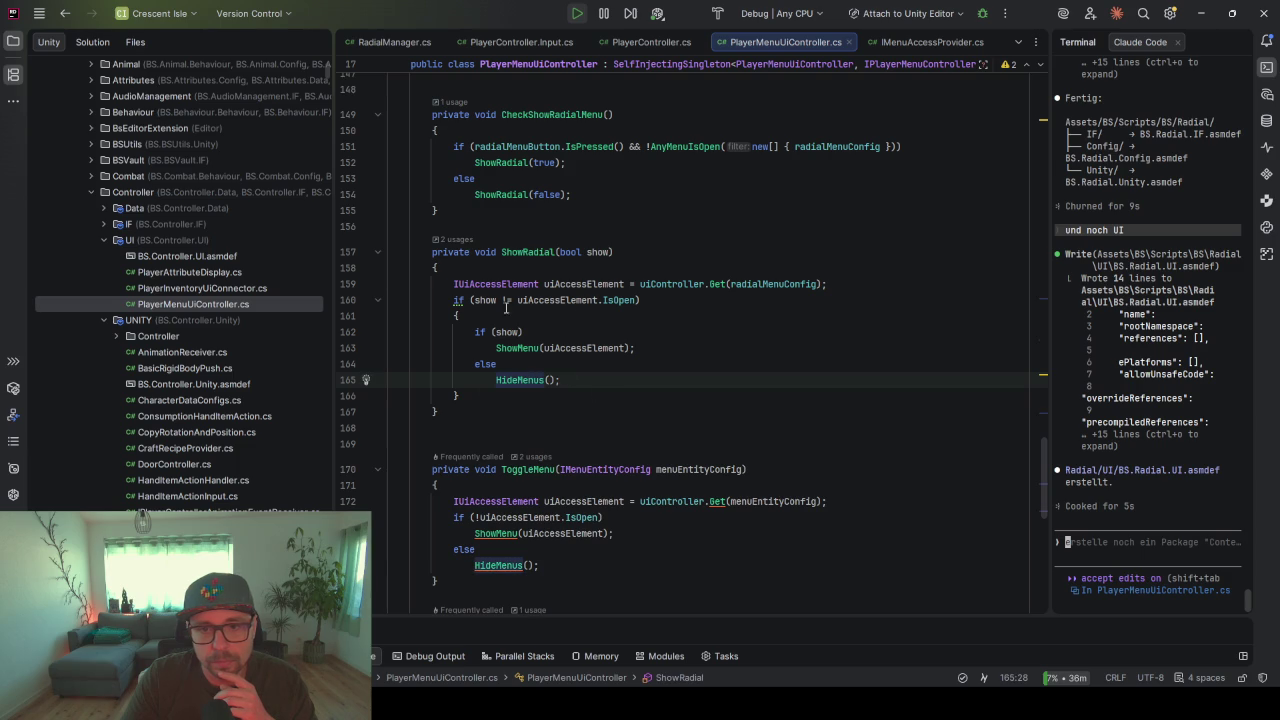
left_click(517, 256)
left_click(532, 300)
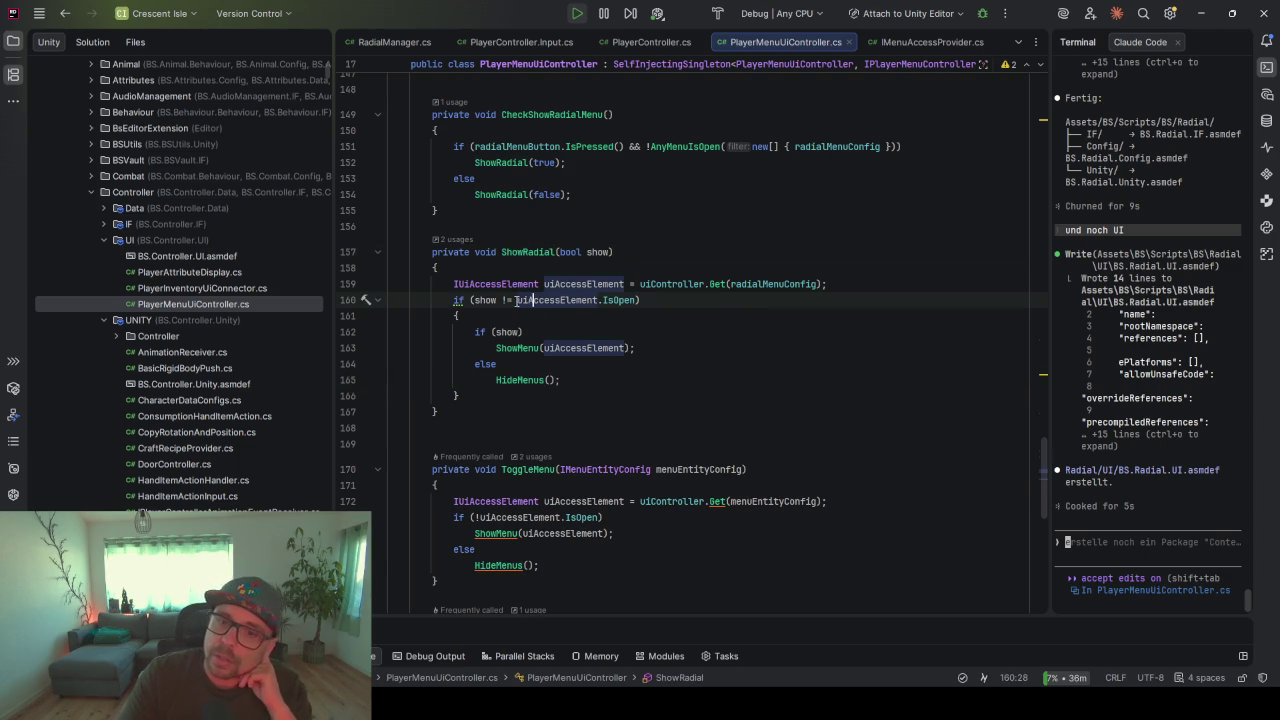
left_click(510, 332)
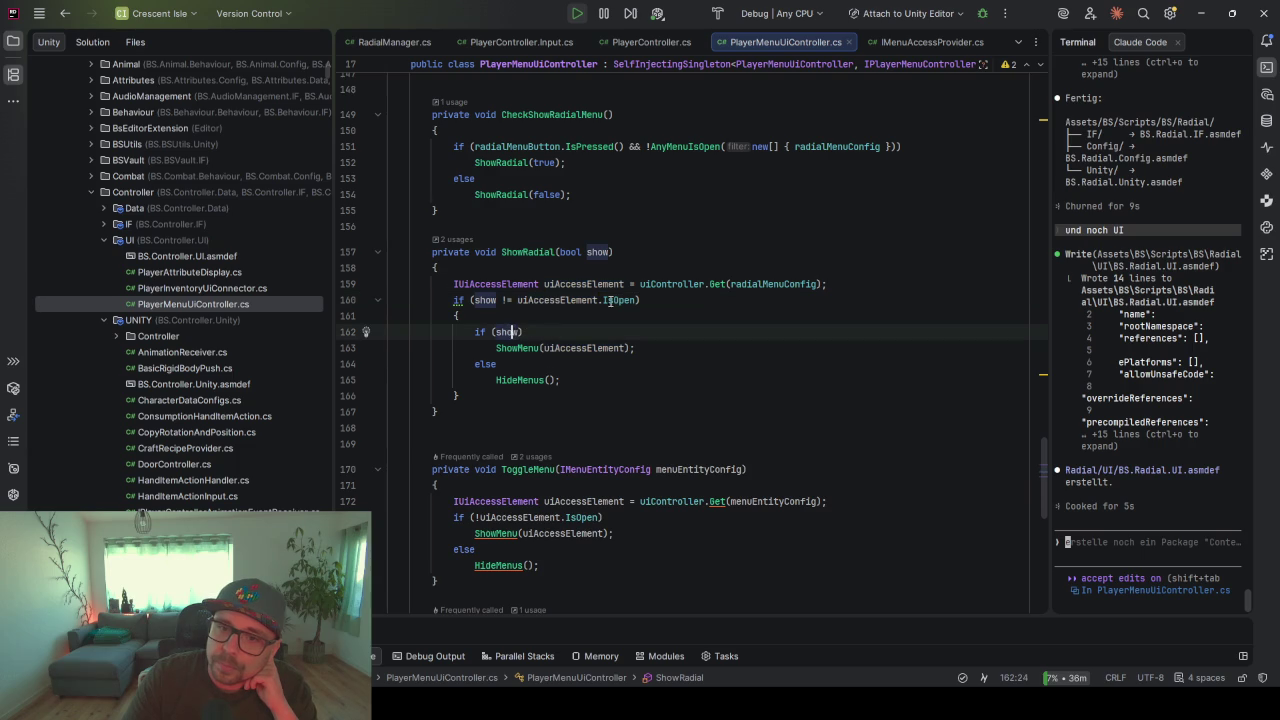
left_click(528, 252)
- Add a line breakpoint on the ShowRadial(false) call at line 154
scroll(538, 303, "up", 2)
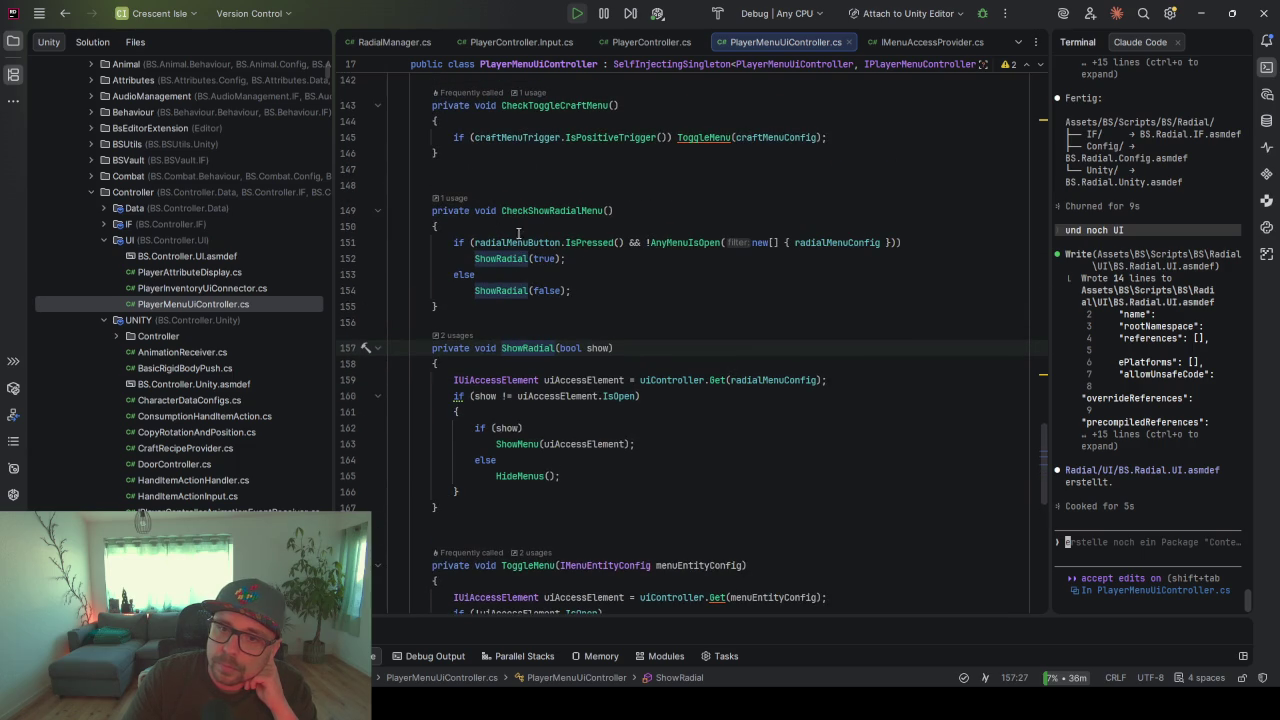
mouse_move(682, 244)
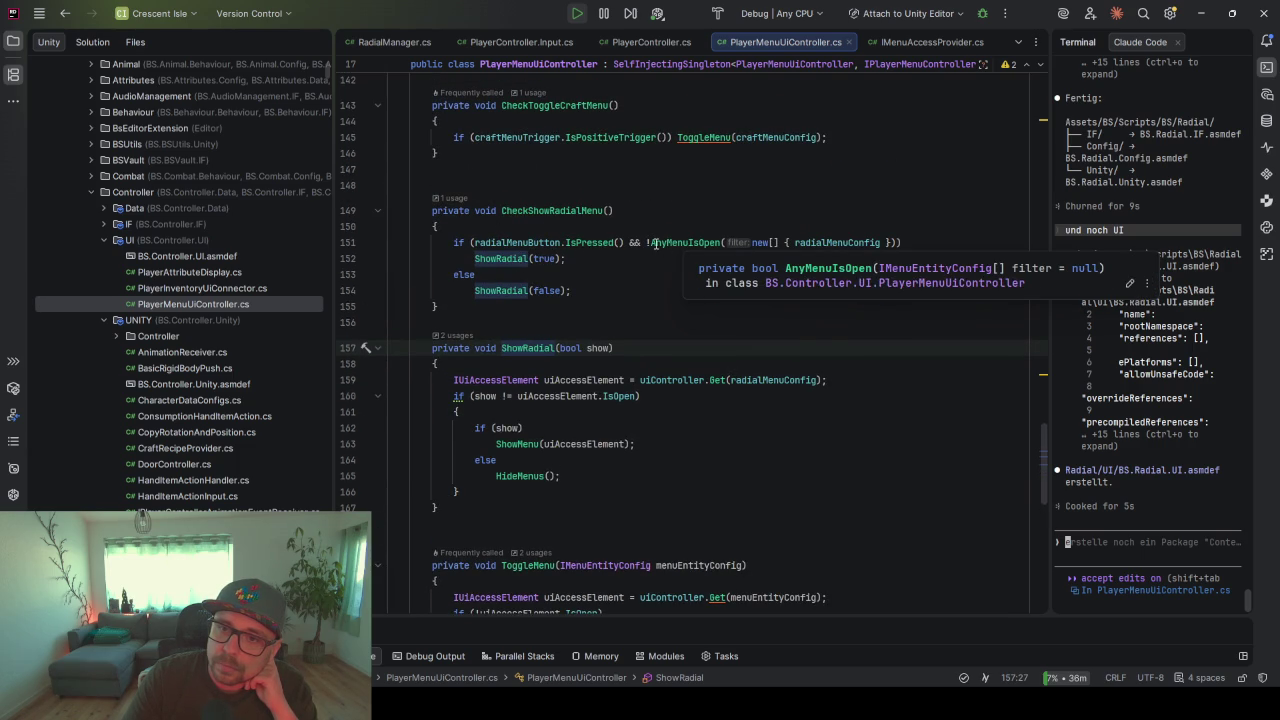
left_click(650, 243)
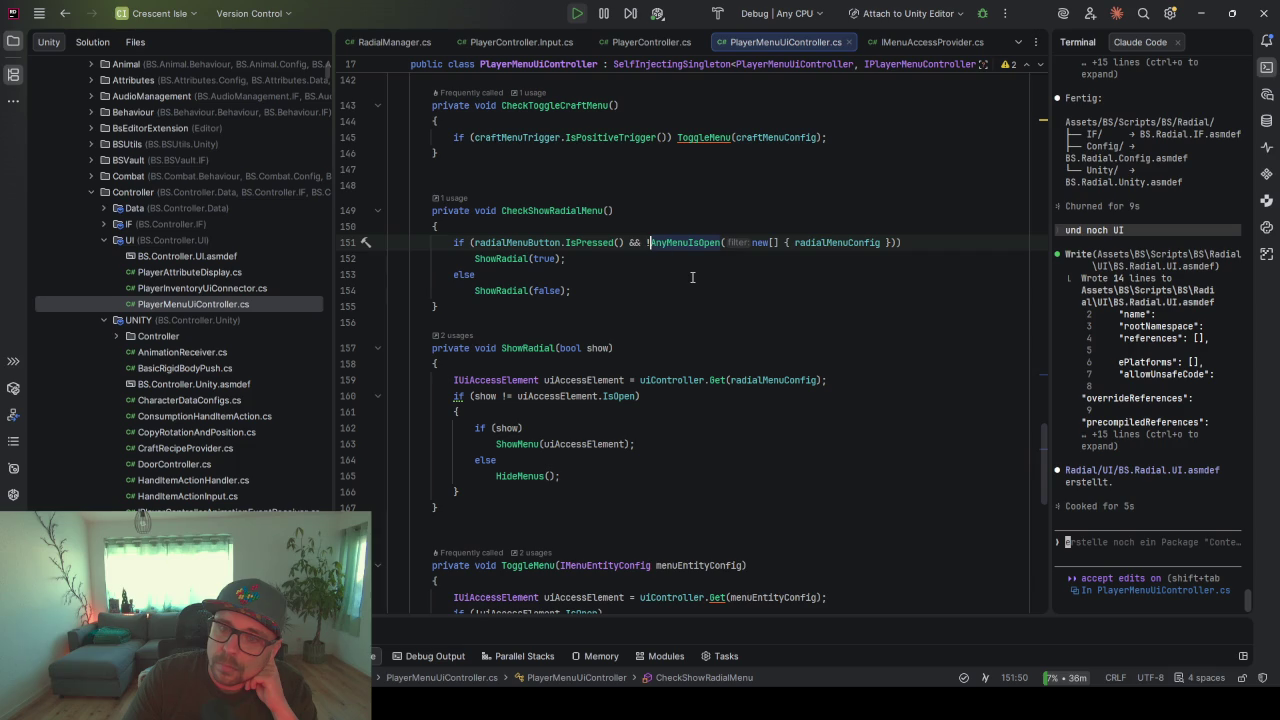
mouse_move(686, 244)
left_click(349, 290)
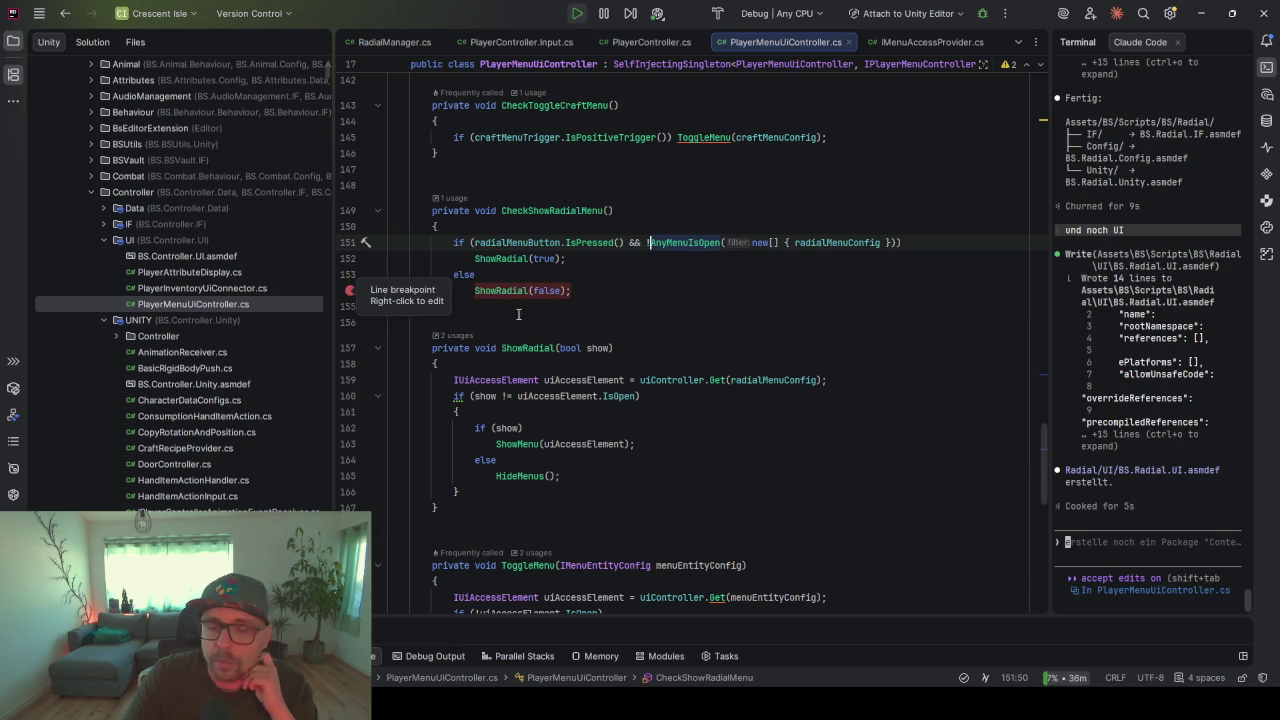
- Attach the debugger to the Unity Editor and inspect the IsPressed() call on line 151
left_click(749, 276)
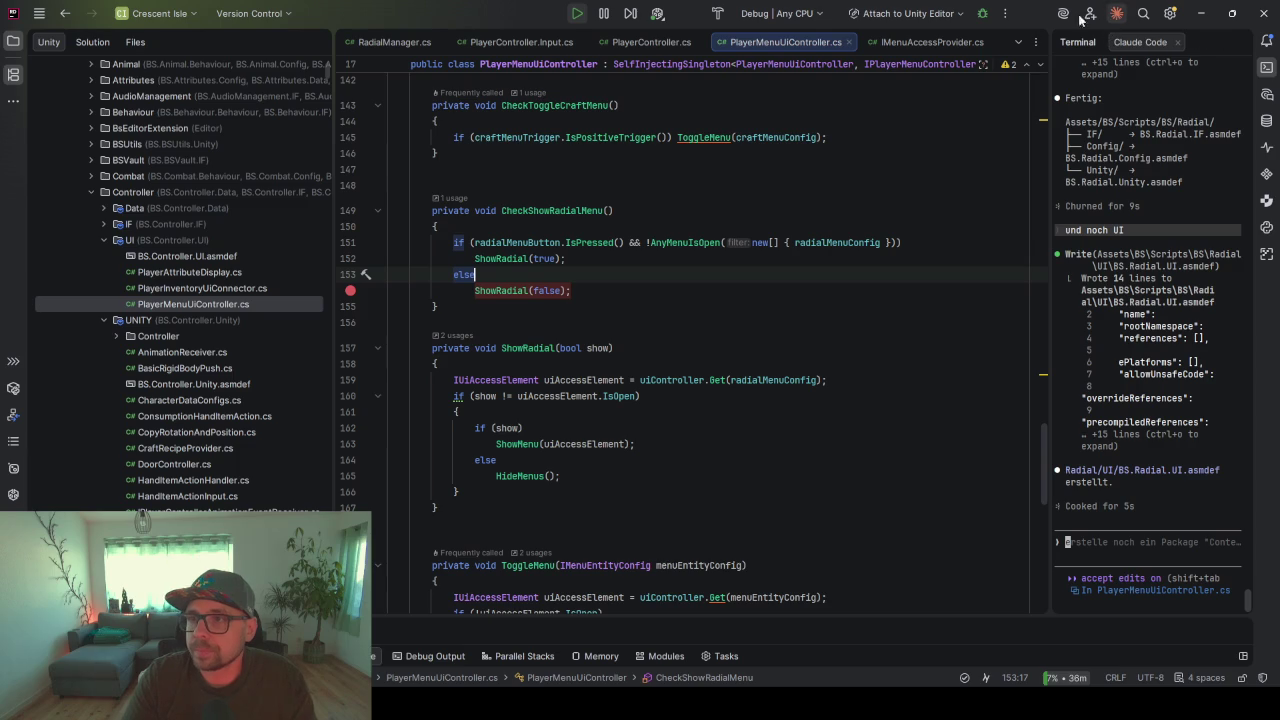
left_click(985, 13)
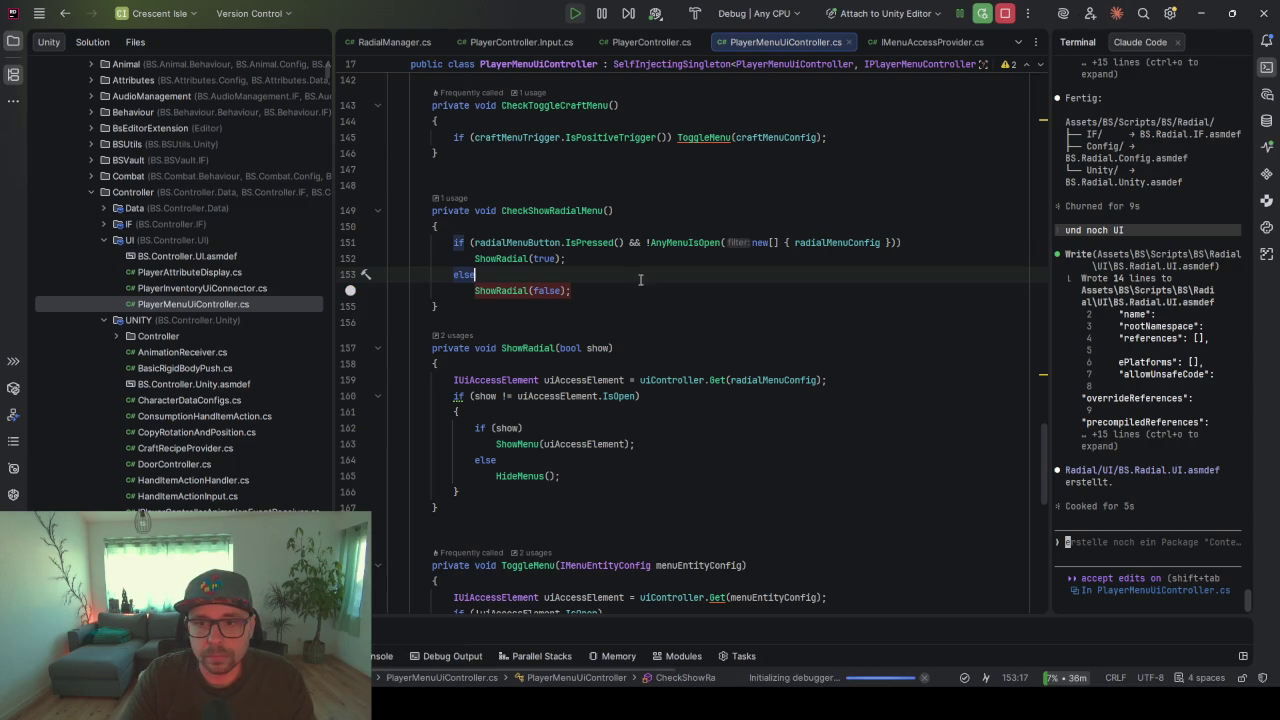
mouse_move(615, 243)
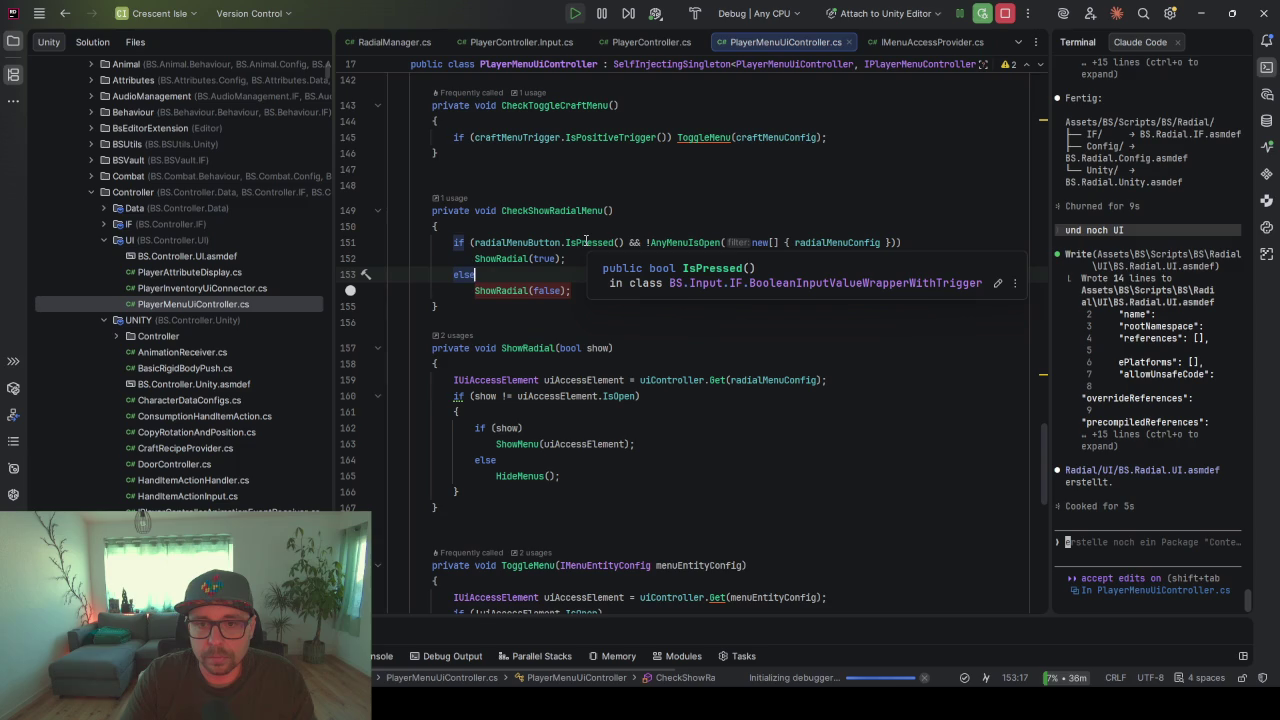
left_click(617, 243)
left_click_drag(567, 243, 624, 243)
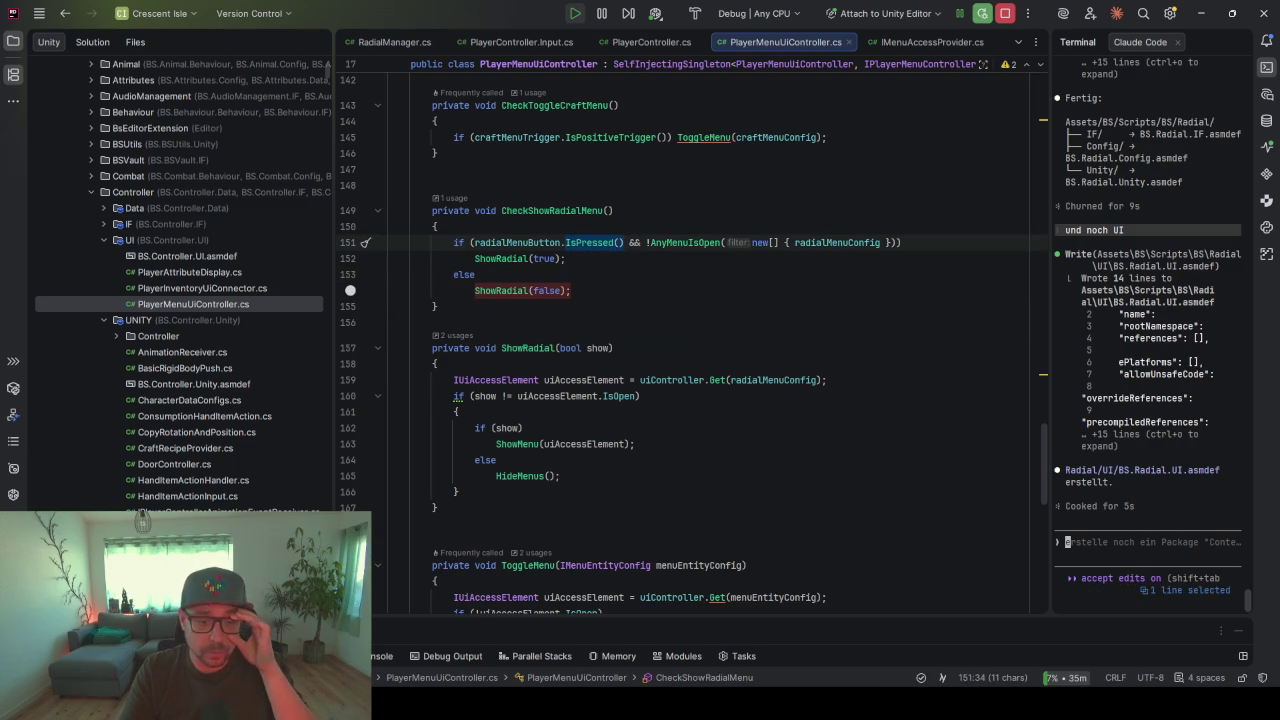
left_click(610, 280)
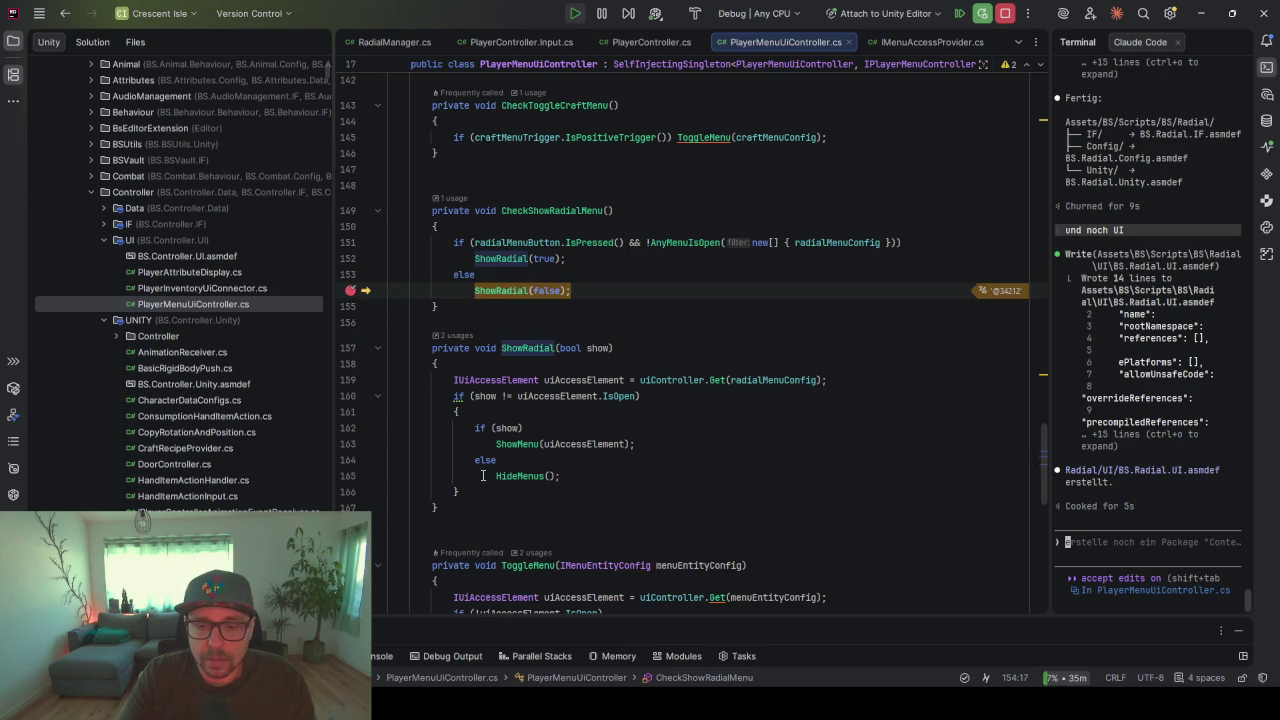
- Draft an else-if radialMenuConfig condition on line 153, then revert it to a plain else
mouse_move(563, 262)
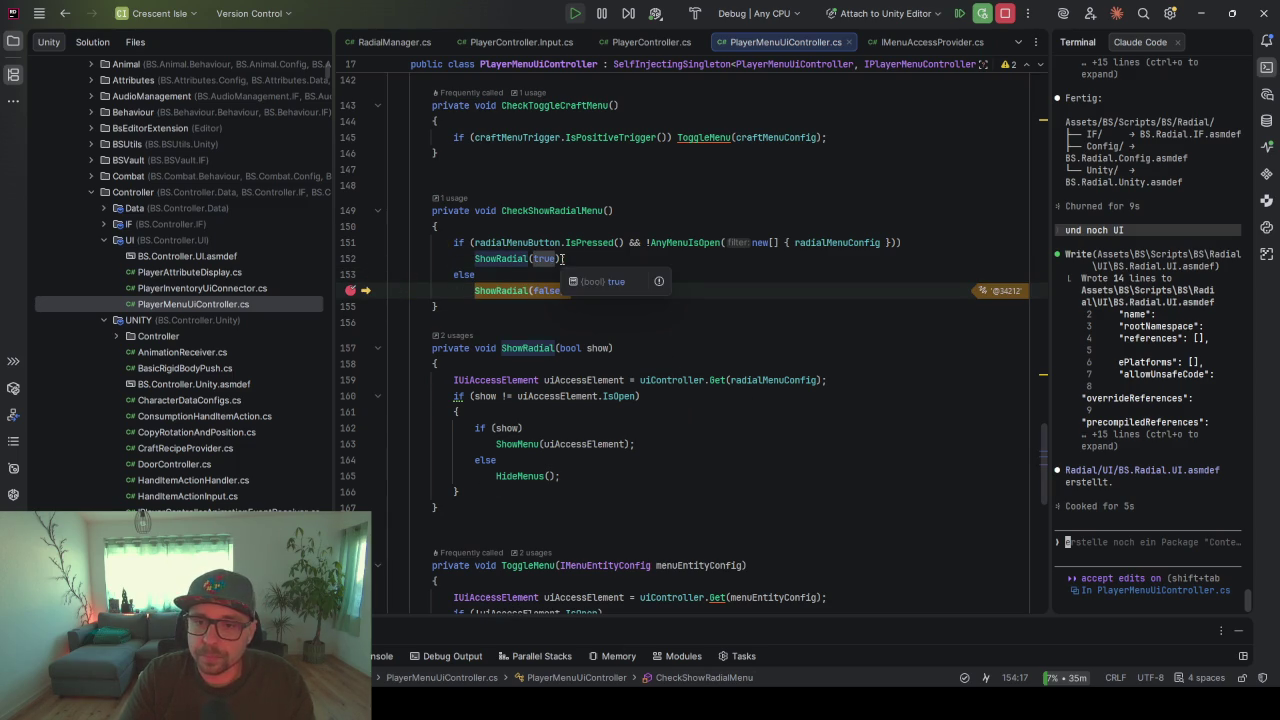
left_click(492, 279)
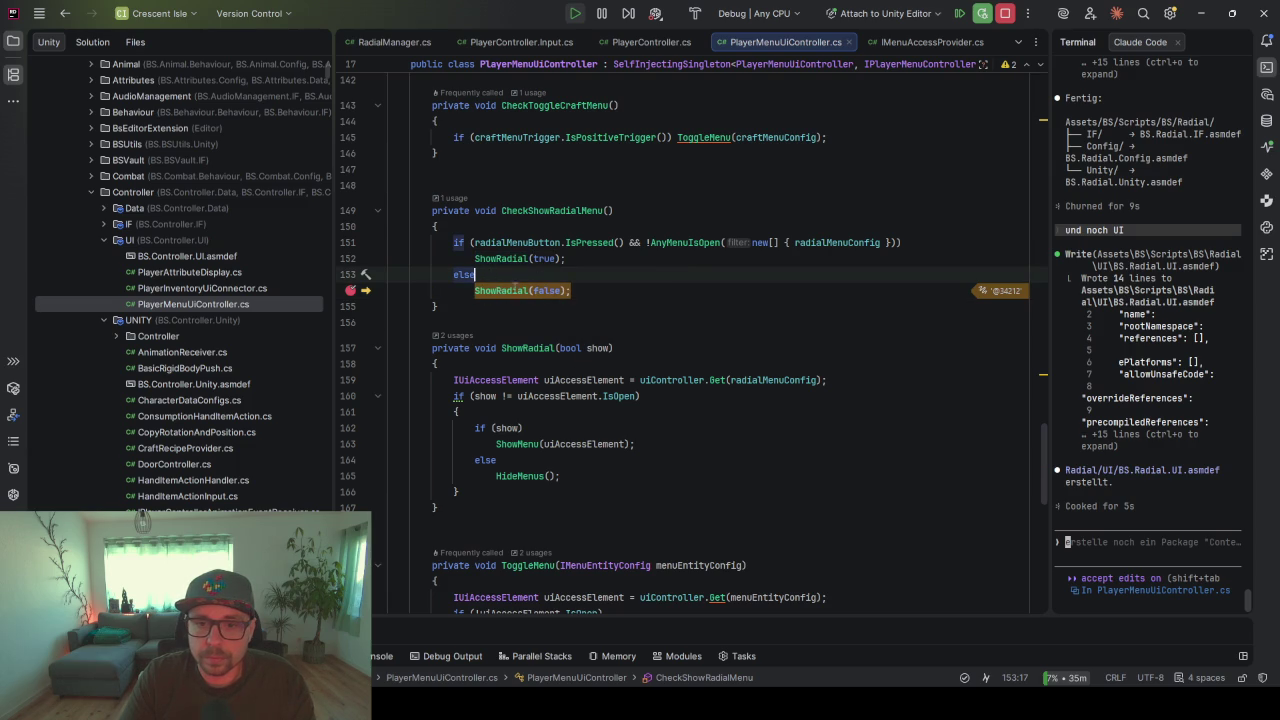
mouse_move(552, 288)
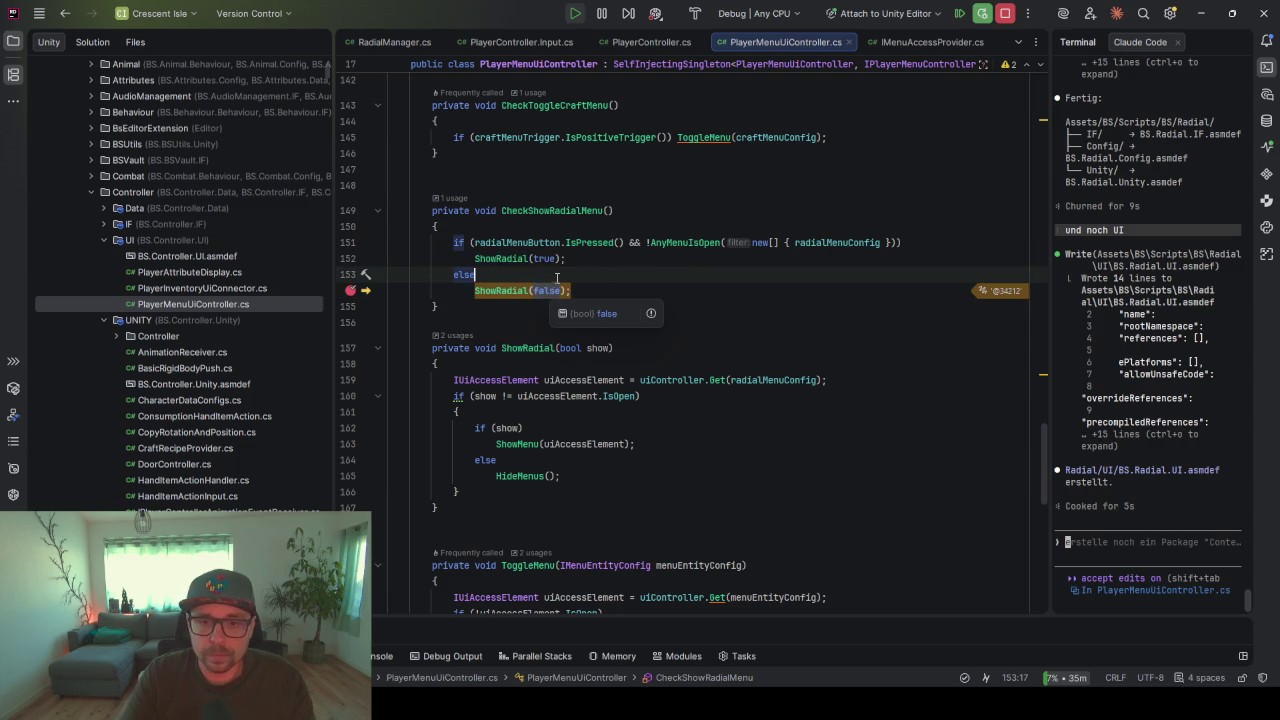
type(" if(")
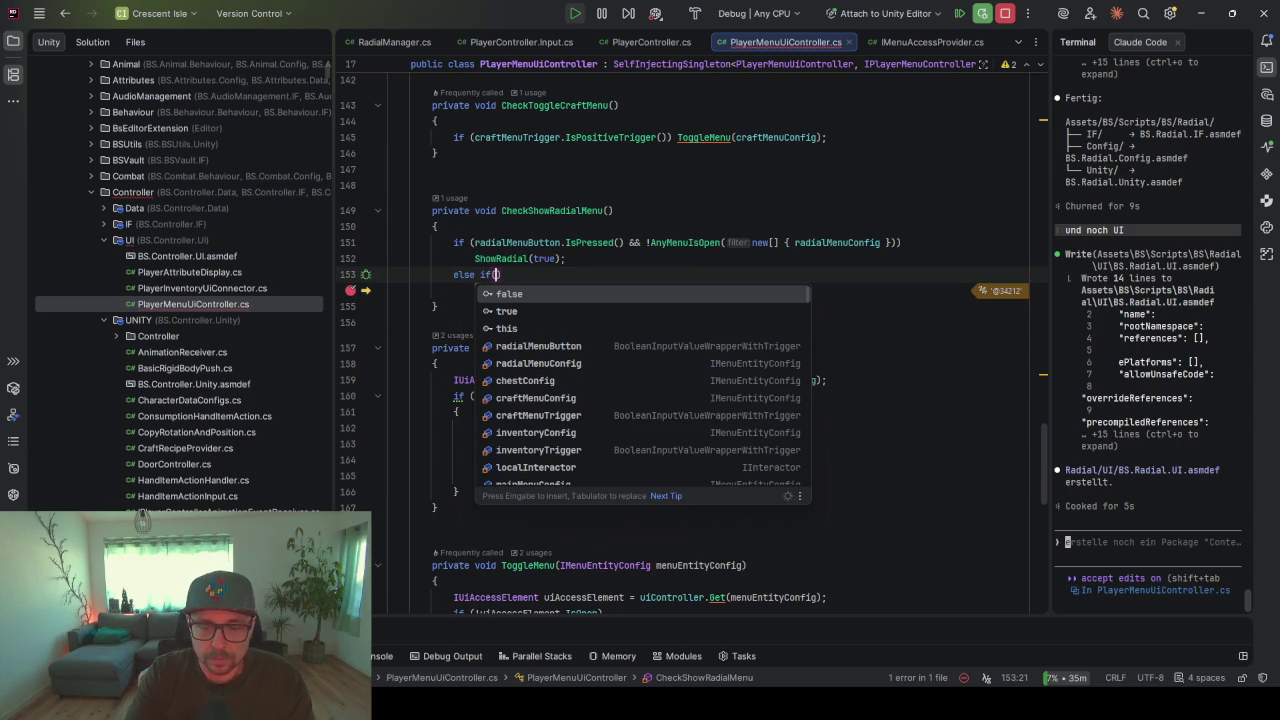
type("rad")
key("Escape")
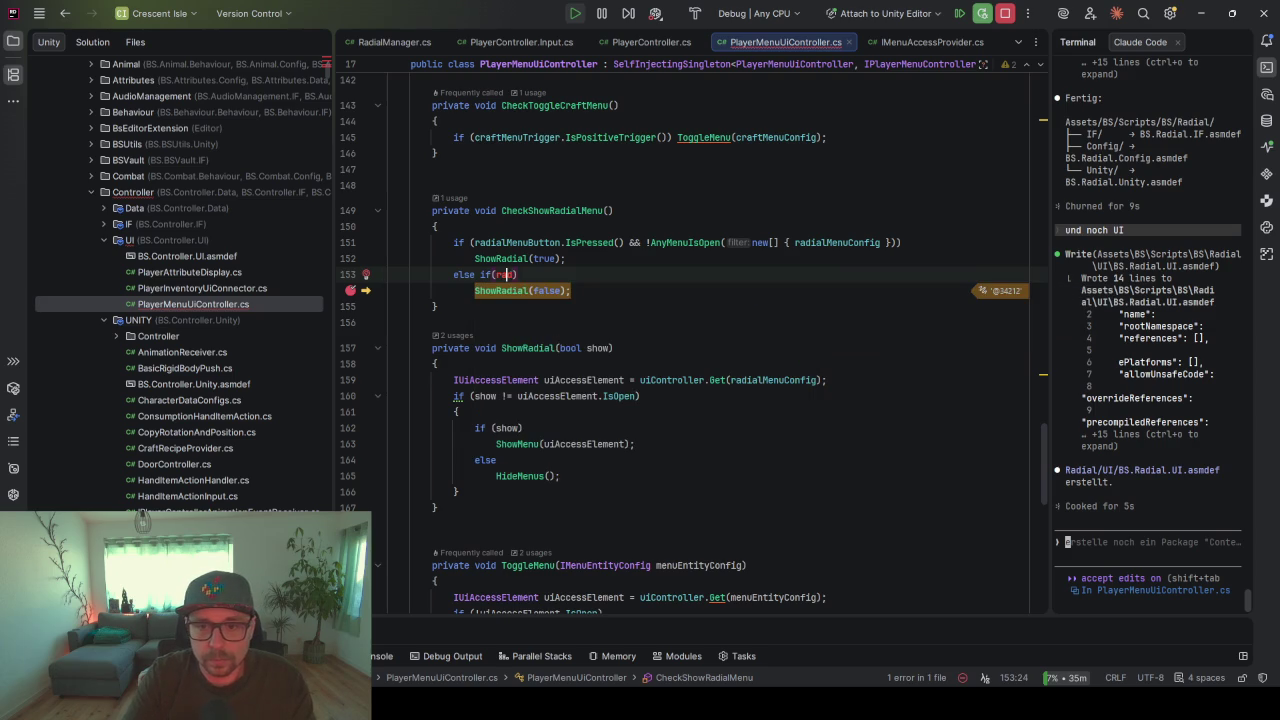
key("ctrl+space")
key("Down")
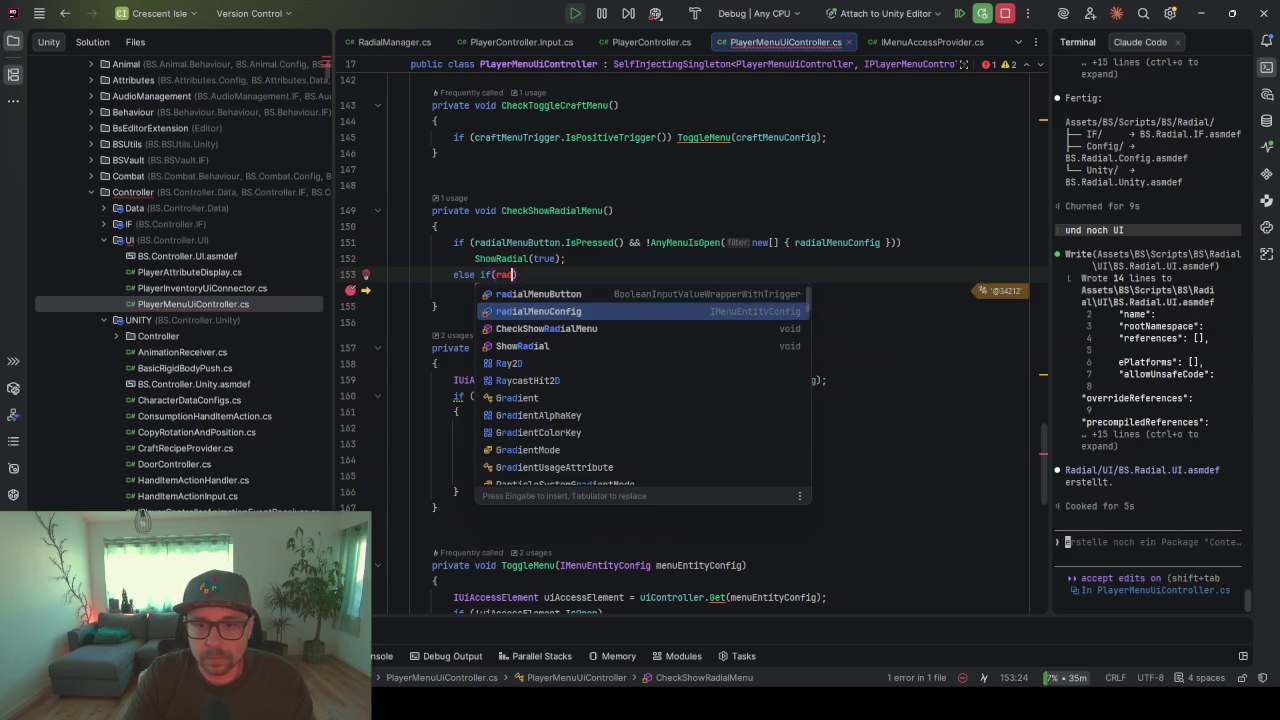
key("Return")
type(".I")
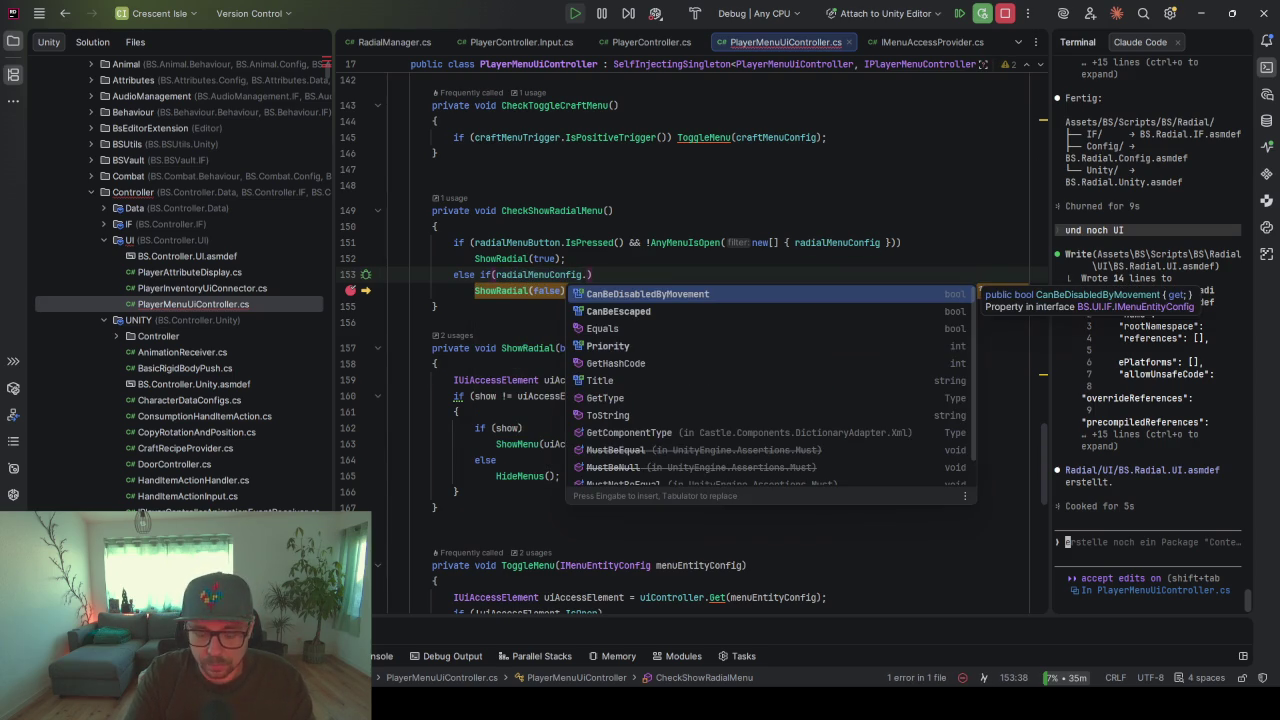
key("BackSpace")
key("BackSpace")
key("BackSpace")
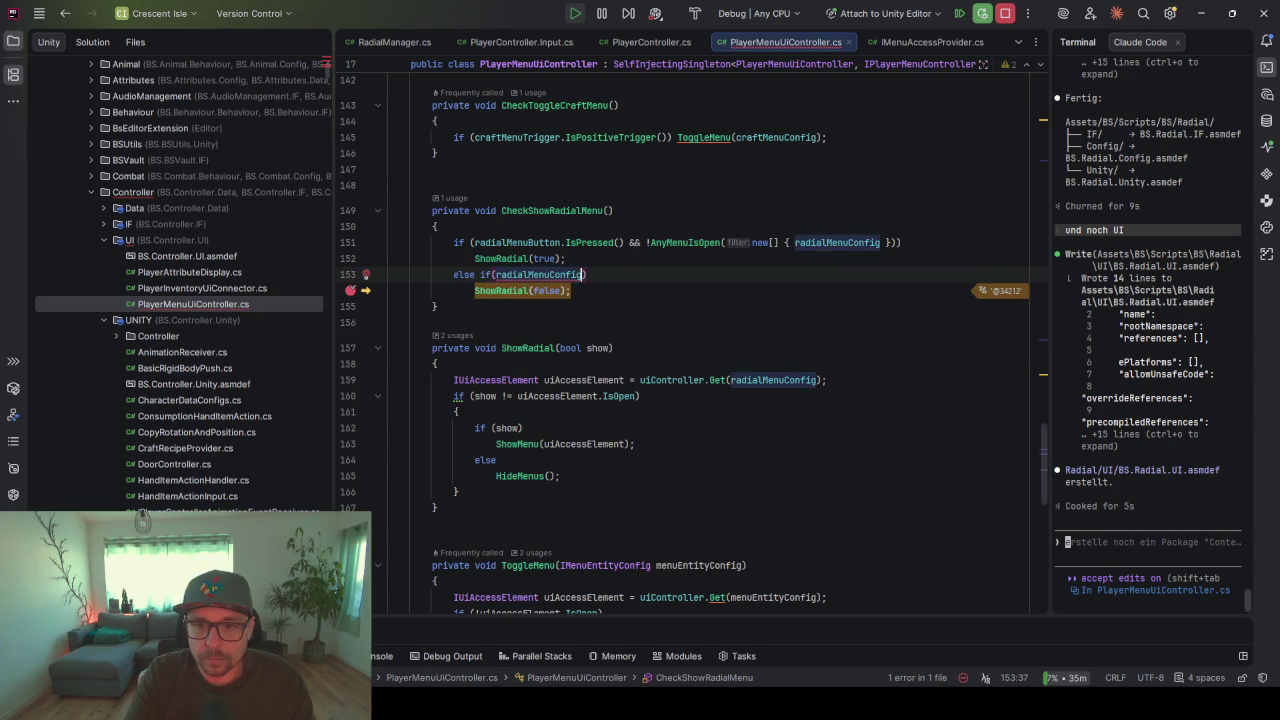
key("BackSpace")
key("BackSpace")
key("BackSpace")
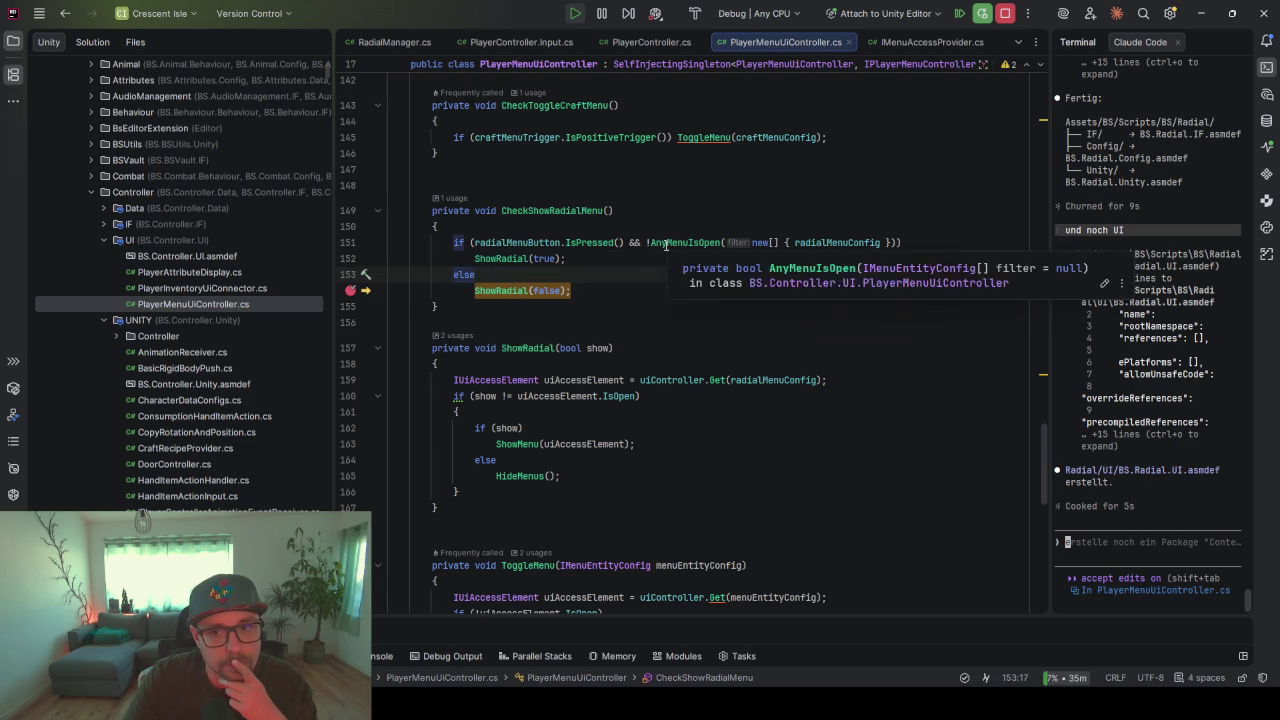
- Move the breakpoint from ShowRadial(false) to the HideMenus() call inside ShowRadial
left_click(500, 290)
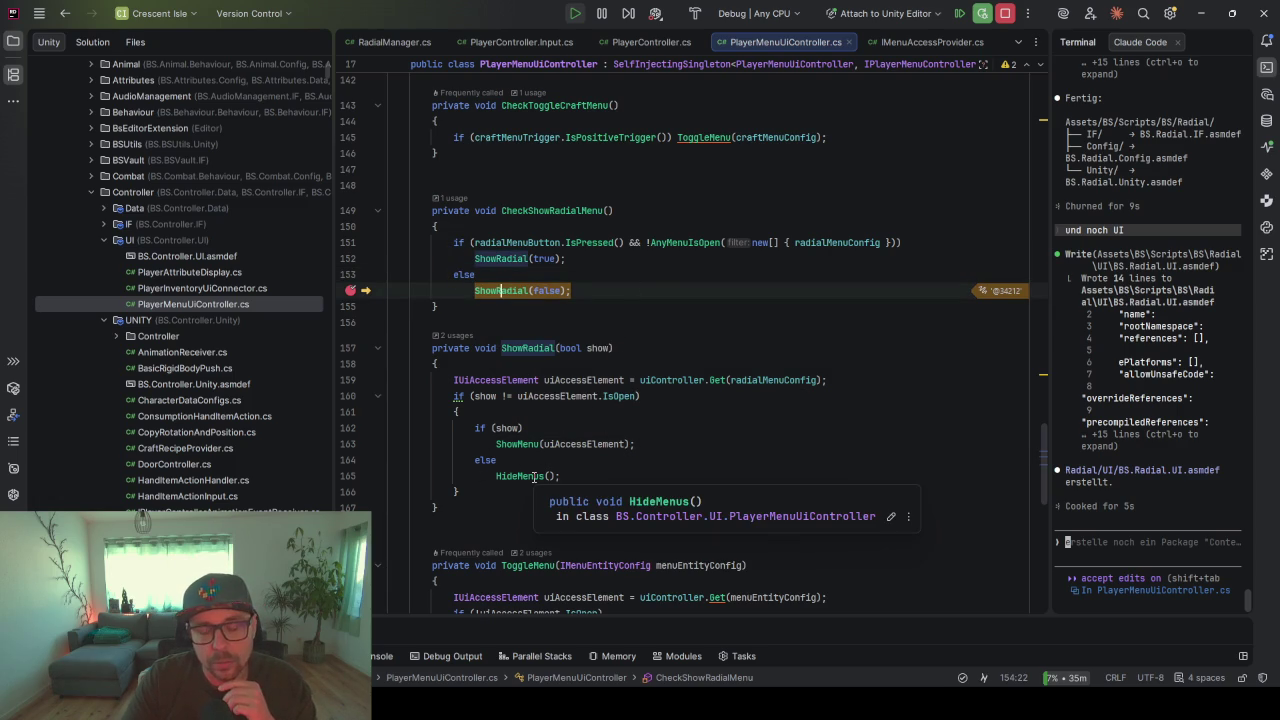
left_click(613, 396)
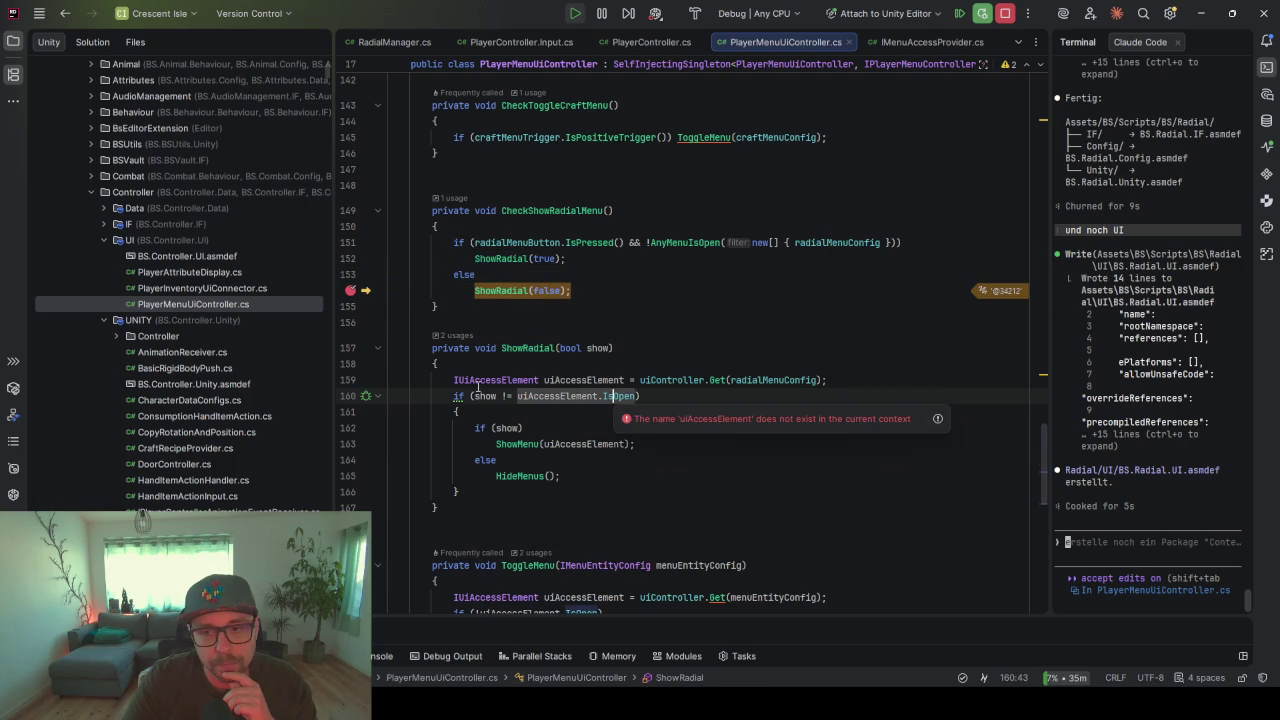
left_click(350, 476)
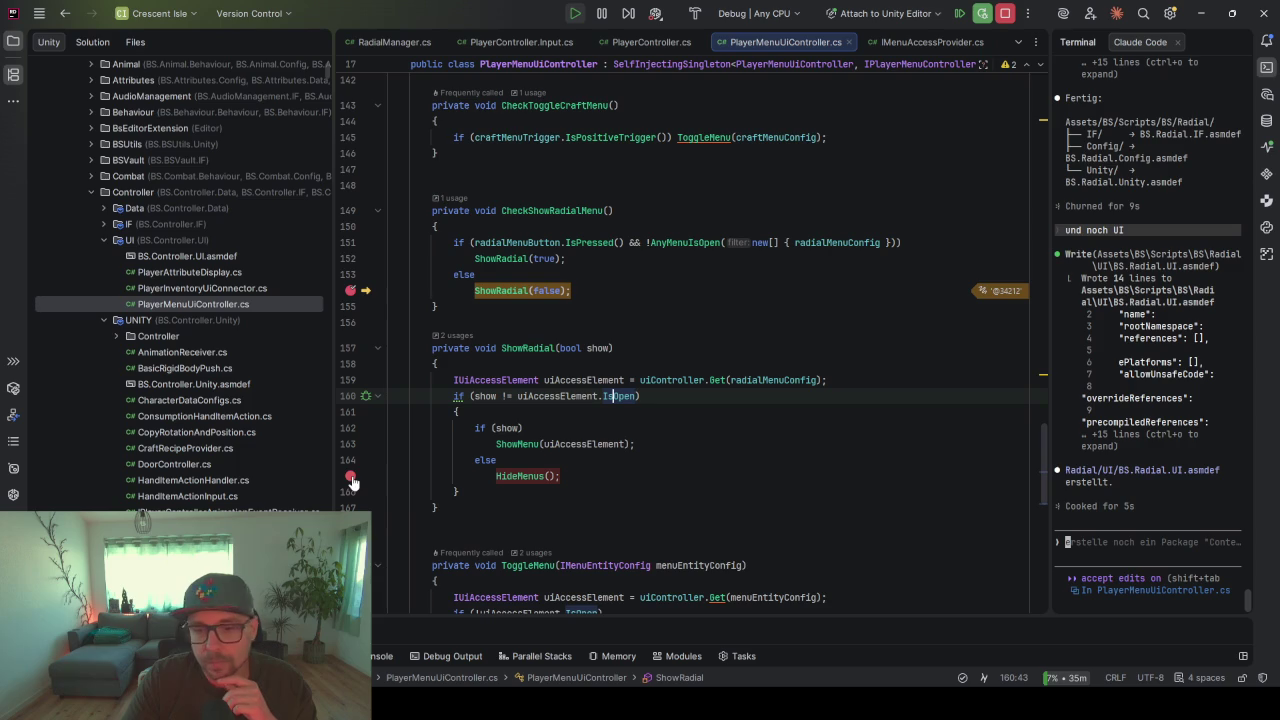
left_click(351, 290)
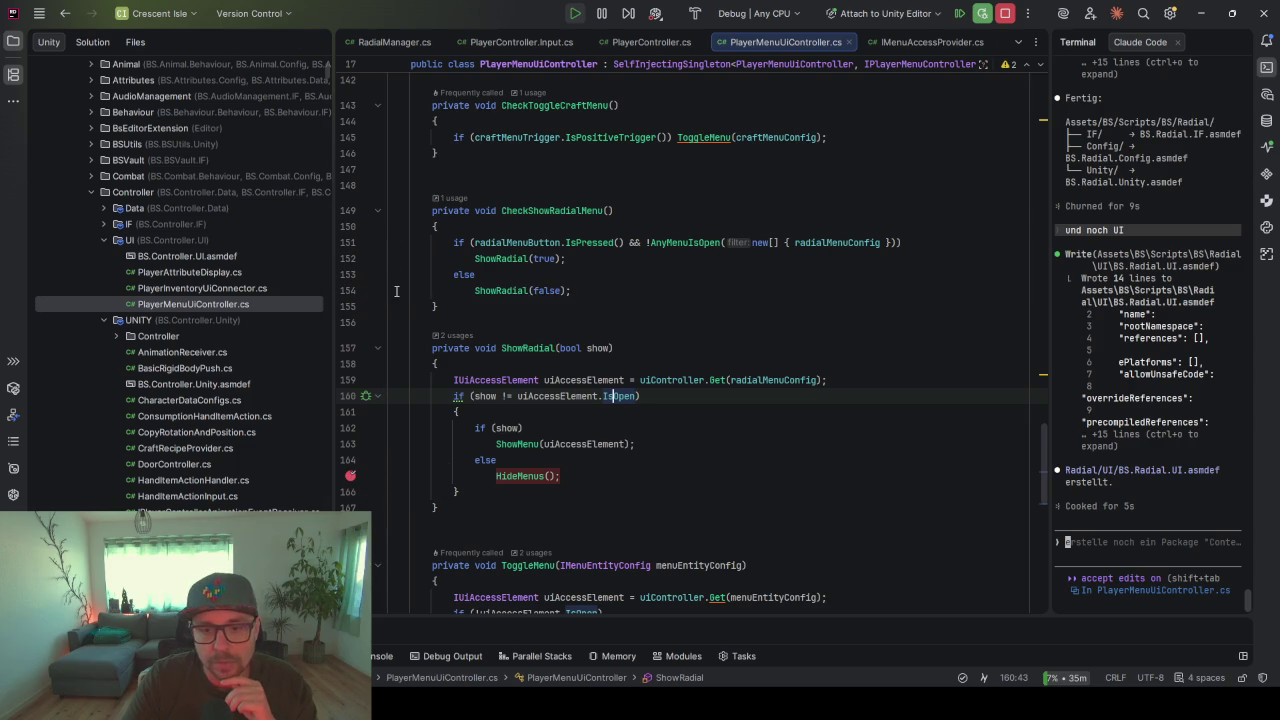
key("alt+Tab")
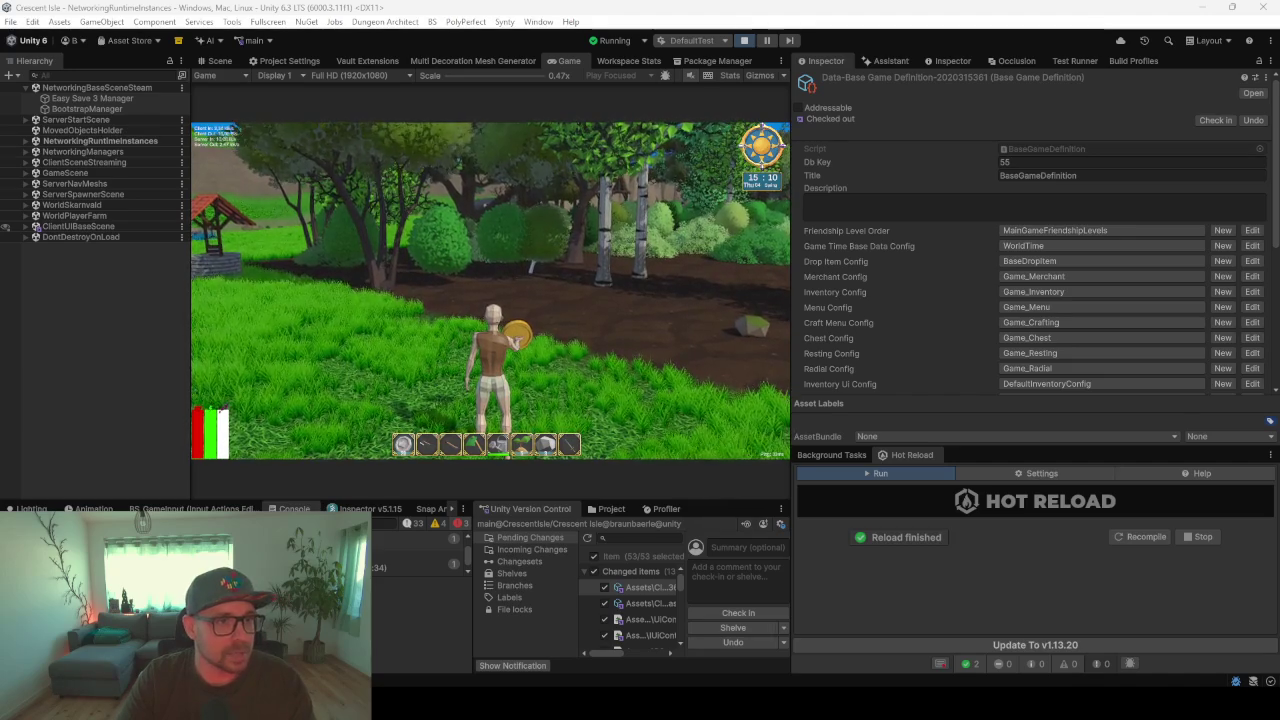
- Bring forward Claude's usage settings and highlight the 38% weekly usage and So., 07:59 reset time
key("alt+Tab")
left_click_drag(948, 113, 1012, 100)
mouse_move(903, 364)
left_mouse_down()
mouse_move(966, 366)
mouse_move(890, 372)
left_mouse_up()
left_click(964, 366)
left_click_drag(428, 378, 382, 375)
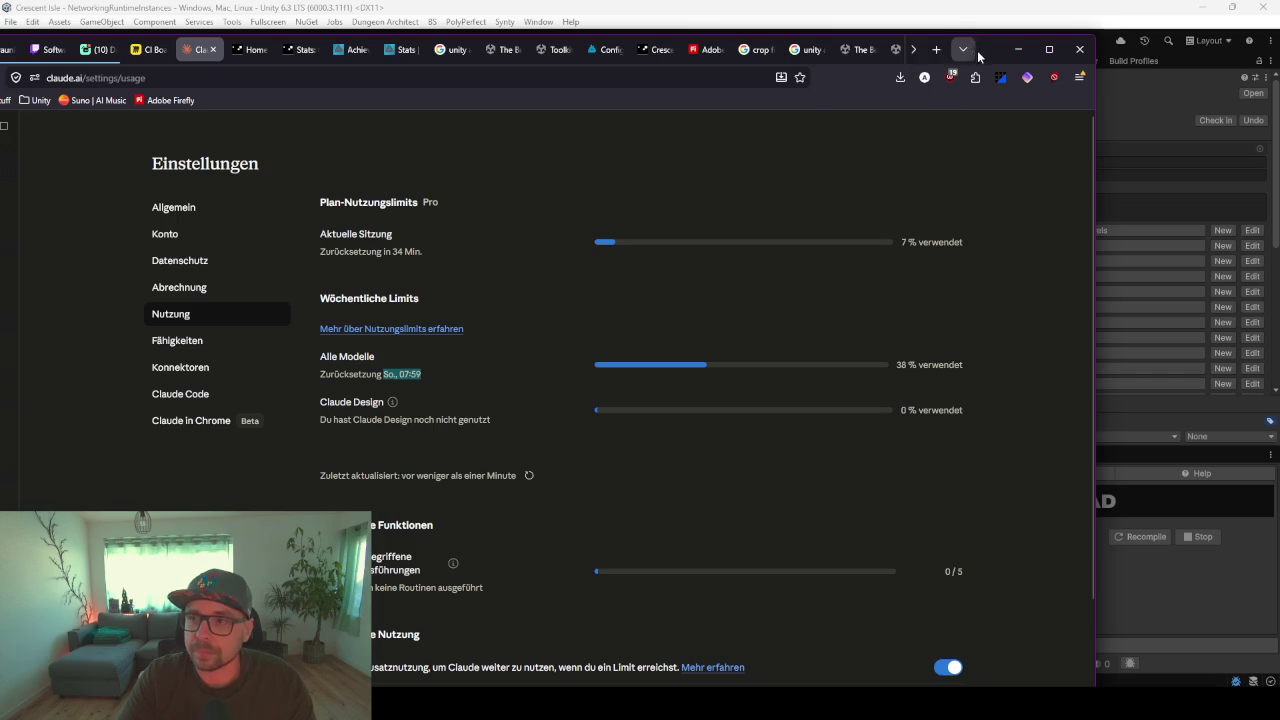
- Minimize the Chrome window showing Claude's usage page
left_click(1018, 49)
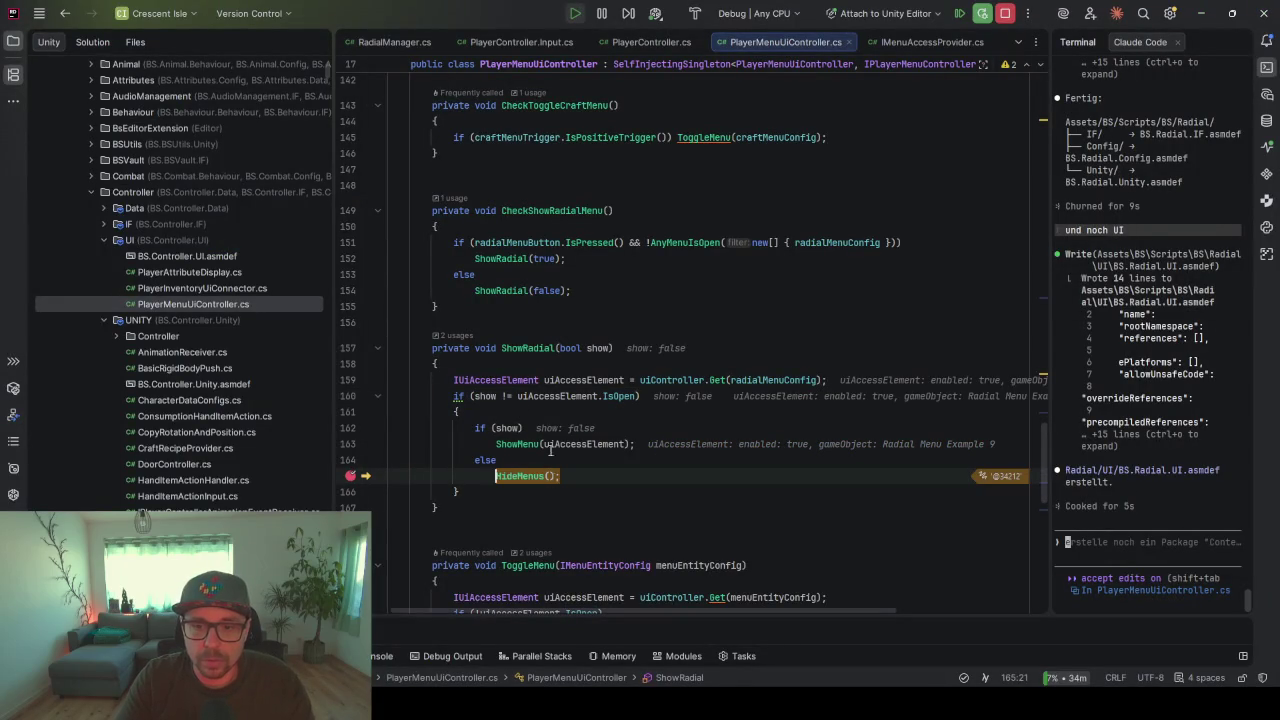
- Evaluate radialMenuButton.IsPressed() and the !AnyMenuIsOpen condition while paused, which returns false
mouse_move(531, 243)
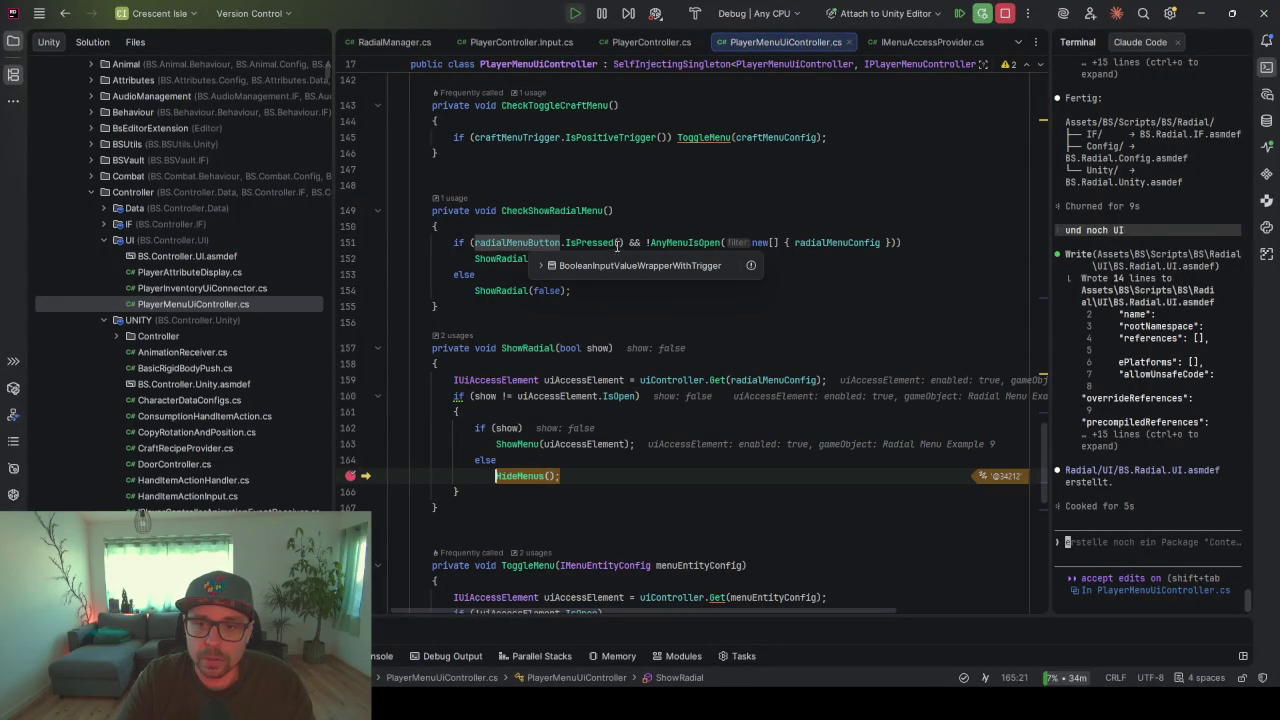
left_click_drag(622, 243, 473, 243)
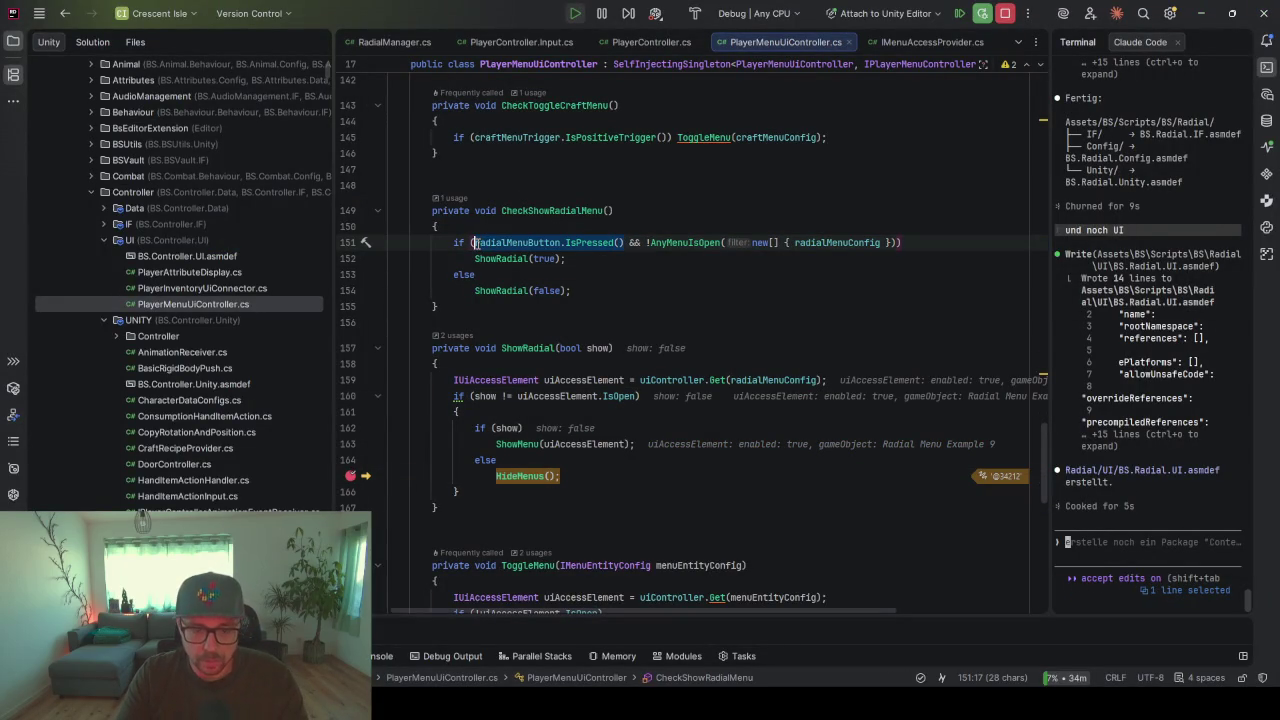
key("alt+F8")
left_click(659, 540)
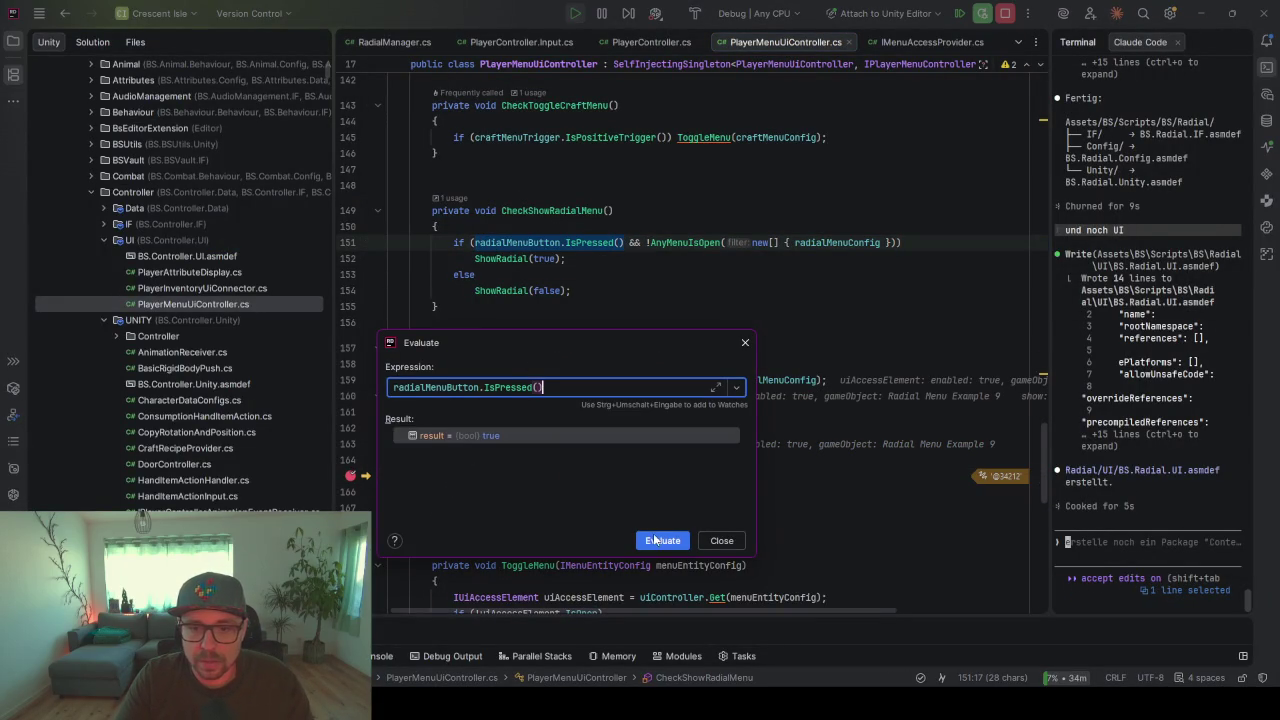
left_click(745, 342)
left_click(765, 243)
left_click_drag(765, 243, 897, 243)
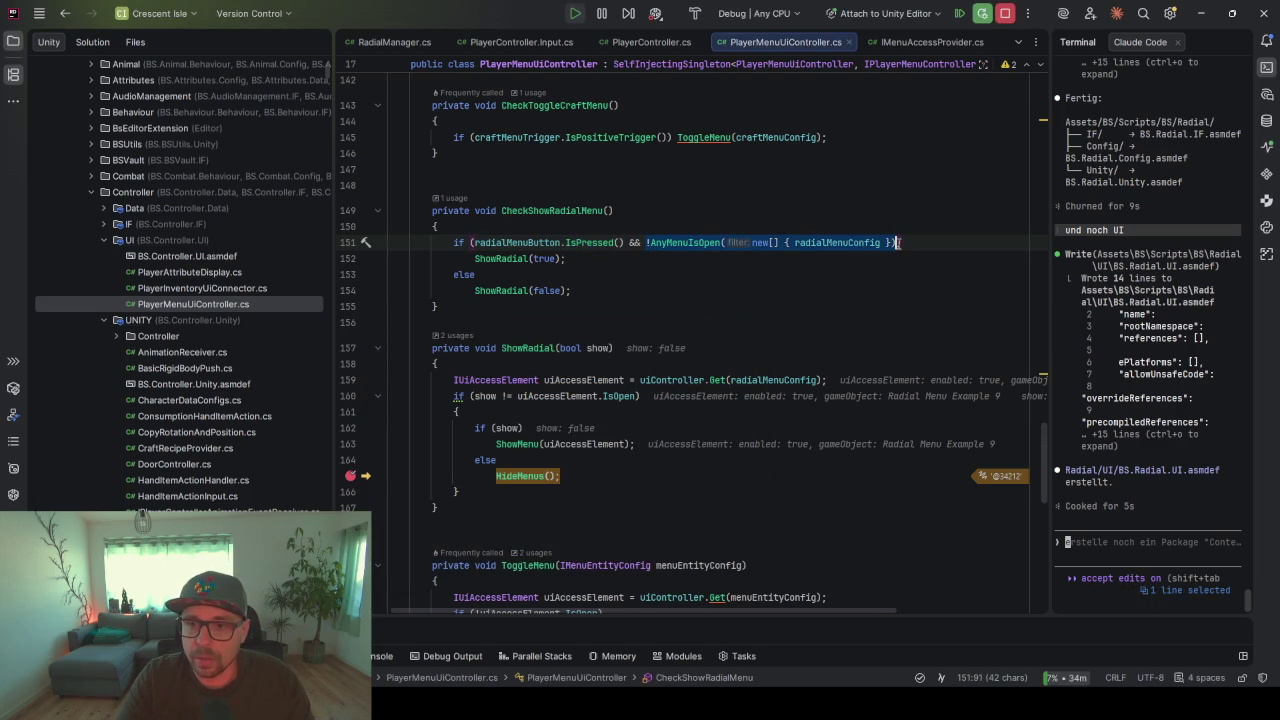
key("alt+F8")
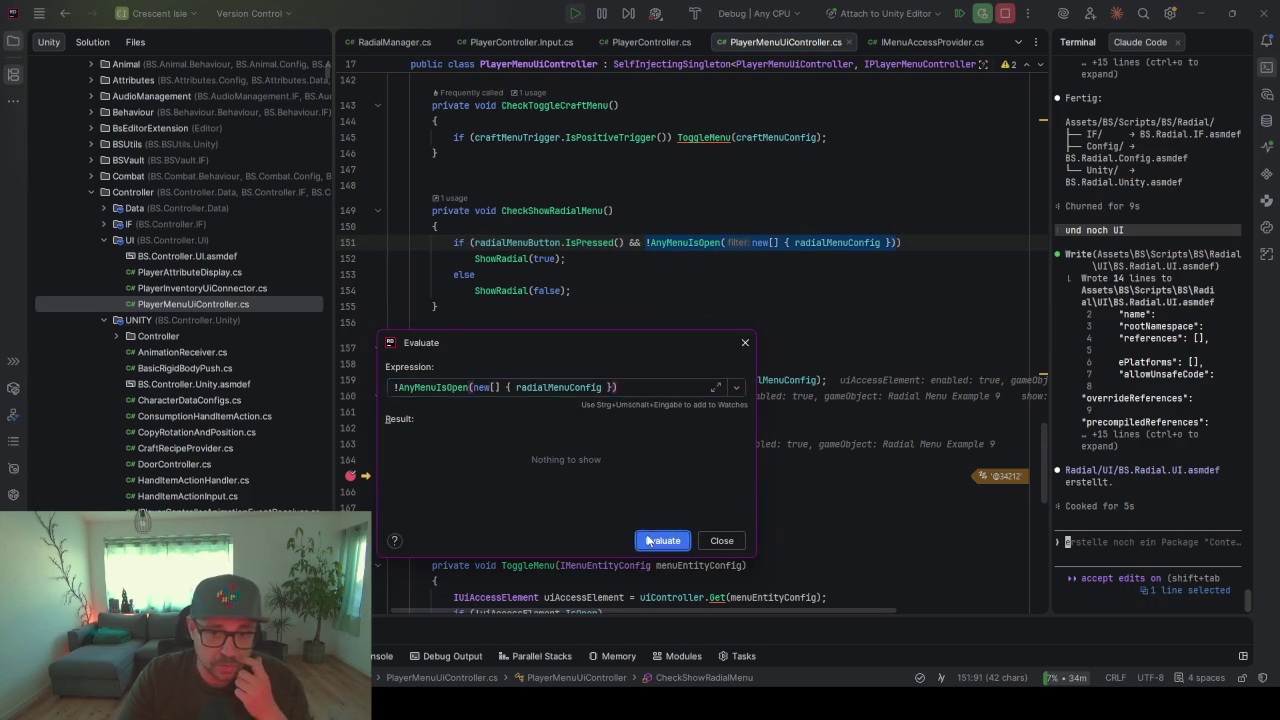
key("Return")
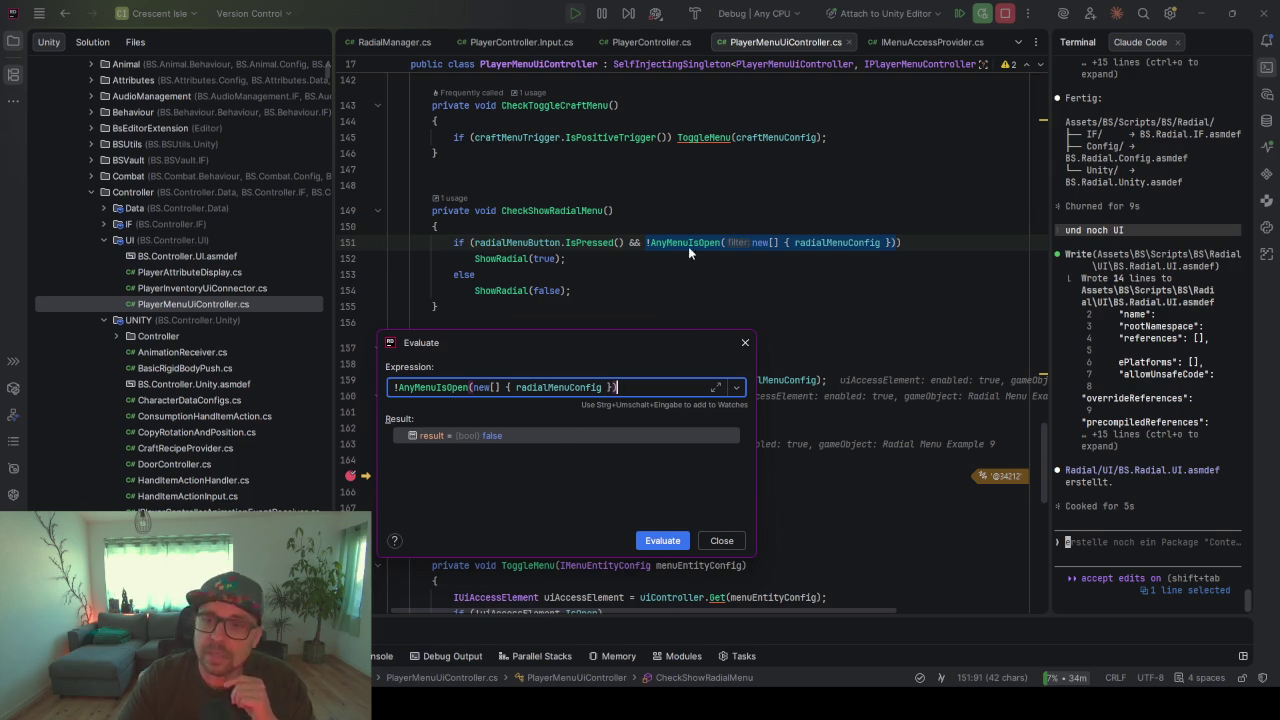
left_click(672, 243)
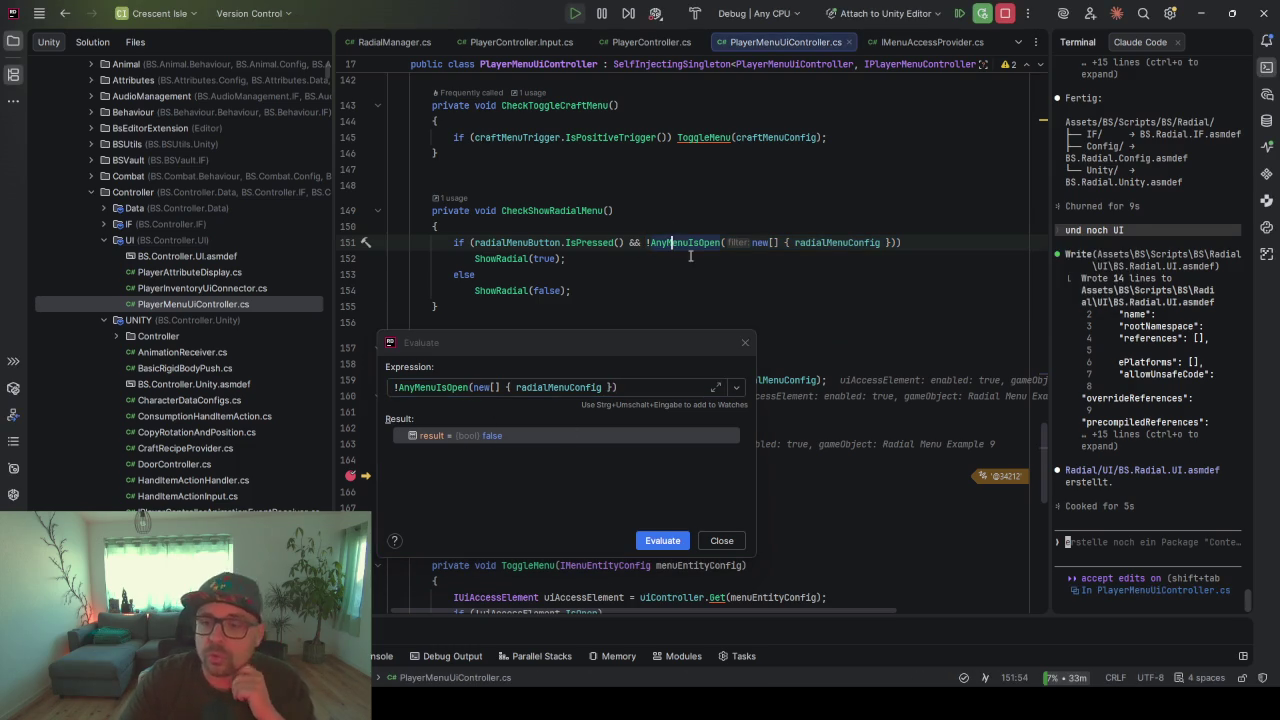
- Pass filter into uiController.AnyIsOpen inside AnyMenuIsOpen, re-evaluate, and relaunch with the debugger
left_click(750, 252)
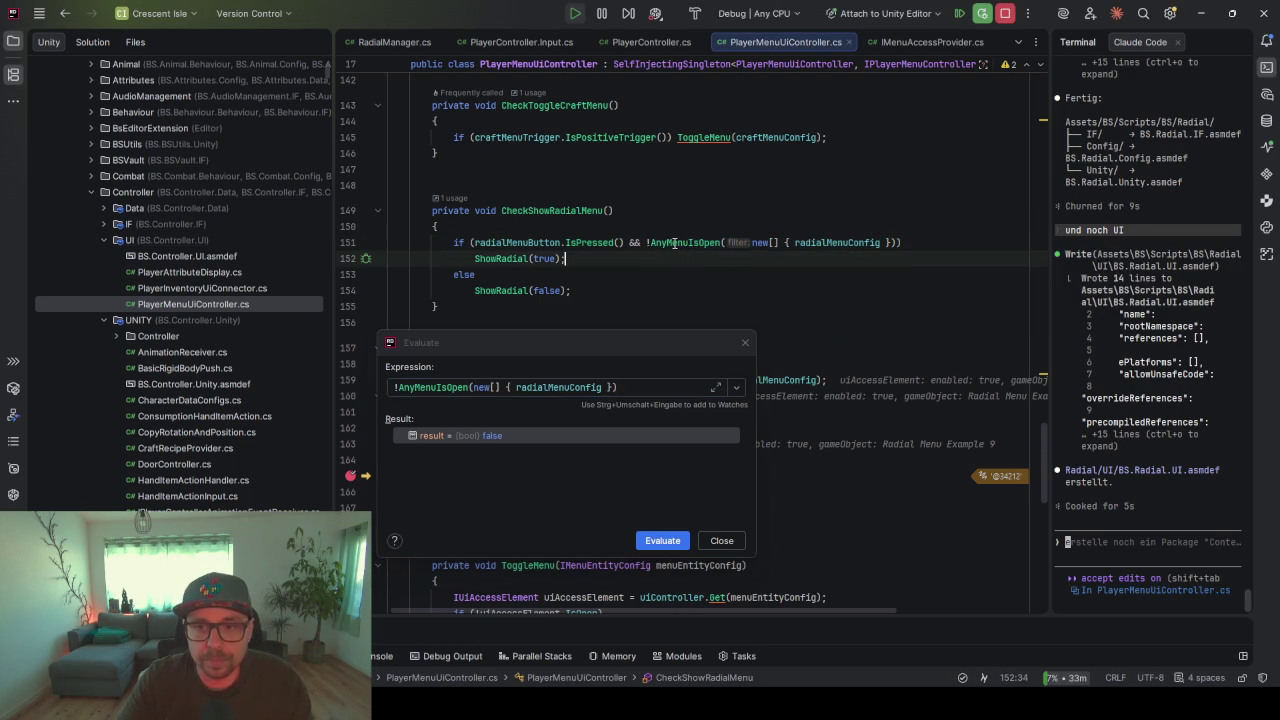
left_click(668, 243, "ctrl")
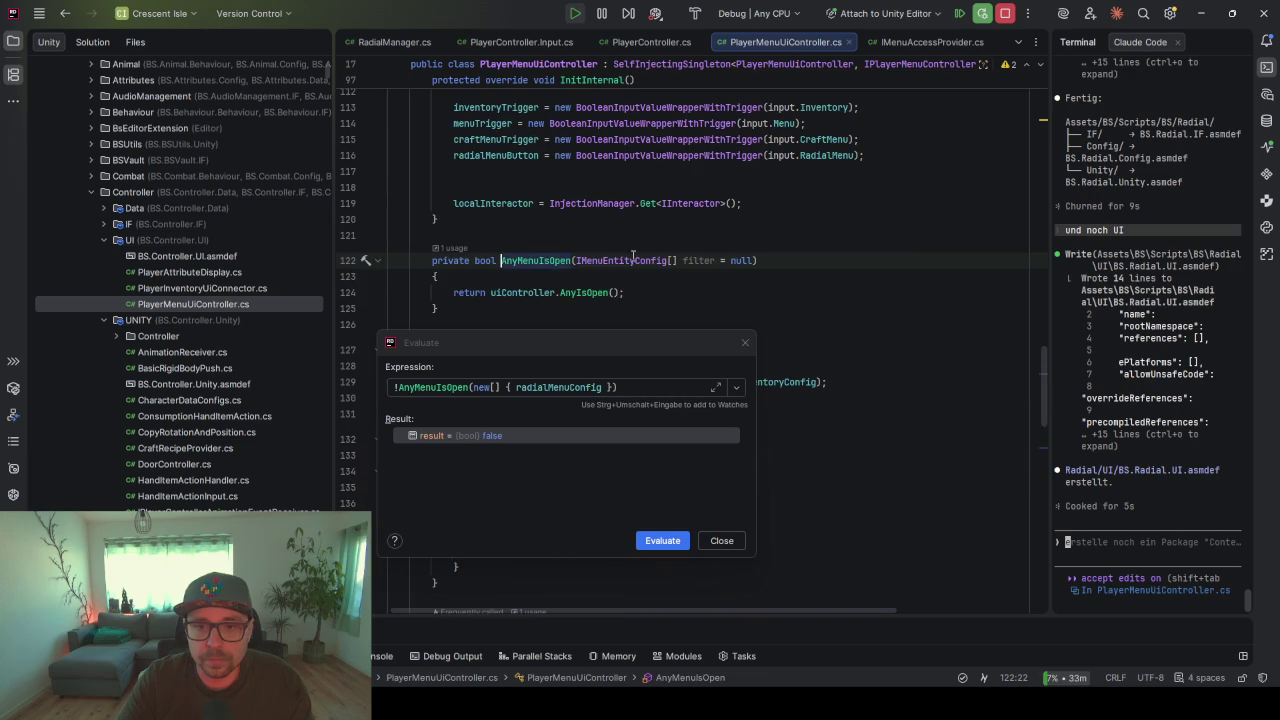
left_click_drag(576, 345, 580, 404)
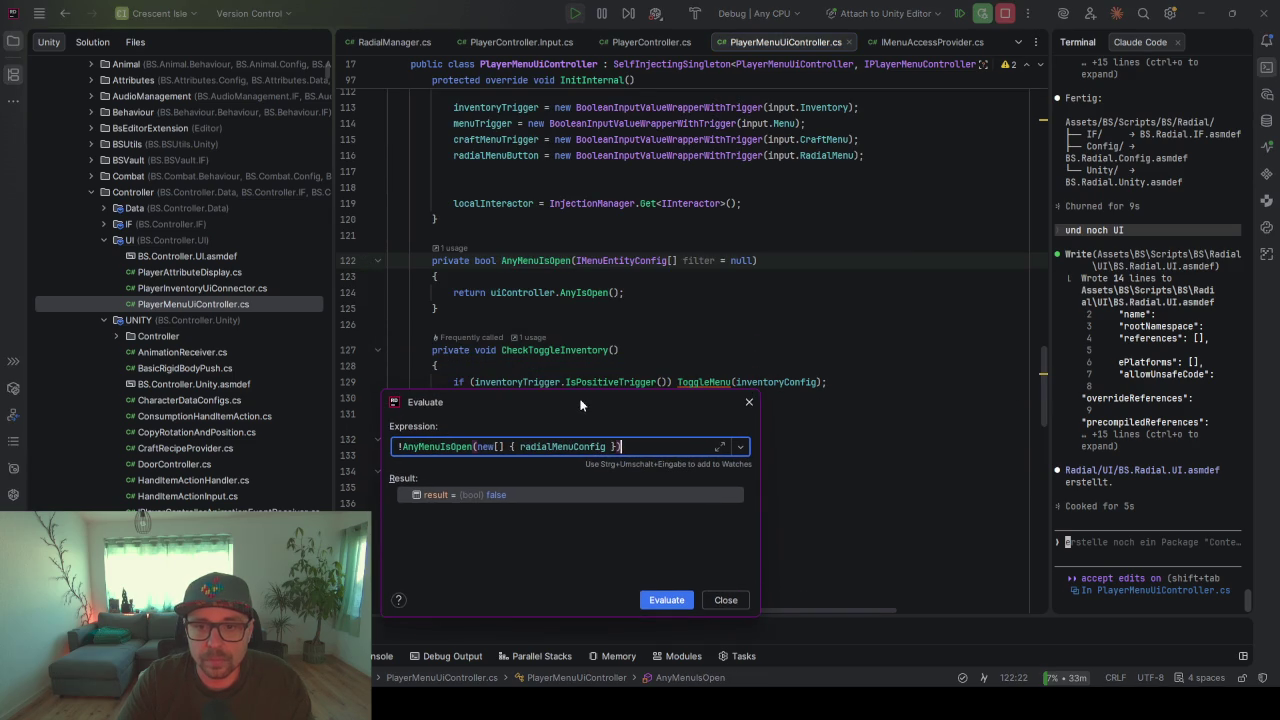
double_click(698, 261)
key("ctrl+c")
left_click(614, 292)
key("ctrl+v")
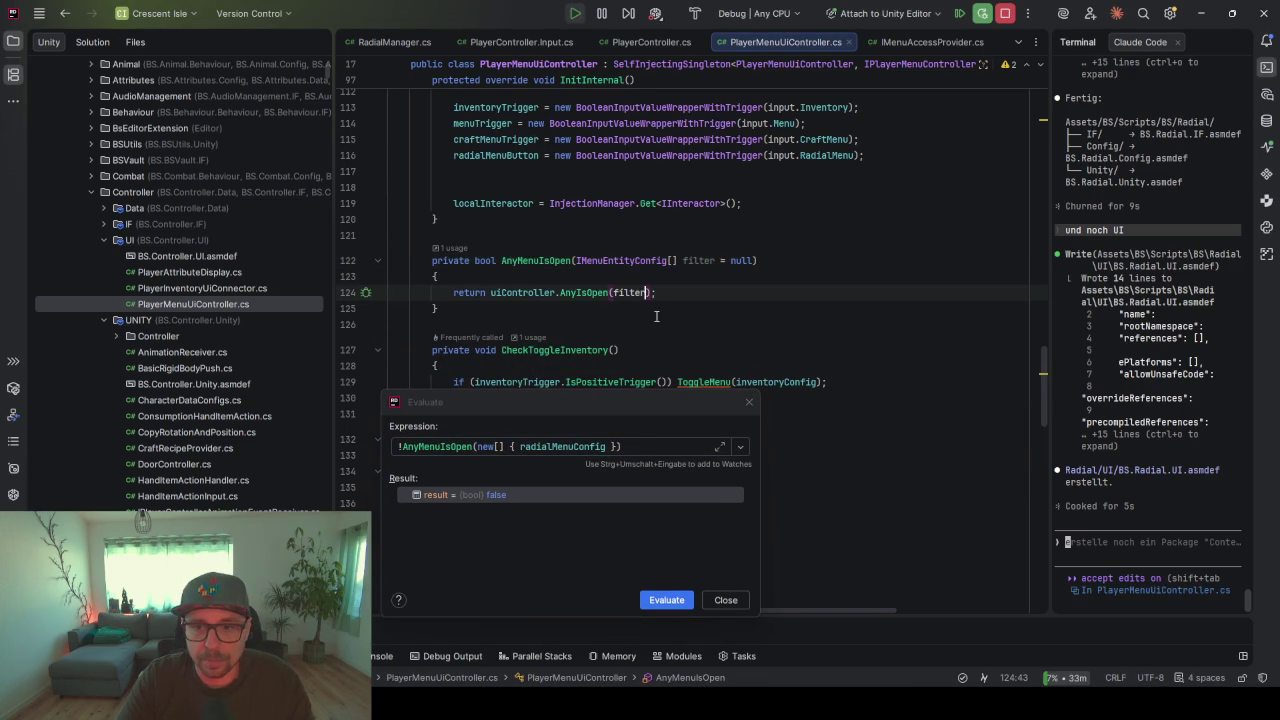
key("ctrl+s")
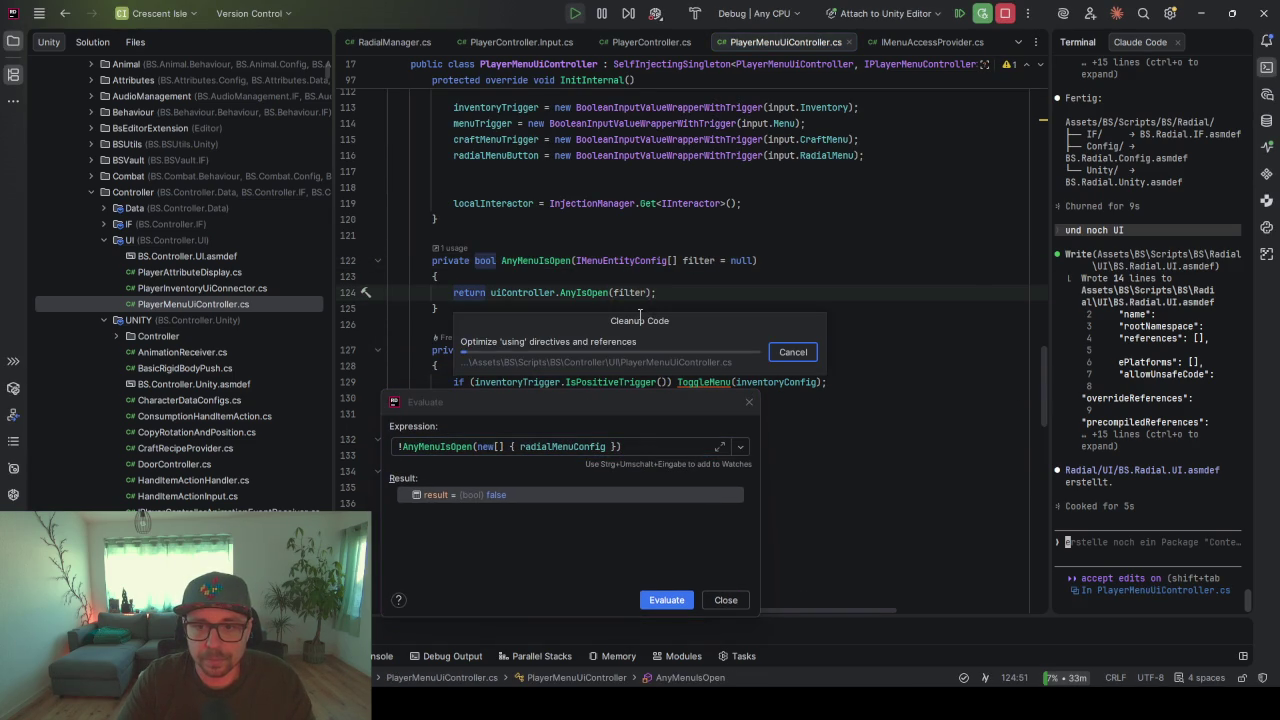
left_click(676, 601)
left_click(749, 402)
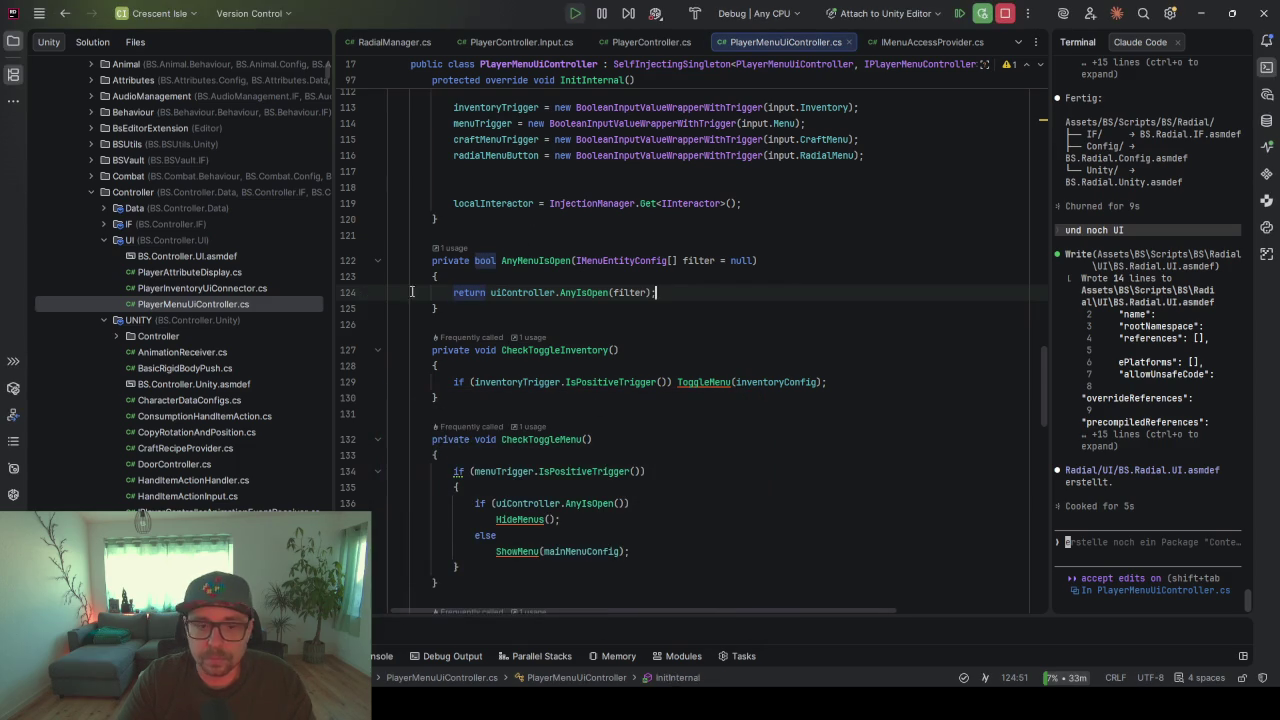
left_click(958, 14)
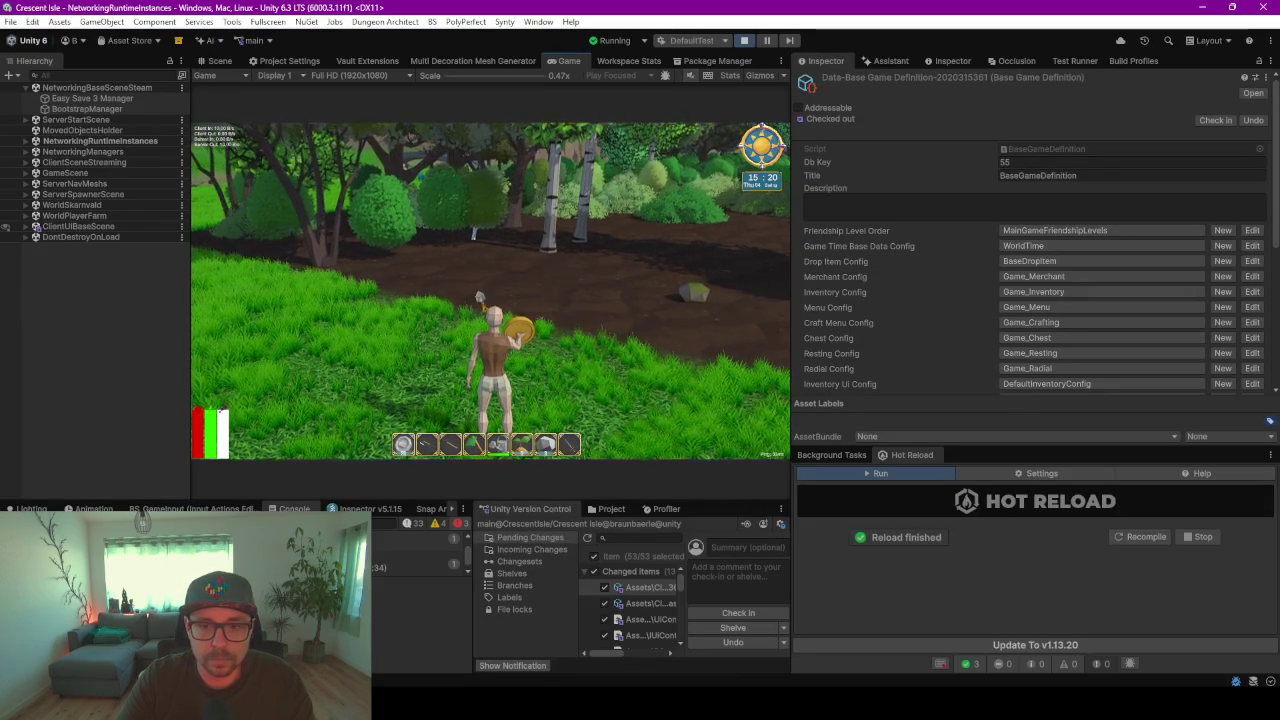
- Toggle the in-game and radial menus, resuming from the breakpoint with F5 in between
key("Tab")
key("Tab")
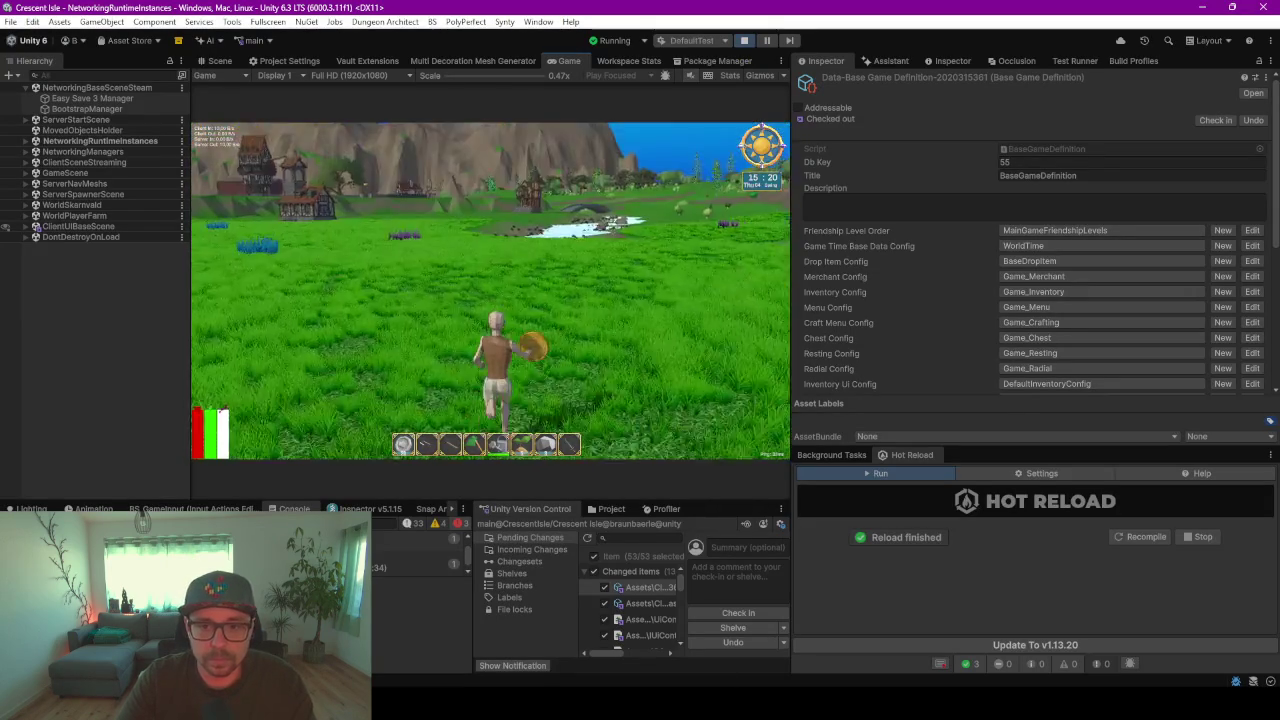
key("r")
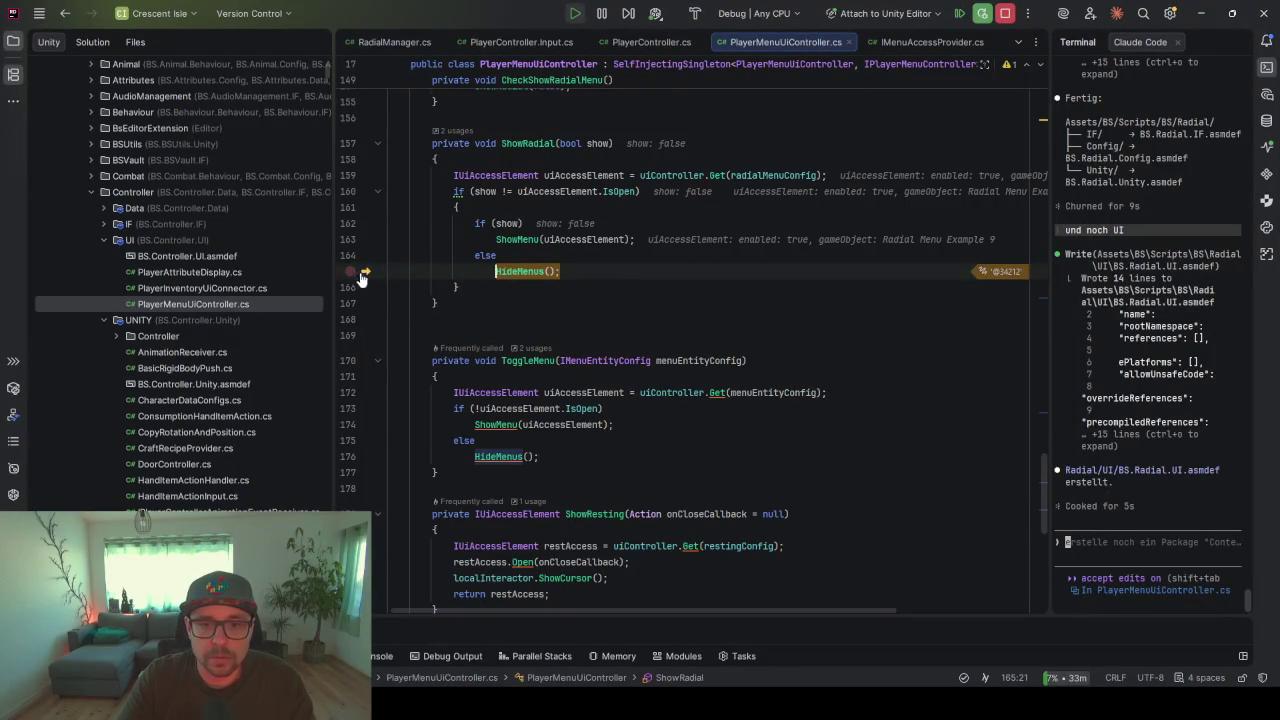
key("F5")
key("alt+Tab")
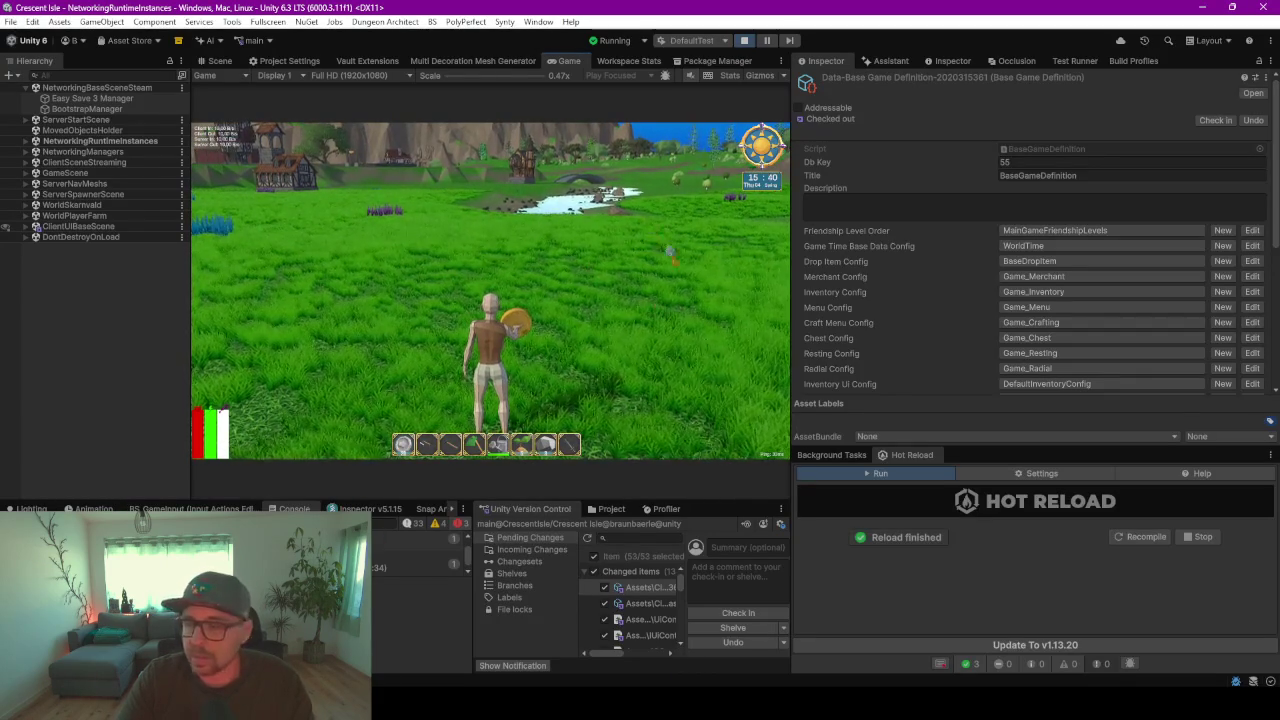
key("Escape")
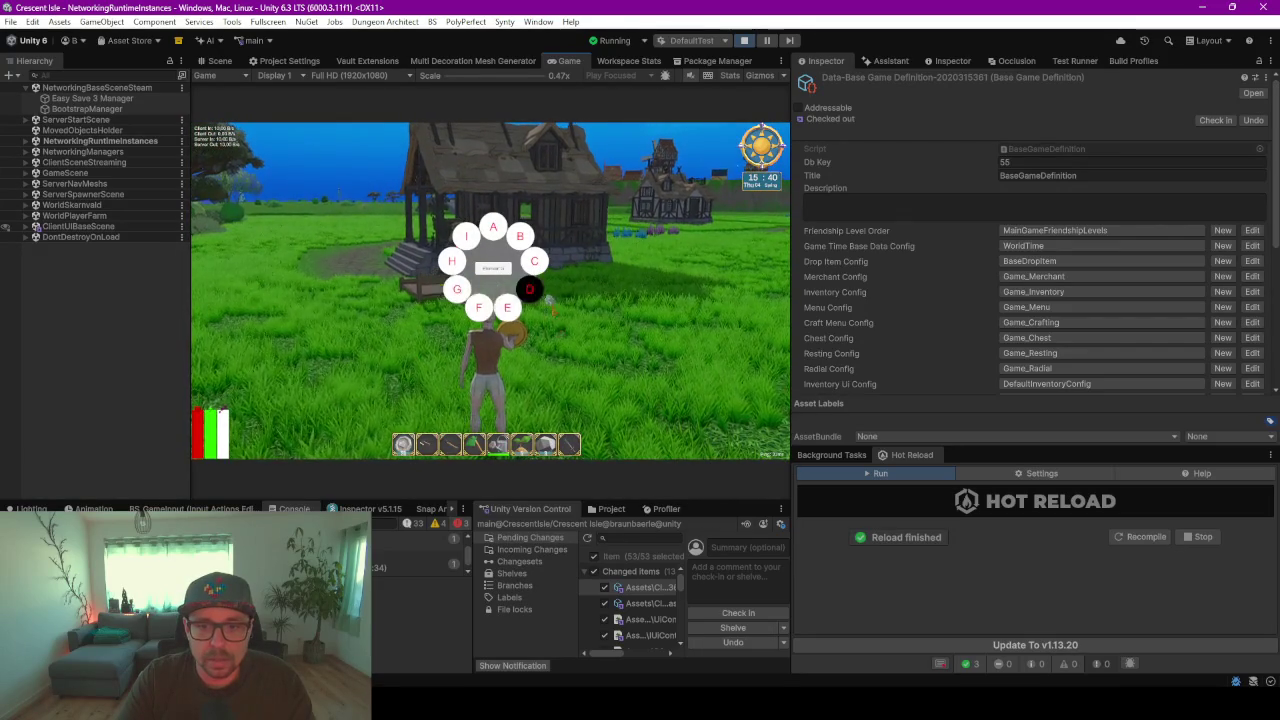
left_click(508, 309)
key("Escape")
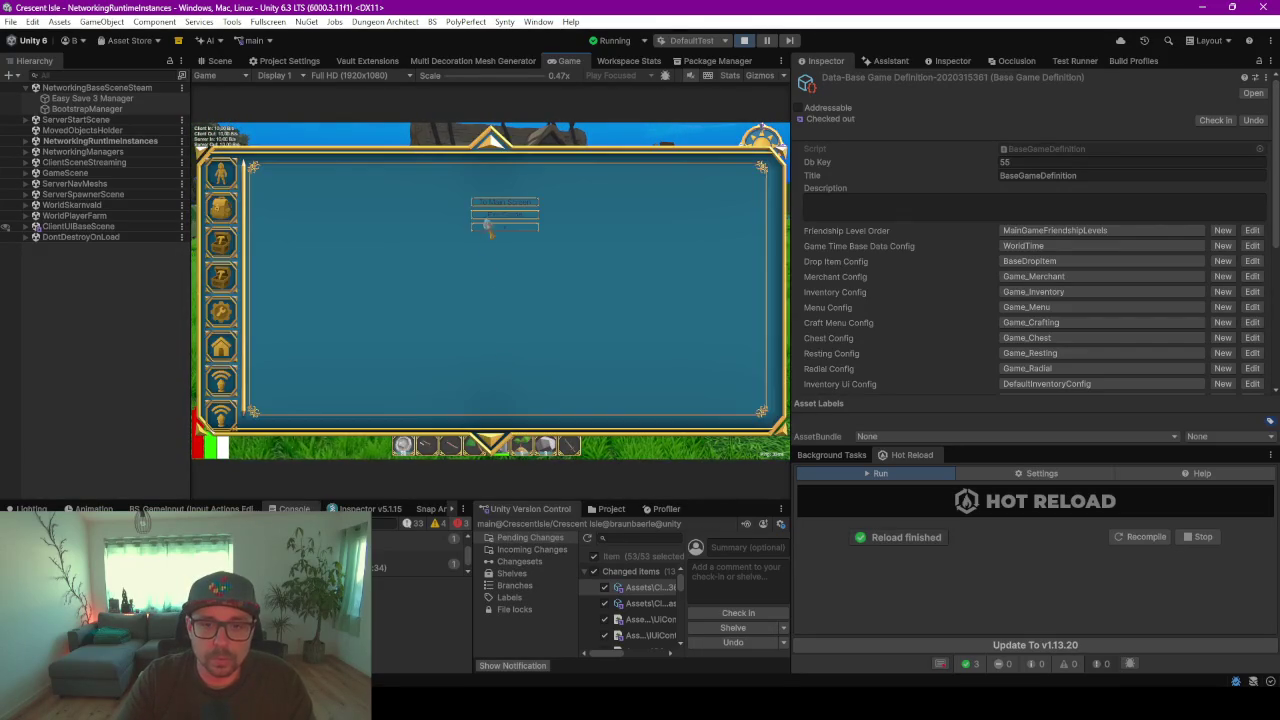
key("Escape")
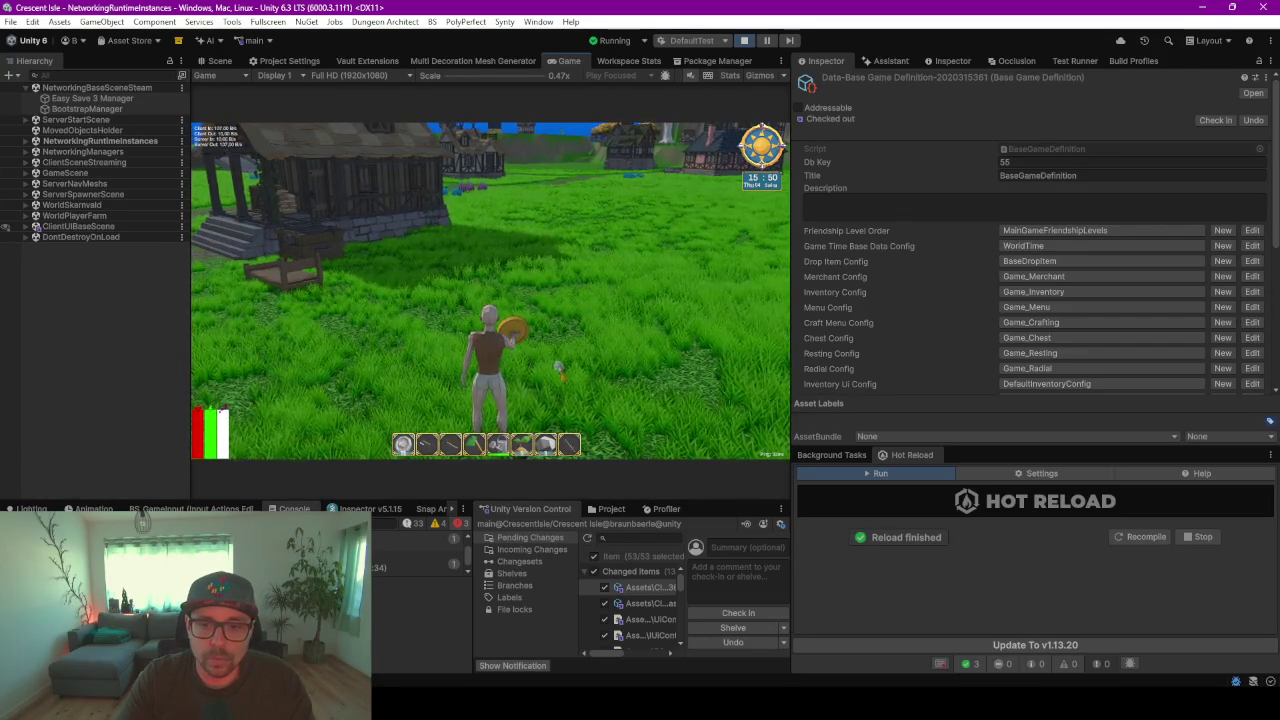
- Run the character across the field toward the village, then pause the game
key("w")
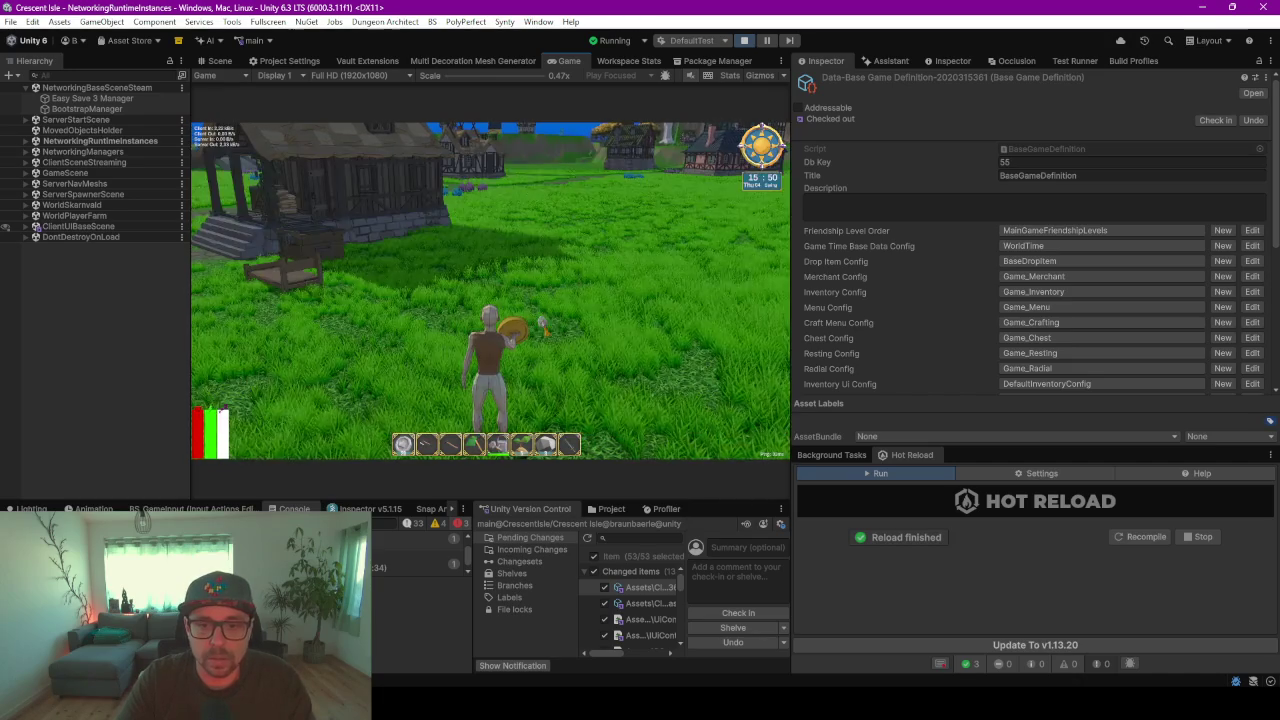
key("w")
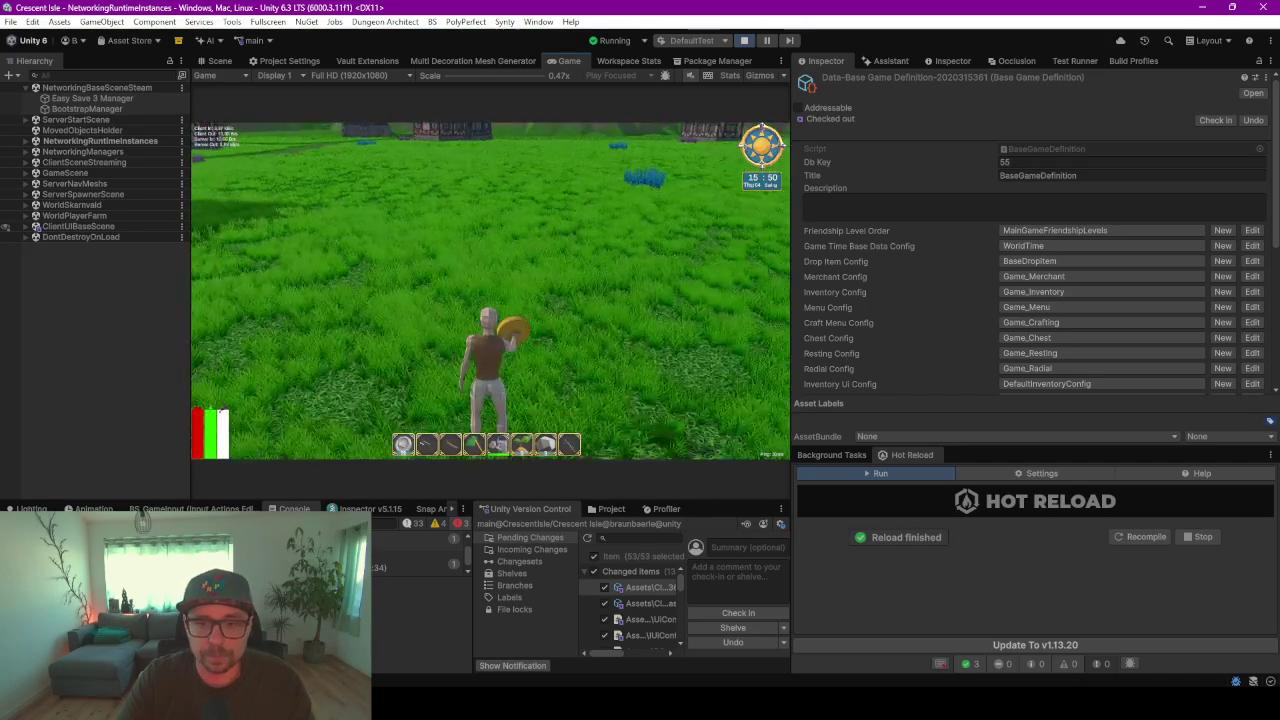
key("w")
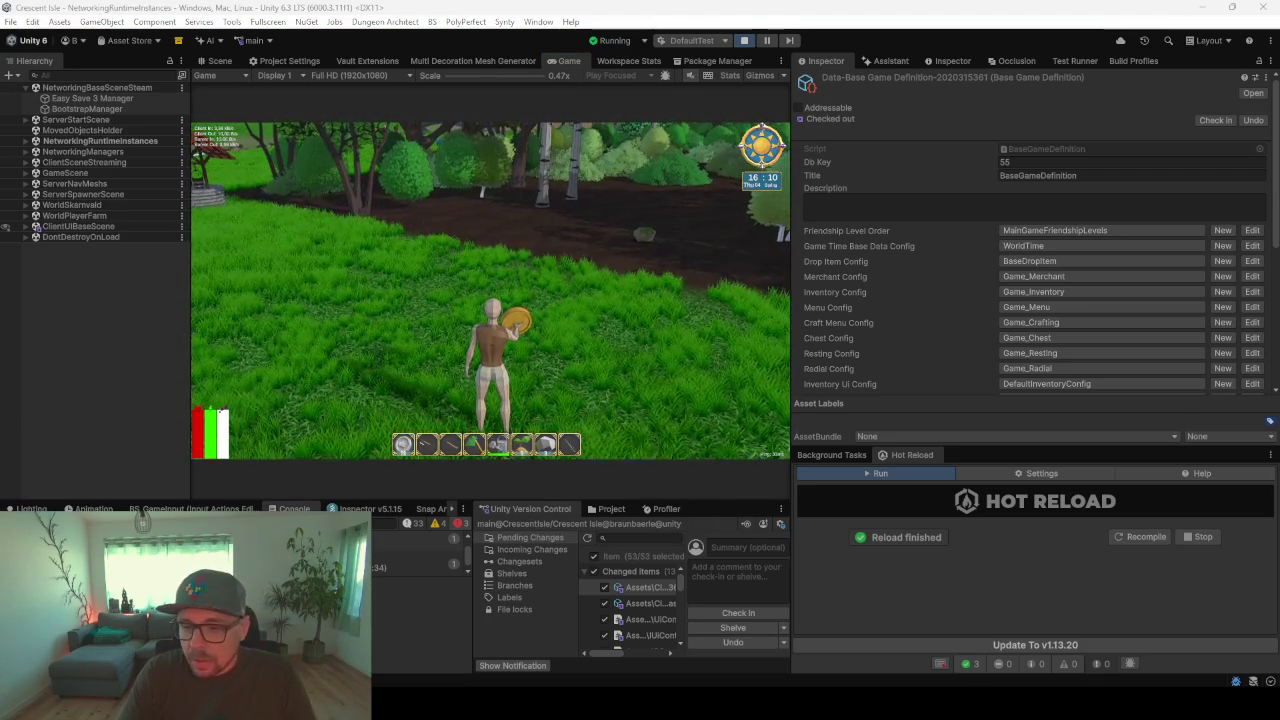
left_click(768, 40)
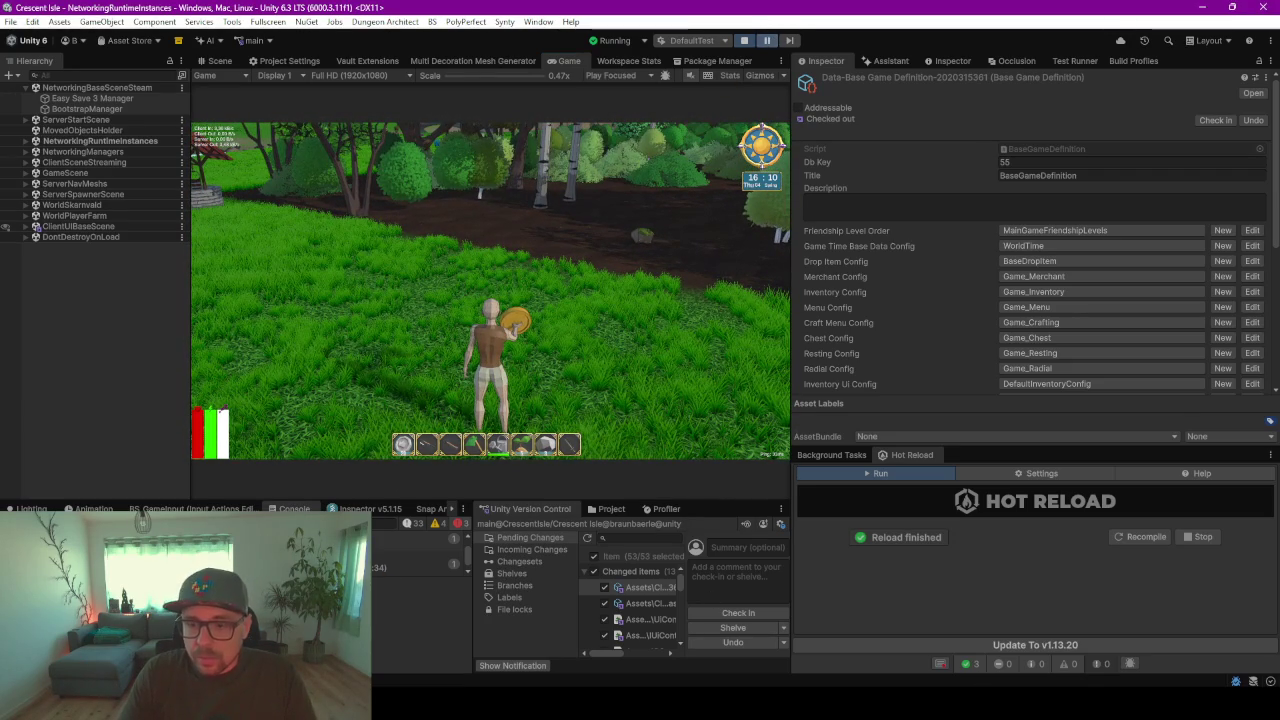
key("alt+Tab")
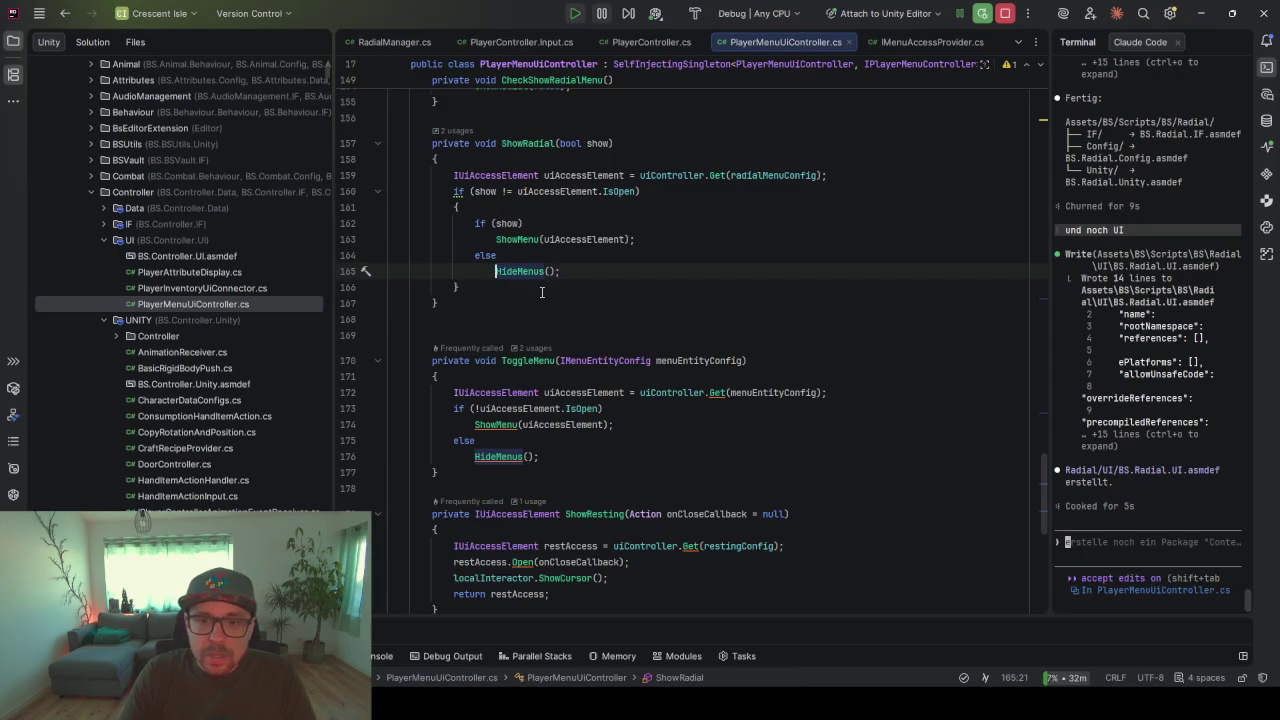
- Review how ShowMenu disables movement before editing HideMenus
left_click(519, 241, "ctrl")
left_click(596, 336)
key("Up")
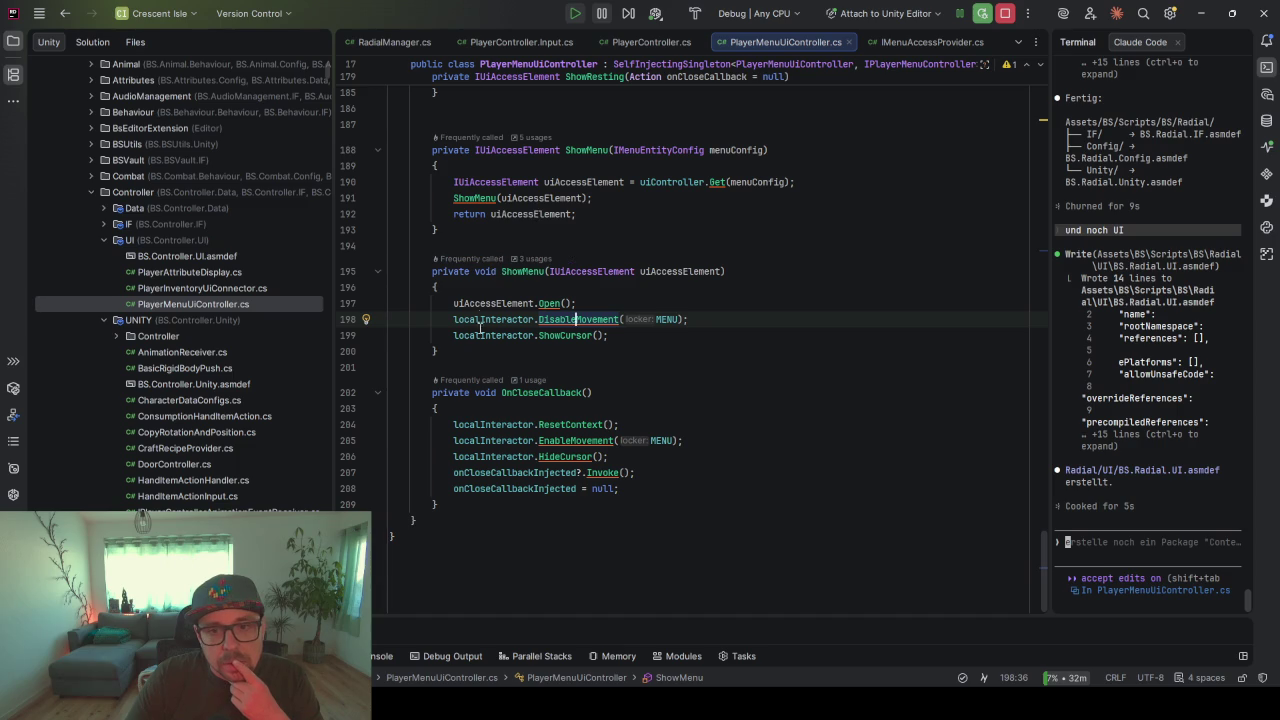
scroll(572, 391, "up", 3)
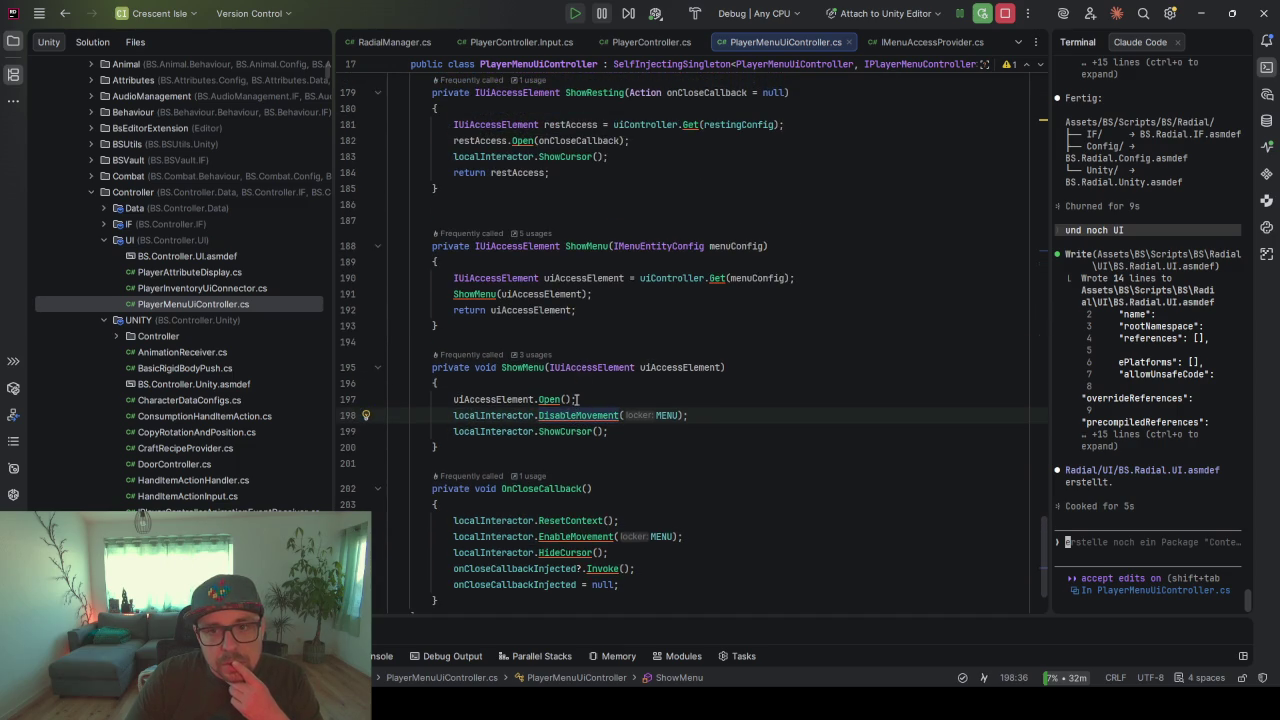
scroll(572, 391, "up", 8)
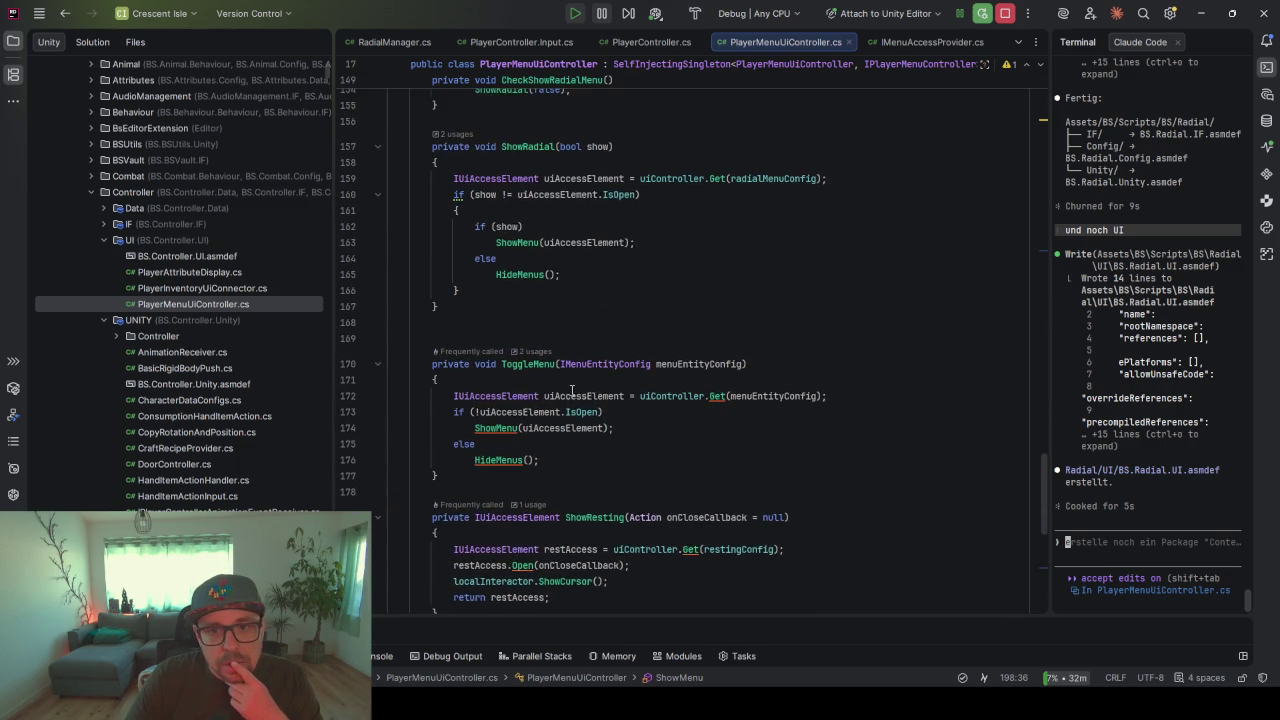
- Add localInteractor.EnableMovement(MENU) above the HideCursor call in HideMenus and run Code Cleanup
left_click(520, 282, "ctrl")
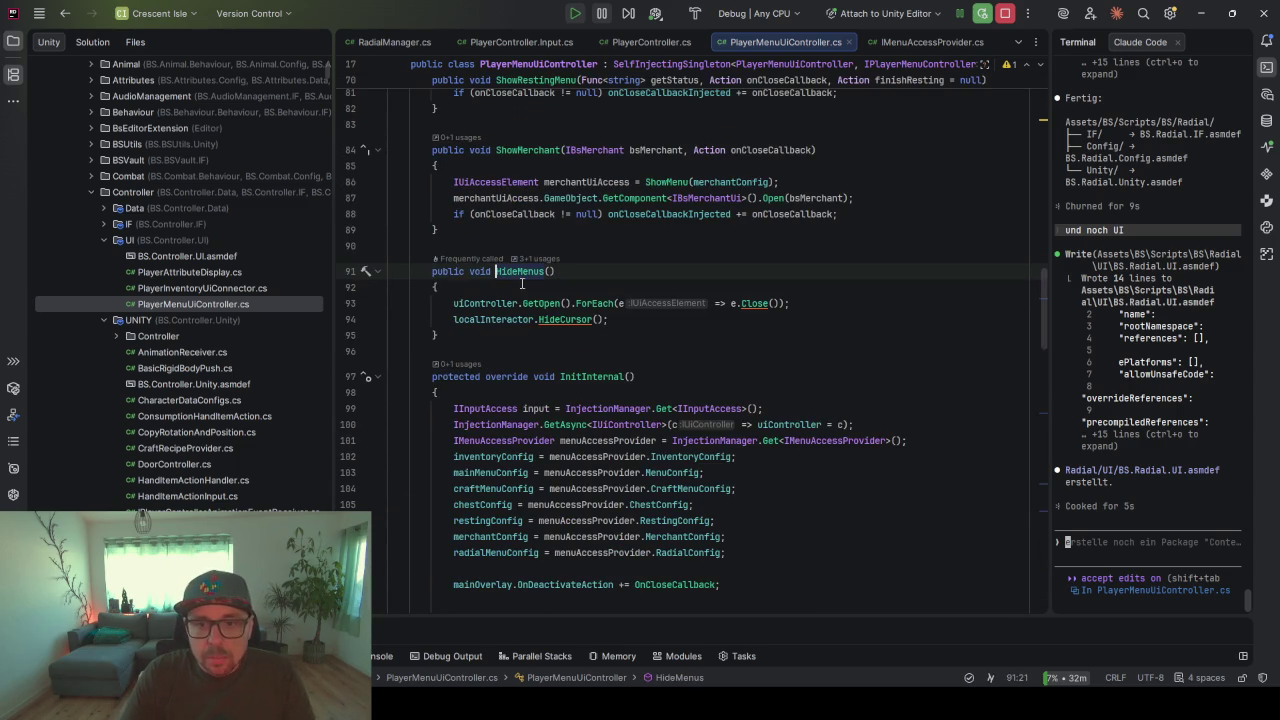
left_click(560, 319)
left_click(486, 319)
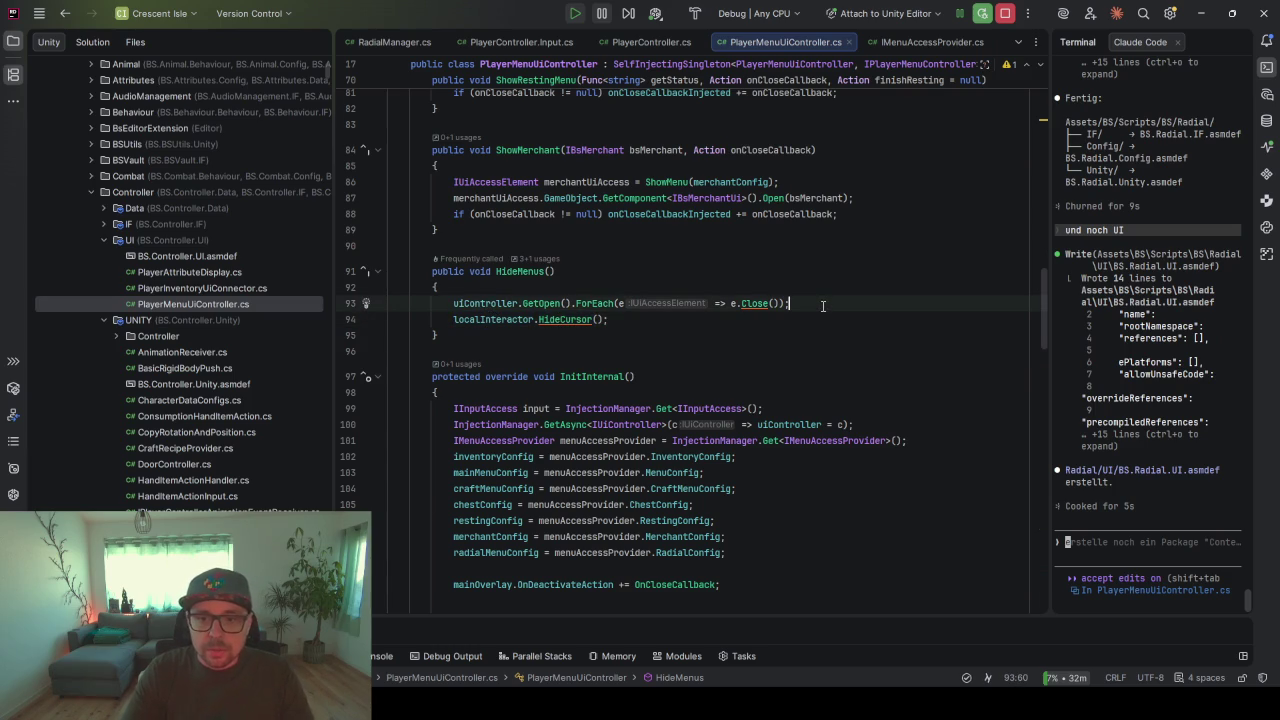
key("ctrl+alt+Return")
type("loca")
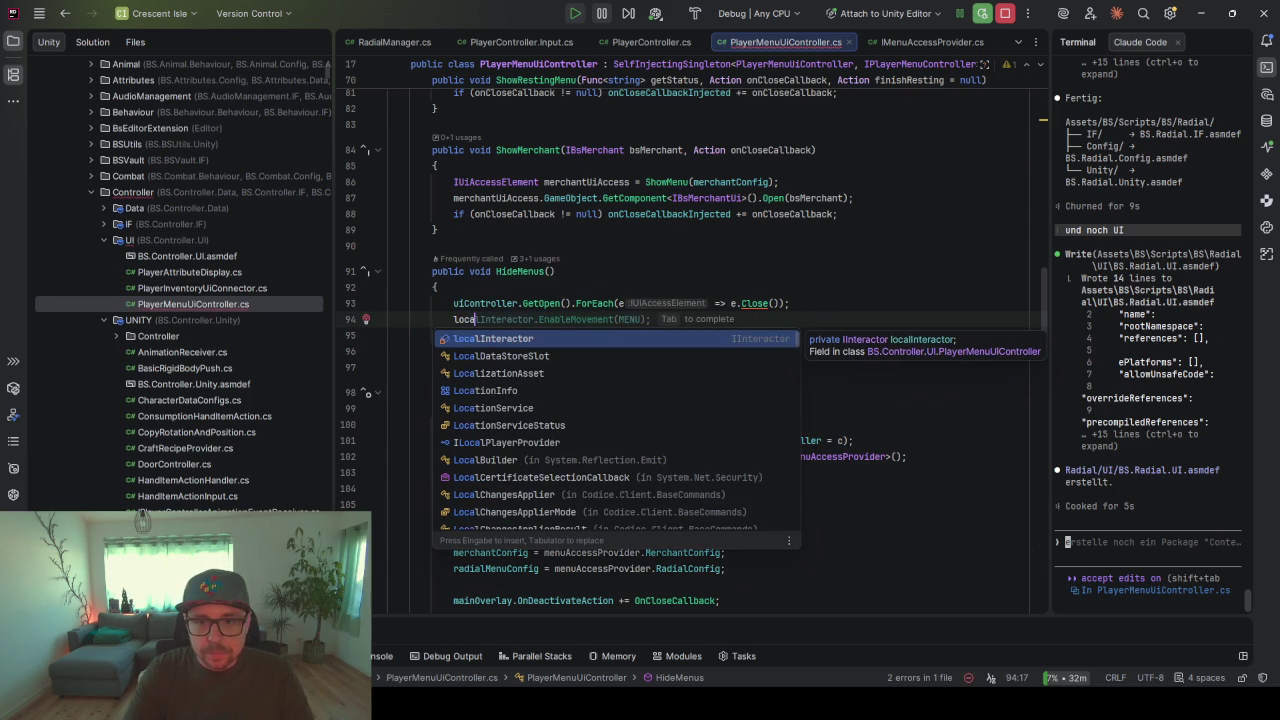
key("Return")
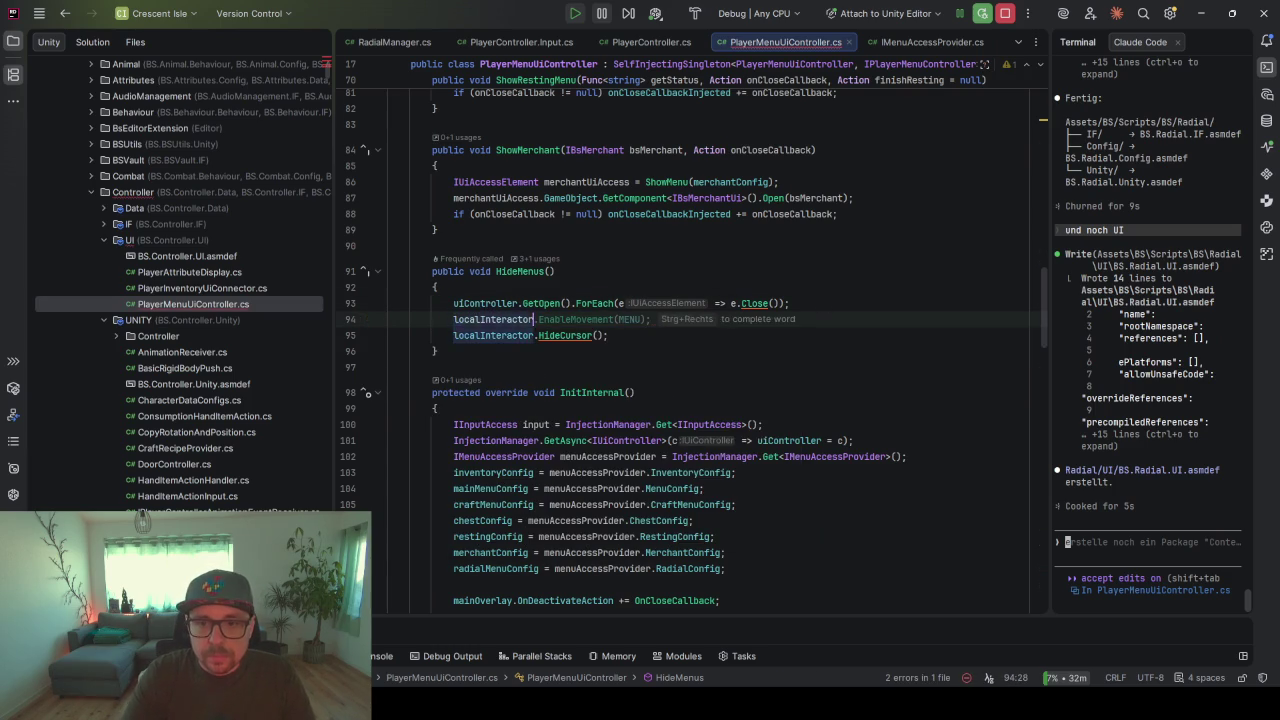
scroll(602, 358, "down", 10)
scroll(602, 358, "down", 10)
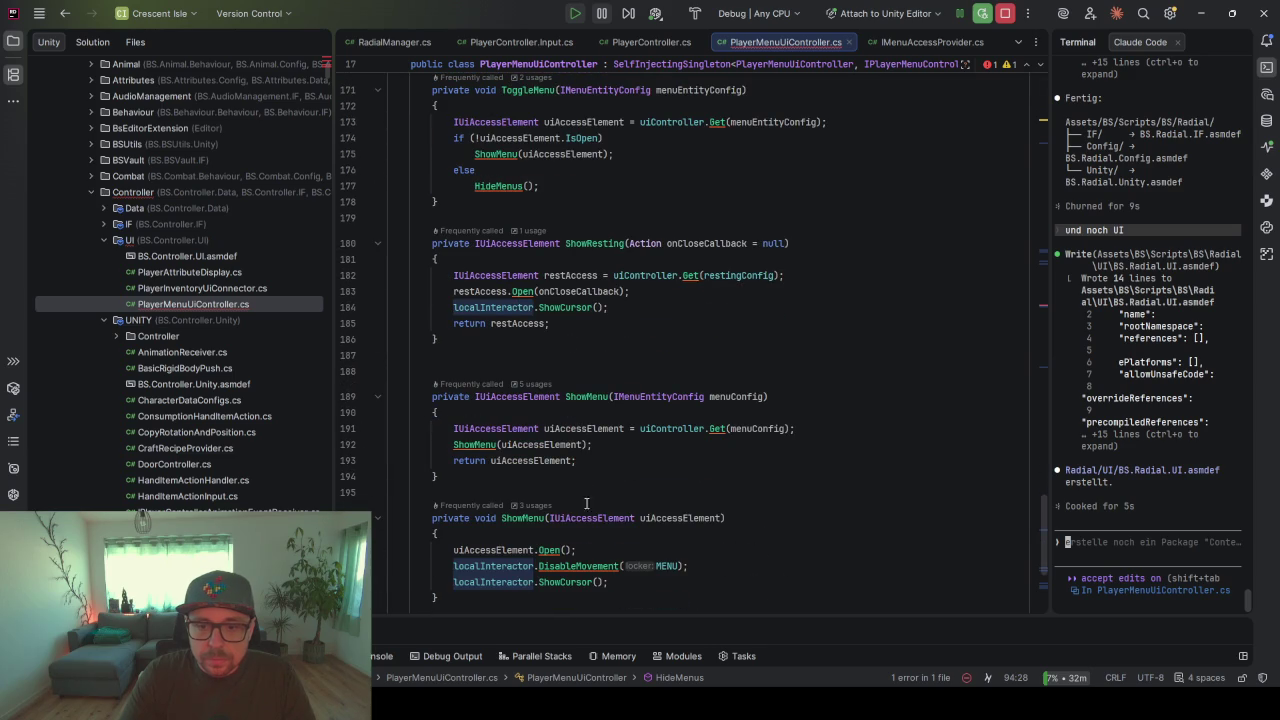
scroll(671, 565, "up", 15)
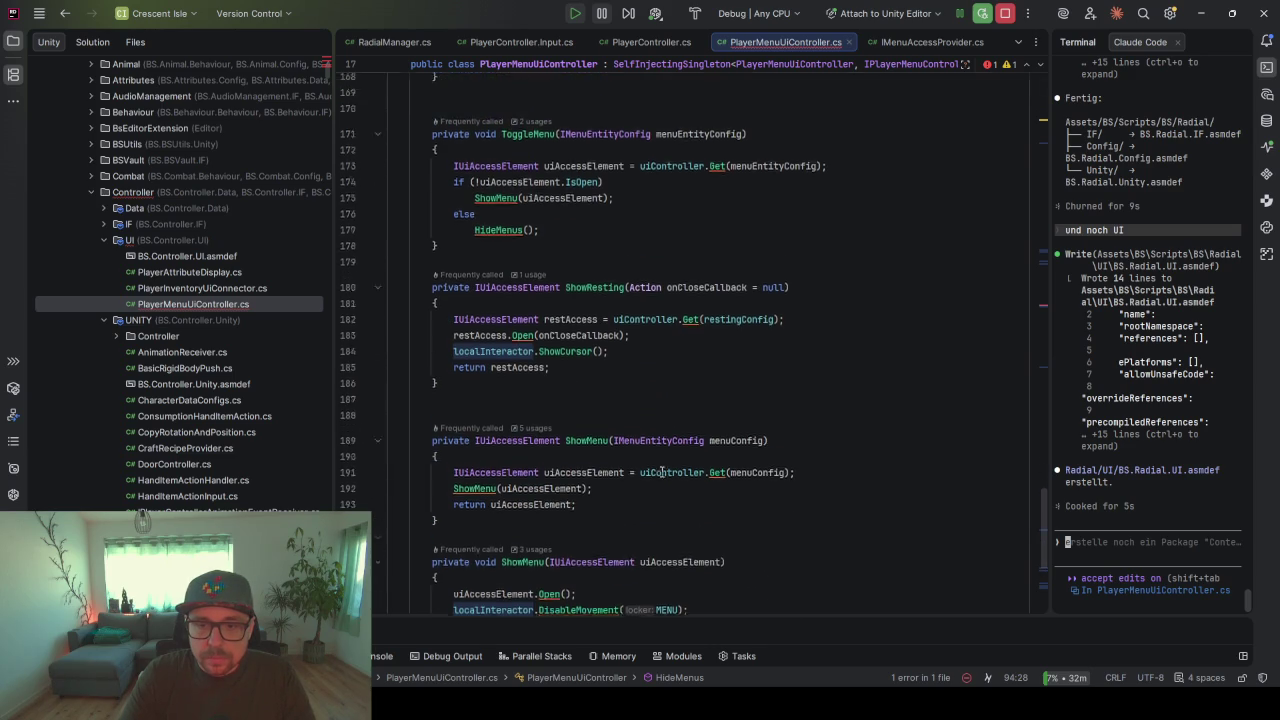
scroll(598, 228, "up", 6)
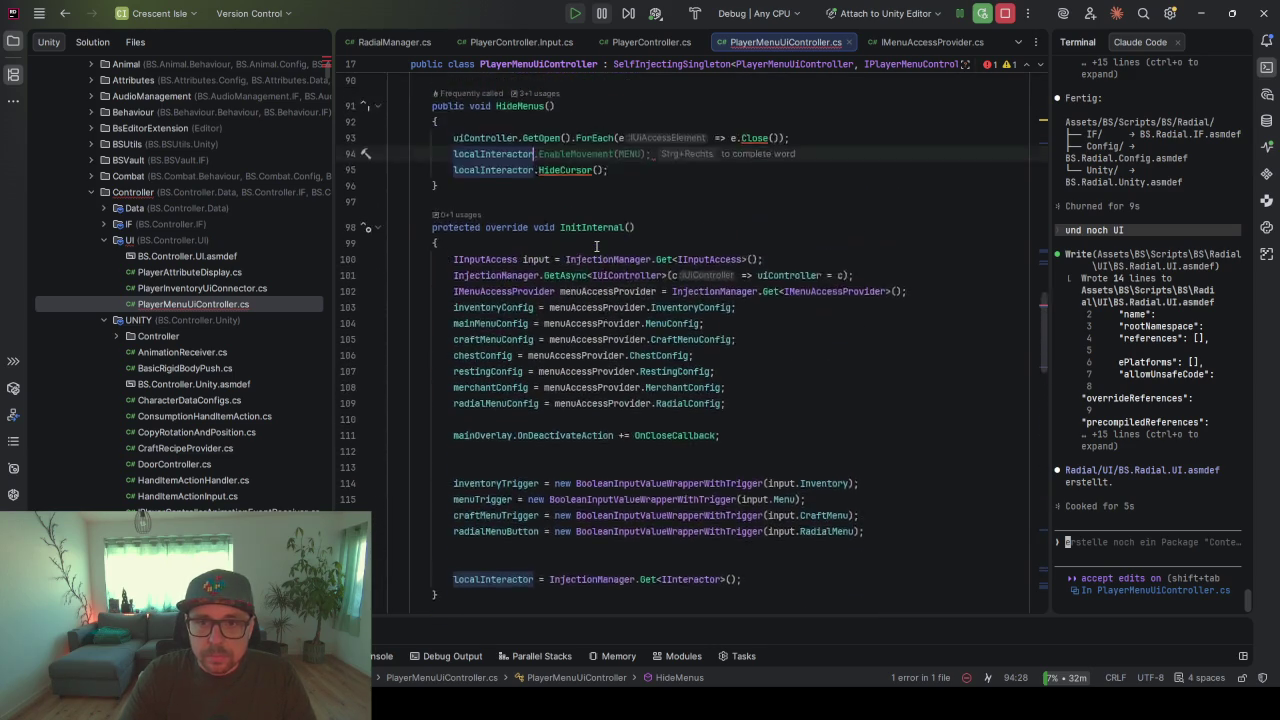
key("End")
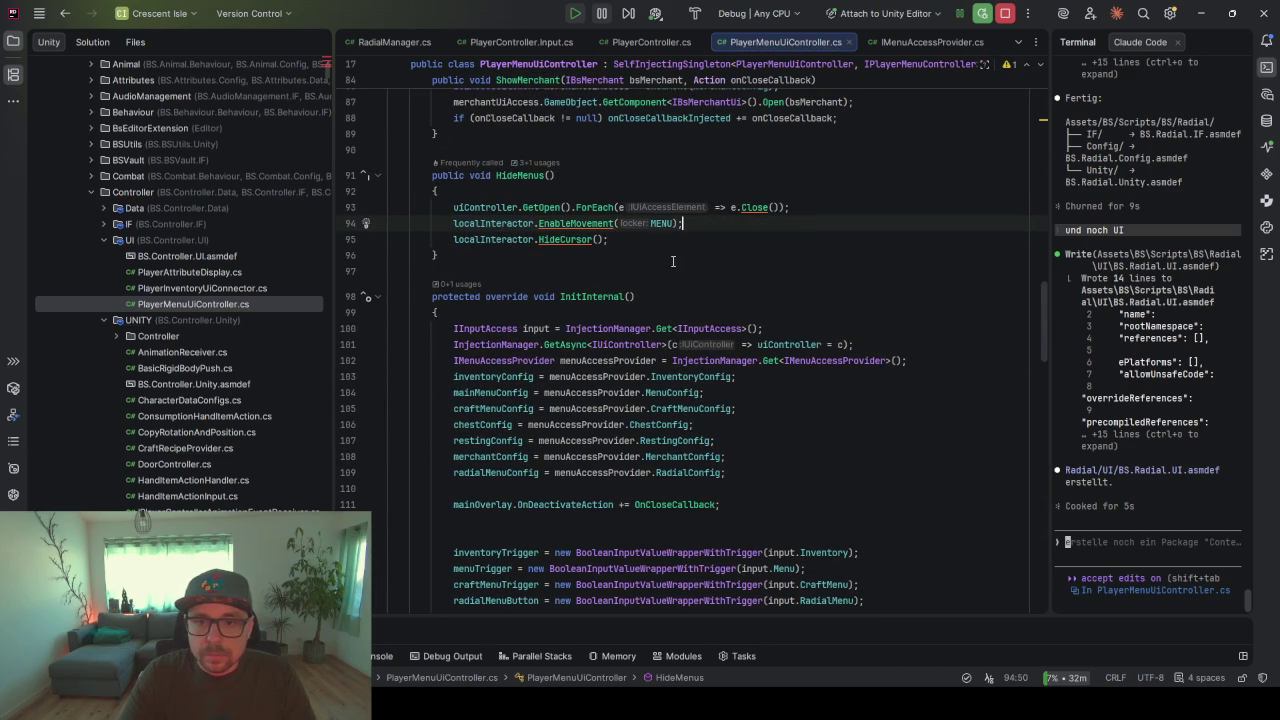
key("ctrl+alt+l")
- Check the HideCursor call on line 95, then return to the Unity Editor
left_click(570, 240)
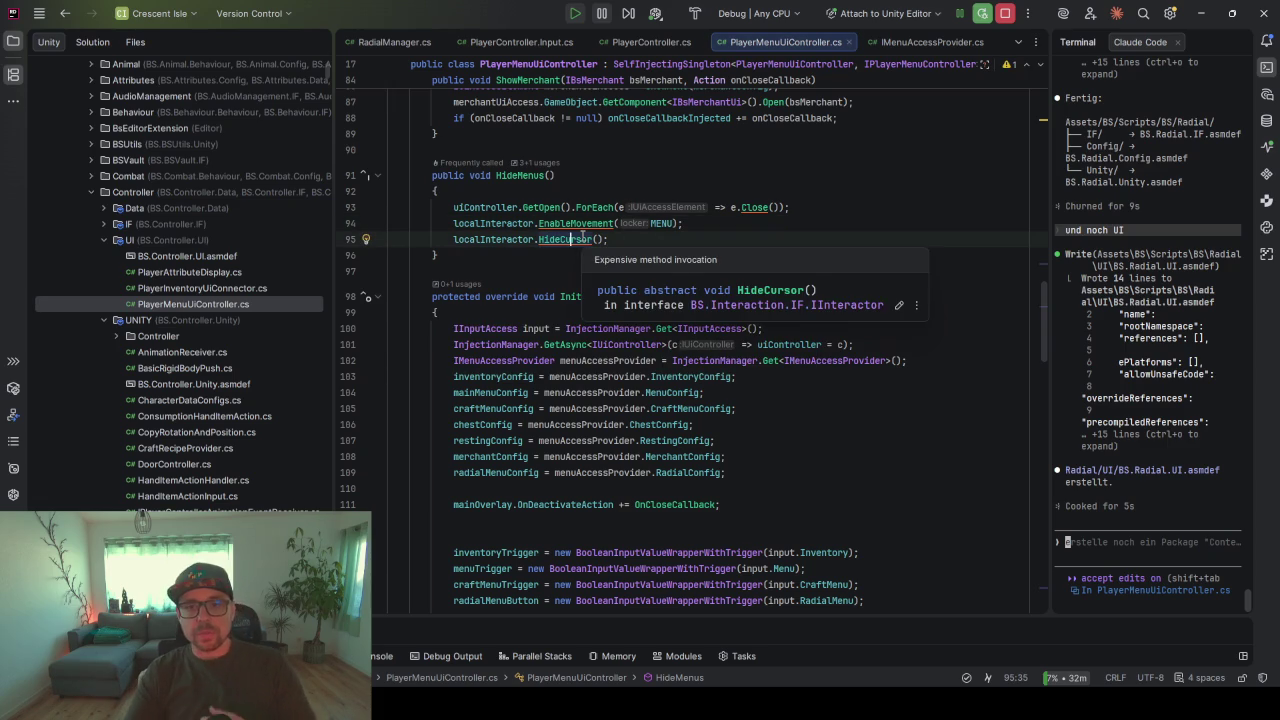
left_click(606, 240)
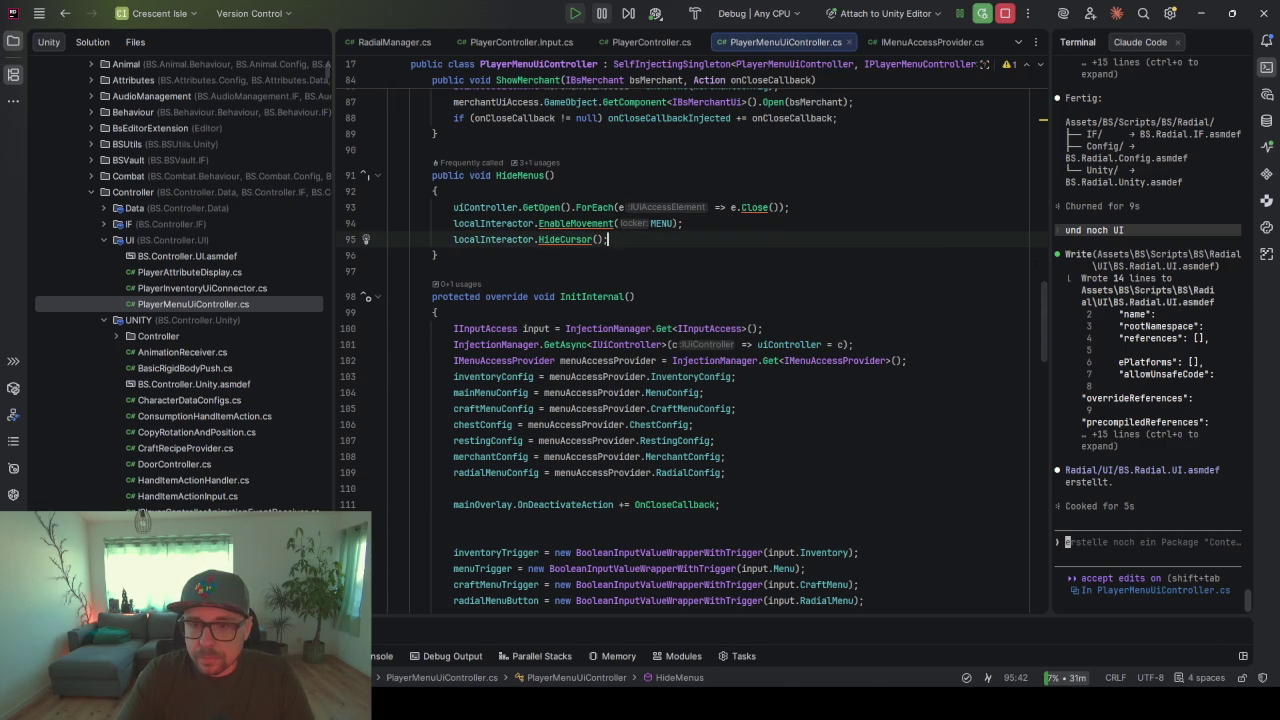
mouse_move(803, 712)
left_click(742, 712)
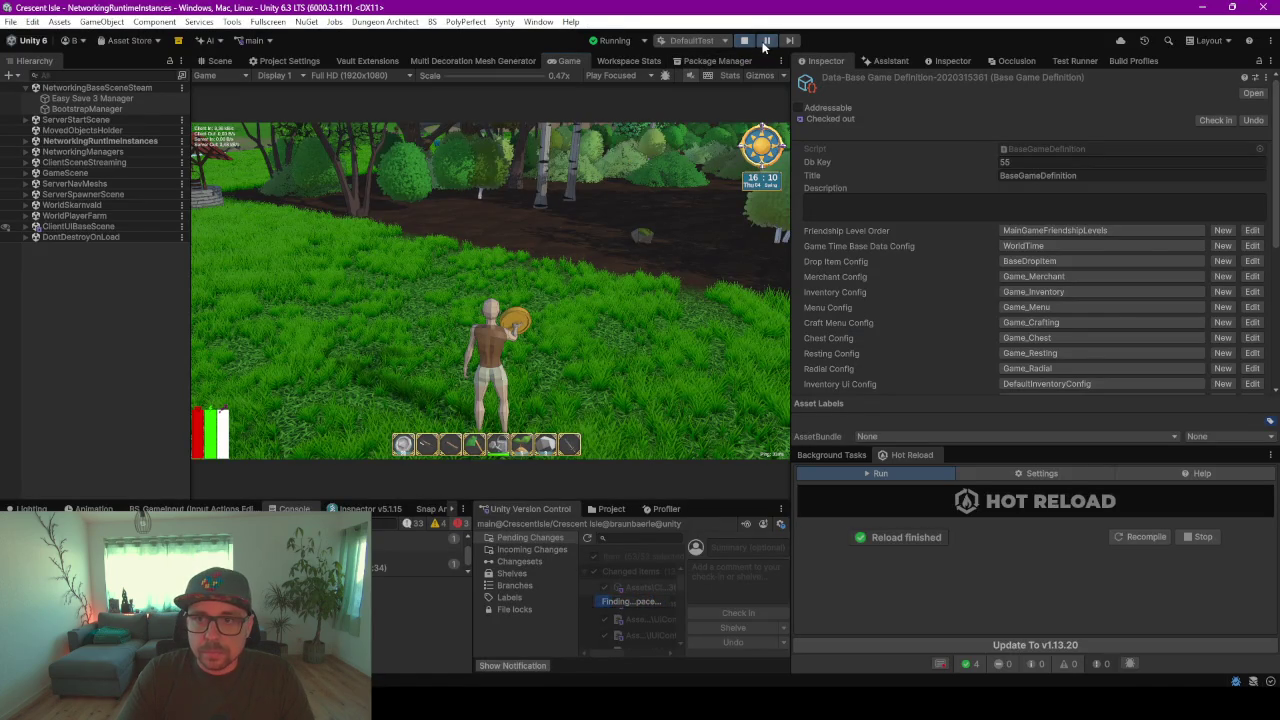
- Toggle the A–I radial menu open and closed repeatedly with Q while looking around
key("q")
key("q")
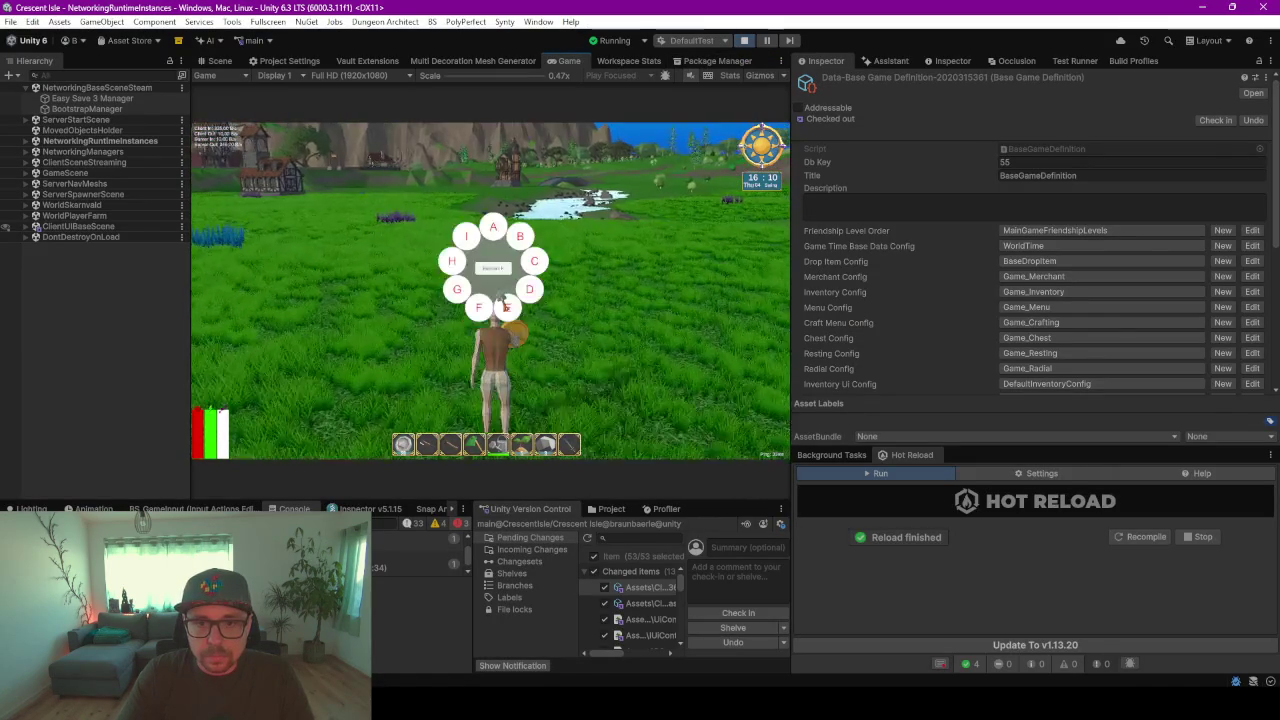
key("q")
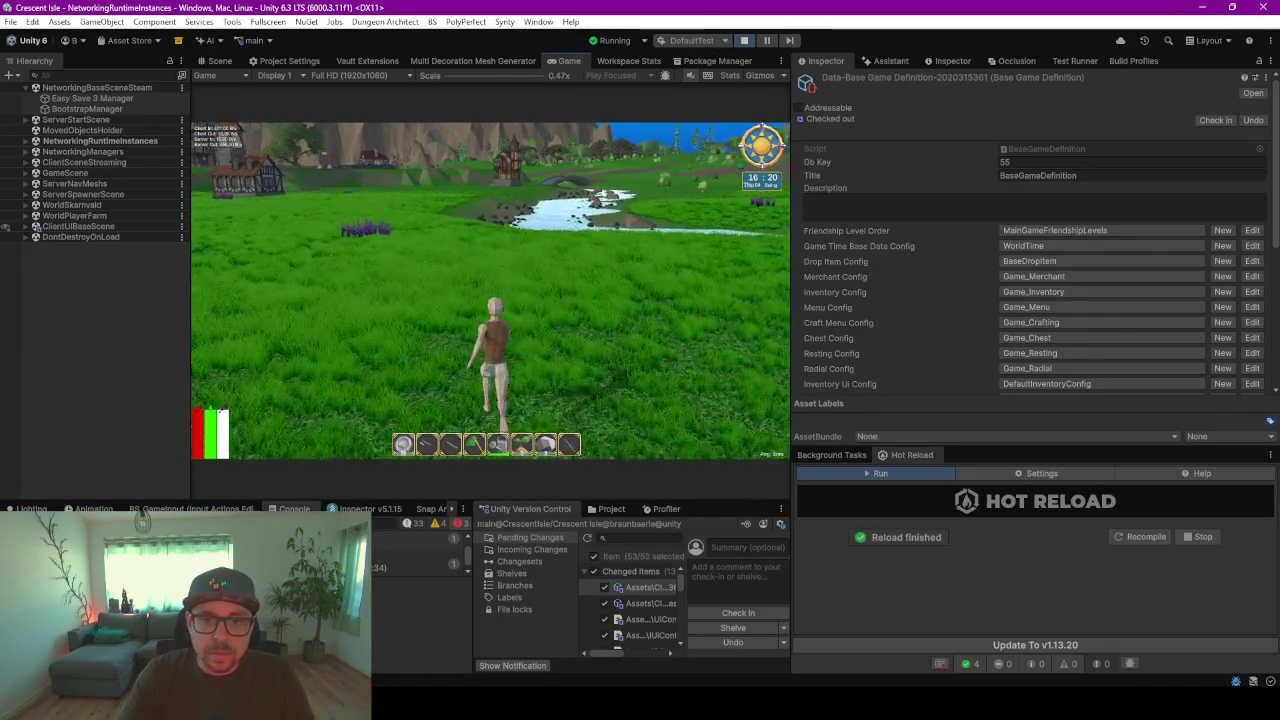
key("q")
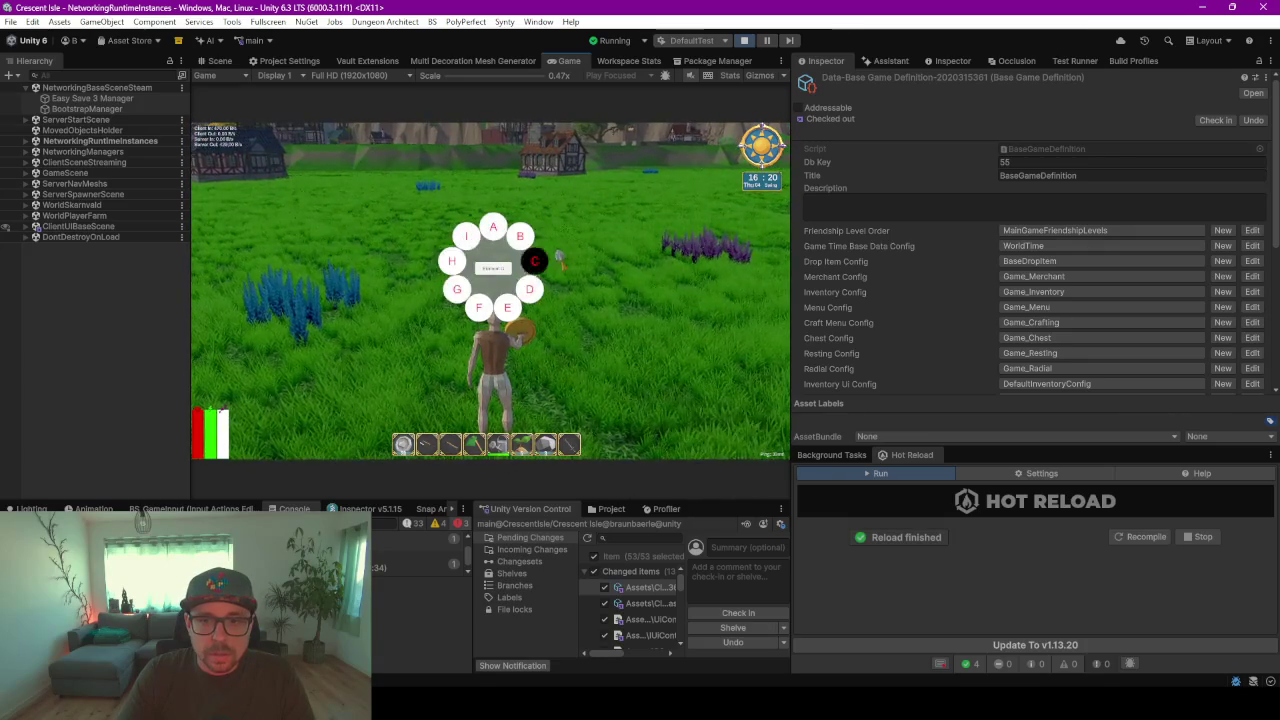
key("q")
key("q")
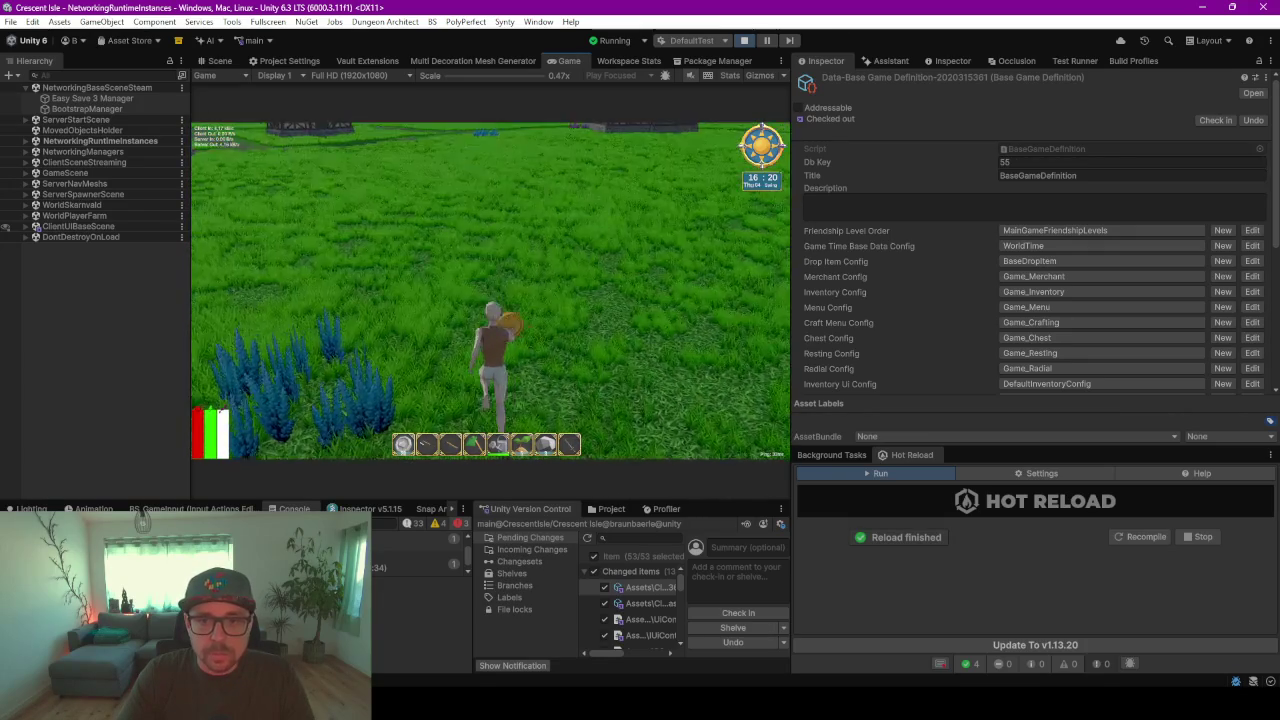
key("q")
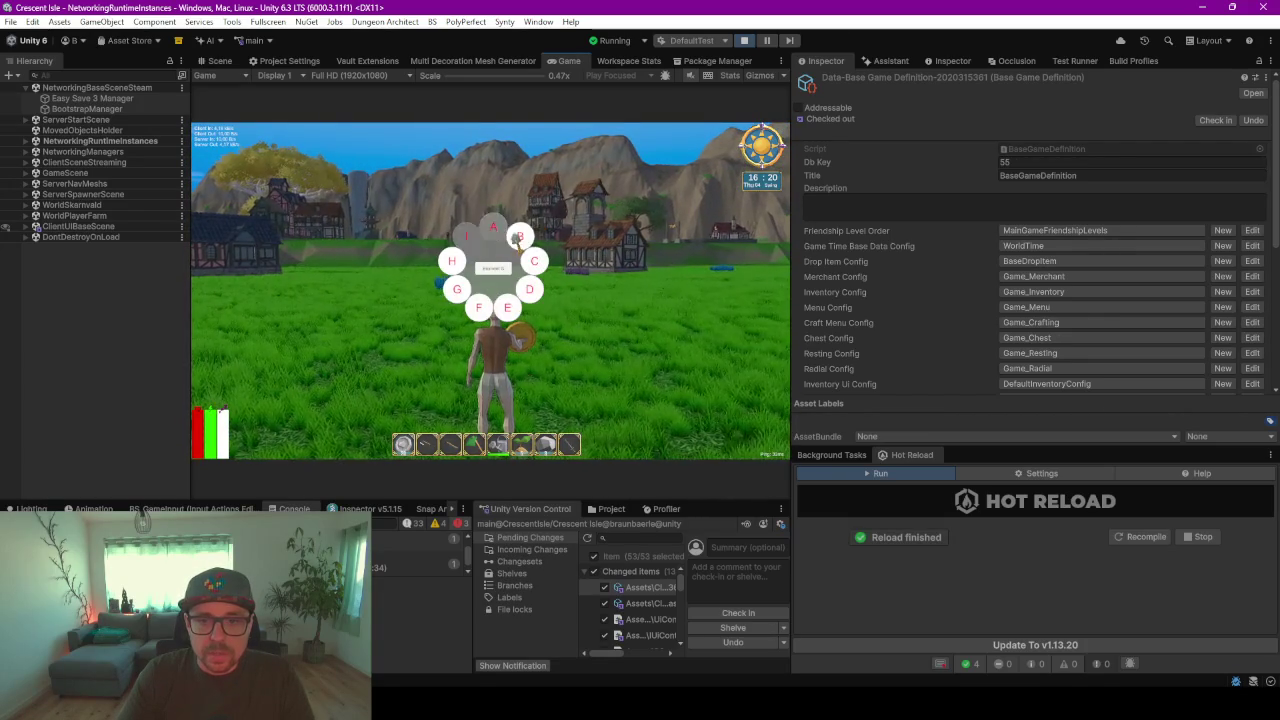
key("q")
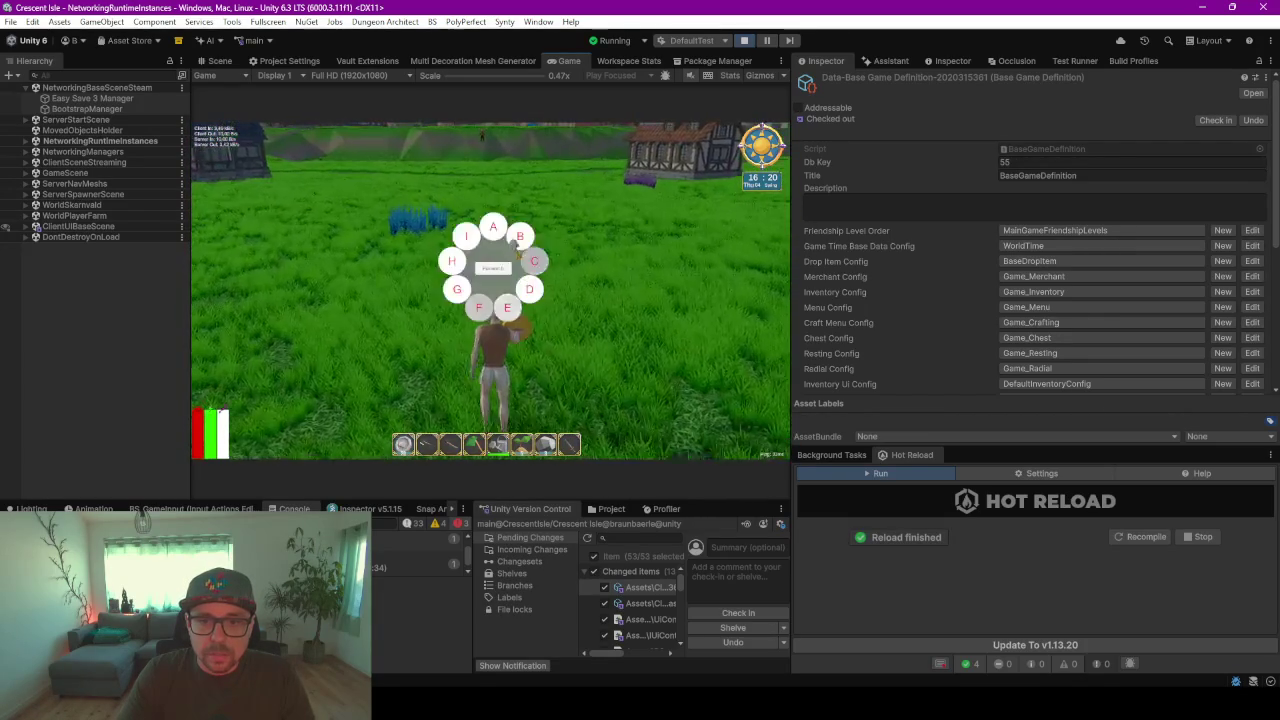
key("q")
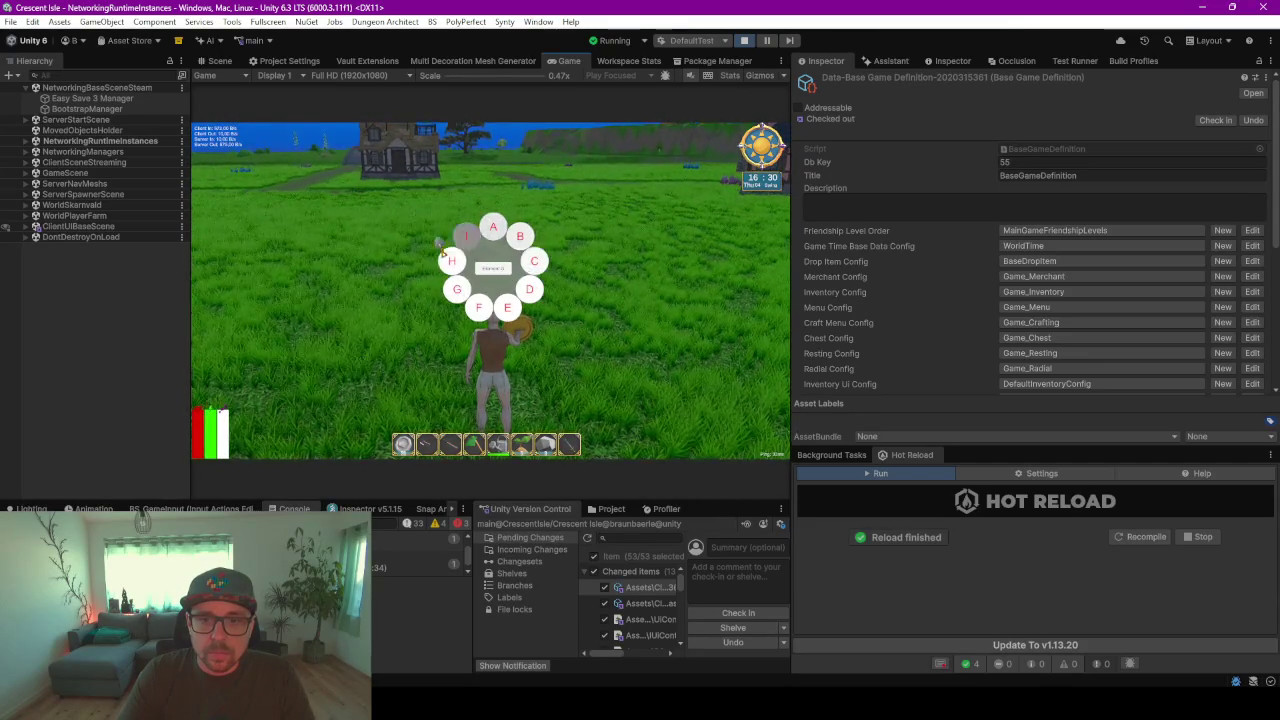
key("q")
- Walk toward the wooden cabin, close the radial menu, look up at the sky, and pause
key("w")
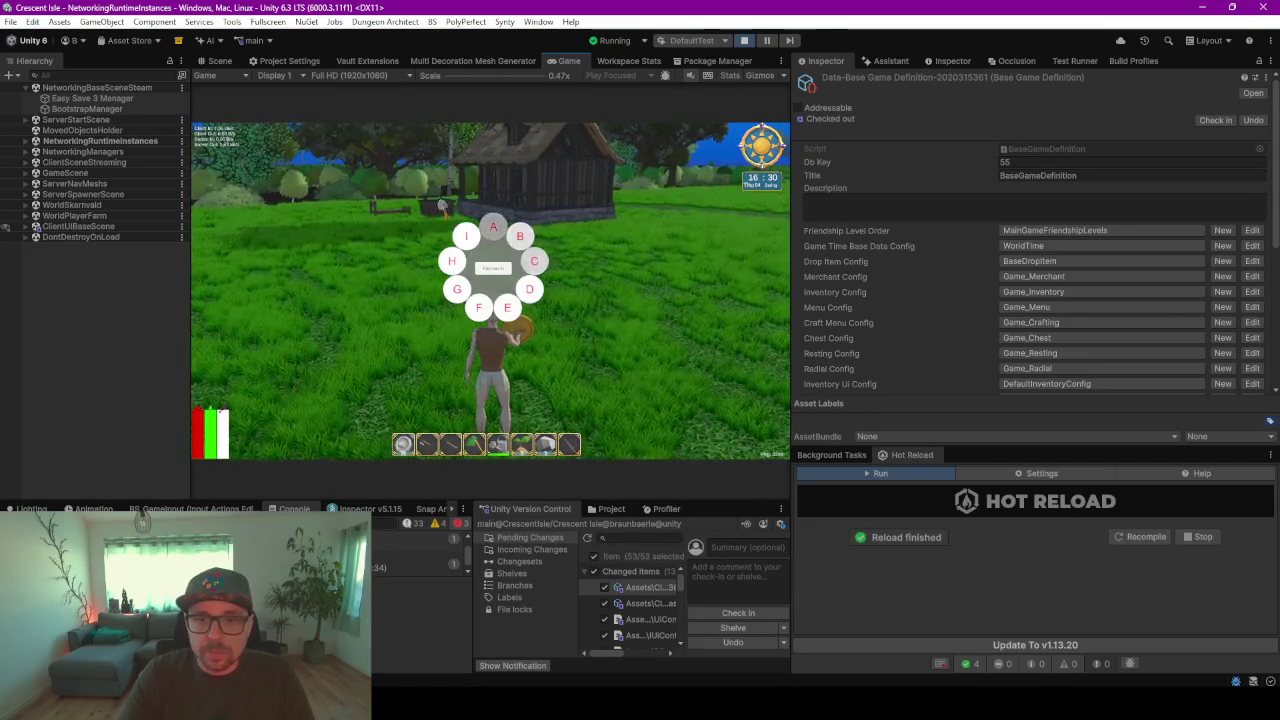
key("q")
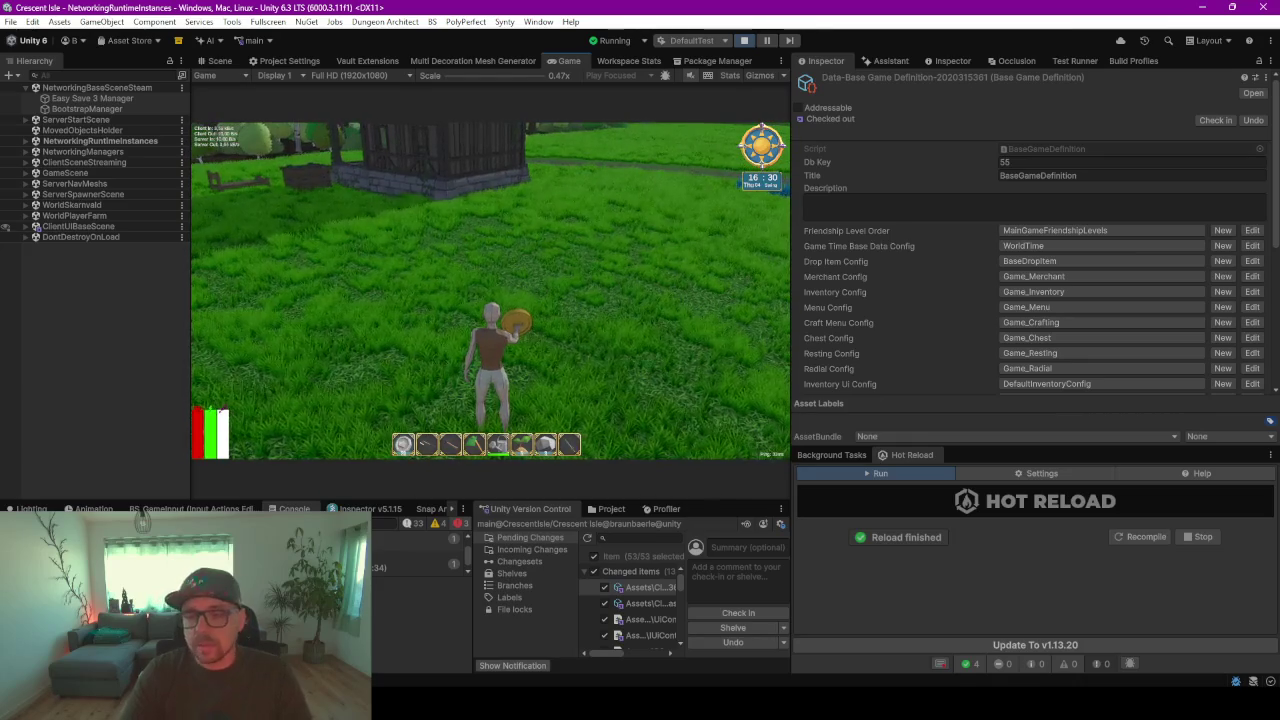
key("e")
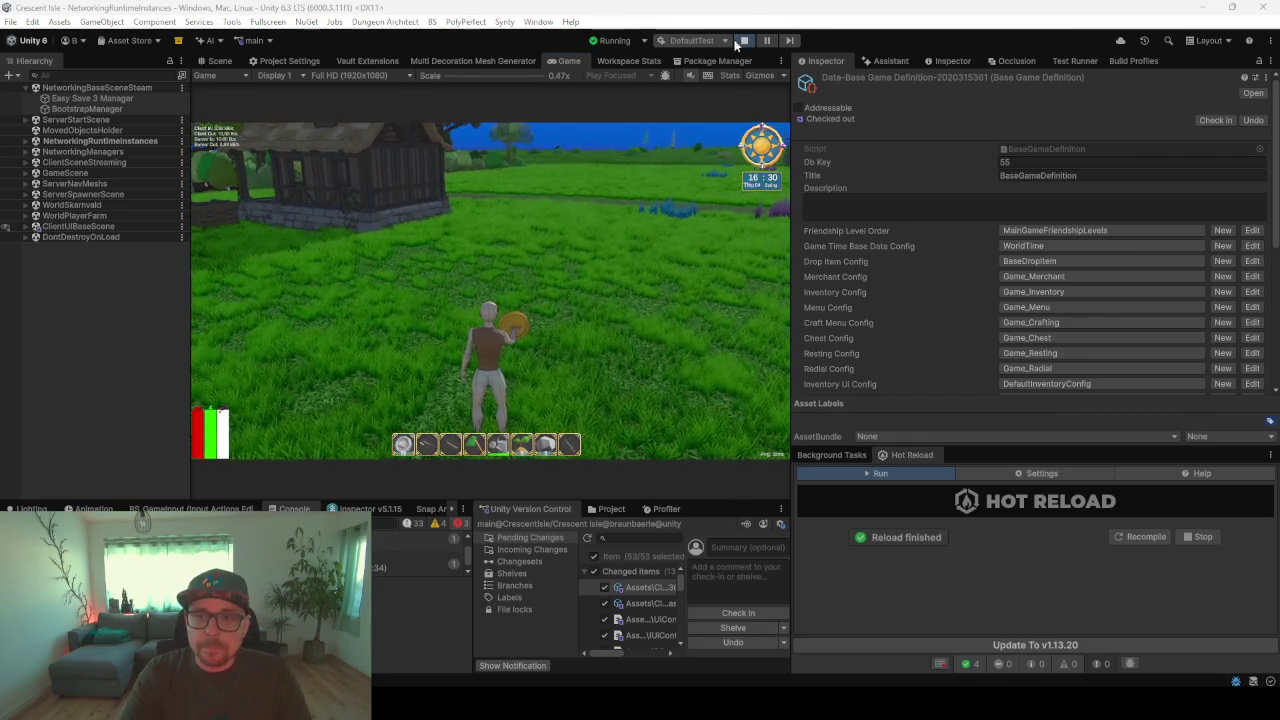
left_click(770, 40)
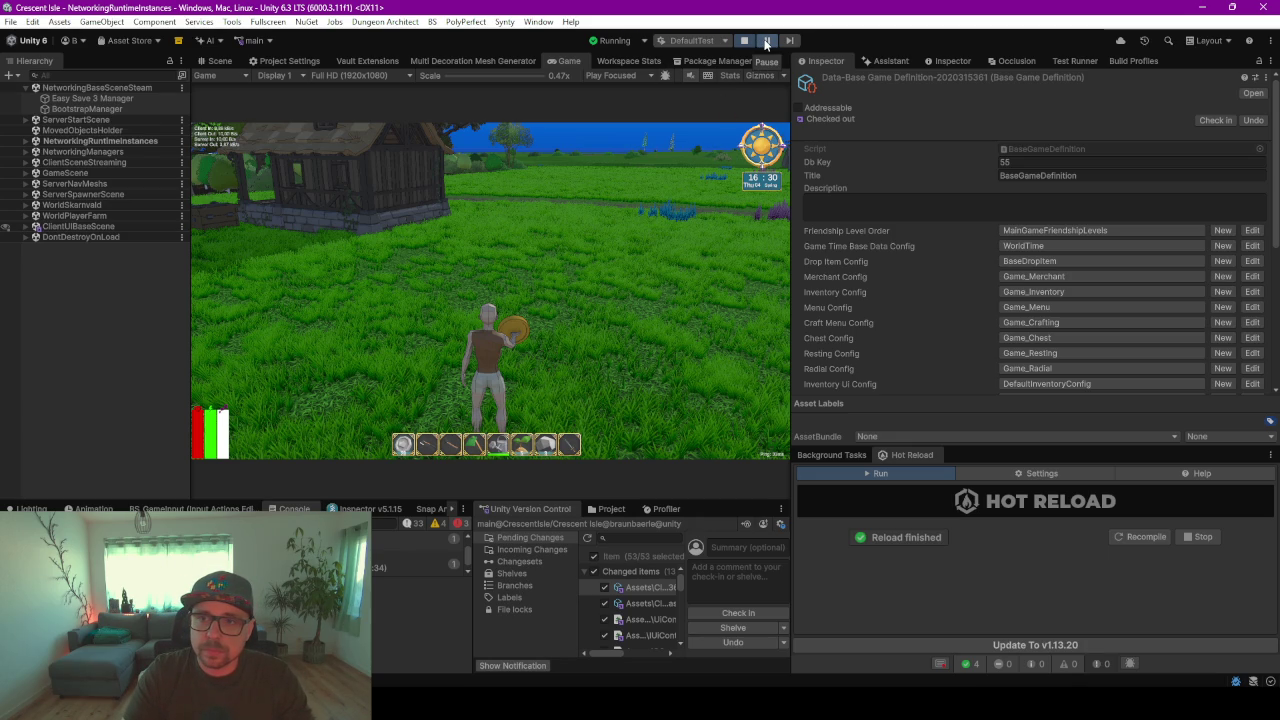
- Resume the game, walk toward the house, and open the in-game menu panel with Escape
left_click(600, 250)
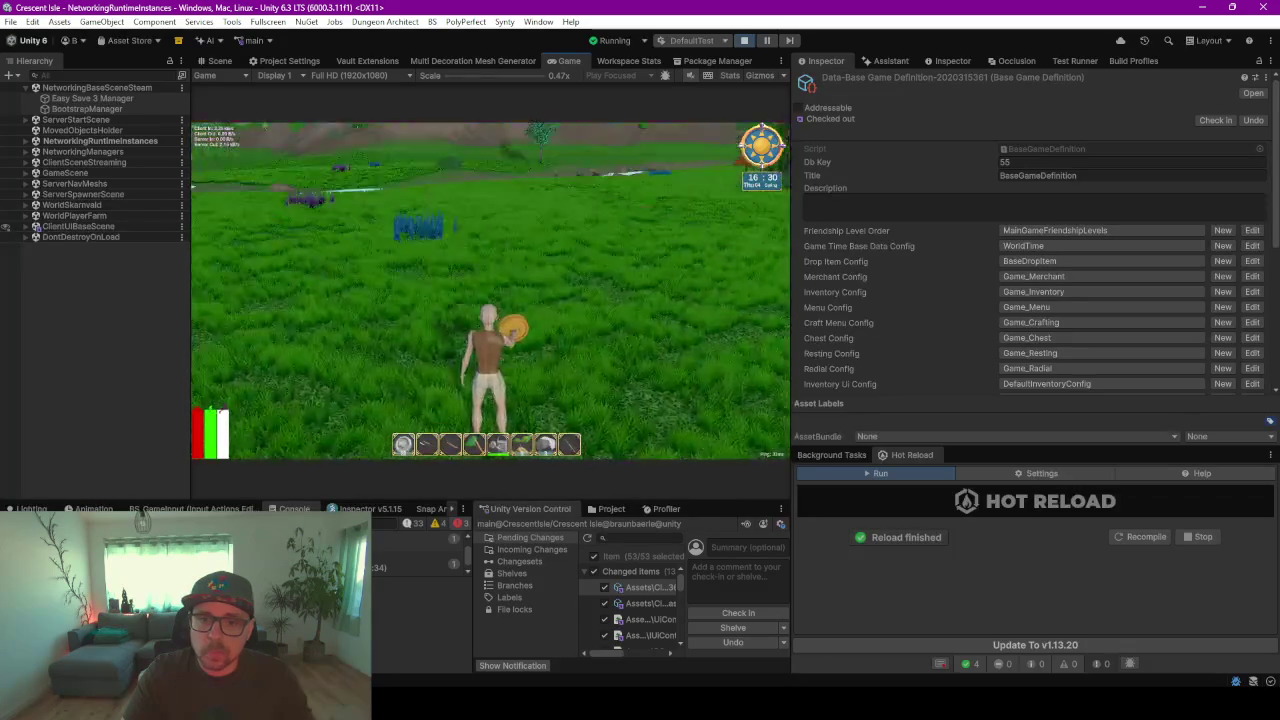
key("w")
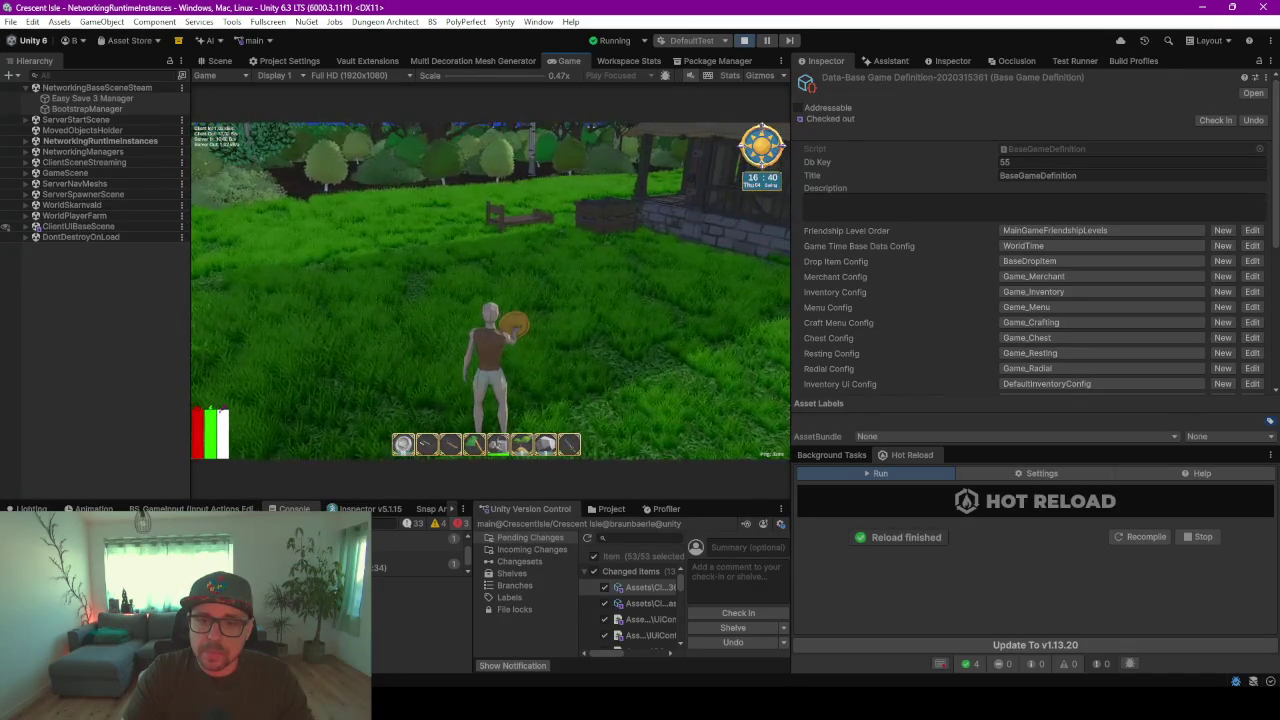
key("Escape")
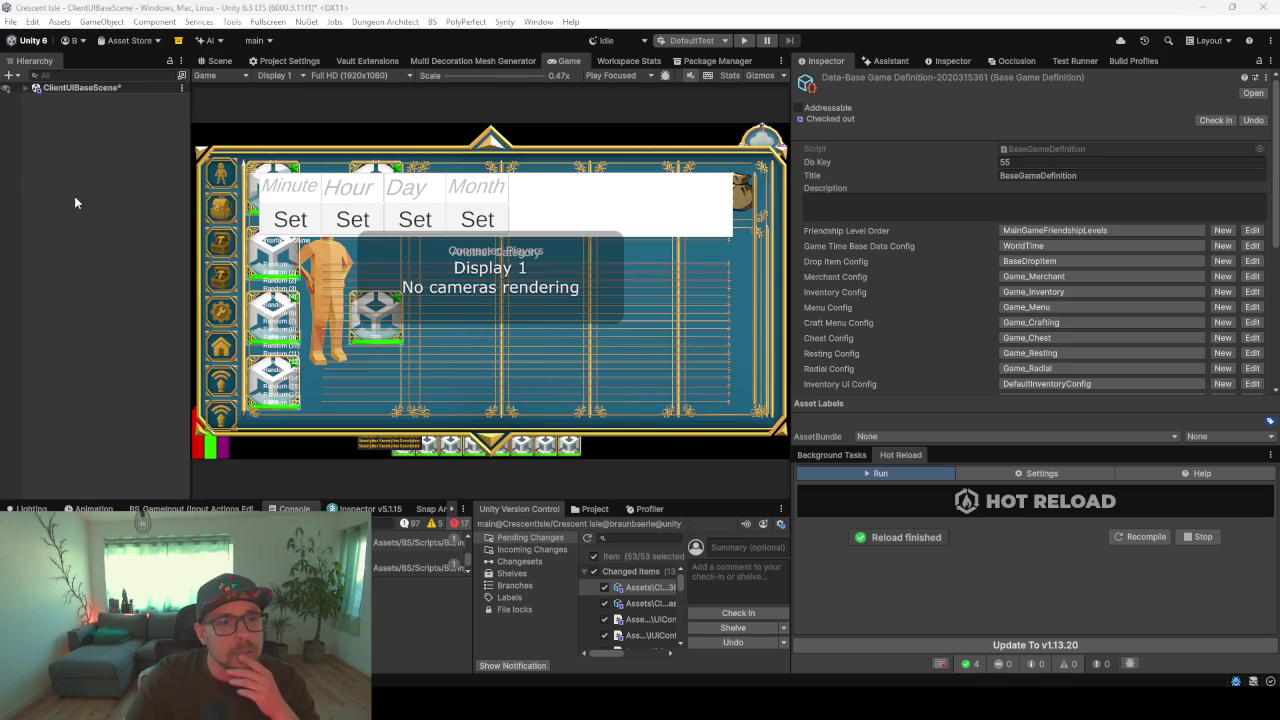
- Shrink the Game view to enlarge the Console, then bring up PlayerMenuUiController.cs in Rider
left_click(292, 496)
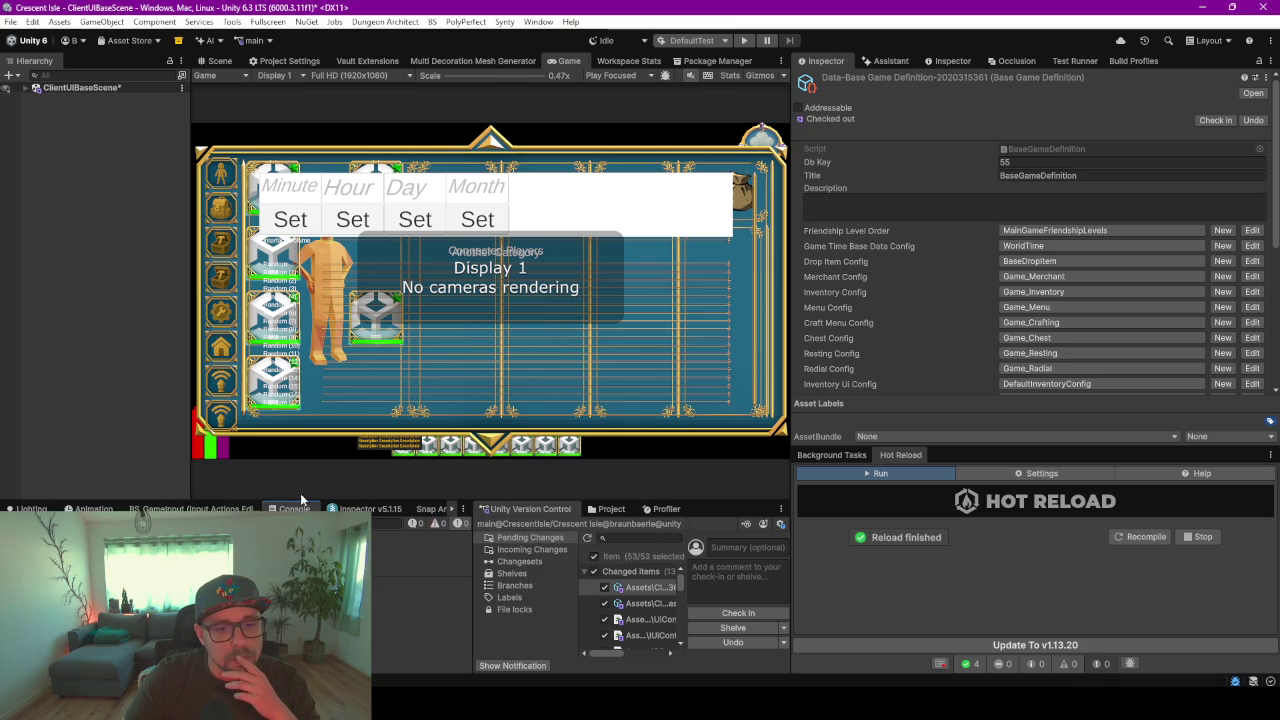
left_click_drag(304, 497, 300, 354)
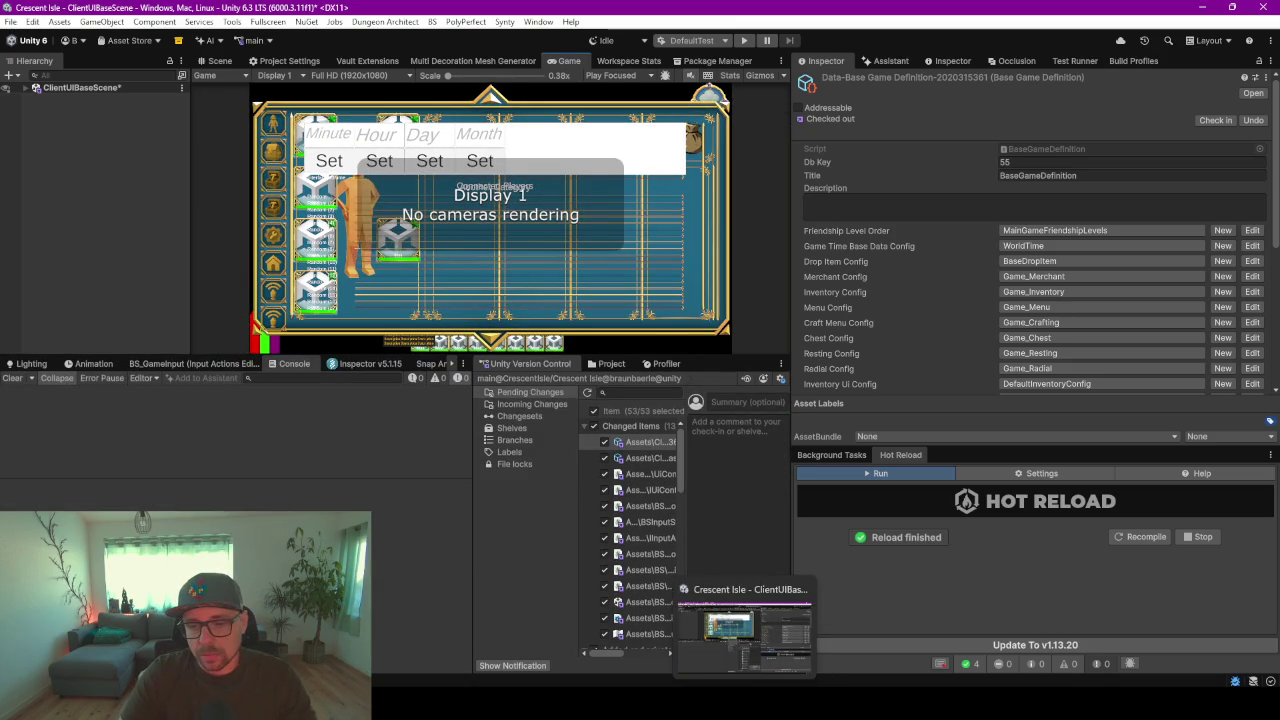
mouse_move(715, 715)
left_click(766, 634)
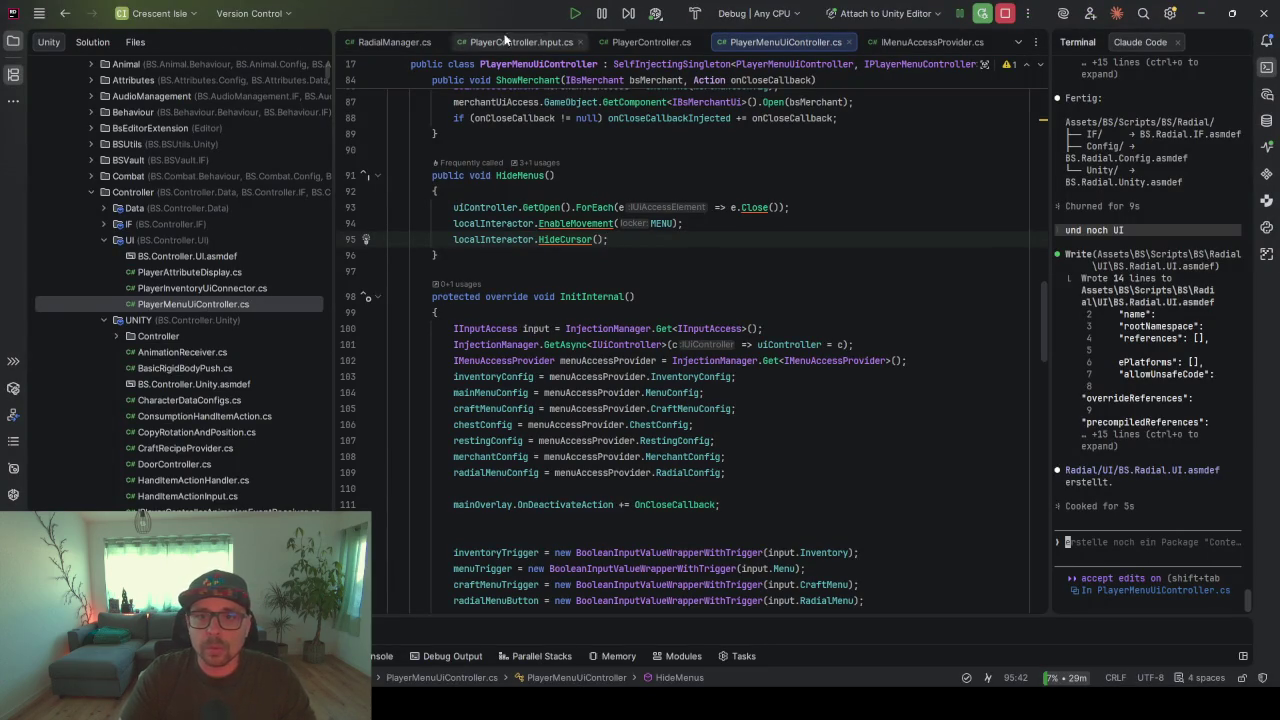
- Switch to RadialManager.cs and place the caret at the end of InitInternal
left_click(392, 40)
key("Down")
key("Down")
key("Down")
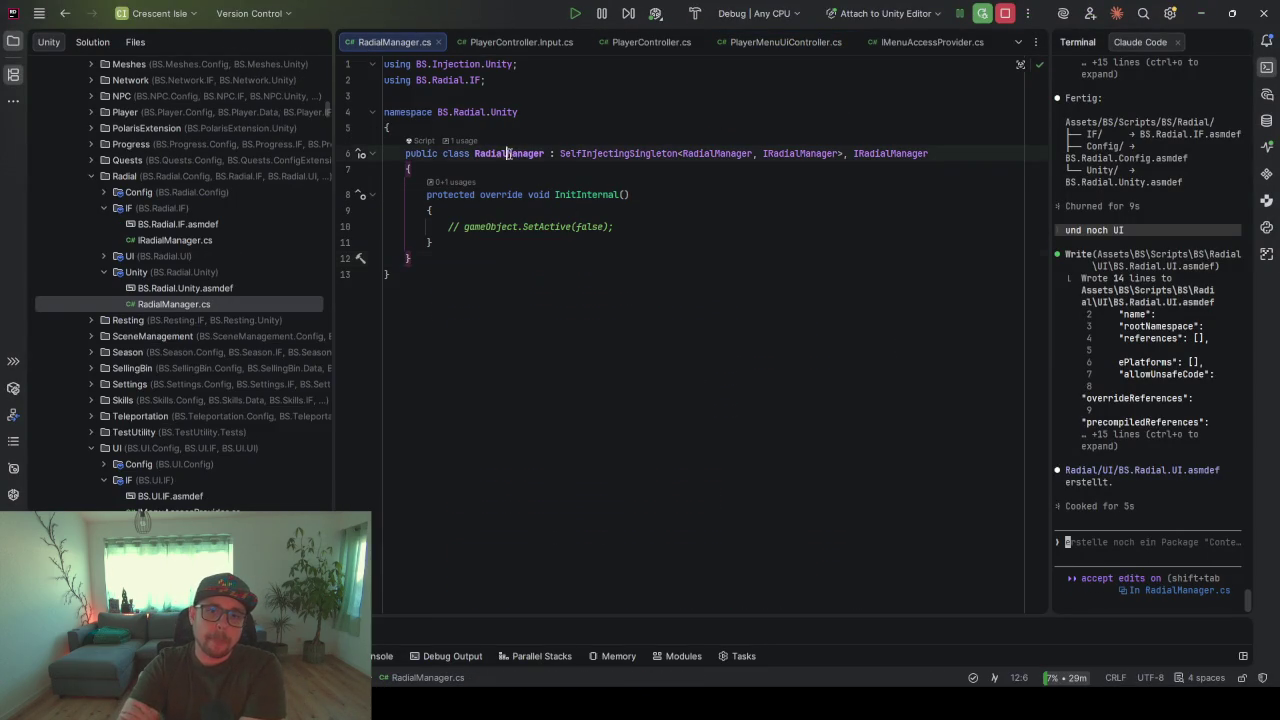
left_click(508, 246)
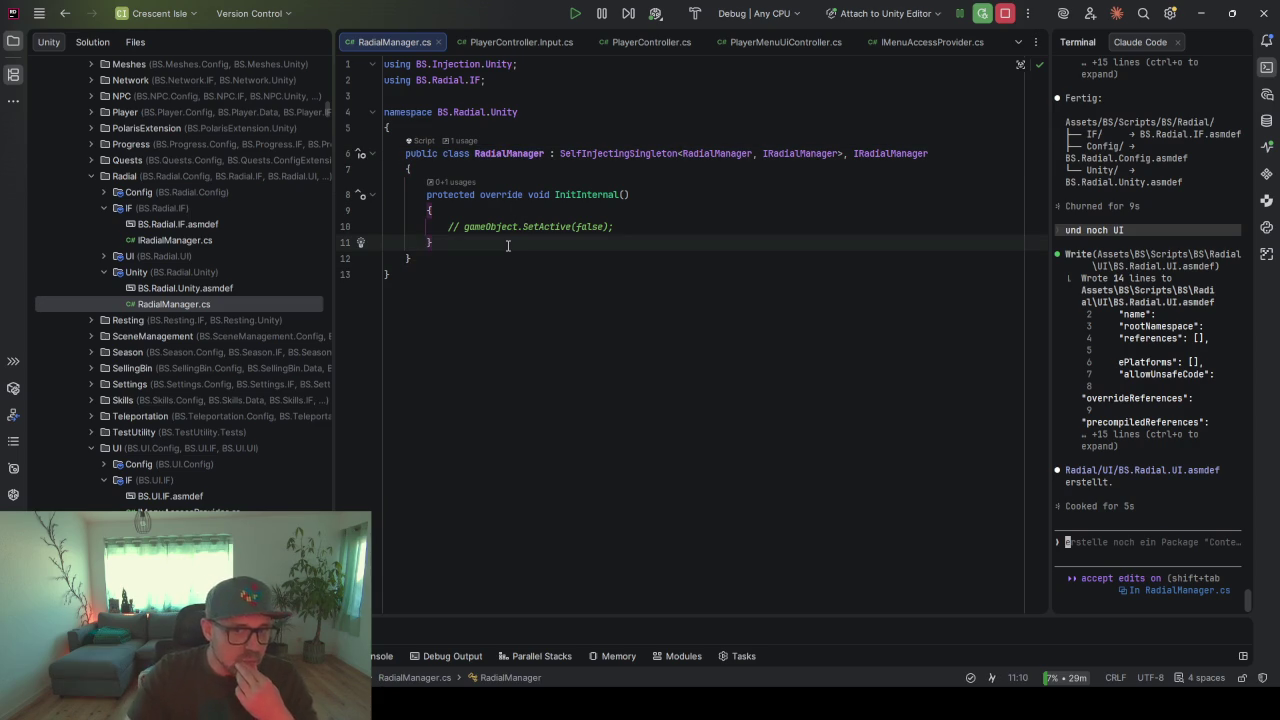